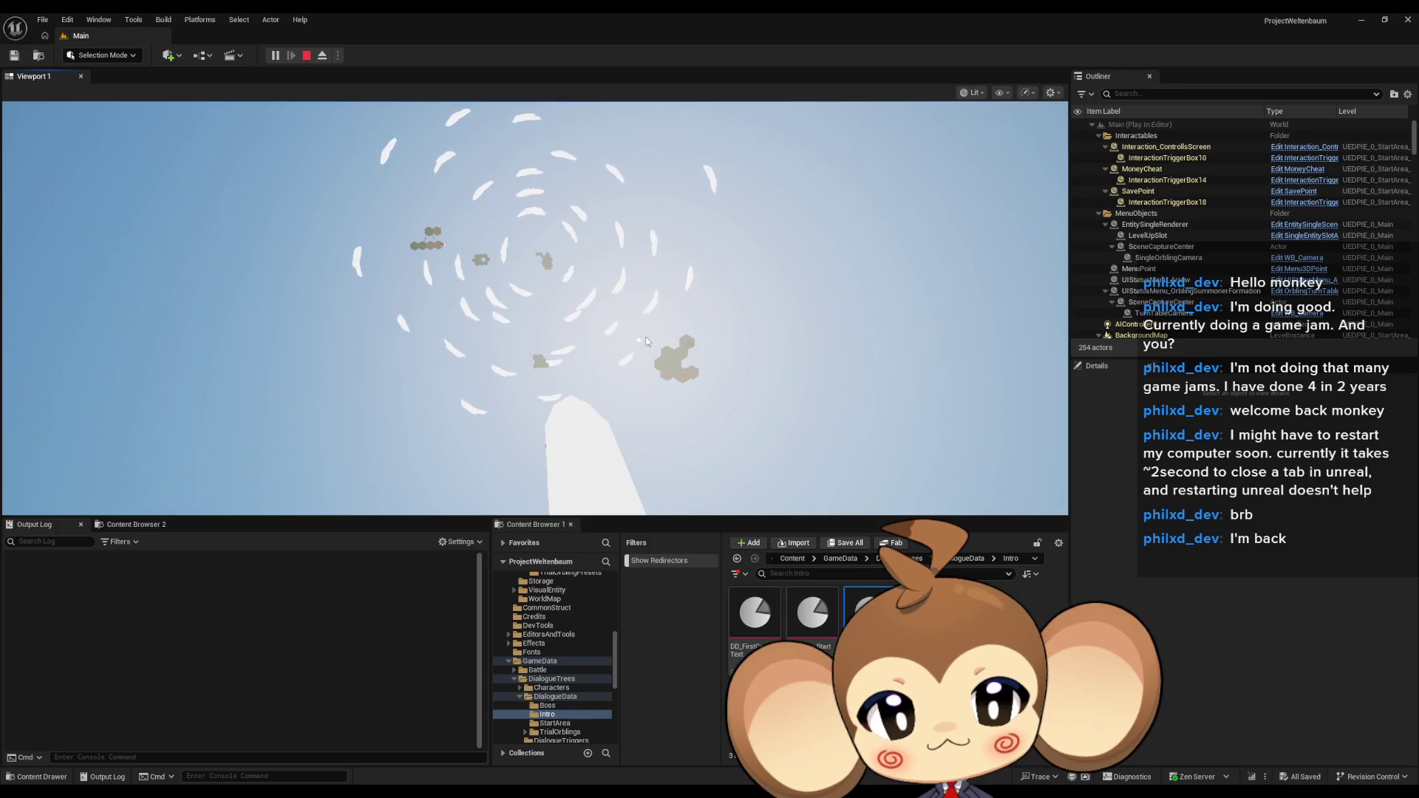
Play the Main level past the start screen and in-game menu, then stop the PIE session
{"action": "left_click", "coordinate": [640, 273]}
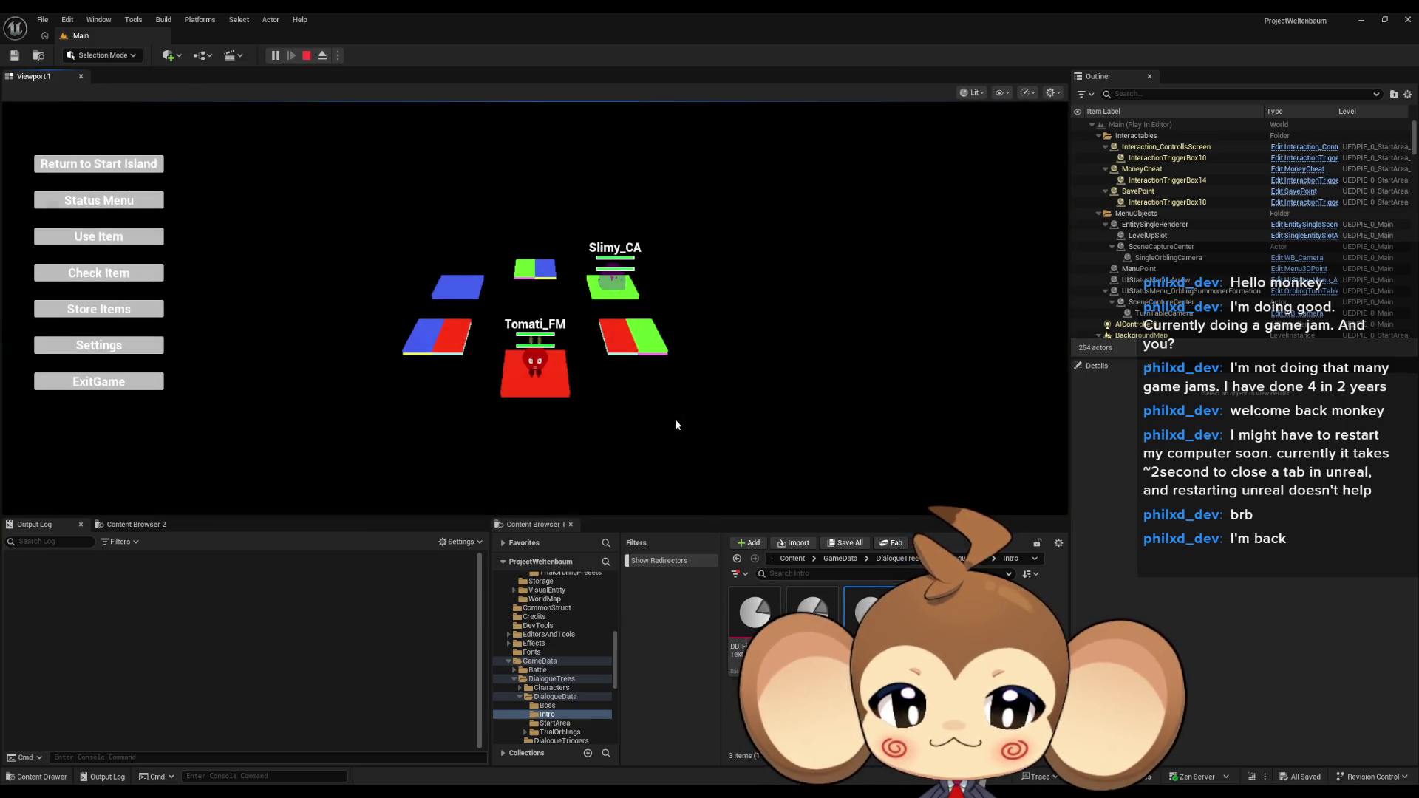
{"action": "key", "text": "Escape"}
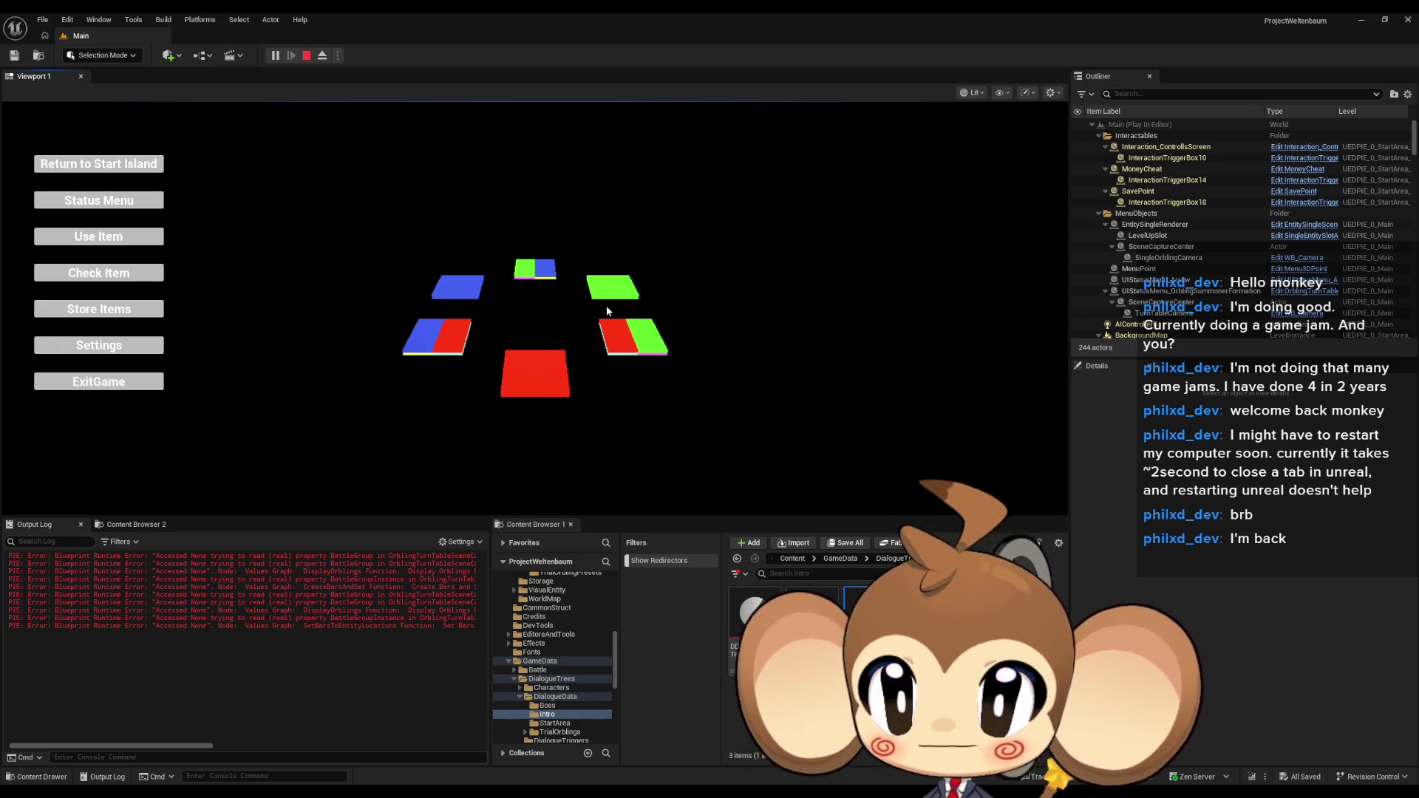
{"action": "left_click", "coordinate": [305, 57]}
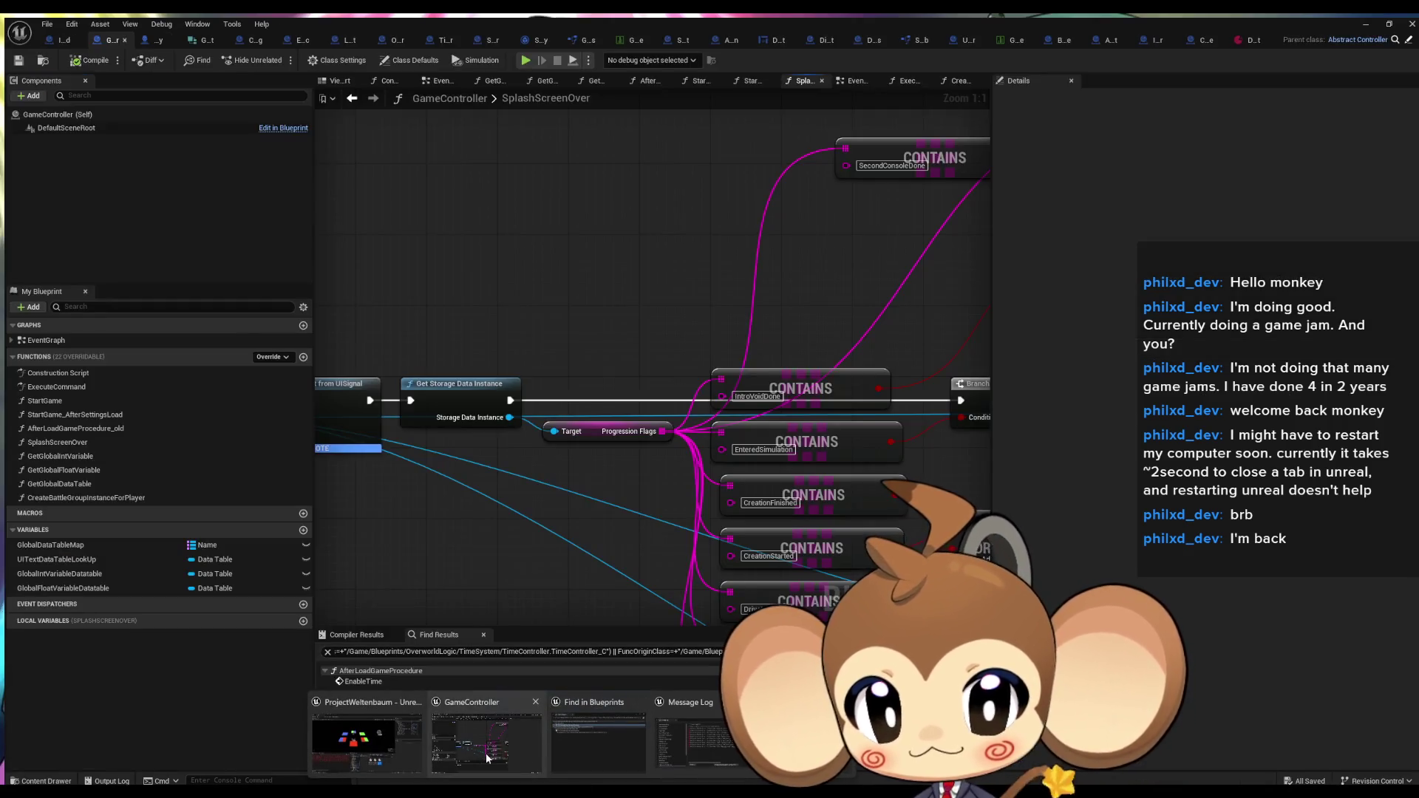
Drop a comment titled 'check time' into IssueBoard's event graph, then go back to GameController
{"action": "left_click", "coordinate": [485, 753]}
{"action": "scroll", "coordinate": [628, 390], "scroll_direction": "down", "scroll_amount": 5}
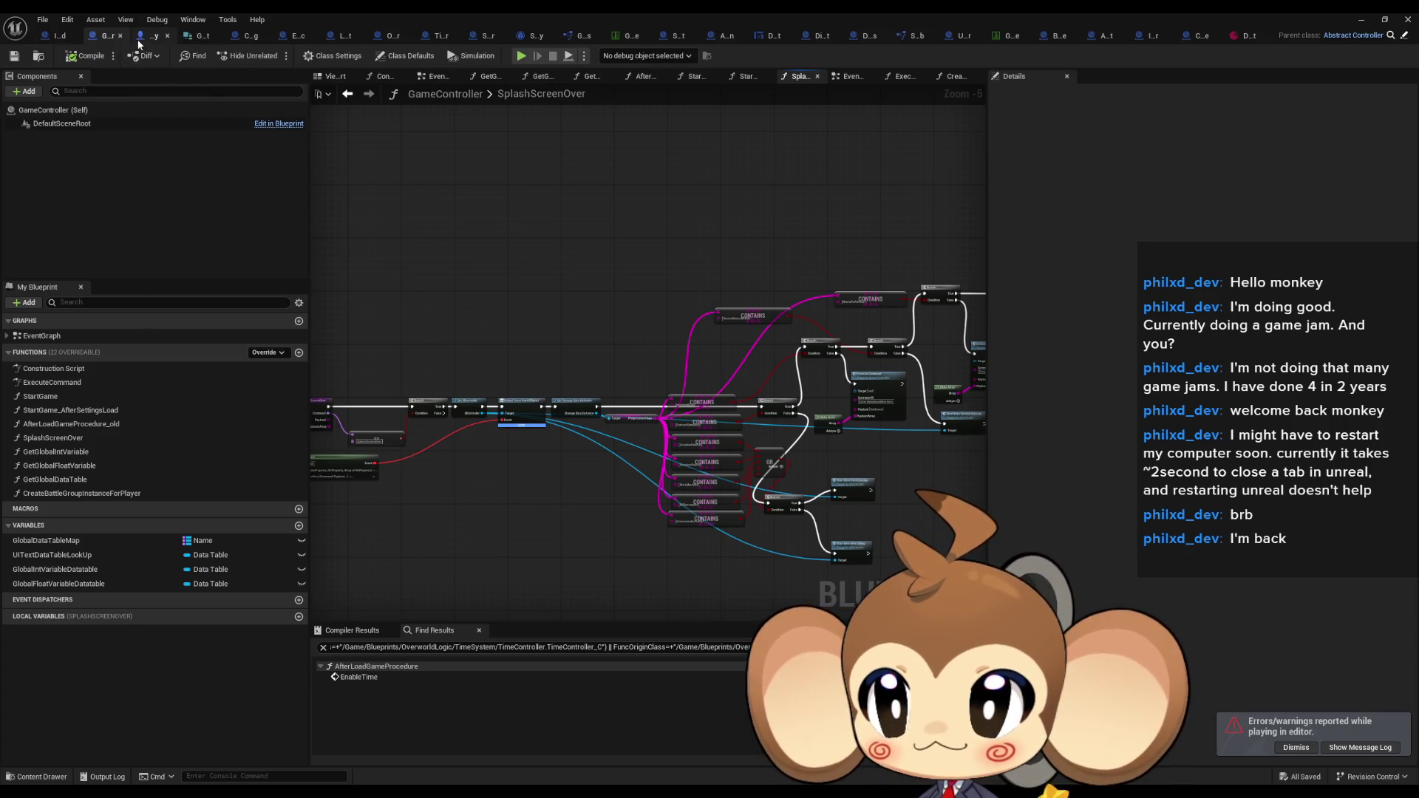
{"action": "left_click", "coordinate": [59, 35]}
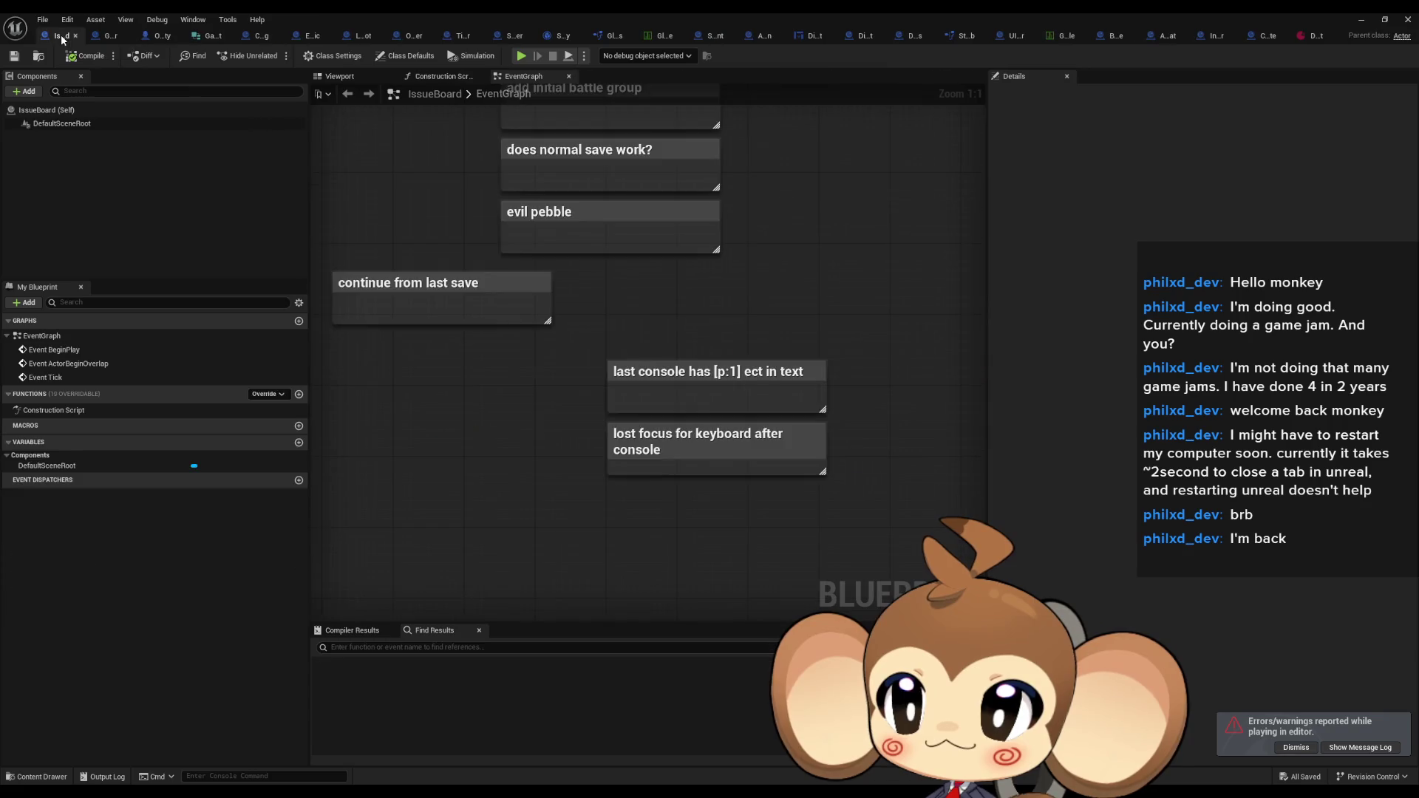
{"action": "type", "text": "cback time"}
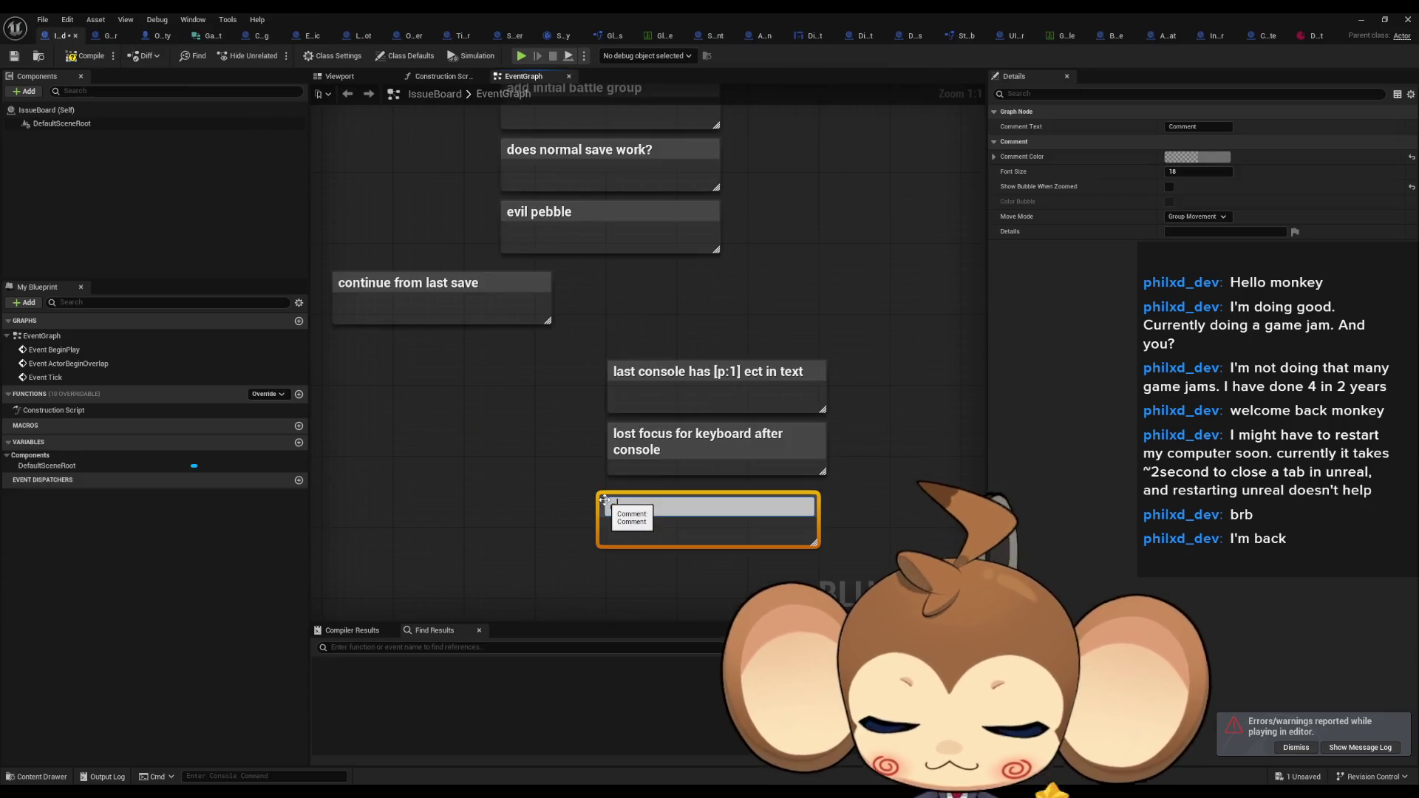
{"action": "key", "text": "Return"}
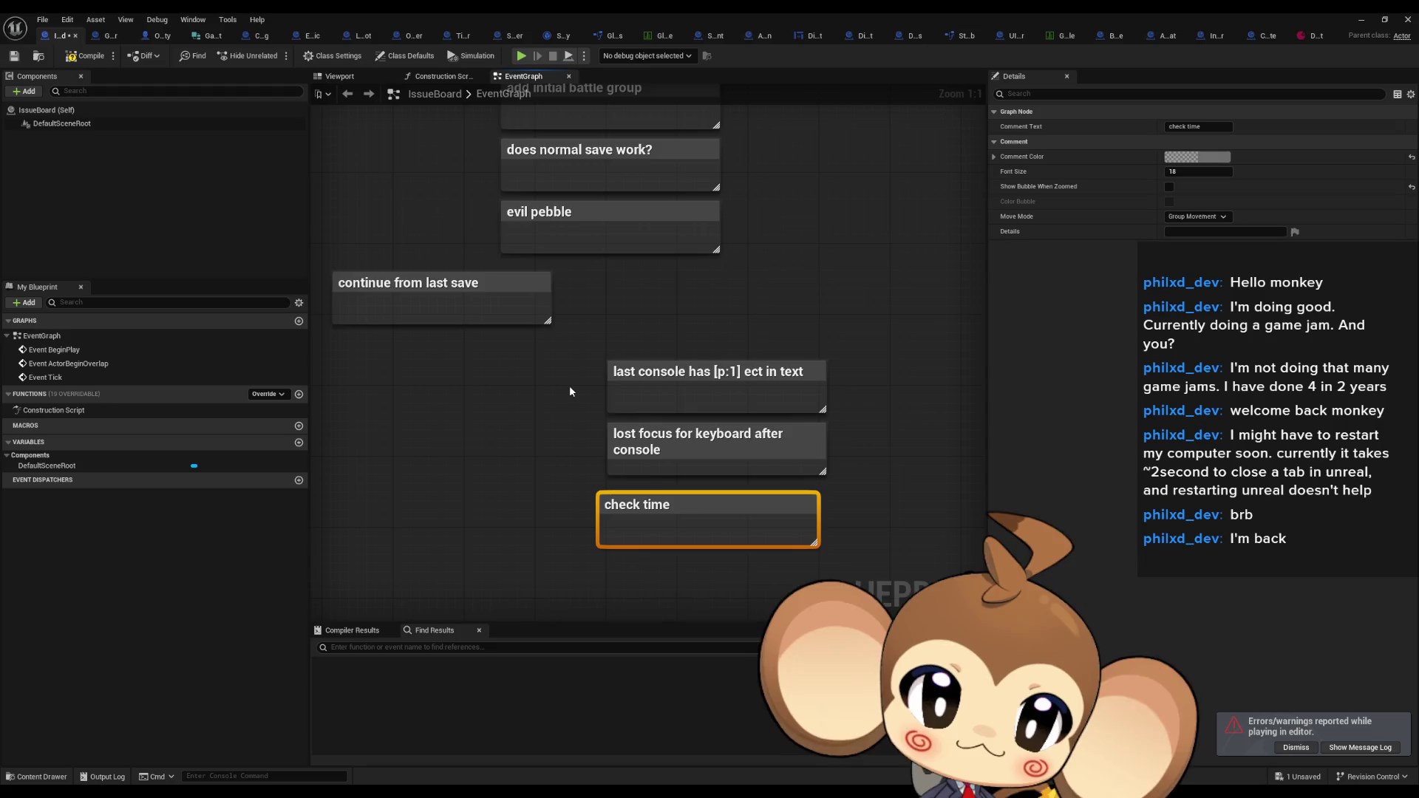
{"action": "left_click", "coordinate": [436, 416]}
{"action": "left_click", "coordinate": [103, 36]}
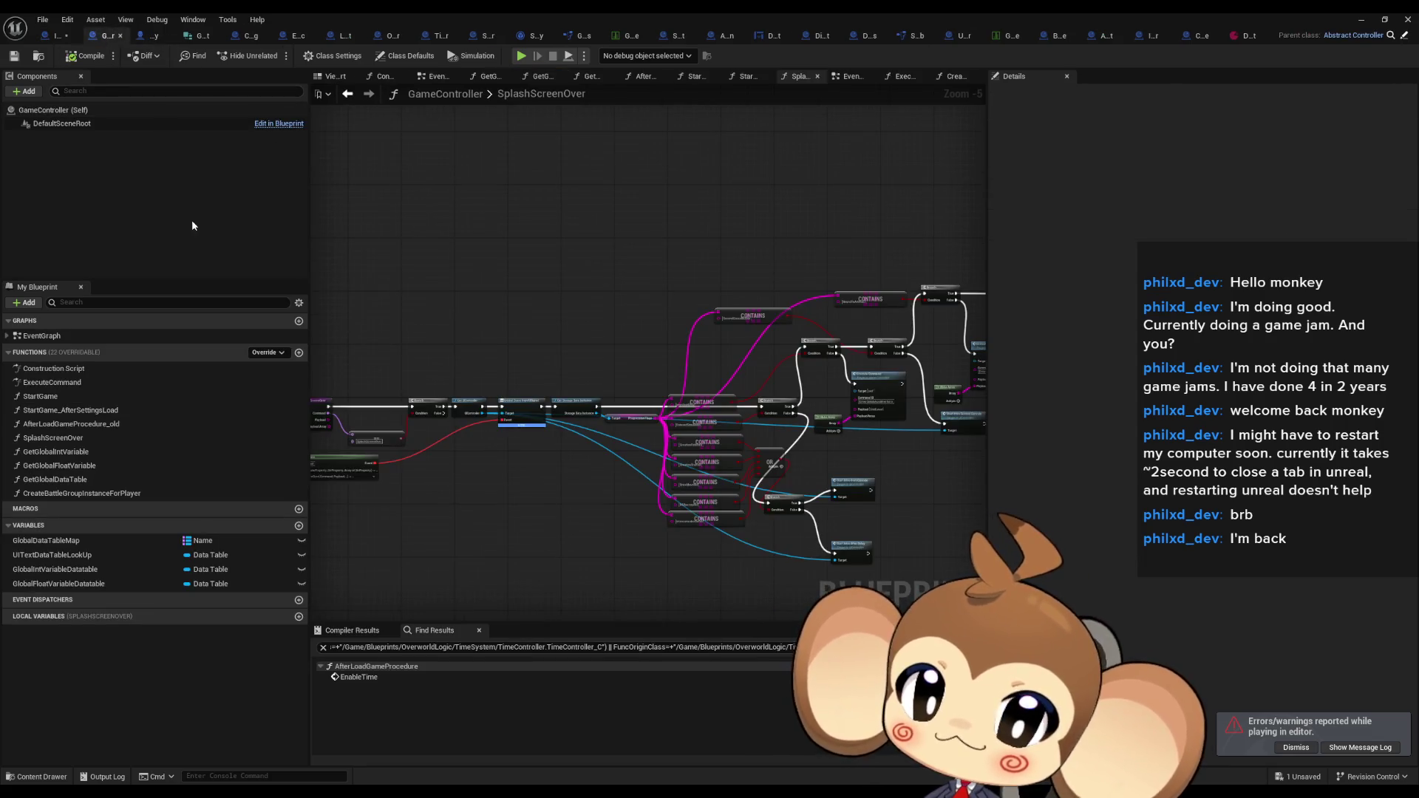
From ExecuteCommand, open the Take Current Orbling Formation Snapshot function
{"action": "double_click", "coordinate": [49, 383]}
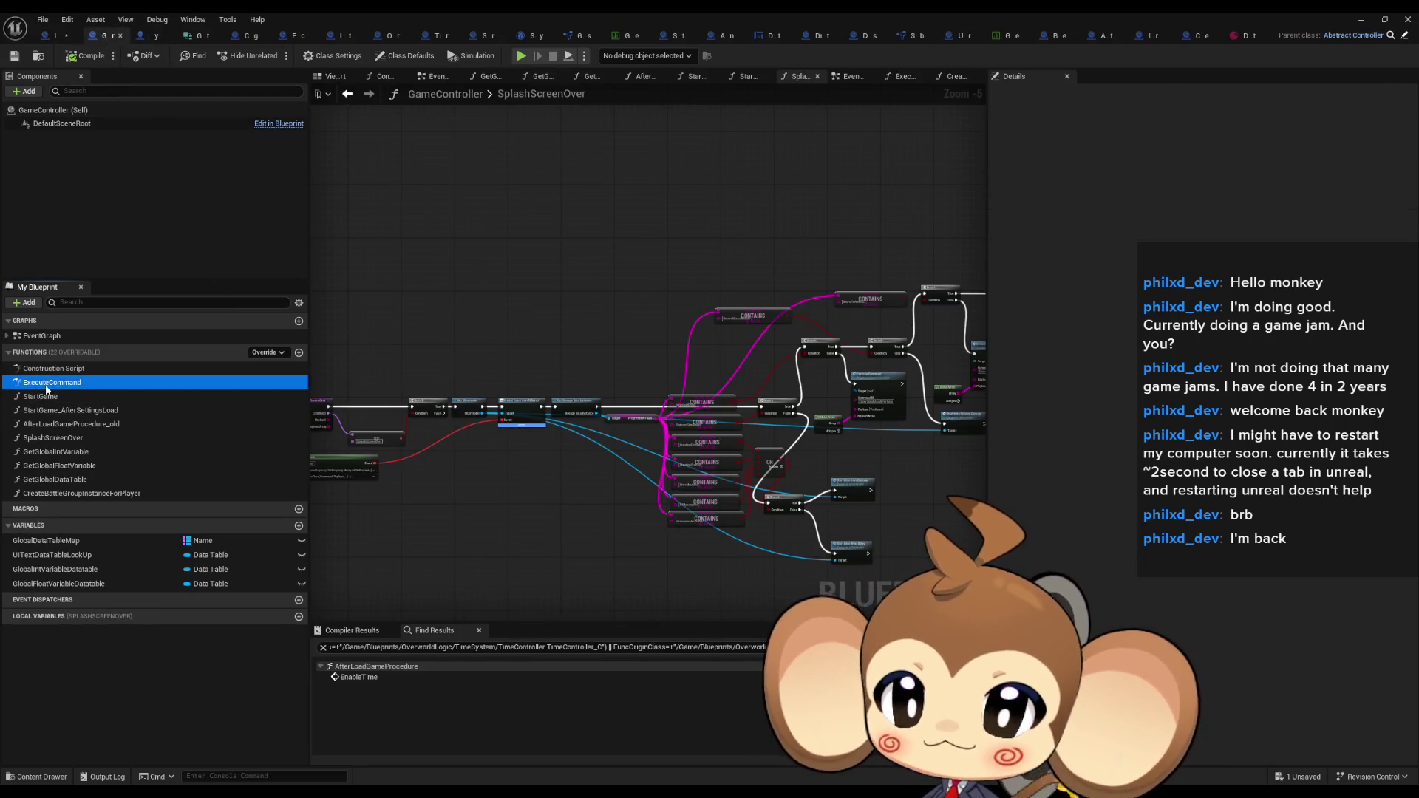
{"action": "scroll", "coordinate": [627, 370], "scroll_direction": "up", "scroll_amount": 5}
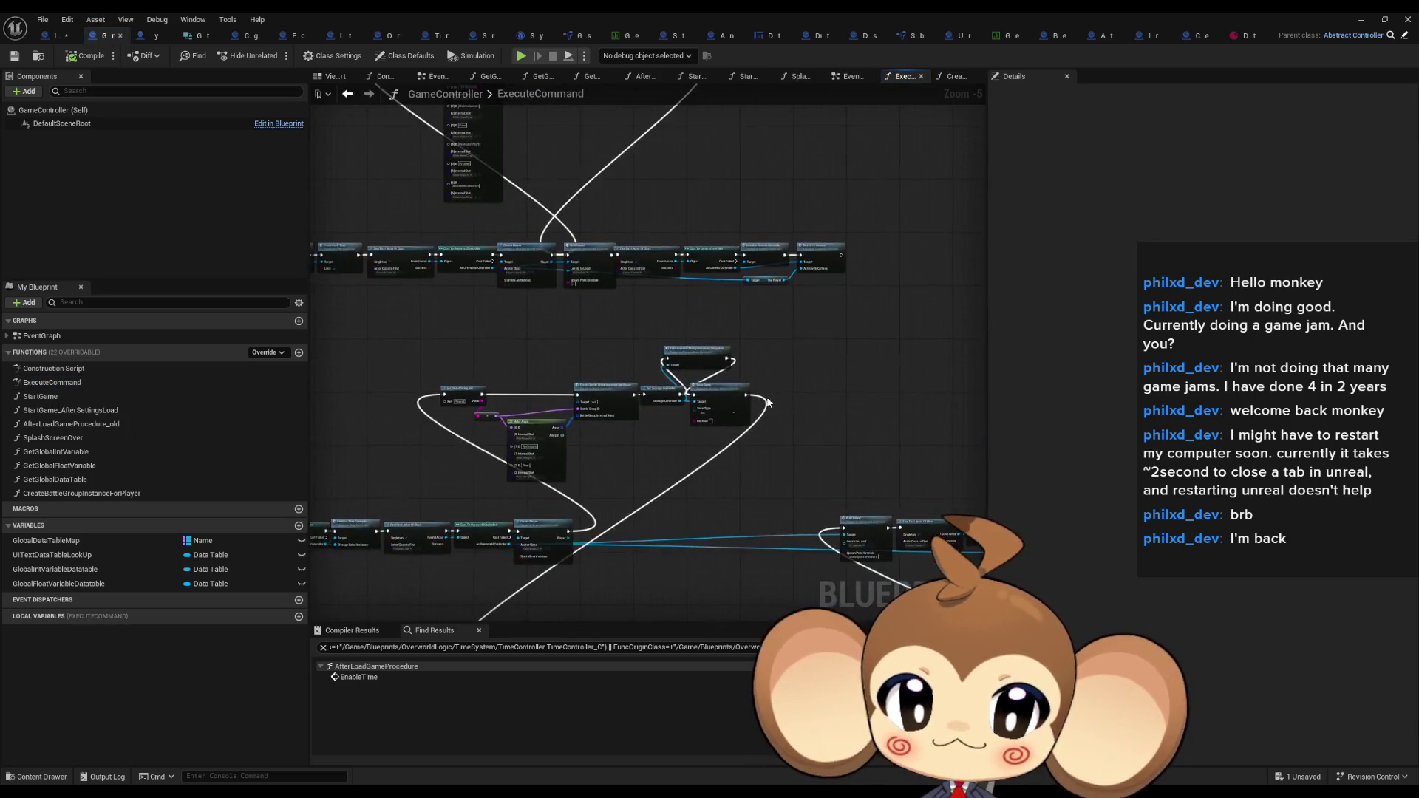
{"action": "left_click", "coordinate": [564, 284]}
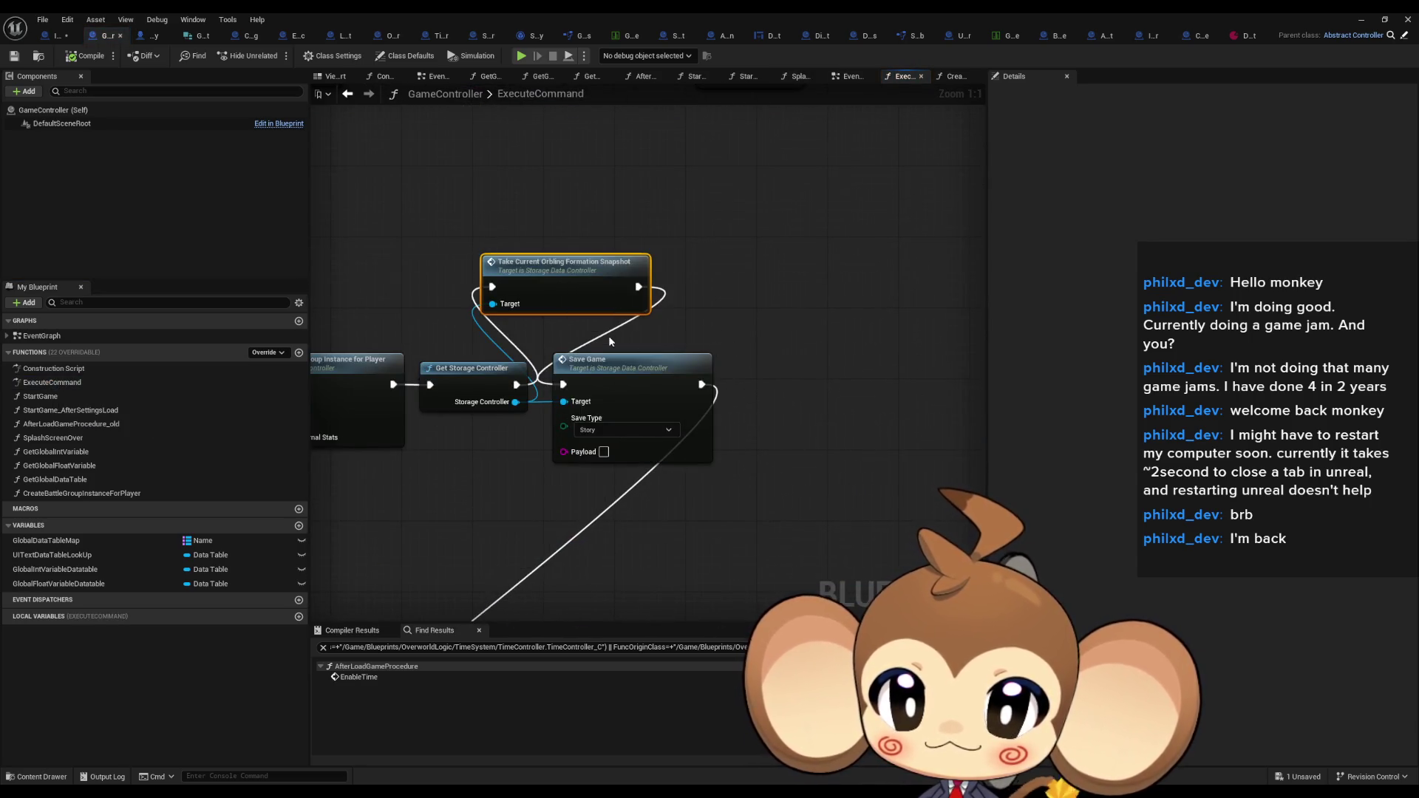
{"action": "left_click_drag", "start_coordinate": [609, 336], "coordinate": [837, 336]}
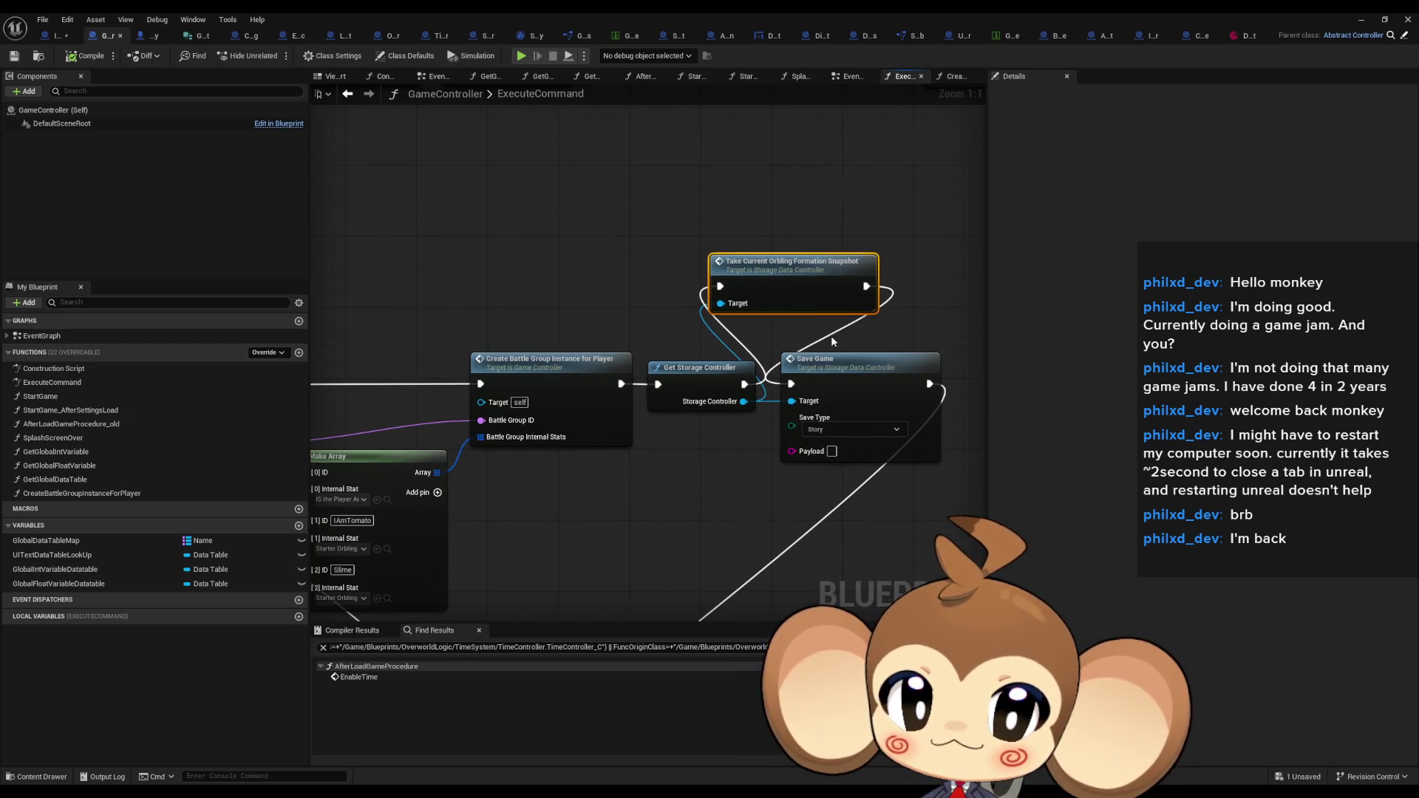
{"action": "scroll", "coordinate": [832, 341], "scroll_direction": "down", "scroll_amount": 2}
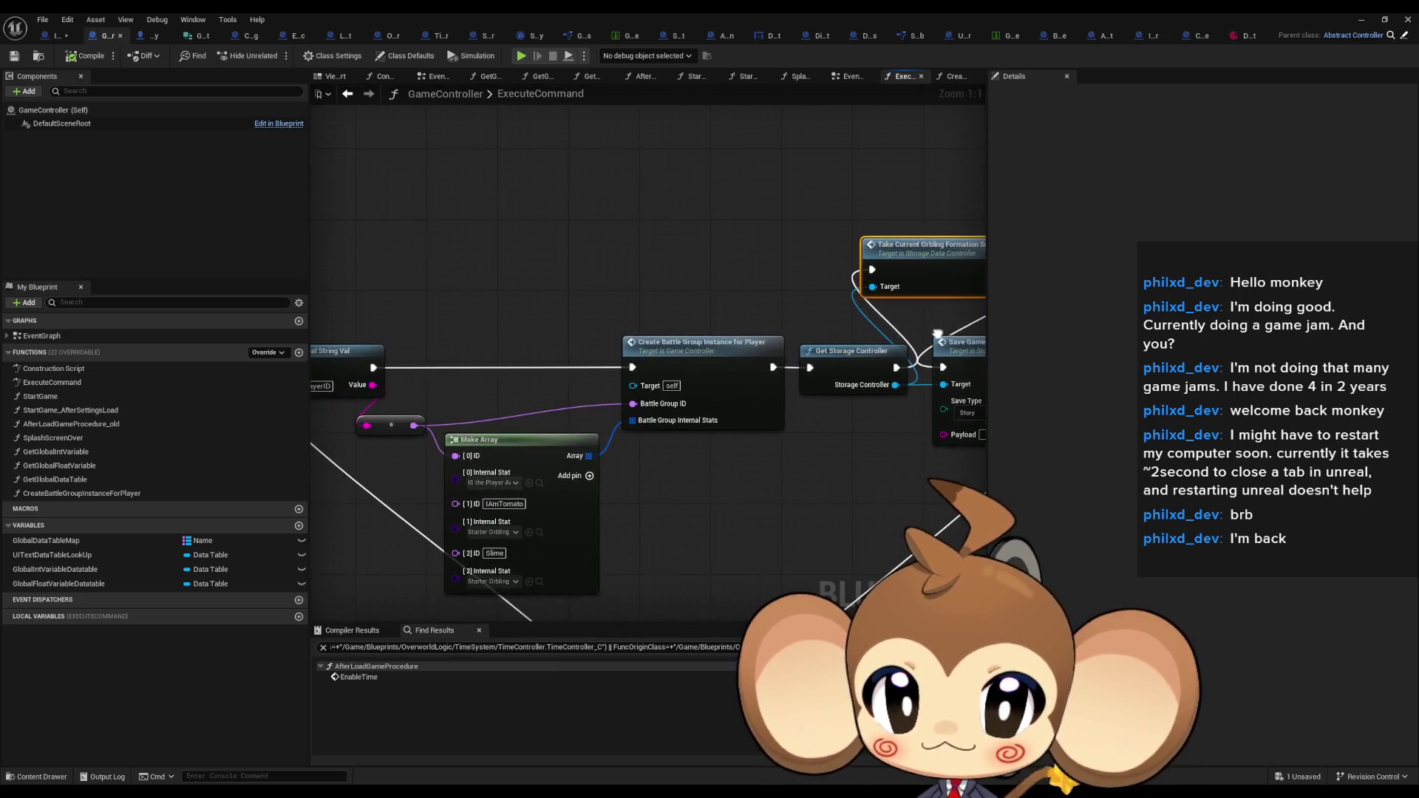
{"action": "scroll", "coordinate": [815, 342], "scroll_direction": "up", "scroll_amount": 2}
{"action": "double_click", "coordinate": [618, 253]}
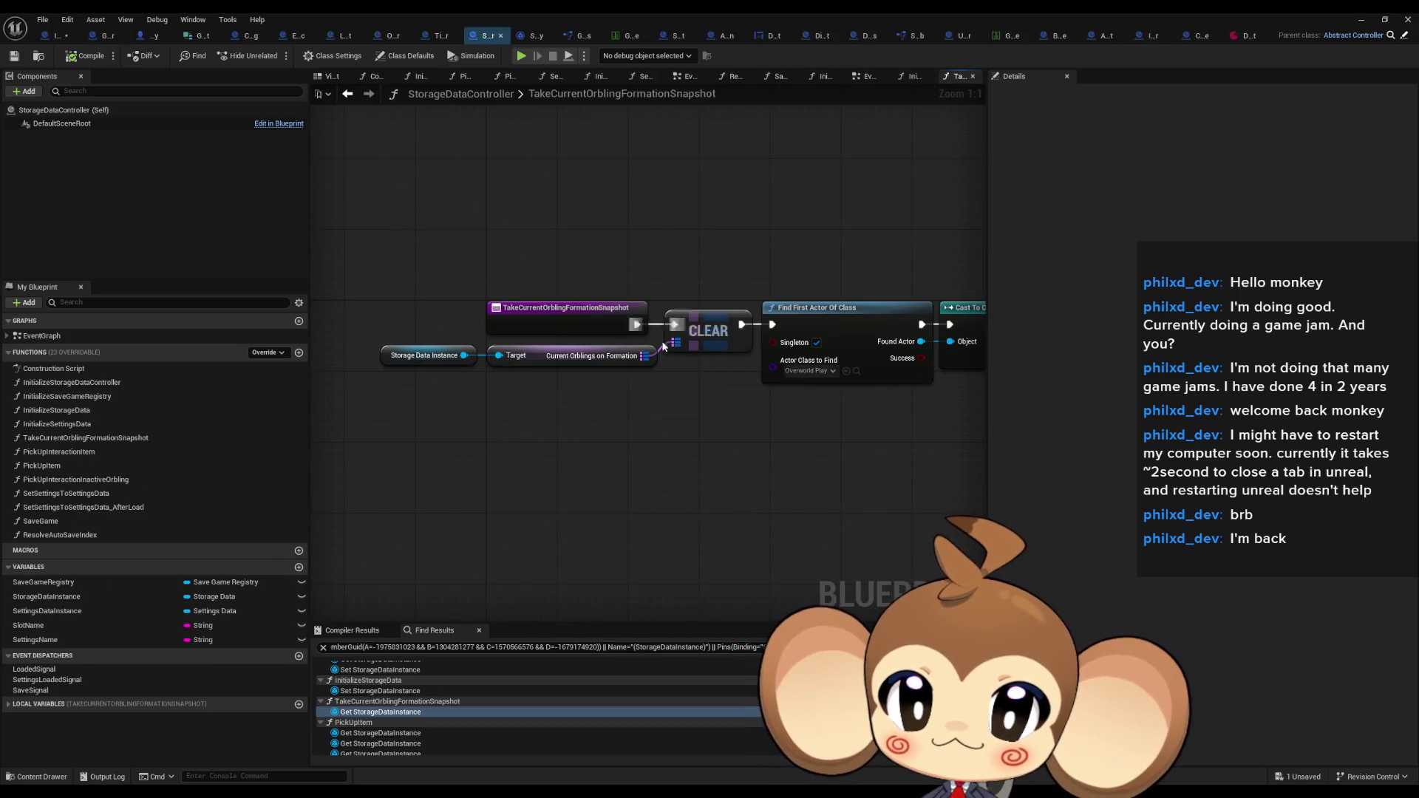
Delete the unused Get Global String Val and REMOVE nodes from the snapshot graph
{"action": "left_click_drag", "start_coordinate": [559, 399], "coordinate": [388, 342]}
{"action": "left_click_drag", "start_coordinate": [706, 406], "coordinate": [600, 375]}
{"action": "left_click_drag", "start_coordinate": [584, 258], "coordinate": [614, 373]}
{"action": "mouse_move", "coordinate": [708, 281]}
{"action": "left_mouse_down"}
{"action": "mouse_move", "coordinate": [779, 281]}
{"action": "mouse_move", "coordinate": [583, 279]}
{"action": "mouse_move", "coordinate": [545, 244]}
{"action": "mouse_move", "coordinate": [517, 244]}
{"action": "left_mouse_up"}
{"action": "mouse_move", "coordinate": [620, 248]}
{"action": "left_mouse_down"}
{"action": "mouse_move", "coordinate": [691, 389]}
{"action": "mouse_move", "coordinate": [943, 461]}
{"action": "mouse_move", "coordinate": [817, 446]}
{"action": "mouse_move", "coordinate": [576, 489]}
{"action": "left_mouse_up"}
{"action": "mouse_move", "coordinate": [412, 171]}
{"action": "left_mouse_down"}
{"action": "mouse_move", "coordinate": [608, 267]}
{"action": "mouse_move", "coordinate": [743, 306]}
{"action": "mouse_move", "coordinate": [725, 307]}
{"action": "left_mouse_up"}
{"action": "key", "text": "Delete"}
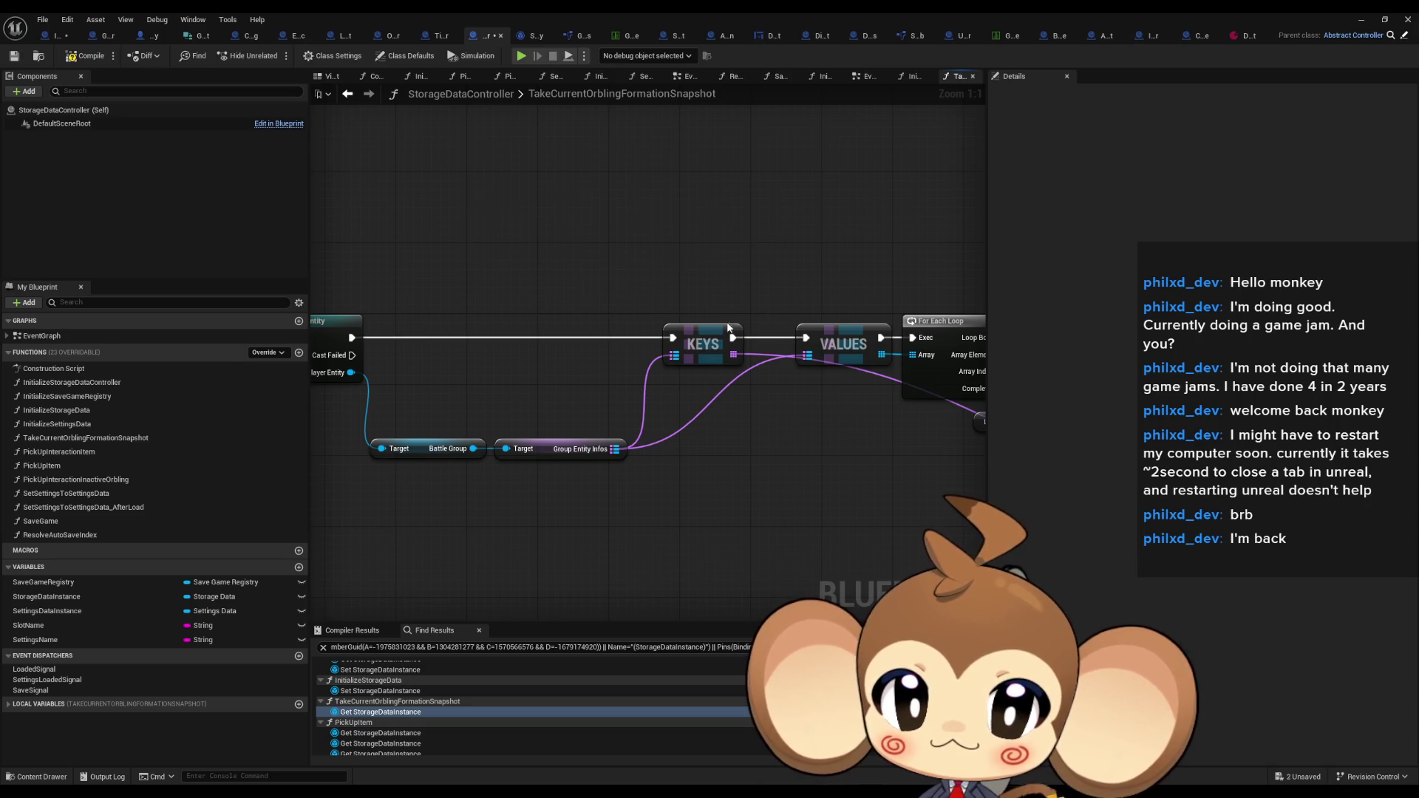
Move along the loop section to the Add Orbling to Carried Orblings with ID node
{"action": "left_click_drag", "start_coordinate": [644, 453], "coordinate": [396, 443]}
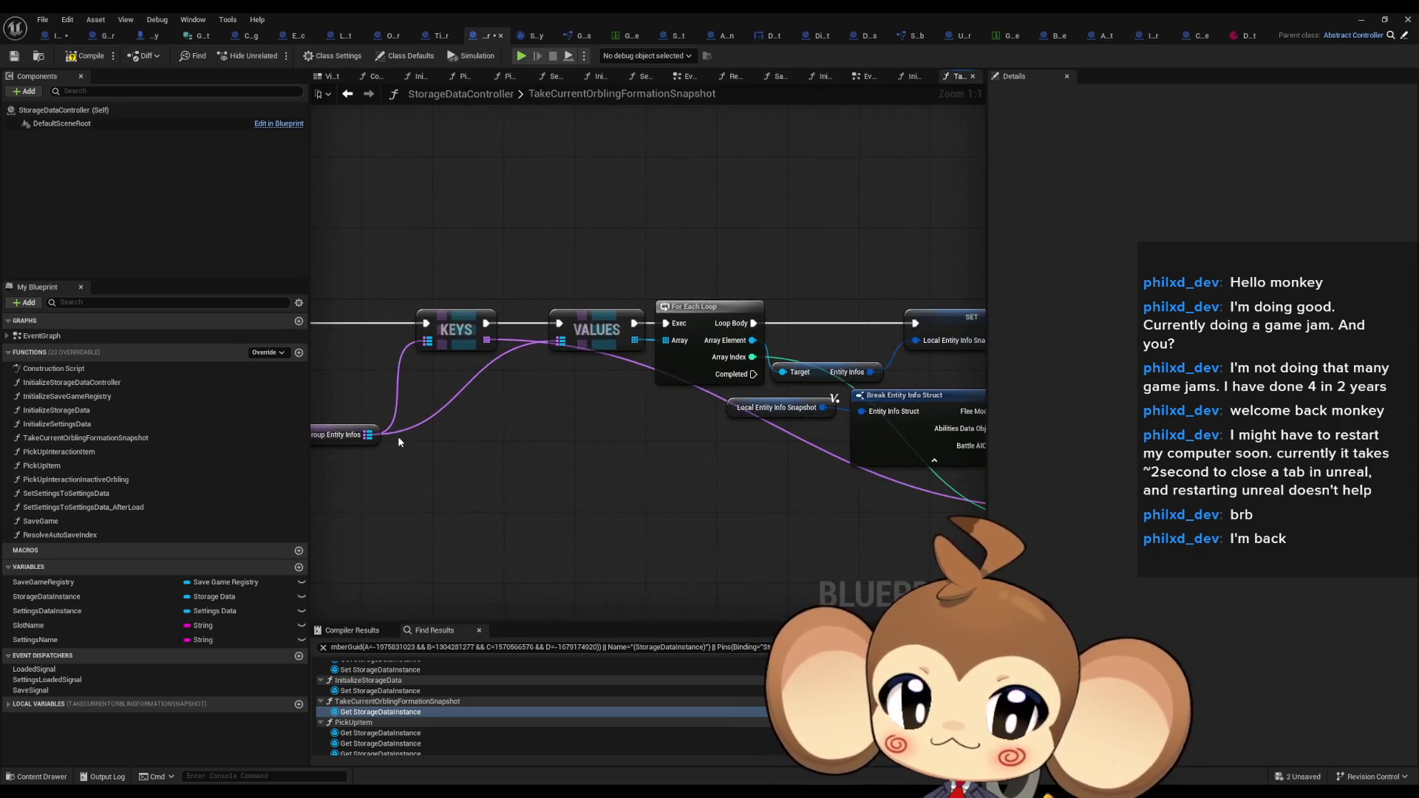
{"action": "mouse_move", "coordinate": [592, 453]}
{"action": "left_mouse_down"}
{"action": "mouse_move", "coordinate": [623, 415]}
{"action": "mouse_move", "coordinate": [666, 414]}
{"action": "mouse_move", "coordinate": [394, 426]}
{"action": "mouse_move", "coordinate": [248, 412]}
{"action": "left_mouse_up"}
{"action": "left_click_drag", "start_coordinate": [664, 403], "coordinate": [543, 406]}
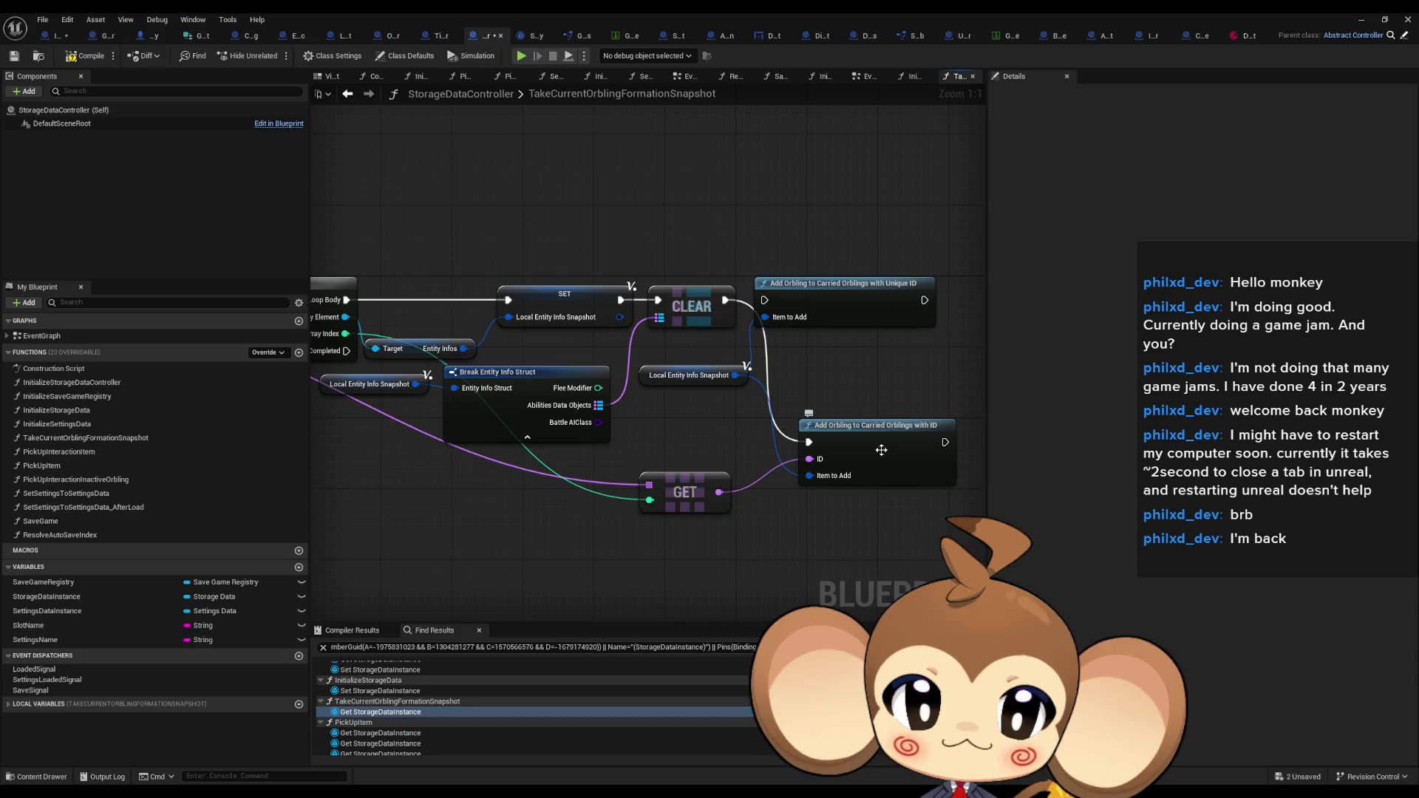
{"action": "left_click", "coordinate": [881, 450]}
Inspect AddOrblingToCarriedOrblingsWithID's Get Storage Data Instance and ADD nodes, then return to the snapshot graph
{"action": "double_click", "coordinate": [881, 450]}
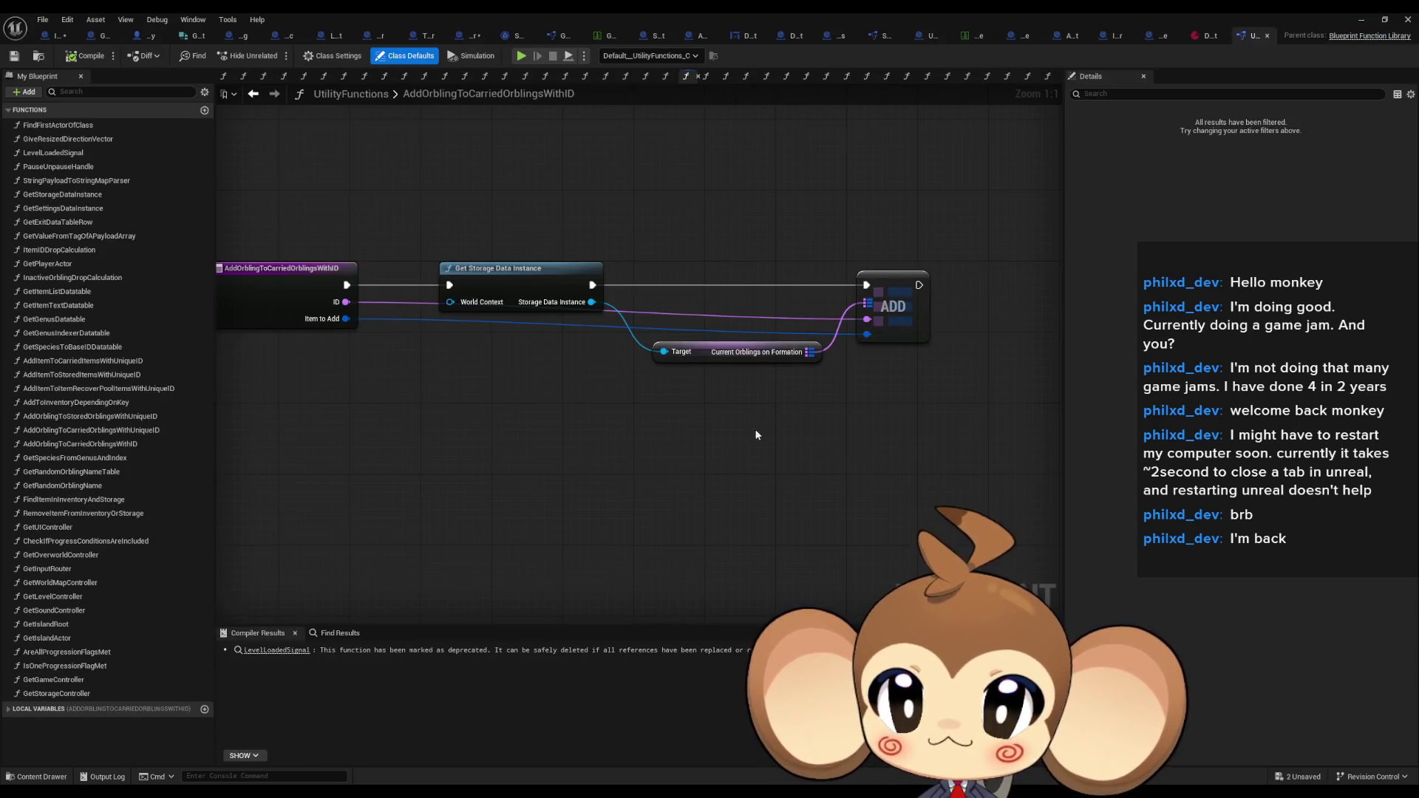
{"action": "left_click_drag", "start_coordinate": [485, 228], "coordinate": [556, 359]}
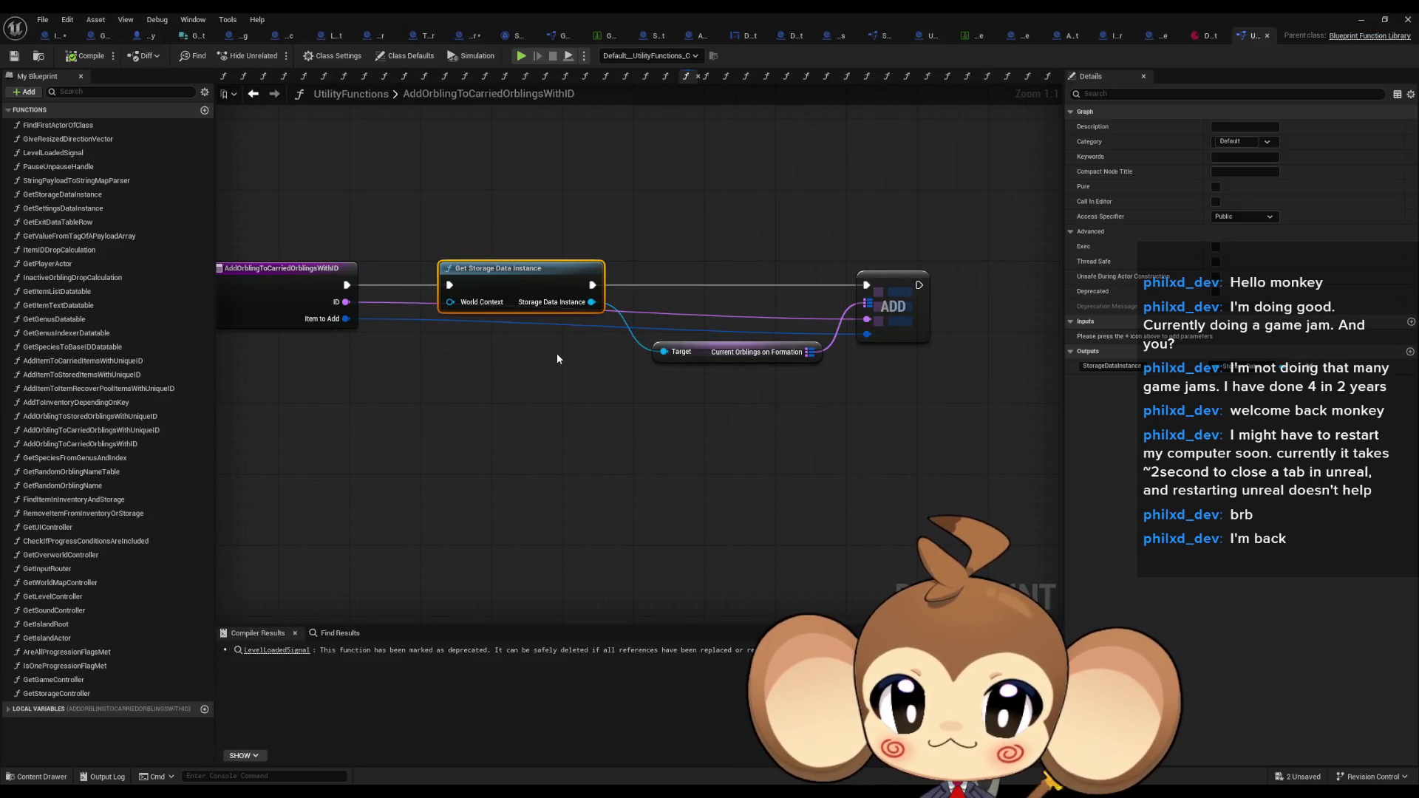
{"action": "mouse_move", "coordinate": [665, 231]}
{"action": "left_mouse_down"}
{"action": "mouse_move", "coordinate": [760, 308]}
{"action": "mouse_move", "coordinate": [934, 391]}
{"action": "left_mouse_up"}
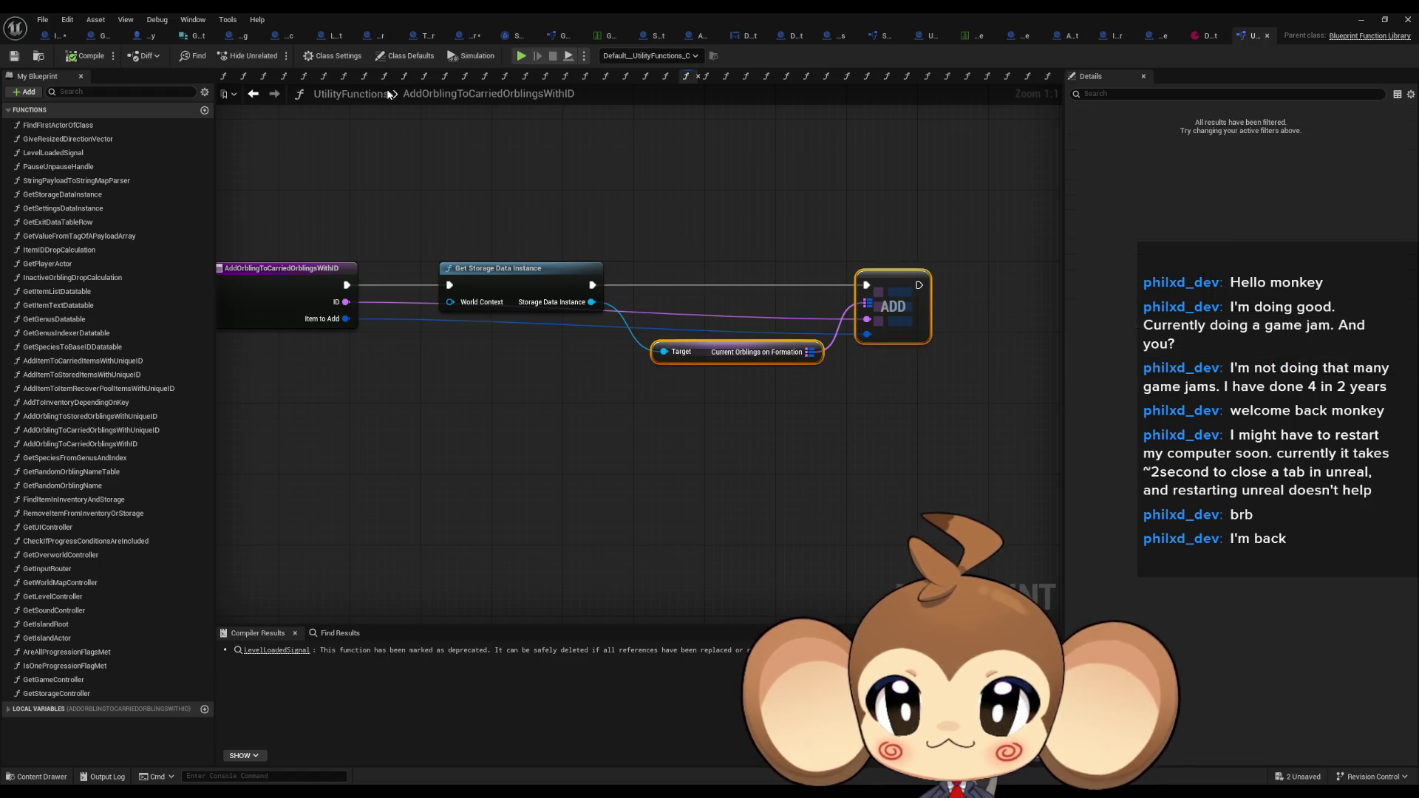
{"action": "left_click", "coordinate": [463, 37]}
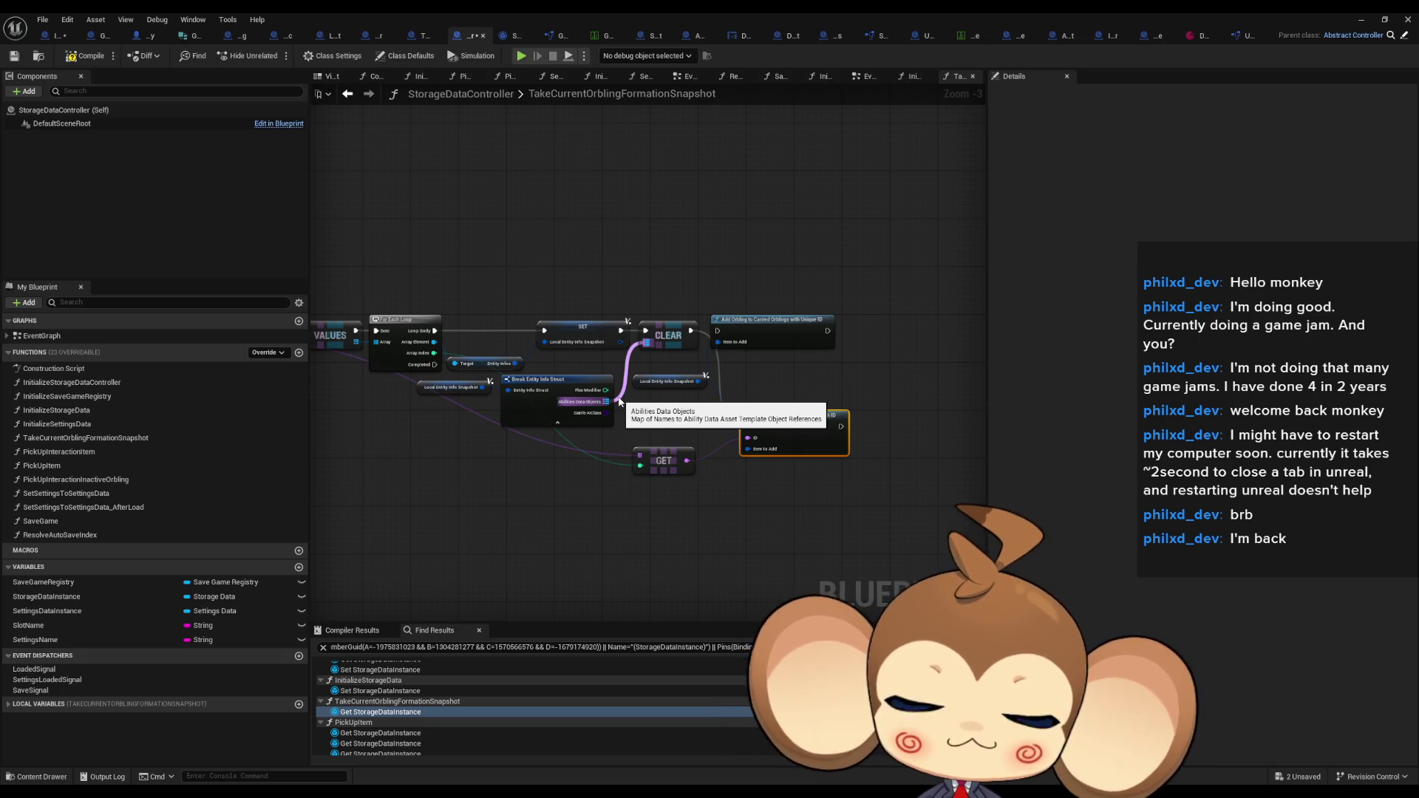
Hide Break Entity Info Struct's unconnected pins and save StorageDataController
{"action": "scroll", "coordinate": [736, 447], "scroll_direction": "up", "scroll_amount": 3}
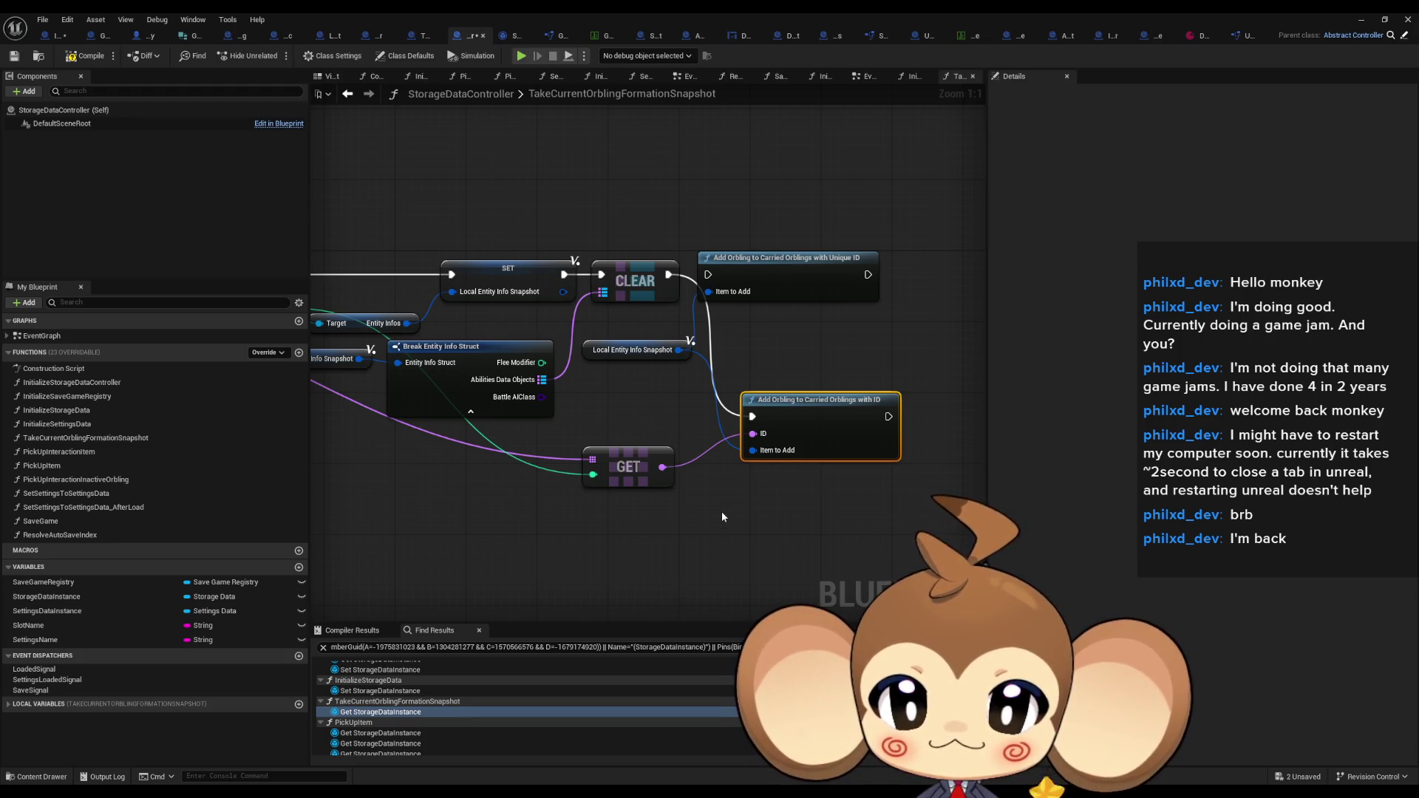
{"action": "left_click_drag", "start_coordinate": [721, 510], "coordinate": [830, 491]}
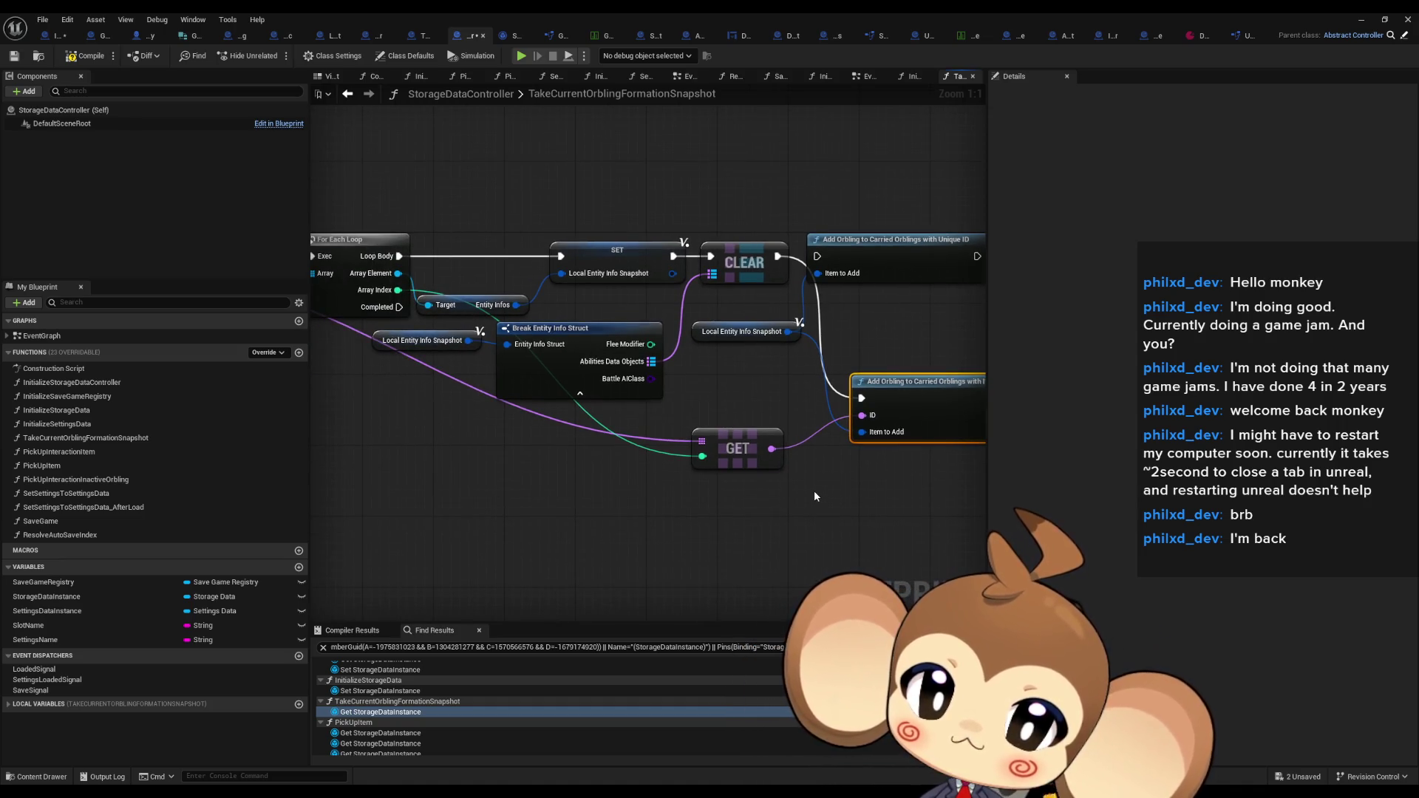
{"action": "left_click", "coordinate": [532, 344]}
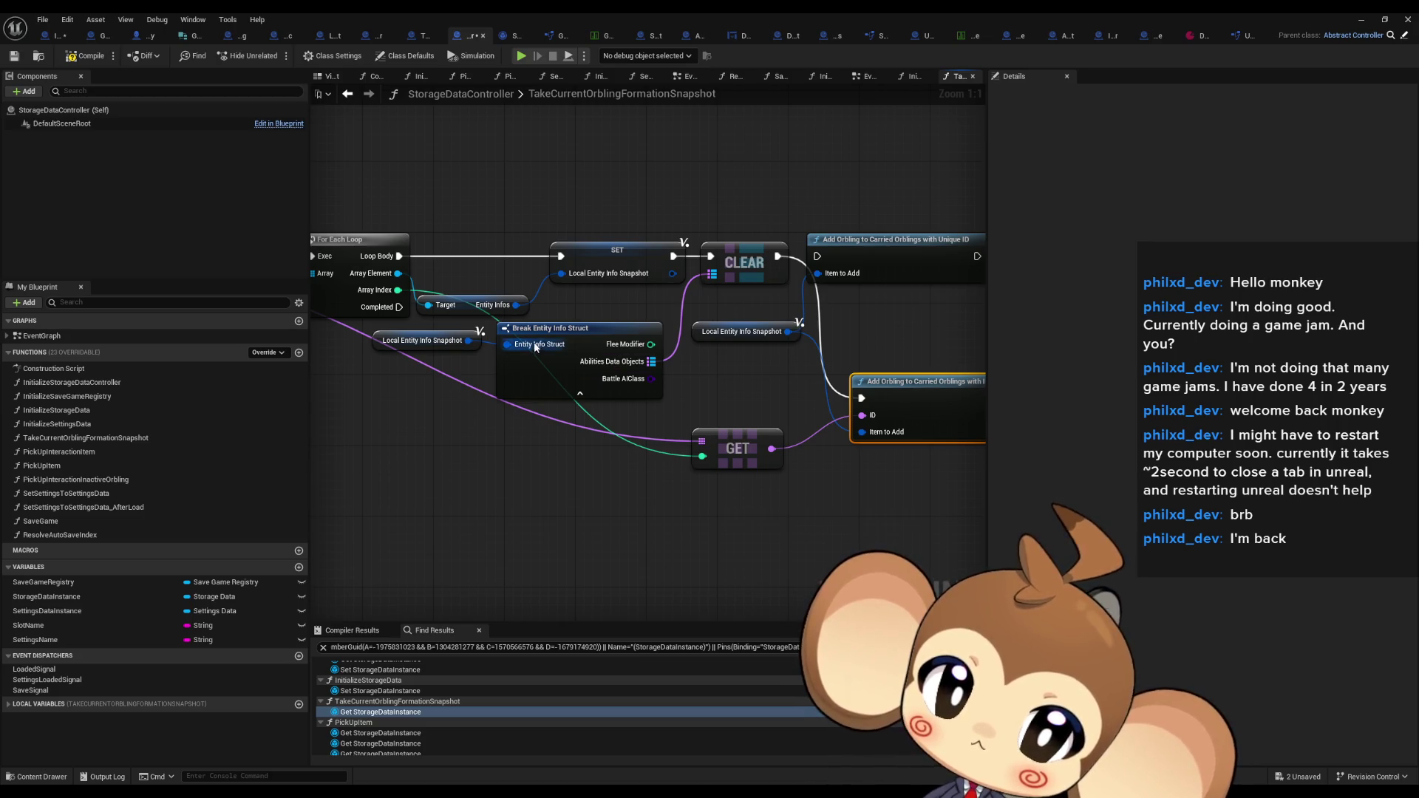
{"action": "left_click", "coordinate": [1204, 546]}
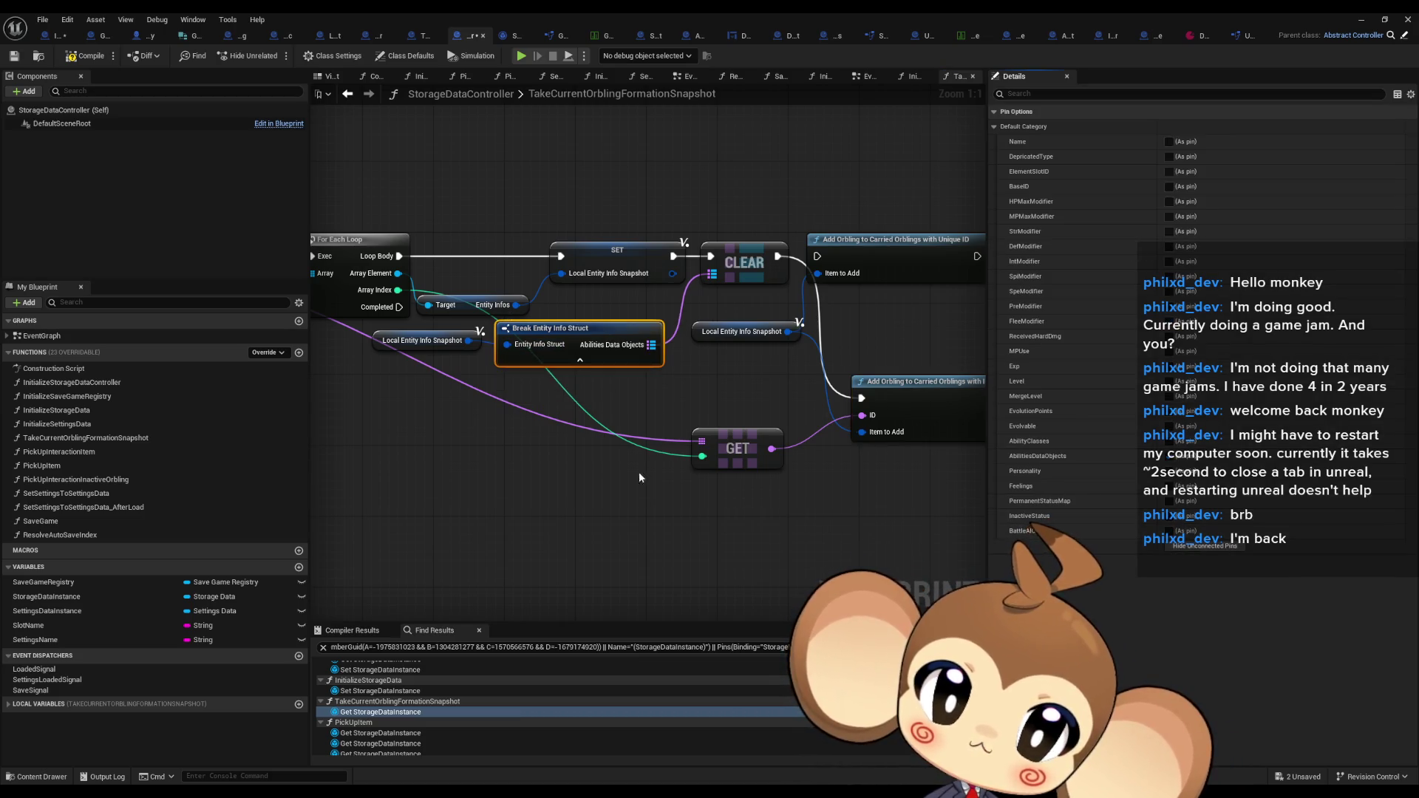
{"action": "left_click", "coordinate": [639, 471]}
{"action": "key", "text": "ctrl+s"}
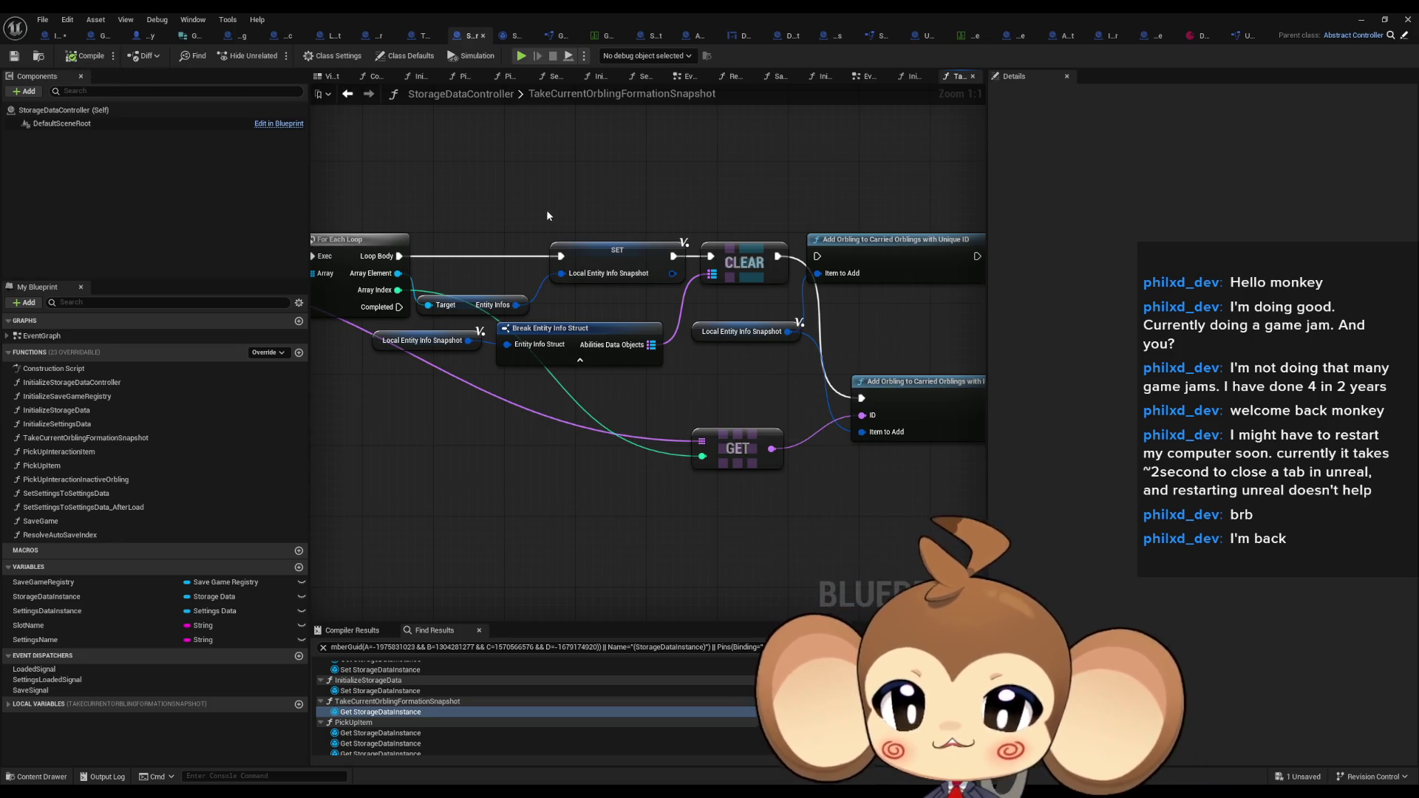
Pan past the KEYS, VALUES and SET nodes and reopen AddOrblingToCarriedOrblingsWithID
{"action": "left_click_drag", "start_coordinate": [561, 210], "coordinate": [634, 225]}
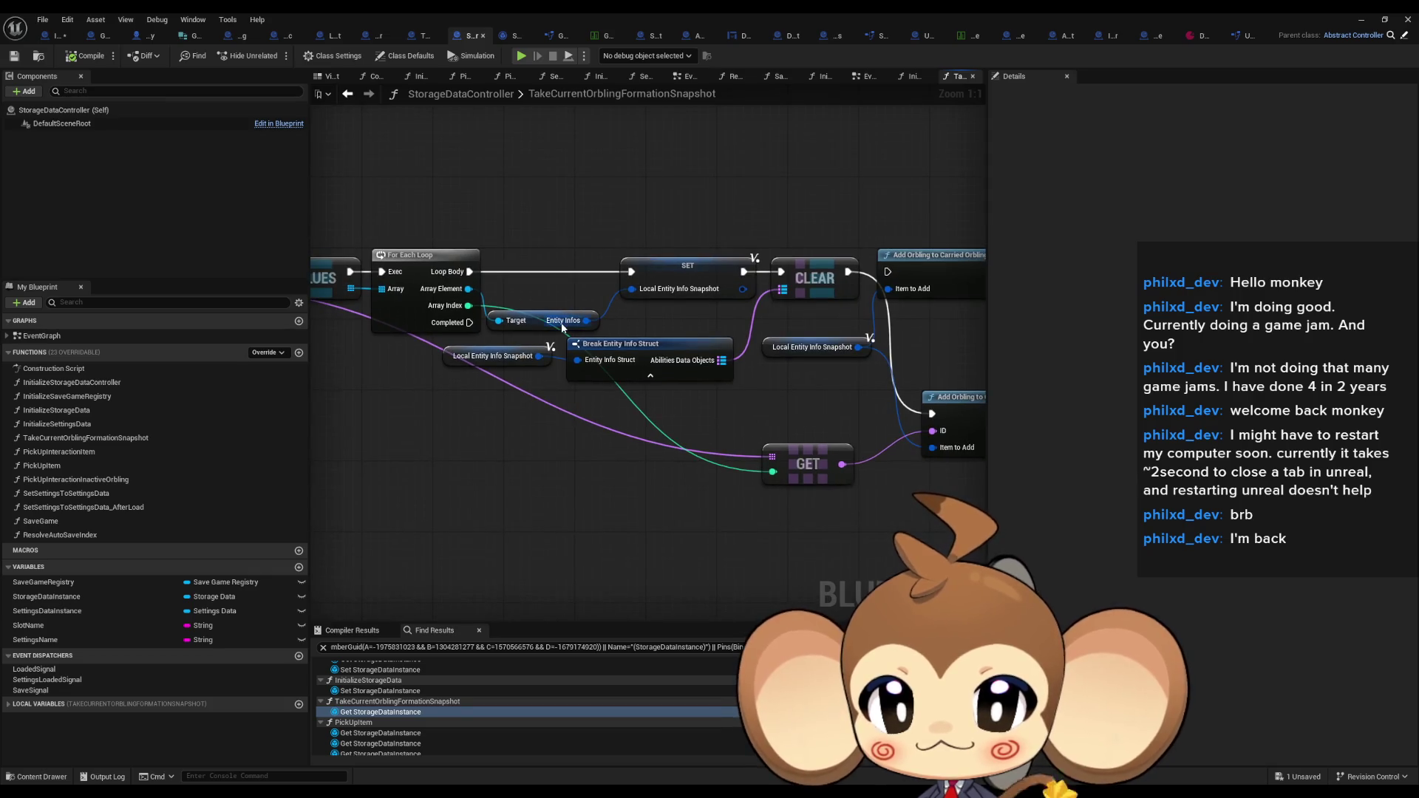
{"action": "left_click_drag", "start_coordinate": [384, 288], "coordinate": [654, 313]}
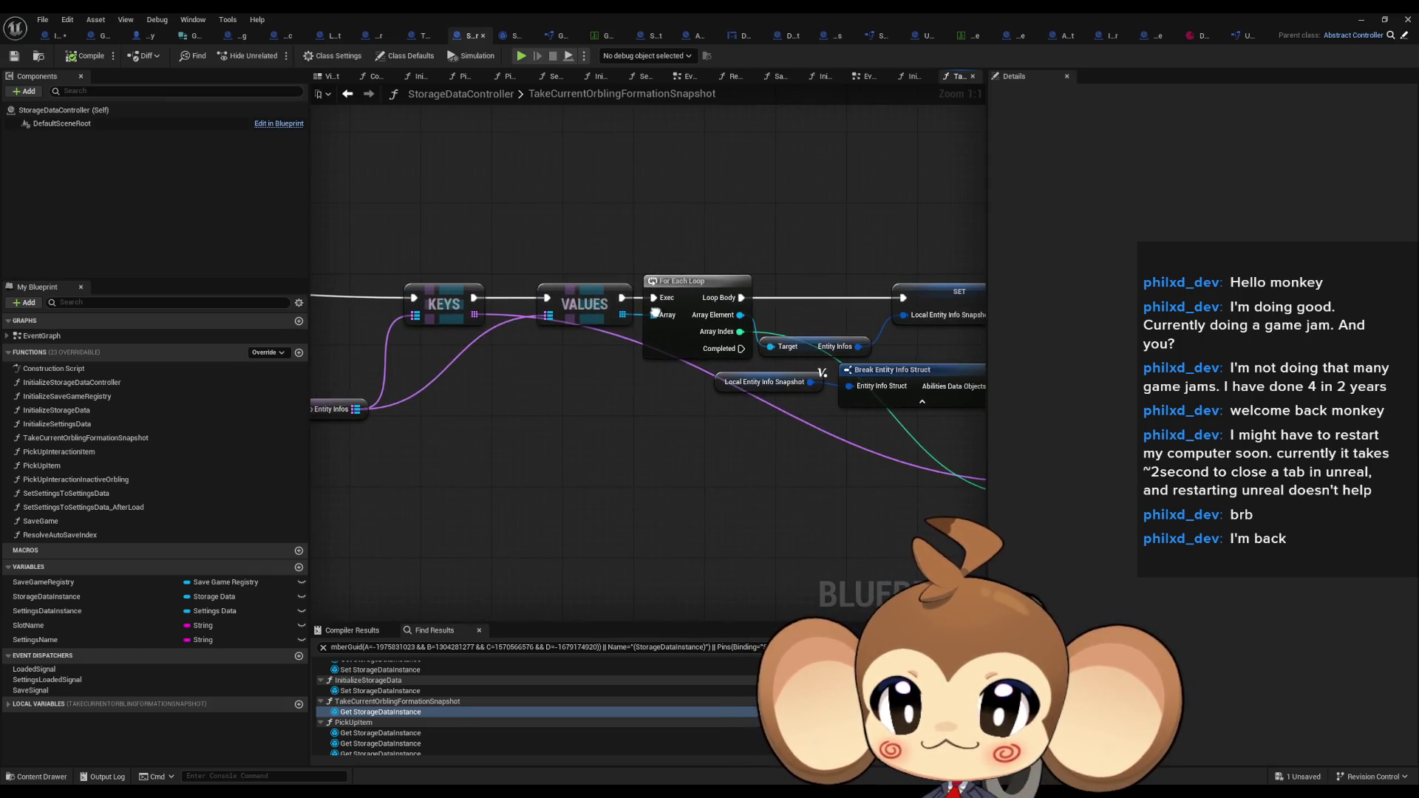
{"action": "mouse_move", "coordinate": [634, 364]}
{"action": "left_mouse_down"}
{"action": "mouse_move", "coordinate": [751, 341]}
{"action": "mouse_move", "coordinate": [675, 337]}
{"action": "mouse_move", "coordinate": [806, 337]}
{"action": "left_mouse_up"}
{"action": "left_click_drag", "start_coordinate": [807, 277], "coordinate": [556, 275]}
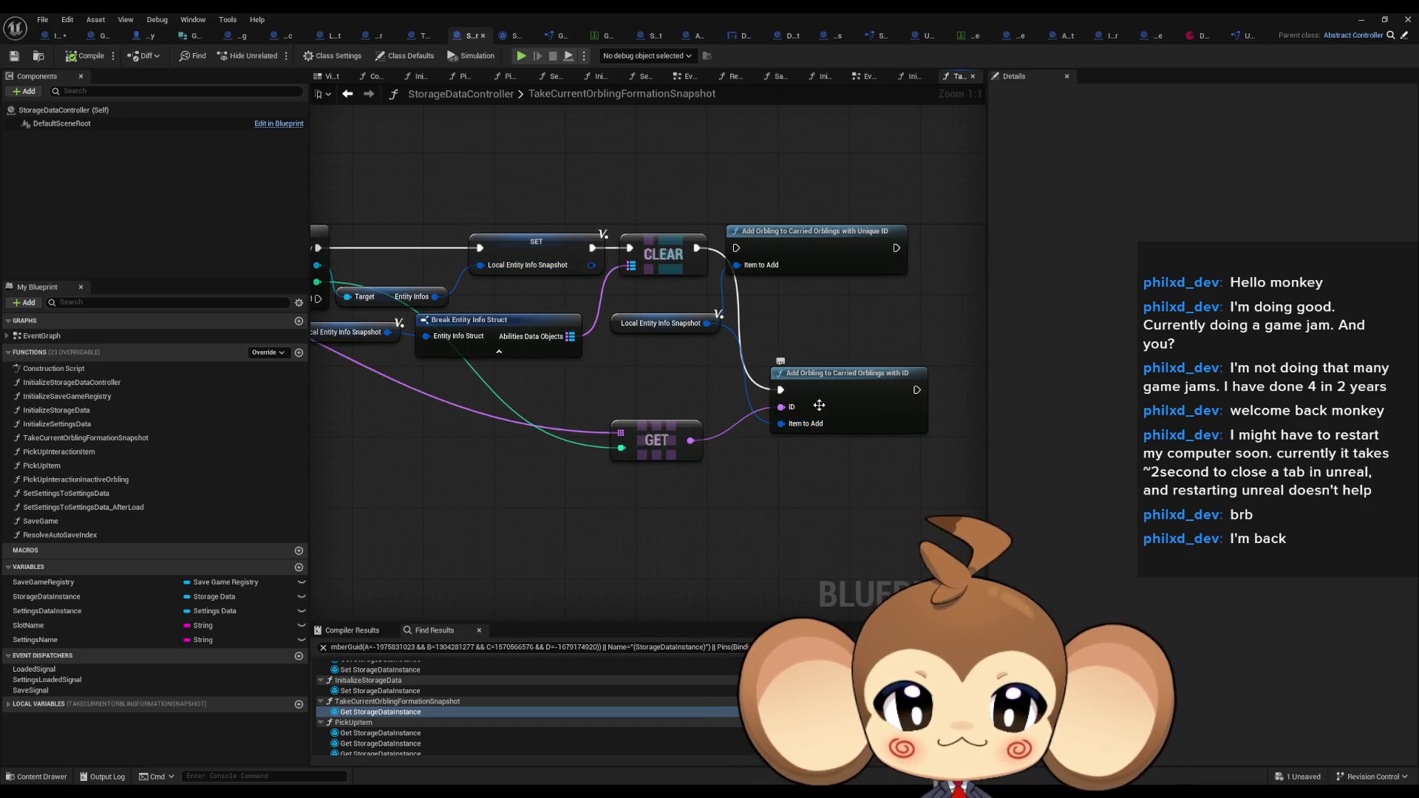
{"action": "left_click", "coordinate": [874, 418]}
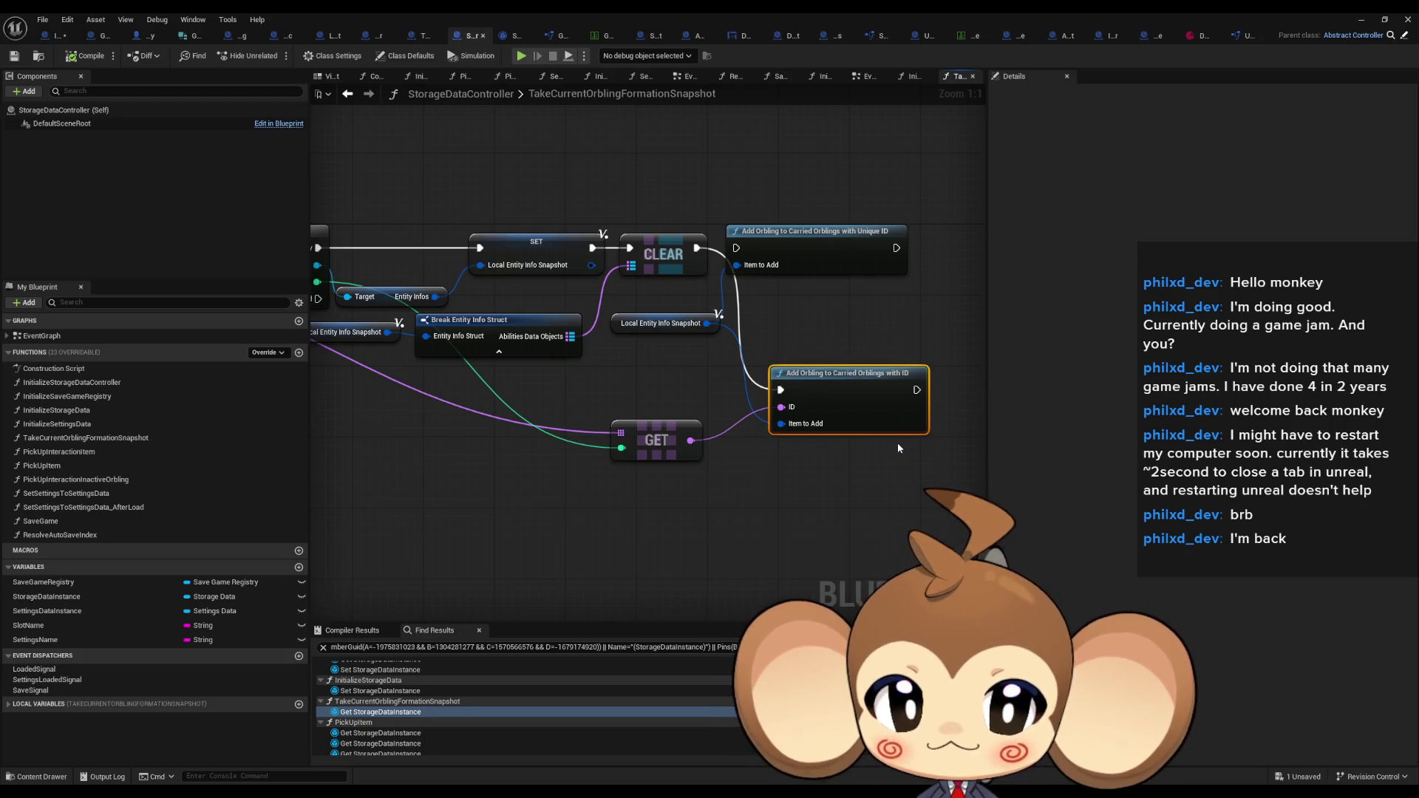
{"action": "double_click", "coordinate": [863, 392]}
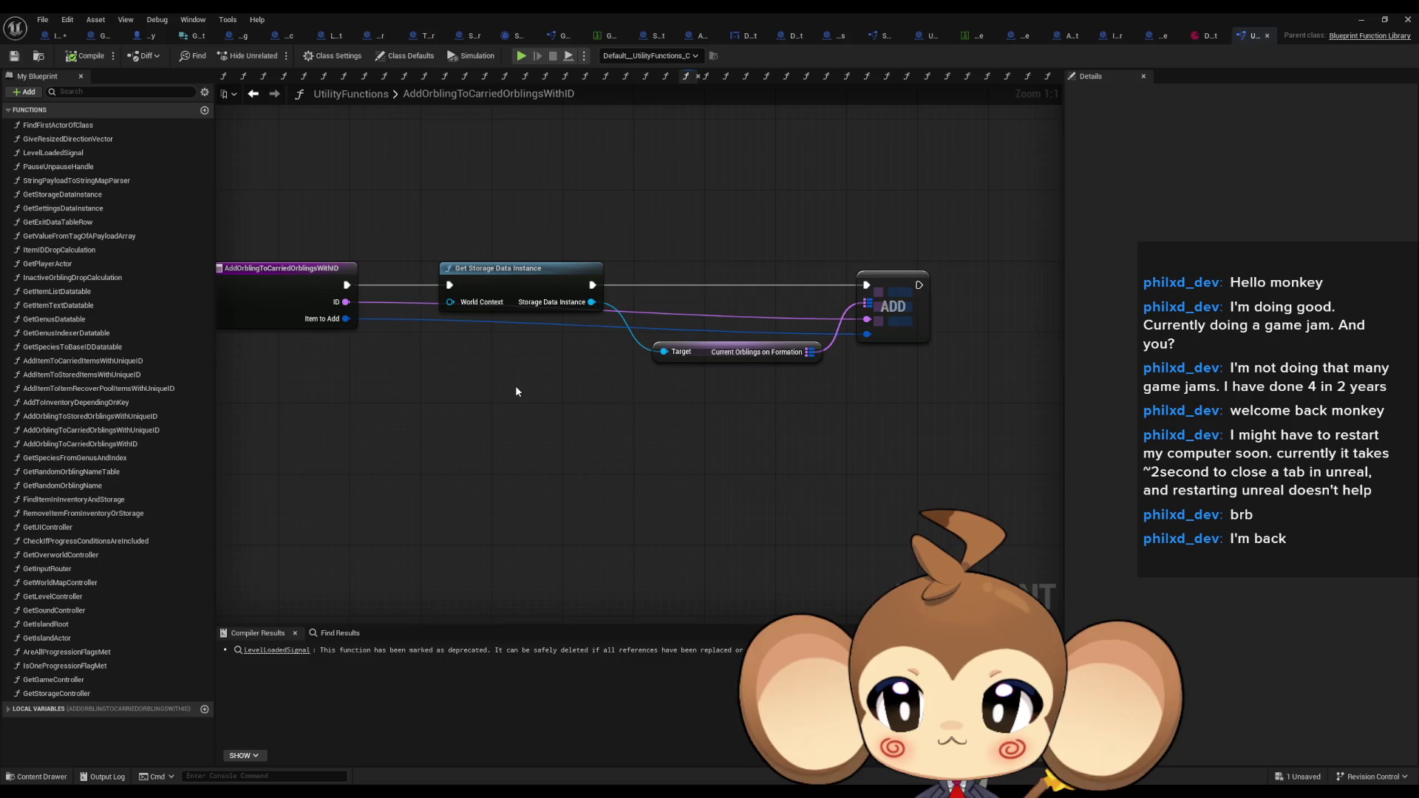
Inspect the GetStorageDataInstance function's Cast To StorageDataController and Return Node
{"action": "left_click_drag", "start_coordinate": [529, 237], "coordinate": [604, 339]}
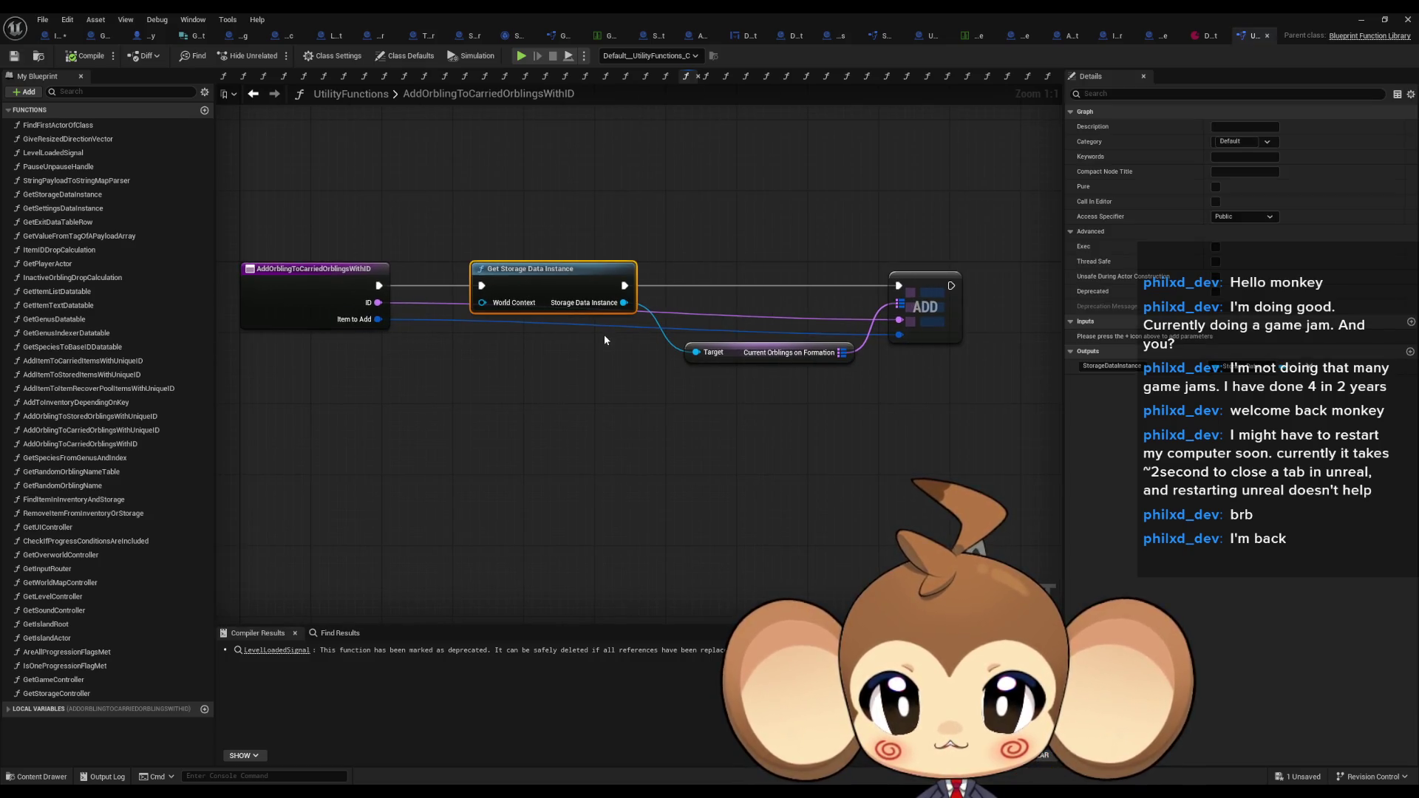
{"action": "double_click", "coordinate": [573, 277]}
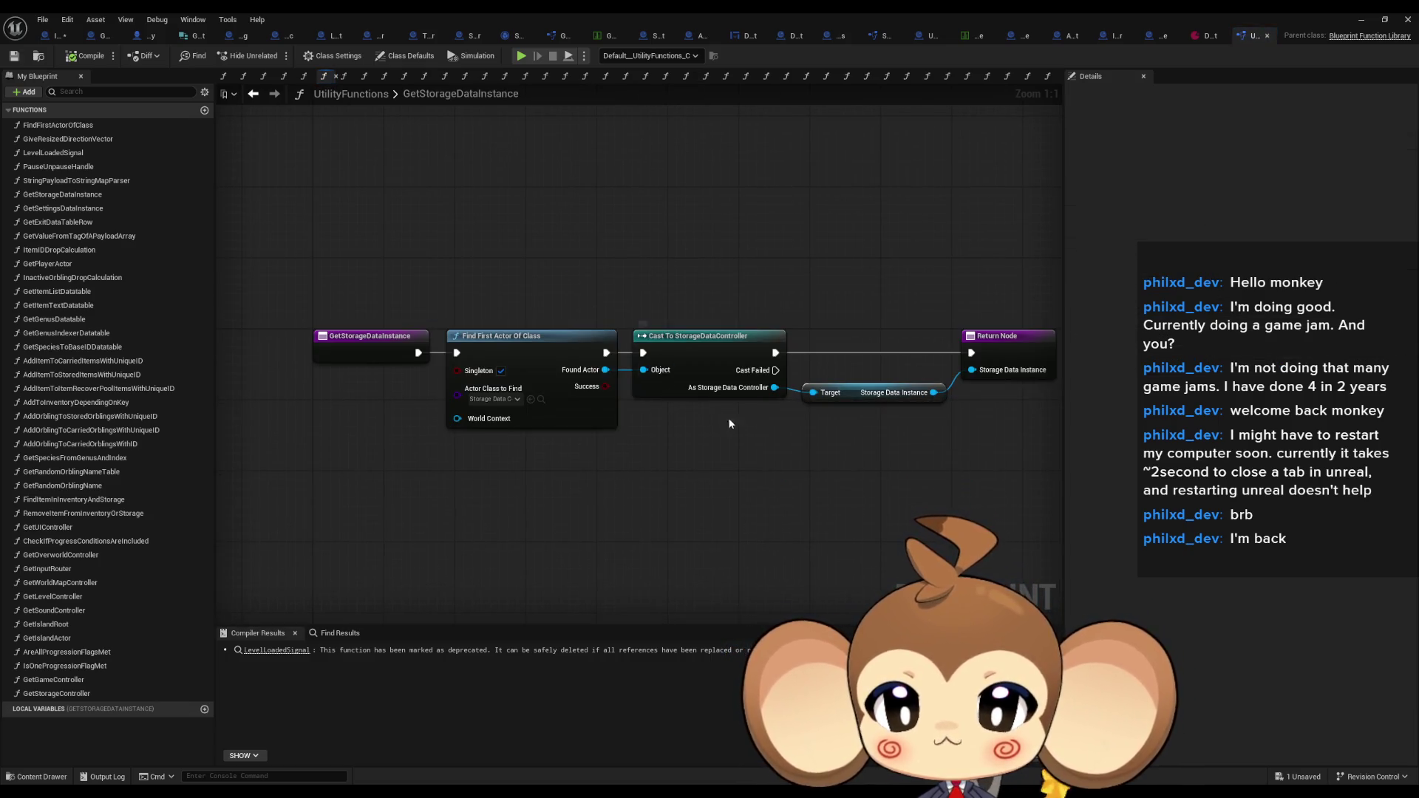
{"action": "left_click_drag", "start_coordinate": [614, 264], "coordinate": [685, 445]}
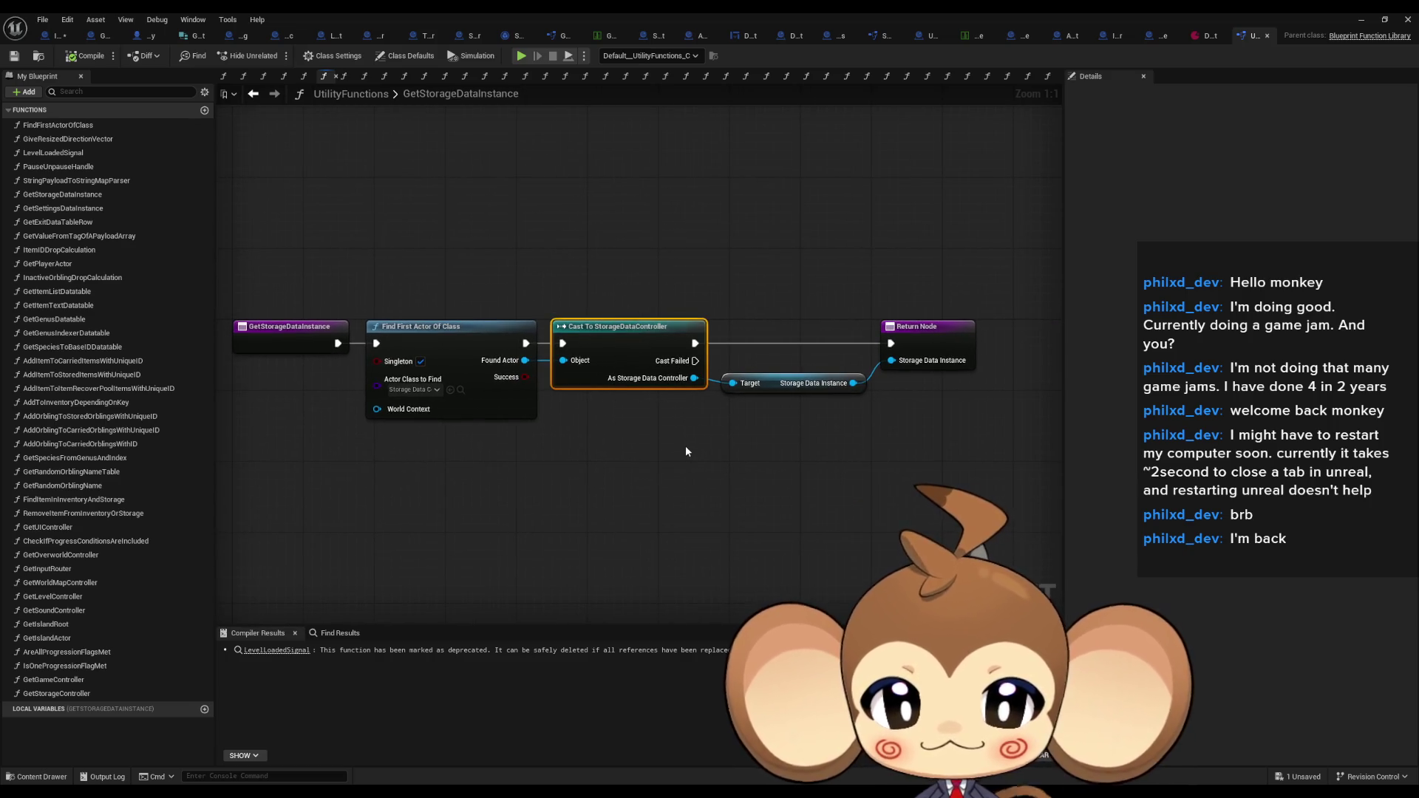
{"action": "mouse_move", "coordinate": [949, 327]}
{"action": "left_mouse_down"}
{"action": "mouse_move", "coordinate": [949, 380]}
{"action": "mouse_move", "coordinate": [949, 329]}
{"action": "left_mouse_up"}
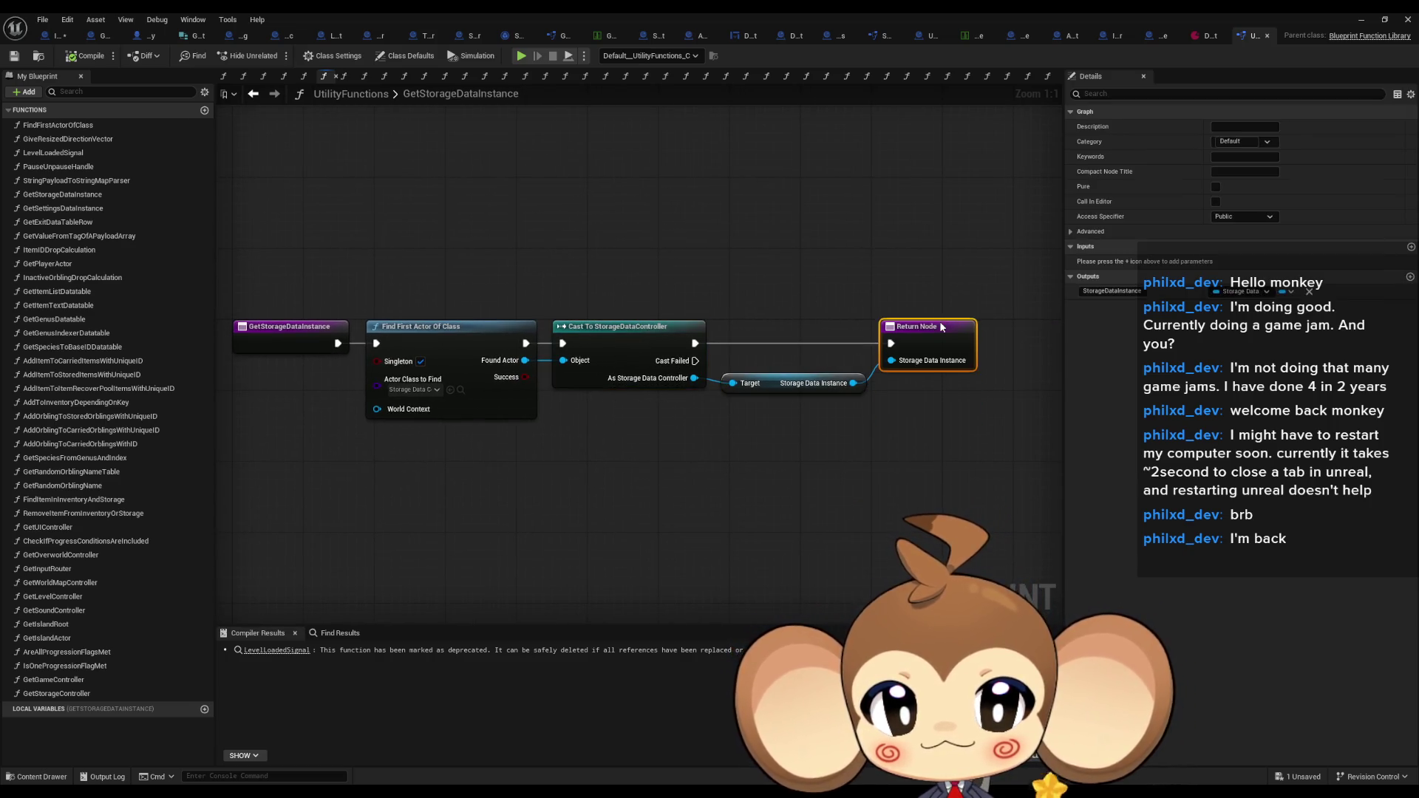
{"action": "left_click", "coordinate": [892, 418]}
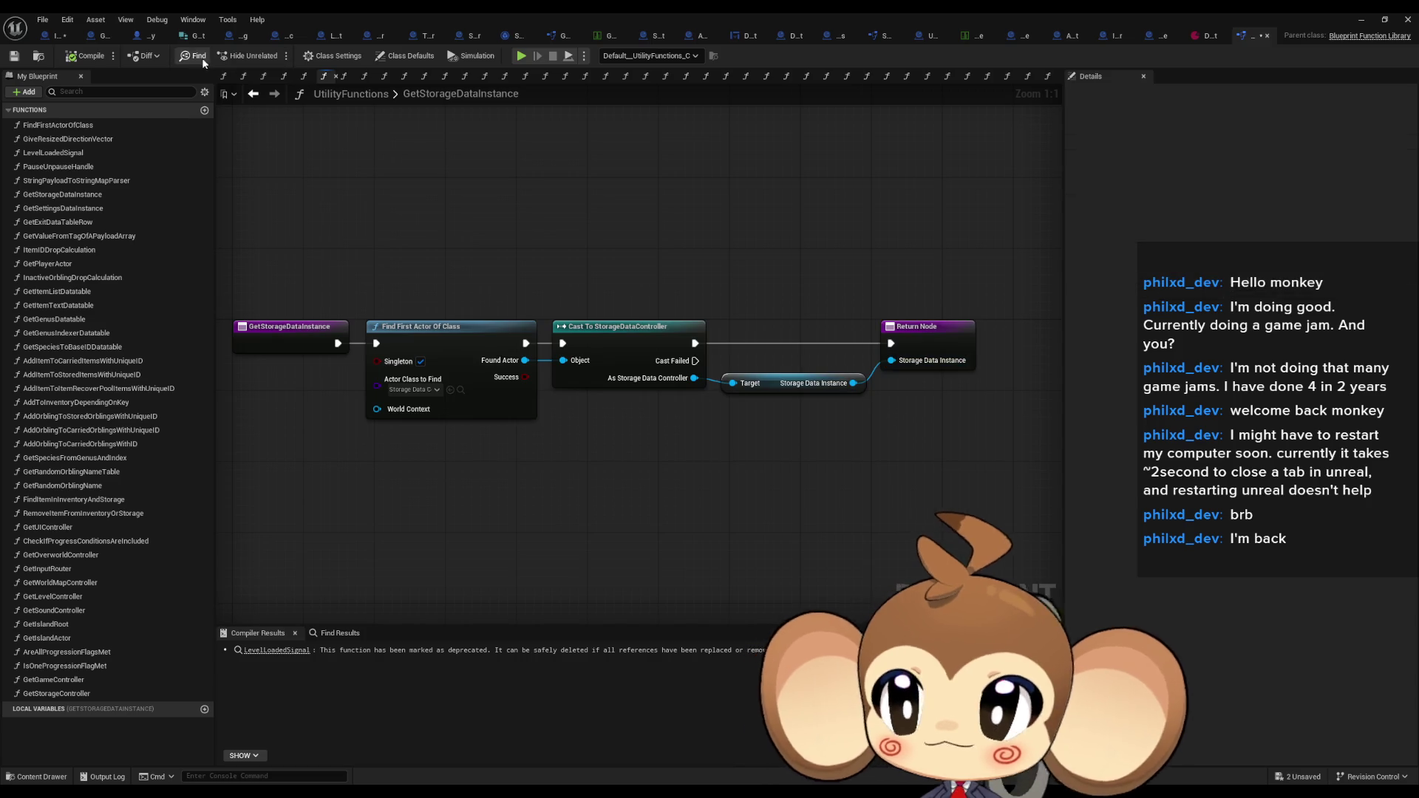
Toggle a breakpoint on Find First Actor Of Class in Take Current Orbling Formation Snapshot
{"action": "left_click", "coordinate": [97, 36]}
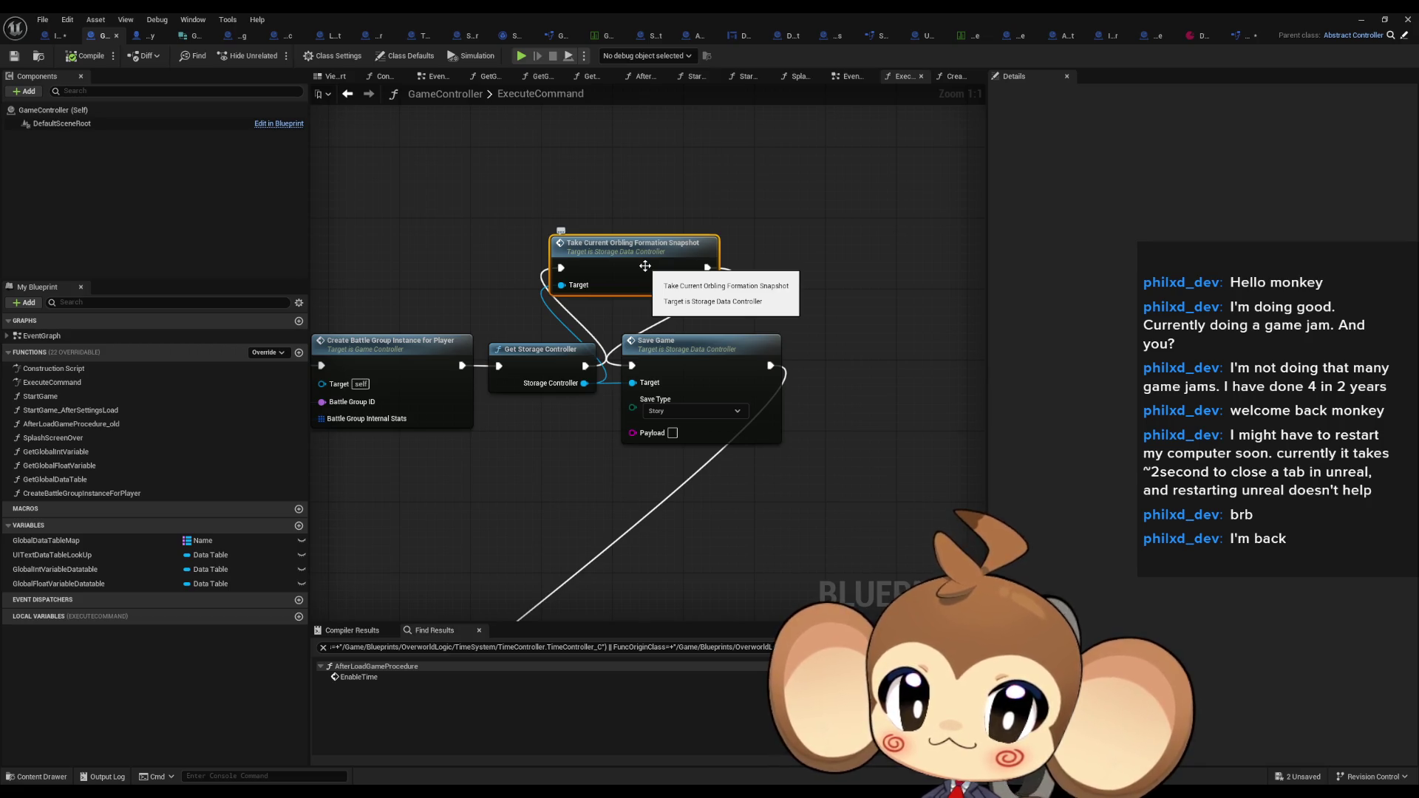
{"action": "left_click_drag", "start_coordinate": [644, 266], "coordinate": [754, 279]}
{"action": "double_click", "coordinate": [754, 280]}
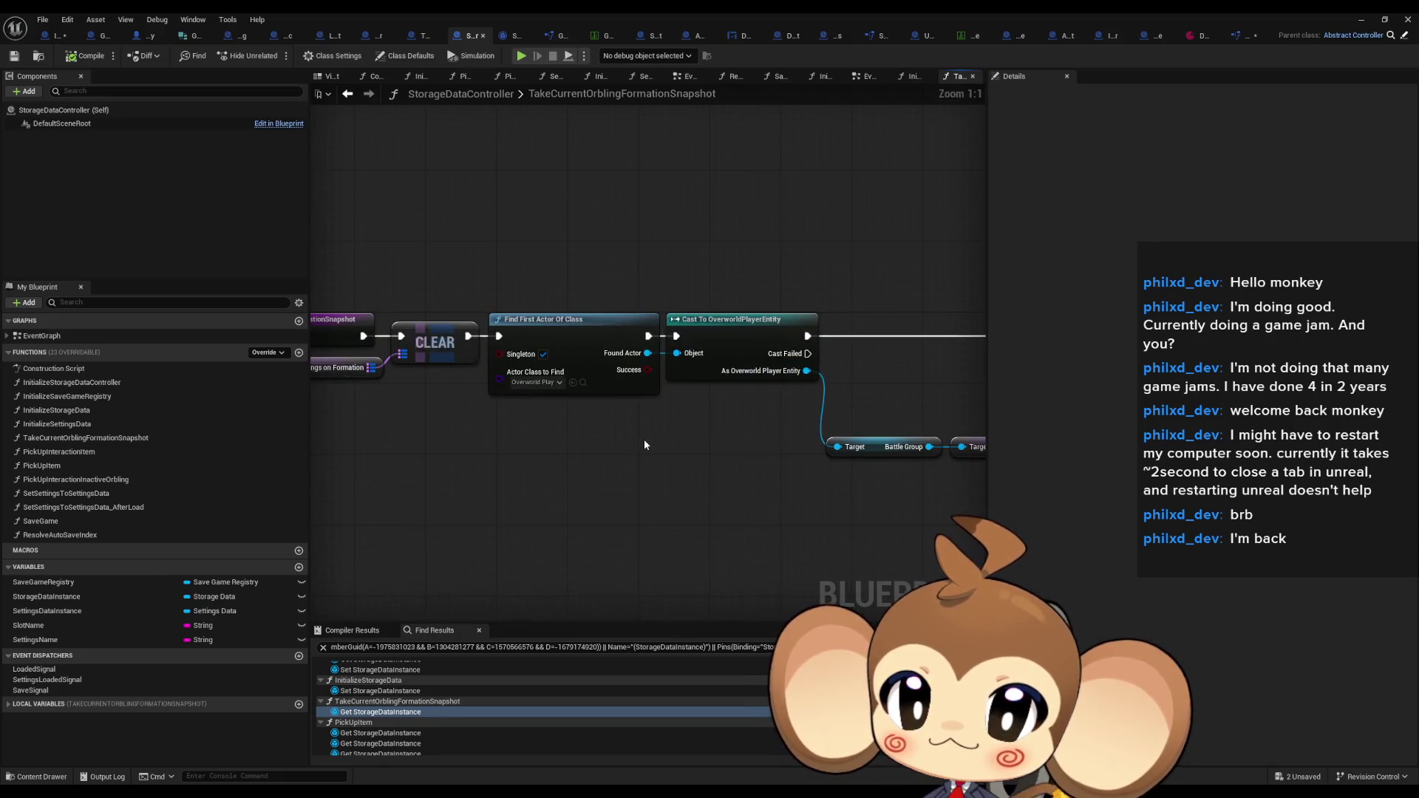
{"action": "left_click_drag", "start_coordinate": [646, 437], "coordinate": [761, 425]}
{"action": "right_click", "coordinate": [693, 331]}
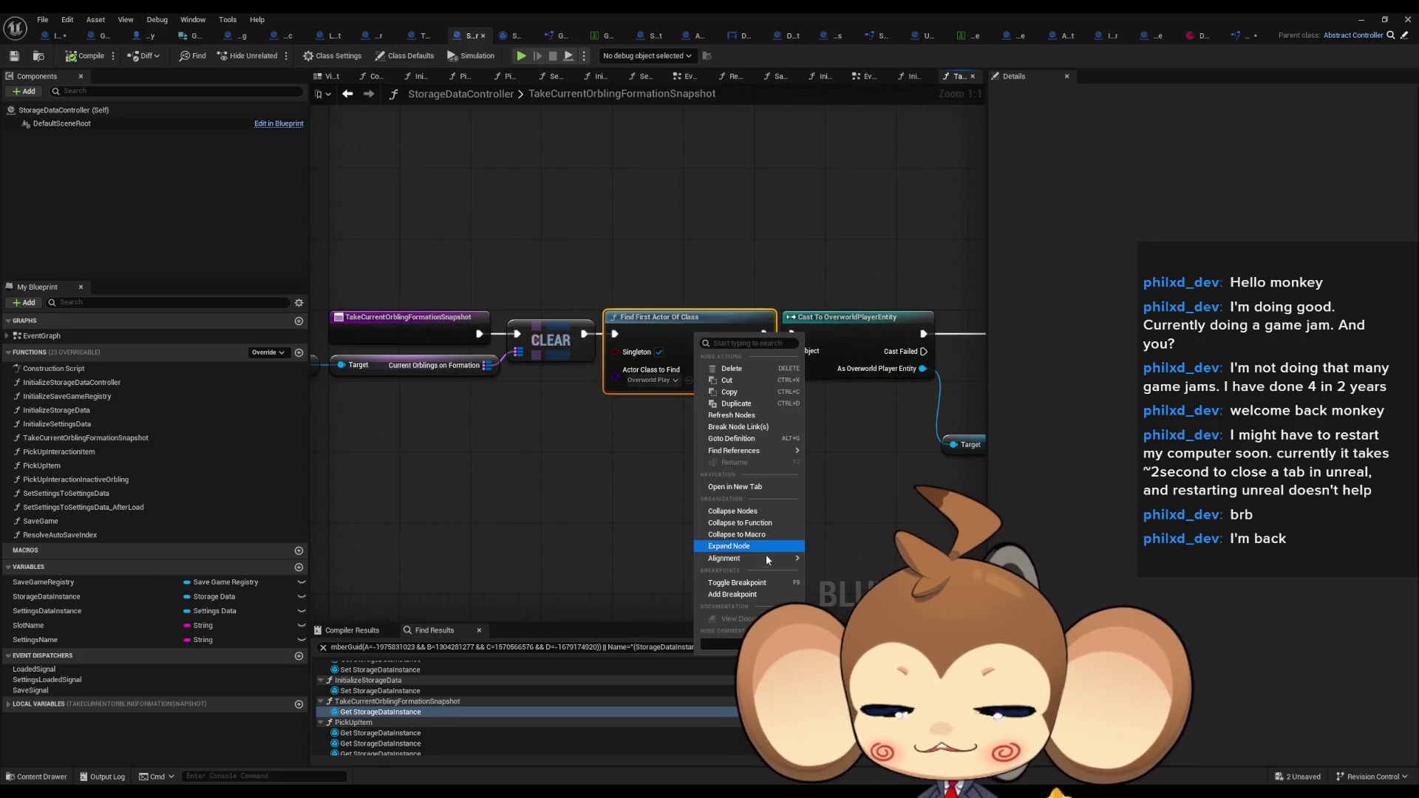
{"action": "left_click", "coordinate": [734, 584]}
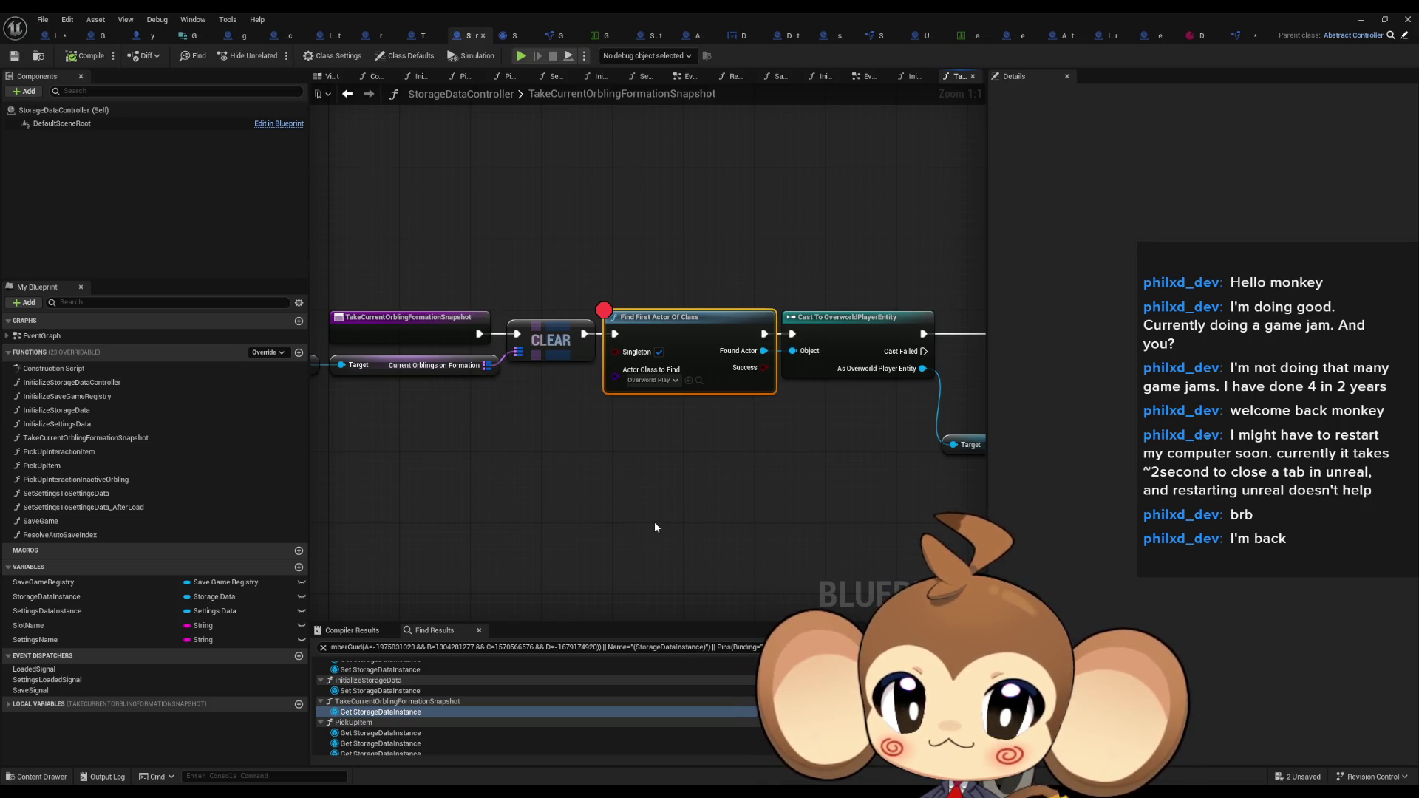
{"action": "left_click", "coordinate": [654, 521]}
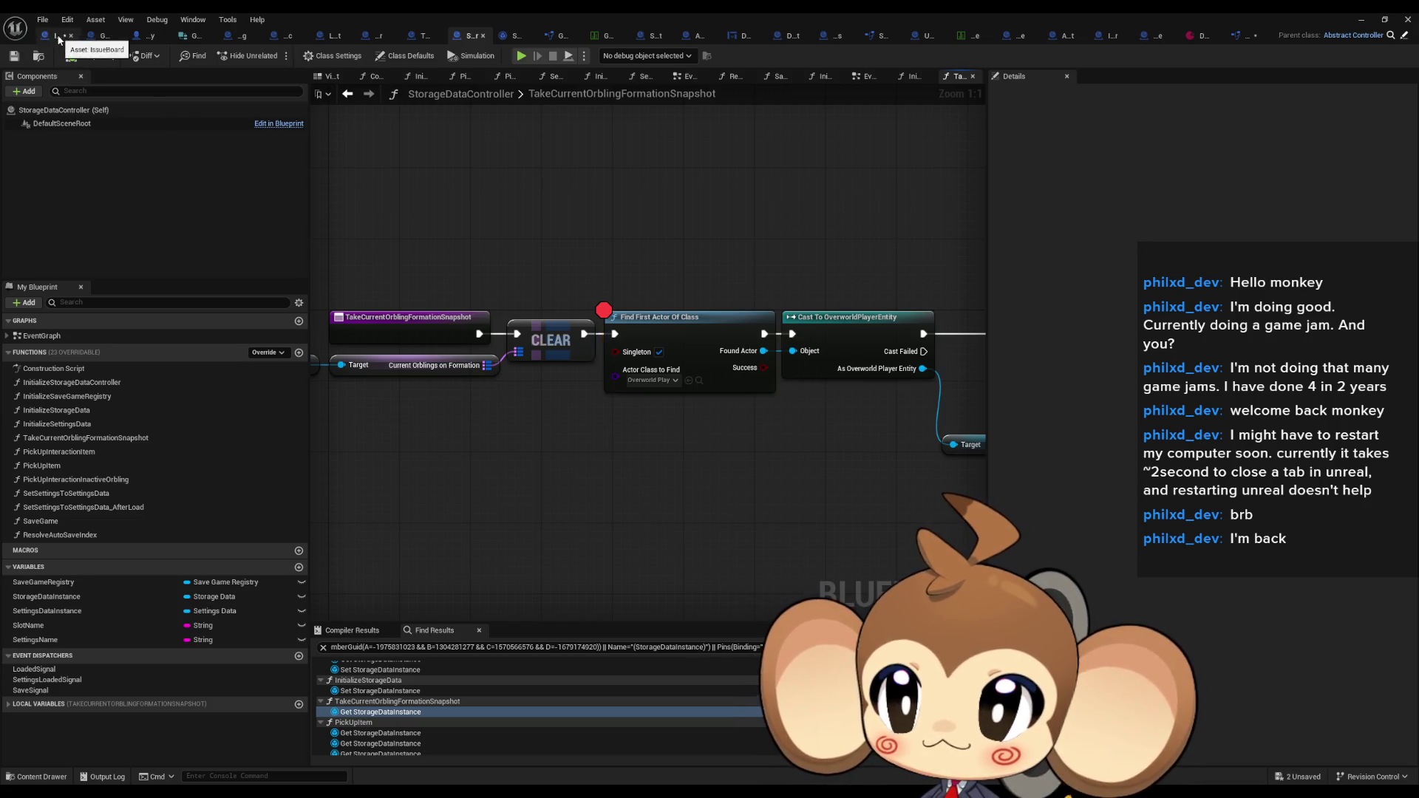
In SplashScreenOver, add a CLEAR node on Progression Flags wired after Get Storage Data Instance
{"action": "left_click", "coordinate": [90, 37]}
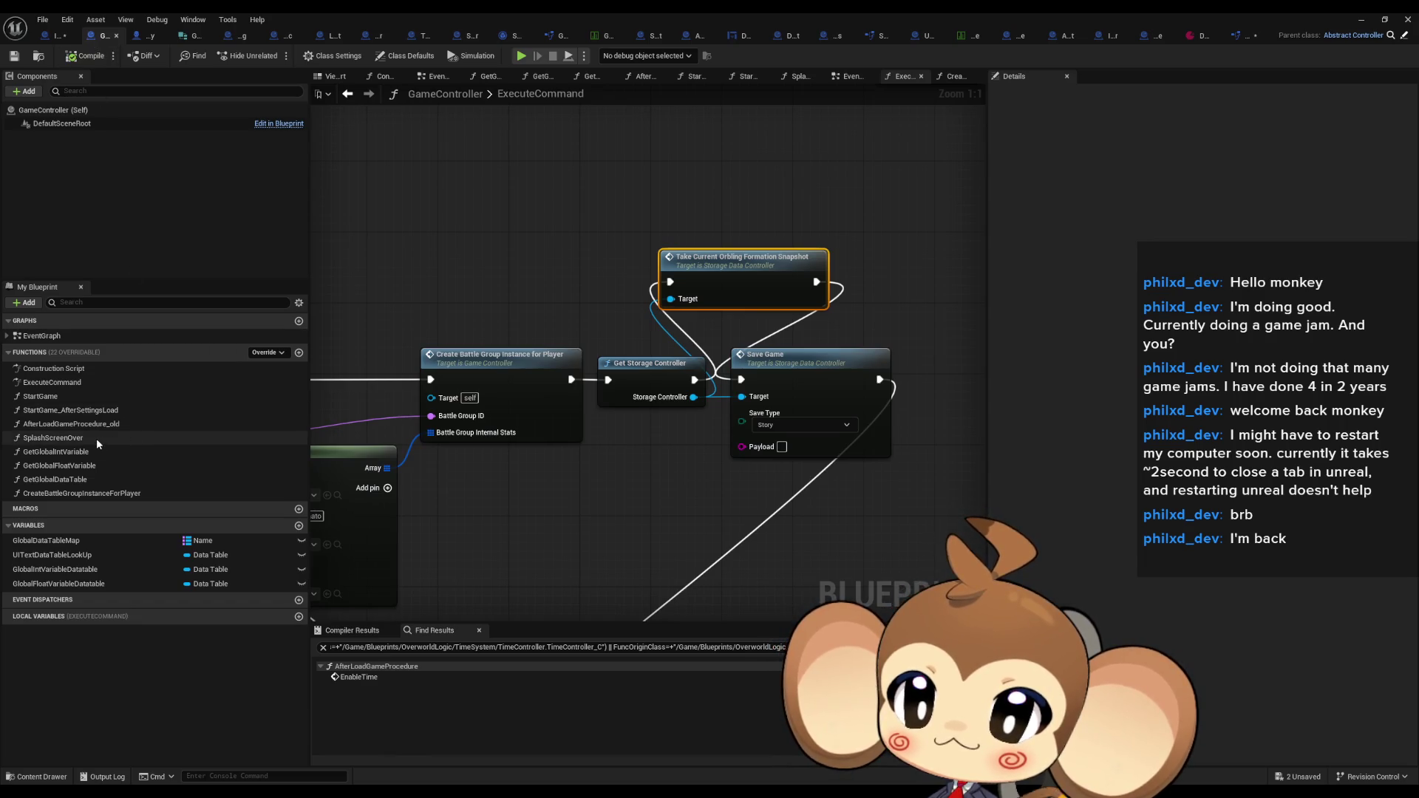
{"action": "double_click", "coordinate": [96, 442]}
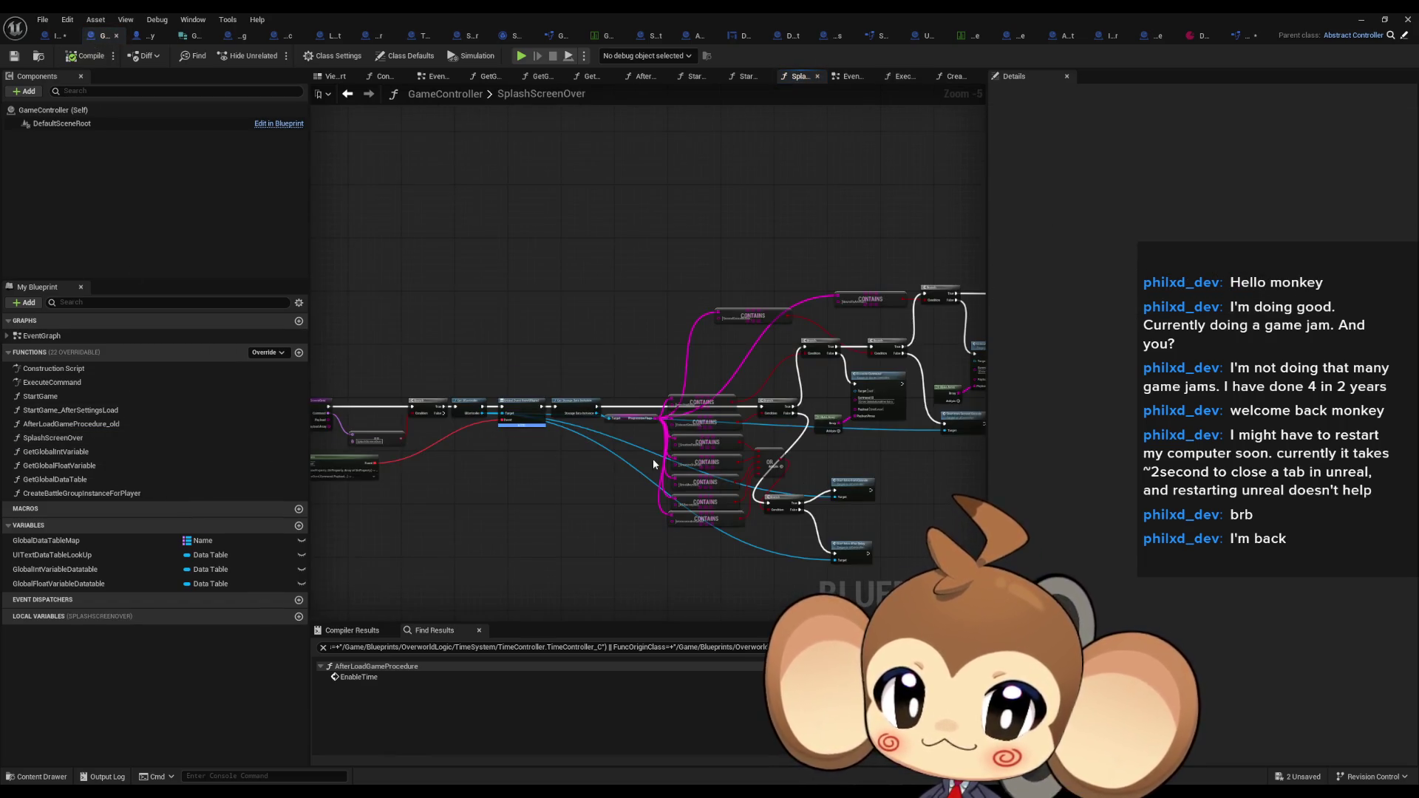
{"action": "scroll", "coordinate": [645, 379], "scroll_direction": "up", "scroll_amount": 3}
{"action": "left_click_drag", "start_coordinate": [644, 379], "coordinate": [578, 287]}
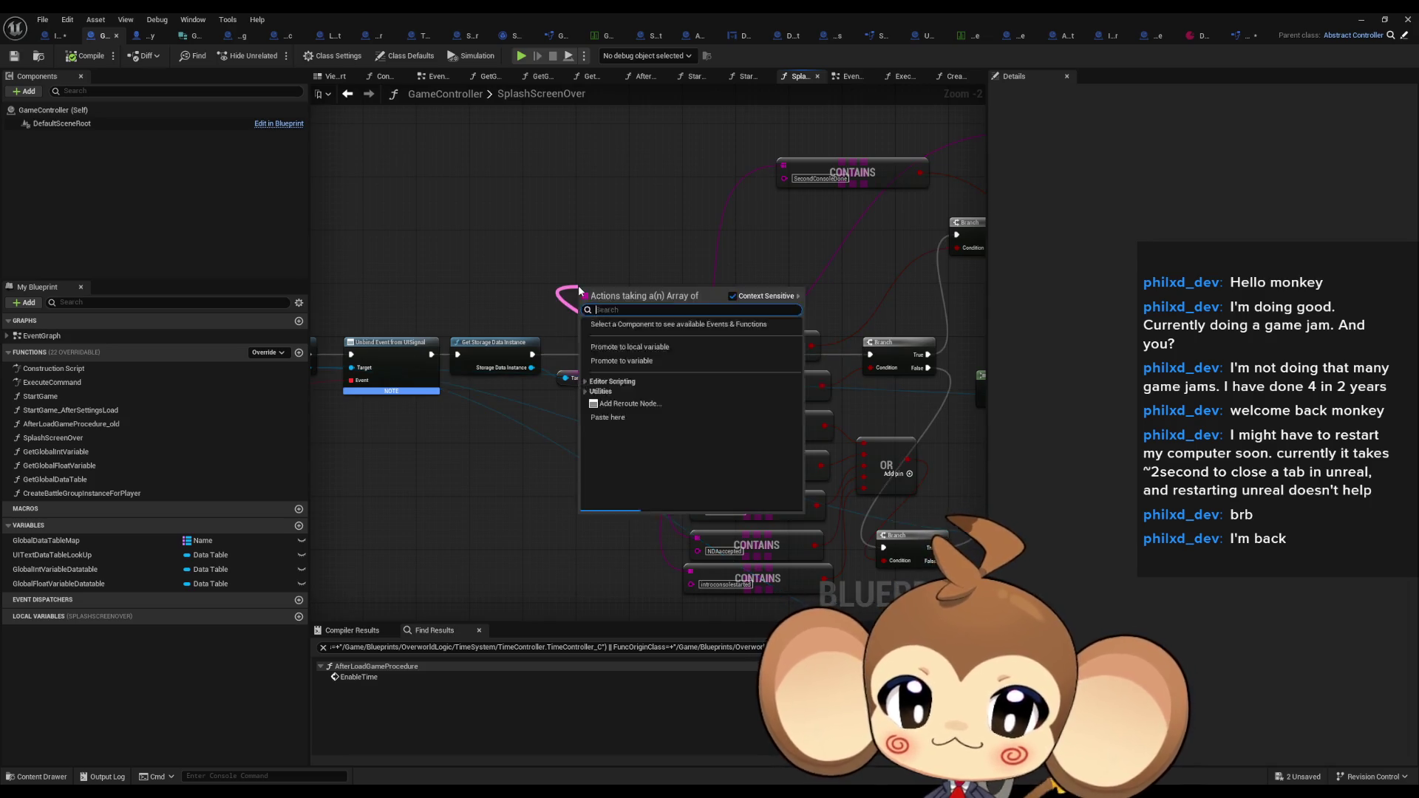
{"action": "type", "text": "clear"}
{"action": "key", "text": "Return"}
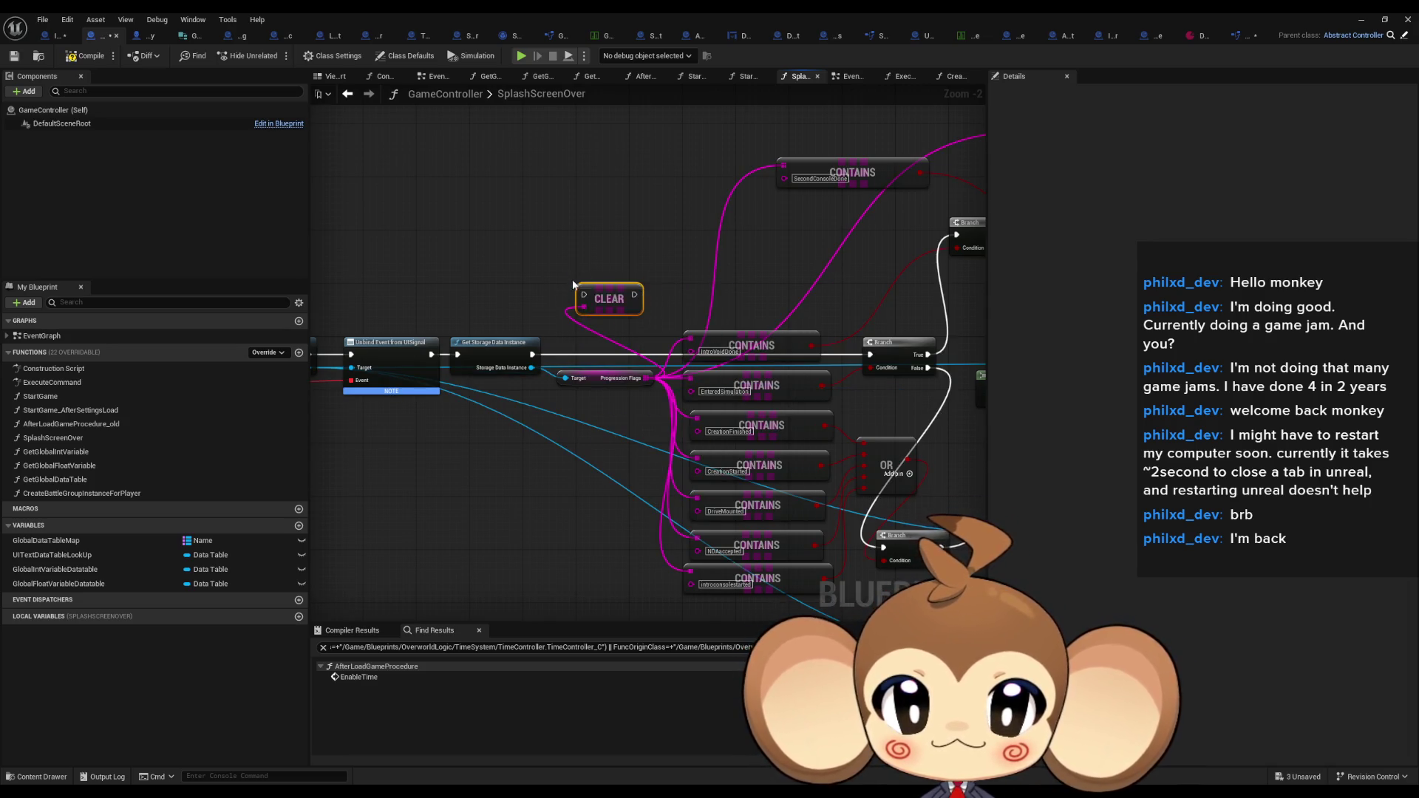
{"action": "mouse_move", "coordinate": [532, 354]}
{"action": "left_mouse_down"}
{"action": "mouse_move", "coordinate": [584, 296]}
{"action": "mouse_move", "coordinate": [765, 361]}
{"action": "mouse_move", "coordinate": [746, 376]}
{"action": "mouse_move", "coordinate": [848, 303]}
{"action": "mouse_move", "coordinate": [870, 355]}
{"action": "left_mouse_up"}
Browse the Content Browser to Blueprints > DialogueSystem > UI and open DialogueMainWidget
{"action": "double_click", "coordinate": [293, 18]}
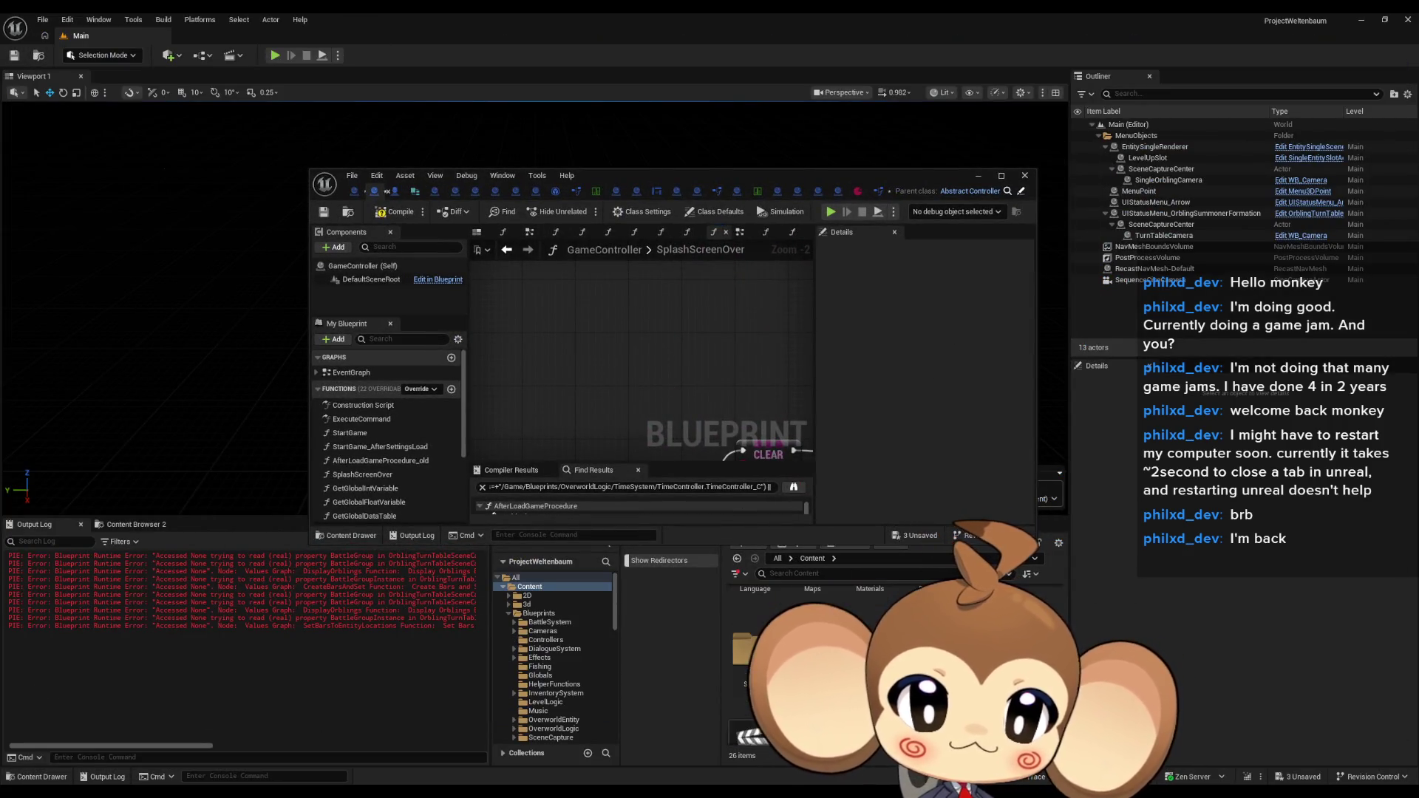
{"action": "left_click", "coordinate": [526, 720]}
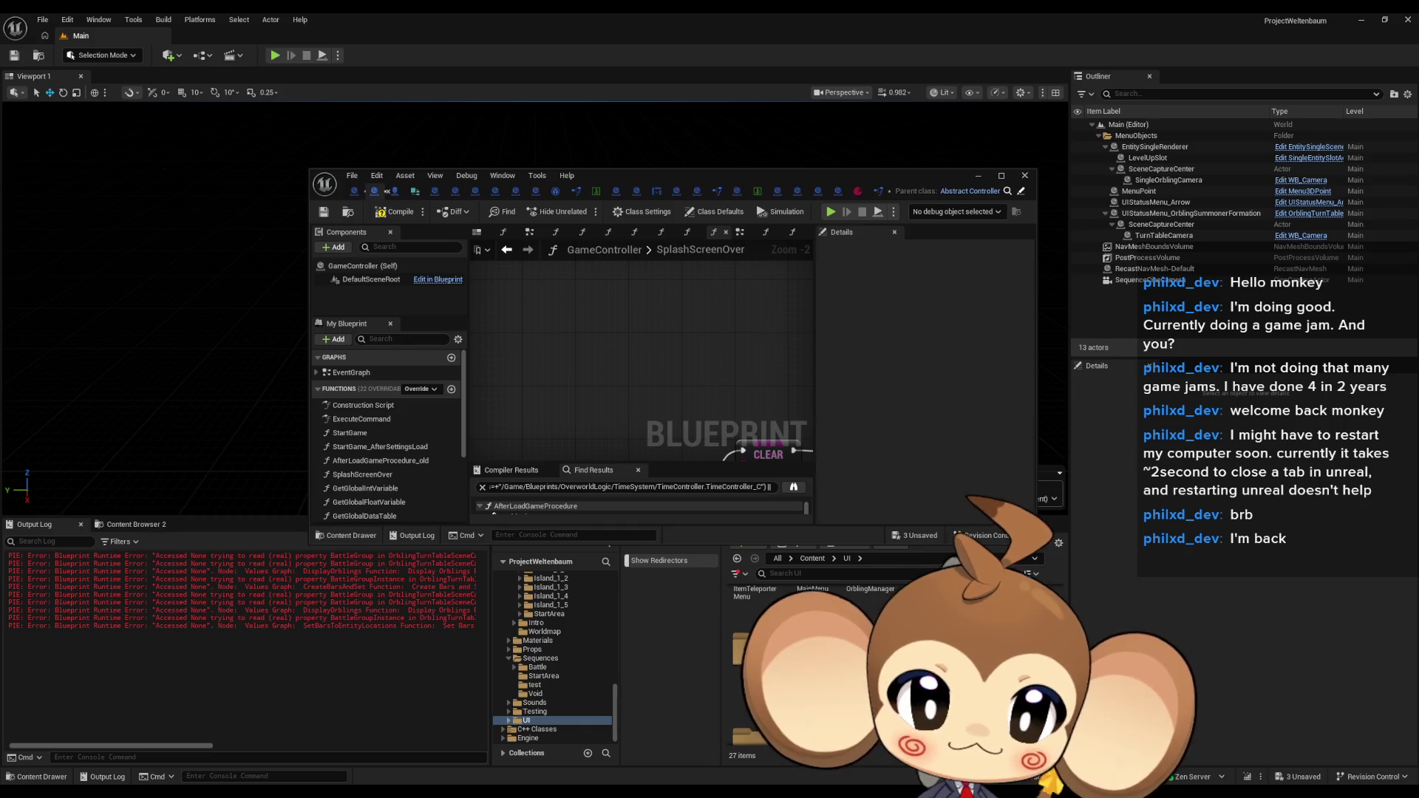
{"action": "scroll", "coordinate": [812, 650], "scroll_direction": "down", "scroll_amount": 2}
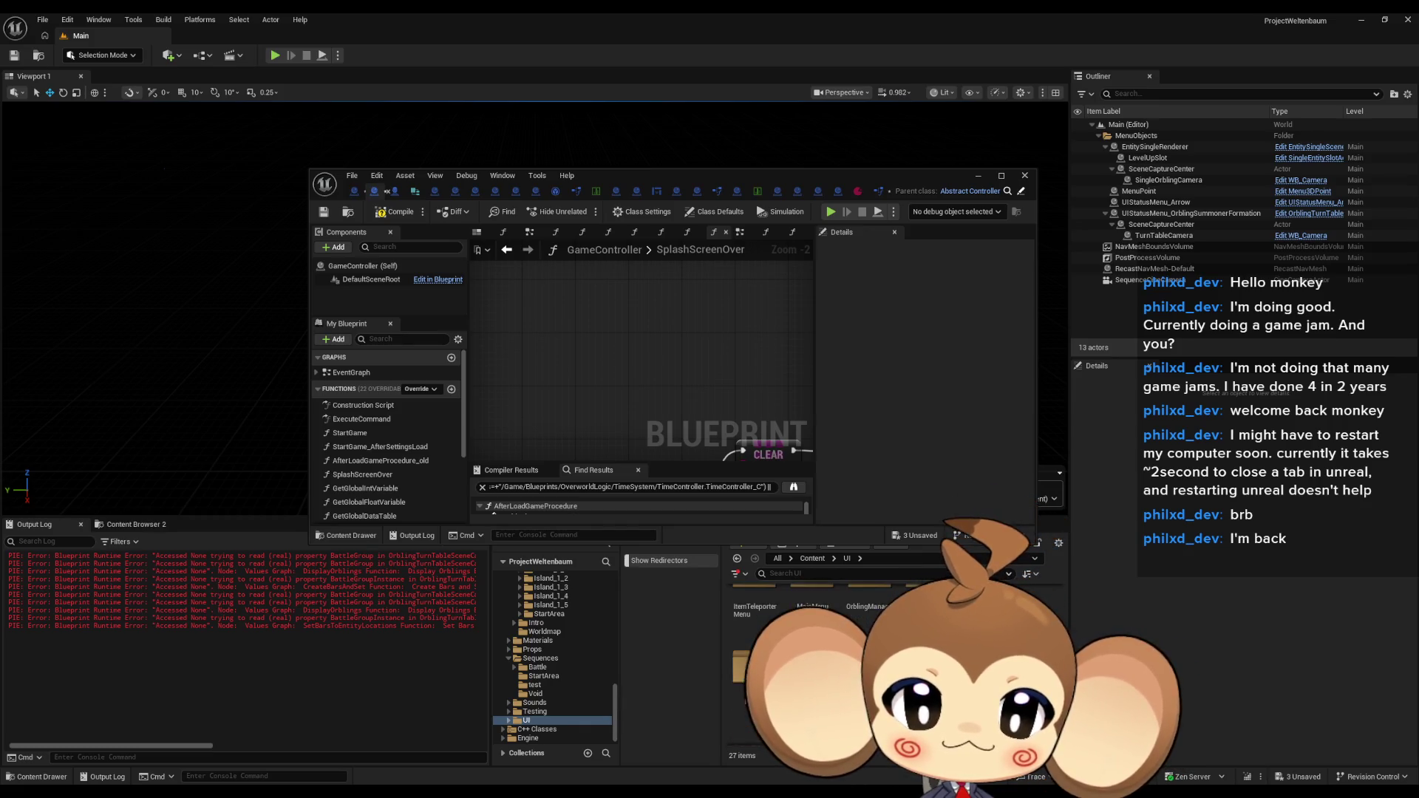
{"action": "scroll", "coordinate": [813, 650], "scroll_direction": "down", "scroll_amount": 2}
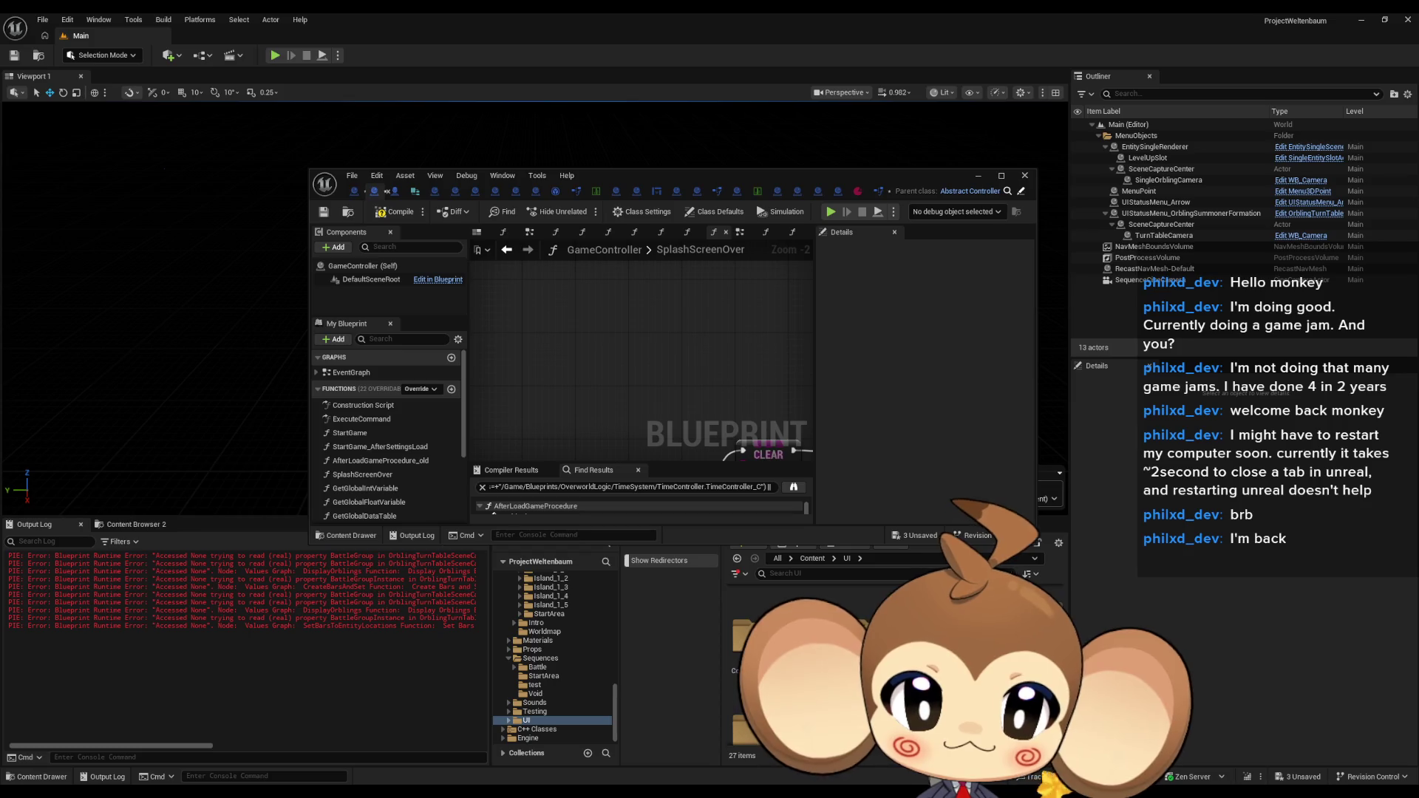
{"action": "scroll", "coordinate": [863, 594], "scroll_direction": "up", "scroll_amount": 1}
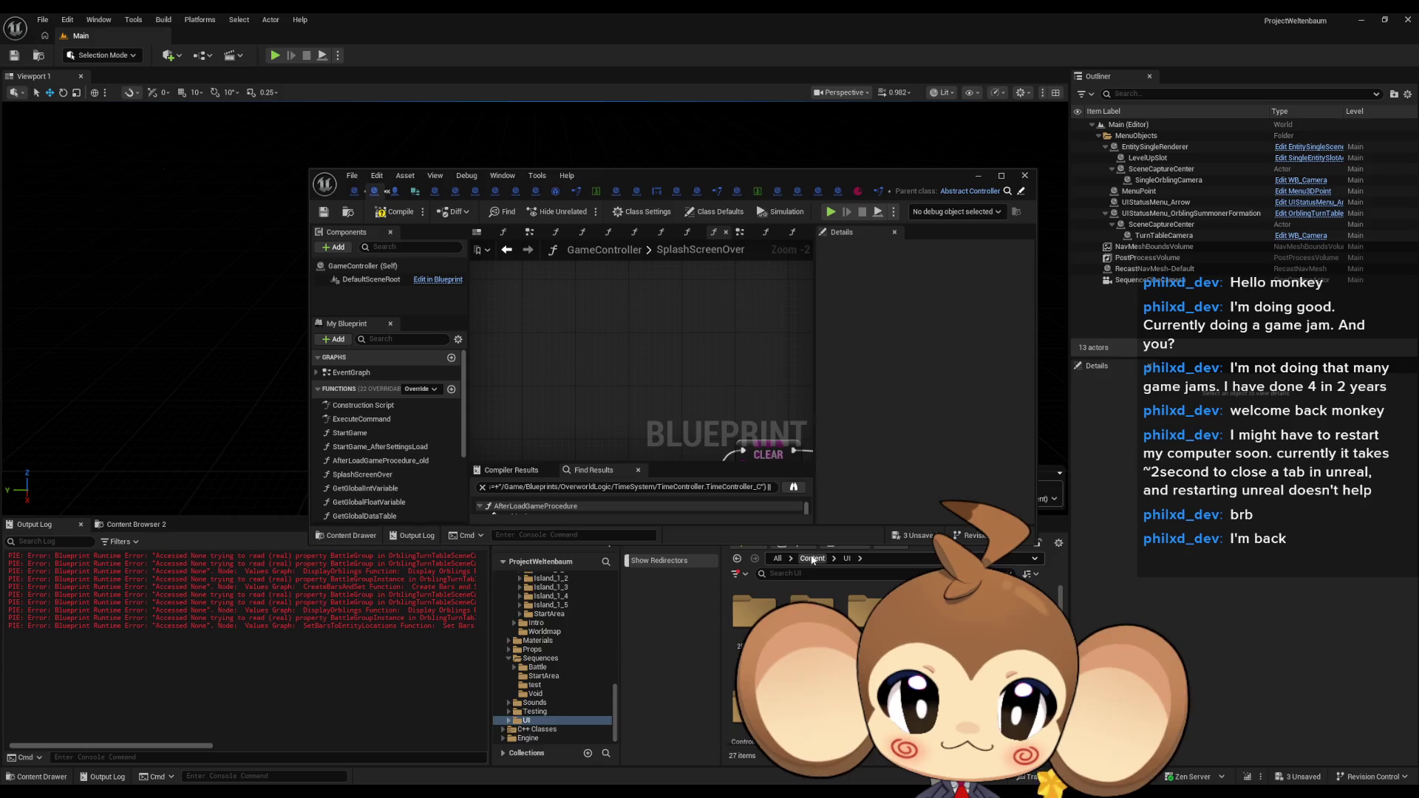
{"action": "key", "text": "alt+Left"}
{"action": "double_click", "coordinate": [927, 610]}
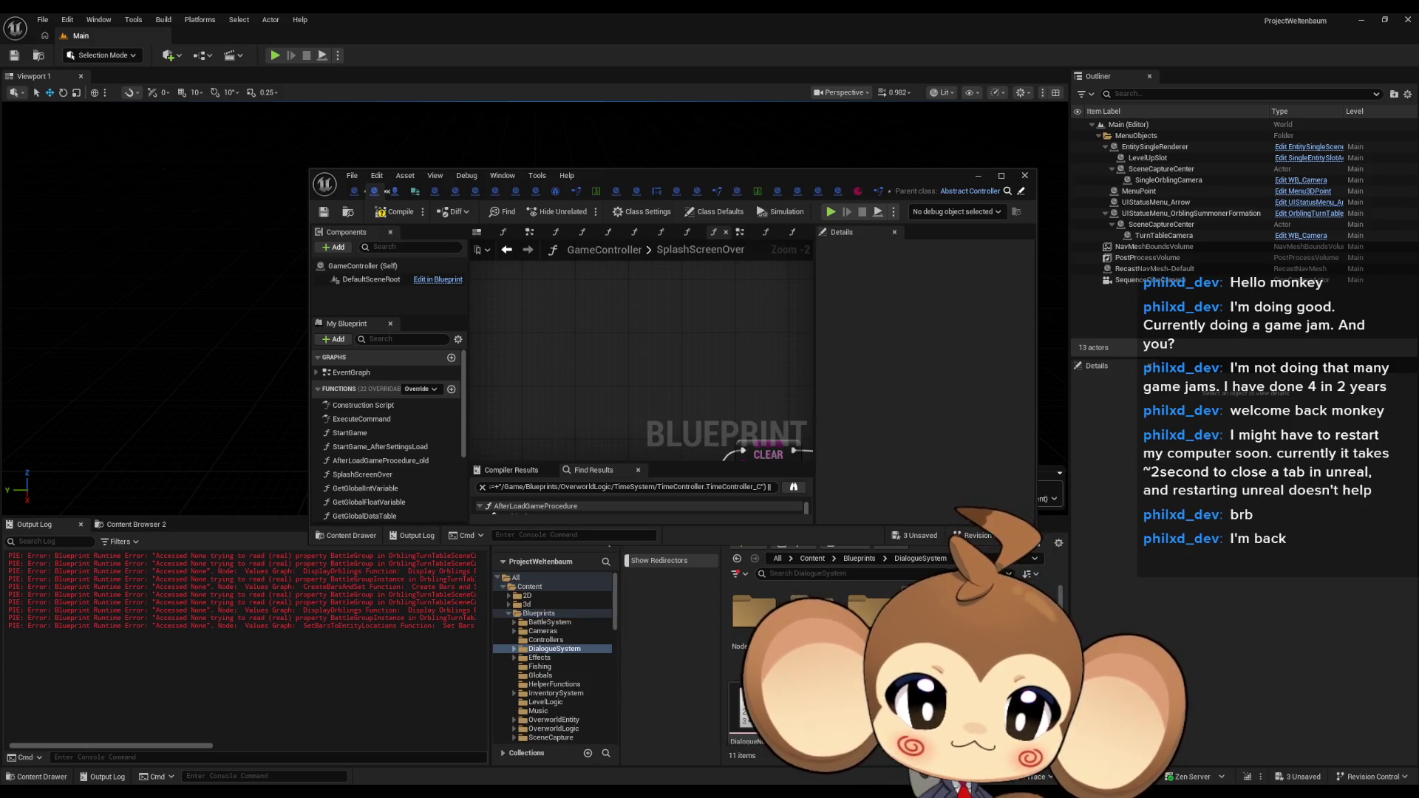
{"action": "double_click", "coordinate": [926, 610]}
{"action": "scroll", "coordinate": [863, 628], "scroll_direction": "down", "scroll_amount": 2}
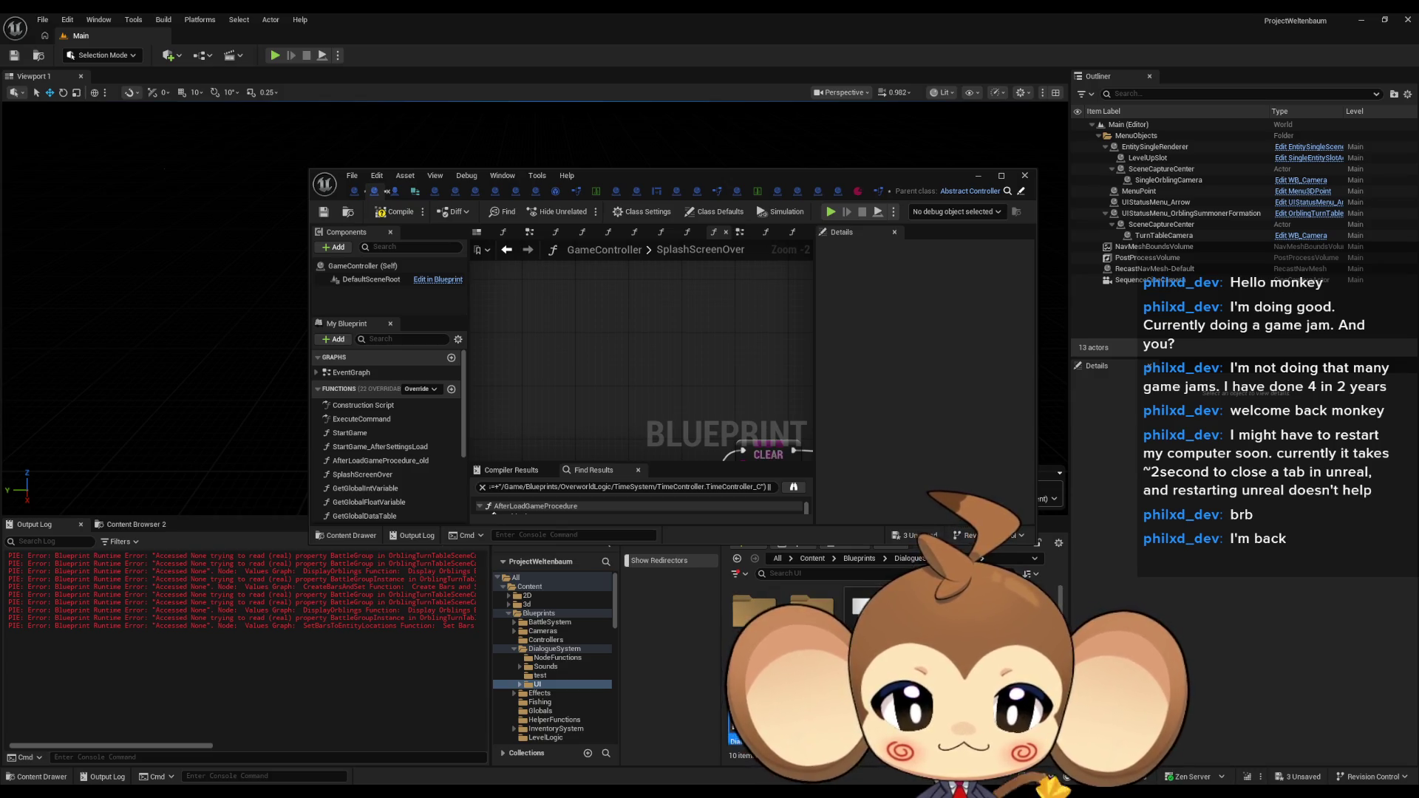
{"action": "double_click", "coordinate": [593, 177]}
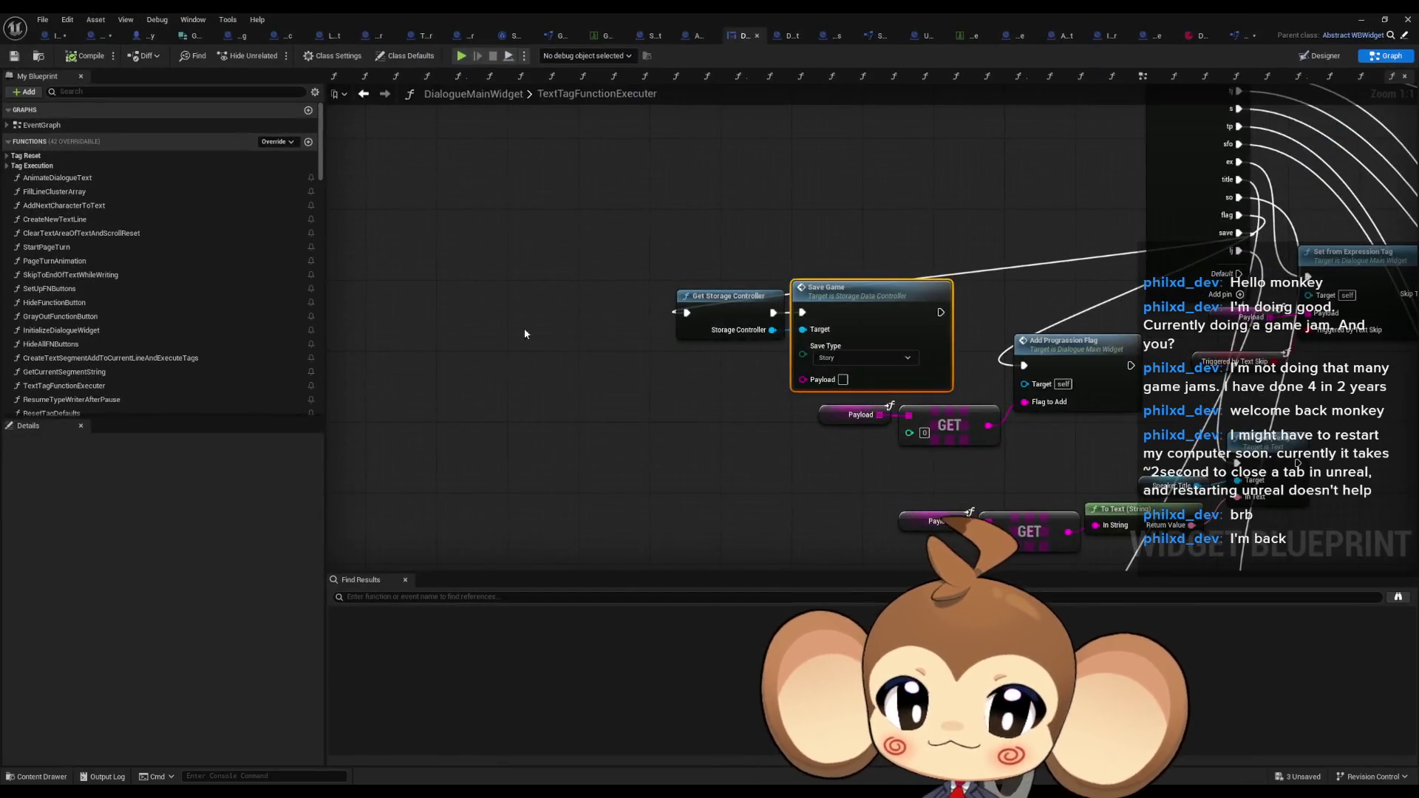
Select EditableTextBox_160 in the Designer widget tree, then switch DialogueMainWidget to its Graph view
{"action": "scroll", "coordinate": [525, 333], "scroll_direction": "down", "scroll_amount": 1}
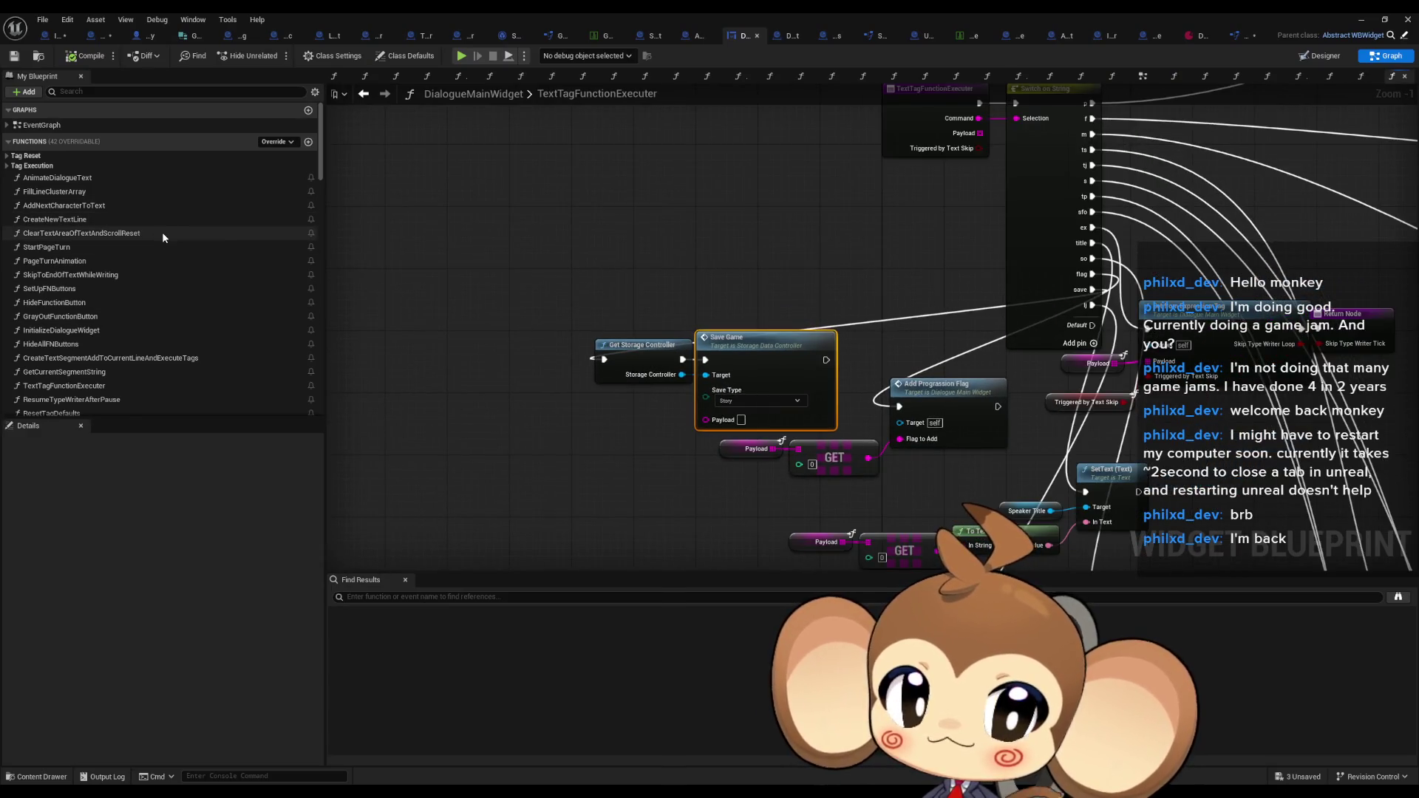
{"action": "left_click", "coordinate": [1310, 58]}
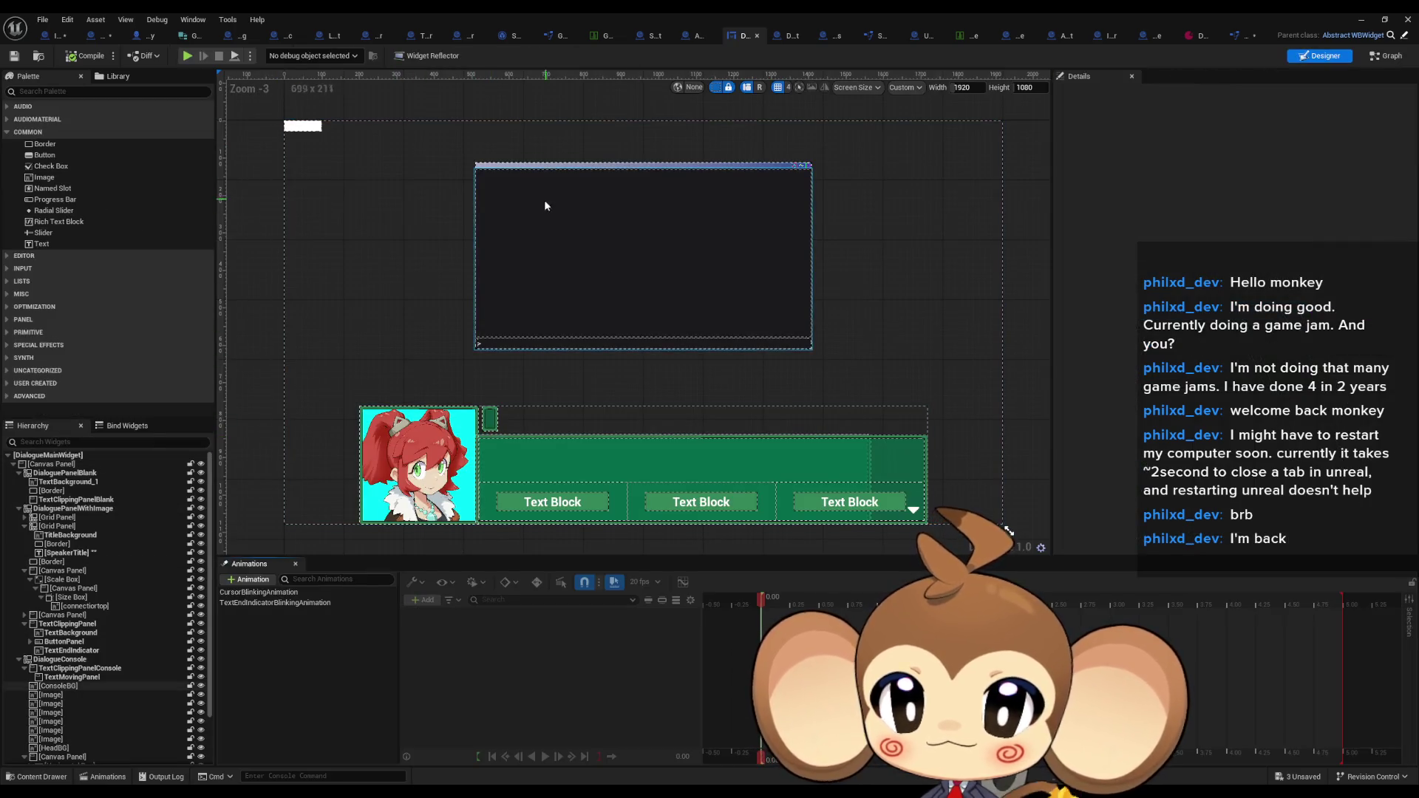
{"action": "left_click", "coordinate": [478, 344]}
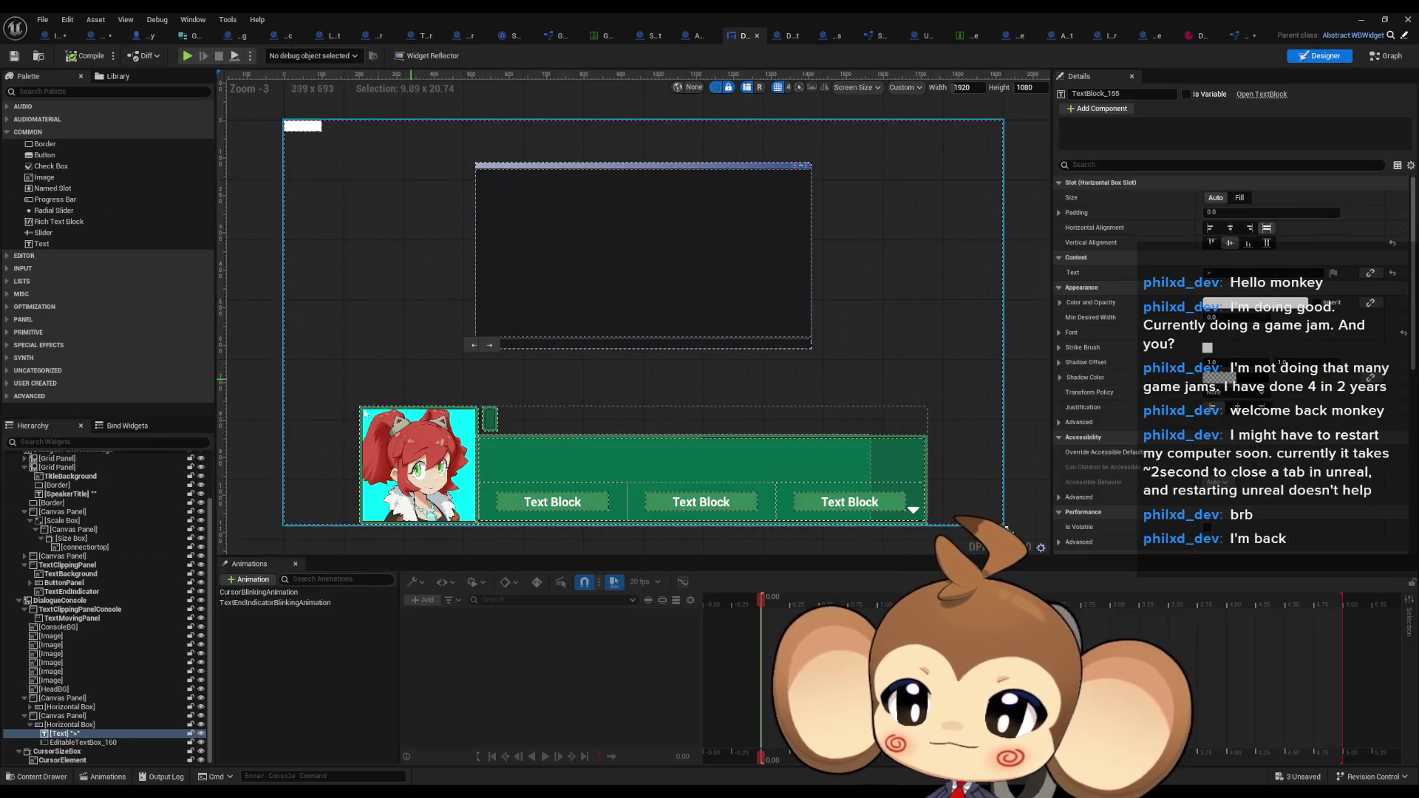
{"action": "left_click", "coordinate": [87, 743]}
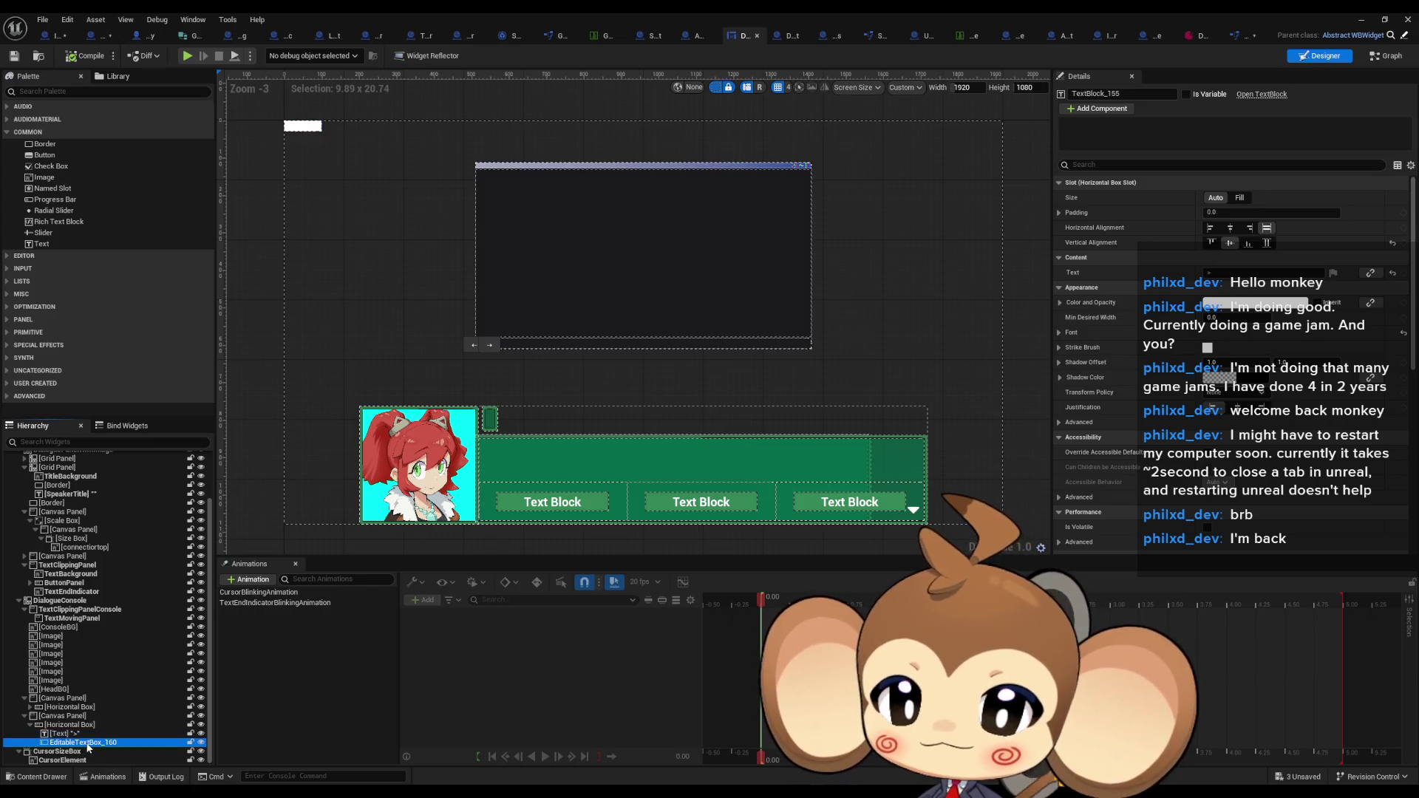
{"action": "left_click", "coordinate": [77, 751]}
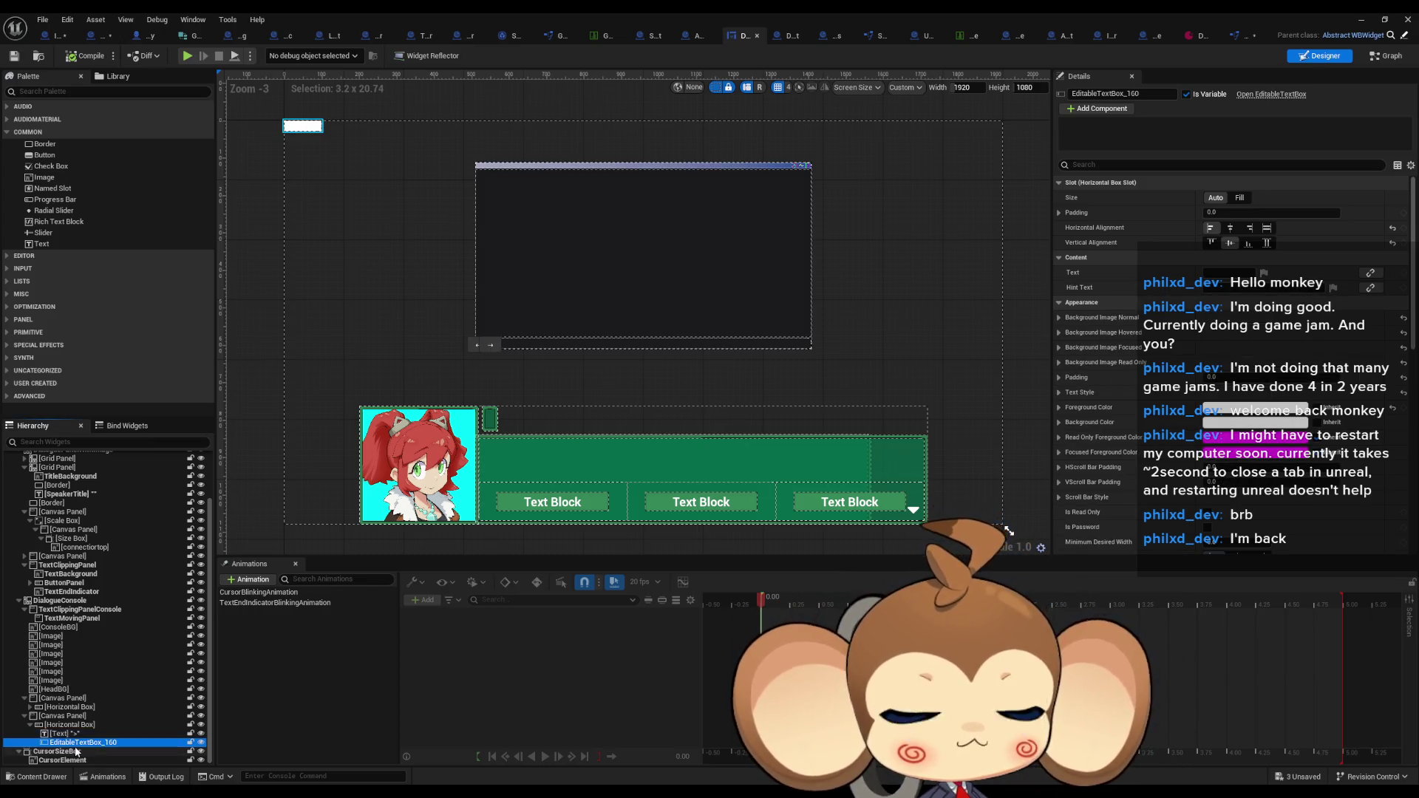
{"action": "right_click", "coordinate": [80, 751]}
{"action": "left_click", "coordinate": [53, 743]}
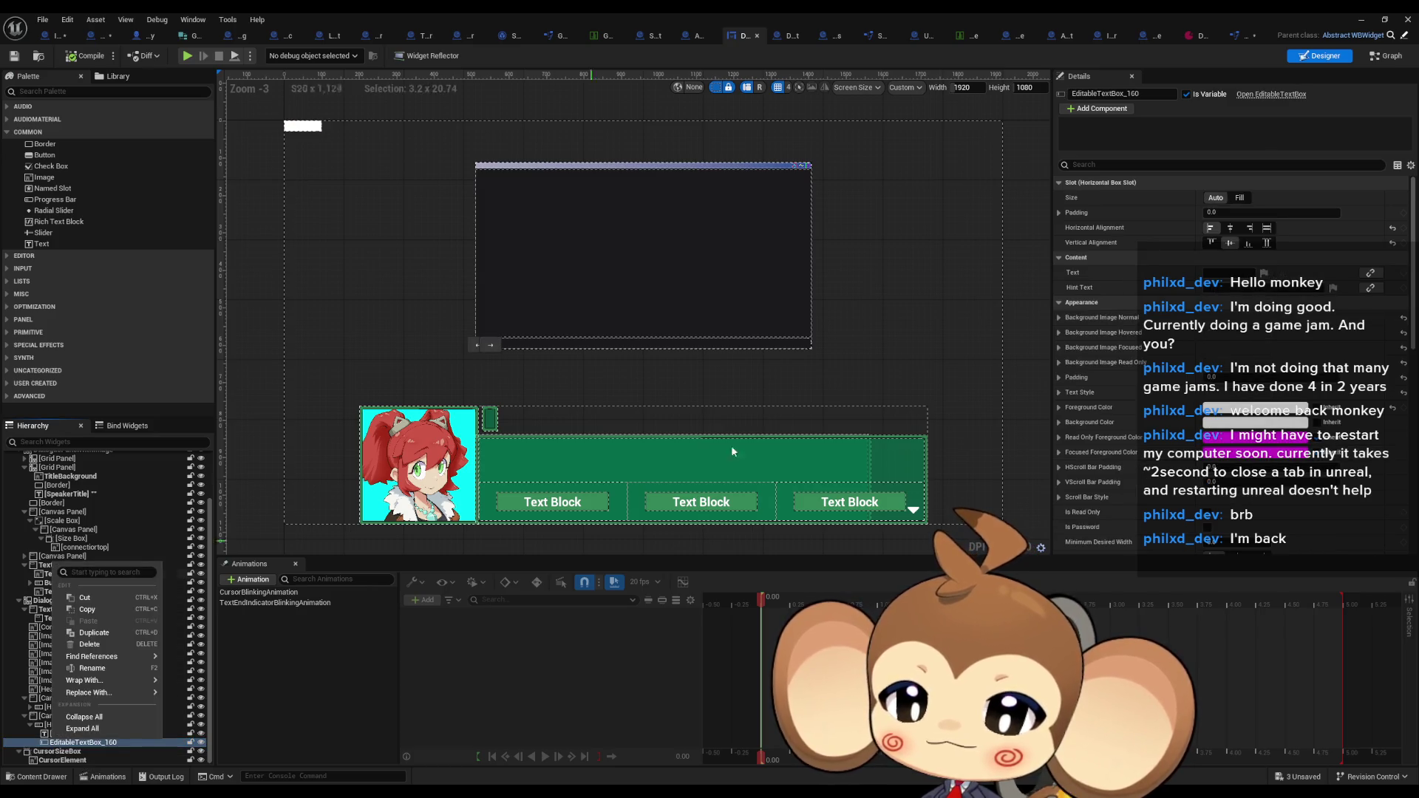
{"action": "left_click", "coordinate": [1388, 55]}
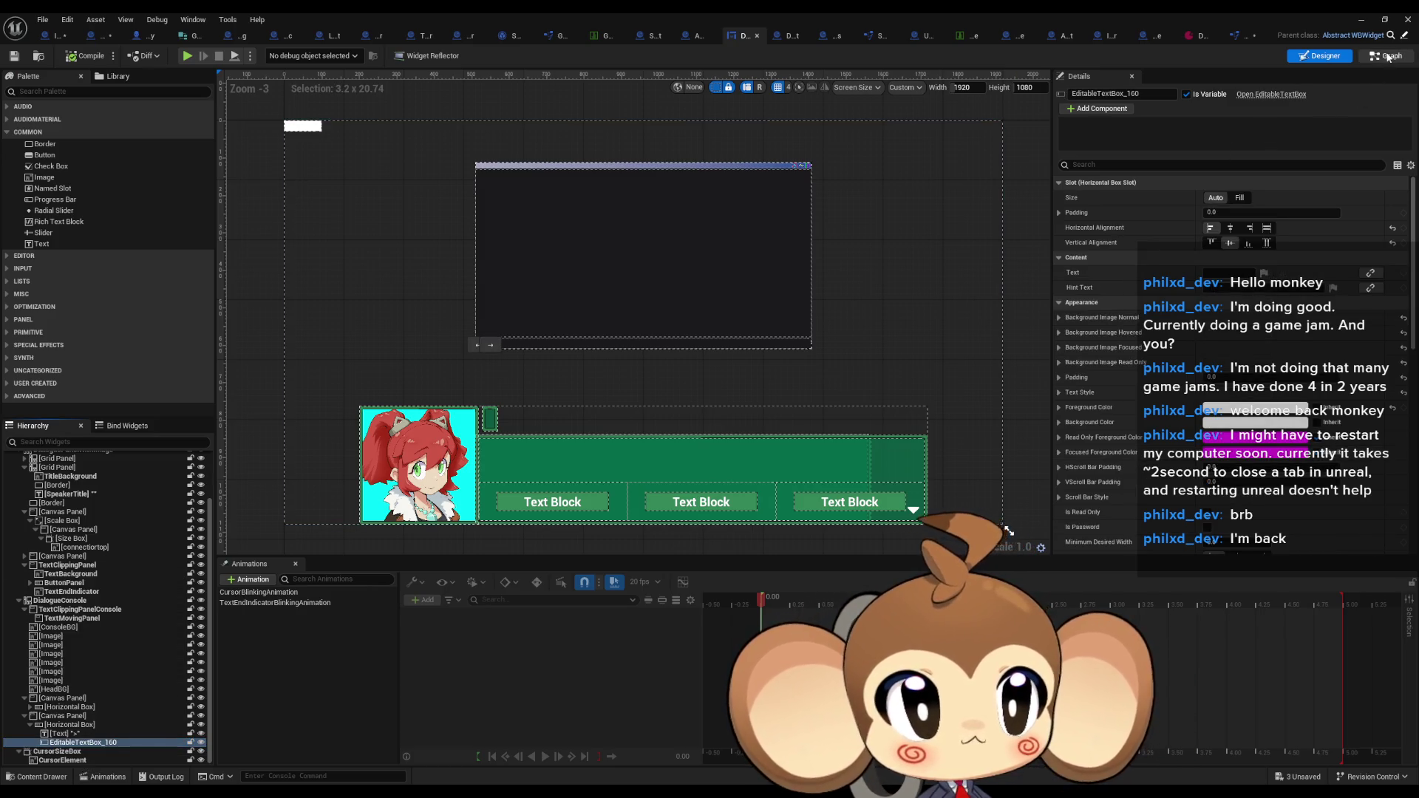
Find References to EditableTextBox_160 and jump to its Set Focus use in AnimateDialogueText
{"action": "right_click", "coordinate": [41, 233]}
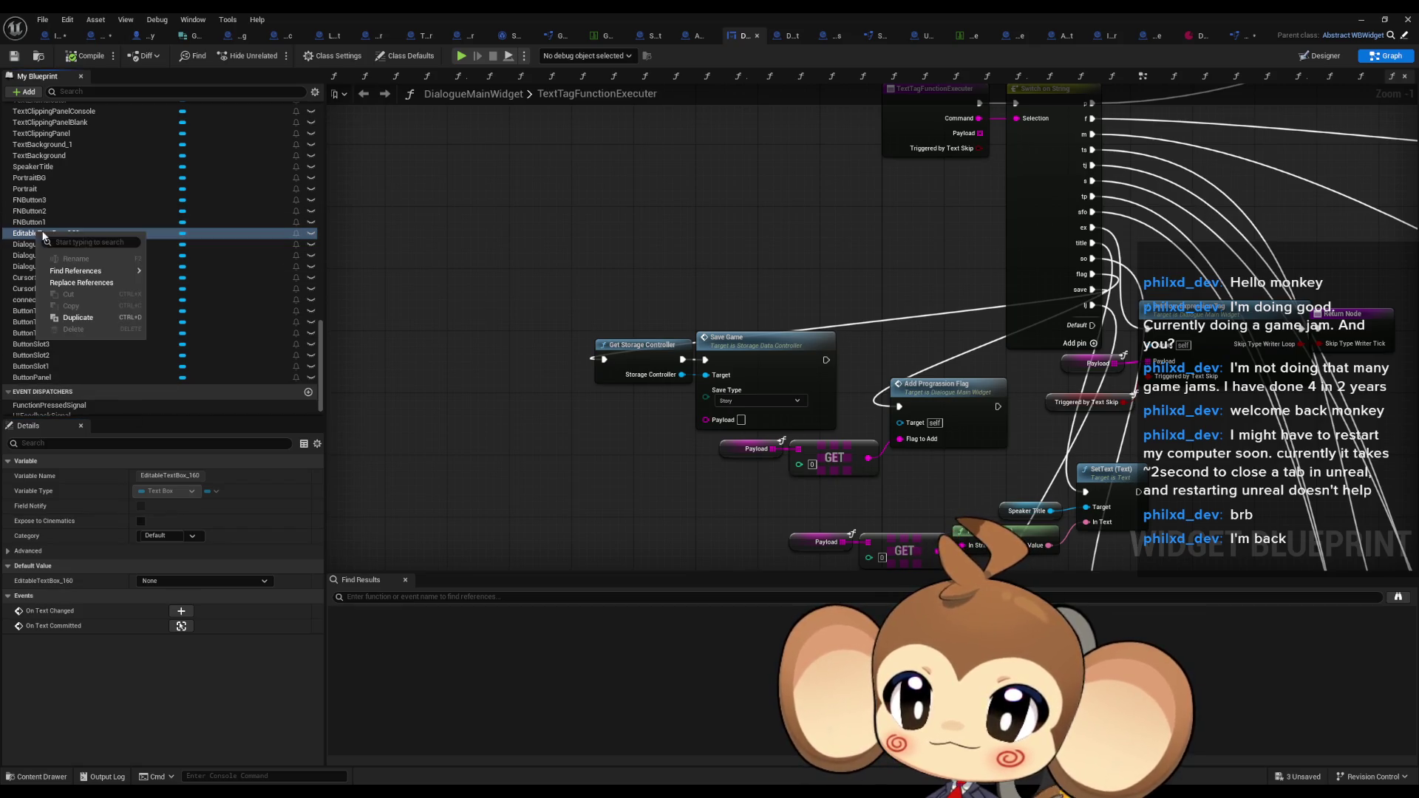
{"action": "mouse_move", "coordinate": [88, 269]}
{"action": "left_click", "coordinate": [188, 302]}
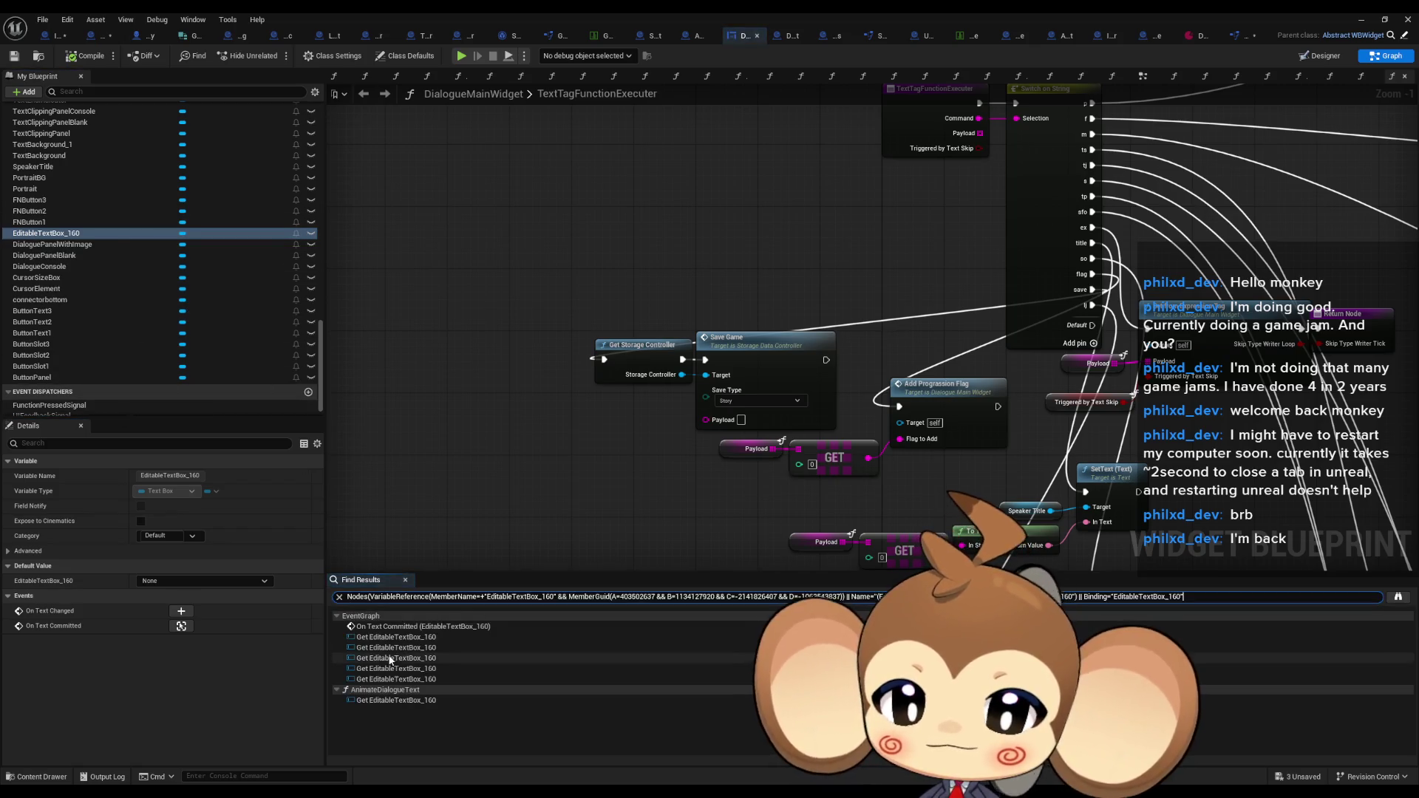
{"action": "double_click", "coordinate": [375, 700]}
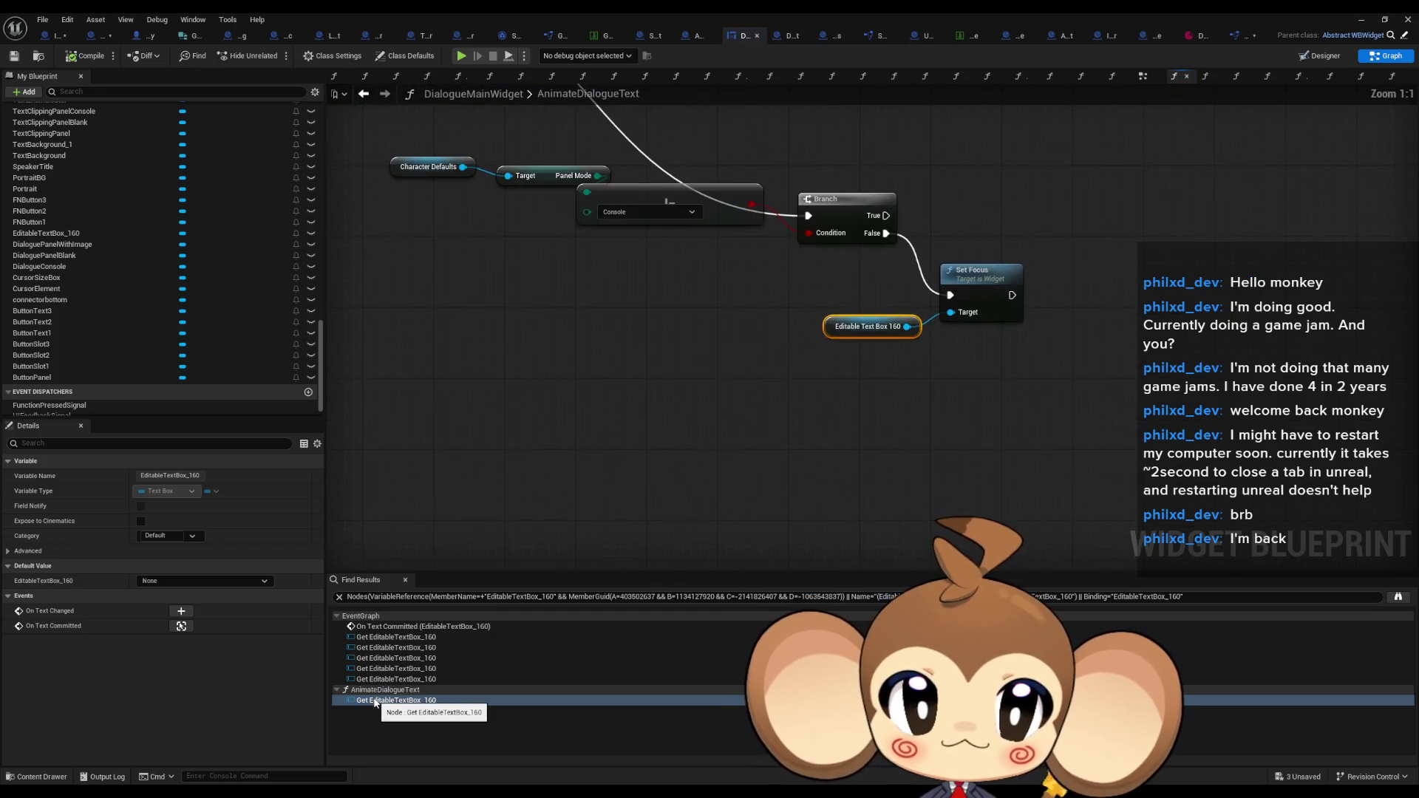
{"action": "left_click", "coordinate": [964, 243]}
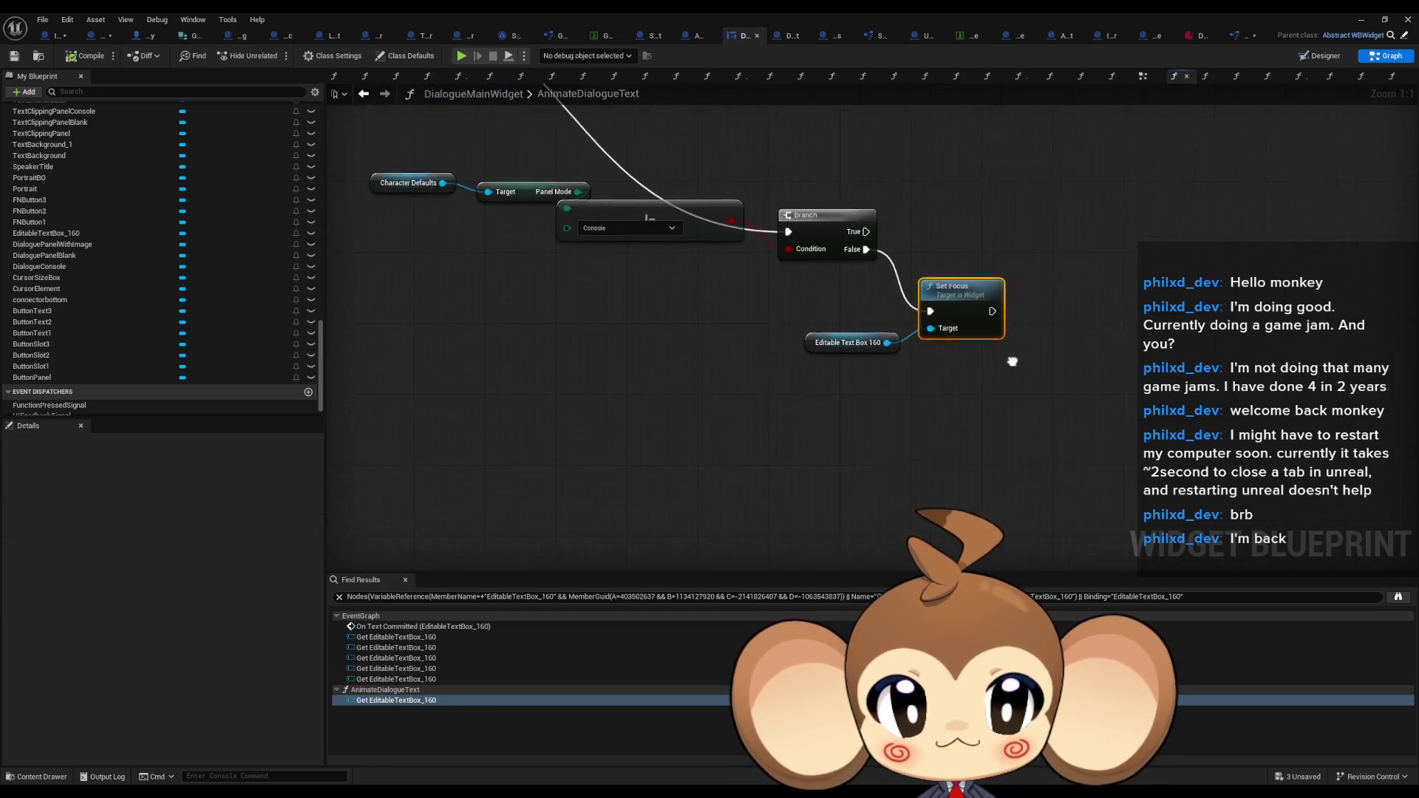
{"action": "left_click_drag", "start_coordinate": [964, 242], "coordinate": [704, 324]}
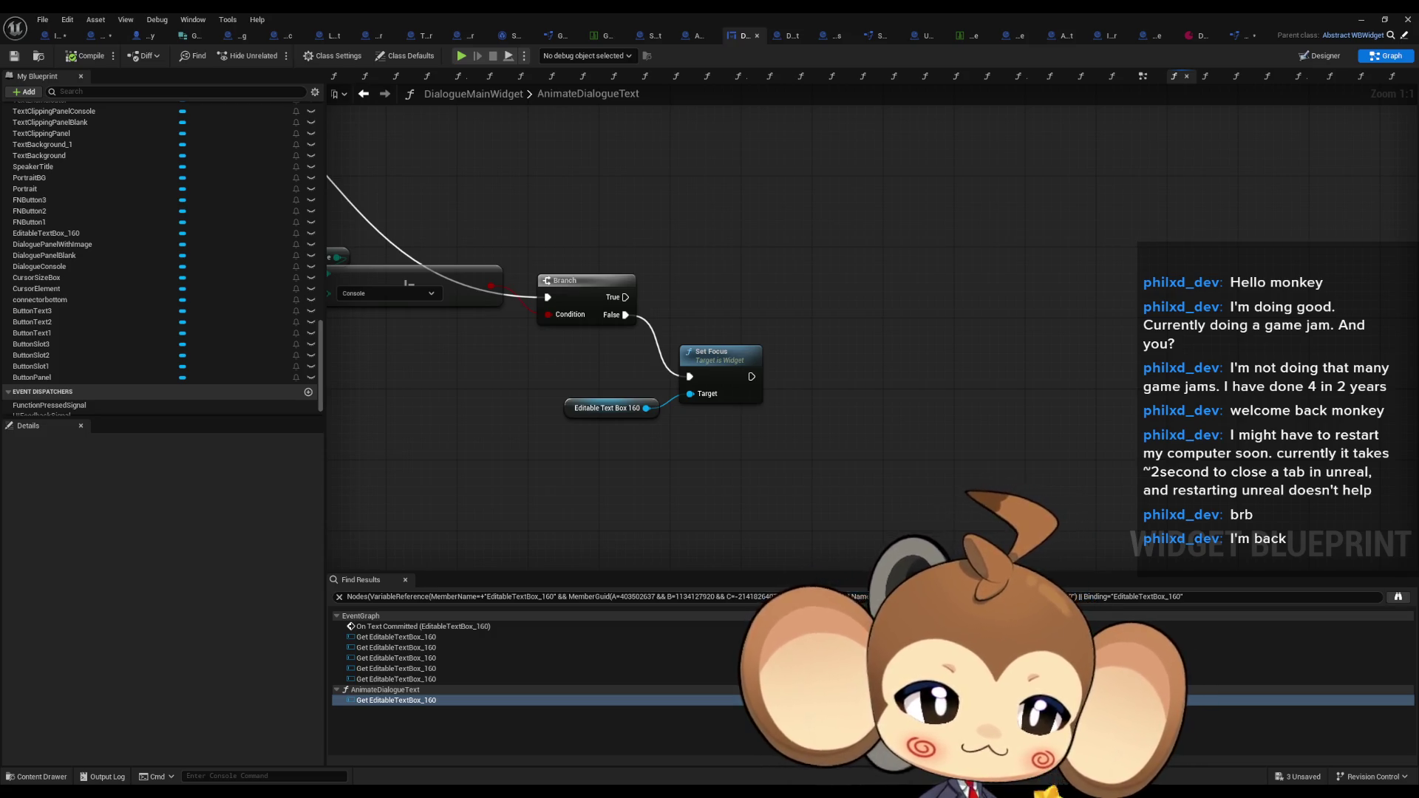
Search the All Actions menu for 'set input' in the empty space below Set Focus
{"action": "left_click_drag", "start_coordinate": [895, 492], "coordinate": [741, 439]}
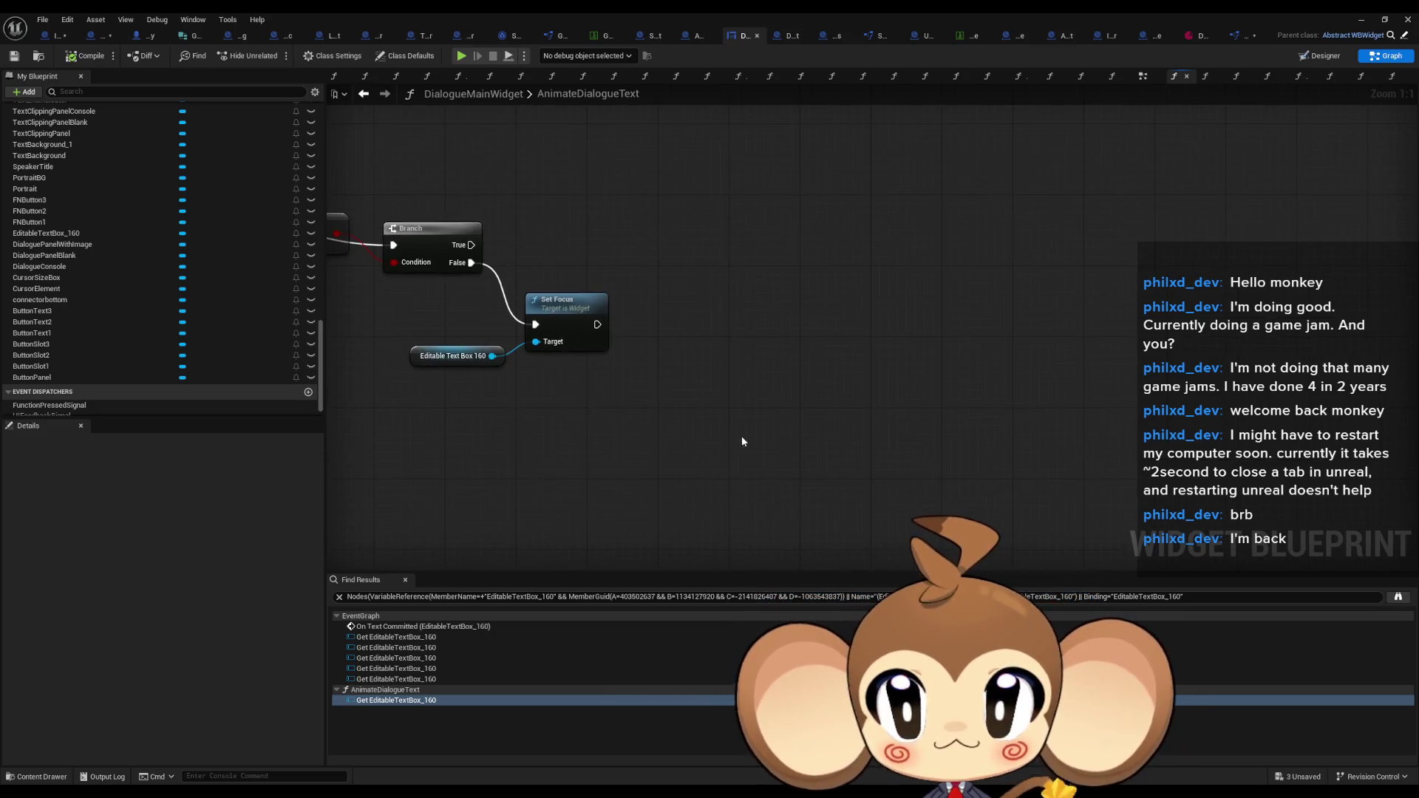
{"action": "right_click", "coordinate": [769, 460]}
{"action": "type", "text": "set input"}
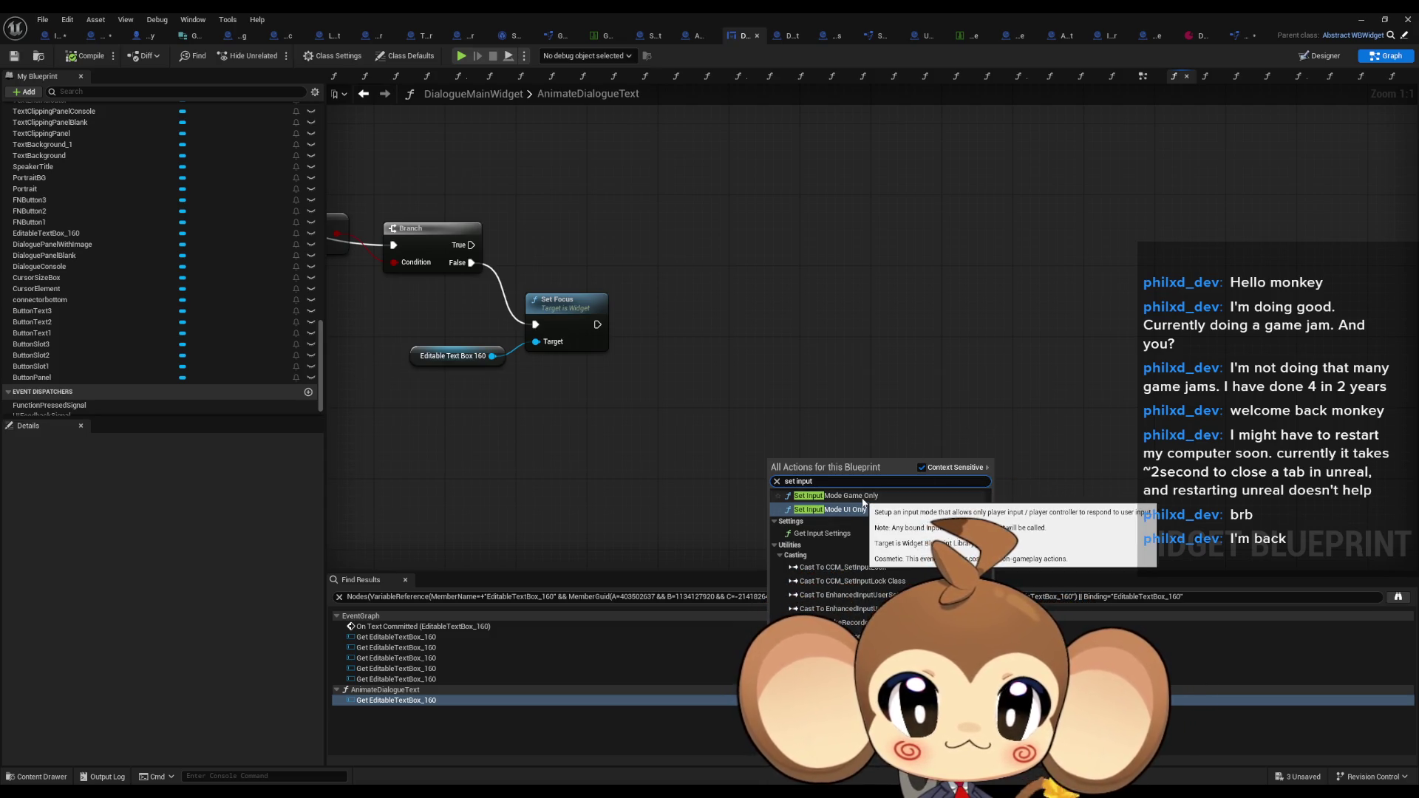
Add Set Input Mode Game Only below Set Focus, fed by a Get Player Controller node
{"action": "left_click", "coordinate": [863, 502]}
{"action": "mouse_move", "coordinate": [863, 502]}
{"action": "left_mouse_down"}
{"action": "mouse_move", "coordinate": [819, 477]}
{"action": "mouse_move", "coordinate": [597, 449]}
{"action": "left_mouse_up"}
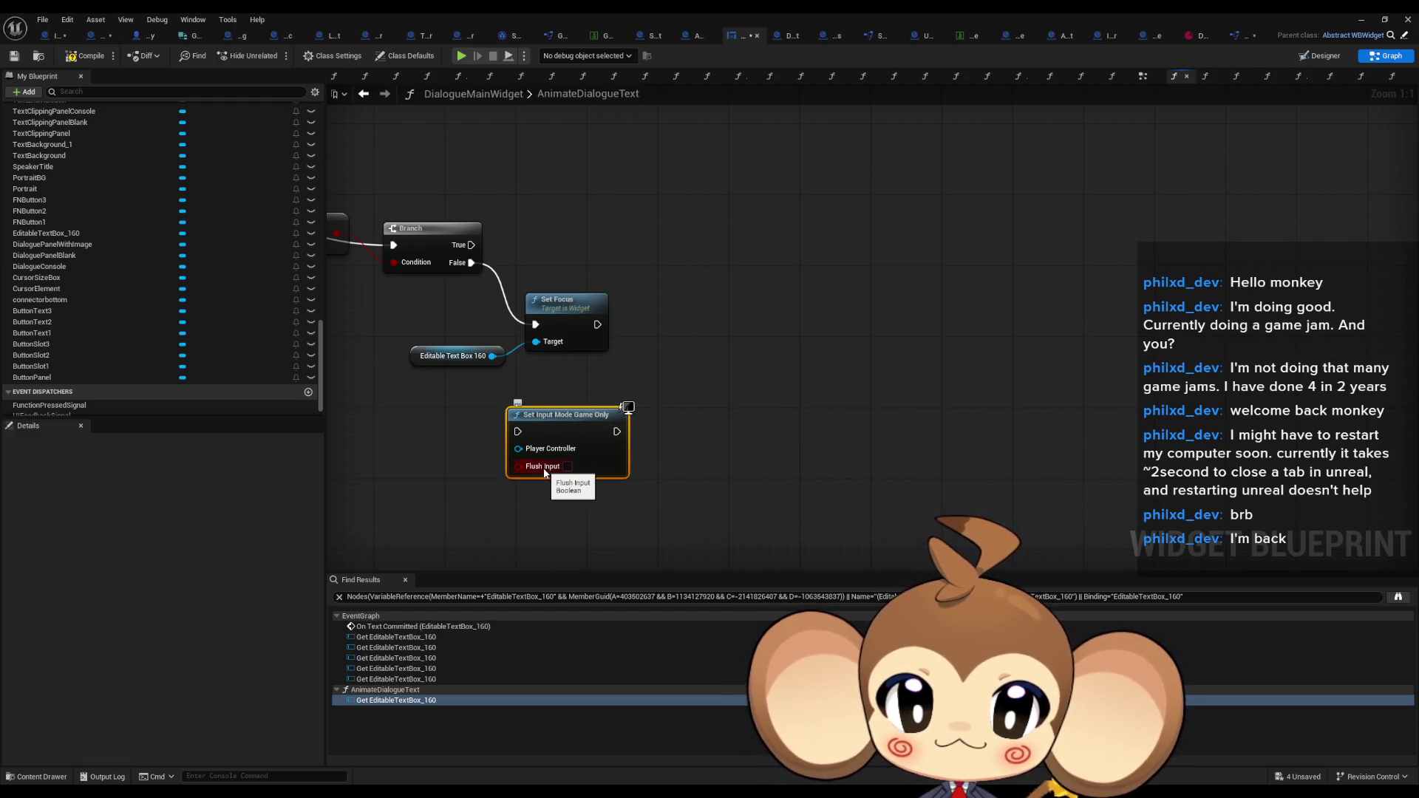
{"action": "left_click_drag", "start_coordinate": [544, 471], "coordinate": [746, 458]}
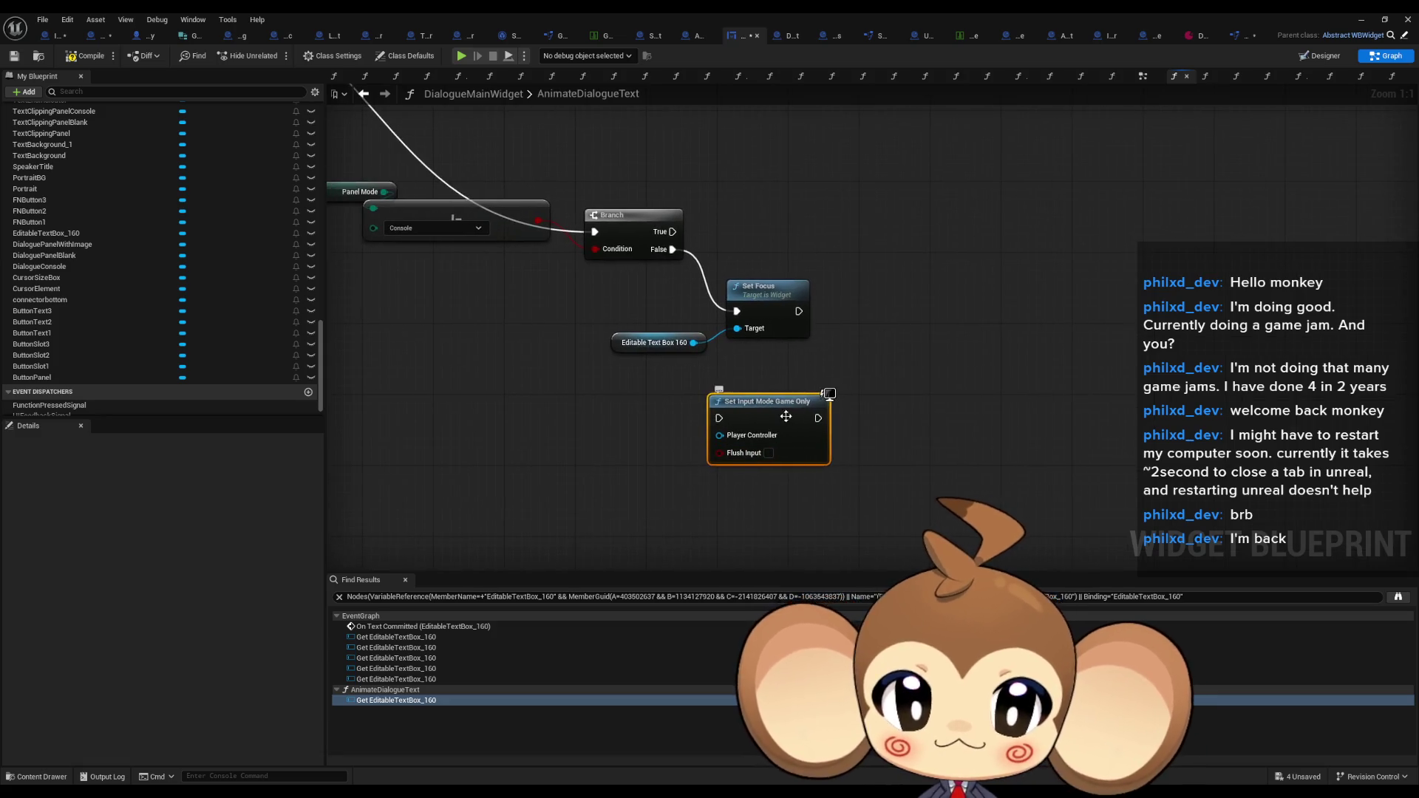
{"action": "left_click", "coordinate": [515, 462]}
{"action": "right_click", "coordinate": [515, 461]}
{"action": "type", "text": "player "}
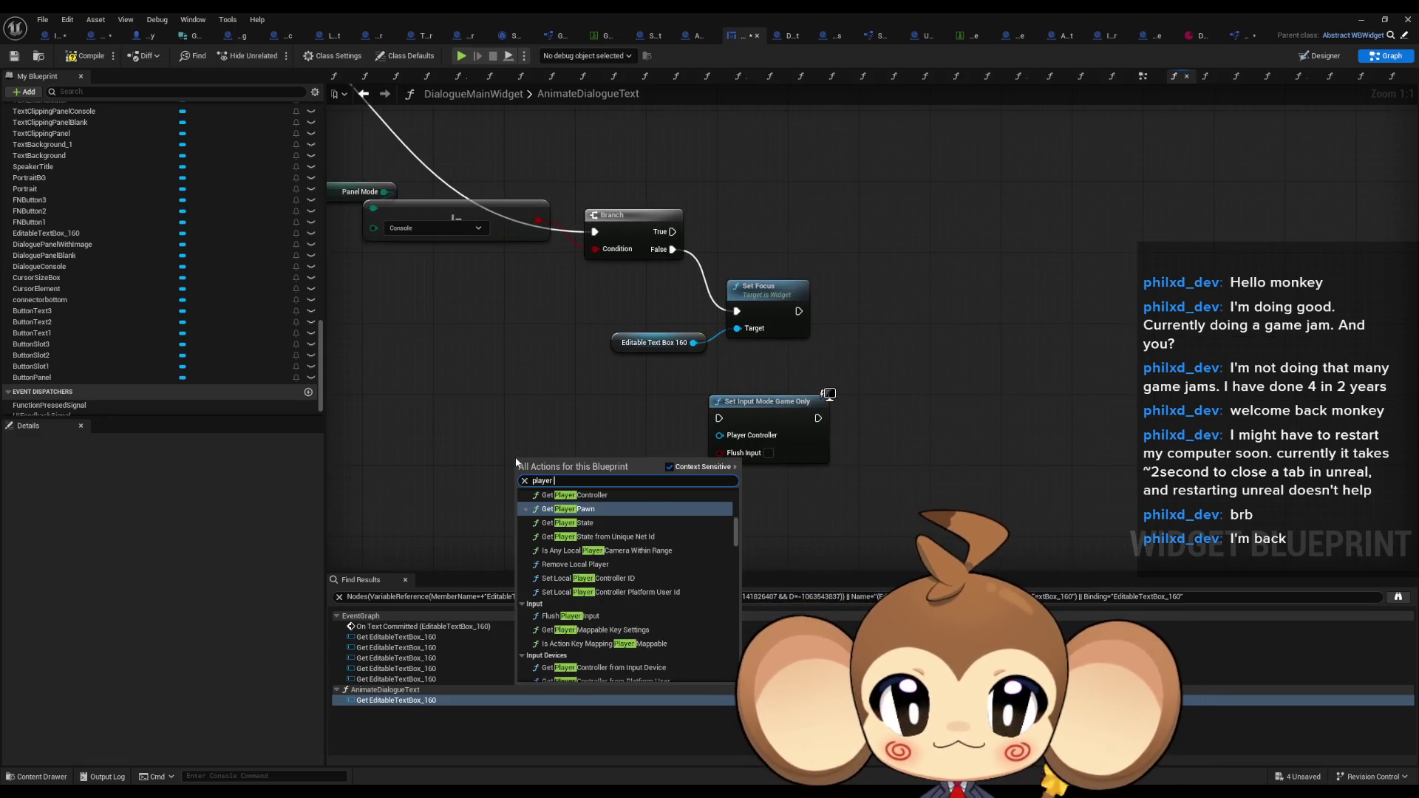
{"action": "type", "text": "contro"}
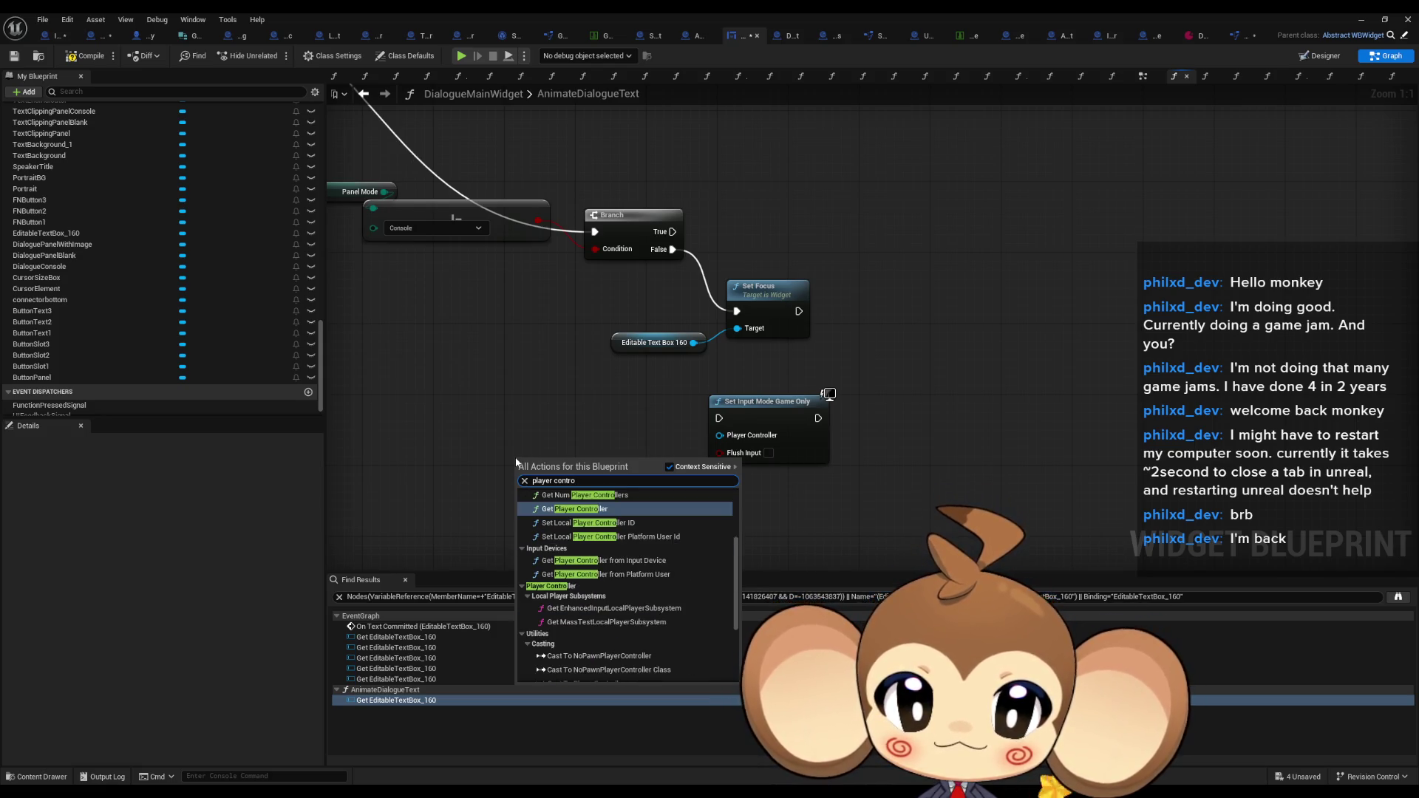
{"action": "key", "text": "Return"}
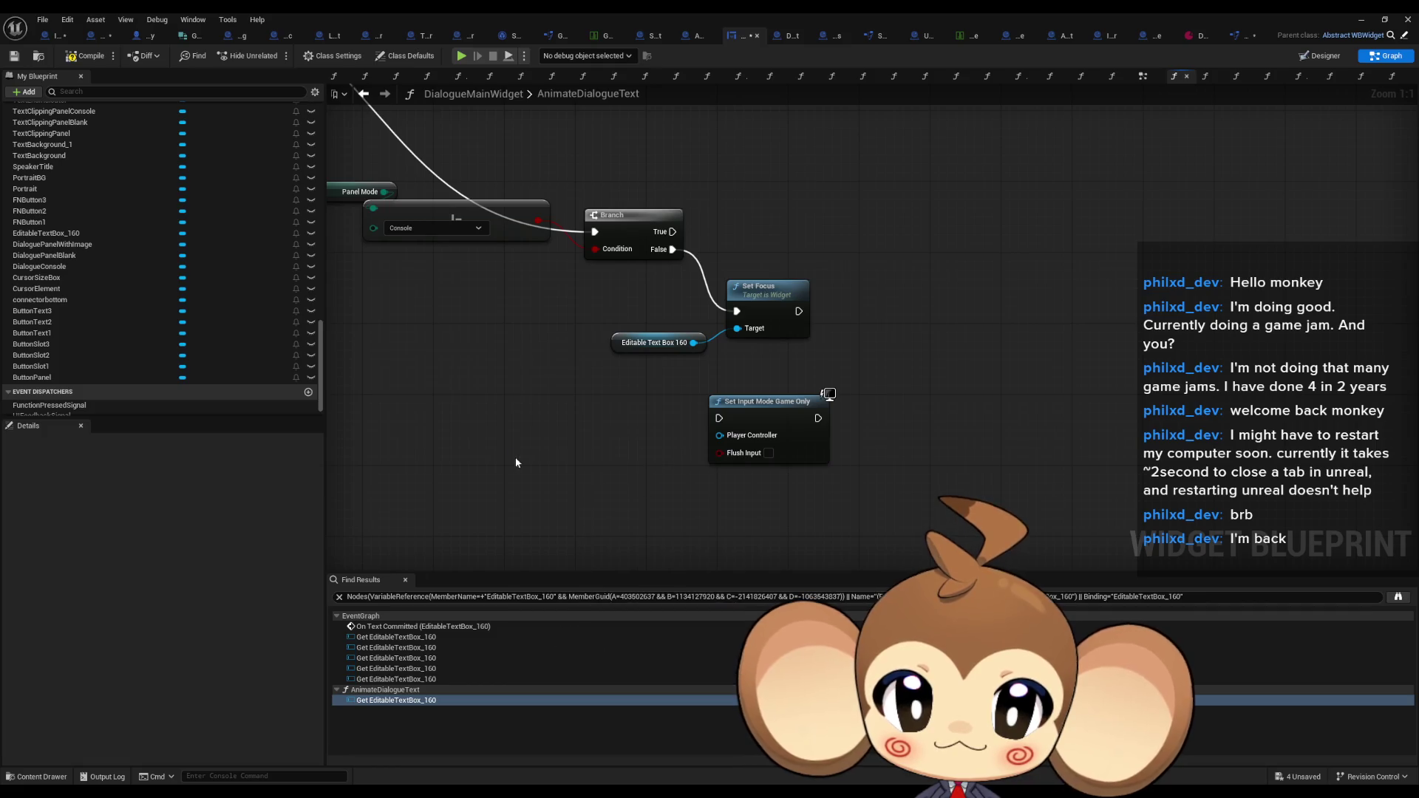
{"action": "left_click_drag", "start_coordinate": [642, 480], "coordinate": [730, 436]}
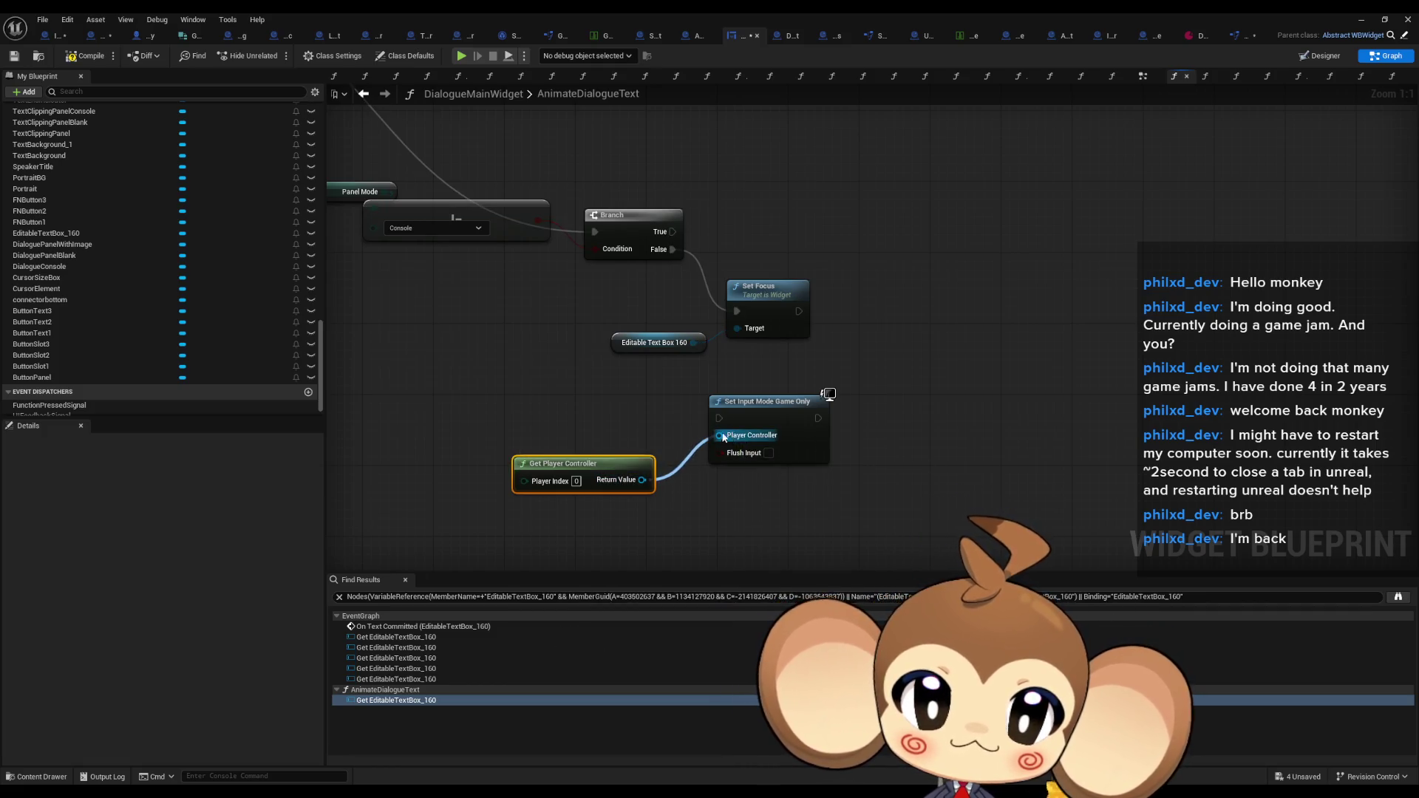
{"action": "scroll", "coordinate": [730, 436], "scroll_direction": "down", "scroll_amount": 4}
{"action": "left_click_drag", "start_coordinate": [569, 408], "coordinate": [630, 449]}
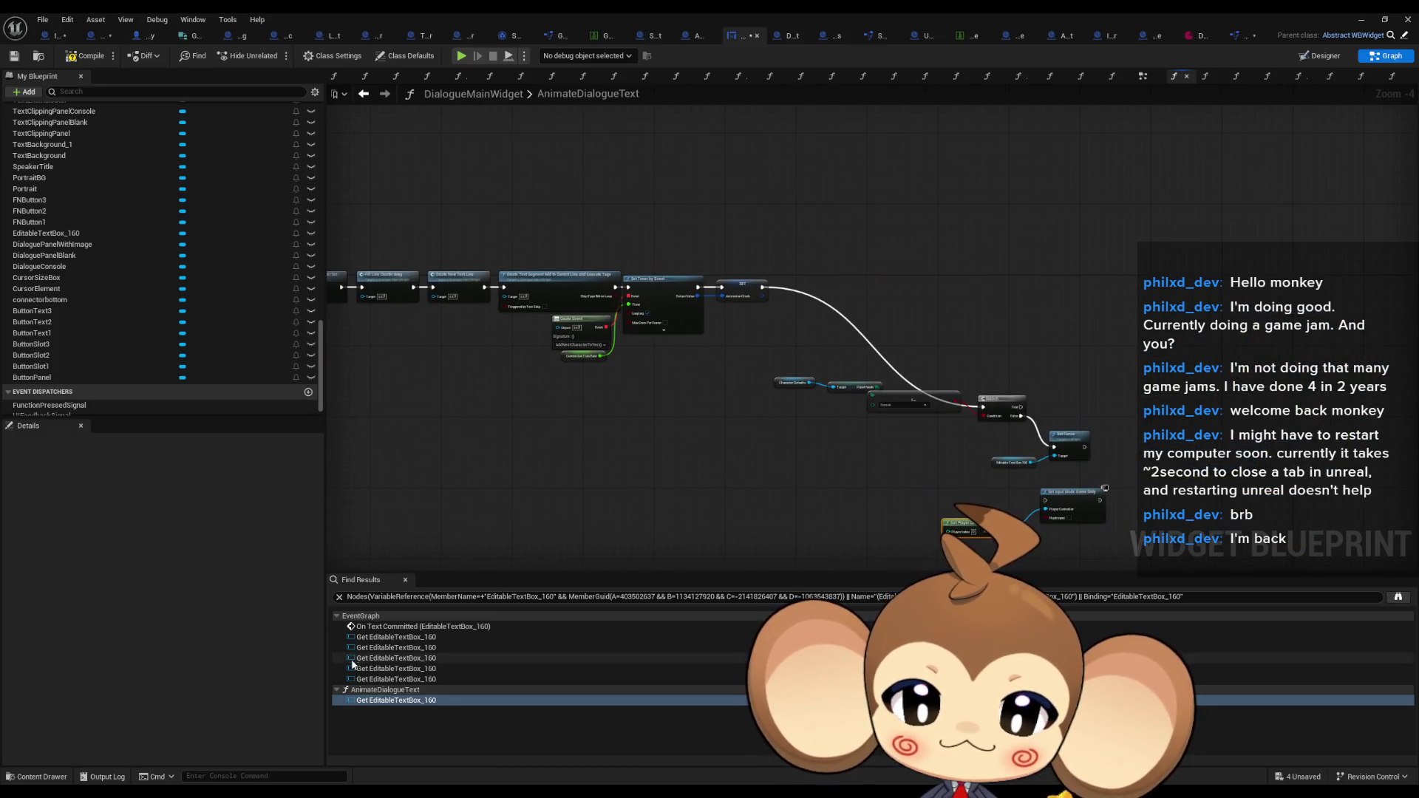
Review the other EditableTextBox_160 references, including On Text Committed's Set Focus, then return to AnimateDialogueText
{"action": "double_click", "coordinate": [391, 678]}
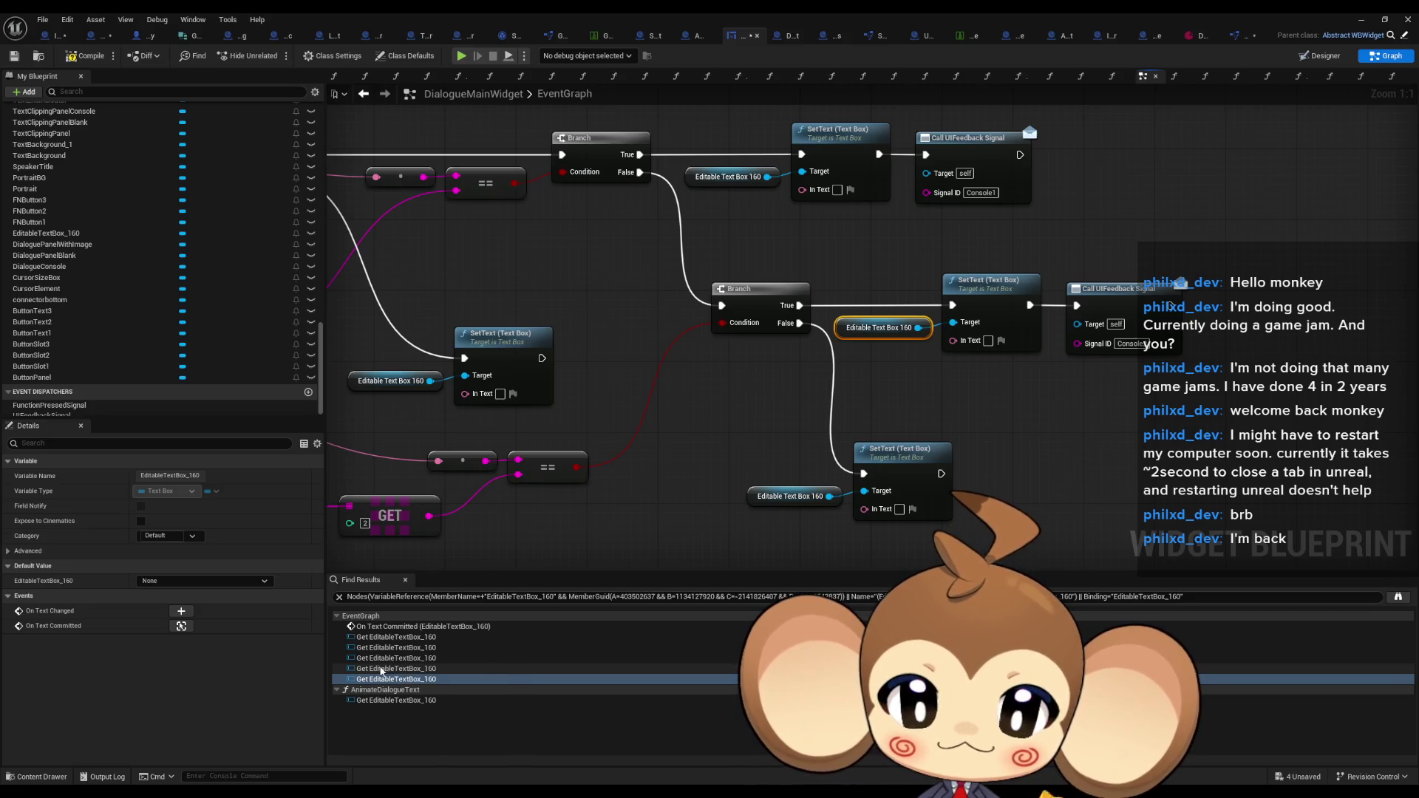
{"action": "double_click", "coordinate": [381, 659]}
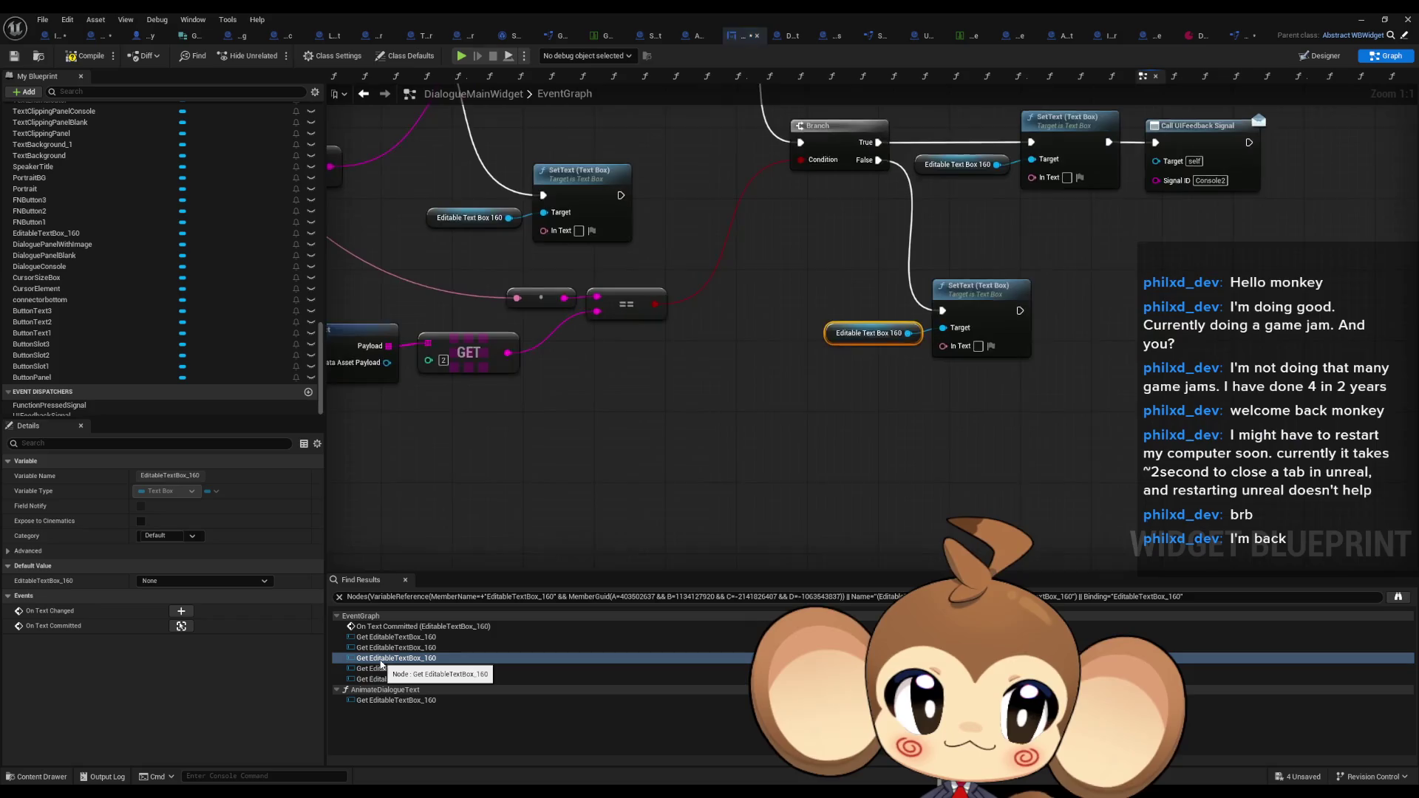
{"action": "double_click", "coordinate": [382, 647]}
{"action": "double_click", "coordinate": [382, 637]}
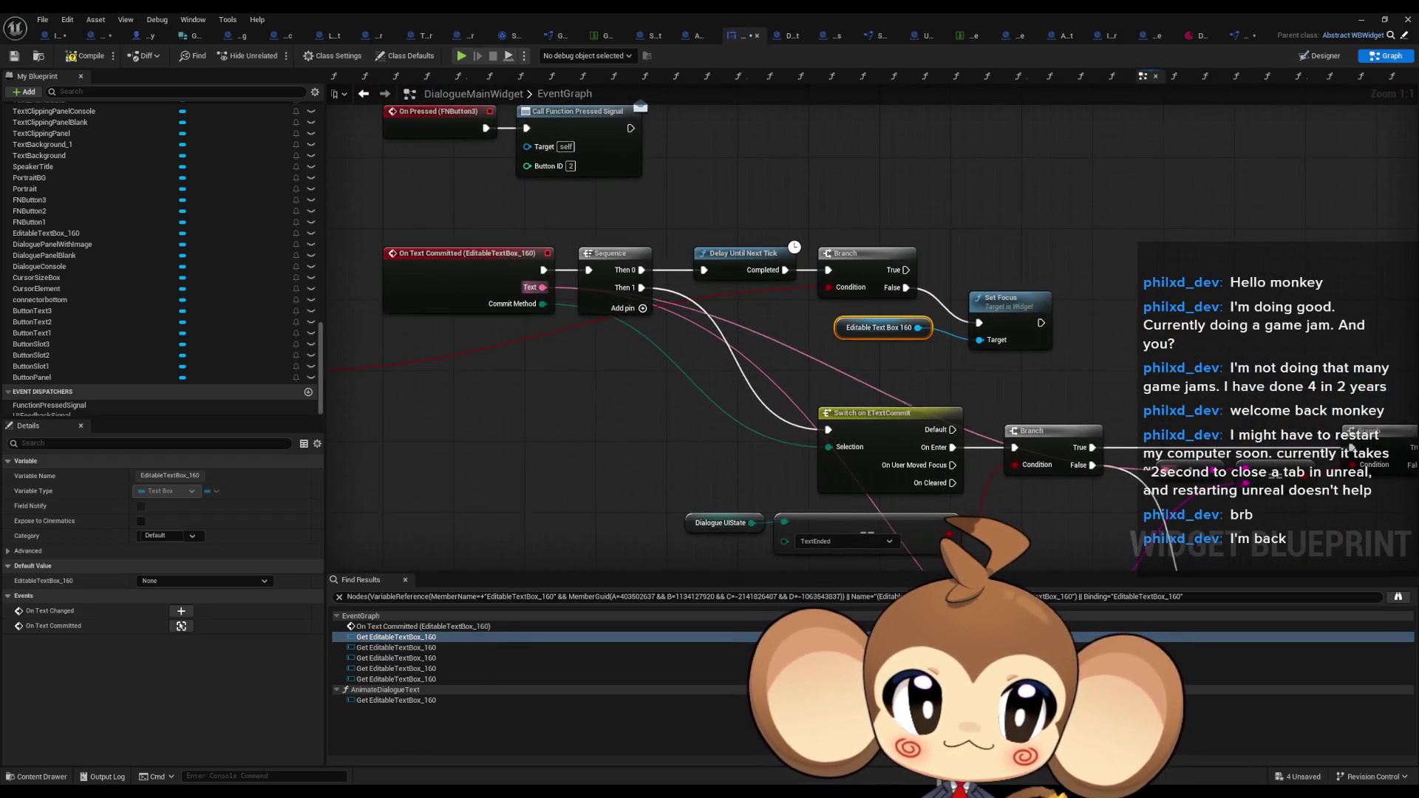
{"action": "left_click_drag", "start_coordinate": [837, 419], "coordinate": [690, 469]}
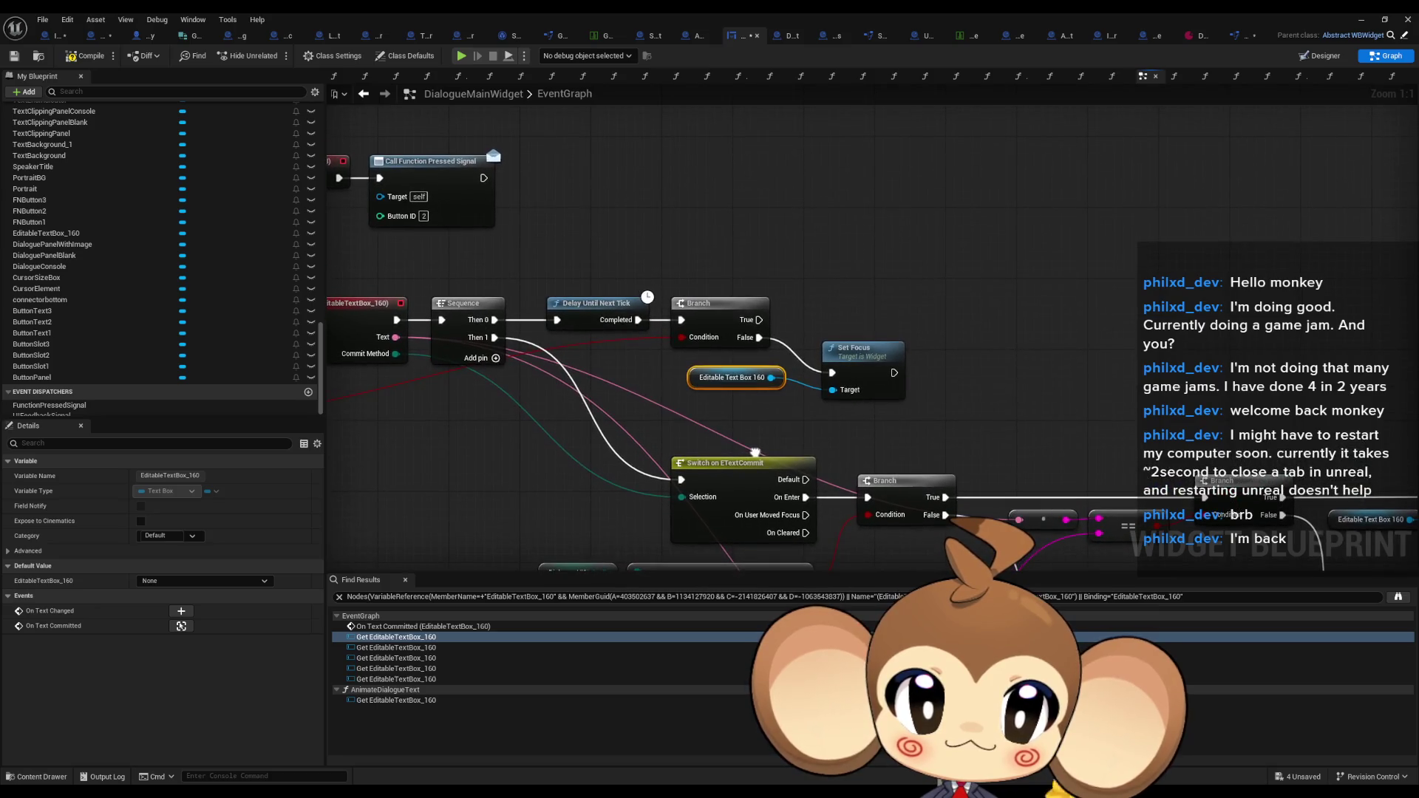
{"action": "double_click", "coordinate": [399, 700]}
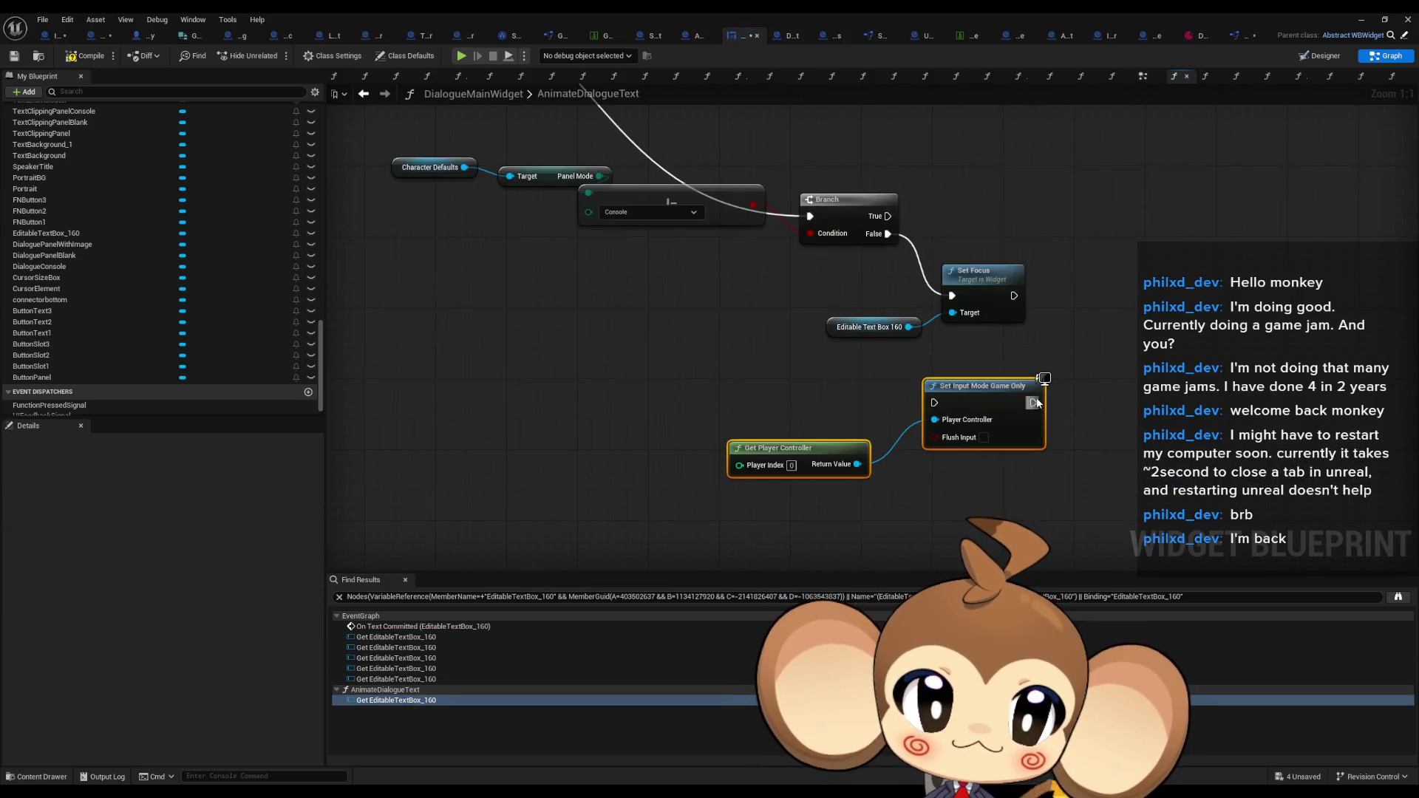
Wire the input-mode node to Branch False, then list Set Focus references by class member
{"action": "mouse_move", "coordinate": [1033, 402]}
{"action": "left_mouse_down"}
{"action": "mouse_move", "coordinate": [920, 296]}
{"action": "mouse_move", "coordinate": [899, 238]}
{"action": "left_mouse_up"}
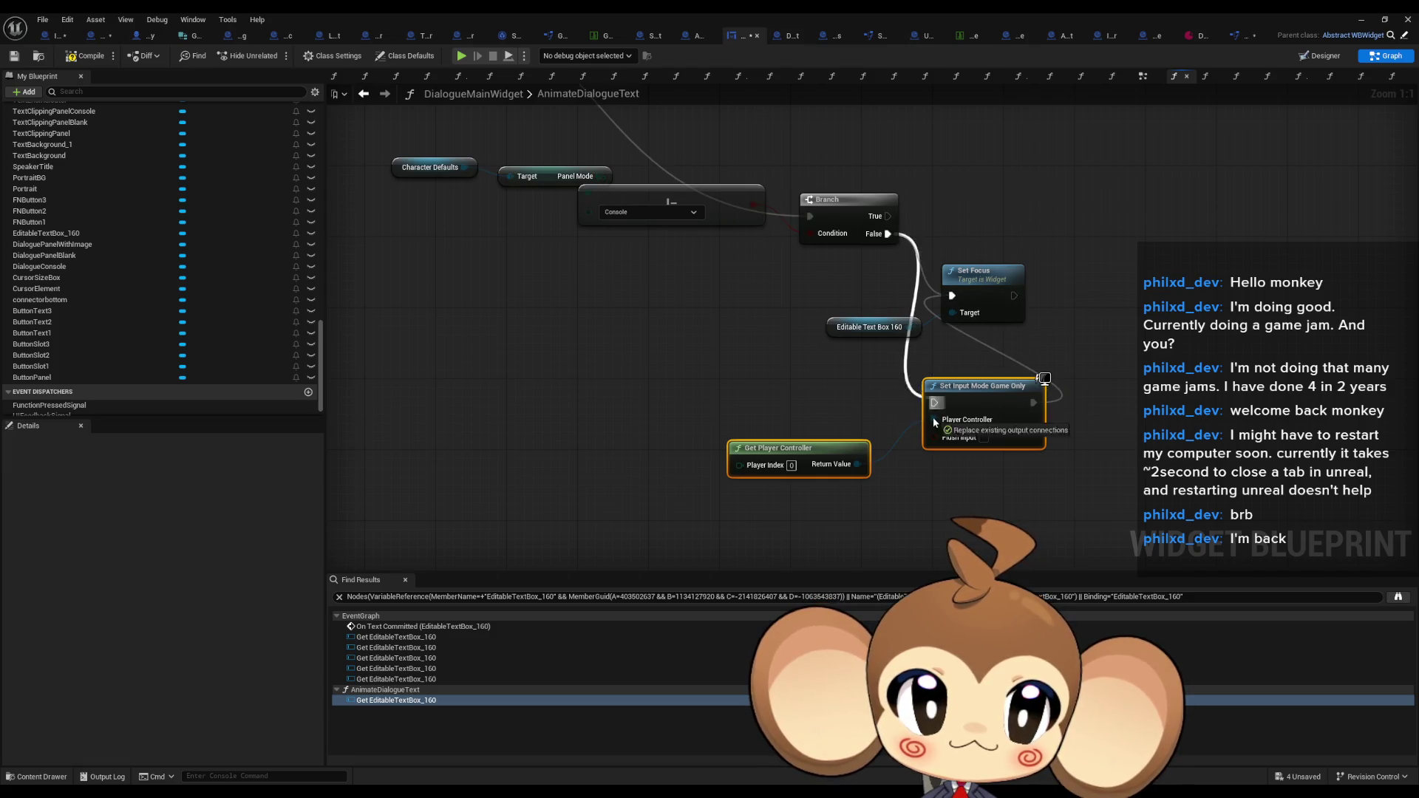
{"action": "right_click", "coordinate": [982, 276]}
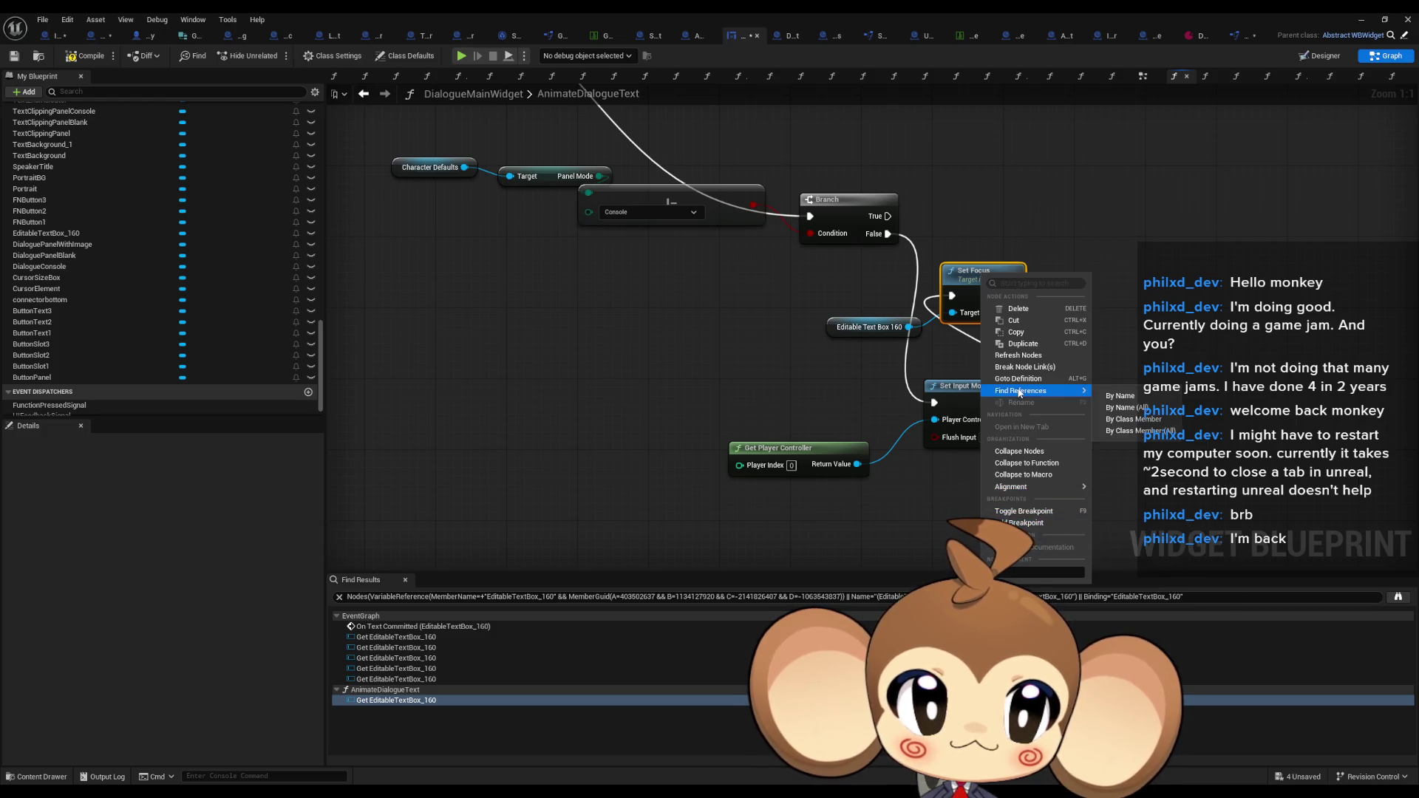
{"action": "mouse_move", "coordinate": [1041, 396]}
{"action": "left_click", "coordinate": [1123, 419]}
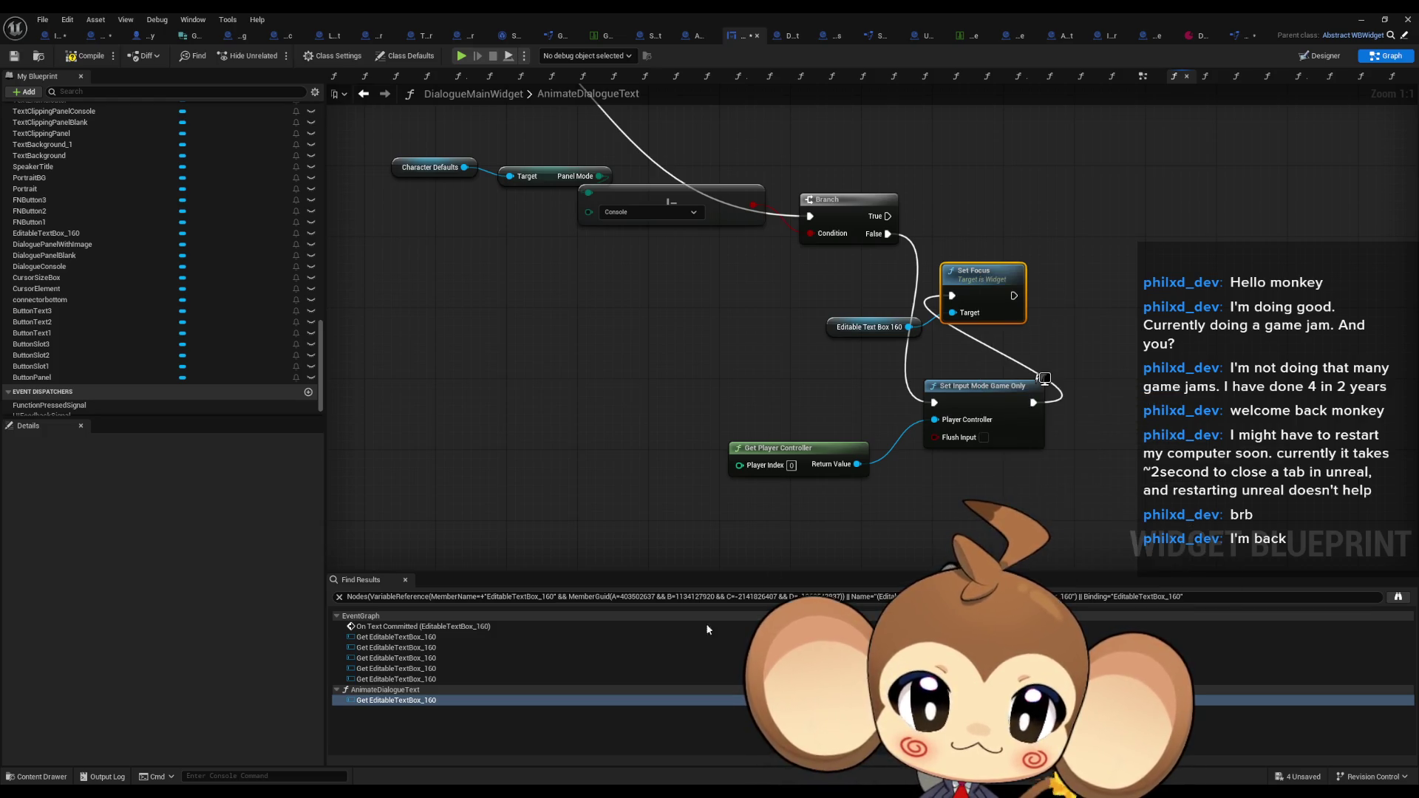
{"action": "left_click", "coordinate": [382, 628]}
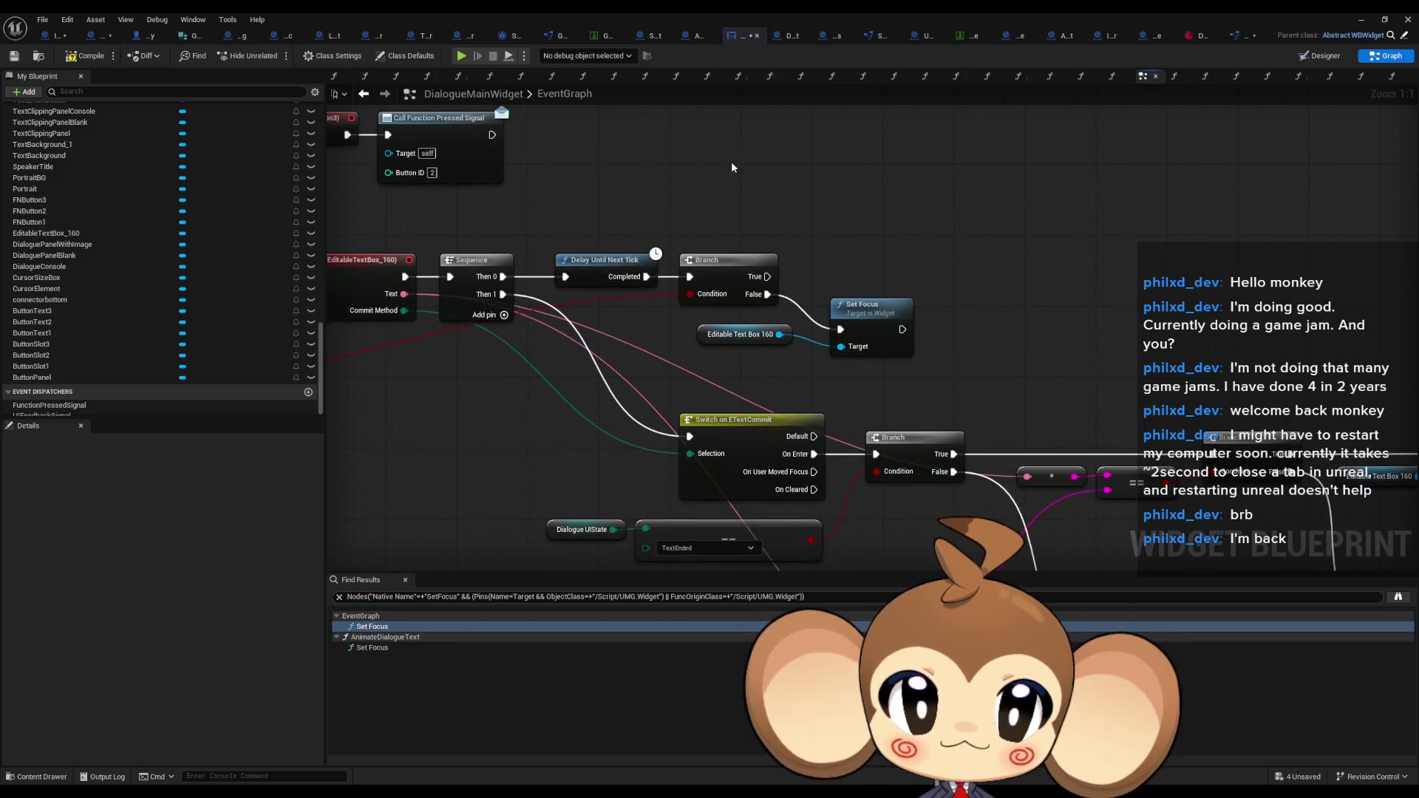
Paste the input-mode nodes, wire Branch False → Set Input Mode Game Only → Set Focus, and compile
{"action": "key", "text": "ctrl+v"}
{"action": "left_click_drag", "start_coordinate": [930, 152], "coordinate": [840, 329]}
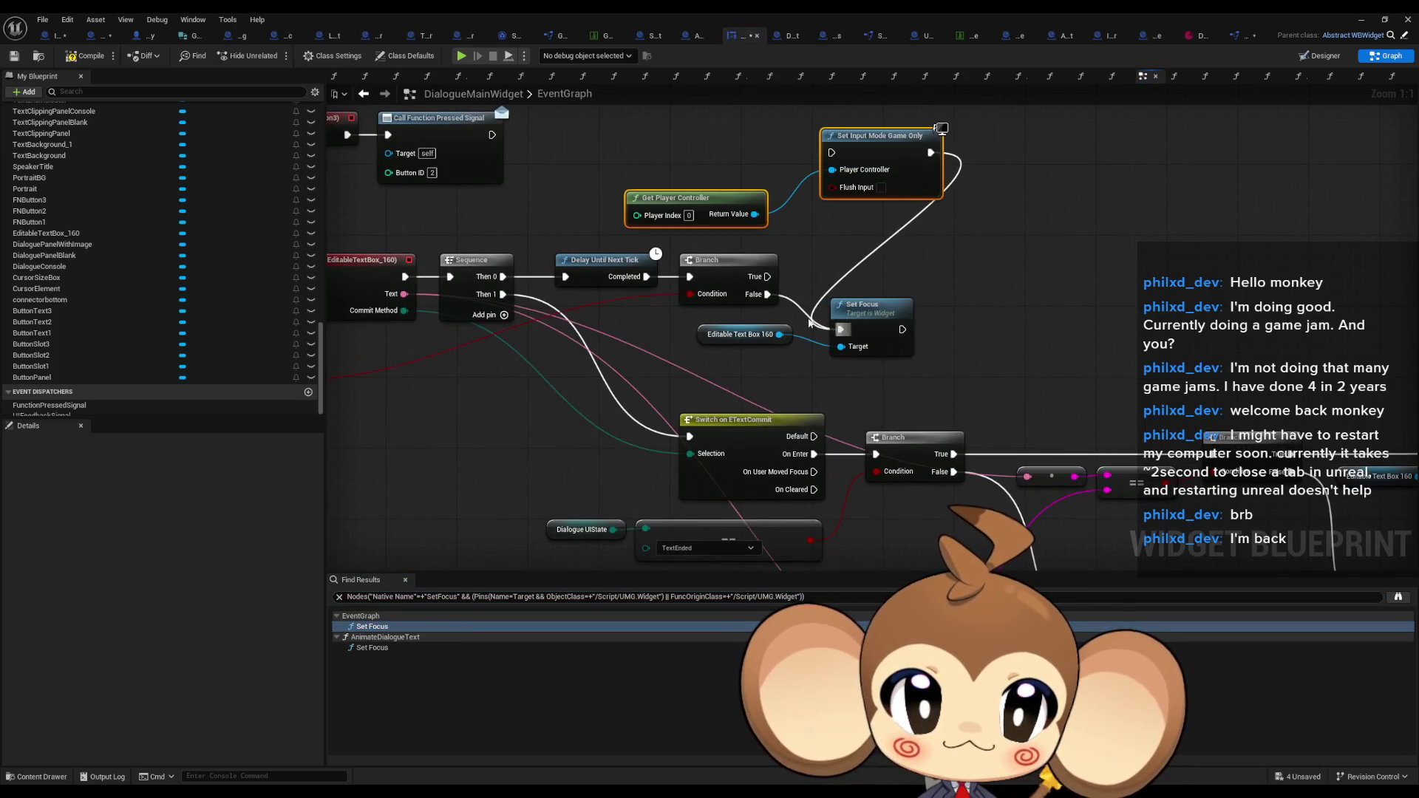
{"action": "left_click_drag", "start_coordinate": [768, 295], "coordinate": [832, 153]}
{"action": "left_click", "coordinate": [1037, 295]}
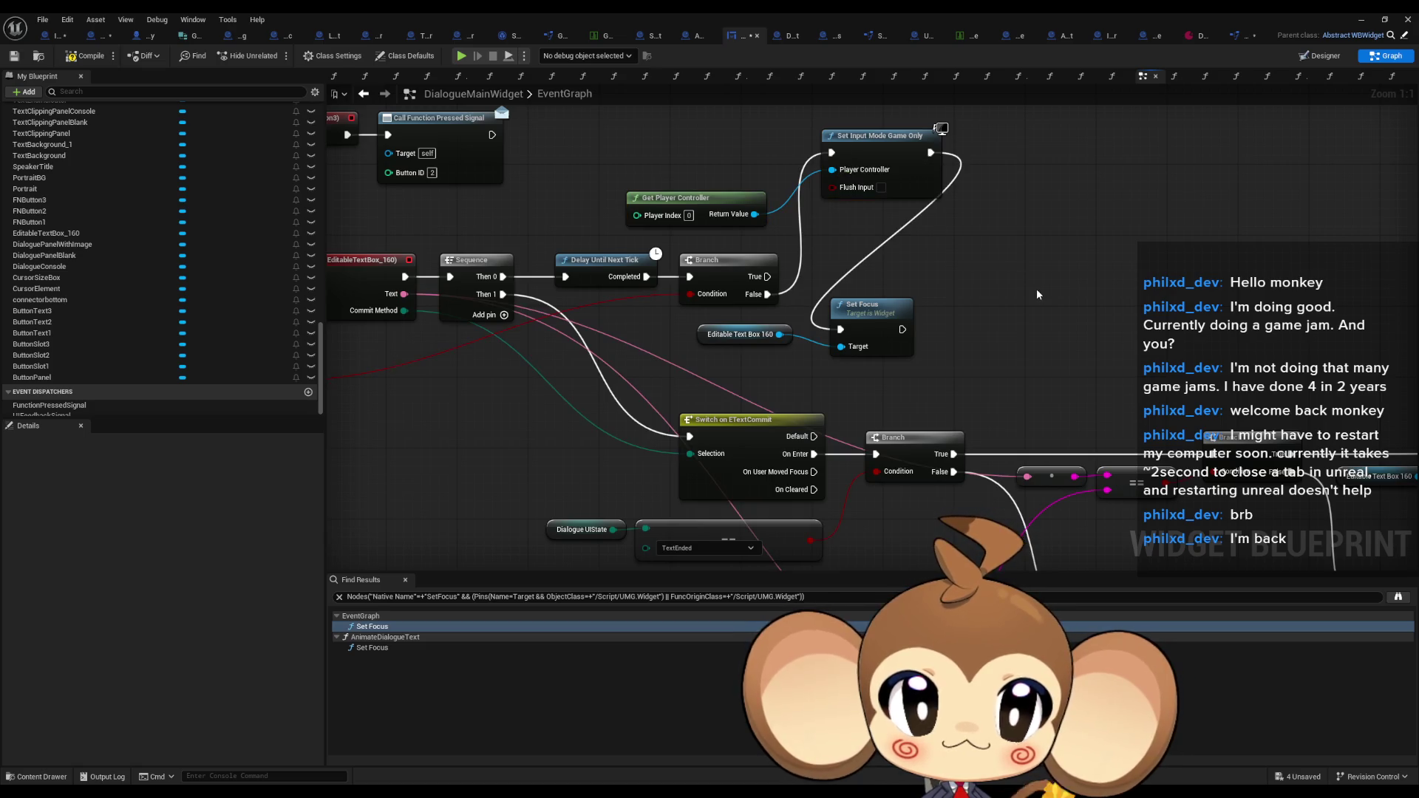
{"action": "left_click", "coordinate": [98, 58]}
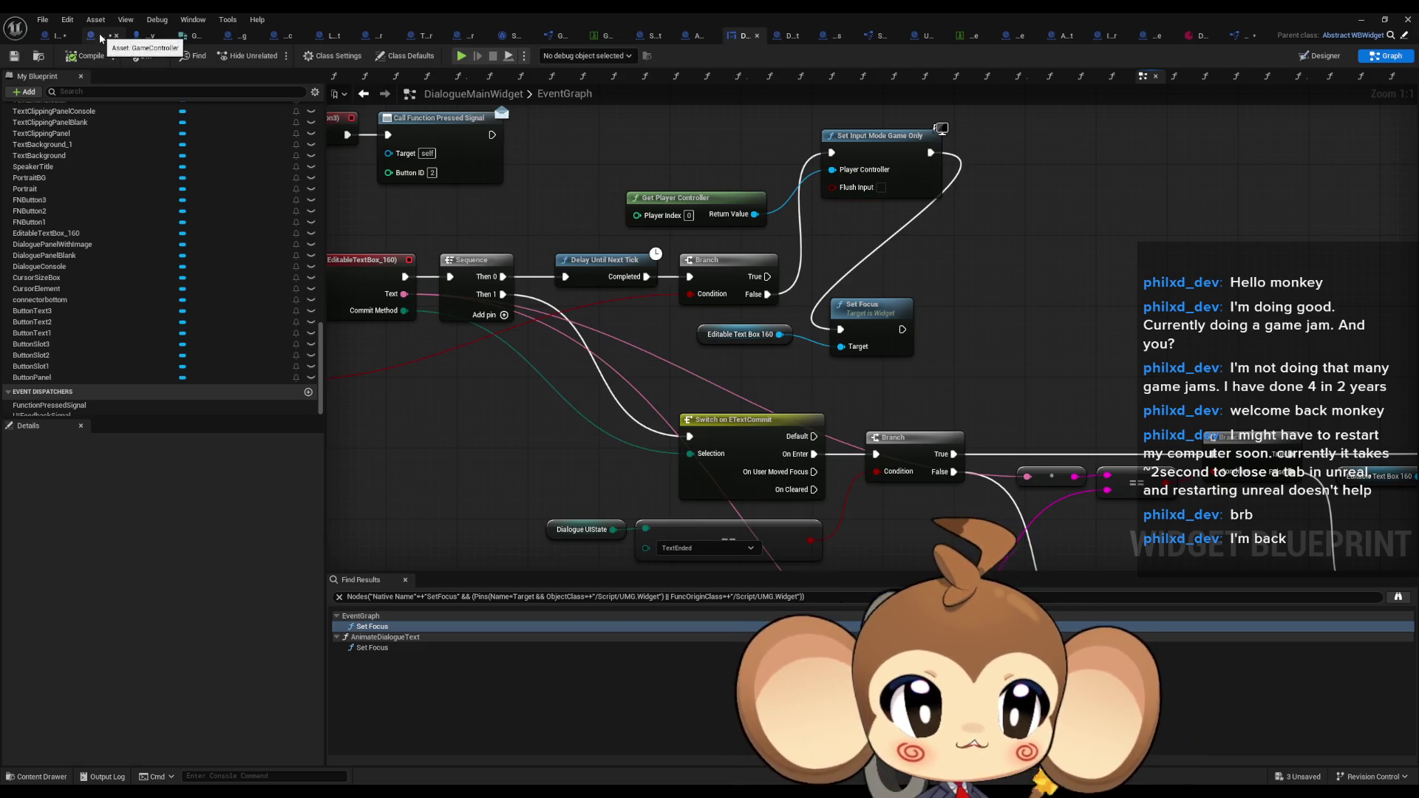
Close the extra editor tabs, keep DialogueMainWidget, and return to GameController's SplashScreenOver graph
{"action": "middle_click", "coordinate": [1185, 39]}
{"action": "left_click", "coordinate": [1036, 36]}
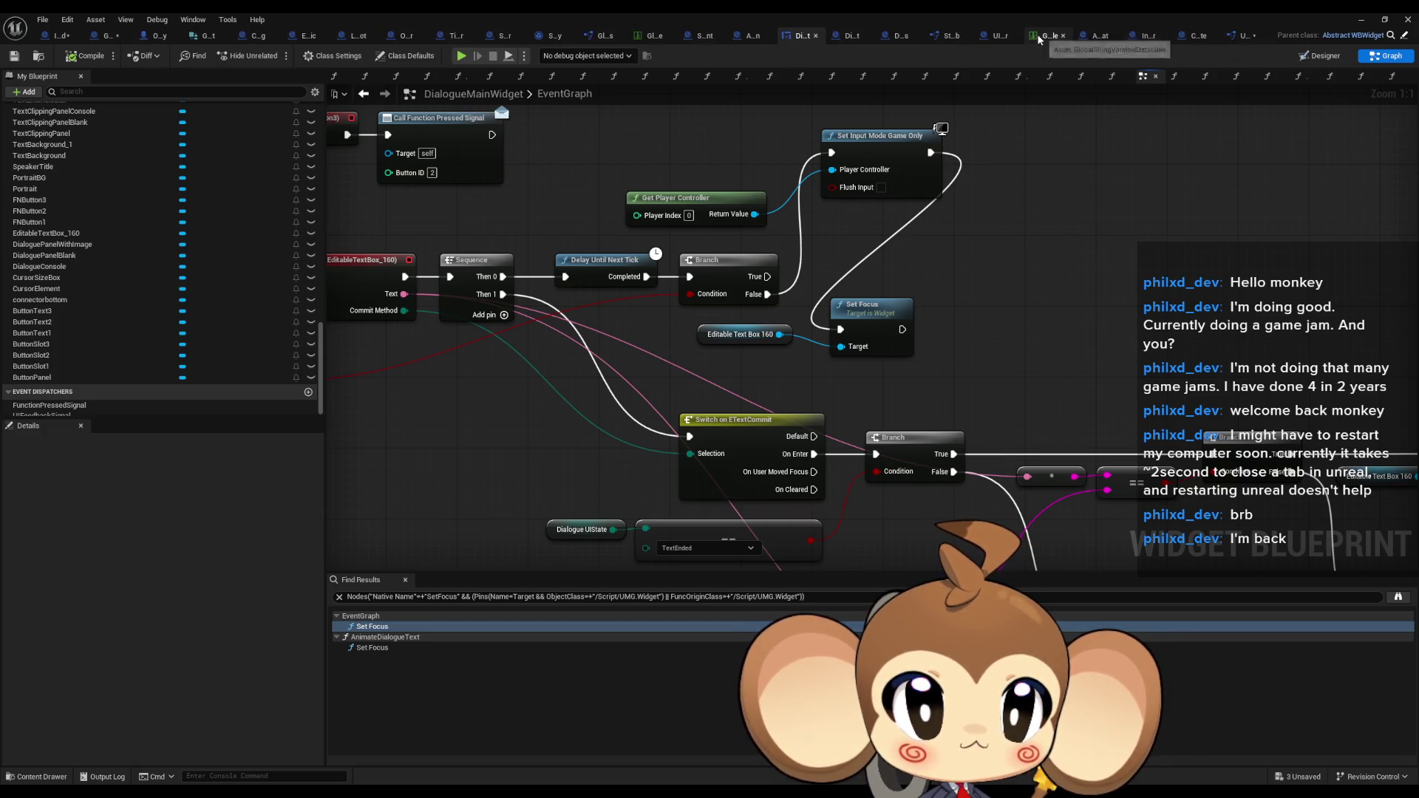
{"action": "left_click", "coordinate": [1048, 34]}
{"action": "left_click", "coordinate": [1050, 34]}
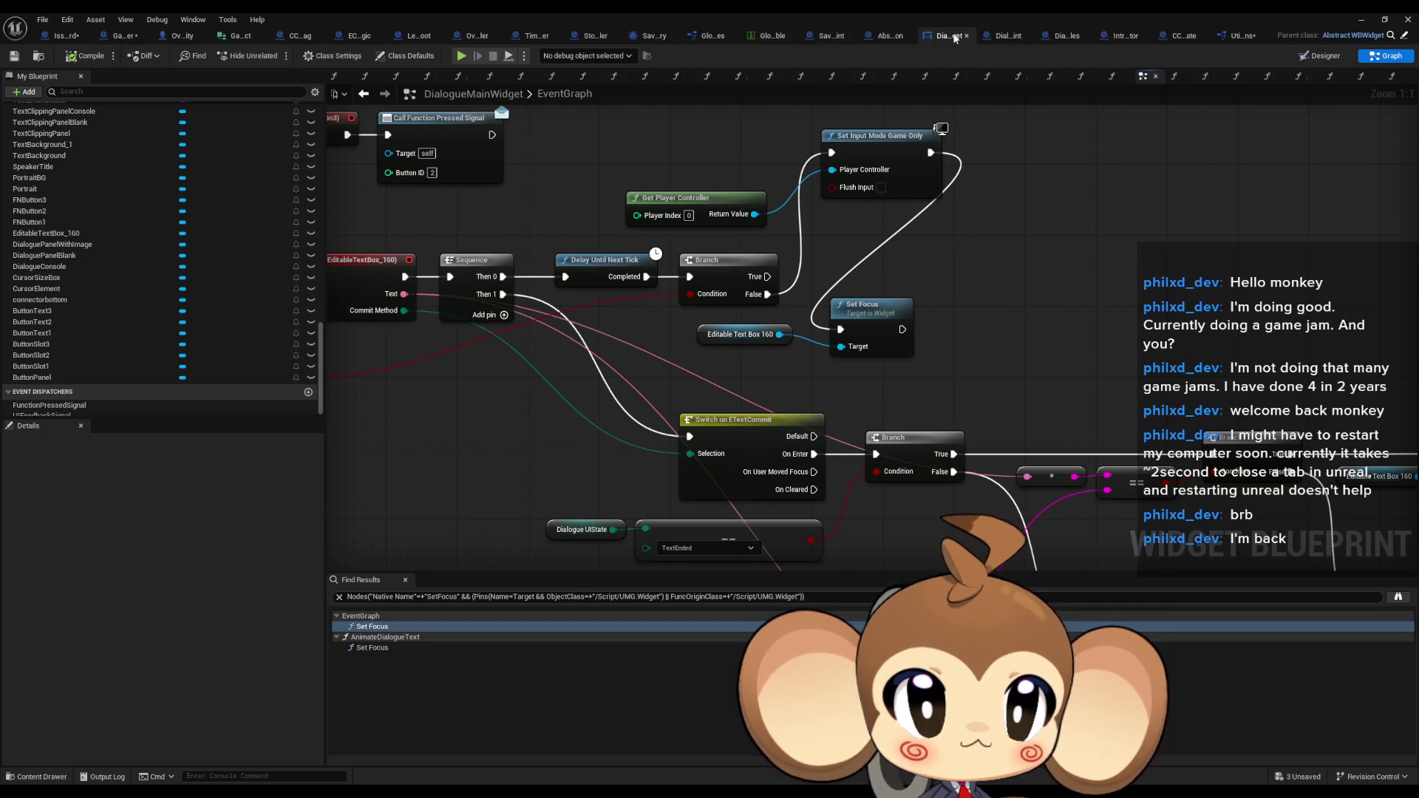
{"action": "left_click_drag", "start_coordinate": [520, 22], "coordinate": [297, 42]}
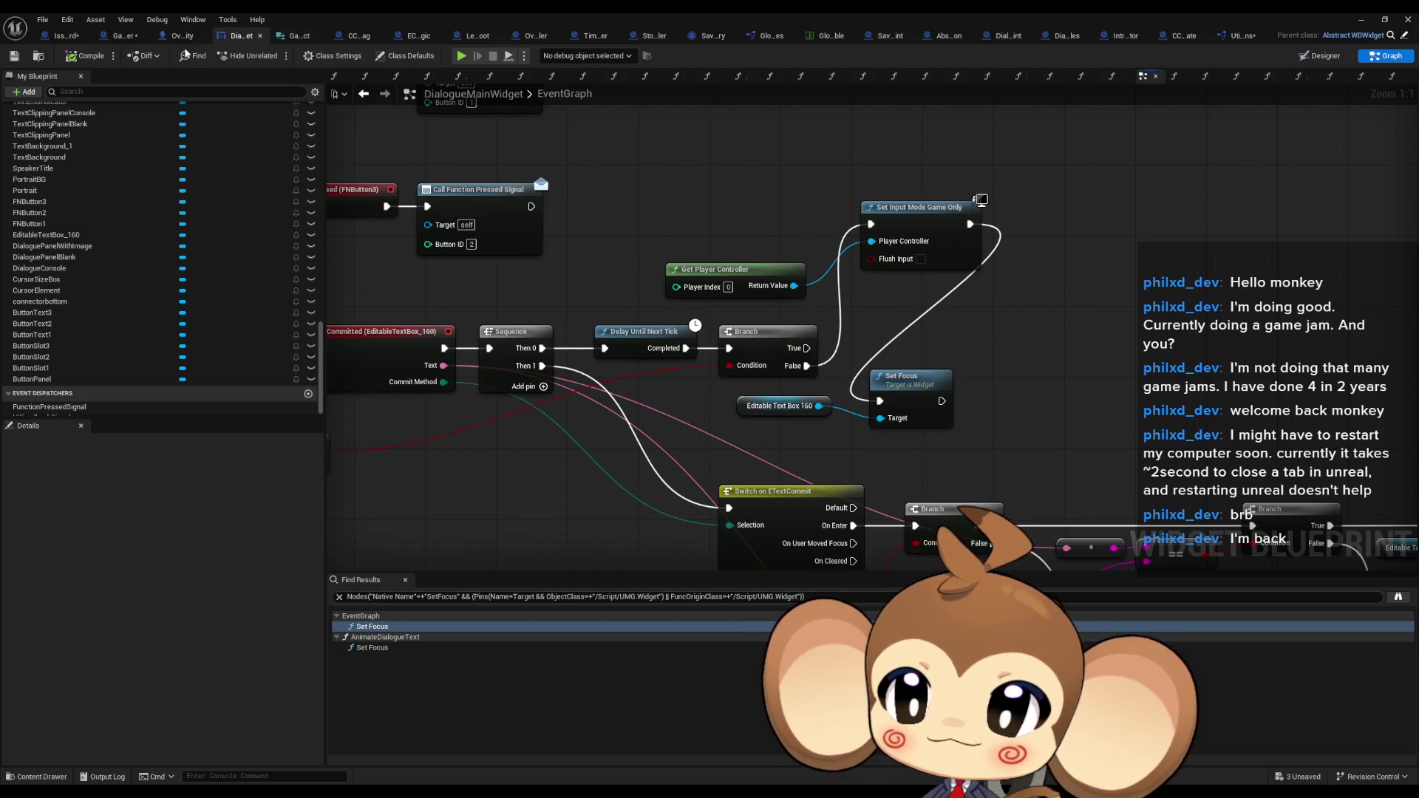
{"action": "left_click", "coordinate": [112, 37]}
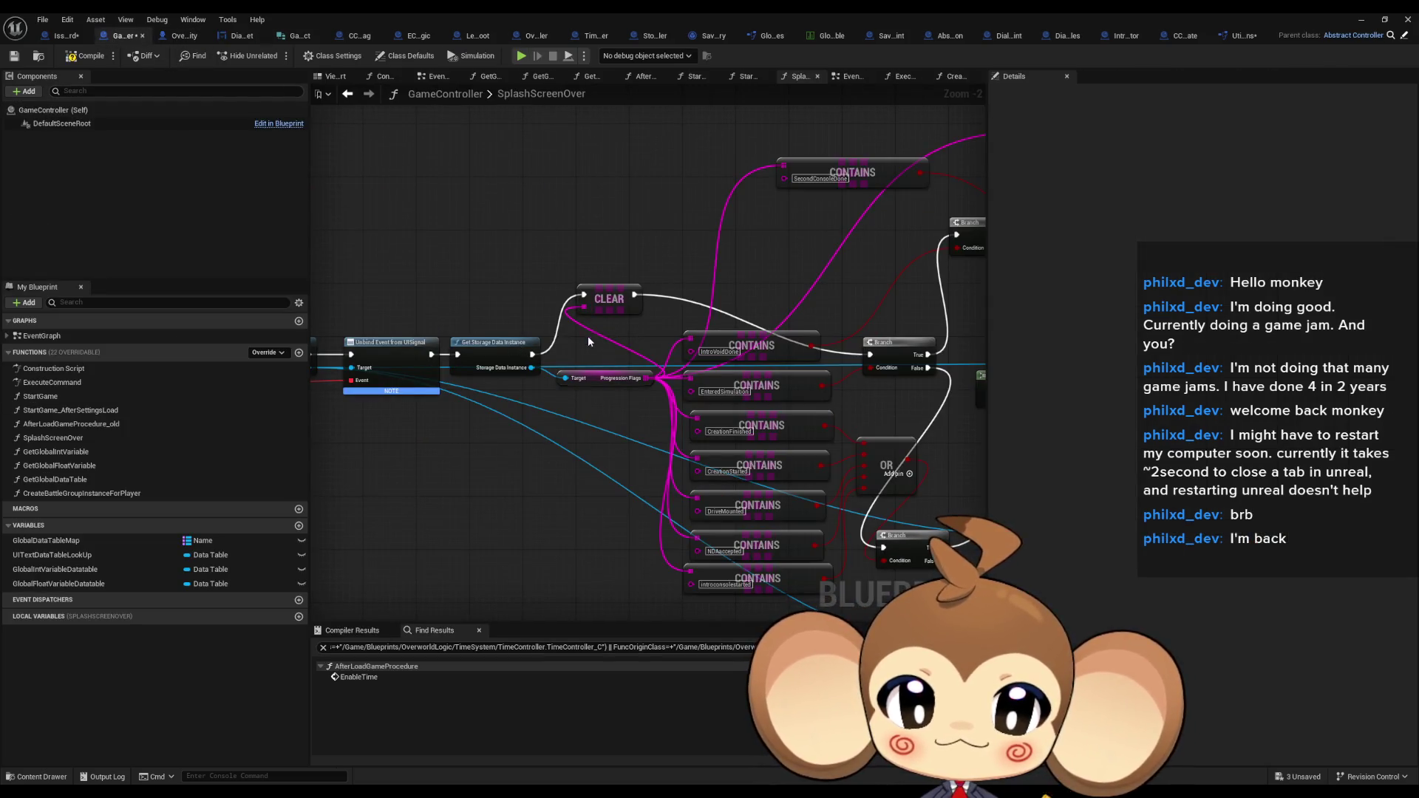
Compile GameController, start a Play-in-Editor session from the level editor, and clear the Output Log
{"action": "left_click", "coordinate": [86, 55]}
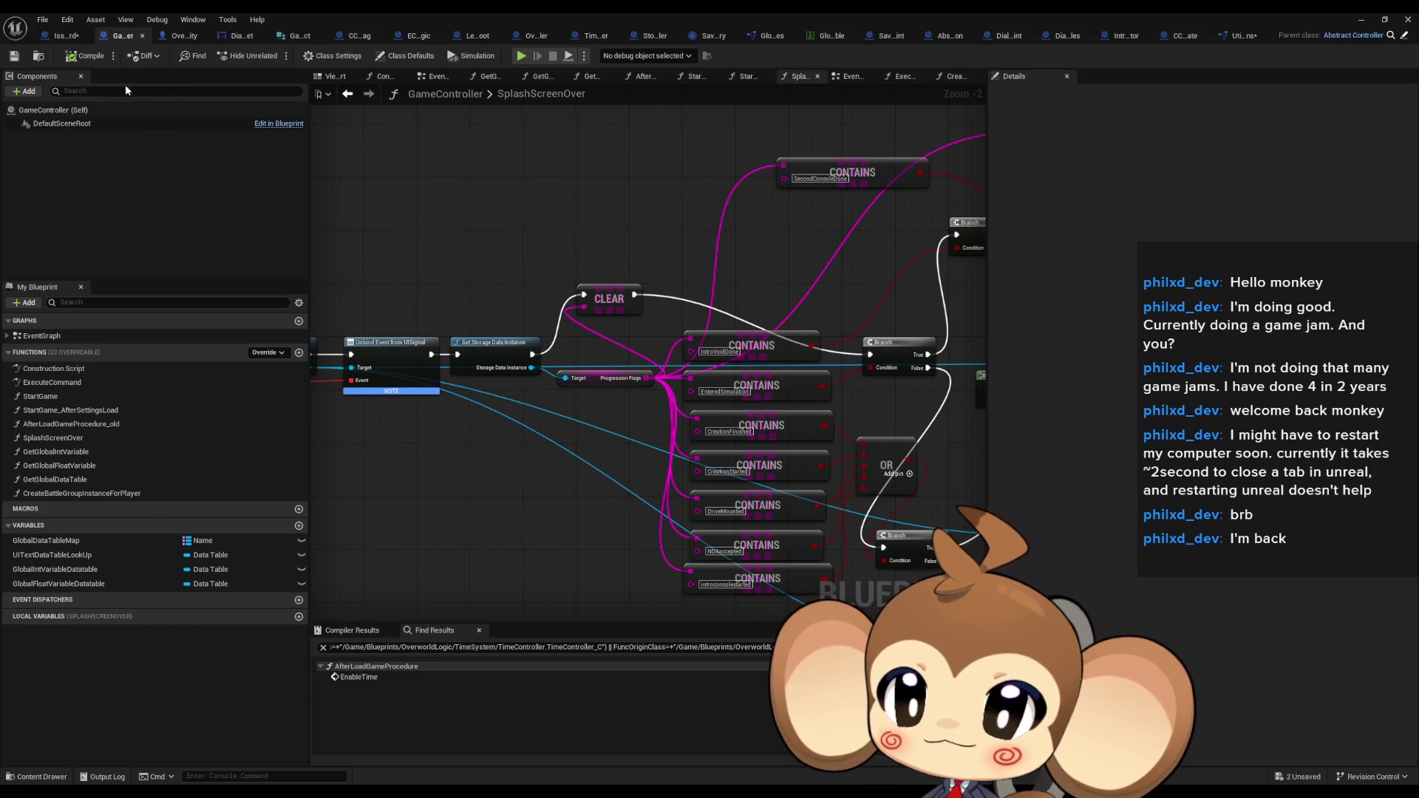
{"action": "left_click", "coordinate": [1384, 20]}
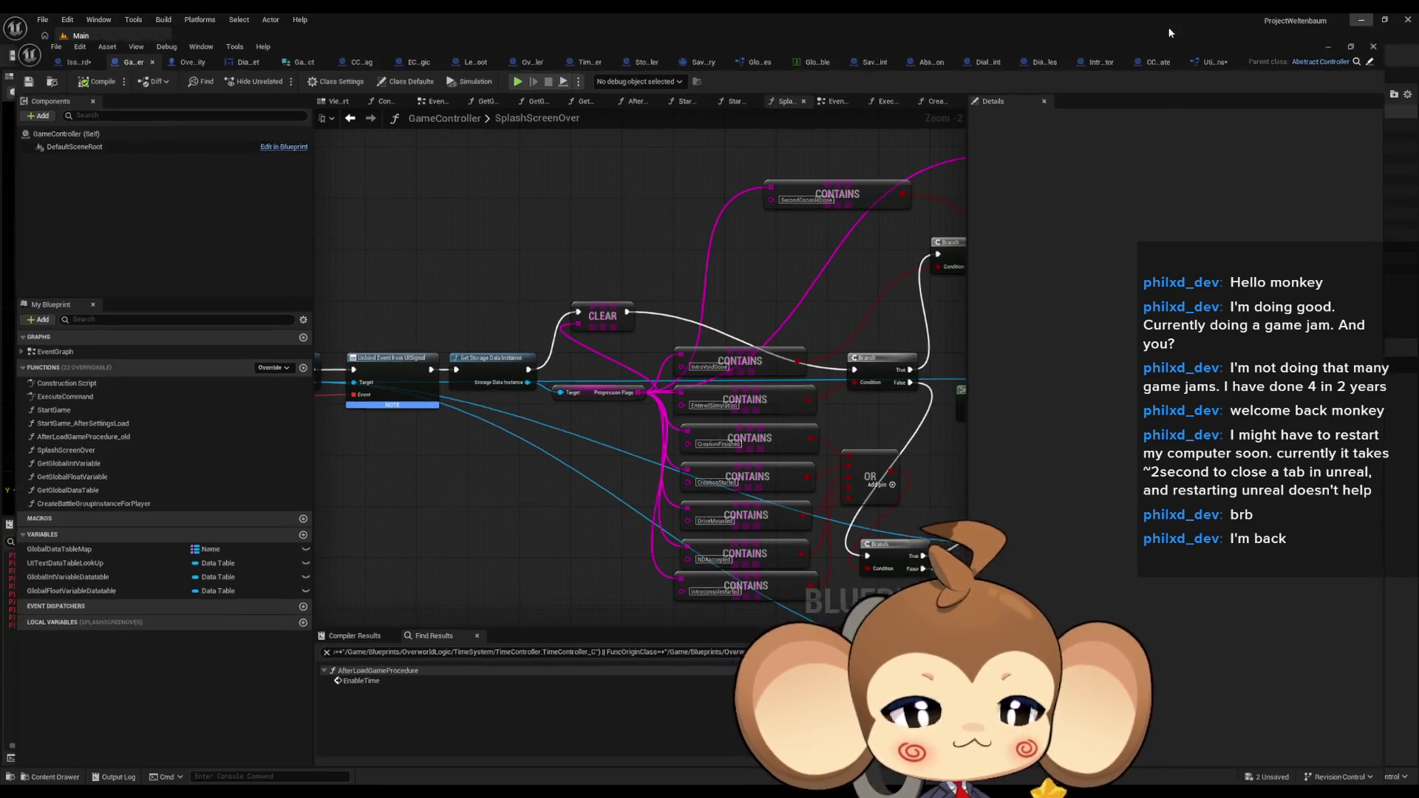
{"action": "left_click", "coordinate": [1170, 33]}
{"action": "left_click", "coordinate": [278, 57]}
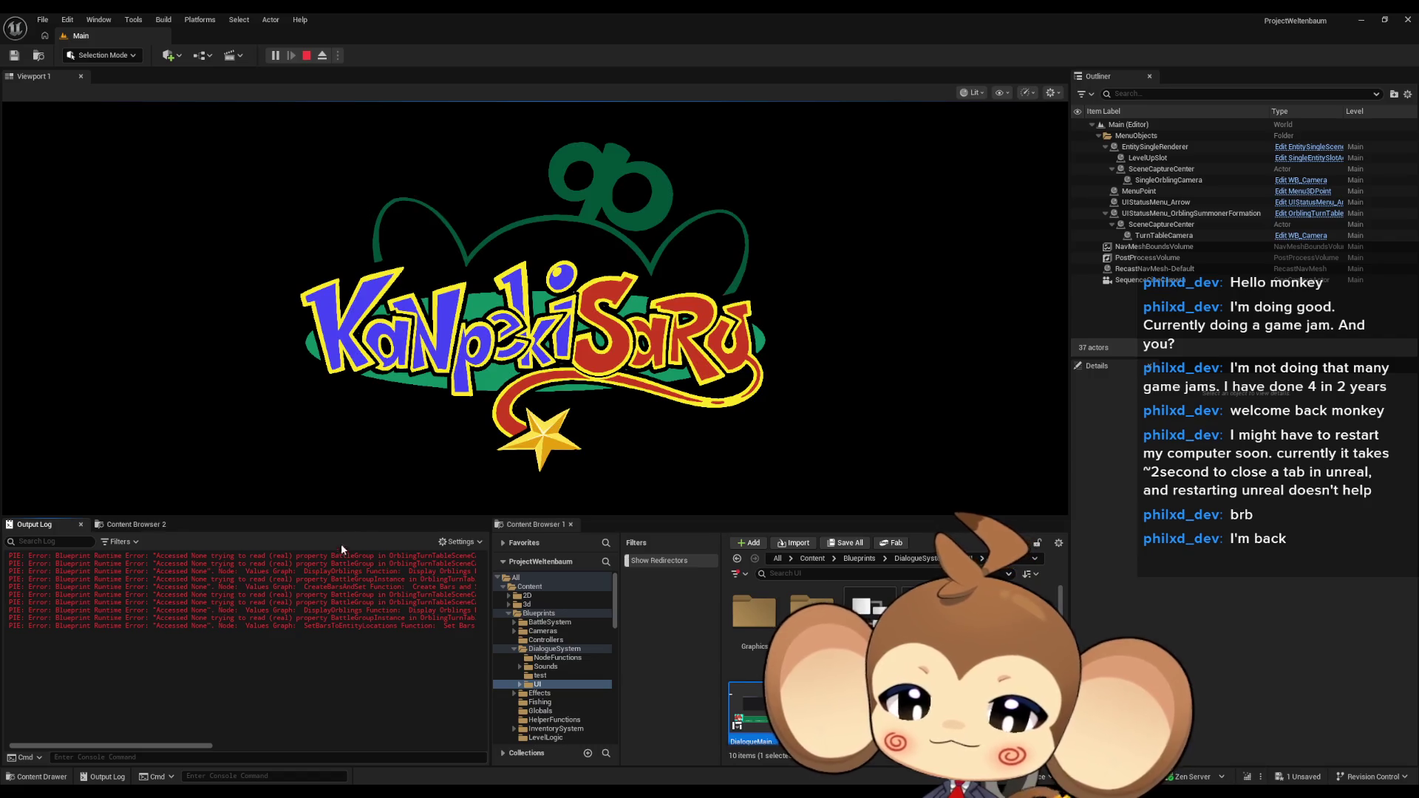
{"action": "right_click", "coordinate": [342, 550]}
{"action": "left_click", "coordinate": [354, 591]}
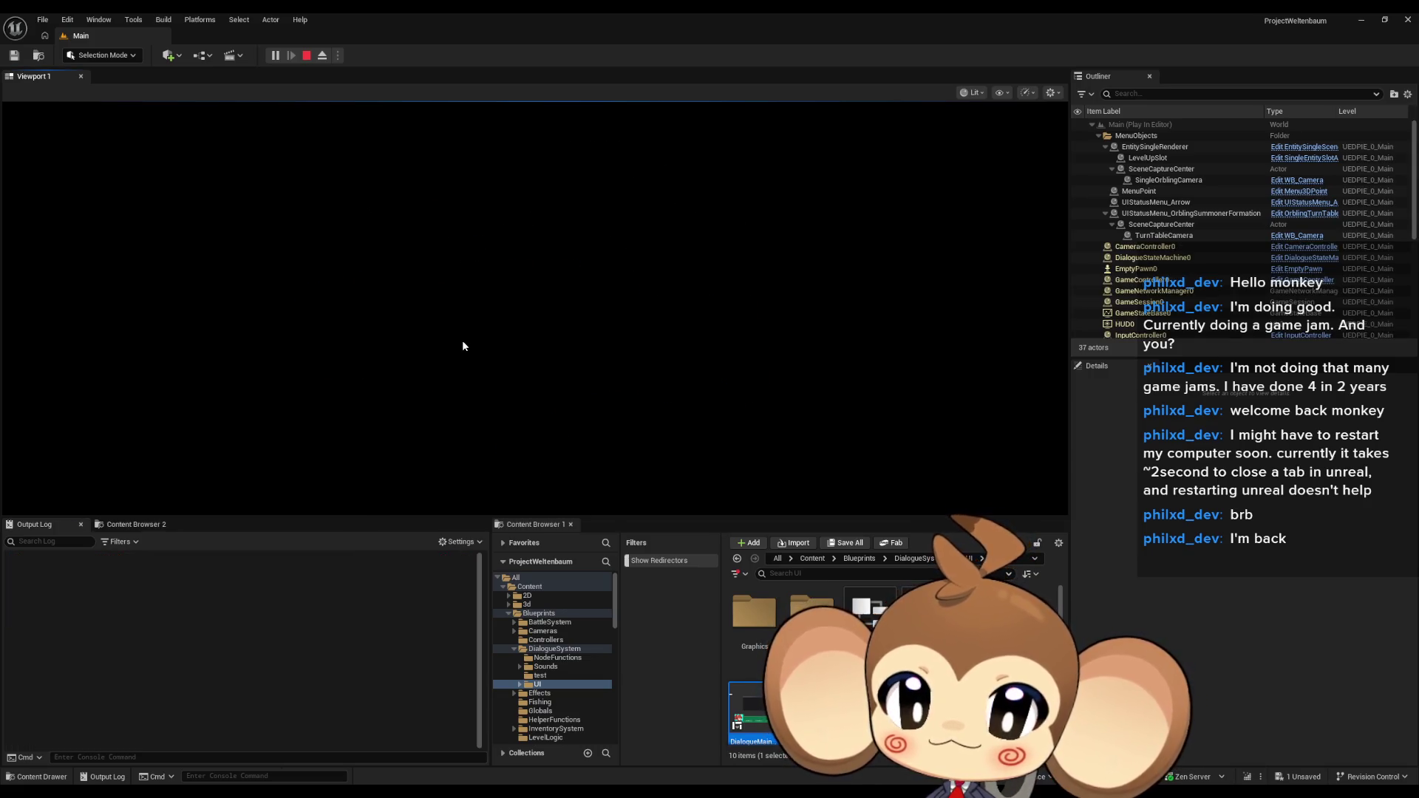
Click through the intro dialogue and accept the NDA by entering 'yes' in the console
{"action": "left_click", "coordinate": [613, 371]}
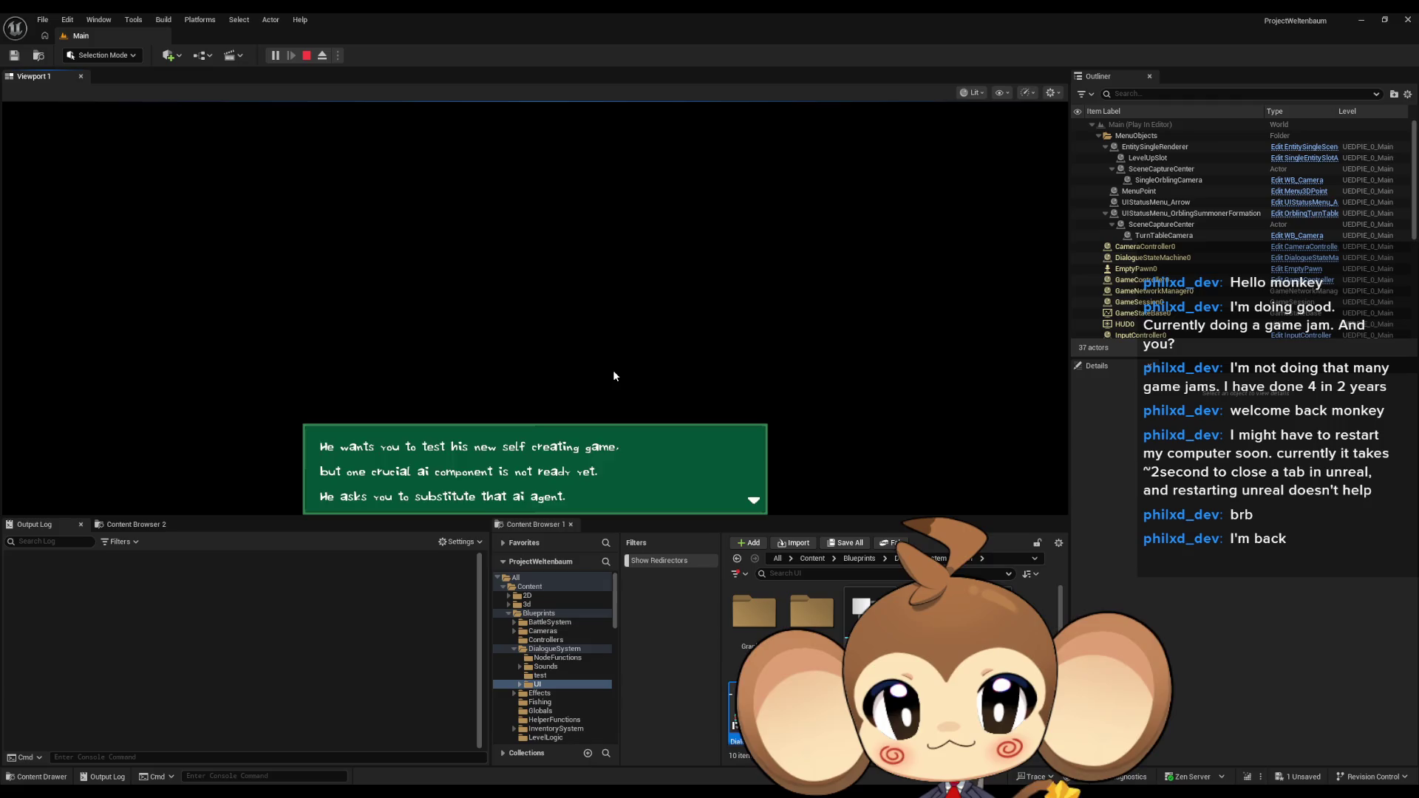
{"action": "left_click", "coordinate": [613, 376]}
{"action": "left_click", "coordinate": [614, 375]}
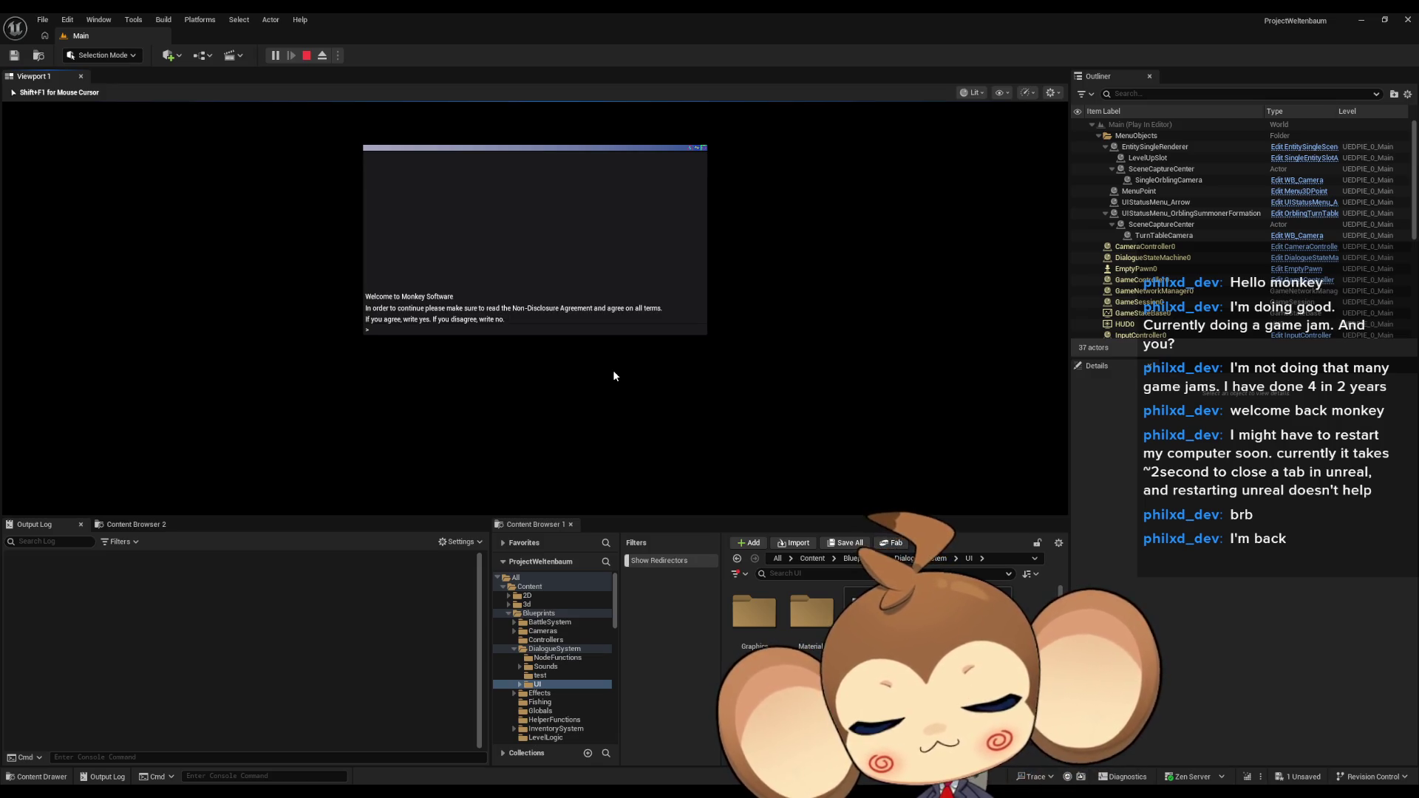
{"action": "type", "text": "mo"}
{"action": "key", "text": "BackSpace"}
{"action": "key", "text": "BackSpace"}
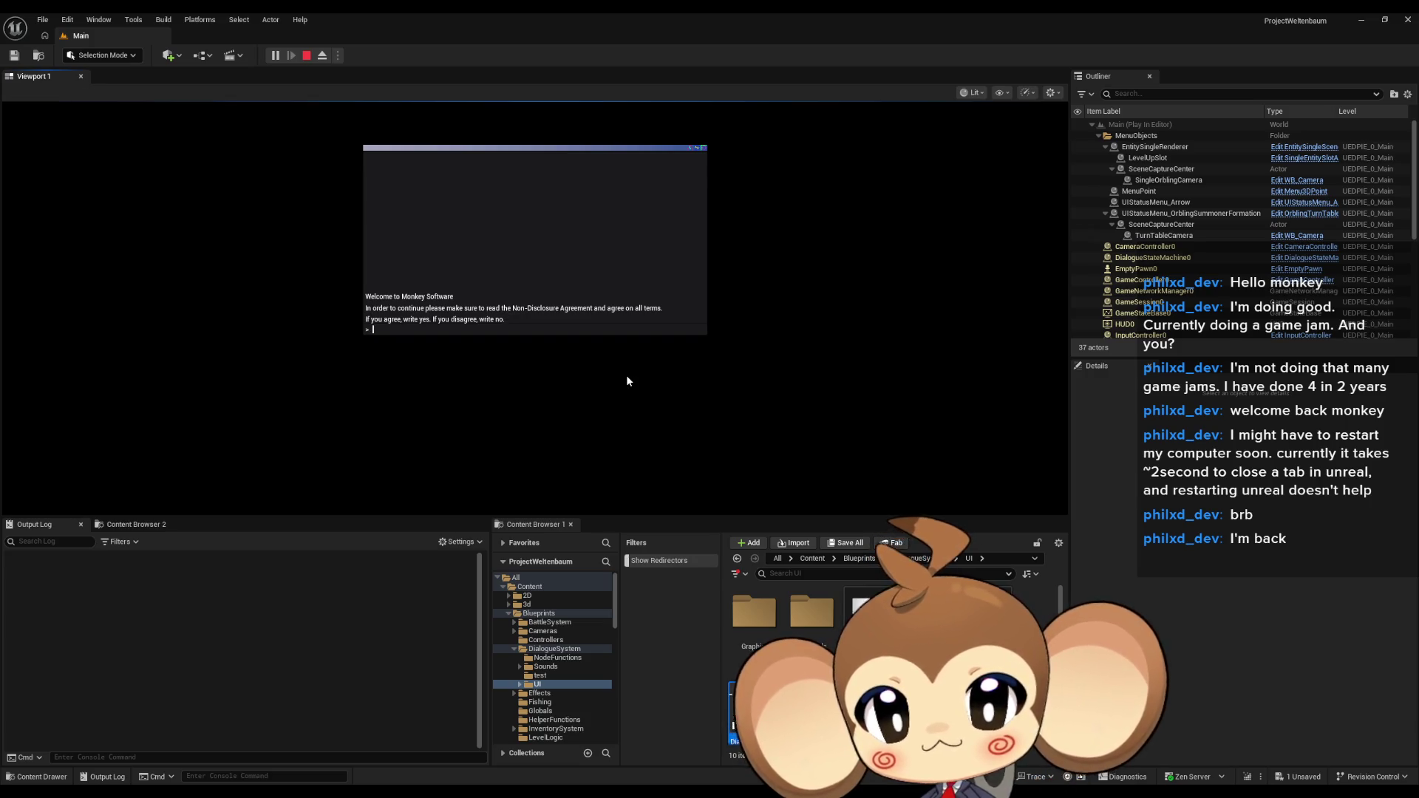
{"action": "type", "text": "yes"}
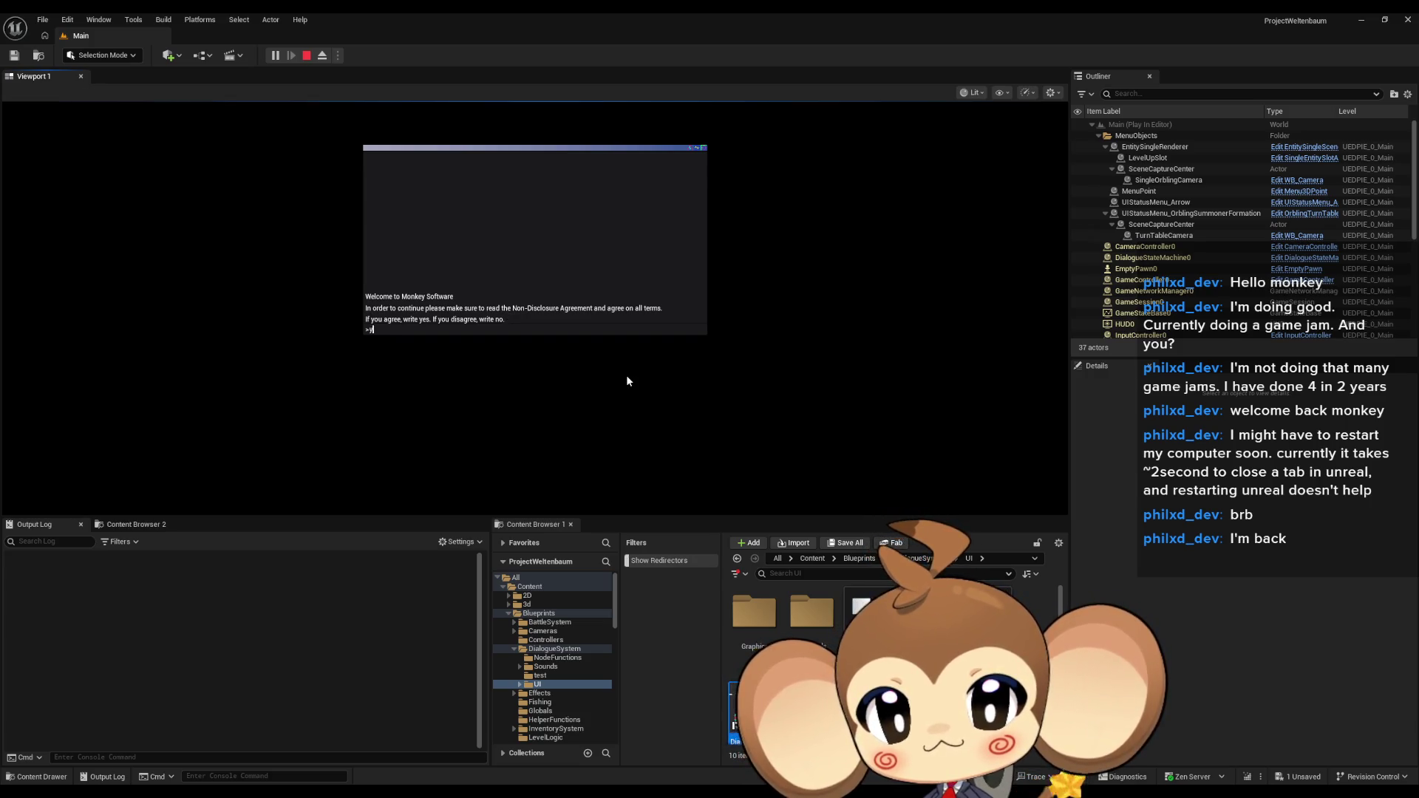
{"action": "key", "text": "Return"}
Confirm world creation with 'y', then stop the play session
{"action": "type", "text": "asfasf"}
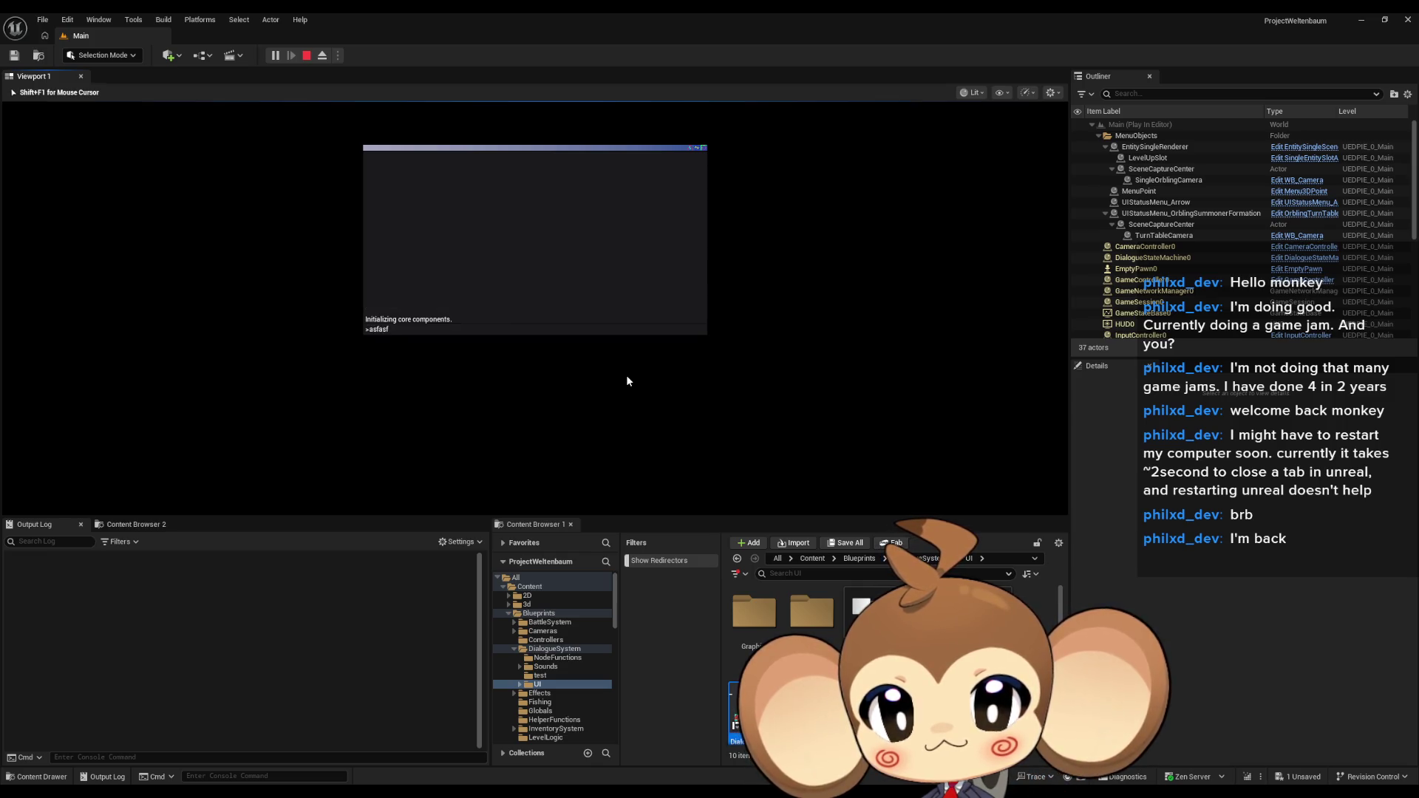
{"action": "type", "text": "a"}
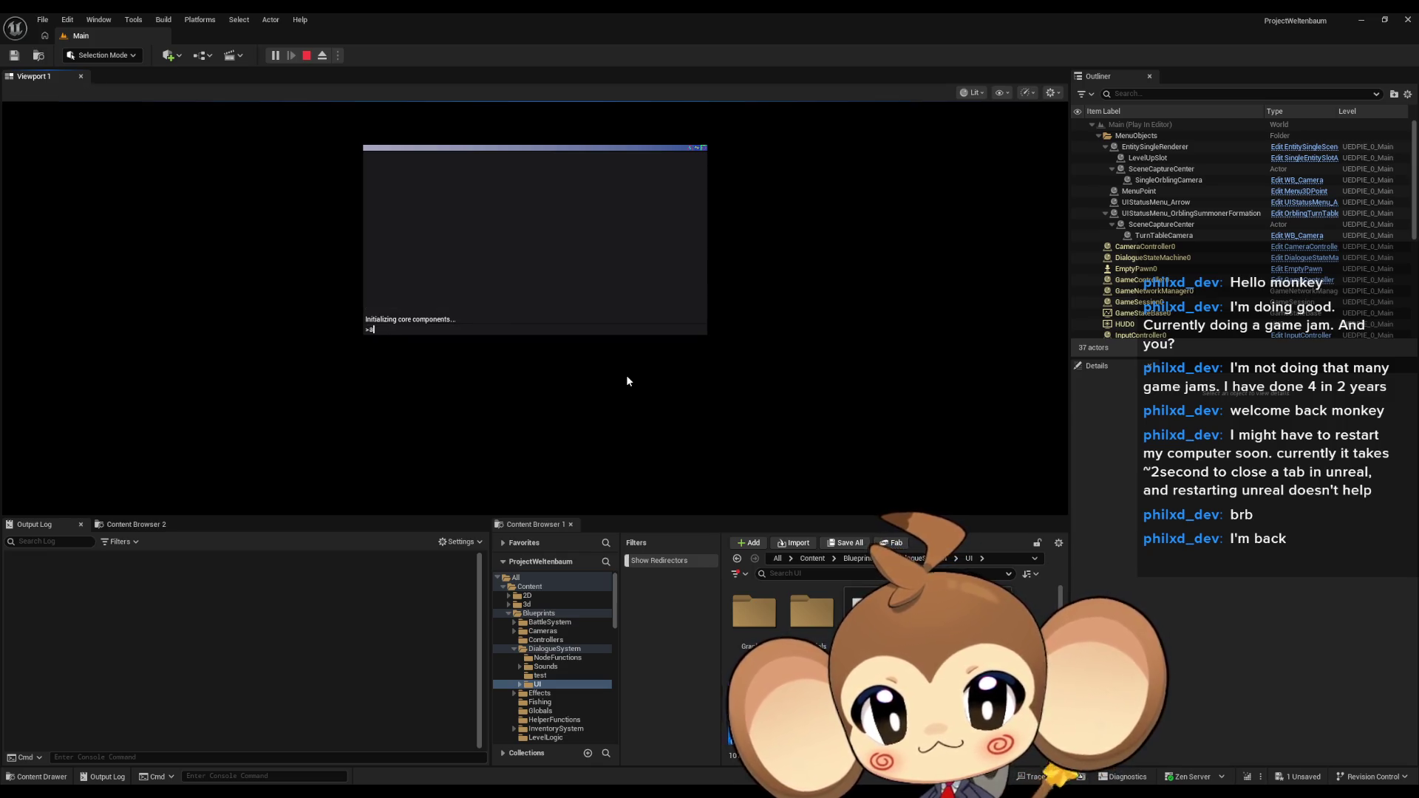
{"action": "type", "text": "aaa"}
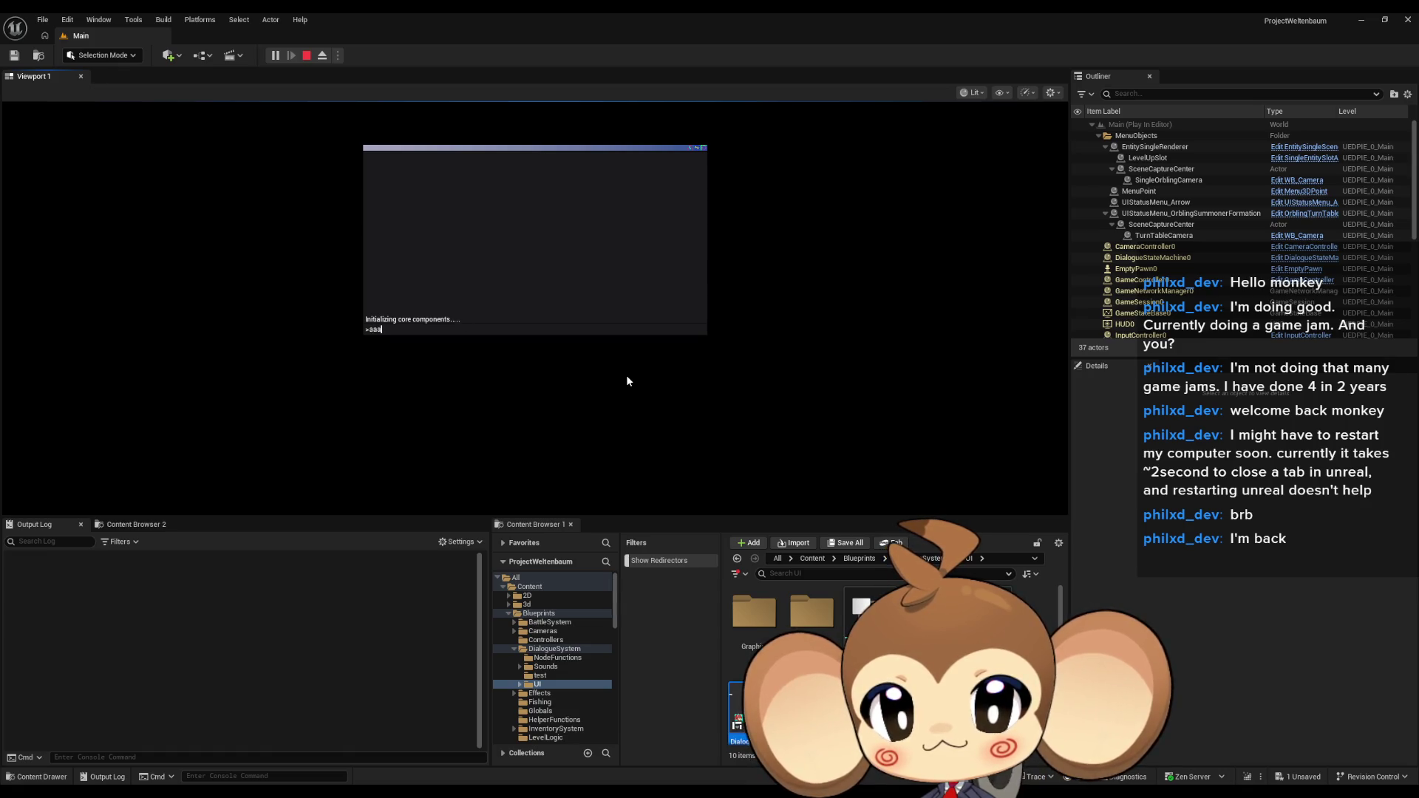
{"action": "key", "text": "BackSpace"}
{"action": "key", "text": "BackSpace"}
{"action": "key", "text": "BackSpace"}
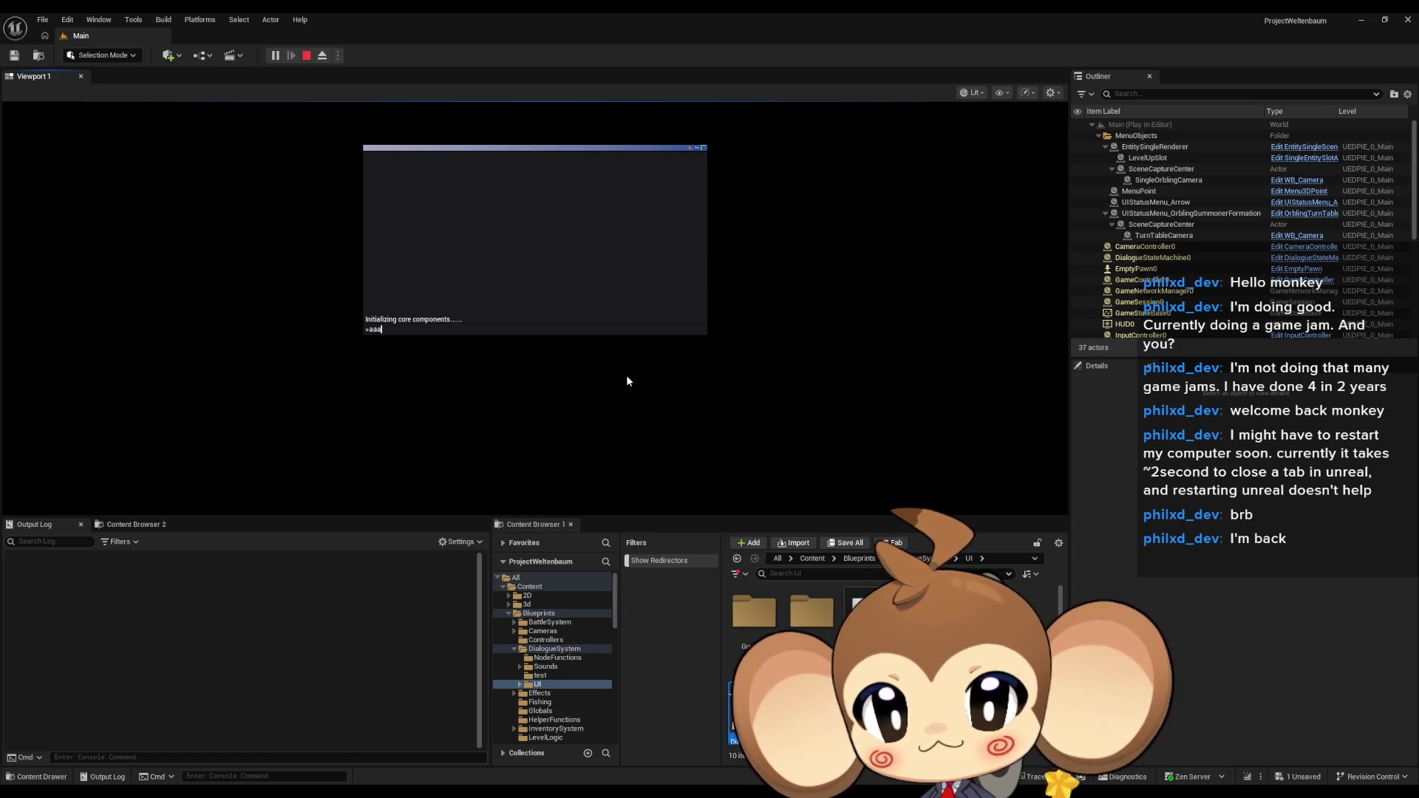
{"action": "type", "text": "y"}
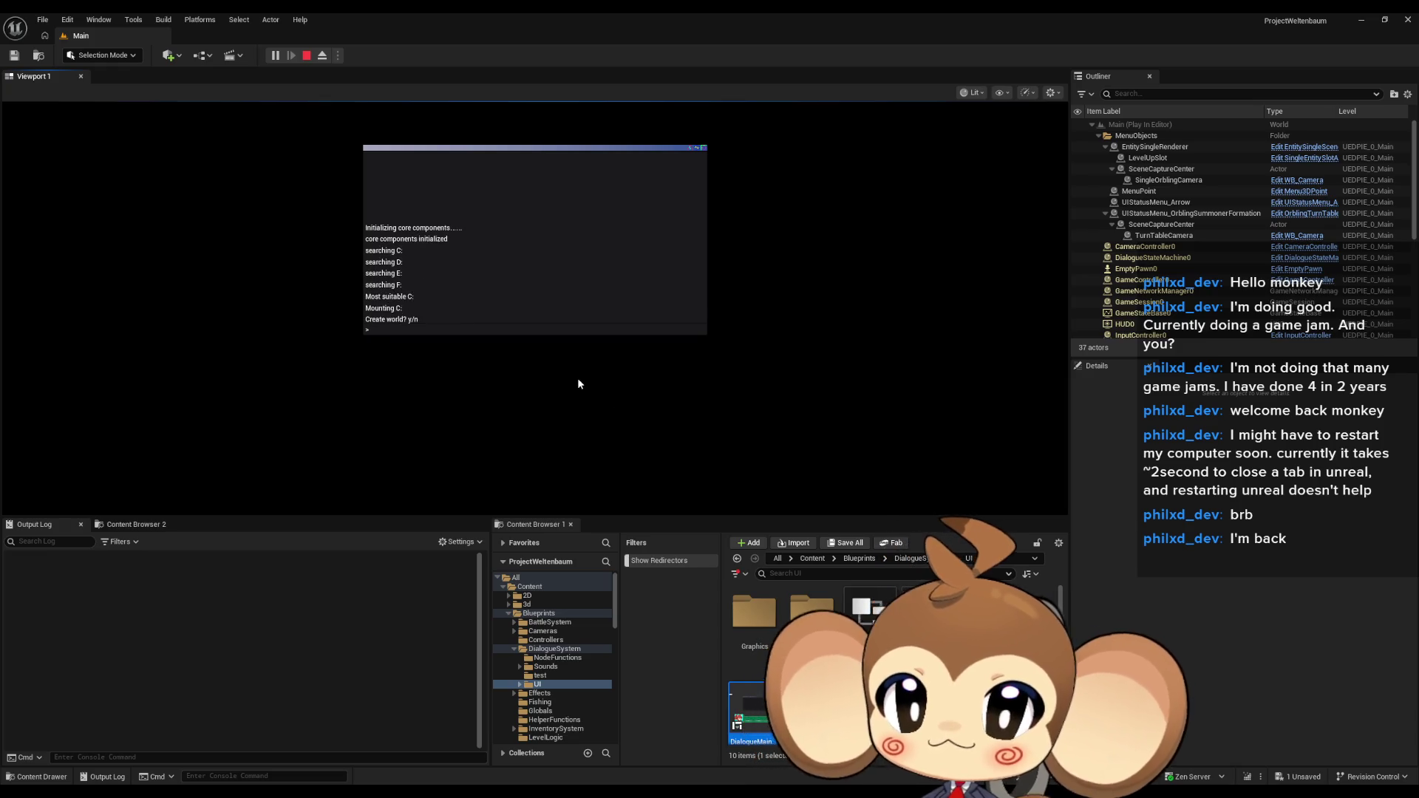
{"action": "key", "text": "Return"}
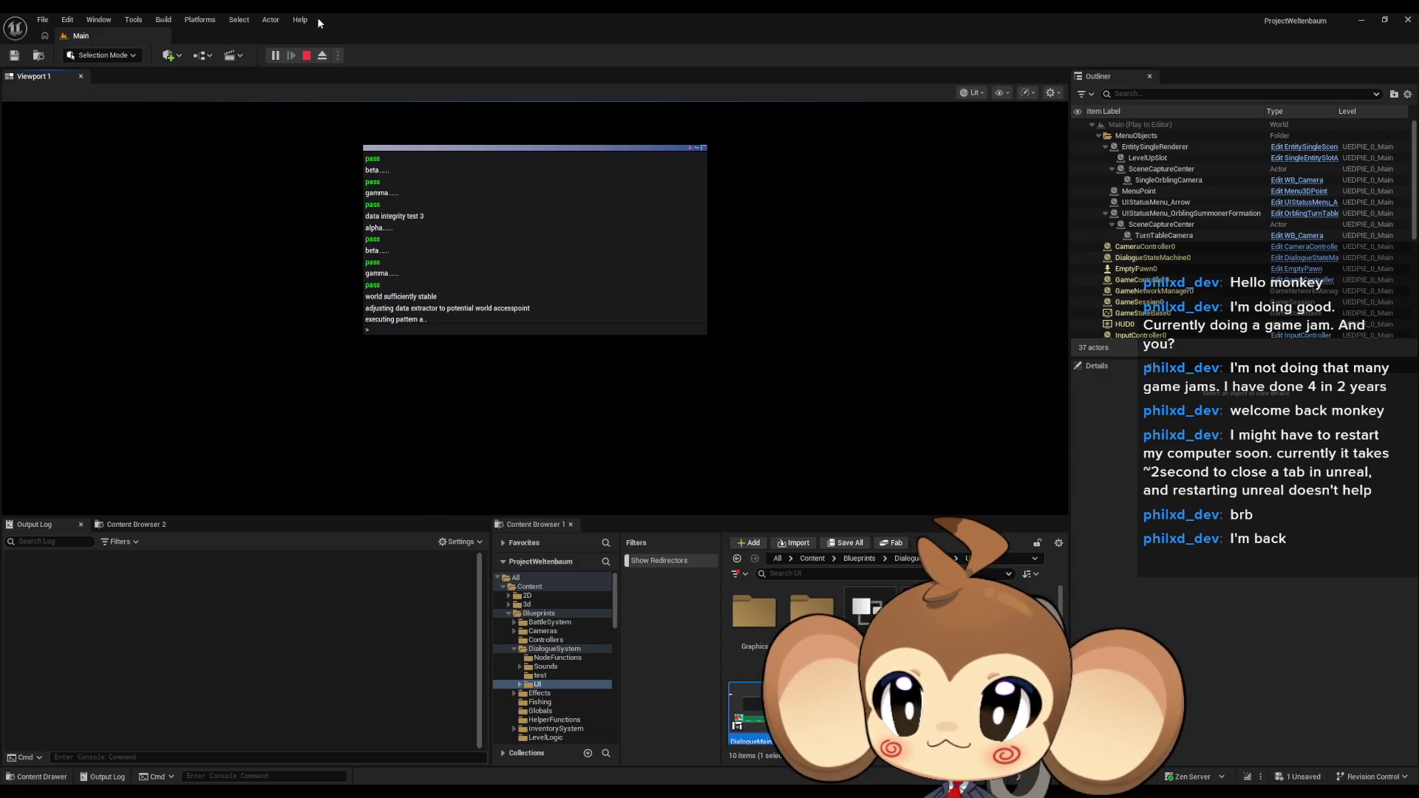
{"action": "left_click", "coordinate": [306, 56]}
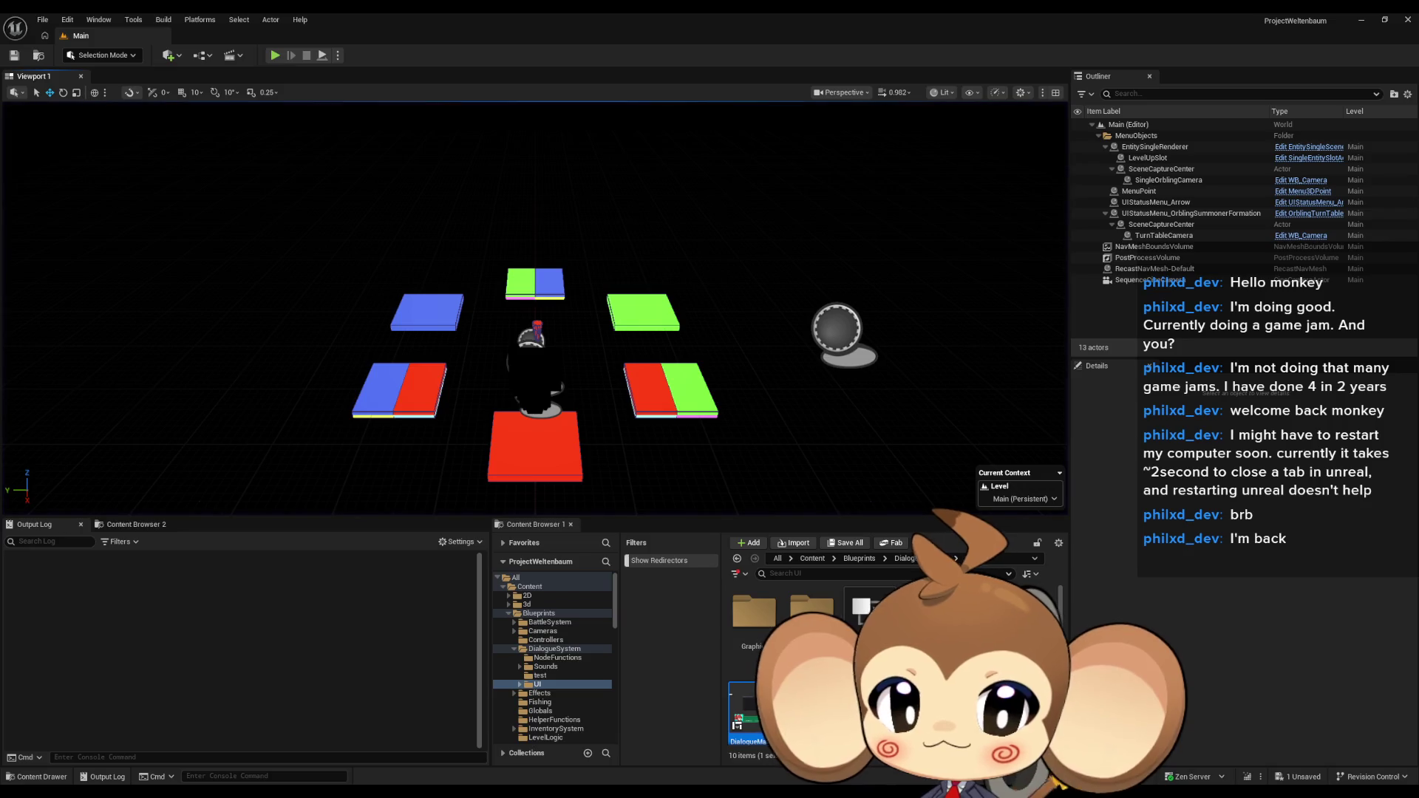
Bring the GameController window back and open GetStorageDataInstance in UtilityFunctions
{"action": "mouse_move", "coordinate": [521, 768]}
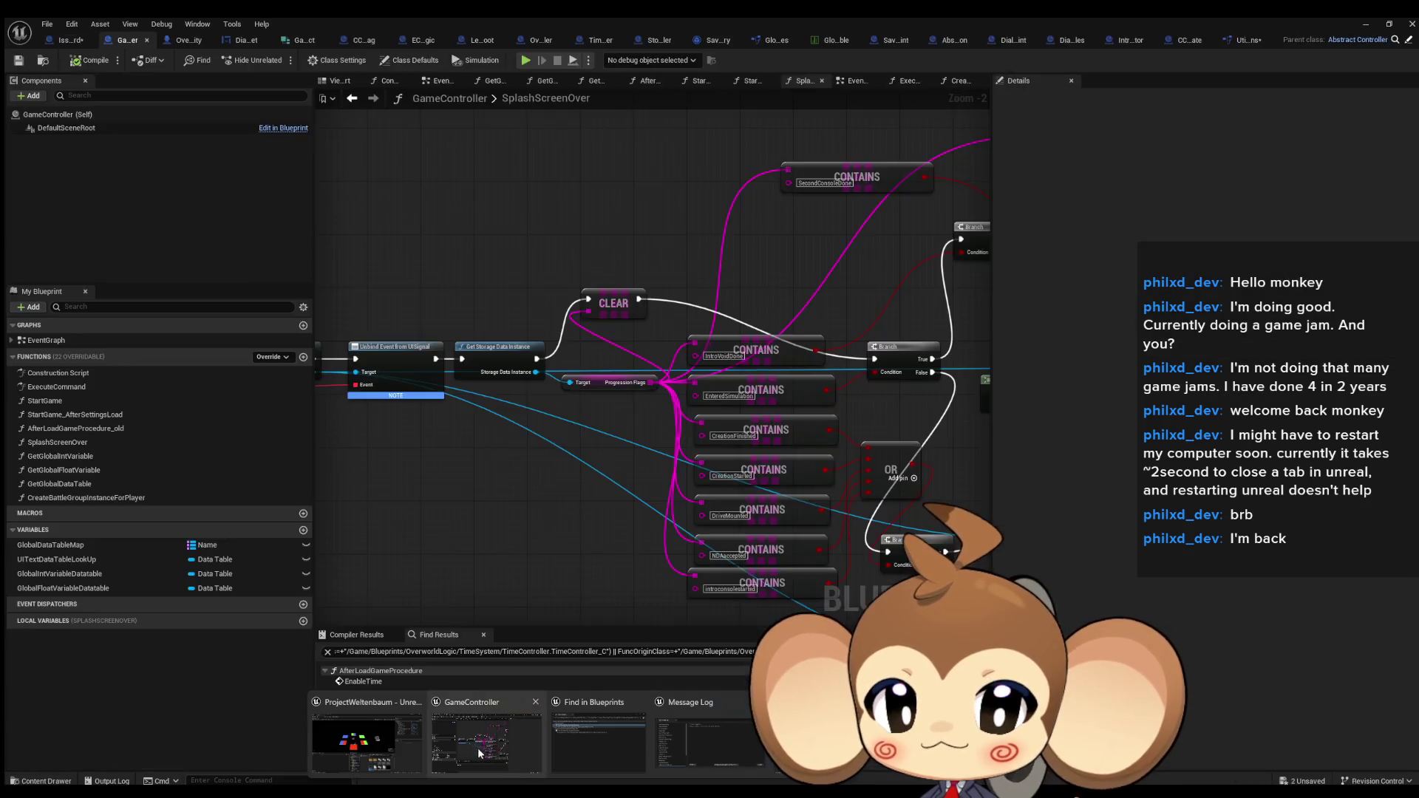
{"action": "left_click", "coordinate": [484, 752]}
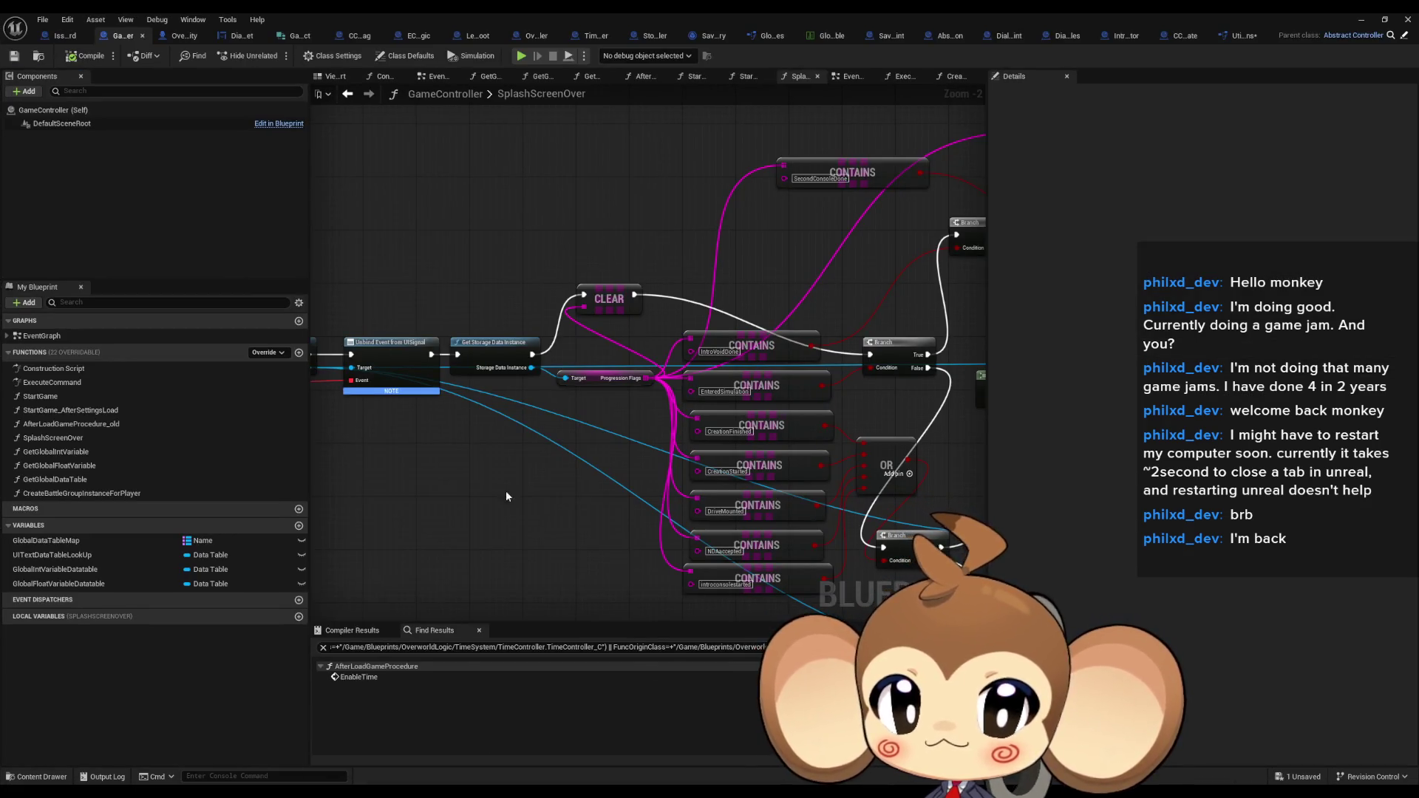
{"action": "left_click_drag", "start_coordinate": [508, 497], "coordinate": [344, 484]}
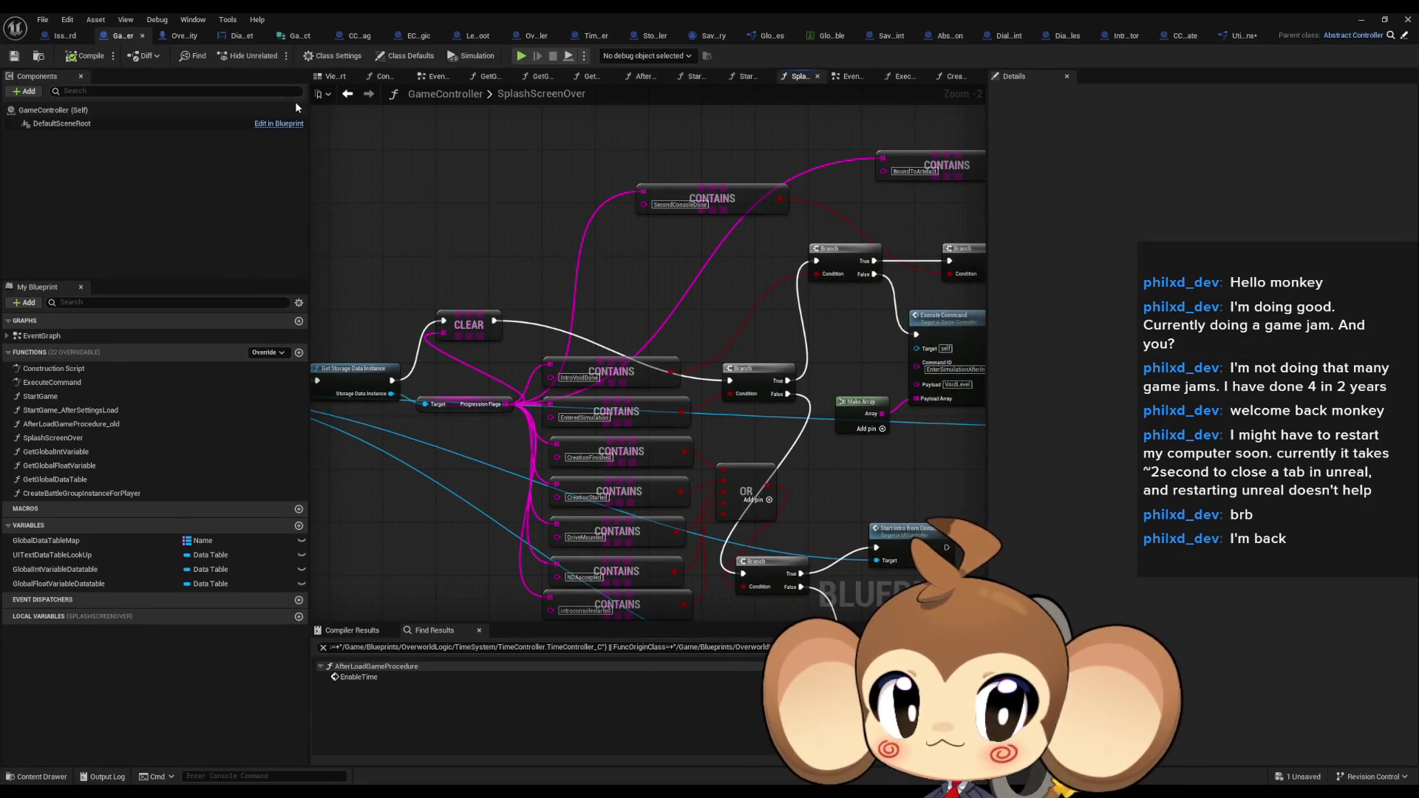
{"action": "left_click", "coordinate": [1235, 38]}
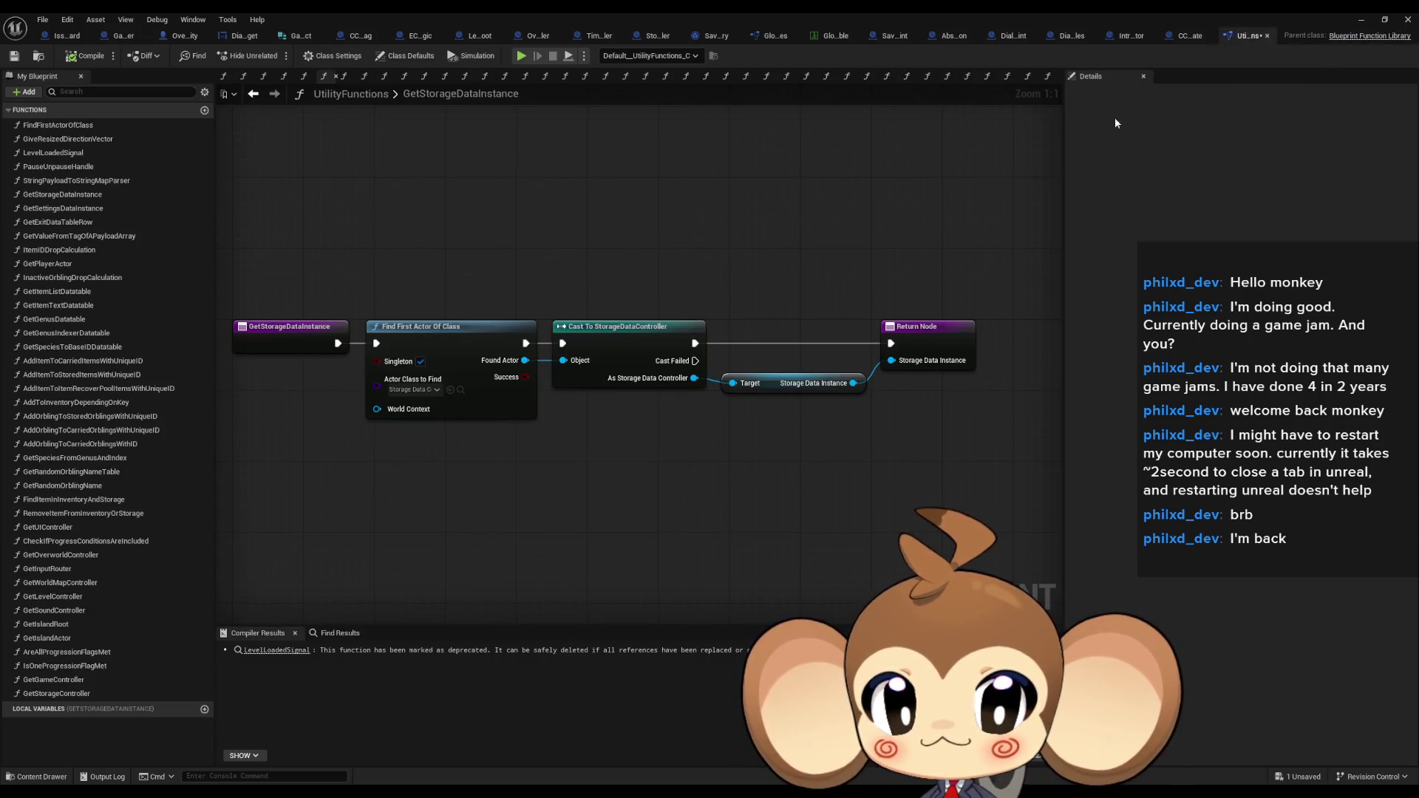
In DialogueMainWidget's EventGraph, connect Branch False directly to Set Focus and select the input-mode nodes
{"action": "left_click", "coordinate": [240, 35]}
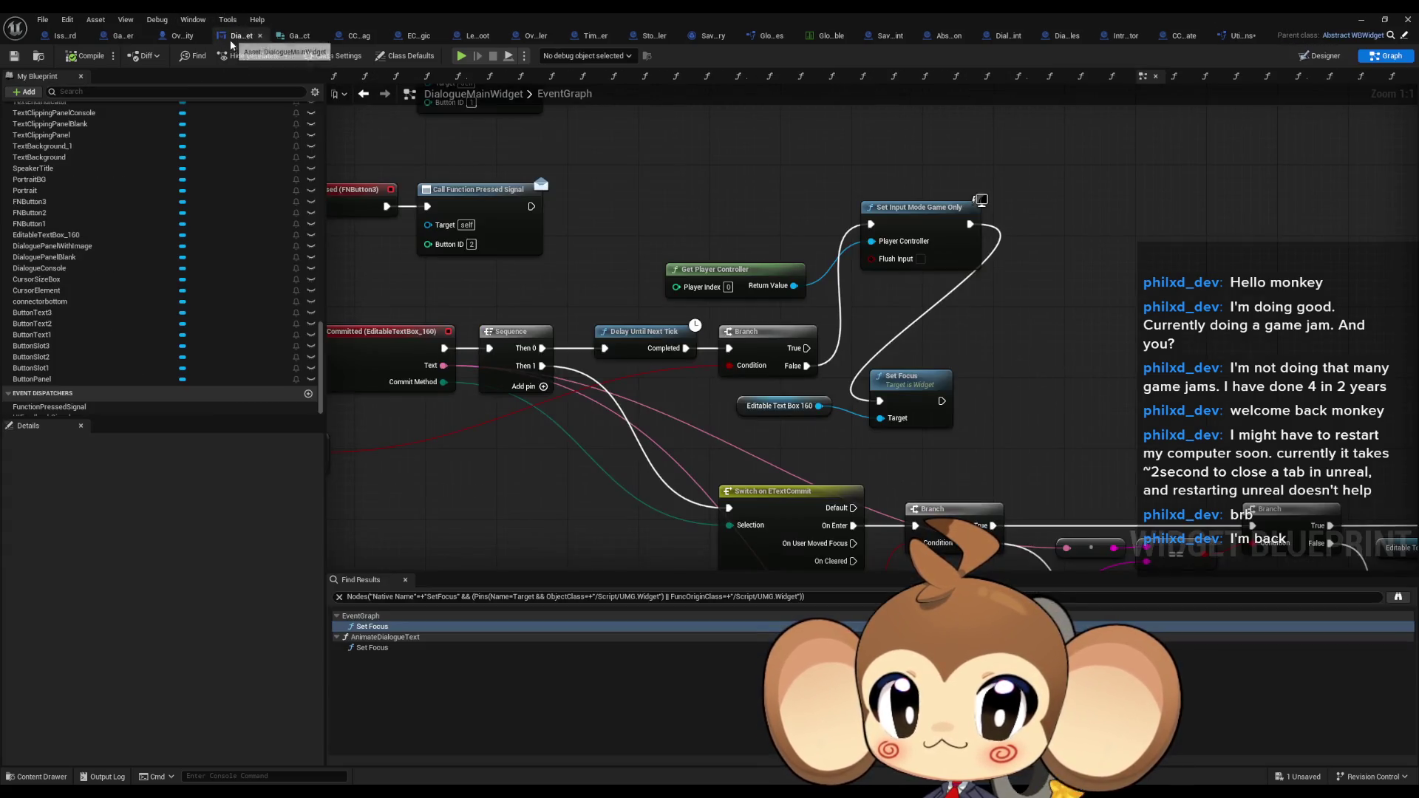
{"action": "left_click_drag", "start_coordinate": [844, 391], "coordinate": [706, 391]}
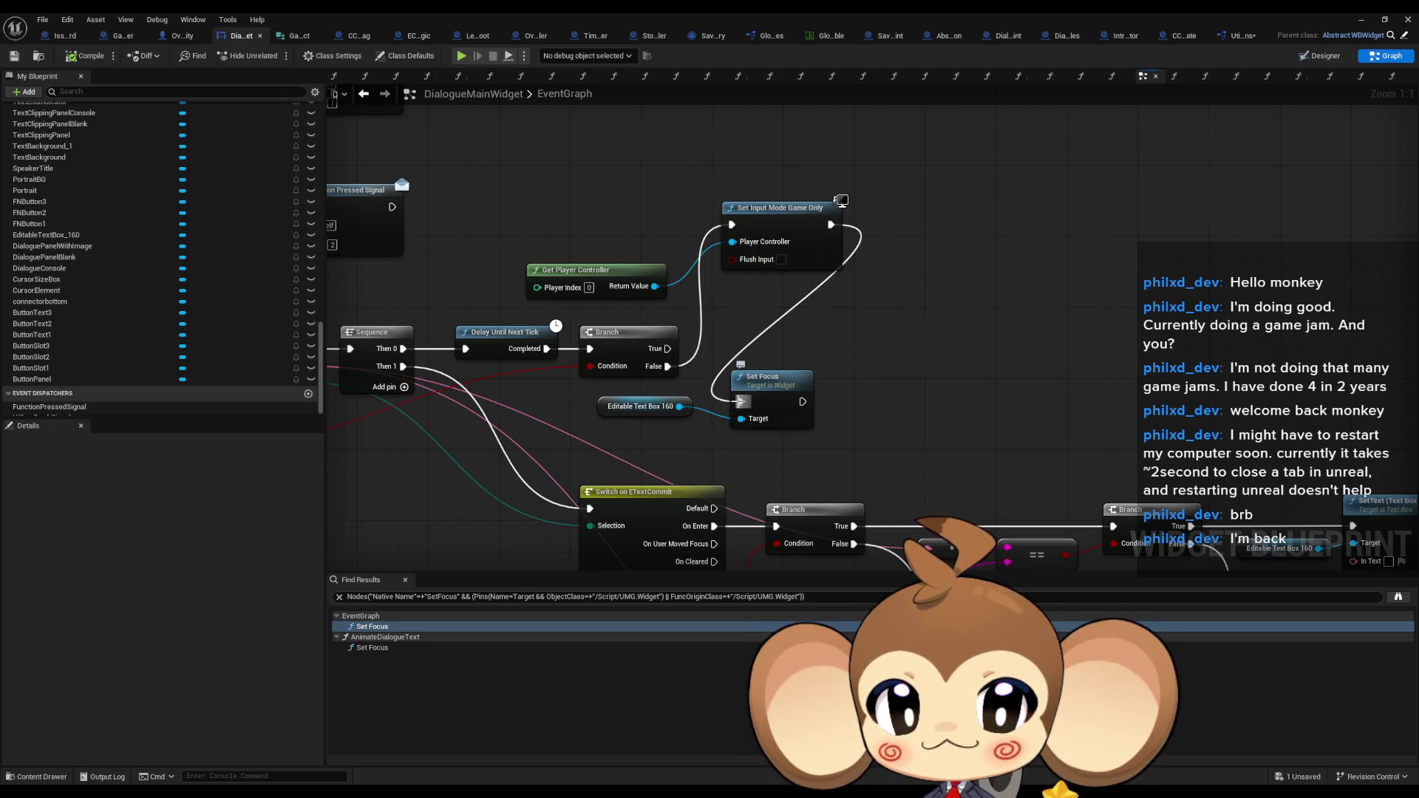
{"action": "left_click_drag", "start_coordinate": [731, 225], "coordinate": [739, 401]}
{"action": "left_click_drag", "start_coordinate": [591, 211], "coordinate": [800, 308]}
In AnimateDialogueText, wire Branch False straight to Set Focus and delete Get Player Controller and Set Input Mode
{"action": "left_click", "coordinate": [390, 650]}
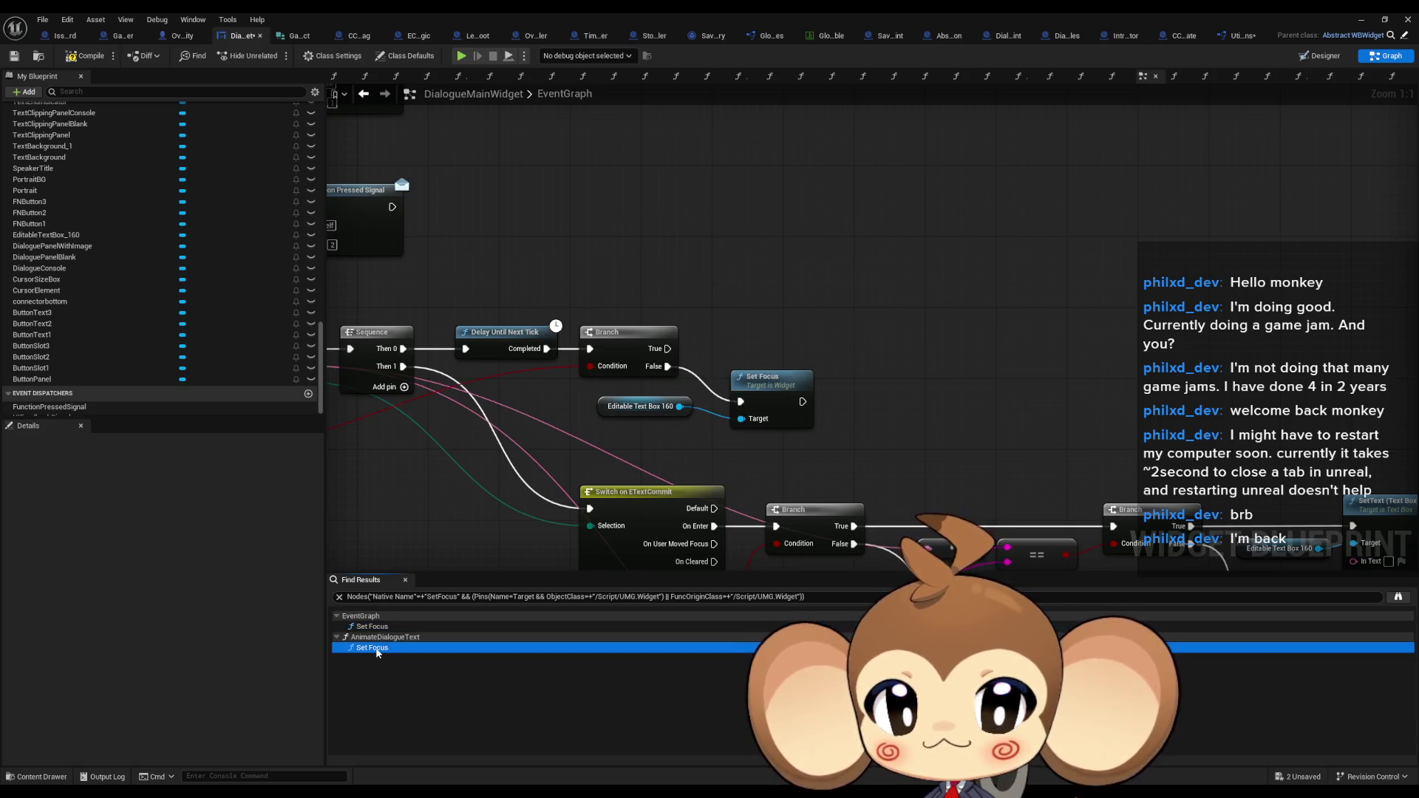
{"action": "left_click_drag", "start_coordinate": [776, 268], "coordinate": [840, 328]}
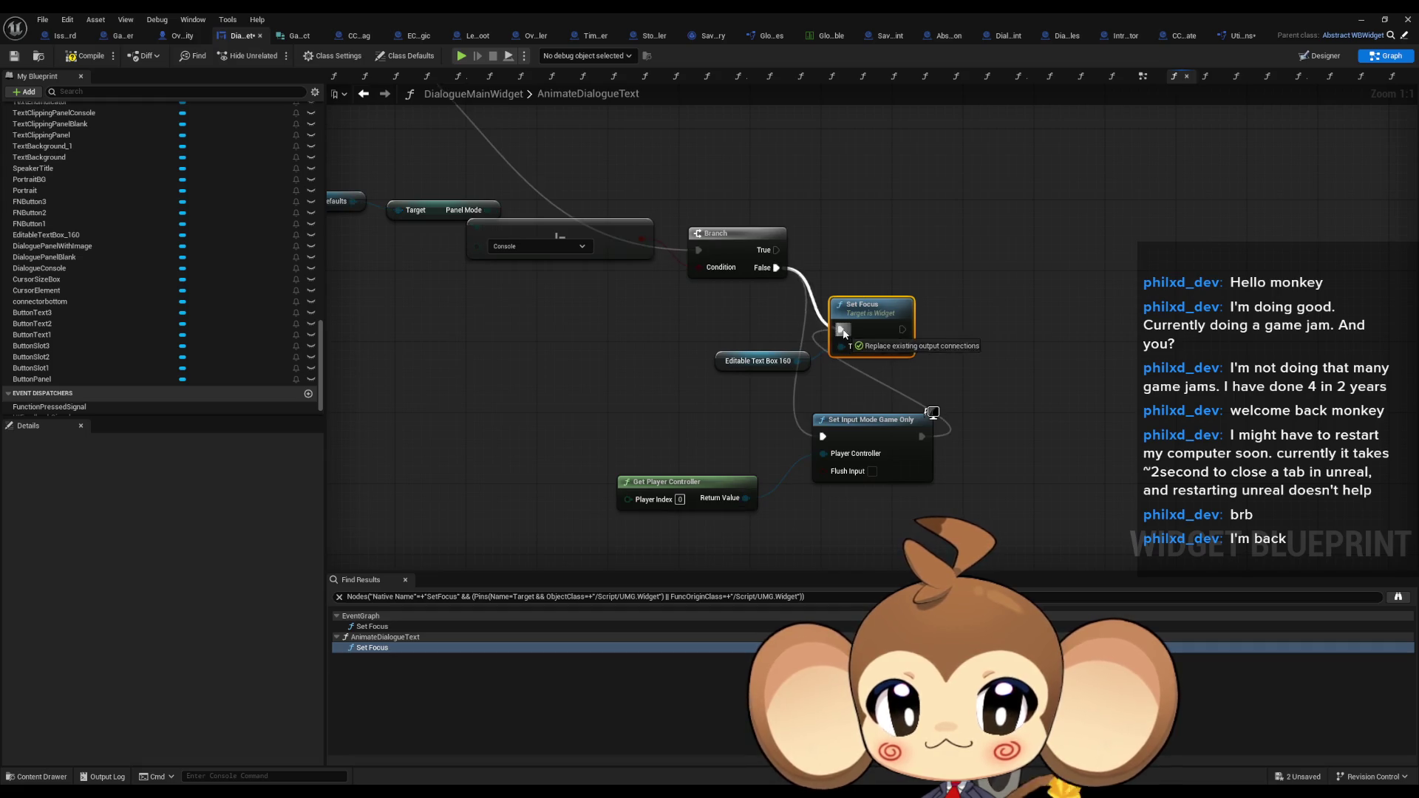
{"action": "left_click_drag", "start_coordinate": [645, 445], "coordinate": [858, 526]}
{"action": "key", "text": "Delete"}
{"action": "scroll", "coordinate": [646, 436], "scroll_direction": "down", "scroll_amount": 2}
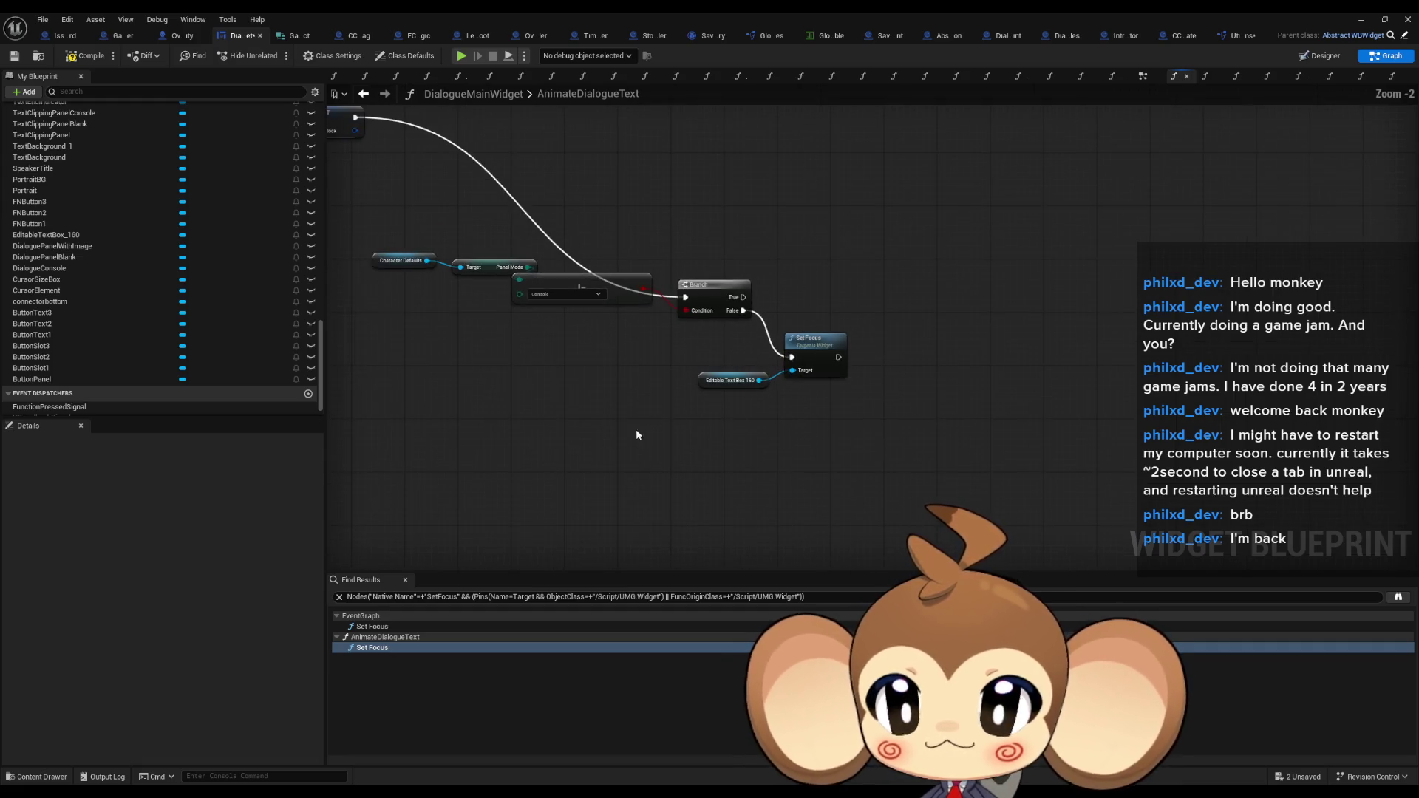
{"action": "mouse_move", "coordinate": [635, 429]}
{"action": "left_mouse_down"}
{"action": "mouse_move", "coordinate": [704, 523]}
{"action": "mouse_move", "coordinate": [876, 542]}
{"action": "mouse_move", "coordinate": [854, 496]}
{"action": "left_mouse_up"}
{"action": "scroll", "coordinate": [132, 316], "scroll_direction": "up", "scroll_amount": 3}
{"action": "scroll", "coordinate": [206, 317], "scroll_direction": "up", "scroll_amount": 15}
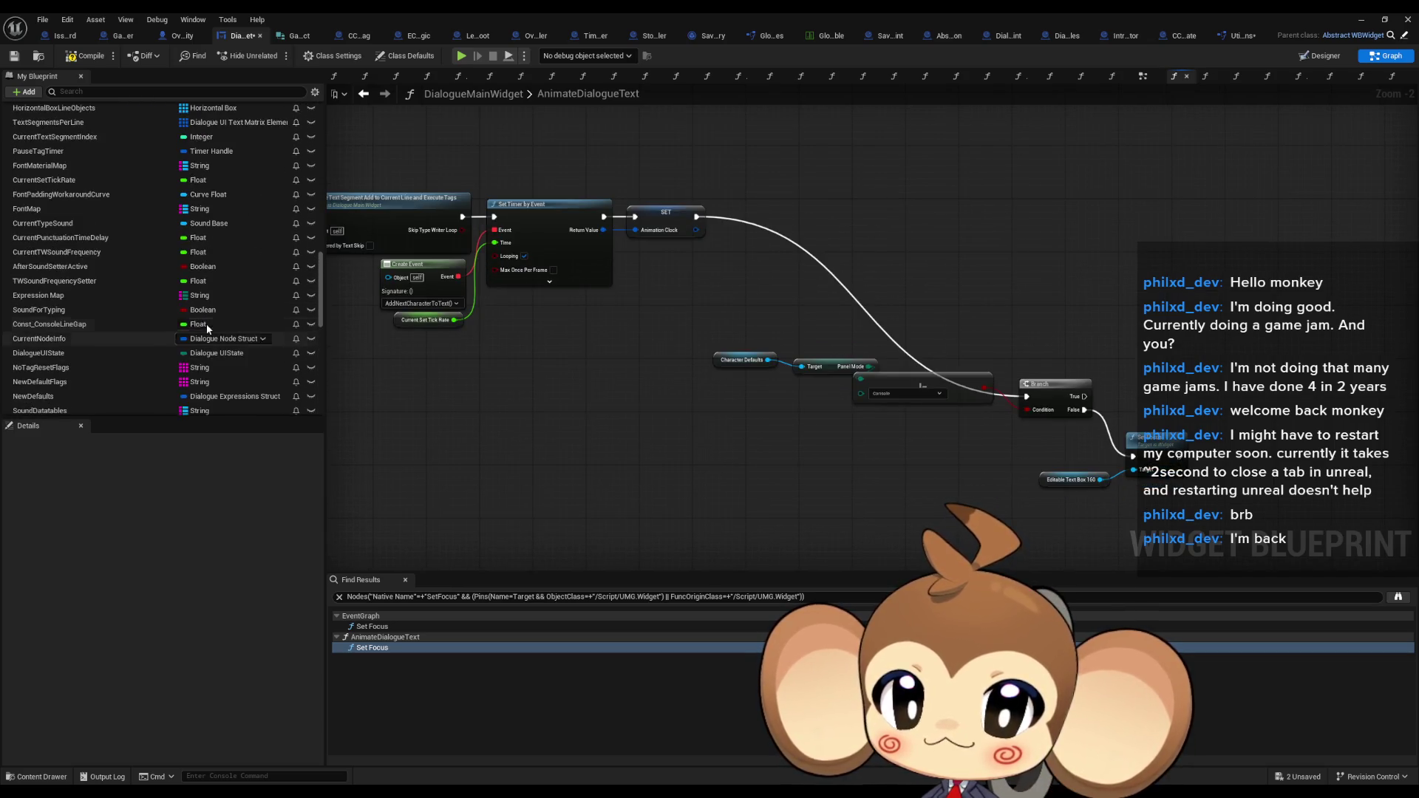
{"action": "scroll", "coordinate": [205, 337], "scroll_direction": "up", "scroll_amount": 10}
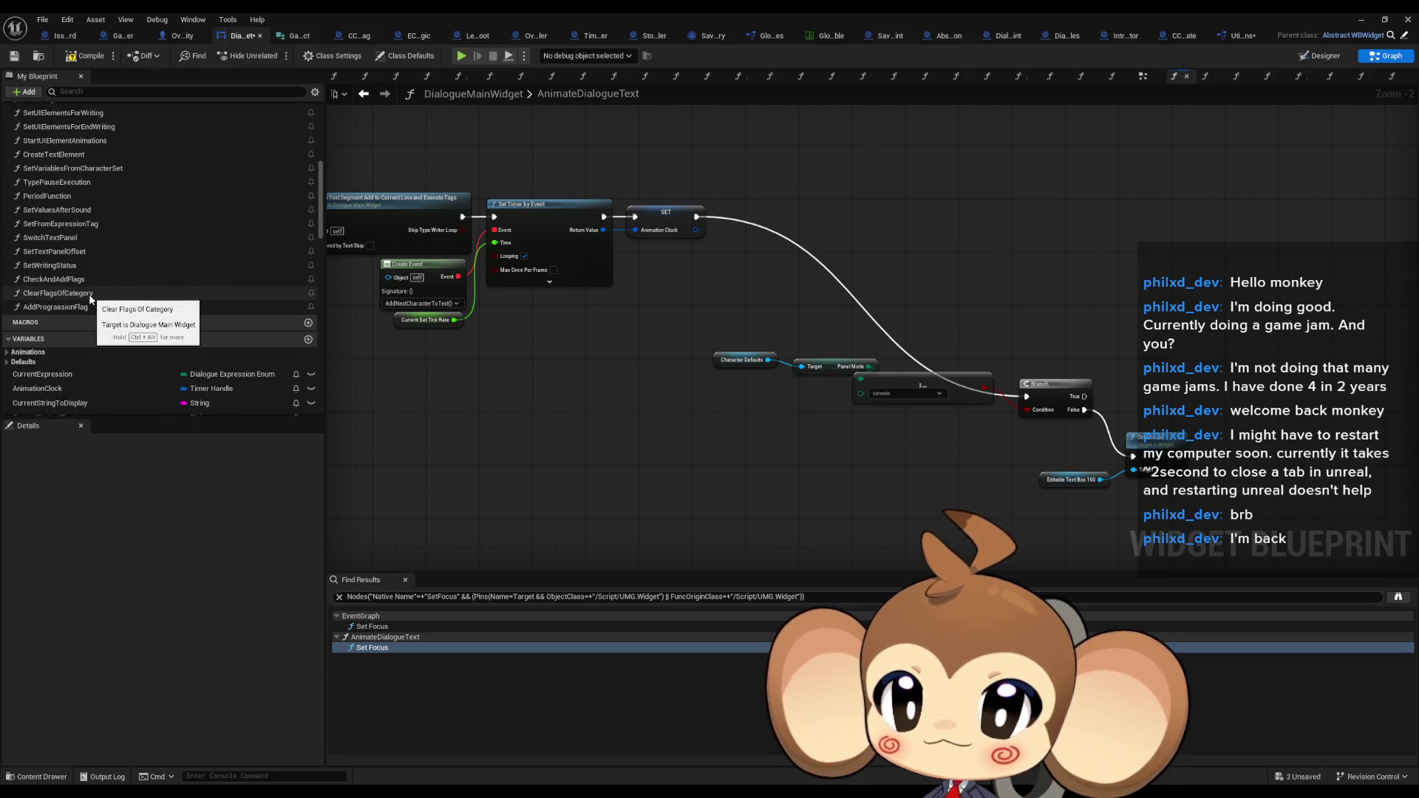
{"action": "scroll", "coordinate": [88, 296], "scroll_direction": "up", "scroll_amount": 3}
{"action": "scroll", "coordinate": [91, 300], "scroll_direction": "up", "scroll_amount": 14}
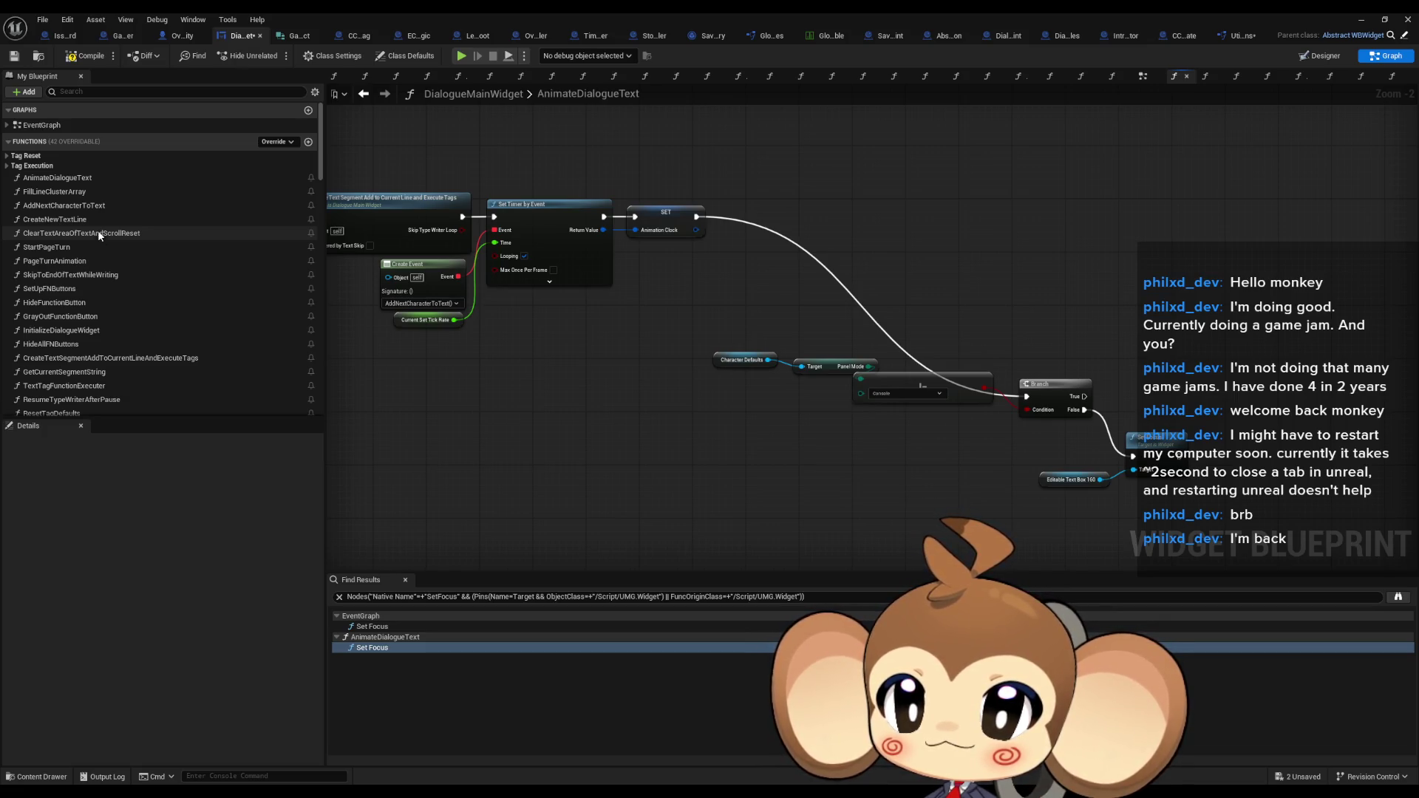
Review the text-committed nodes in the EventGraph, then restore the blueprint editor to a floating window
{"action": "double_click", "coordinate": [42, 125]}
{"action": "scroll", "coordinate": [649, 405], "scroll_direction": "up", "scroll_amount": 5}
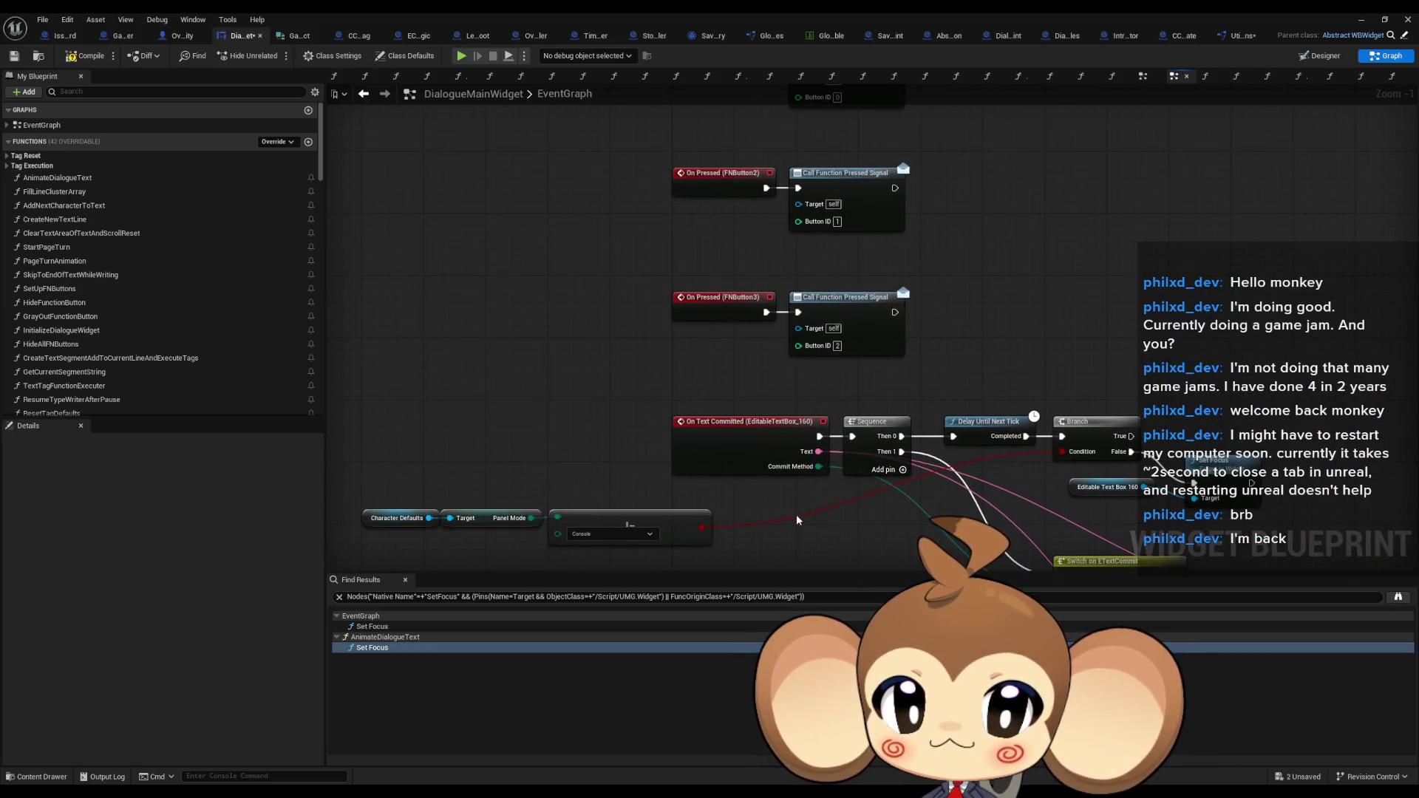
{"action": "mouse_move", "coordinate": [797, 519]}
{"action": "left_mouse_down"}
{"action": "mouse_move", "coordinate": [770, 539]}
{"action": "mouse_move", "coordinate": [611, 432]}
{"action": "left_mouse_up"}
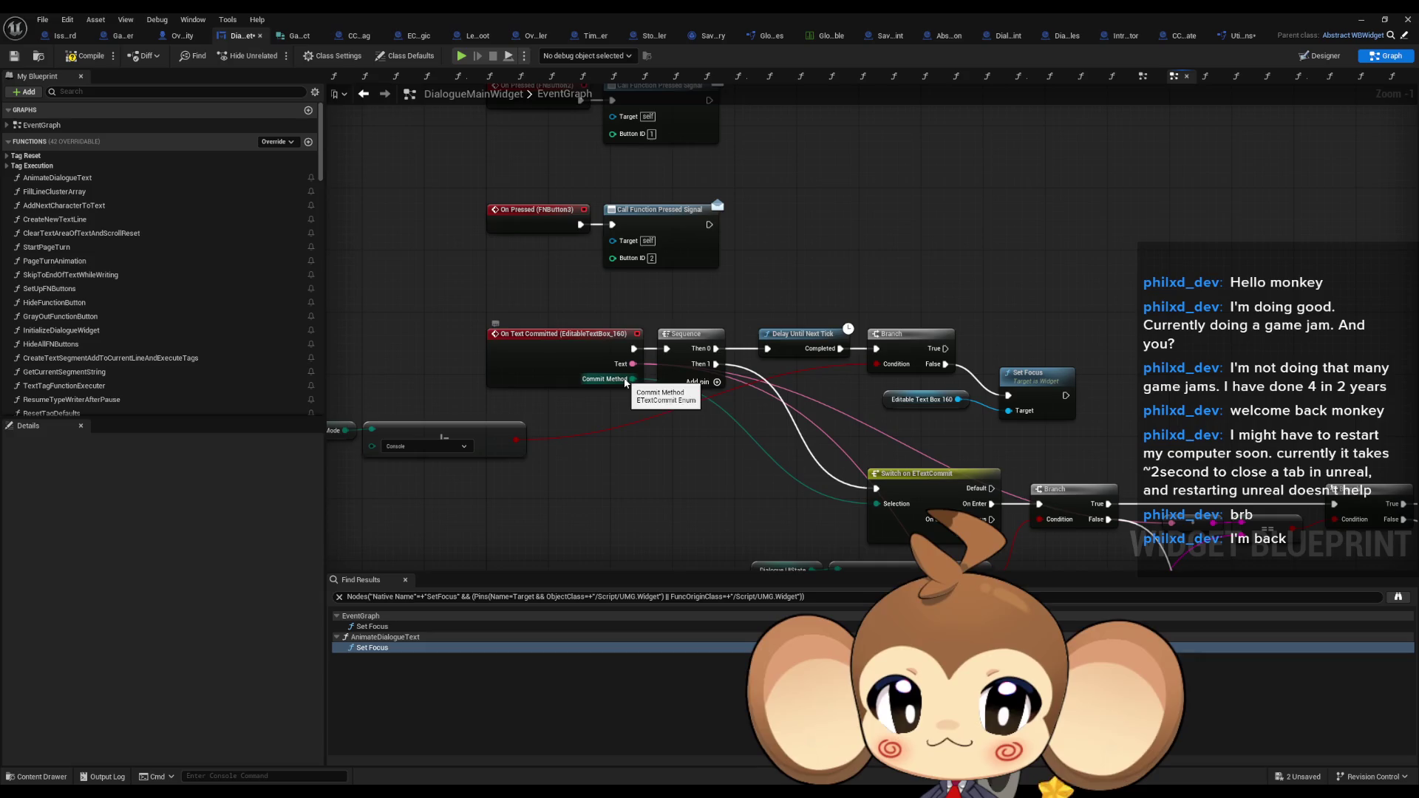
{"action": "scroll", "coordinate": [565, 360], "scroll_direction": "down", "scroll_amount": 2}
{"action": "mouse_move", "coordinate": [565, 360]}
{"action": "left_mouse_down"}
{"action": "mouse_move", "coordinate": [556, 393]}
{"action": "mouse_move", "coordinate": [591, 335]}
{"action": "mouse_move", "coordinate": [458, 322]}
{"action": "left_mouse_up"}
{"action": "left_click_drag", "start_coordinate": [621, 399], "coordinate": [549, 326]}
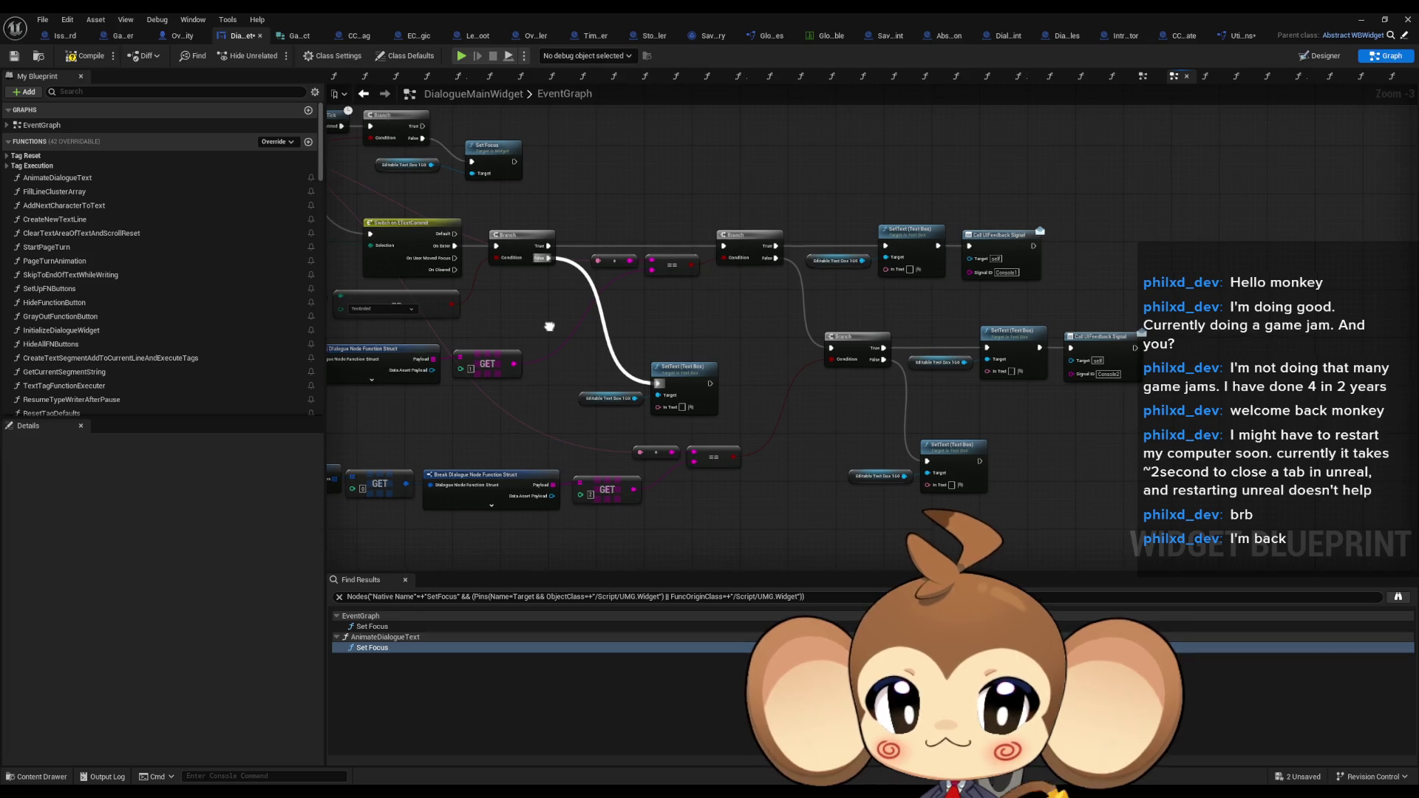
{"action": "double_click", "coordinate": [715, 12]}
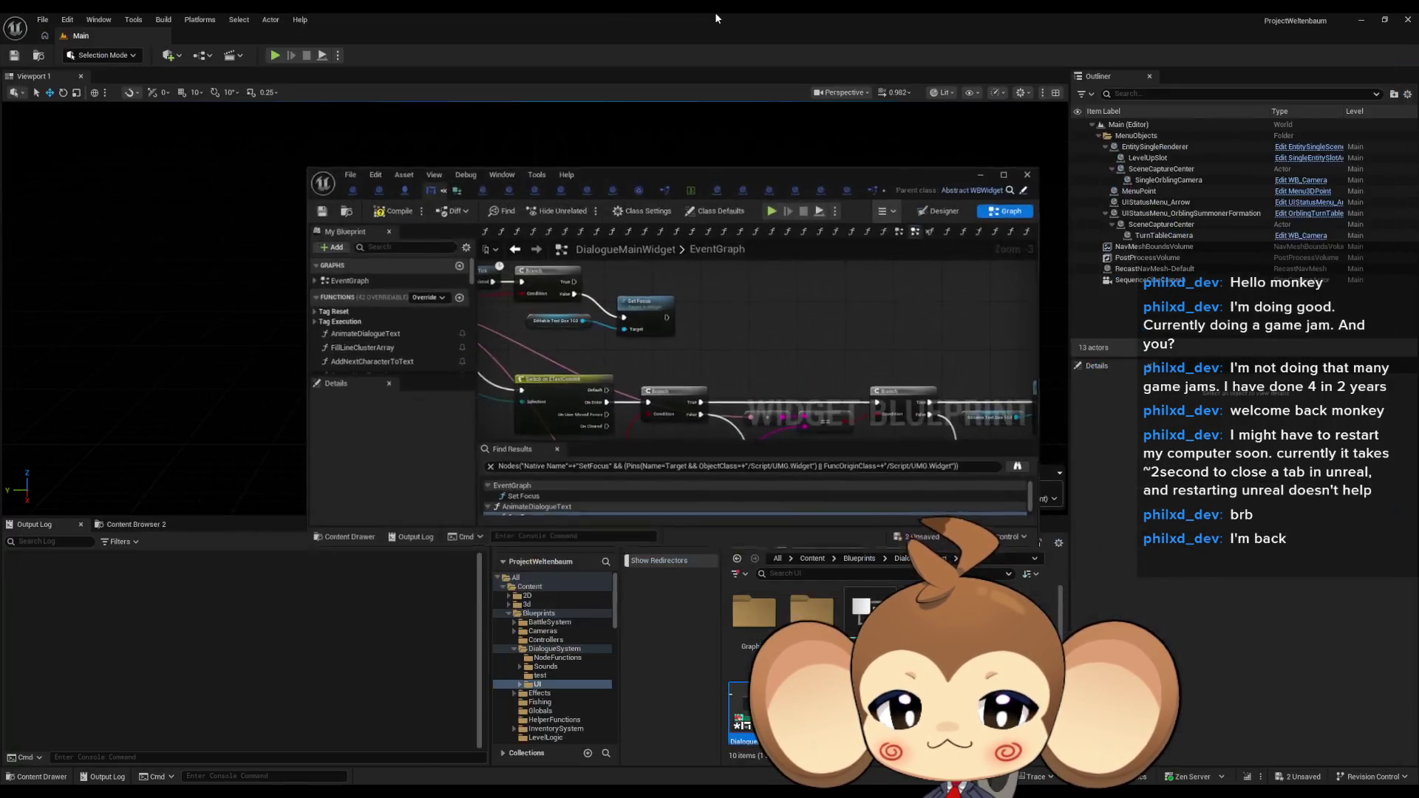
Browse the DialogueSystem and NodeFunctions folders and open the DialogueStateMachine blueprint
{"action": "left_click", "coordinate": [905, 559]}
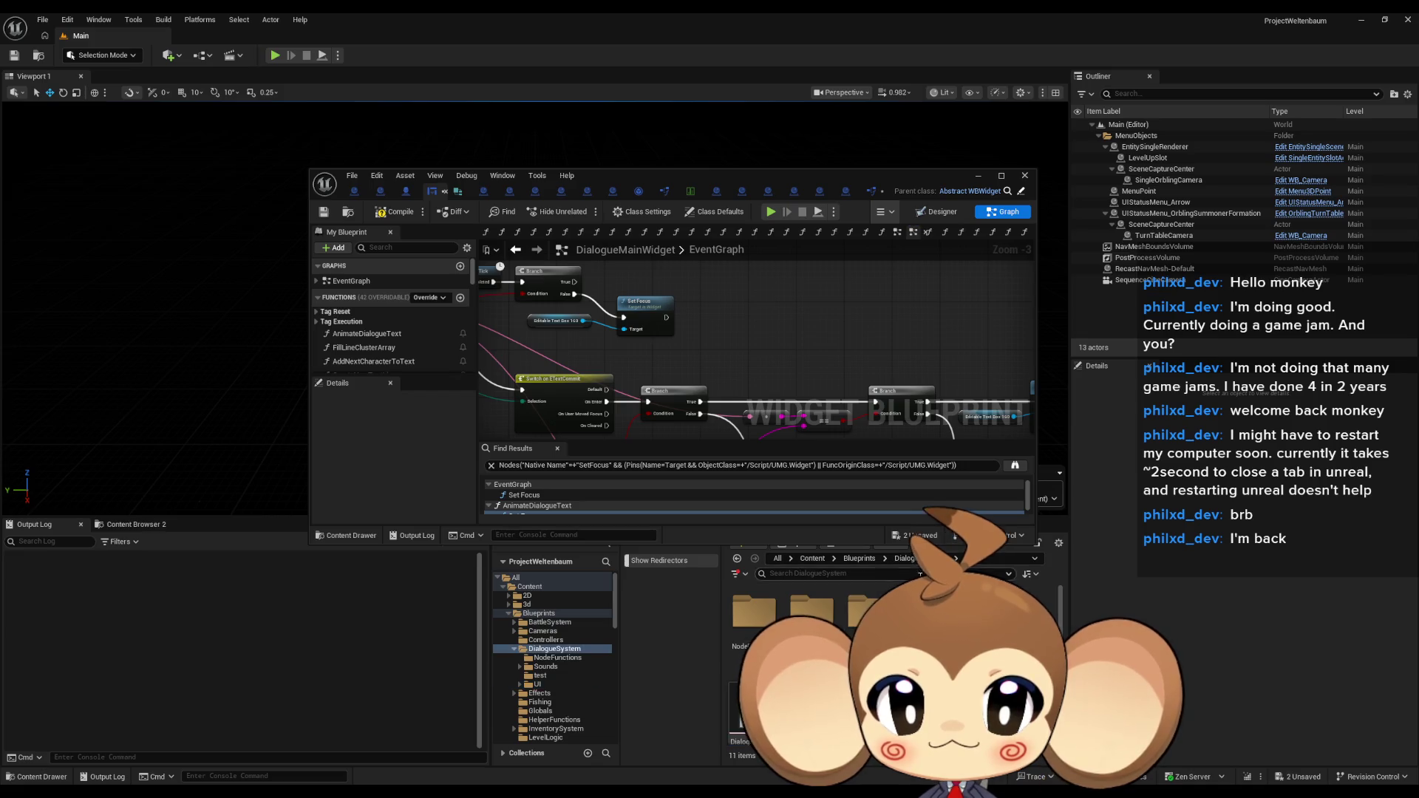
{"action": "double_click", "coordinate": [768, 632]}
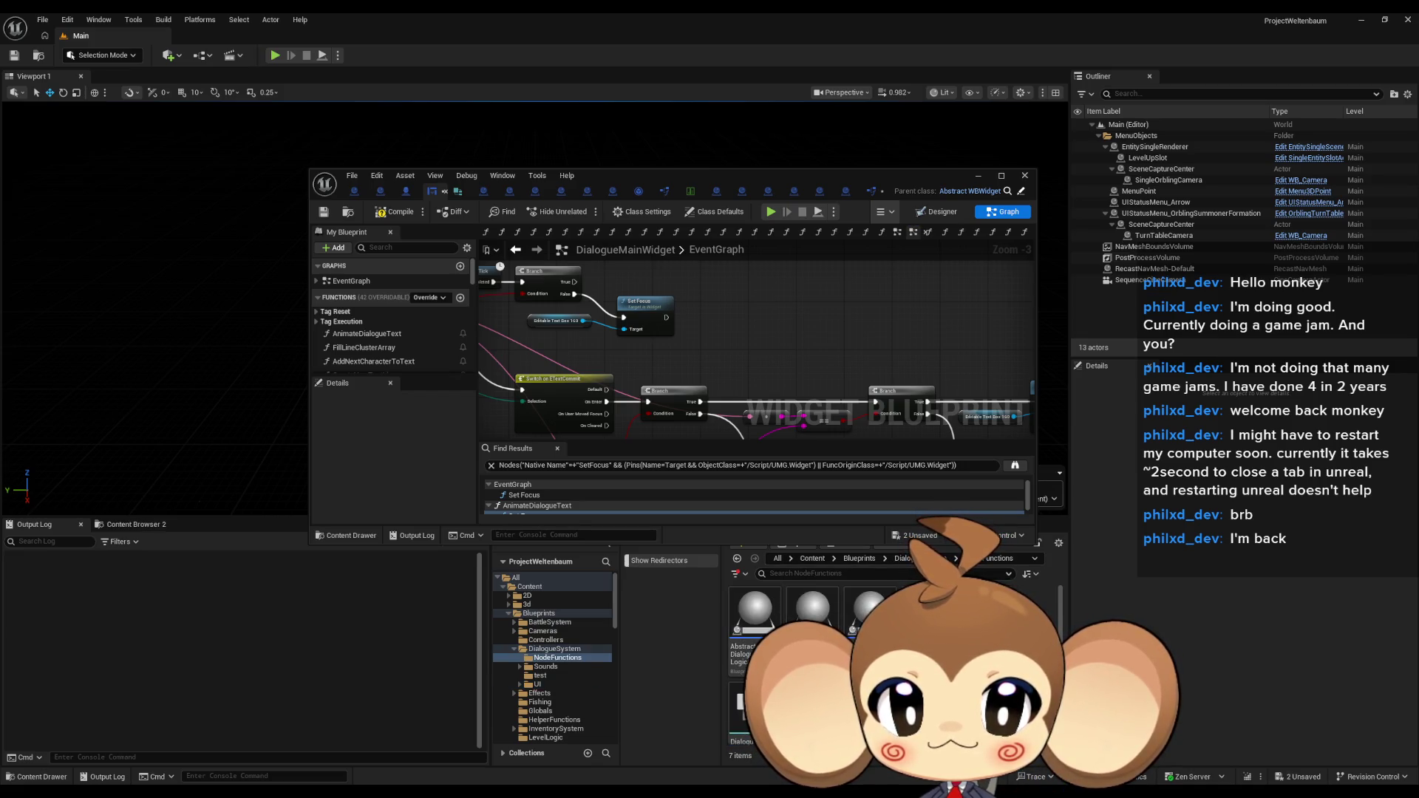
{"action": "key", "text": "alt+Left"}
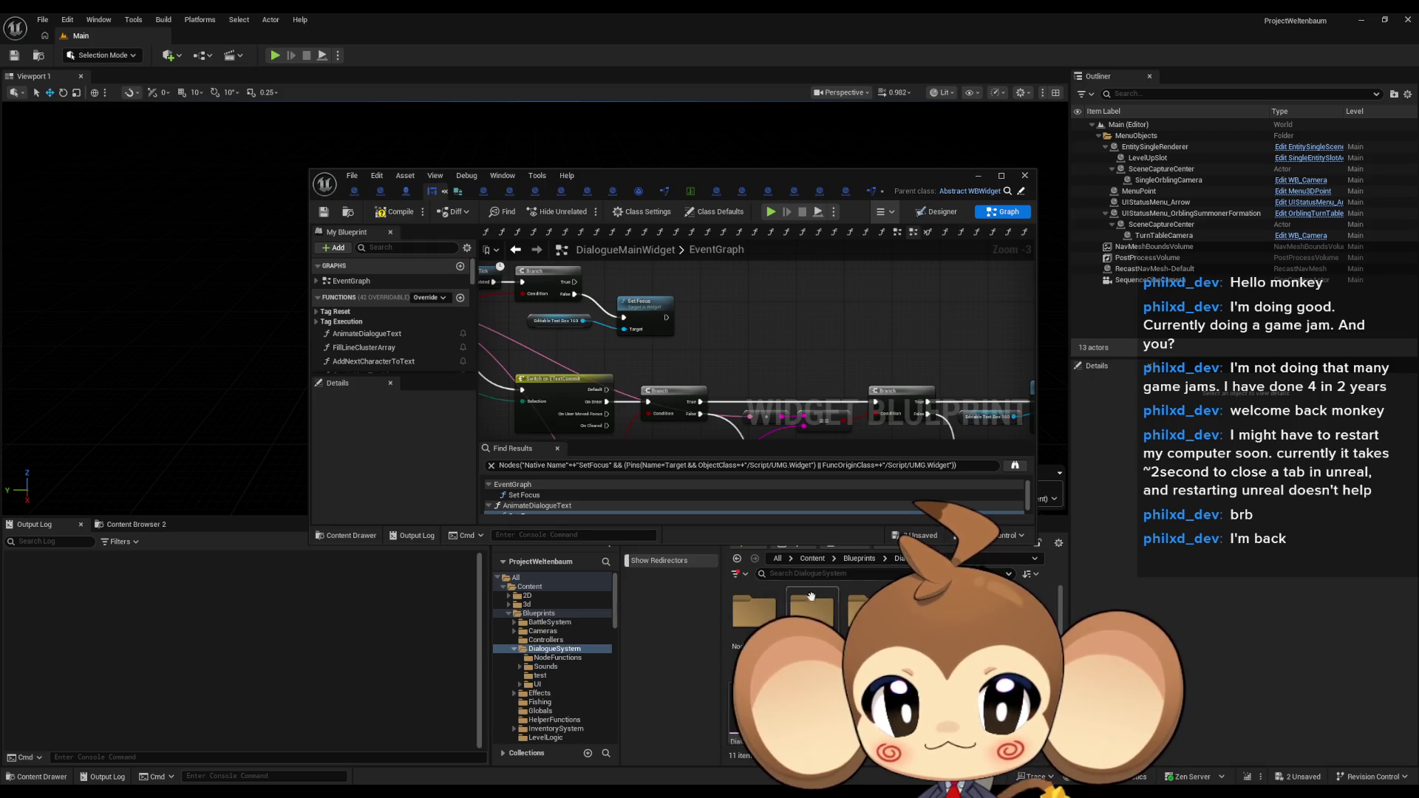
{"action": "double_click", "coordinate": [742, 630]}
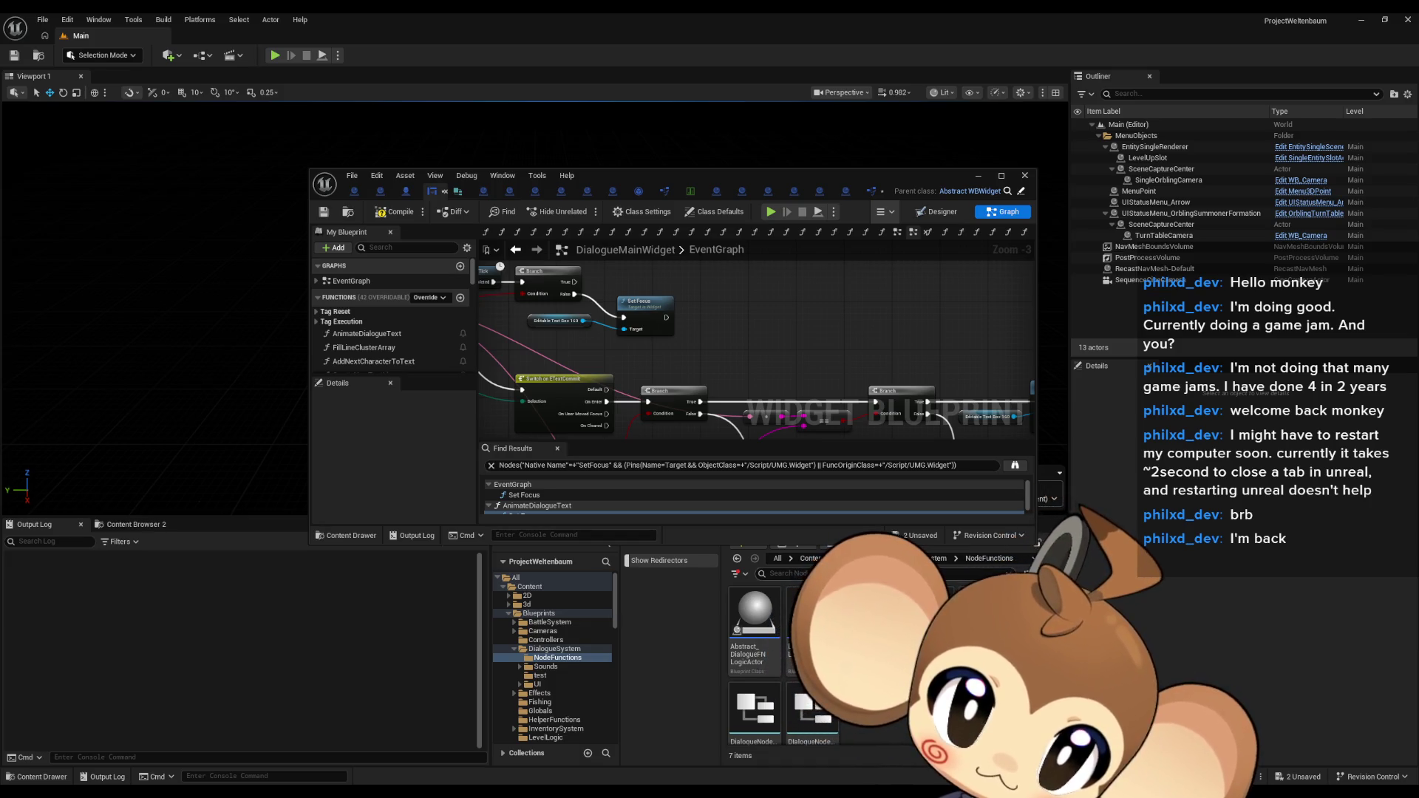
{"action": "key", "text": "alt+Left"}
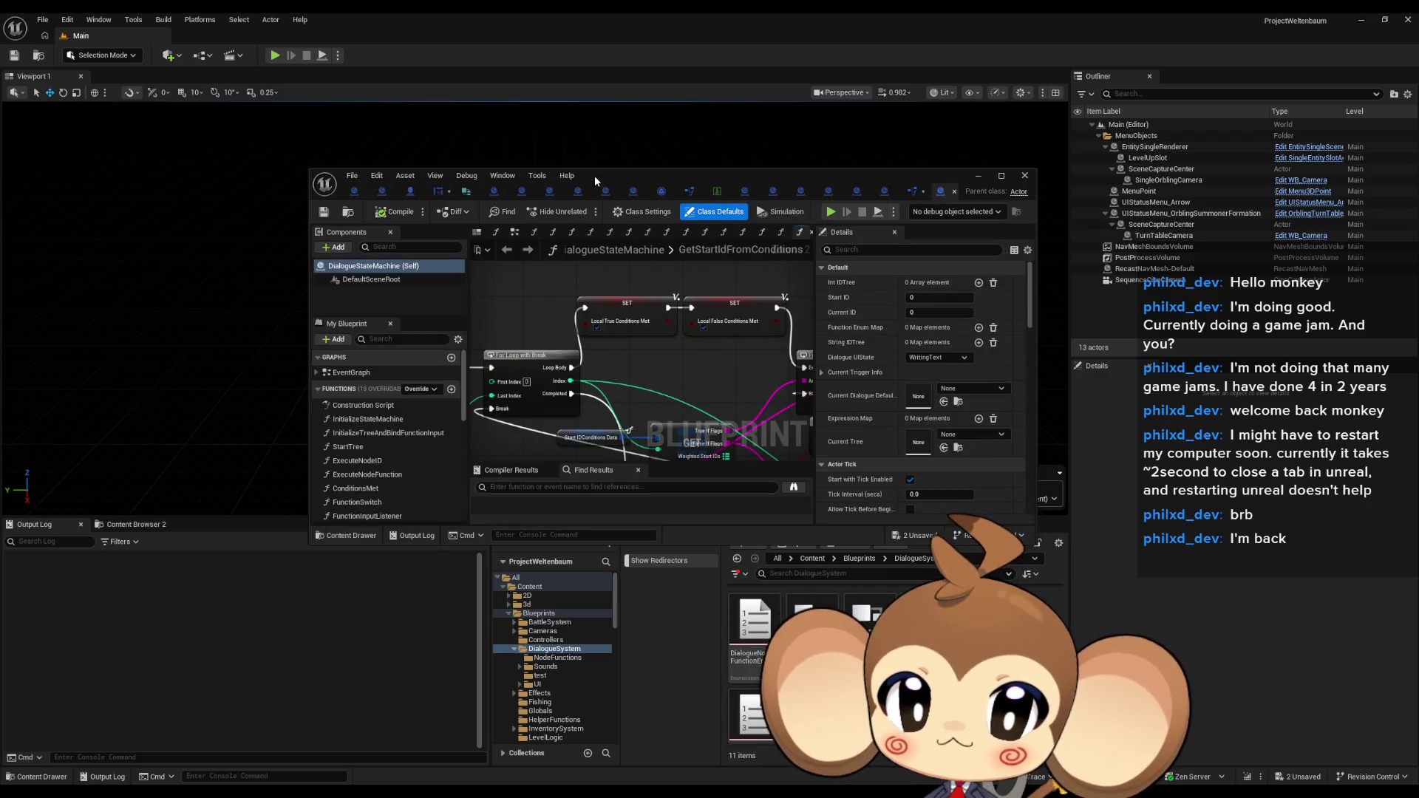
{"action": "left_click", "coordinate": [594, 175]}
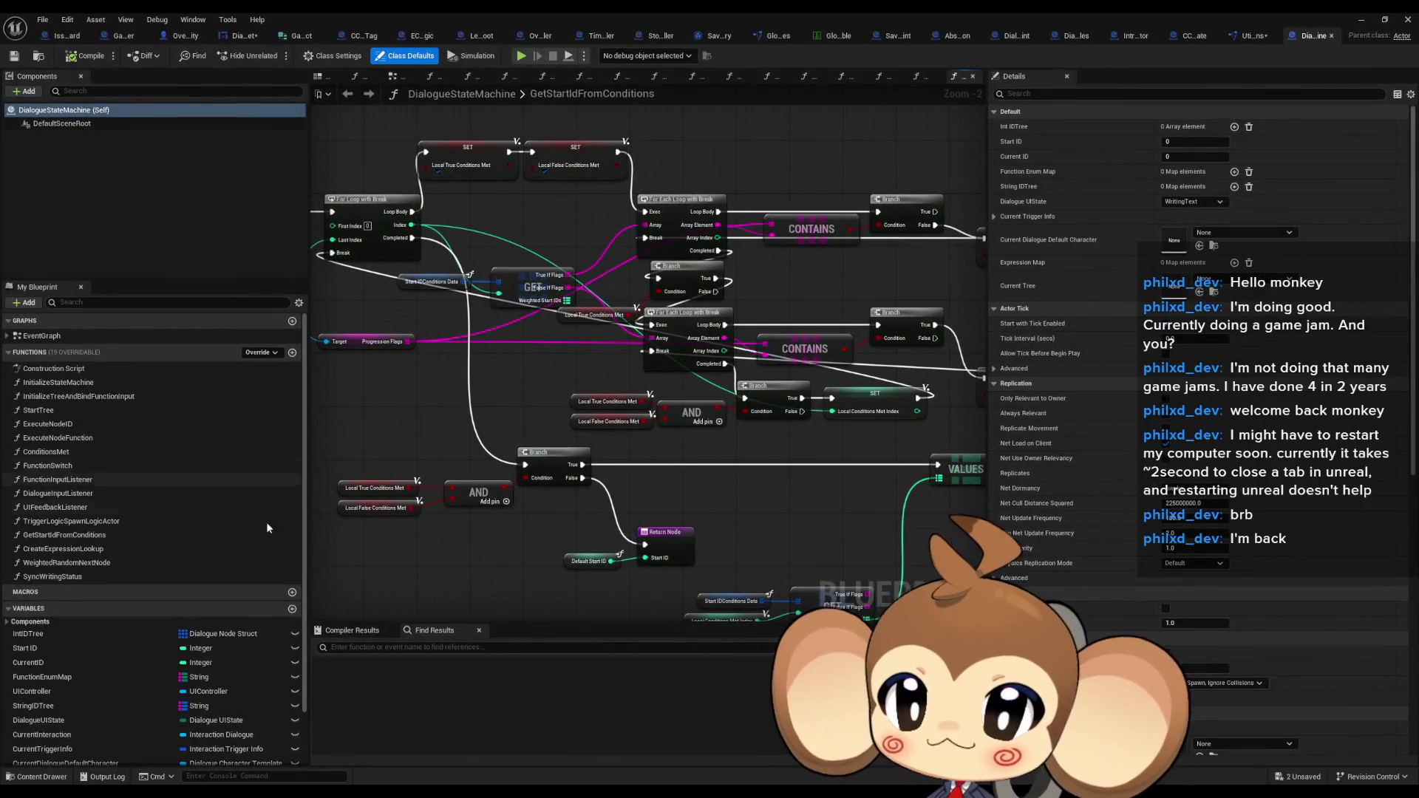
Search for 'exit', jump to FunctionSwitch's Exit Tree case, and follow its chain to Unbind Event
{"action": "type", "text": "exit"}
{"action": "key", "text": "Return"}
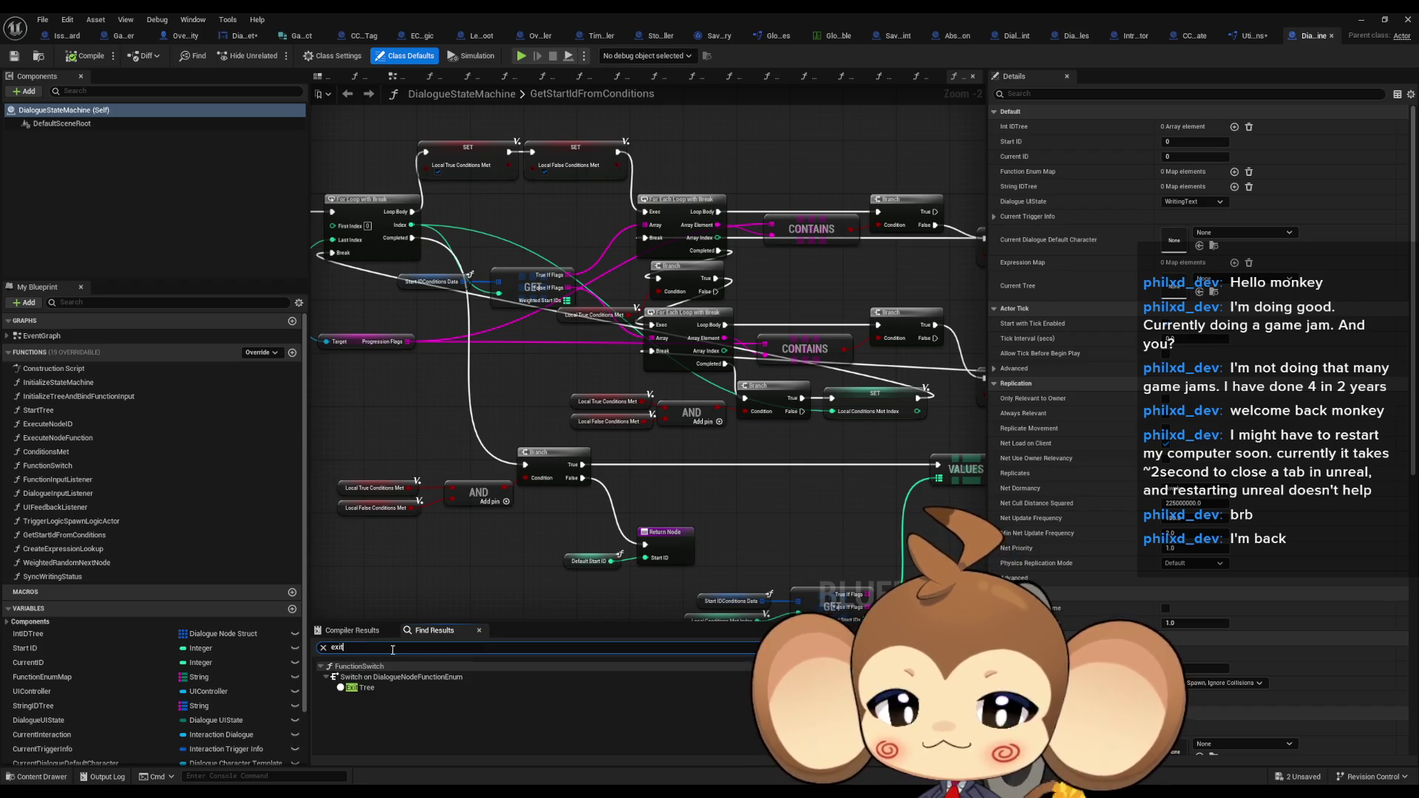
{"action": "left_click", "coordinate": [364, 687]}
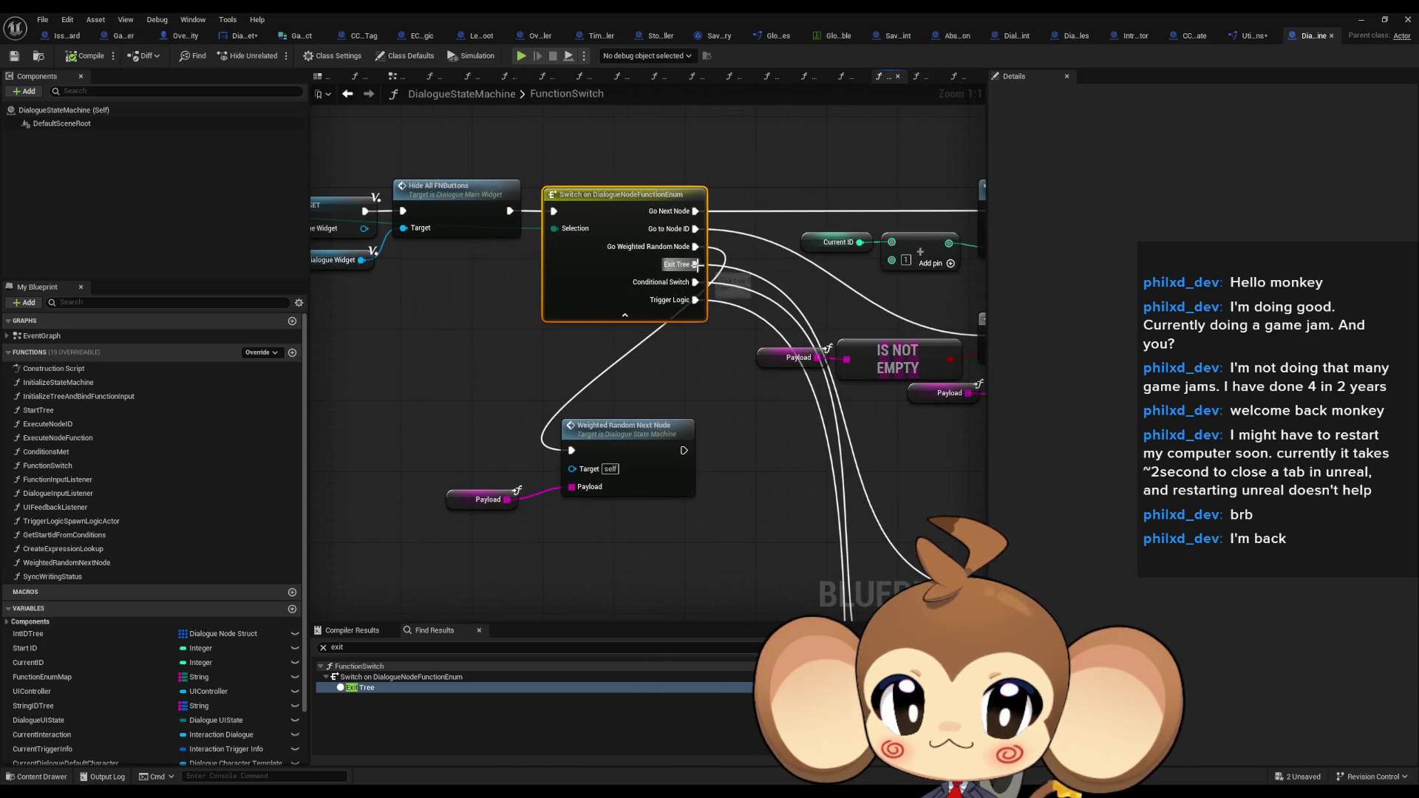
{"action": "mouse_move", "coordinate": [698, 269]}
{"action": "left_mouse_down"}
{"action": "mouse_move", "coordinate": [665, 370]}
{"action": "mouse_move", "coordinate": [695, 525]}
{"action": "mouse_move", "coordinate": [637, 457]}
{"action": "left_mouse_up"}
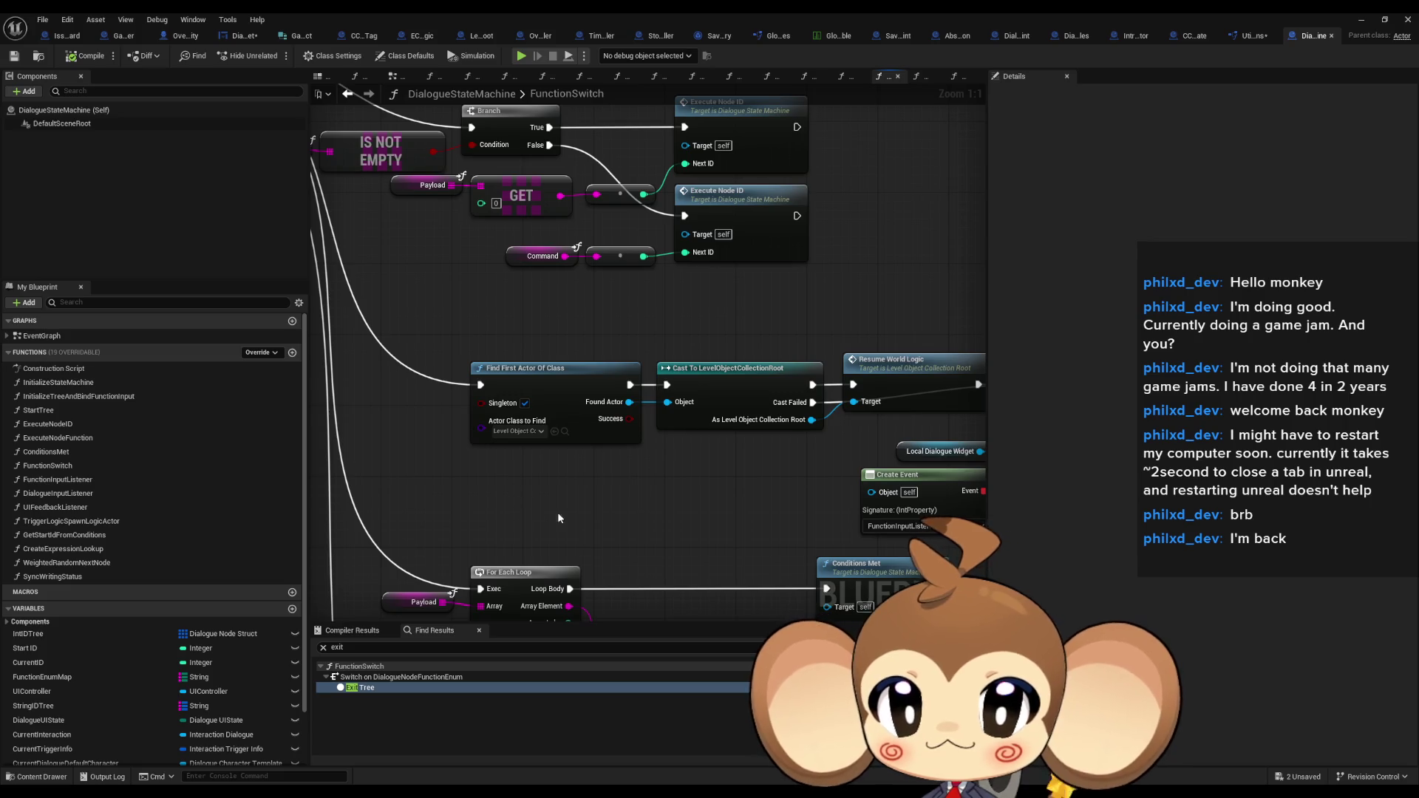
{"action": "left_click_drag", "start_coordinate": [590, 522], "coordinate": [431, 467]}
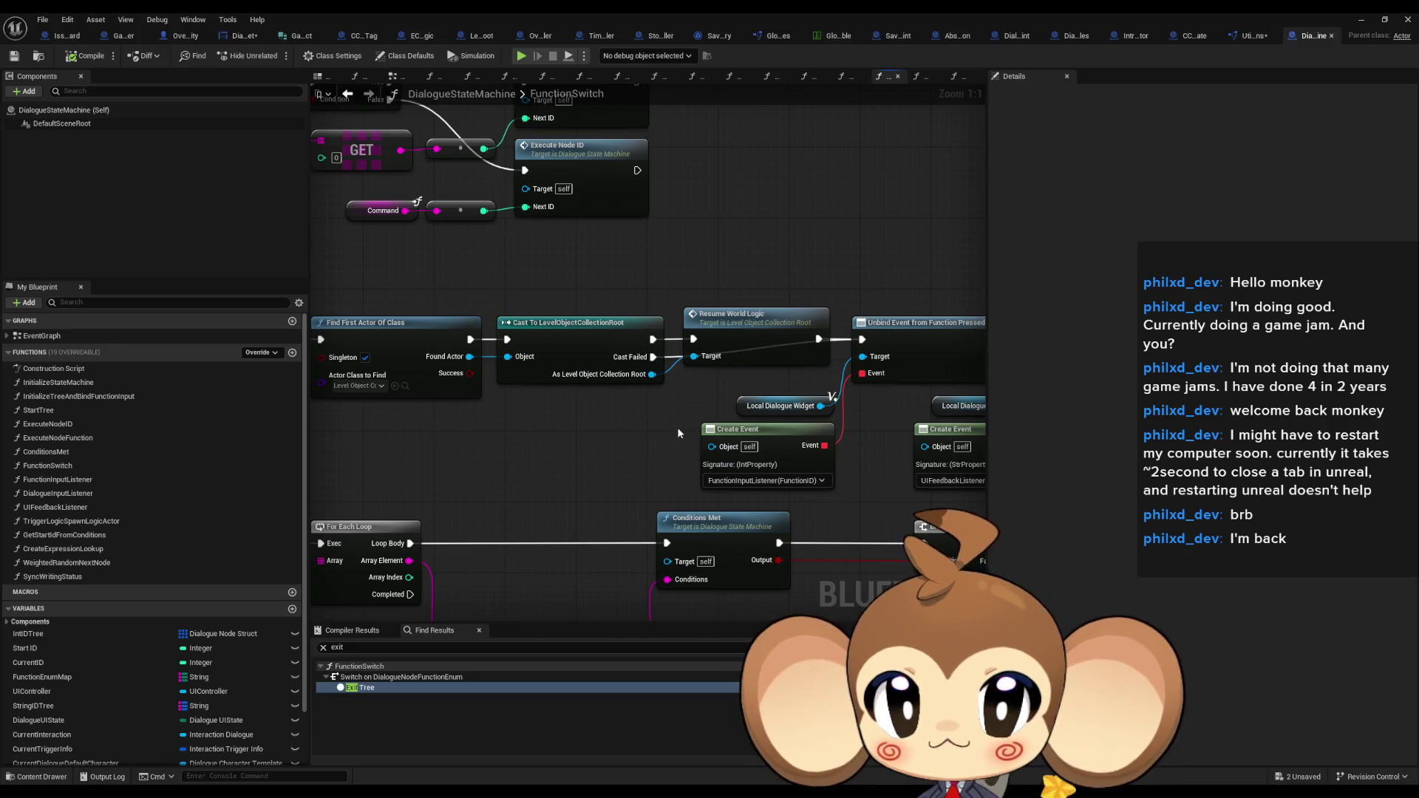
{"action": "left_click_drag", "start_coordinate": [833, 404], "coordinate": [570, 395]}
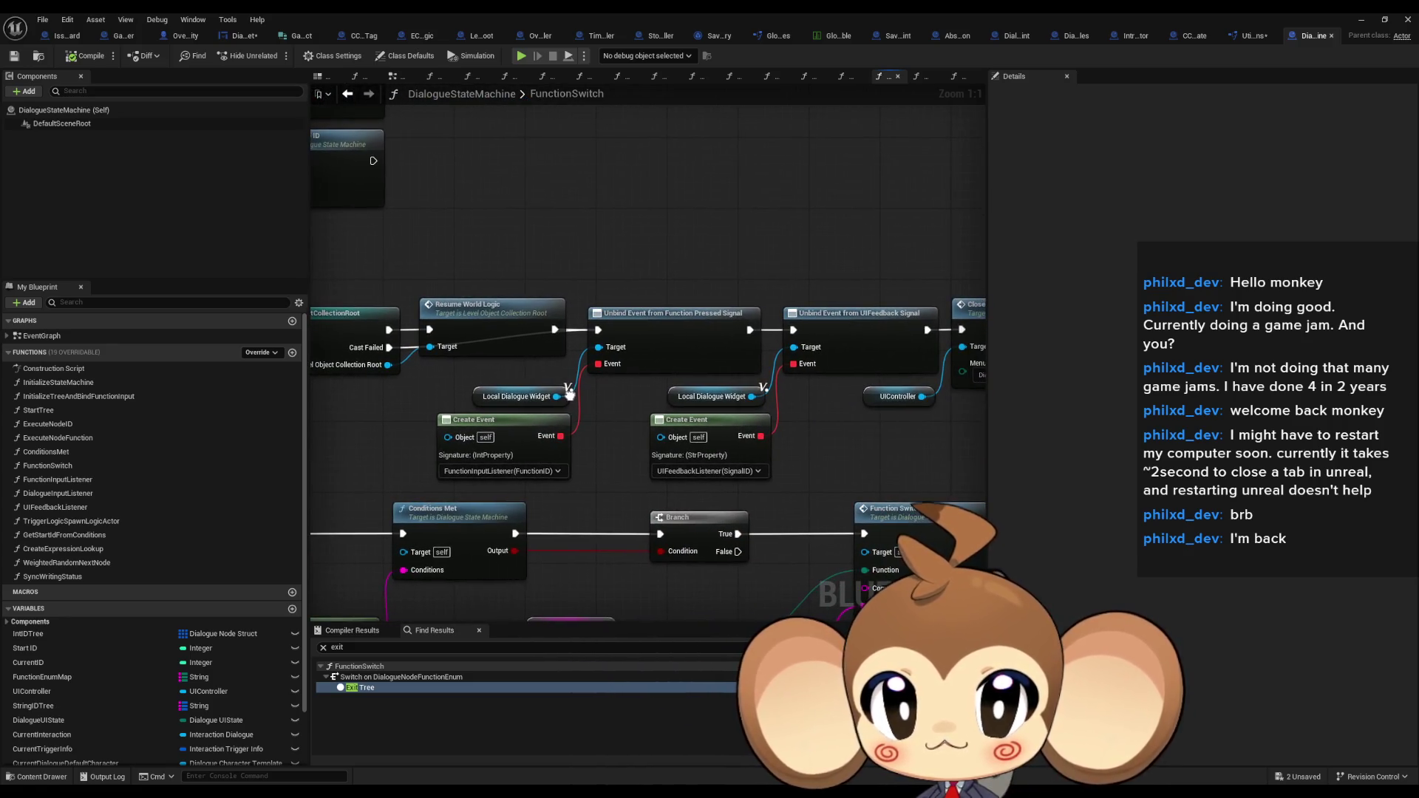
Paste Get Player Controller and Set Input Mode Game Only nodes above the Exit Tree chain
{"action": "left_click_drag", "start_coordinate": [582, 339], "coordinate": [250, 332]}
{"action": "mouse_move", "coordinate": [665, 333]}
{"action": "left_mouse_down"}
{"action": "mouse_move", "coordinate": [129, 310]}
{"action": "mouse_move", "coordinate": [351, 324]}
{"action": "left_mouse_up"}
{"action": "left_click_drag", "start_coordinate": [1091, 200], "coordinate": [699, 263]}
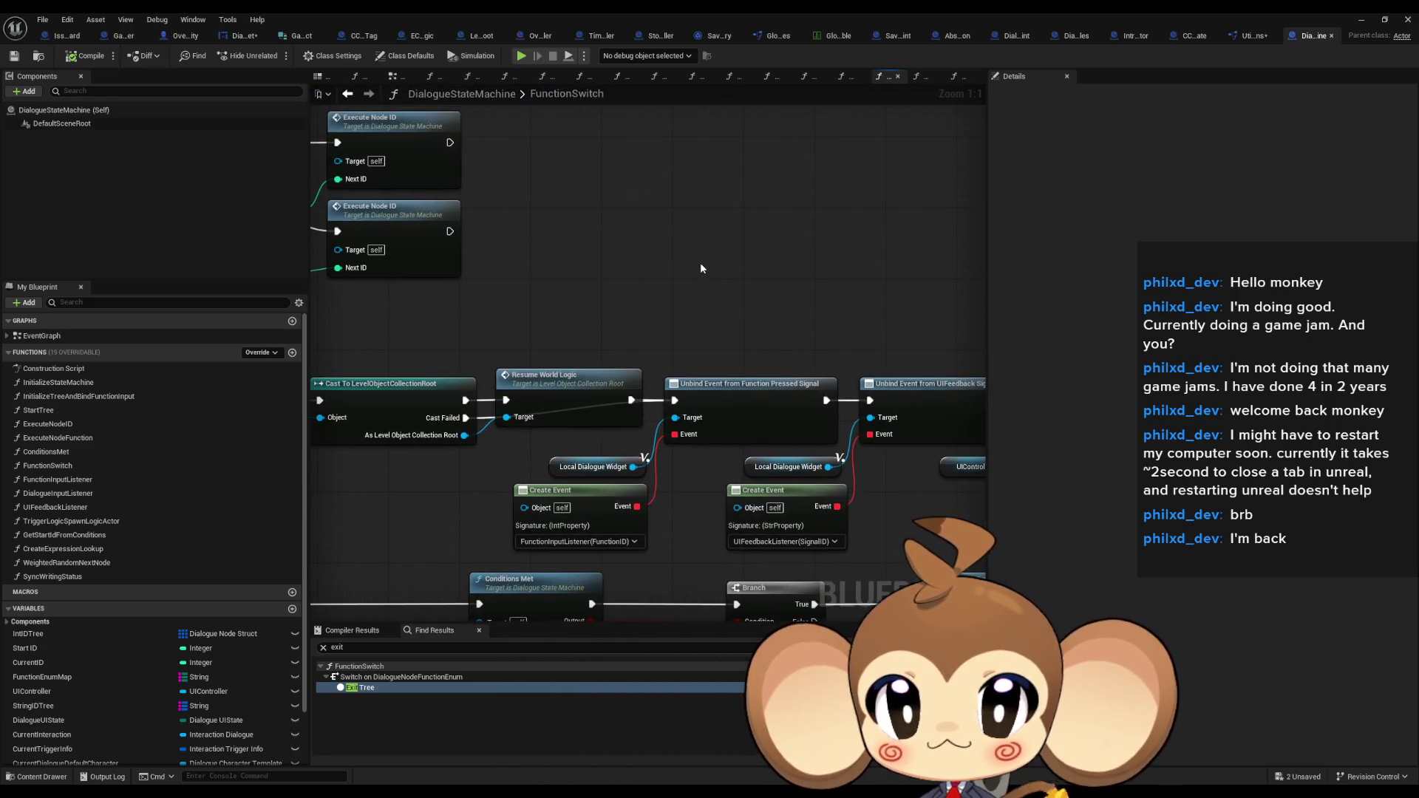
{"action": "key", "text": "ctrl+v"}
{"action": "left_click", "coordinate": [679, 273]}
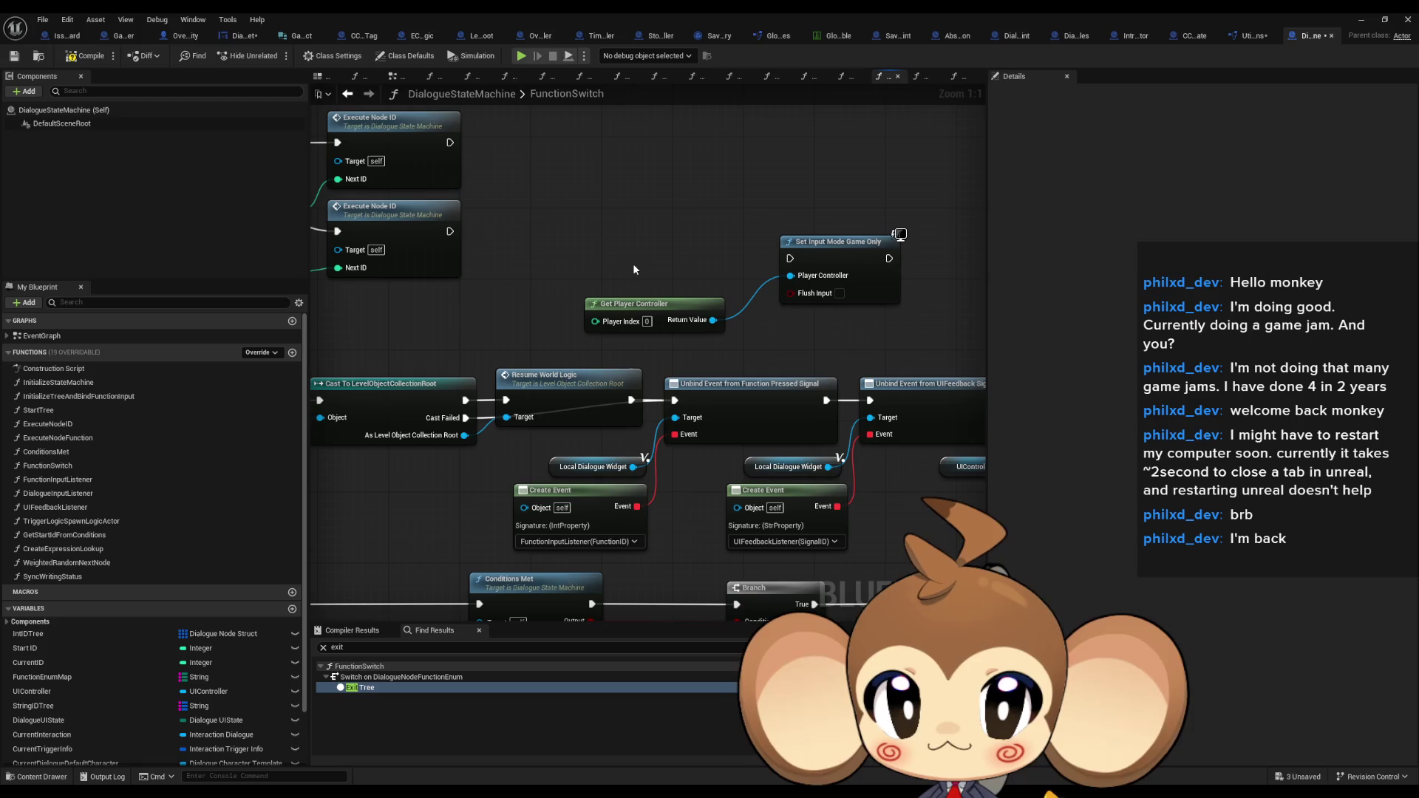
Move the input-mode nodes to the end of the chain and attach Set Input Mode after SET Current Tree
{"action": "left_click_drag", "start_coordinate": [633, 268], "coordinate": [739, 264]}
{"action": "left_click_drag", "start_coordinate": [825, 260], "coordinate": [755, 269]}
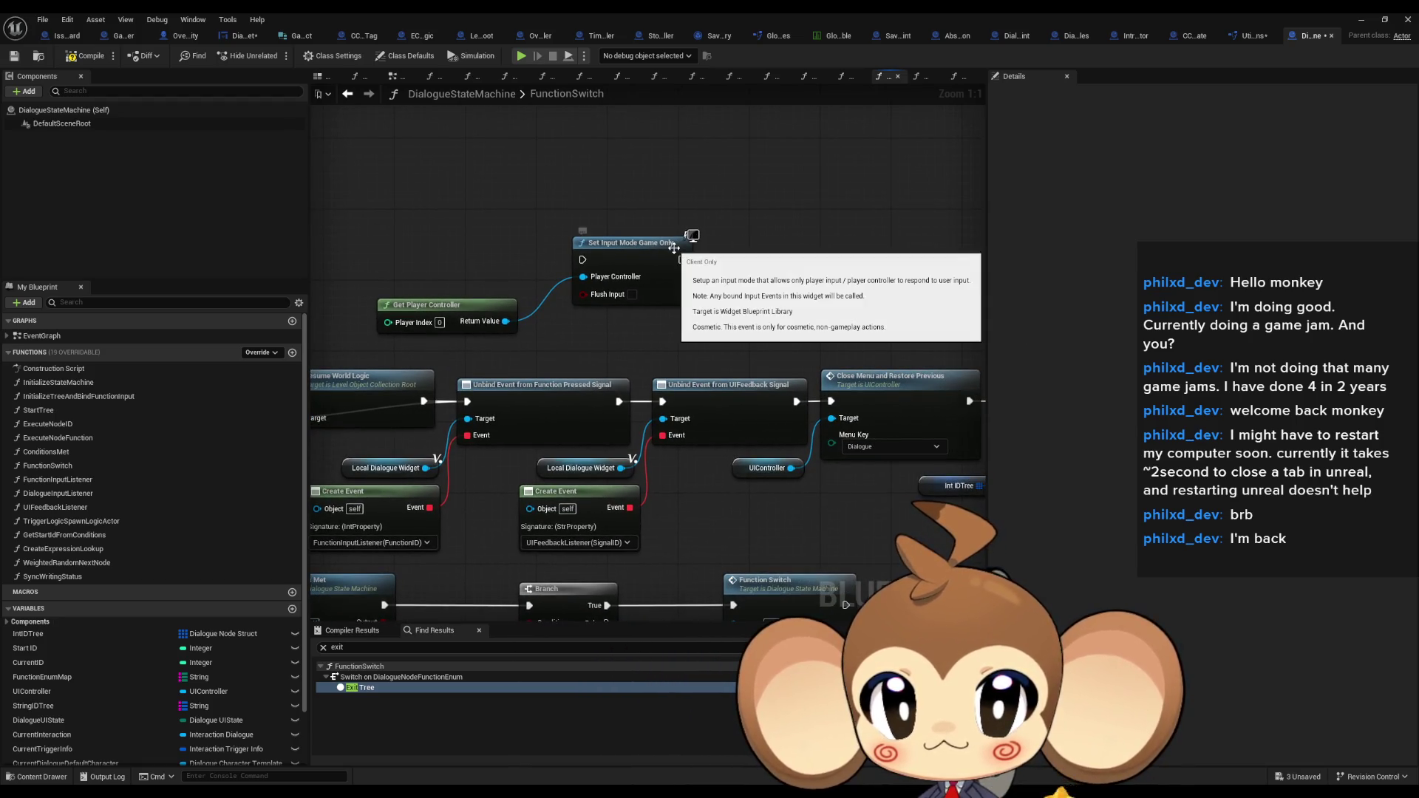
{"action": "scroll", "coordinate": [454, 250], "scroll_direction": "down", "scroll_amount": 3}
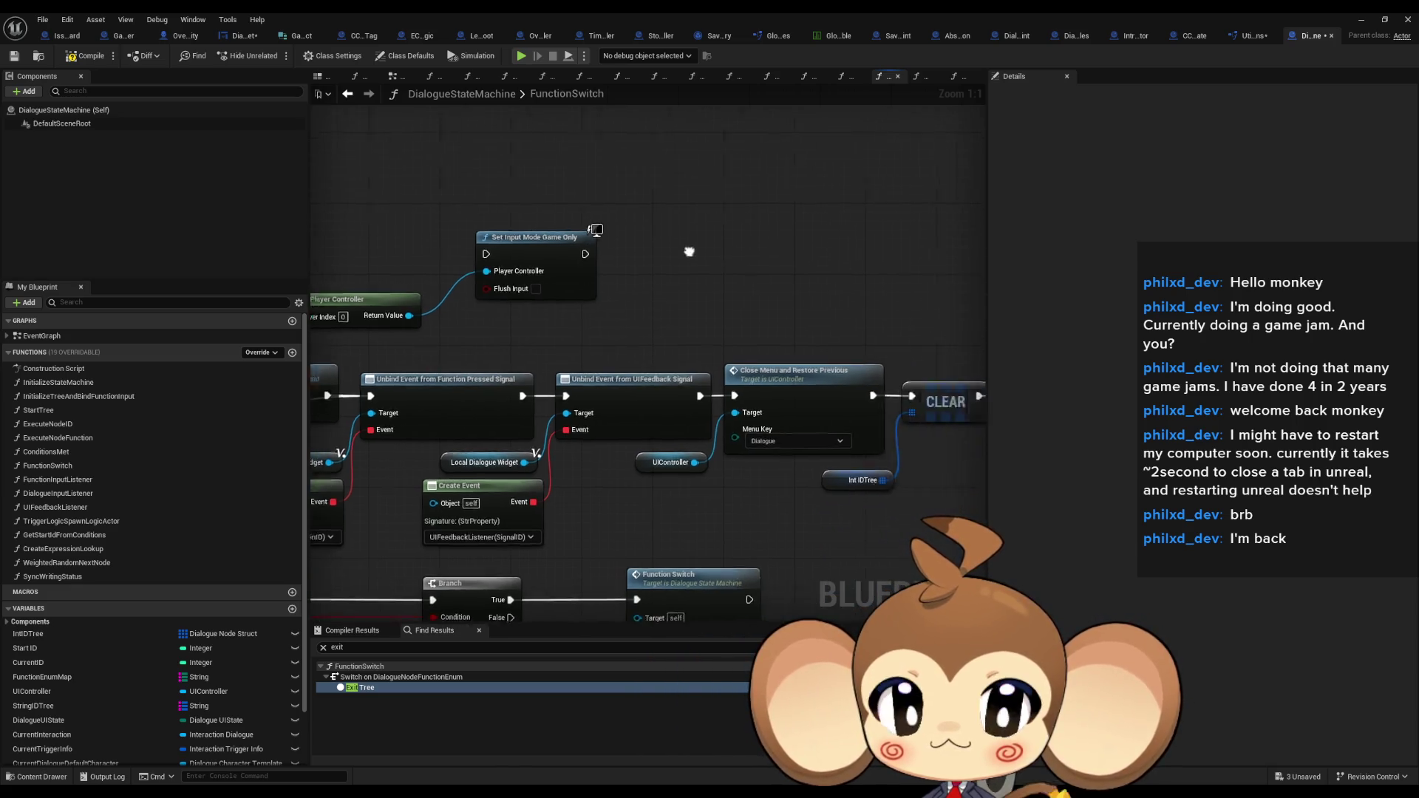
{"action": "mouse_move", "coordinate": [454, 255]}
{"action": "left_mouse_down"}
{"action": "mouse_move", "coordinate": [533, 294]}
{"action": "mouse_move", "coordinate": [573, 264]}
{"action": "mouse_move", "coordinate": [804, 264]}
{"action": "mouse_move", "coordinate": [705, 267]}
{"action": "left_mouse_up"}
{"action": "scroll", "coordinate": [750, 286], "scroll_direction": "up", "scroll_amount": 3}
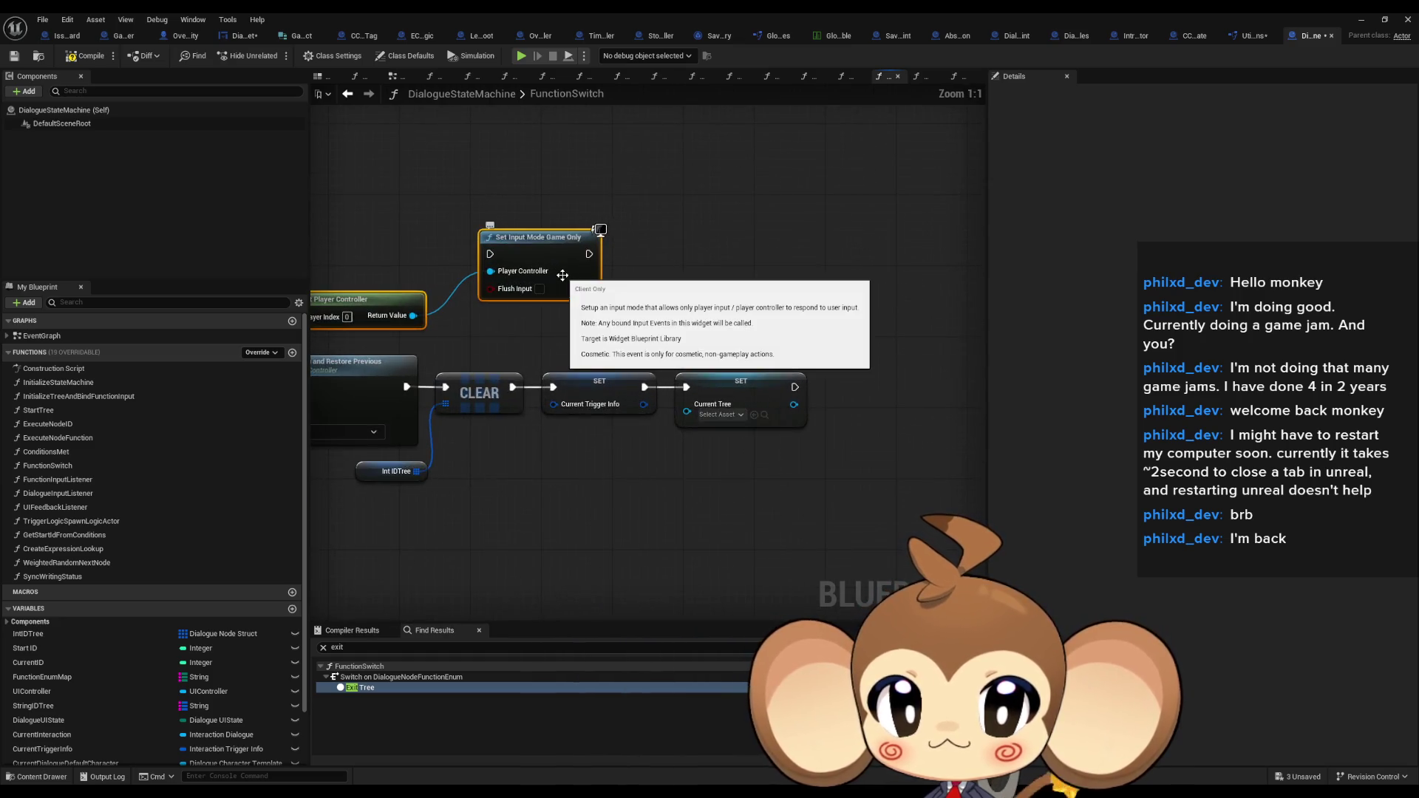
{"action": "left_click_drag", "start_coordinate": [317, 291], "coordinate": [769, 323]}
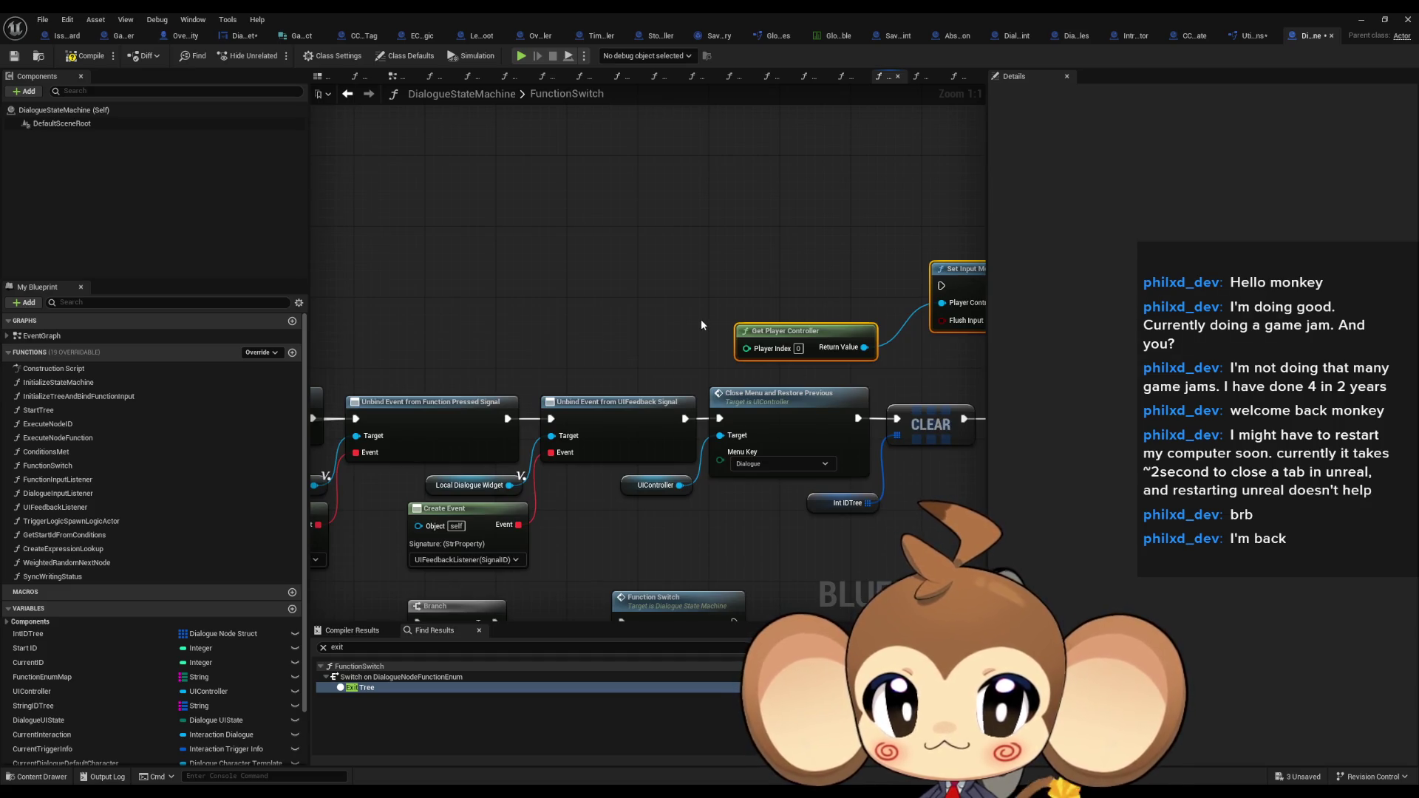
{"action": "scroll", "coordinate": [701, 318], "scroll_direction": "down", "scroll_amount": 4}
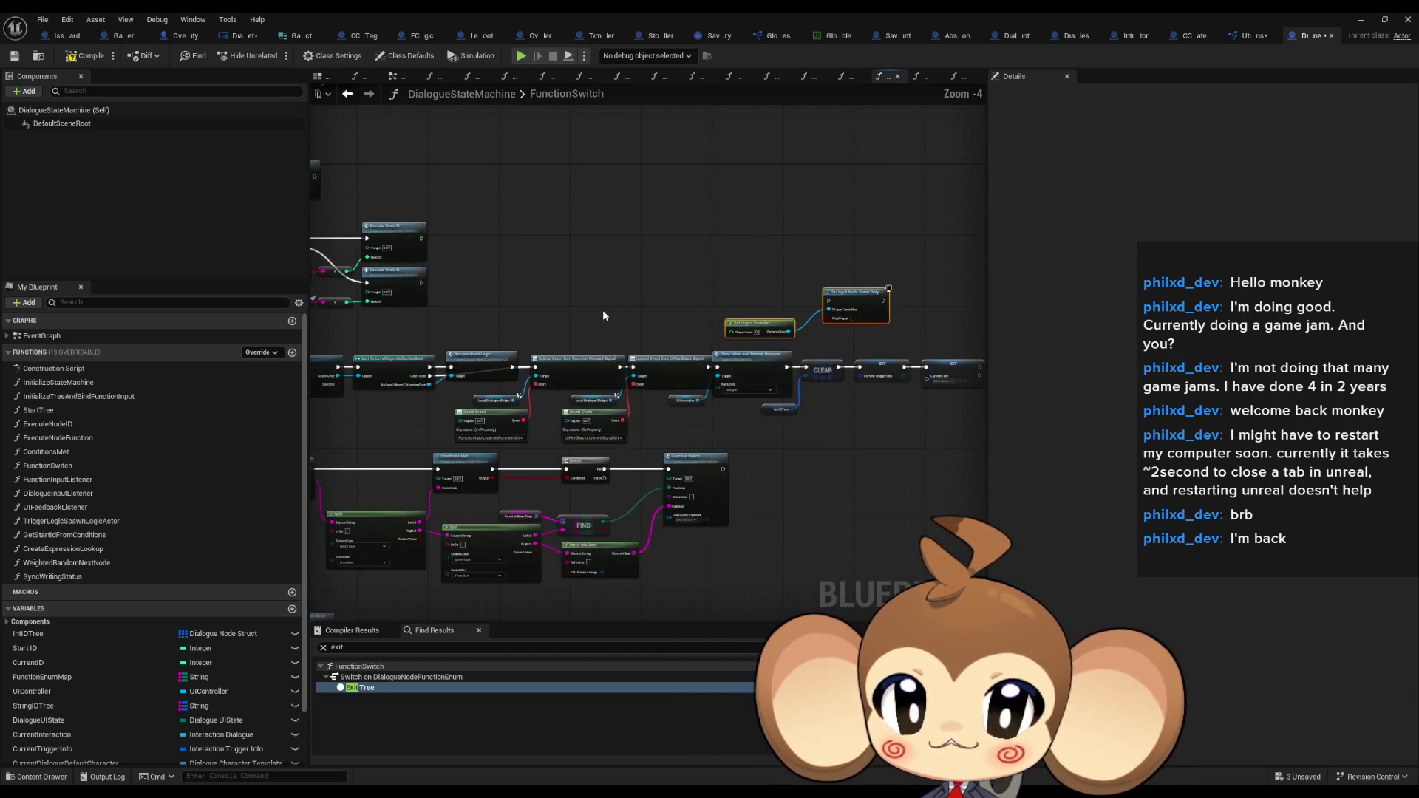
{"action": "scroll", "coordinate": [685, 463], "scroll_direction": "up", "scroll_amount": 3}
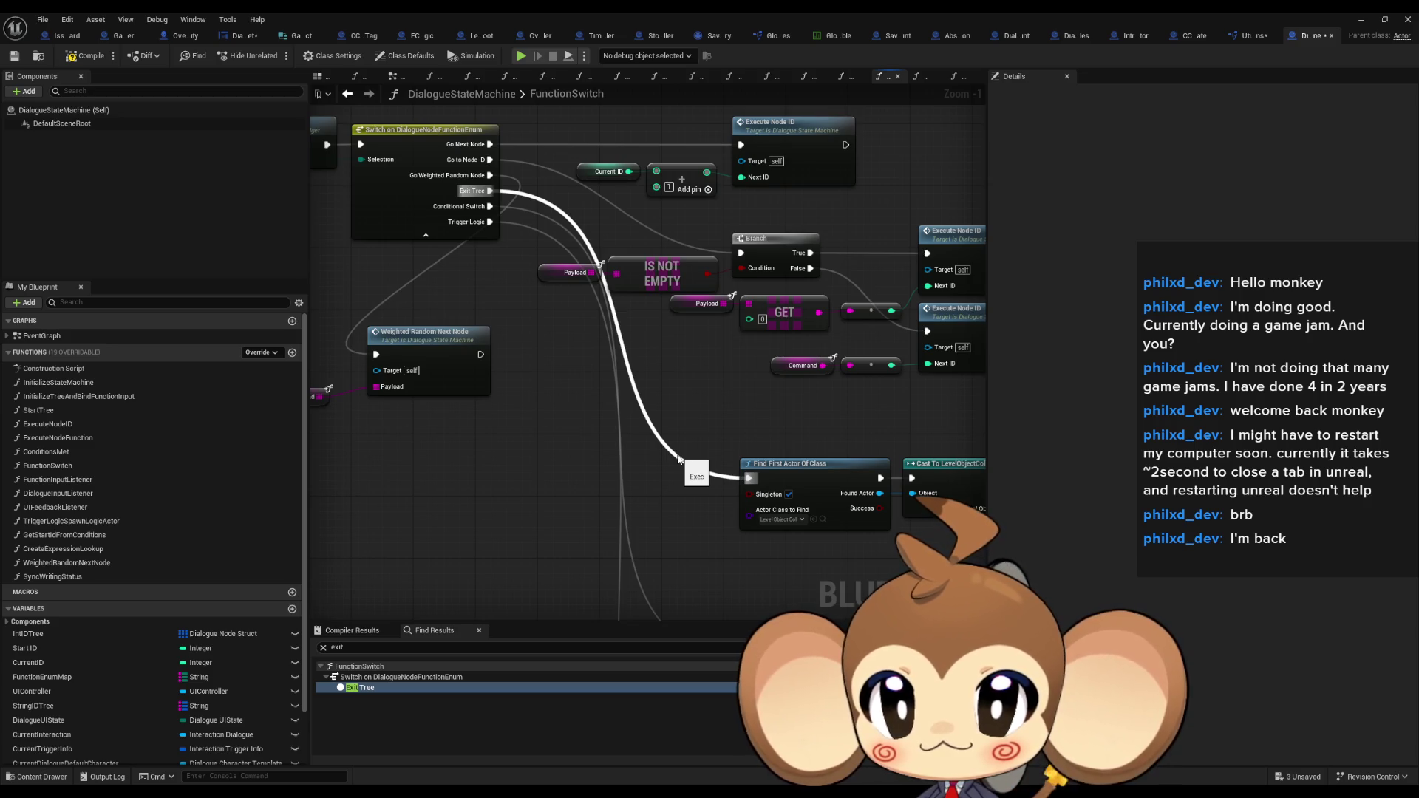
{"action": "scroll", "coordinate": [488, 371], "scroll_direction": "down", "scroll_amount": 4}
{"action": "scroll", "coordinate": [552, 304], "scroll_direction": "up", "scroll_amount": 2}
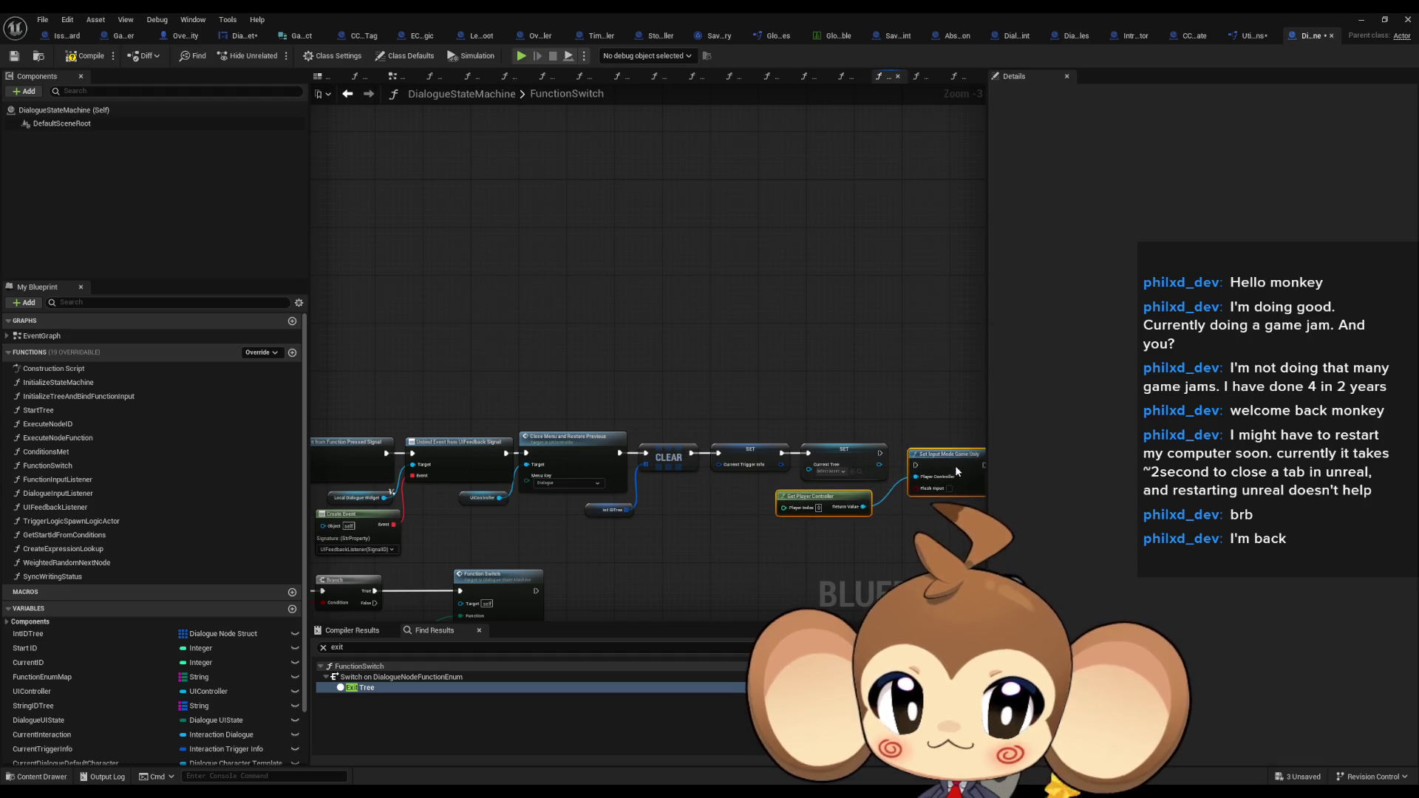
{"action": "scroll", "coordinate": [948, 477], "scroll_direction": "up", "scroll_amount": 3}
{"action": "mouse_move", "coordinate": [945, 466]}
{"action": "left_mouse_down"}
{"action": "mouse_move", "coordinate": [928, 447]}
{"action": "mouse_move", "coordinate": [899, 454]}
{"action": "left_mouse_up"}
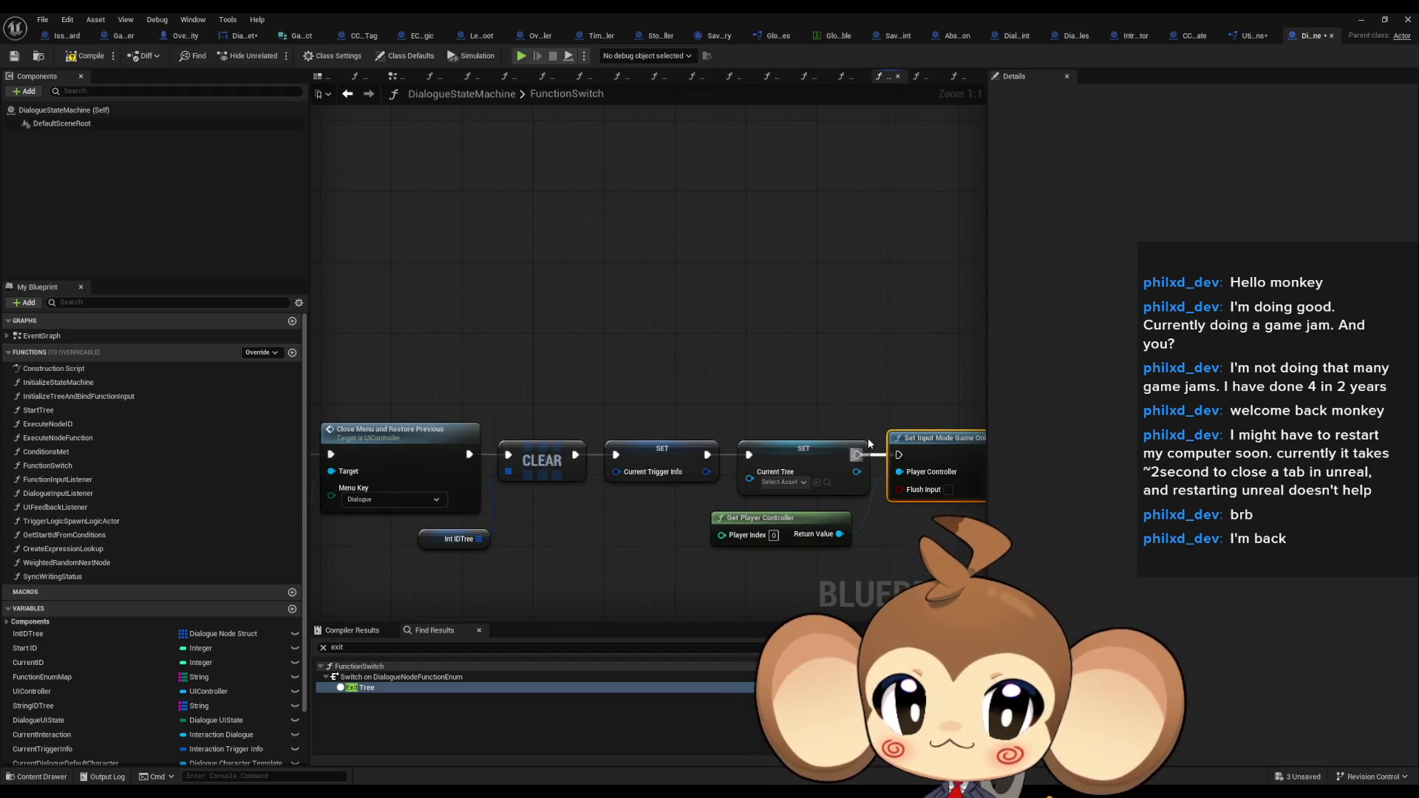
Minimize the Blueprint editor, start Play in Editor, and dismiss the opening dialogue box
{"action": "left_click", "coordinate": [1361, 21]}
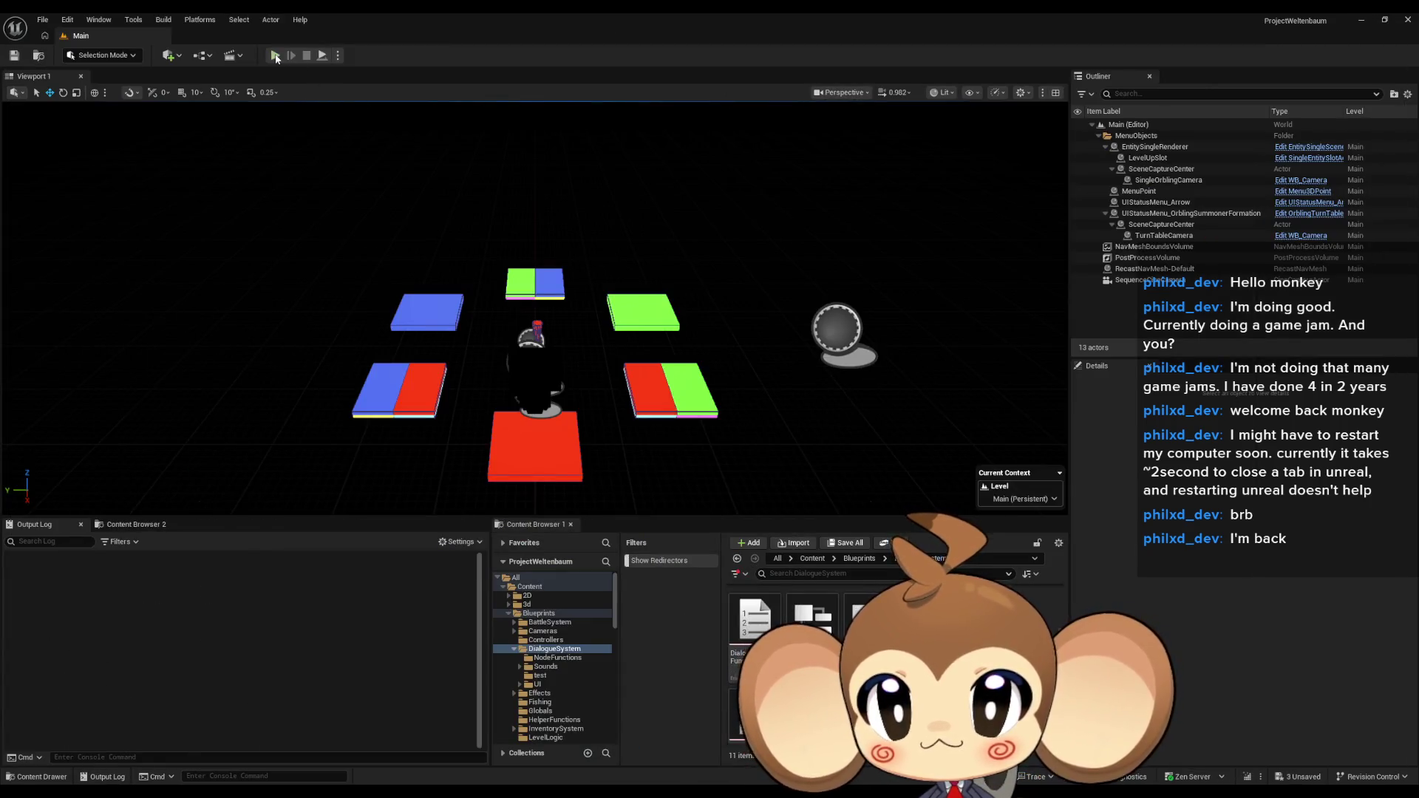
{"action": "left_click", "coordinate": [274, 55]}
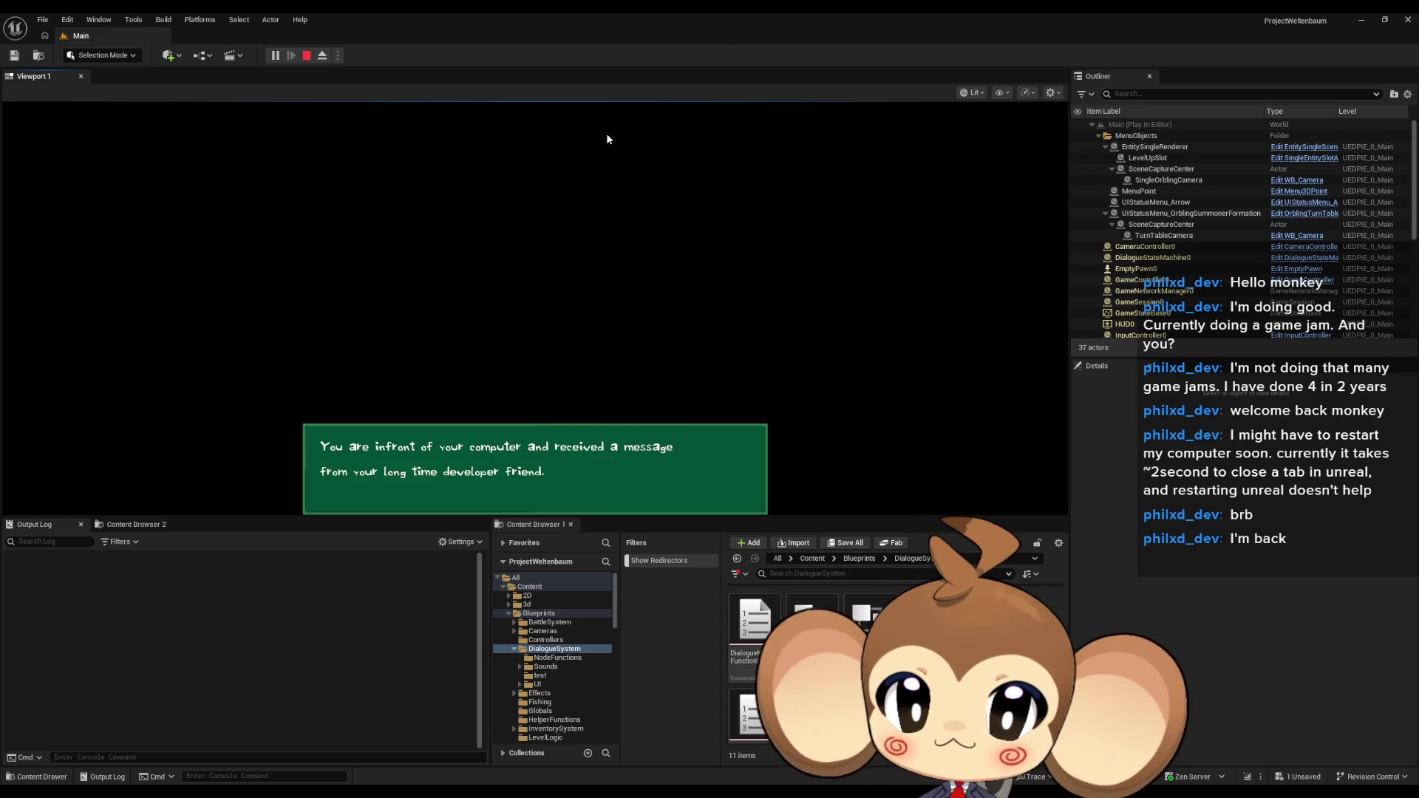
{"action": "left_click", "coordinate": [676, 114]}
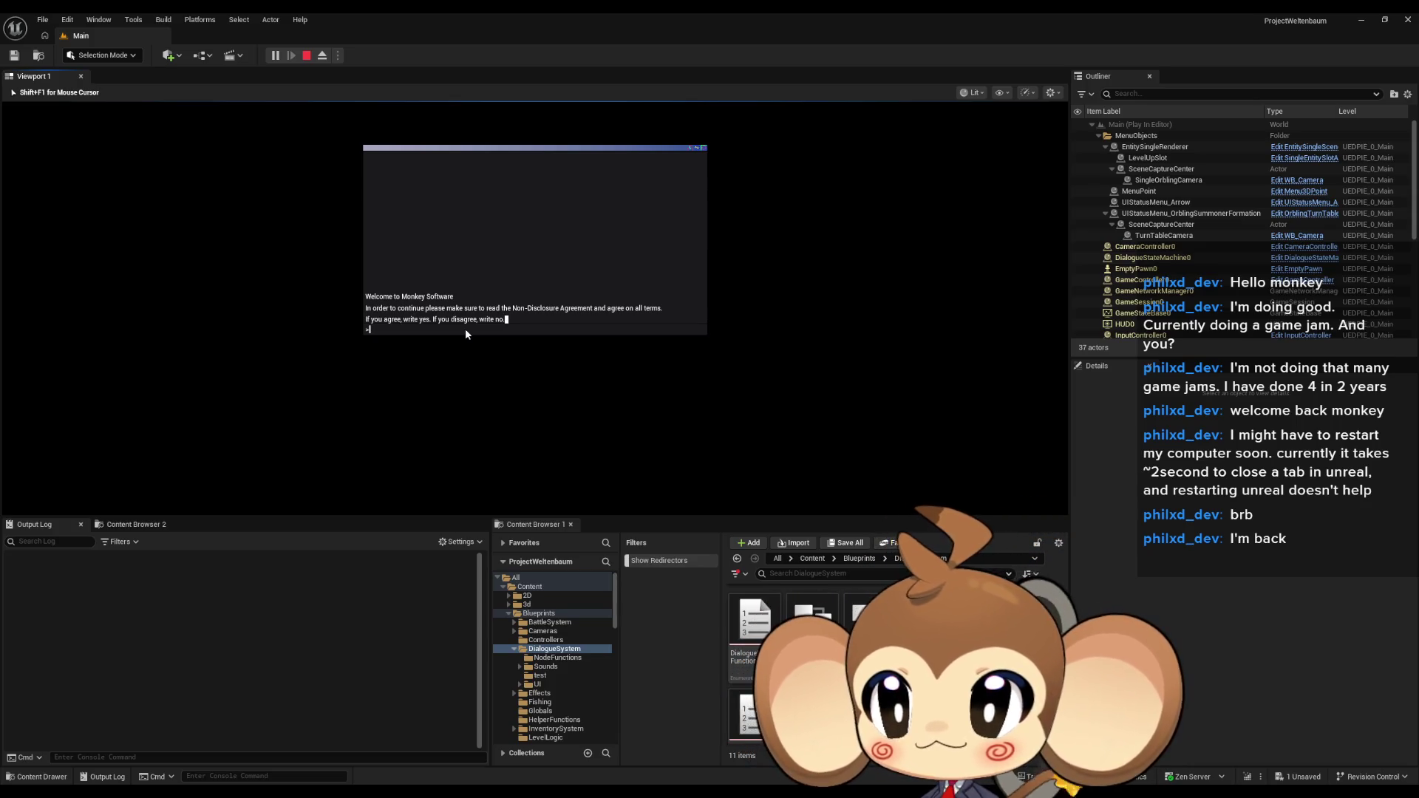
Enter 'yes' for the NDA, then 'y' to create the world and 'y' for the access point
{"action": "type", "text": "yes"}
{"action": "key", "text": "Return"}
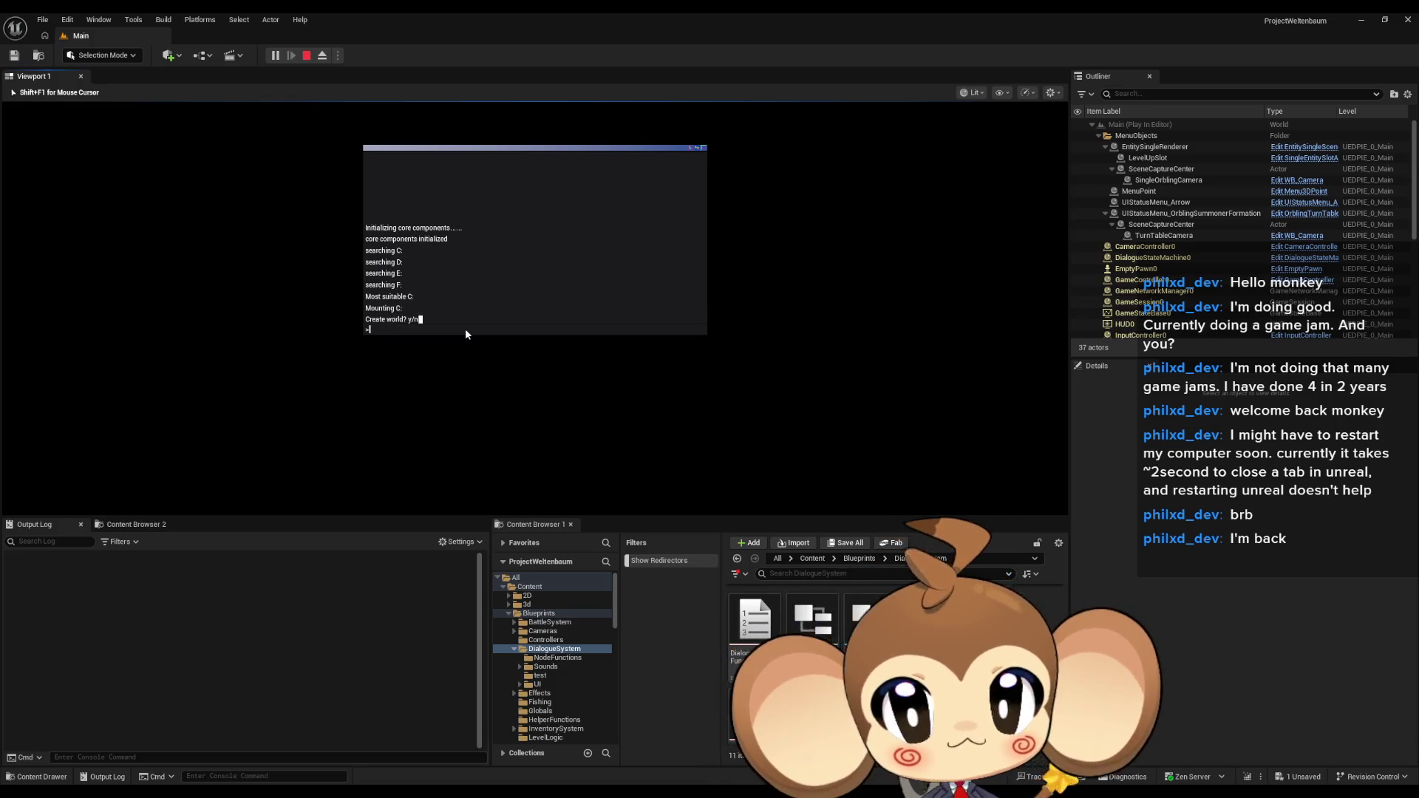
{"action": "type", "text": "y"}
{"action": "key", "text": "Return"}
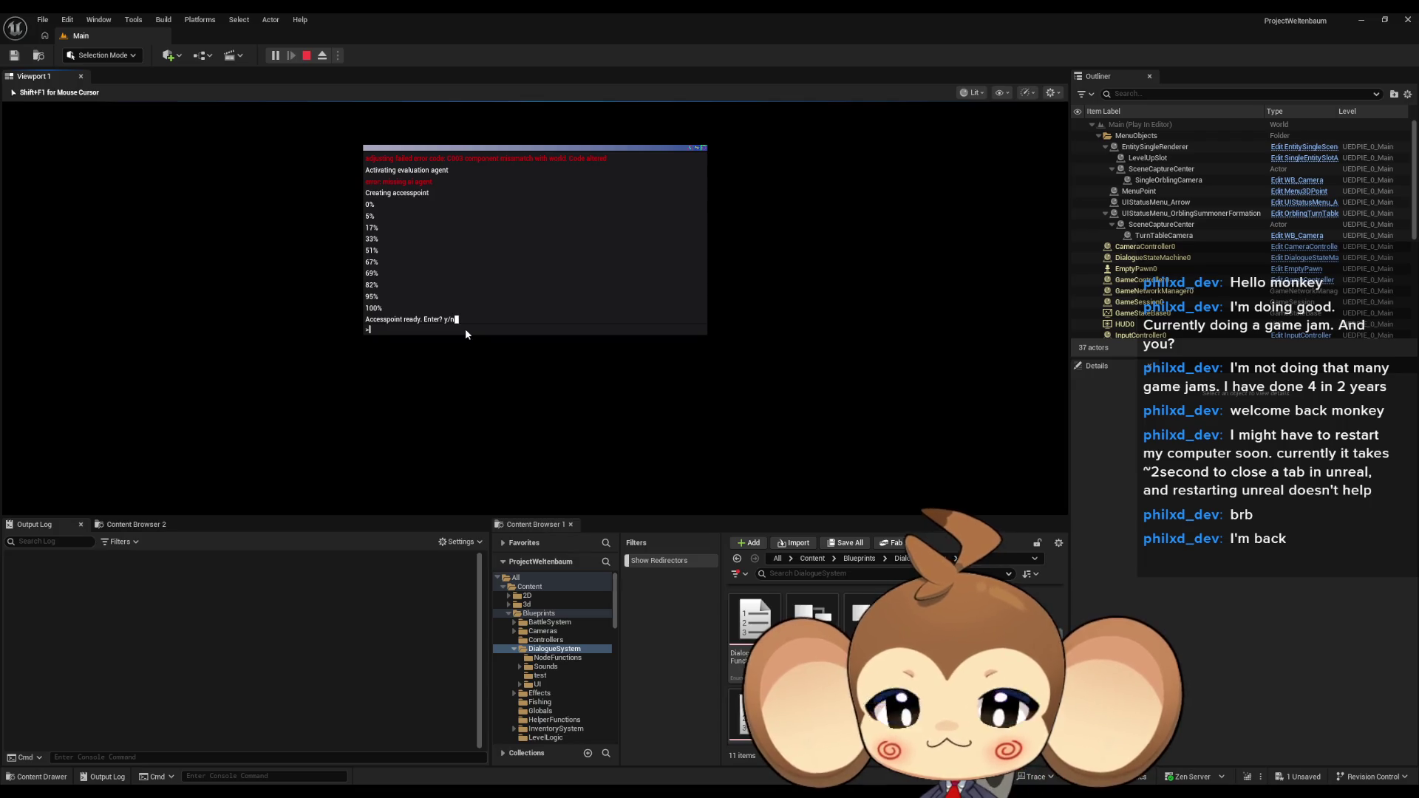
{"action": "type", "text": "y"}
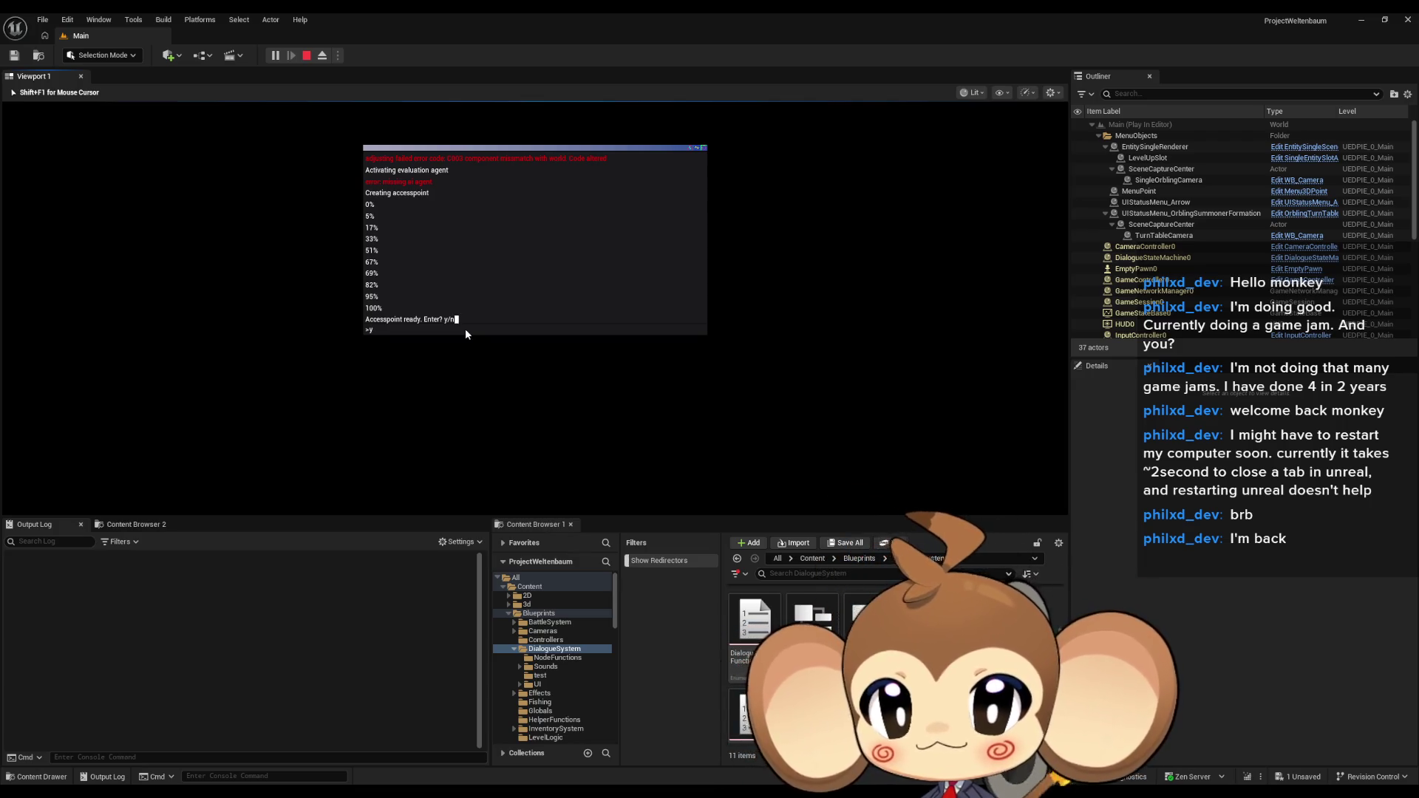
{"action": "key", "text": "Return"}
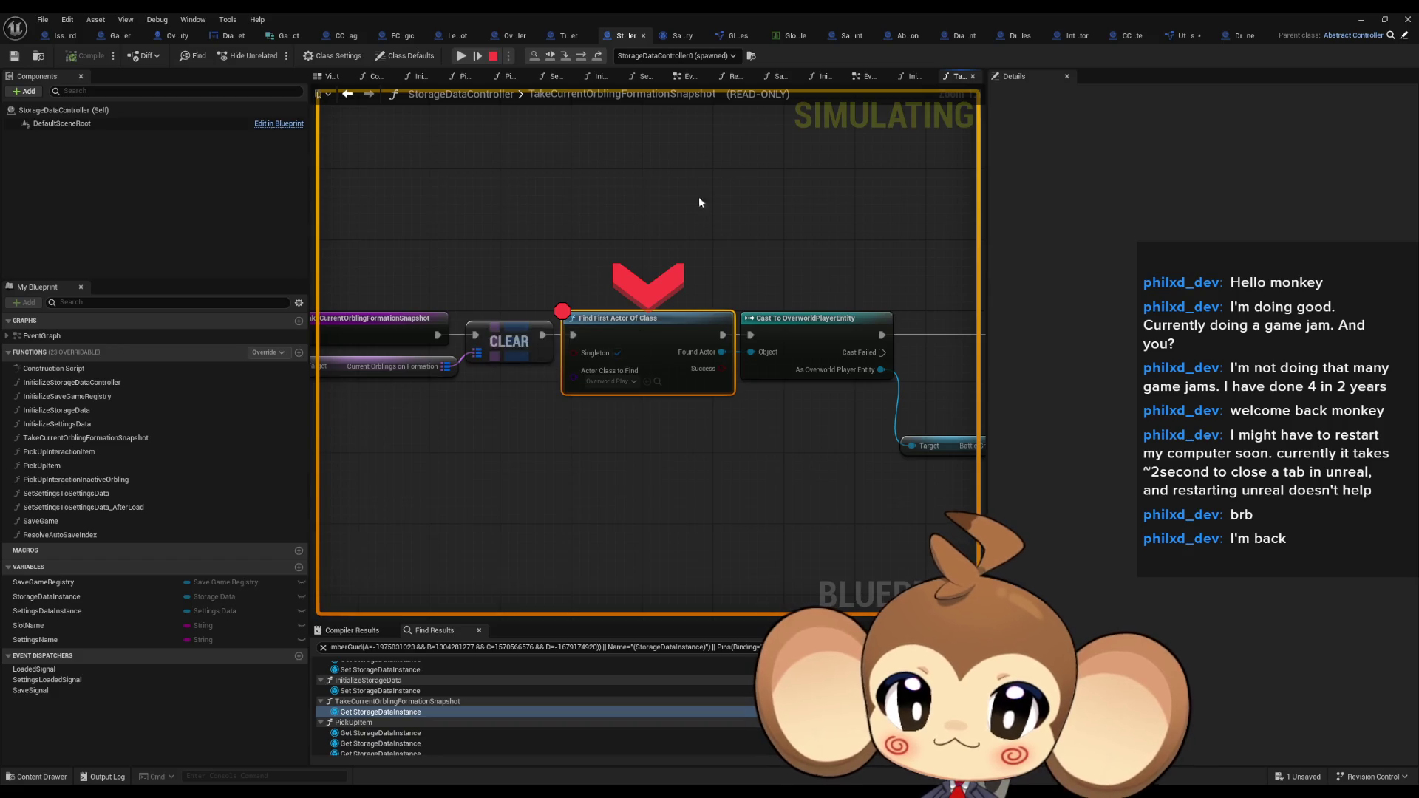
Expand and inspect the Storage Data Instance debug value at the paused node
{"action": "mouse_move", "coordinate": [589, 234]}
{"action": "left_mouse_down"}
{"action": "mouse_move", "coordinate": [605, 234]}
{"action": "mouse_move", "coordinate": [332, 244]}
{"action": "mouse_move", "coordinate": [570, 307]}
{"action": "mouse_move", "coordinate": [560, 340]}
{"action": "mouse_move", "coordinate": [1019, 362]}
{"action": "mouse_move", "coordinate": [915, 362]}
{"action": "left_mouse_up"}
{"action": "scroll", "coordinate": [569, 308], "scroll_direction": "down", "scroll_amount": 3}
{"action": "scroll", "coordinate": [526, 345], "scroll_direction": "up", "scroll_amount": 2}
{"action": "mouse_move", "coordinate": [526, 344]}
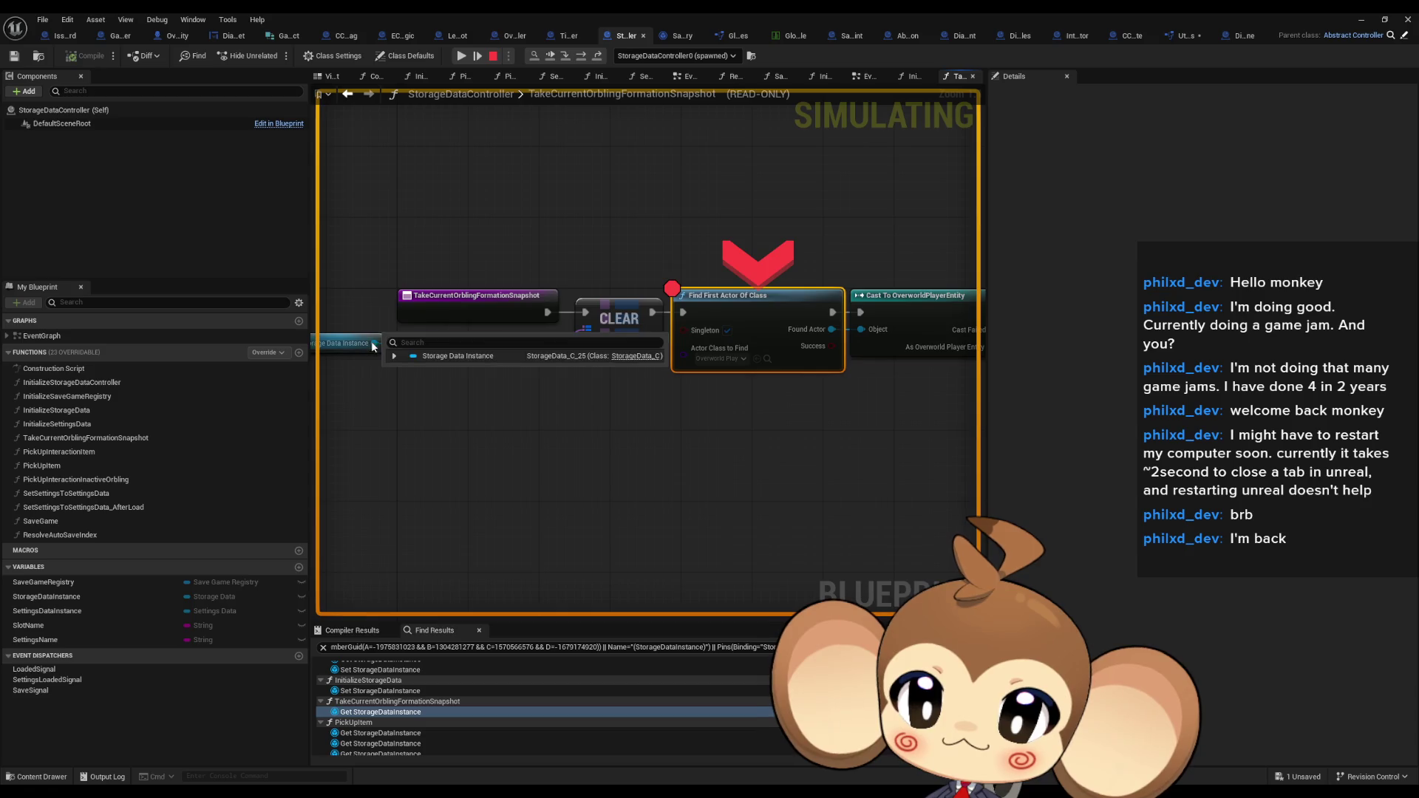
{"action": "left_click", "coordinate": [393, 356]}
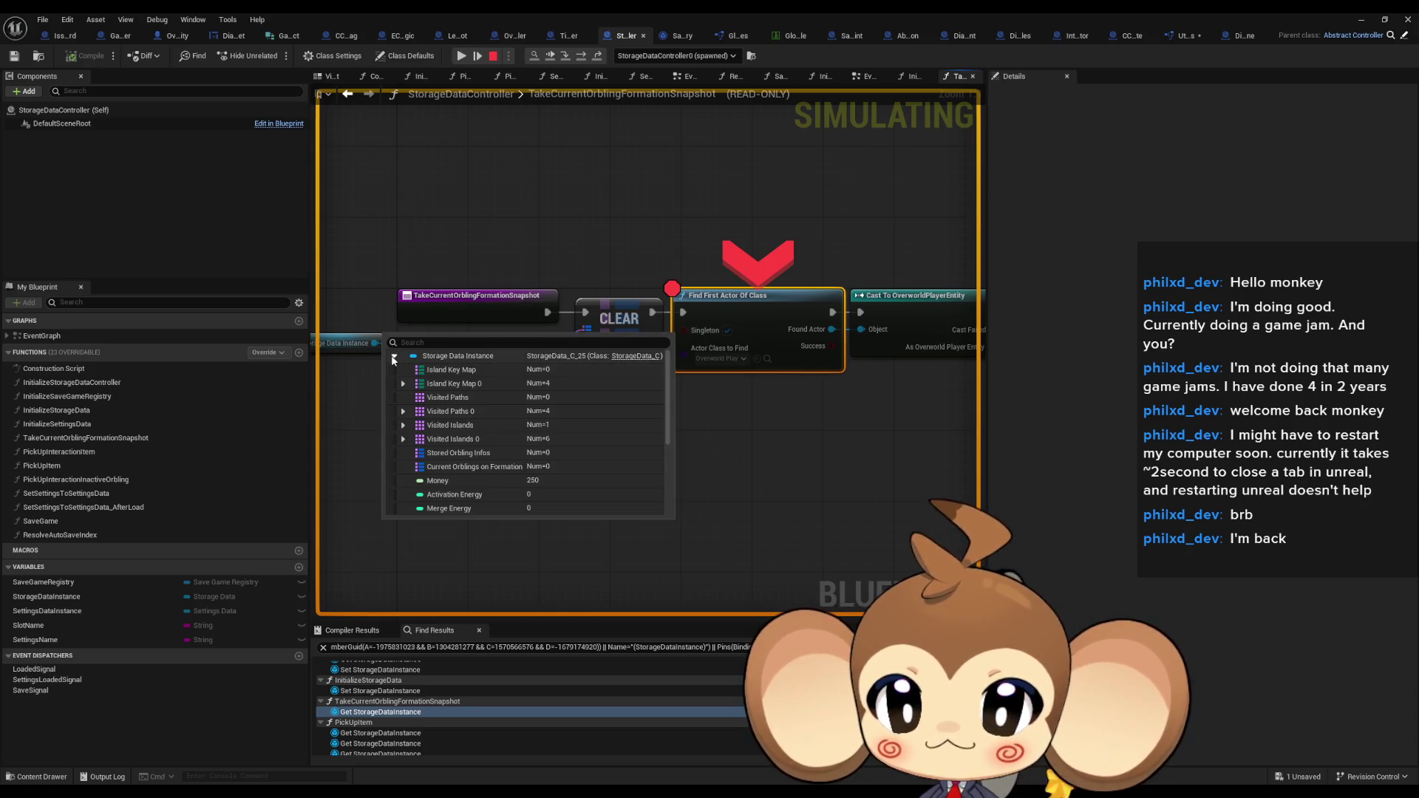
{"action": "scroll", "coordinate": [459, 415], "scroll_direction": "down", "scroll_amount": 3}
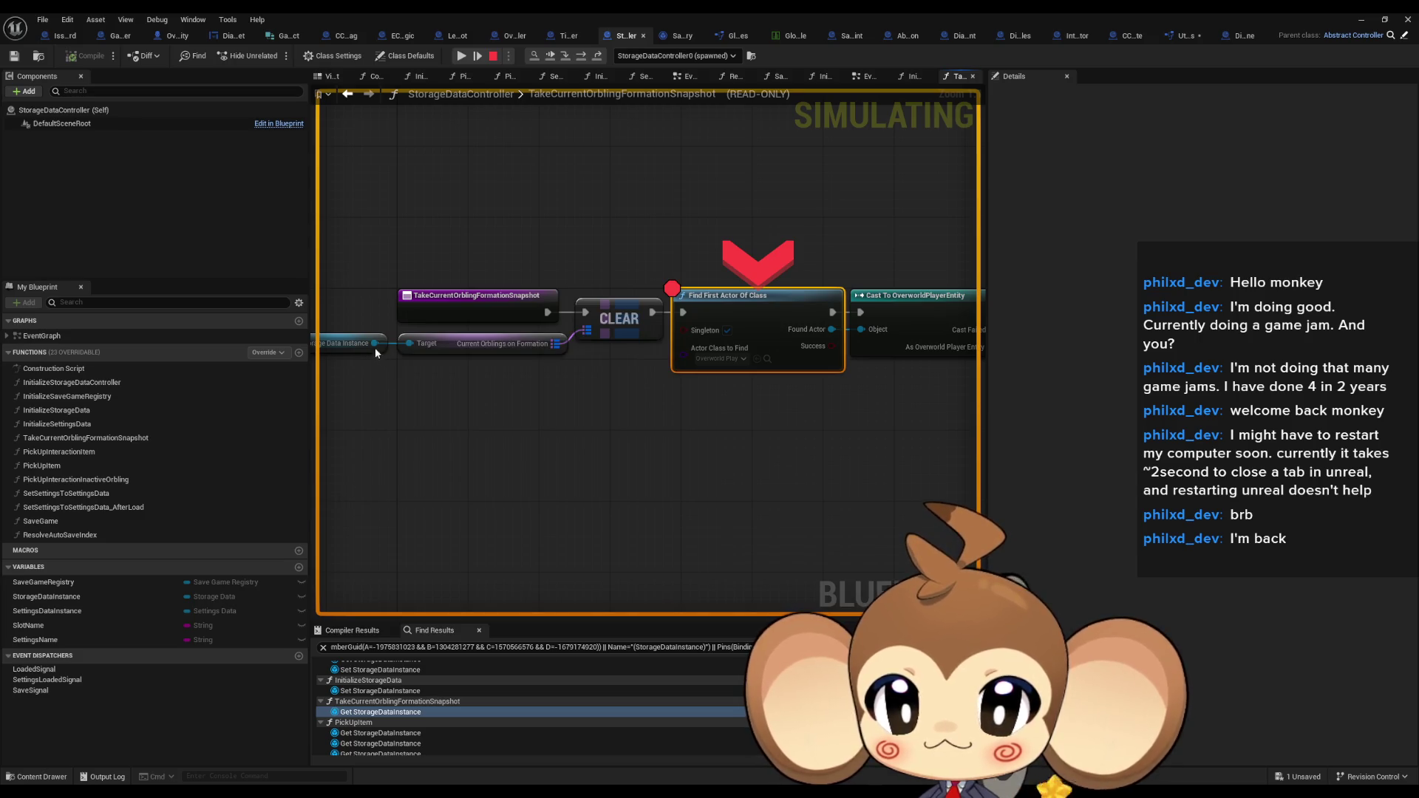
{"action": "left_click", "coordinate": [393, 356]}
{"action": "scroll", "coordinate": [483, 399], "scroll_direction": "down", "scroll_amount": 3}
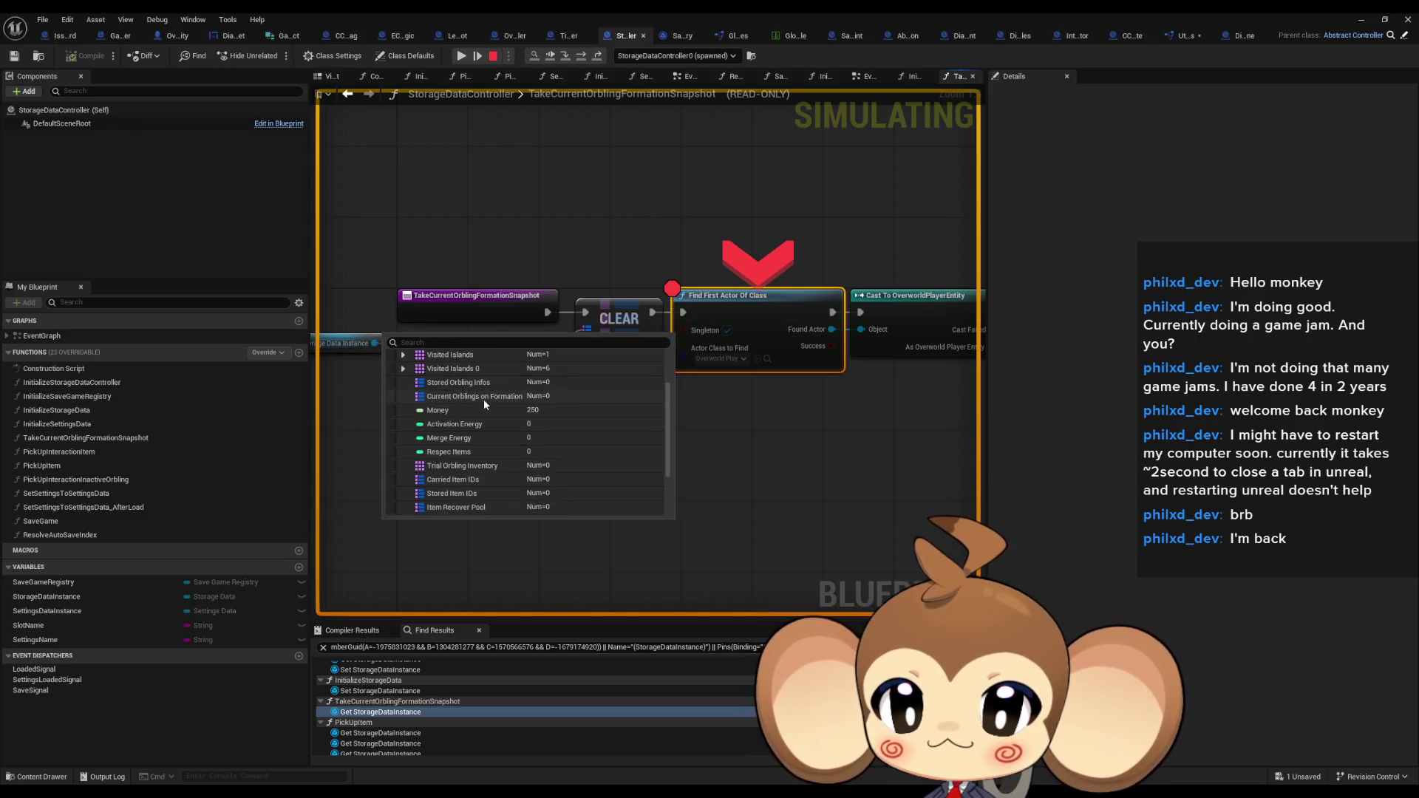
{"action": "scroll", "coordinate": [486, 404], "scroll_direction": "down", "scroll_amount": 2}
{"action": "scroll", "coordinate": [488, 402], "scroll_direction": "down", "scroll_amount": 3}
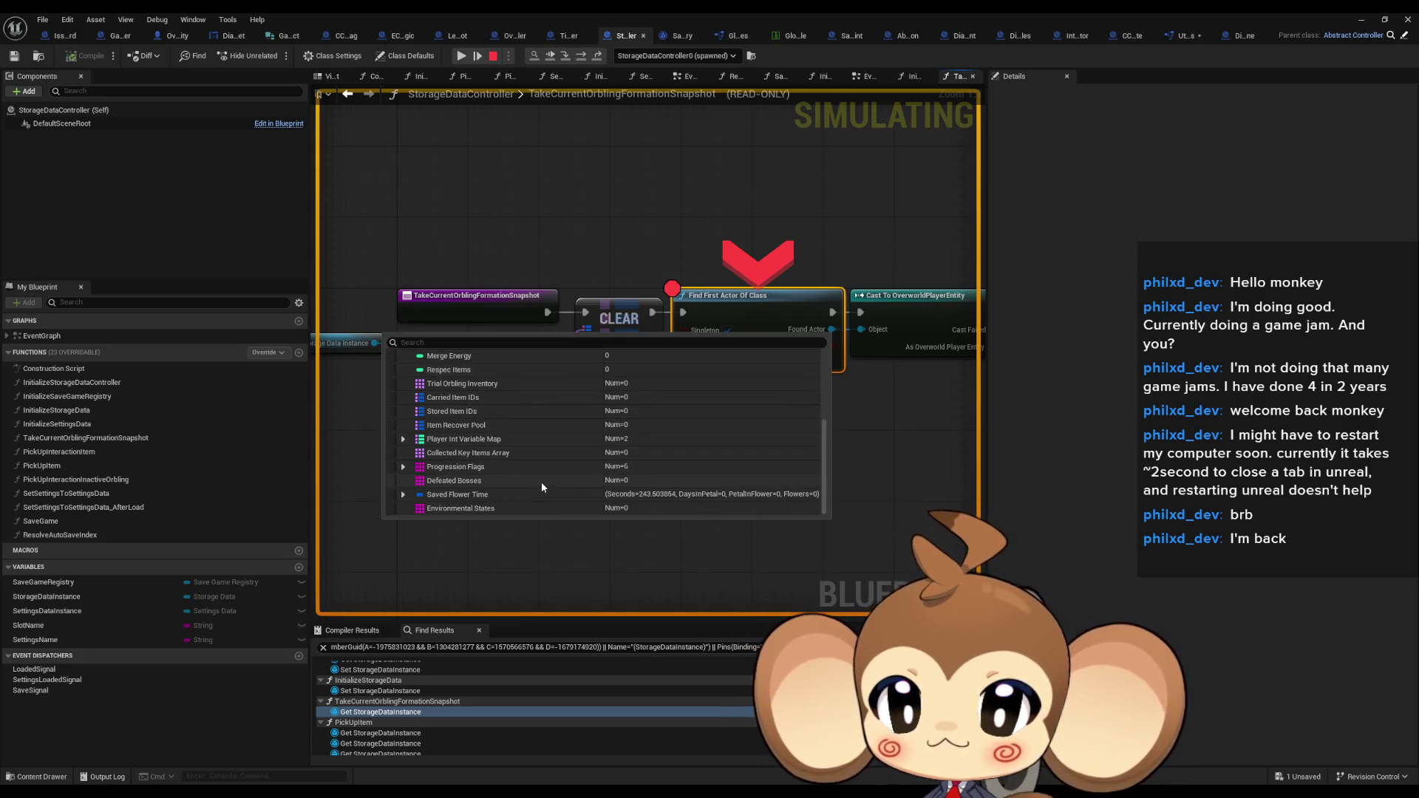
Remove the breakpoint from the Find First Actor Of Class node
{"action": "left_click_drag", "start_coordinate": [361, 296], "coordinate": [556, 302]}
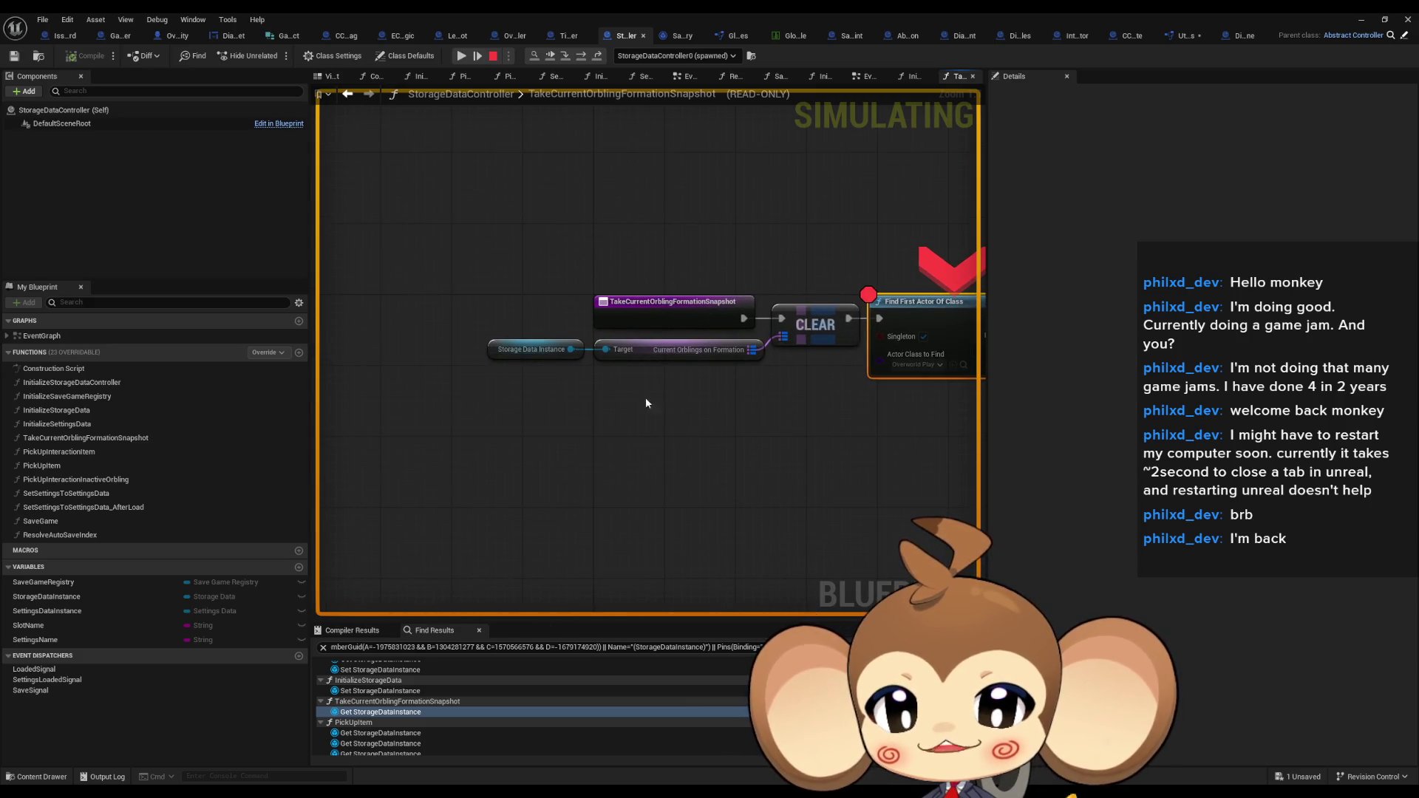
{"action": "left_click_drag", "start_coordinate": [758, 415], "coordinate": [488, 425]}
{"action": "right_click", "coordinate": [643, 333]}
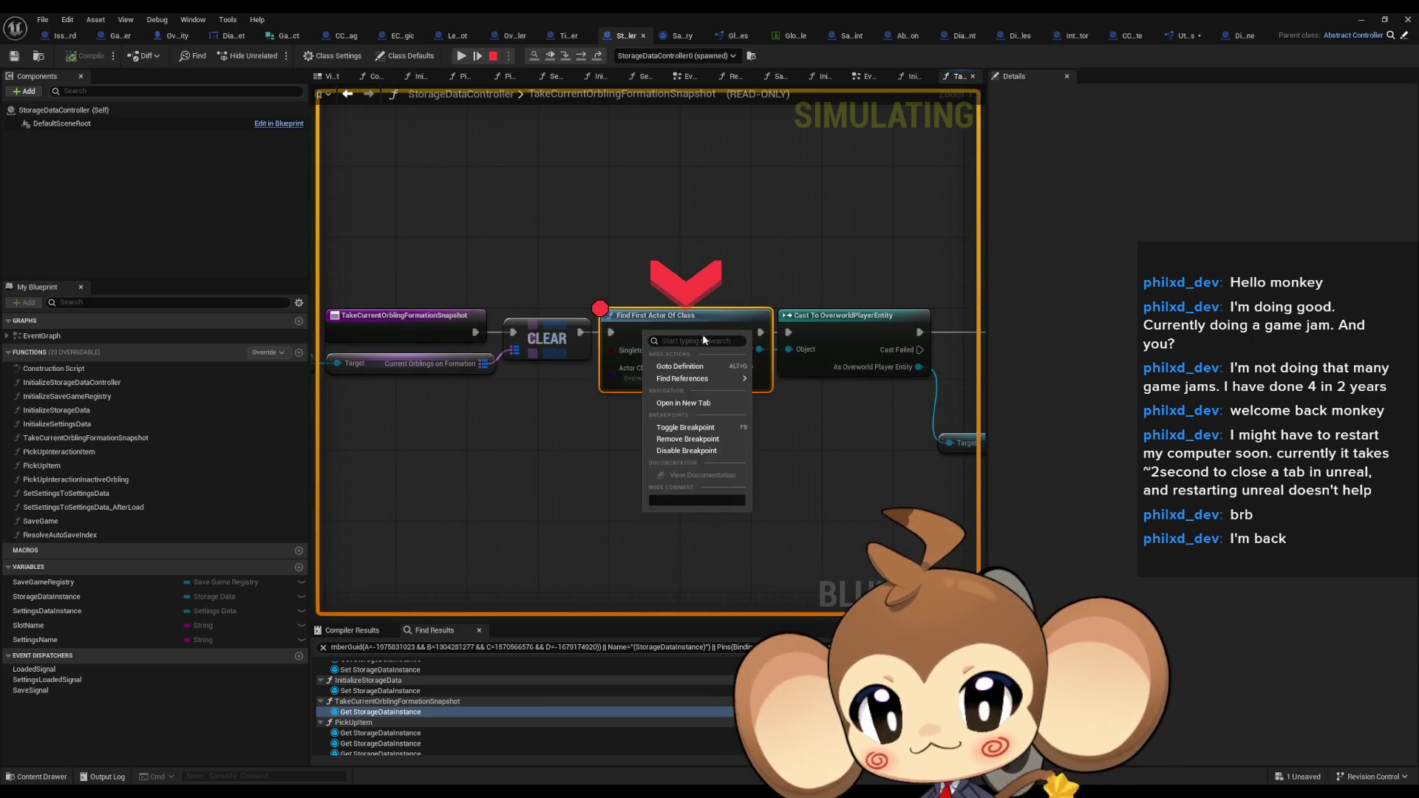
{"action": "left_click", "coordinate": [707, 439]}
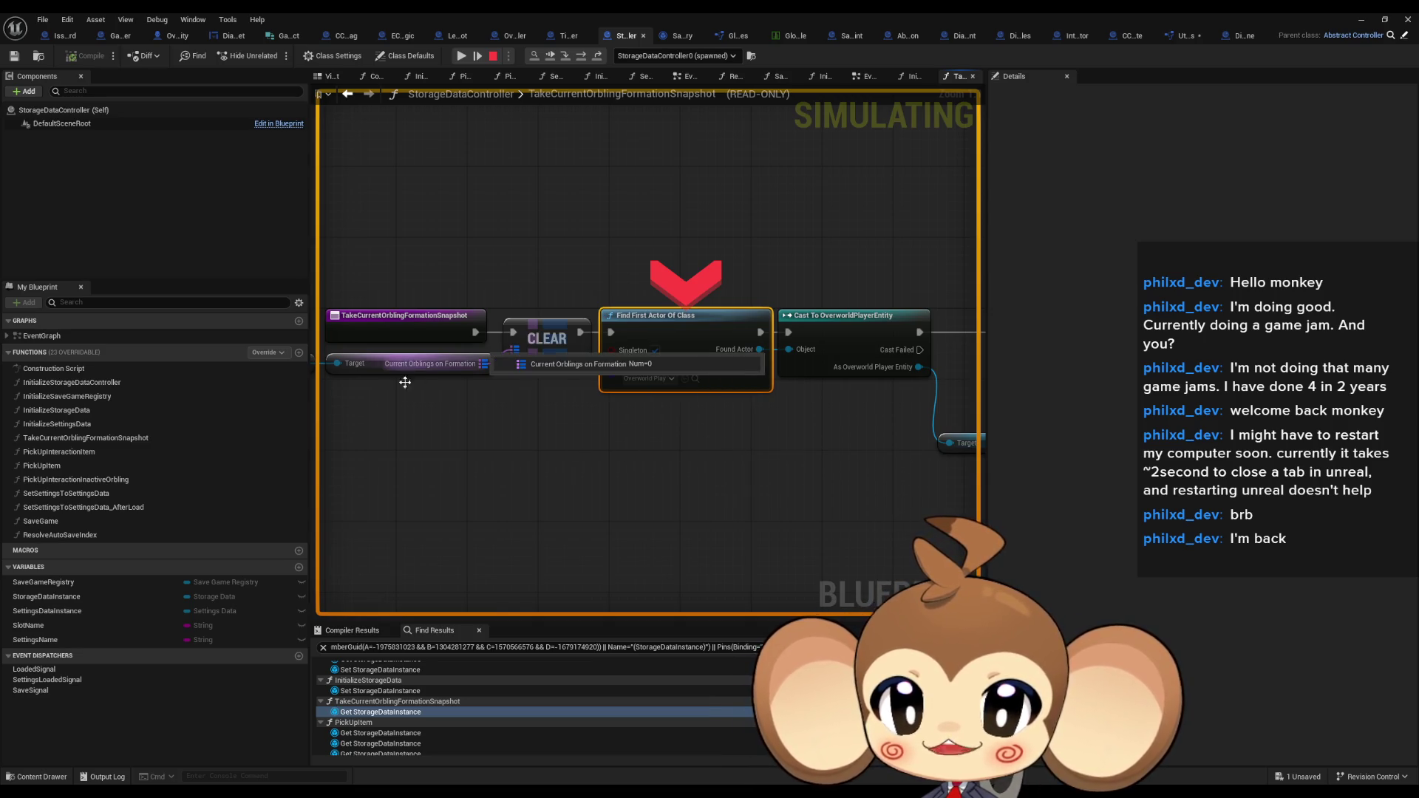
Step over to KEYS and expand Battle Group's Group Entity Infos showing 7 entries
{"action": "left_click_drag", "start_coordinate": [425, 446], "coordinate": [99, 435]}
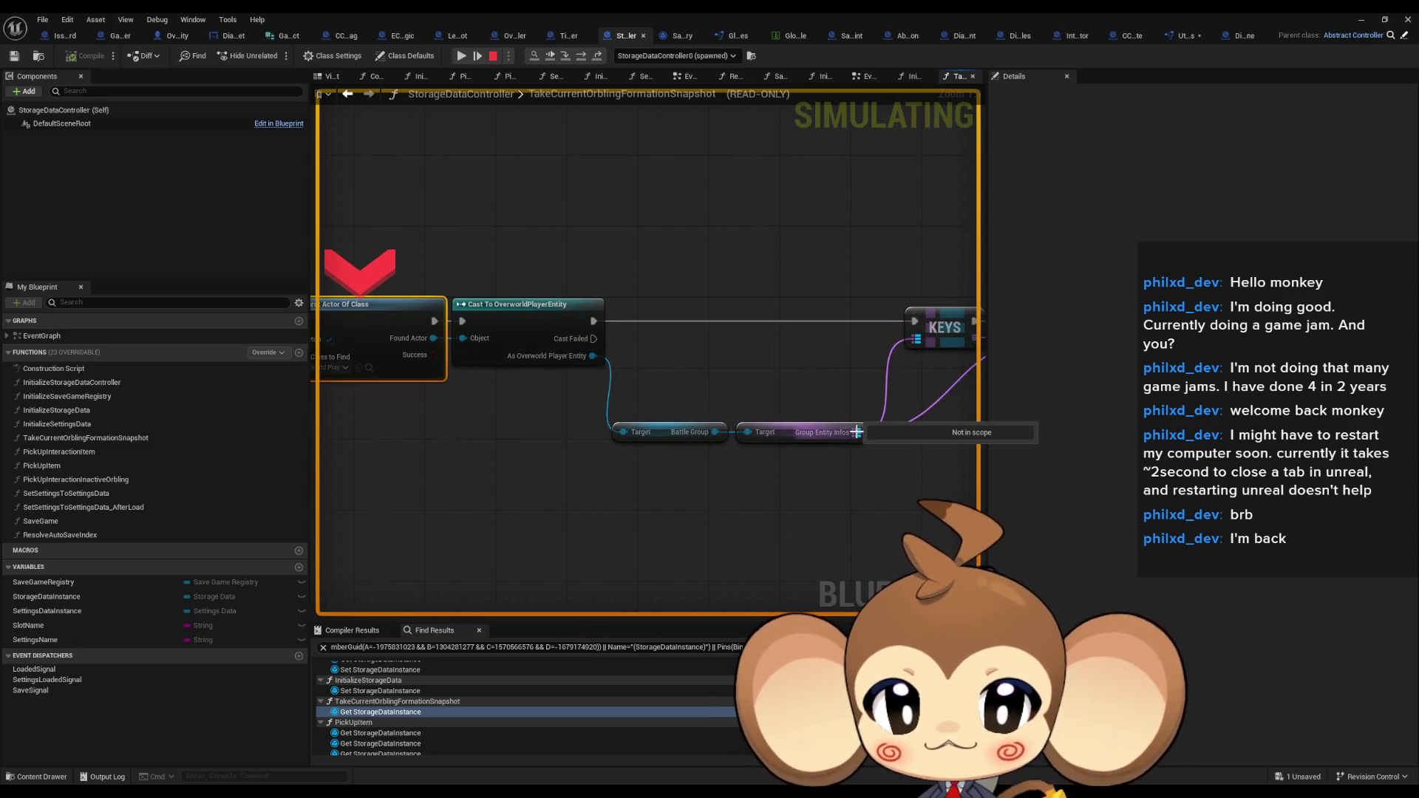
{"action": "left_click", "coordinate": [579, 61]}
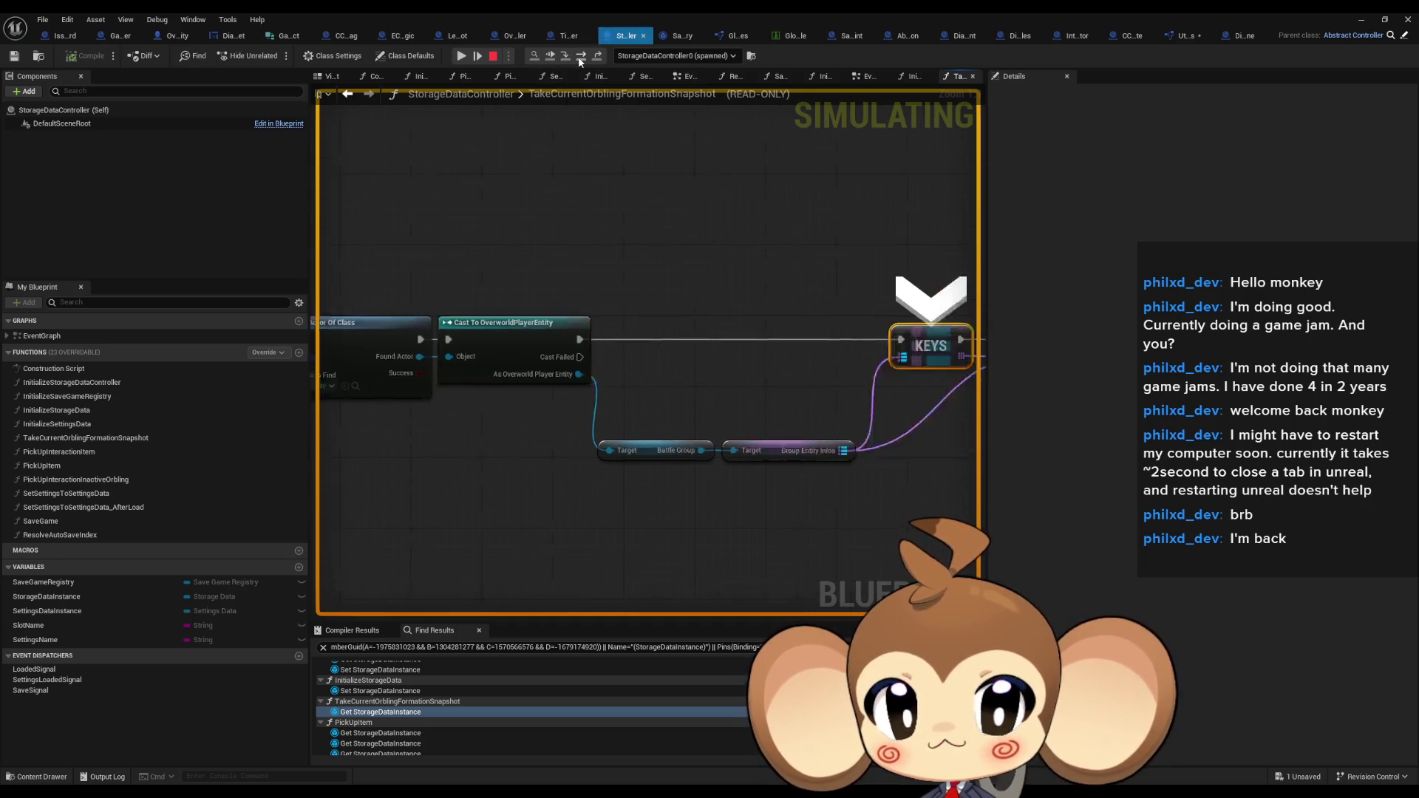
{"action": "mouse_move", "coordinate": [731, 391]}
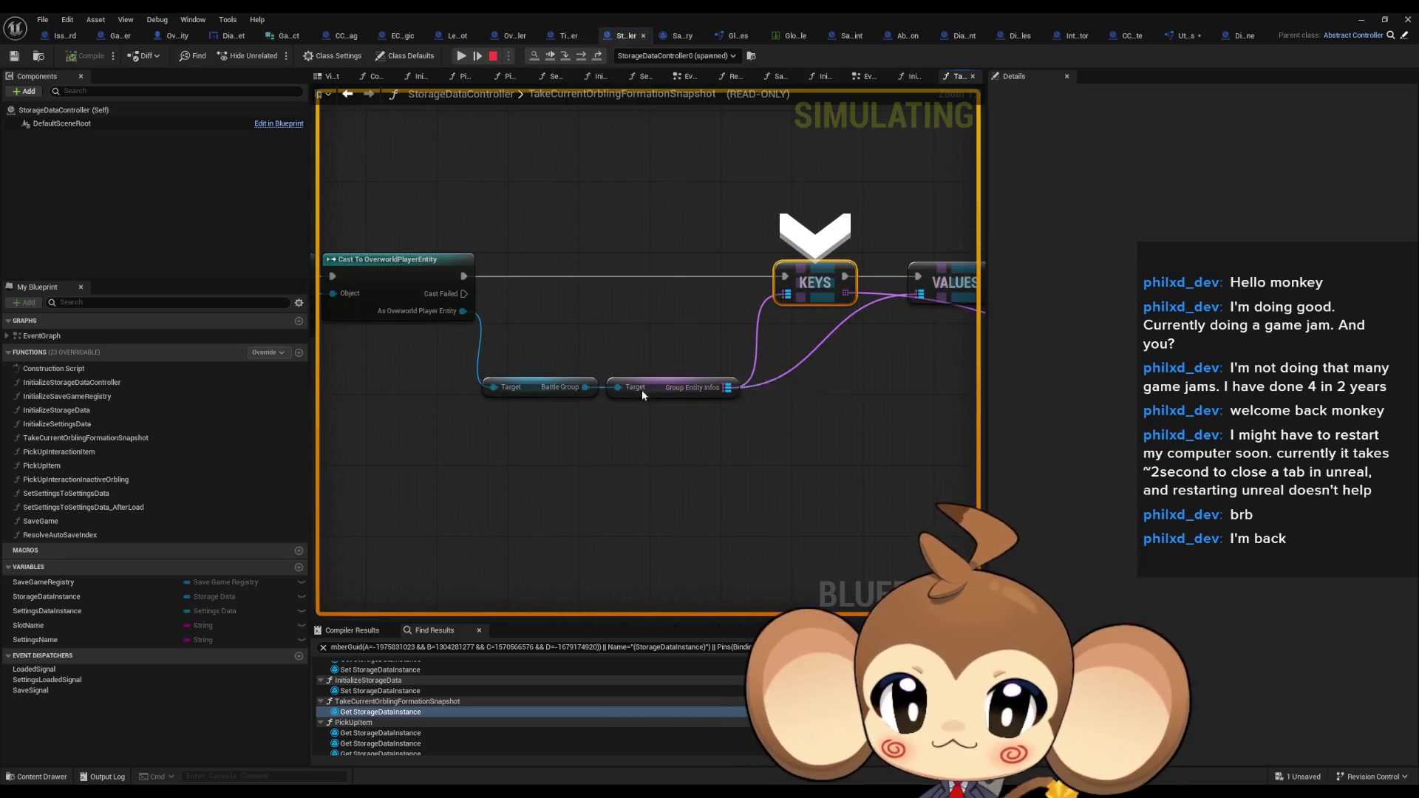
{"action": "left_click", "coordinate": [605, 400]}
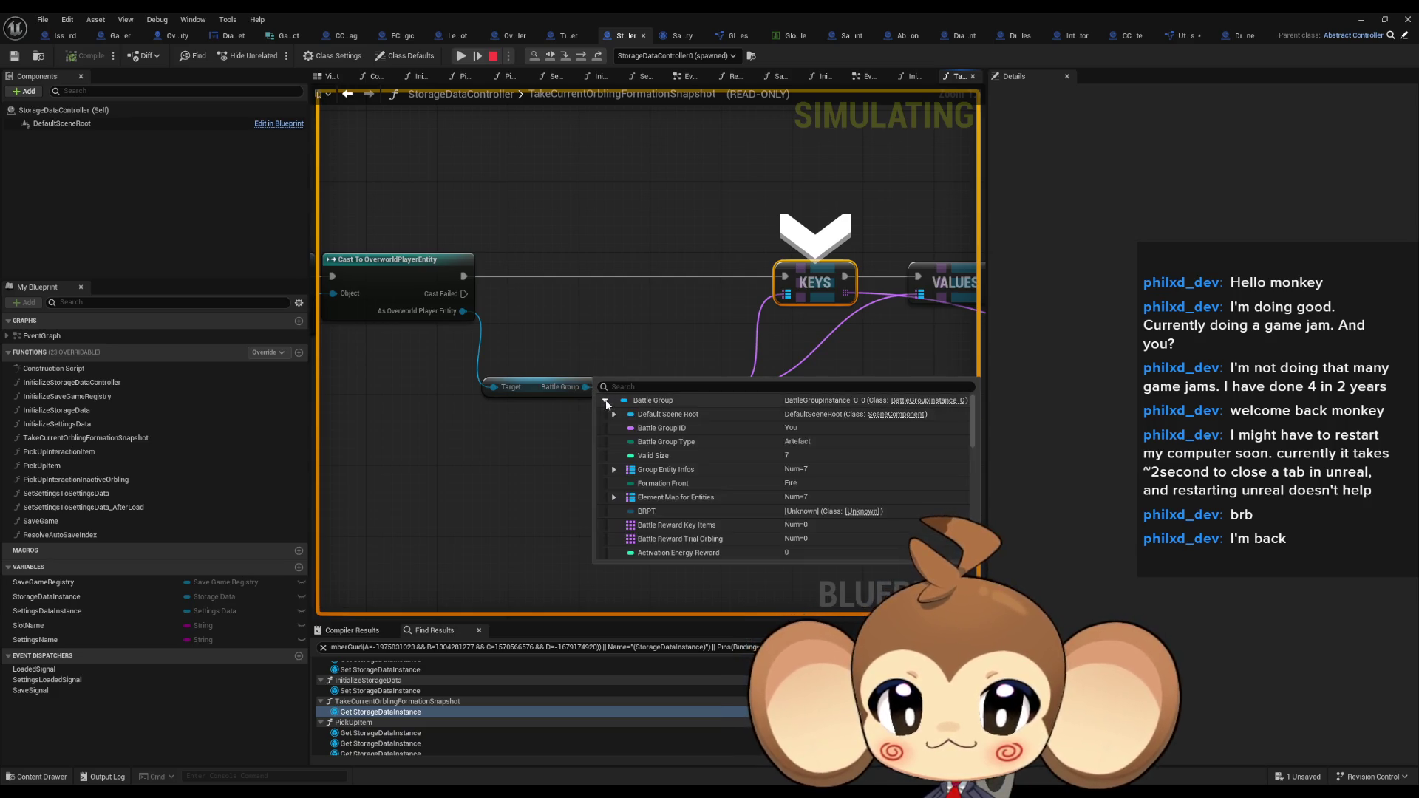
{"action": "left_click", "coordinate": [613, 474]}
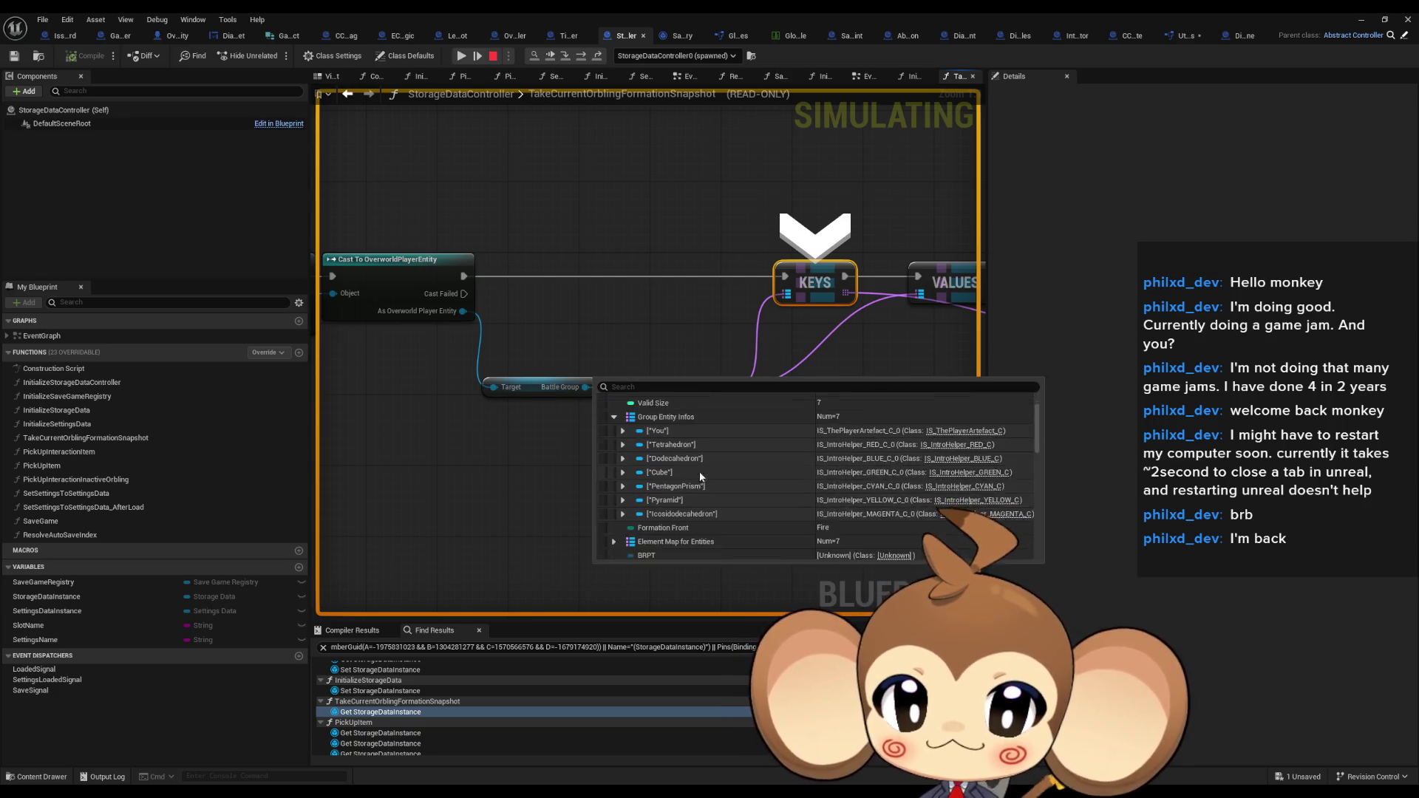
{"action": "scroll", "coordinate": [860, 489], "scroll_direction": "down", "scroll_amount": 2}
{"action": "mouse_move", "coordinate": [878, 469]}
{"action": "left_mouse_down"}
{"action": "mouse_move", "coordinate": [551, 353]}
{"action": "mouse_move", "coordinate": [612, 362]}
{"action": "mouse_move", "coordinate": [464, 364]}
{"action": "mouse_move", "coordinate": [477, 362]}
{"action": "left_mouse_up"}
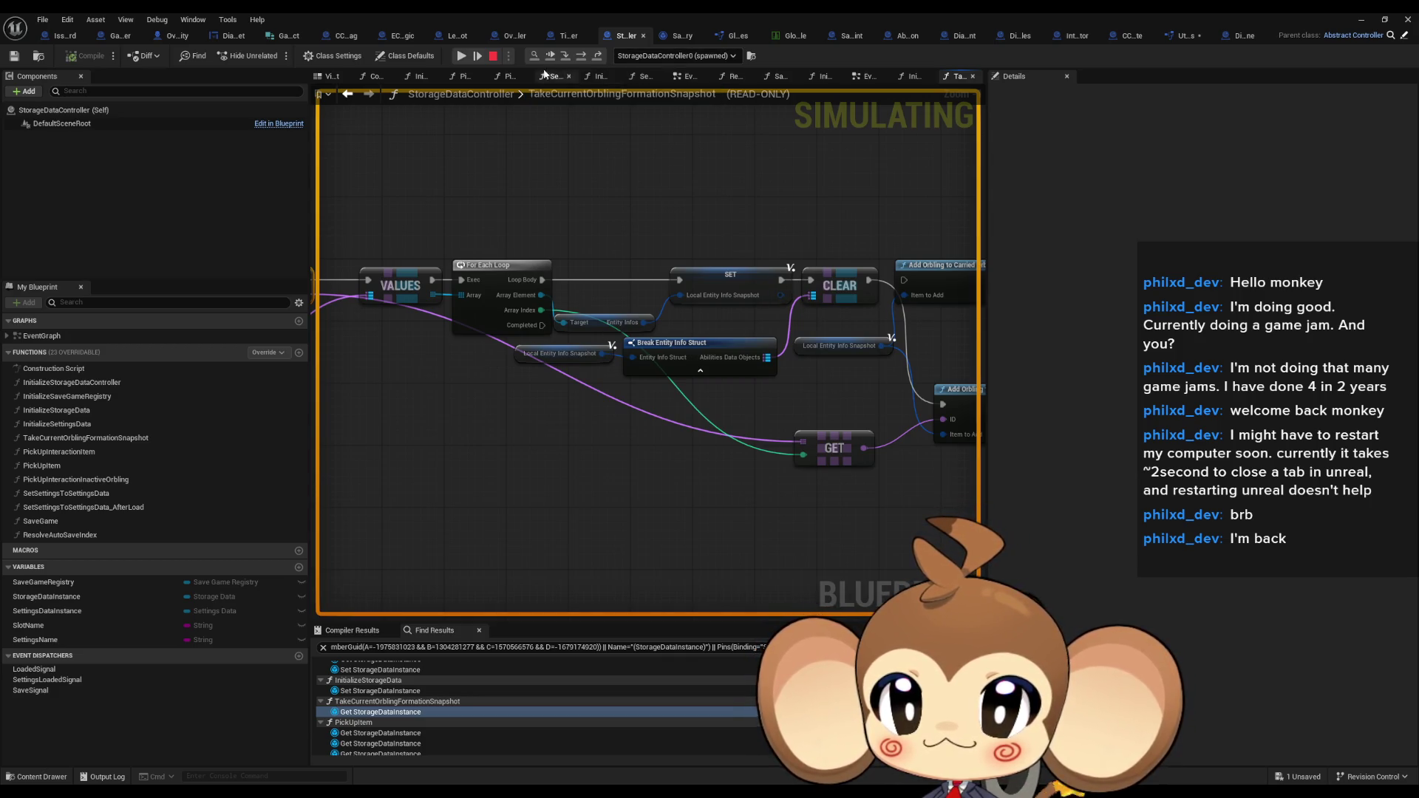
Step over SET and CLEAR, then step into AddOrblingToCarriedOrblingsWithID
{"action": "left_click", "coordinate": [582, 56]}
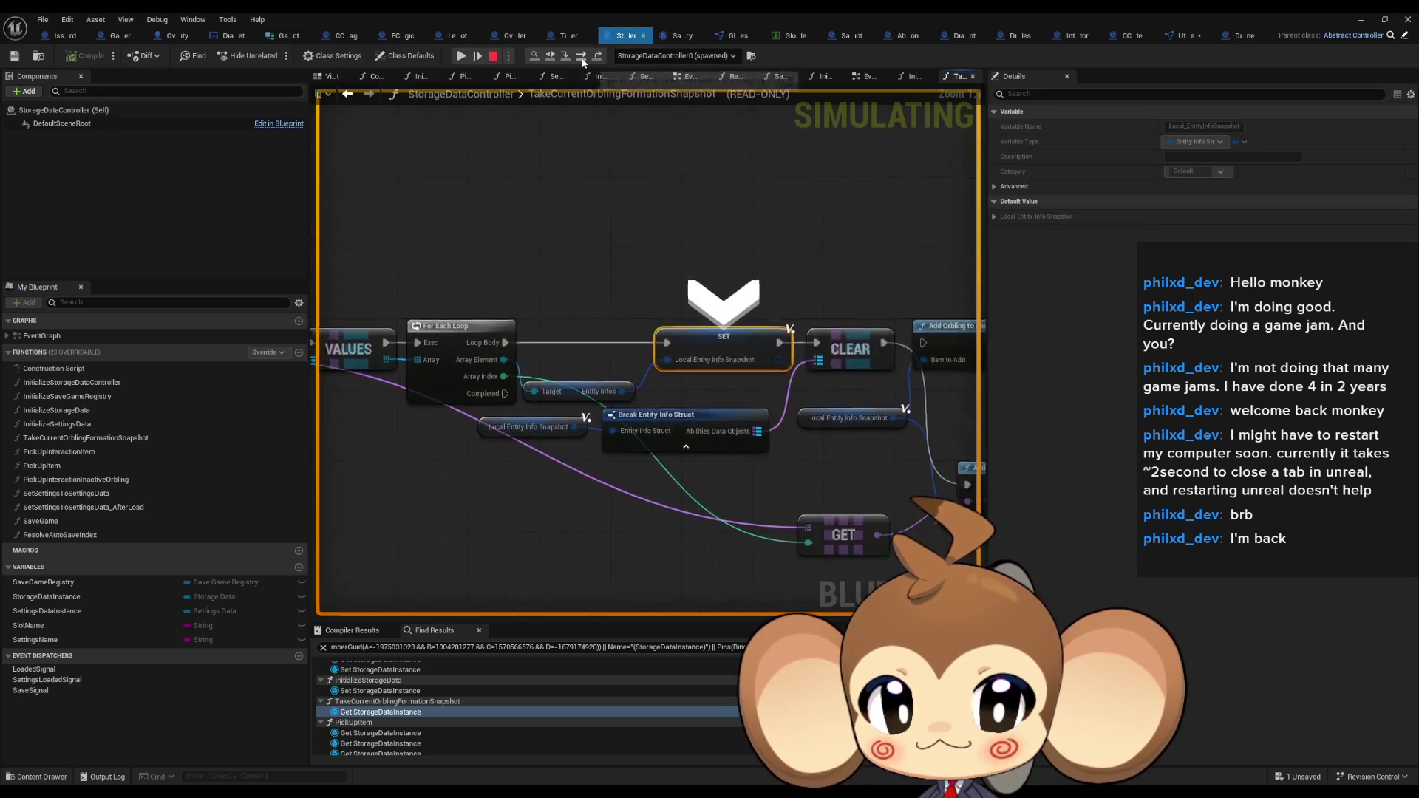
{"action": "left_click", "coordinate": [581, 56]}
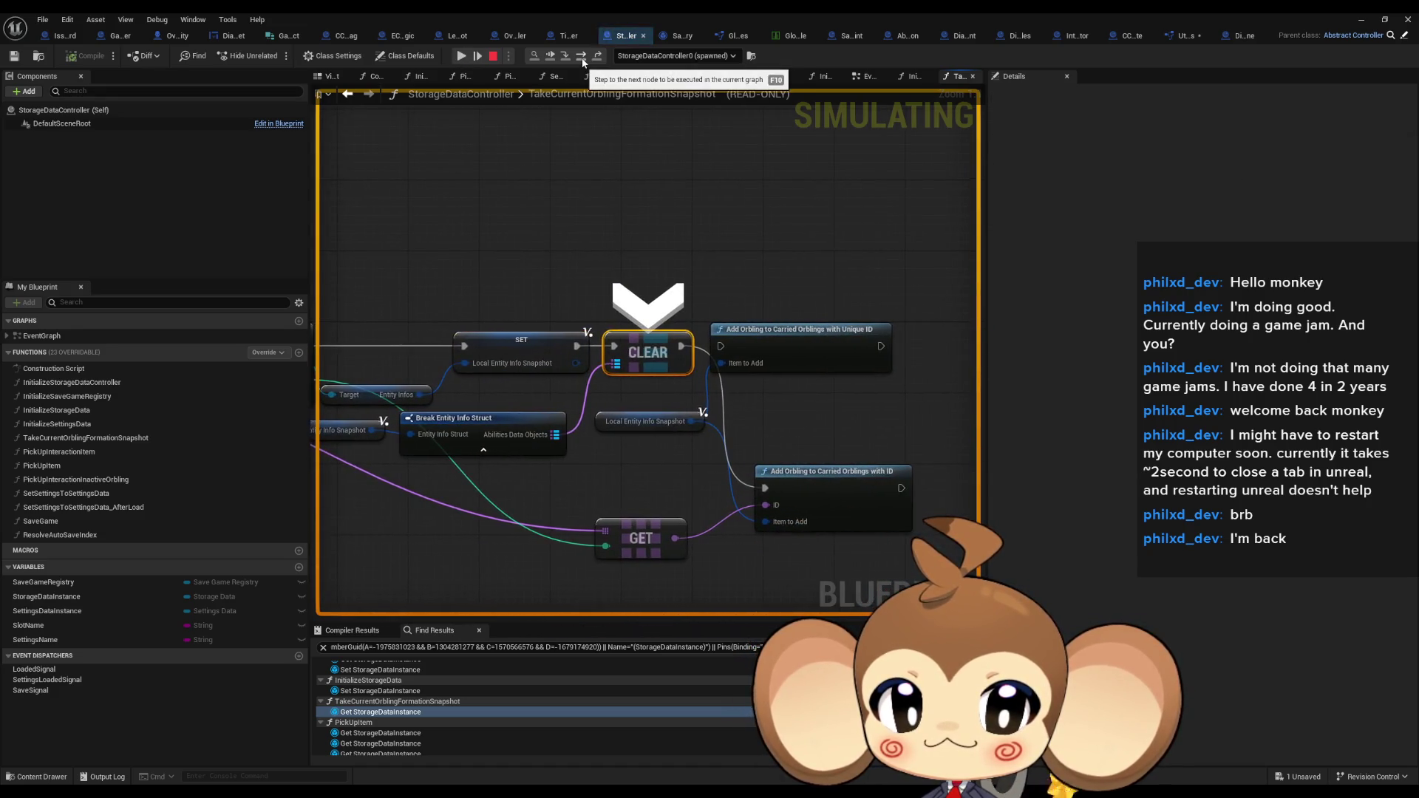
{"action": "left_click", "coordinate": [582, 59]}
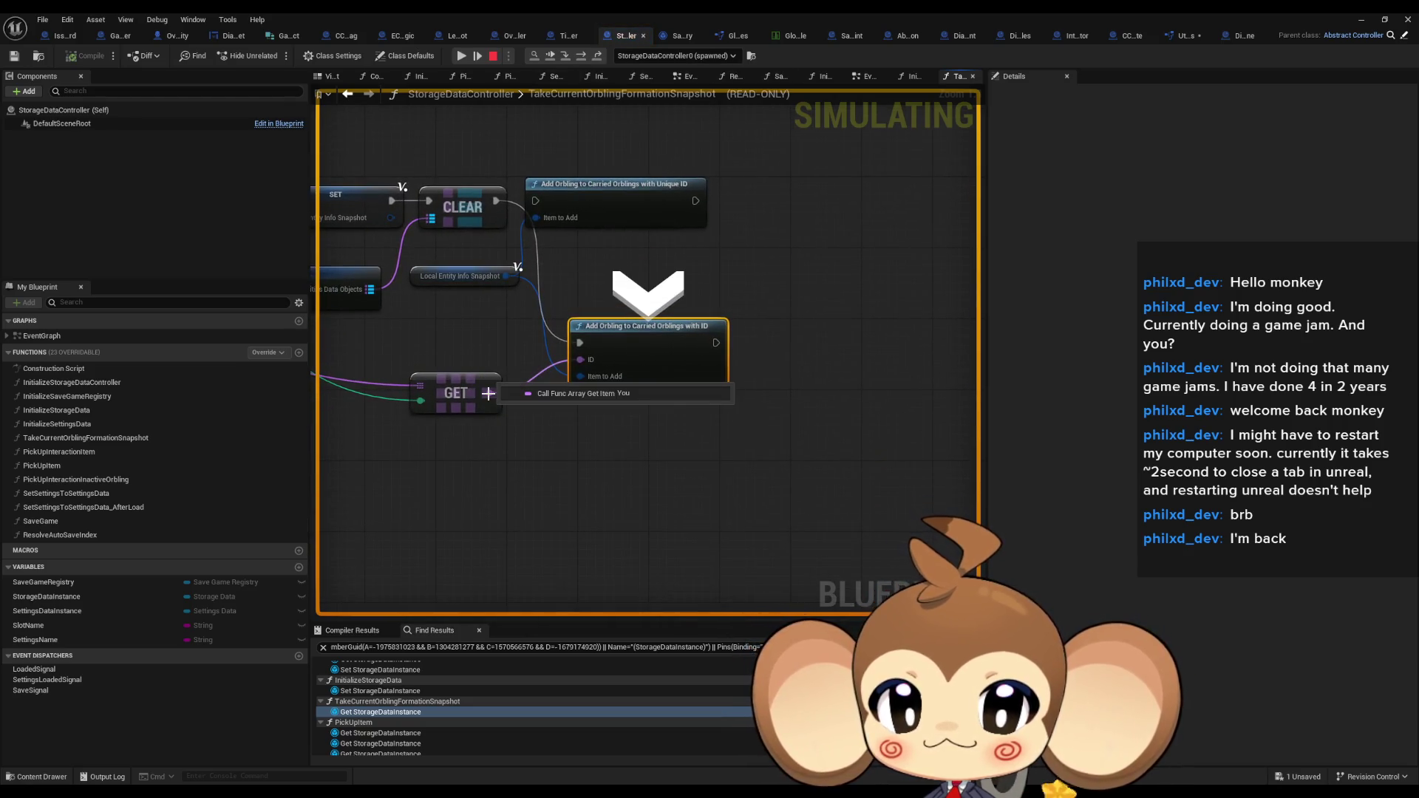
{"action": "mouse_move", "coordinate": [586, 380]}
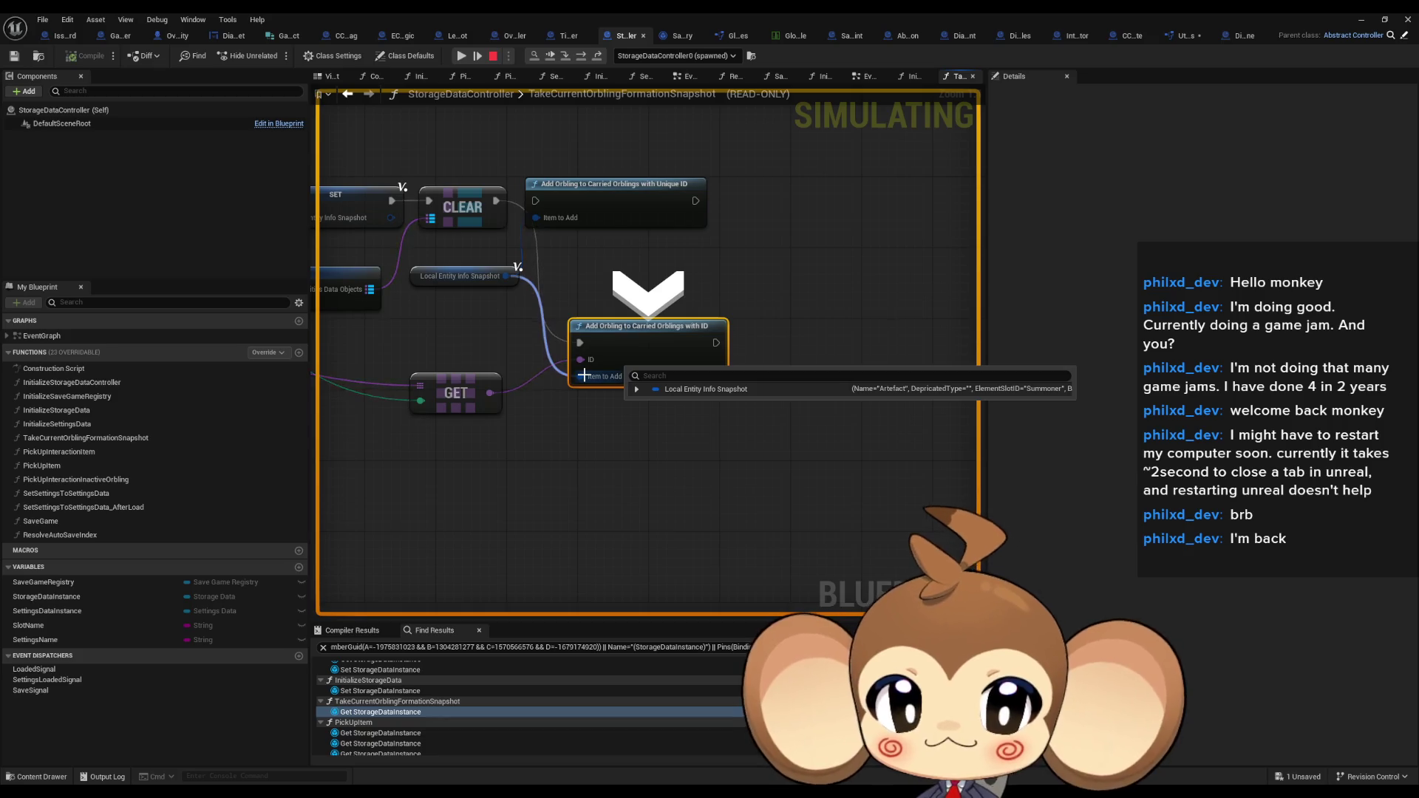
{"action": "left_click", "coordinate": [565, 58]}
Step through Get Storage Data Instance, ADD and ForEachLoop, then back out to the snapshot's SET node
{"action": "mouse_move", "coordinate": [698, 377]}
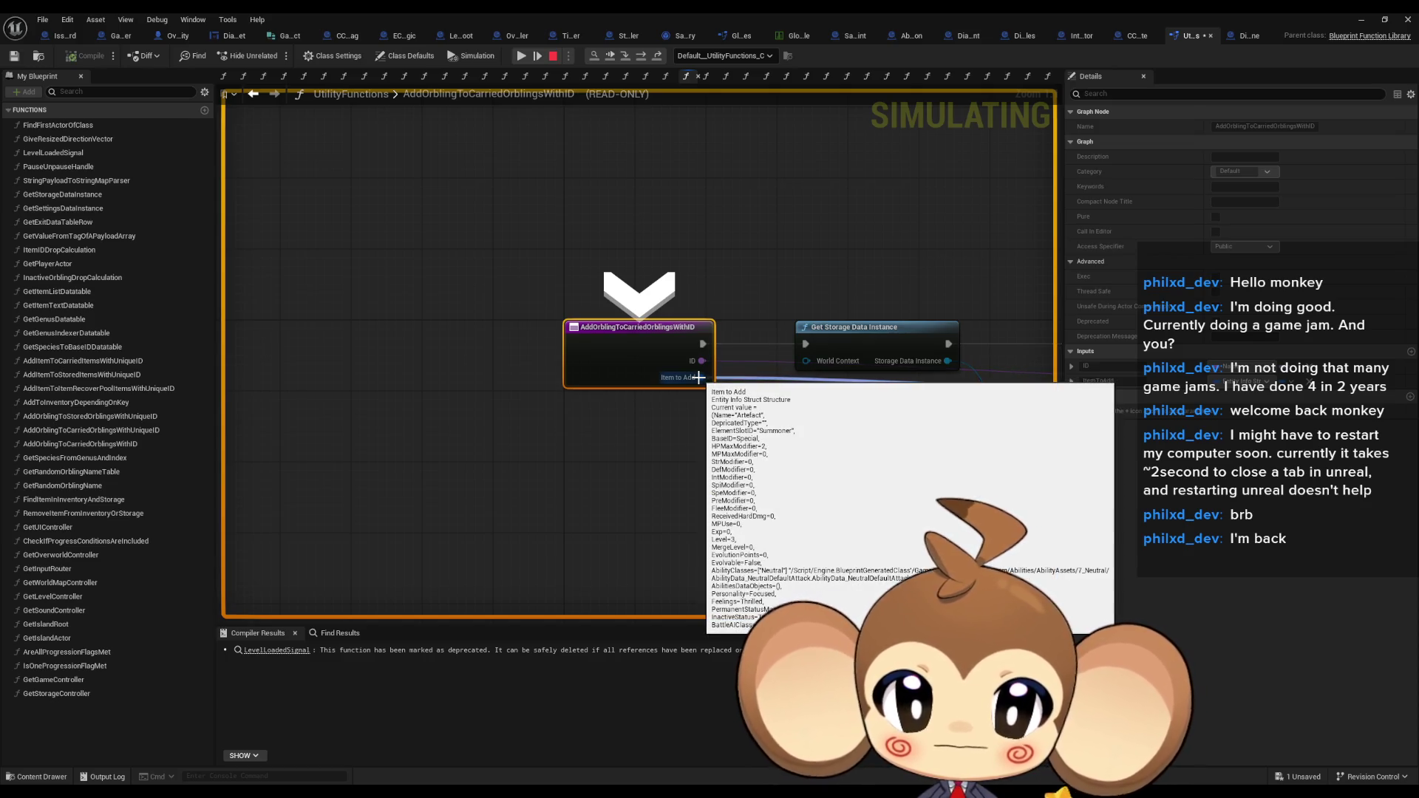
{"action": "left_click_drag", "start_coordinate": [721, 388], "coordinate": [623, 327]}
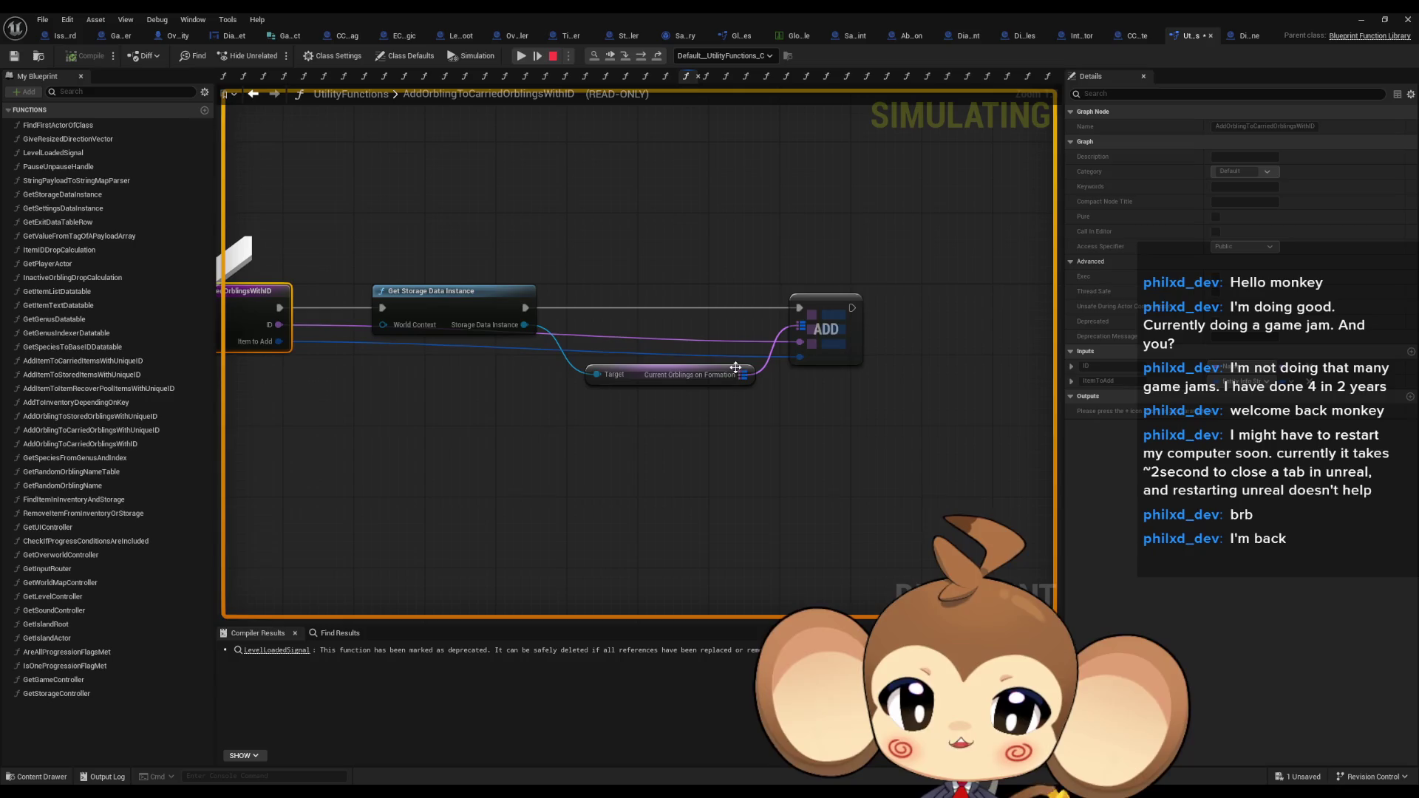
{"action": "left_click", "coordinate": [641, 57]}
{"action": "left_click", "coordinate": [641, 57]}
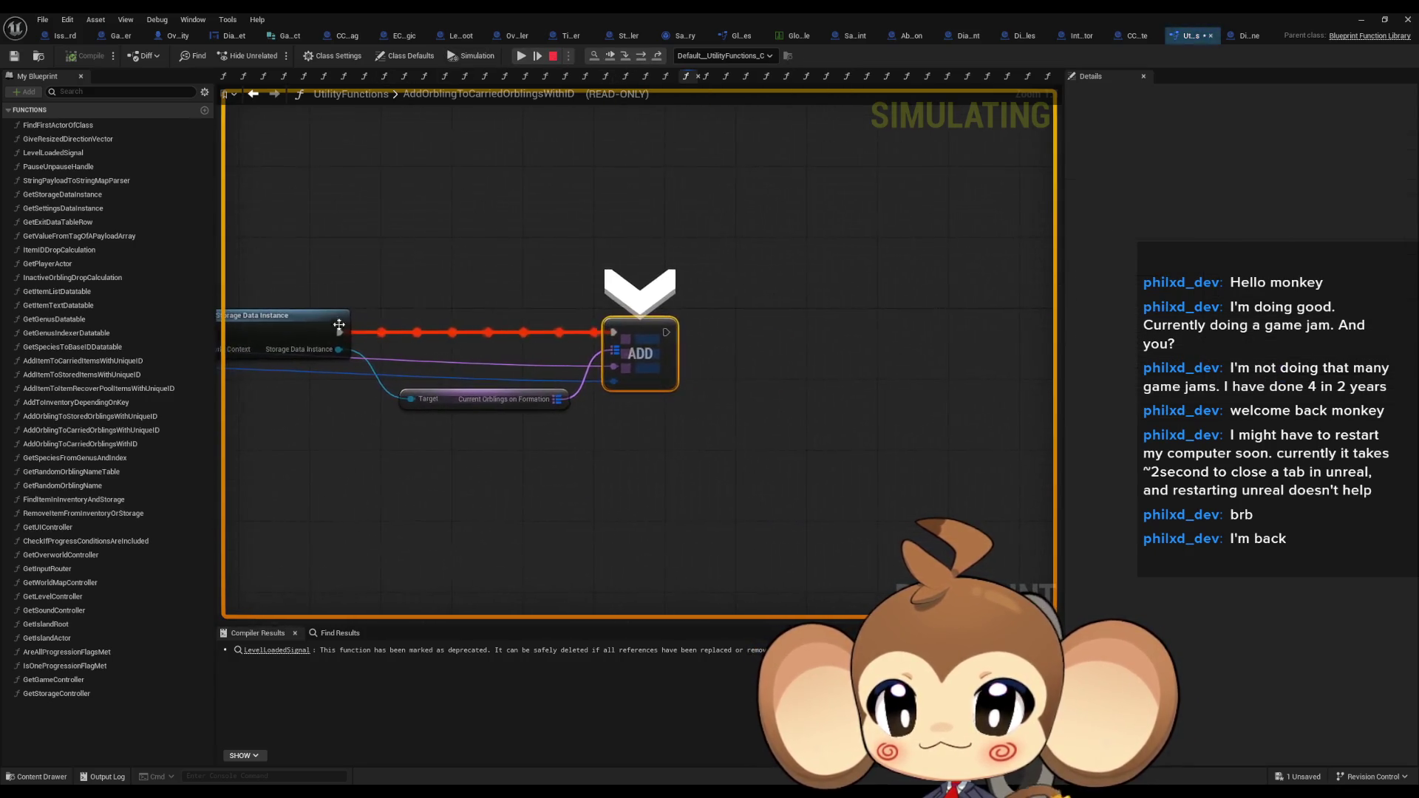
{"action": "mouse_move", "coordinate": [336, 349]}
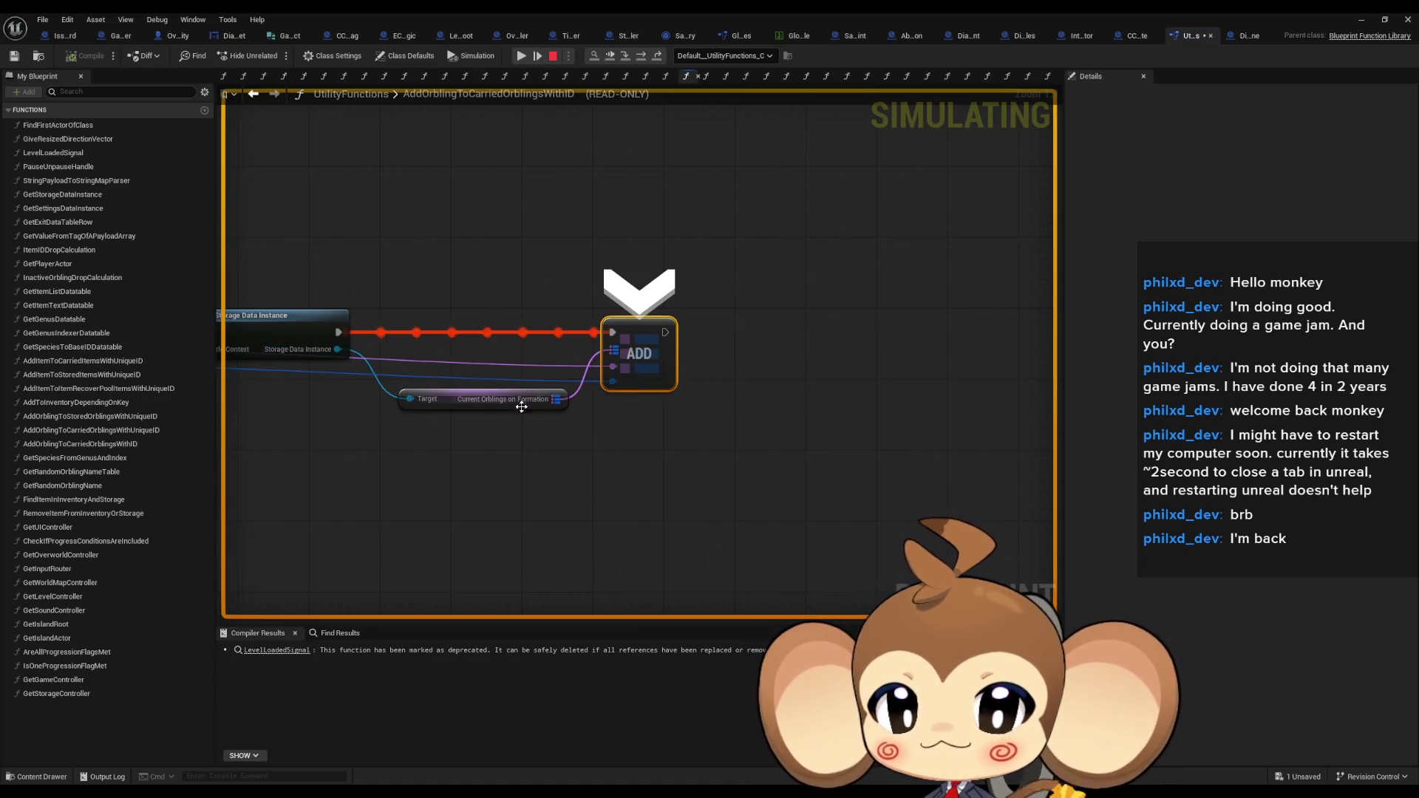
{"action": "mouse_move", "coordinate": [556, 399]}
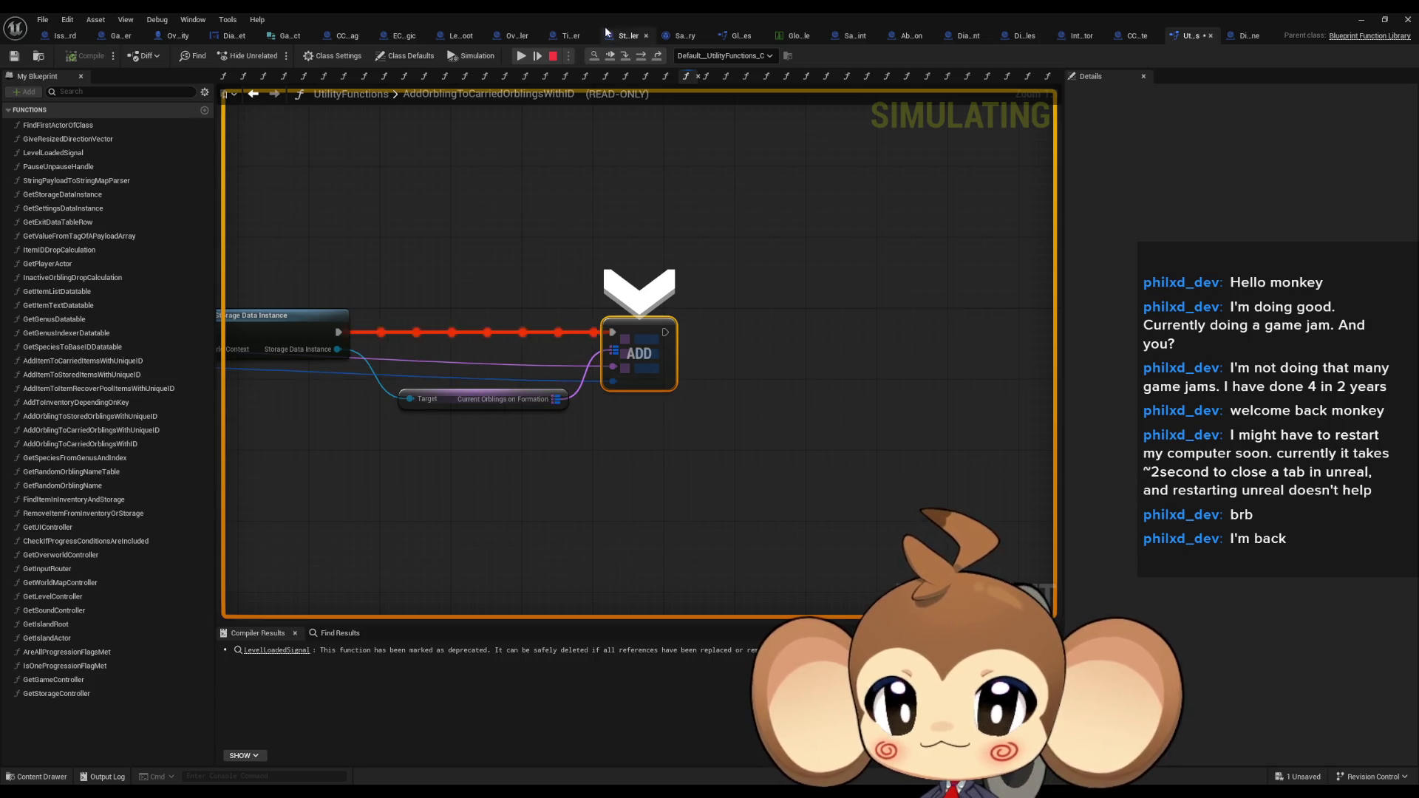
{"action": "left_click", "coordinate": [640, 55]}
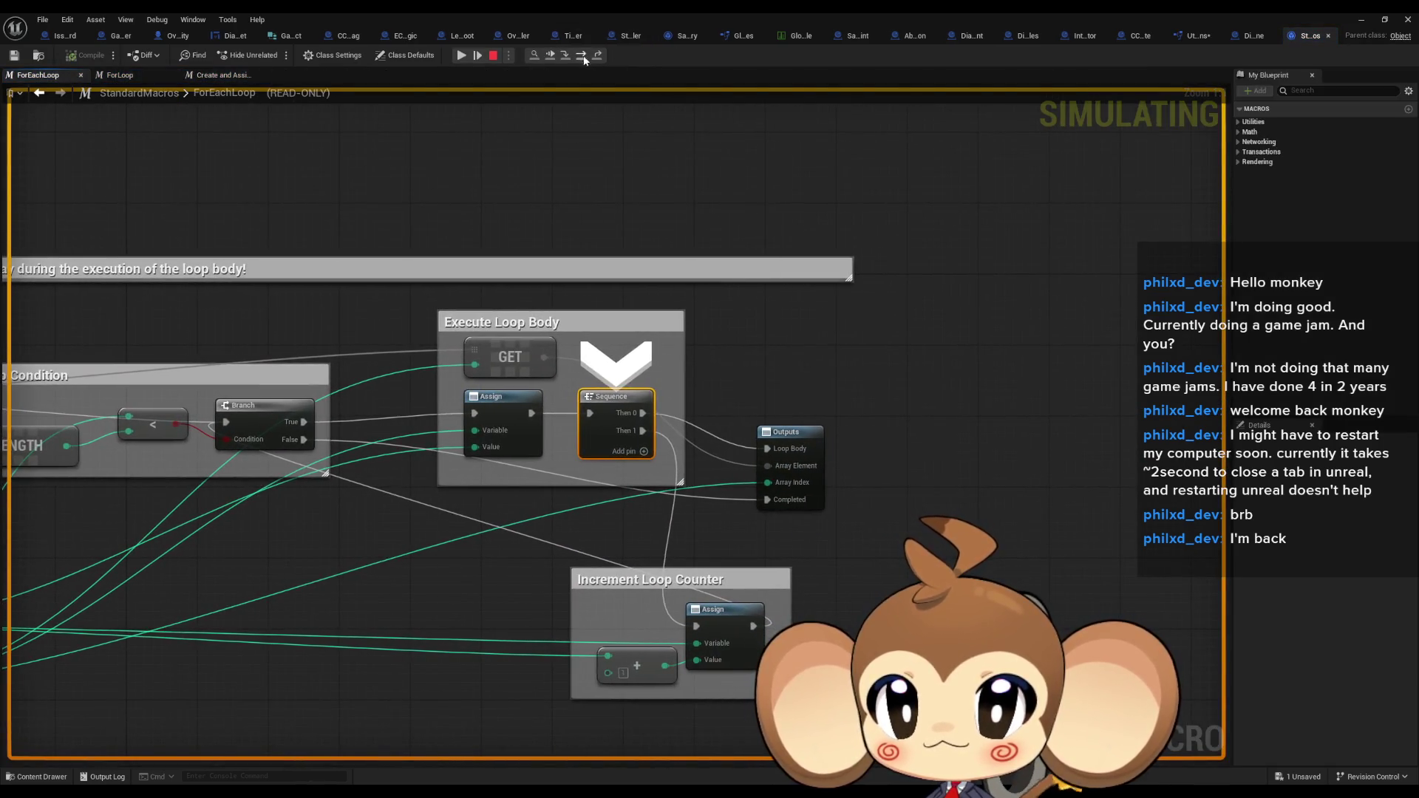
{"action": "left_click", "coordinate": [581, 55]}
{"action": "left_click", "coordinate": [581, 55]}
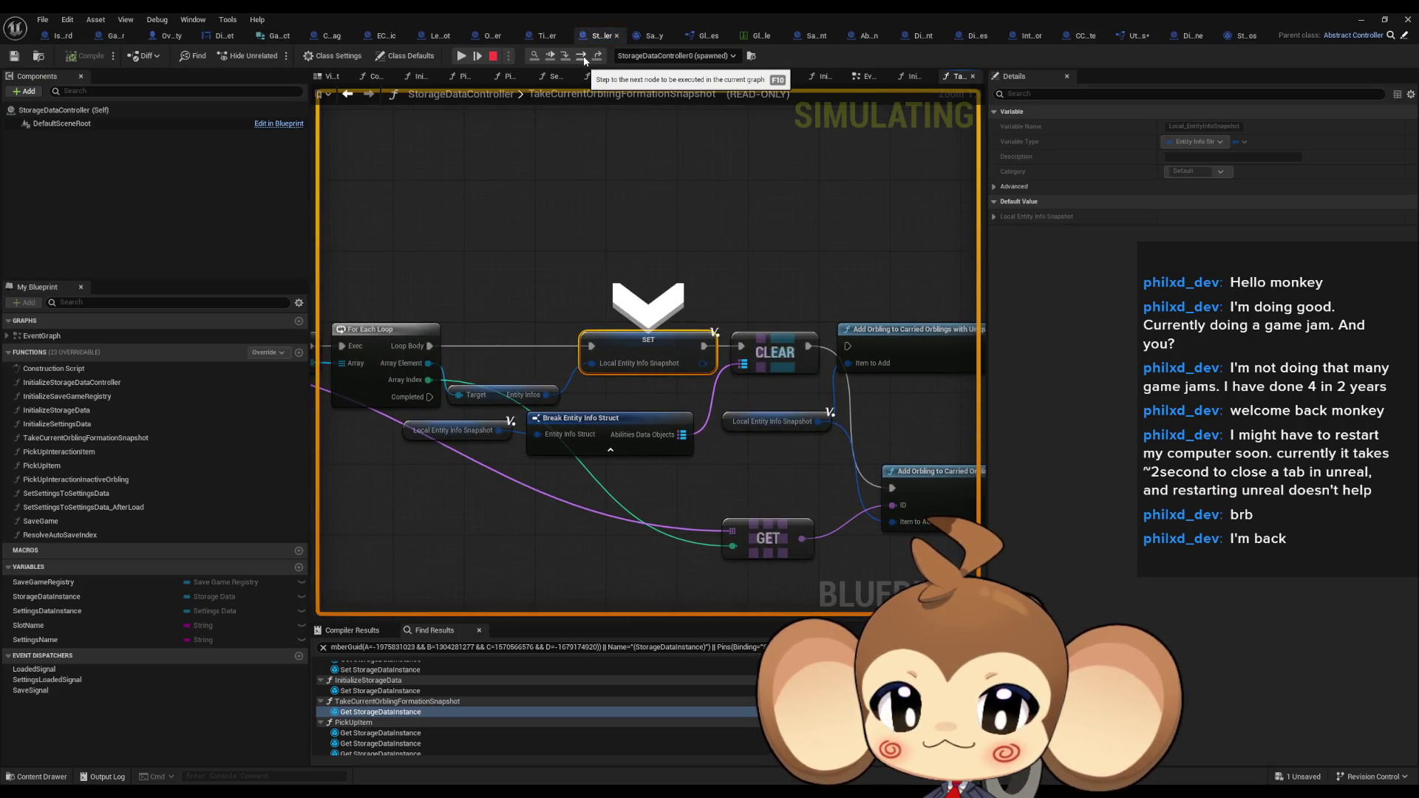
Inspect the Storage Data Instance debug values, expanding Current Orblings on Formation
{"action": "mouse_move", "coordinate": [564, 322]}
{"action": "left_mouse_down"}
{"action": "mouse_move", "coordinate": [510, 246]}
{"action": "mouse_move", "coordinate": [877, 246]}
{"action": "left_mouse_up"}
{"action": "mouse_move", "coordinate": [483, 302]}
{"action": "left_mouse_down"}
{"action": "mouse_move", "coordinate": [630, 295]}
{"action": "mouse_move", "coordinate": [733, 317]}
{"action": "left_mouse_up"}
{"action": "mouse_move", "coordinate": [717, 385]}
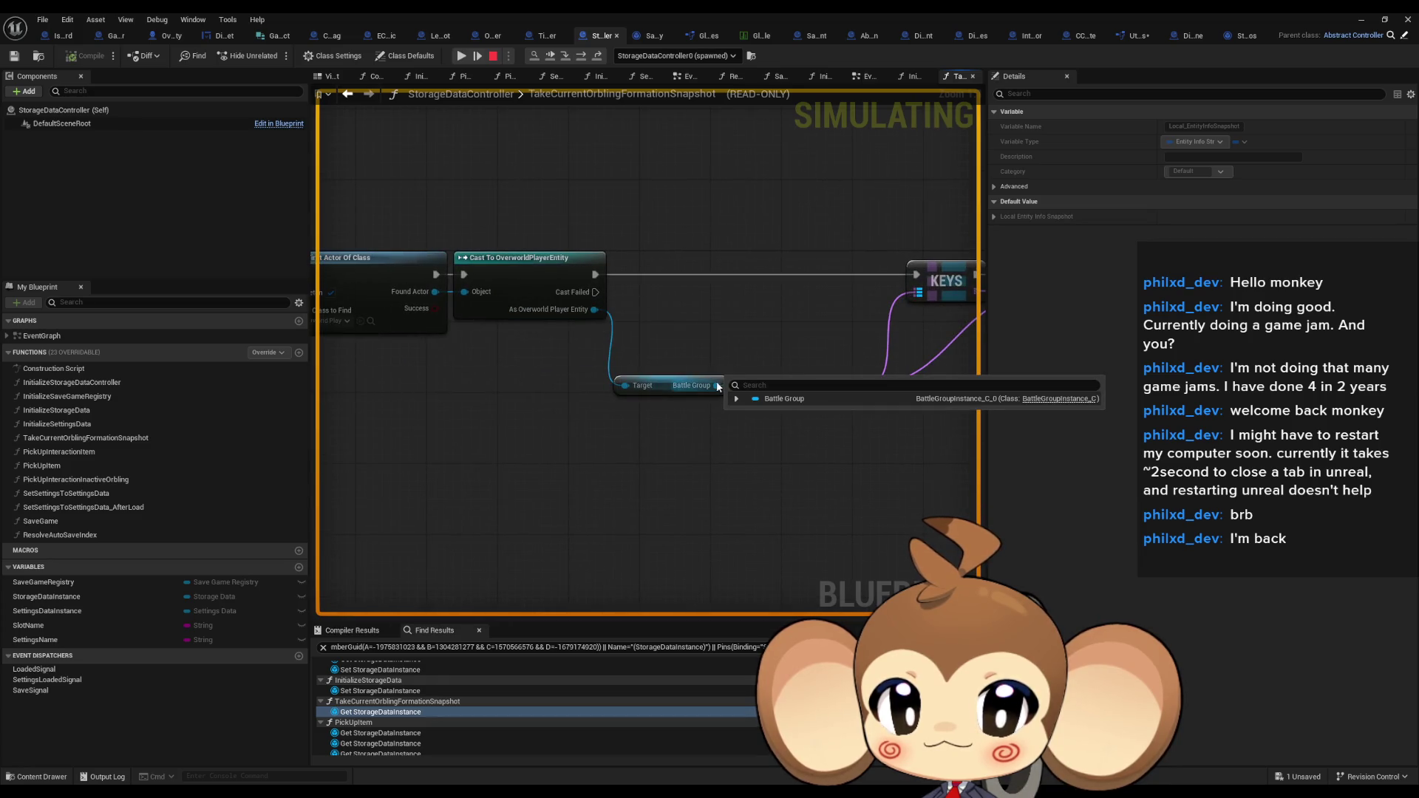
{"action": "left_click_drag", "start_coordinate": [355, 310], "coordinate": [813, 323]}
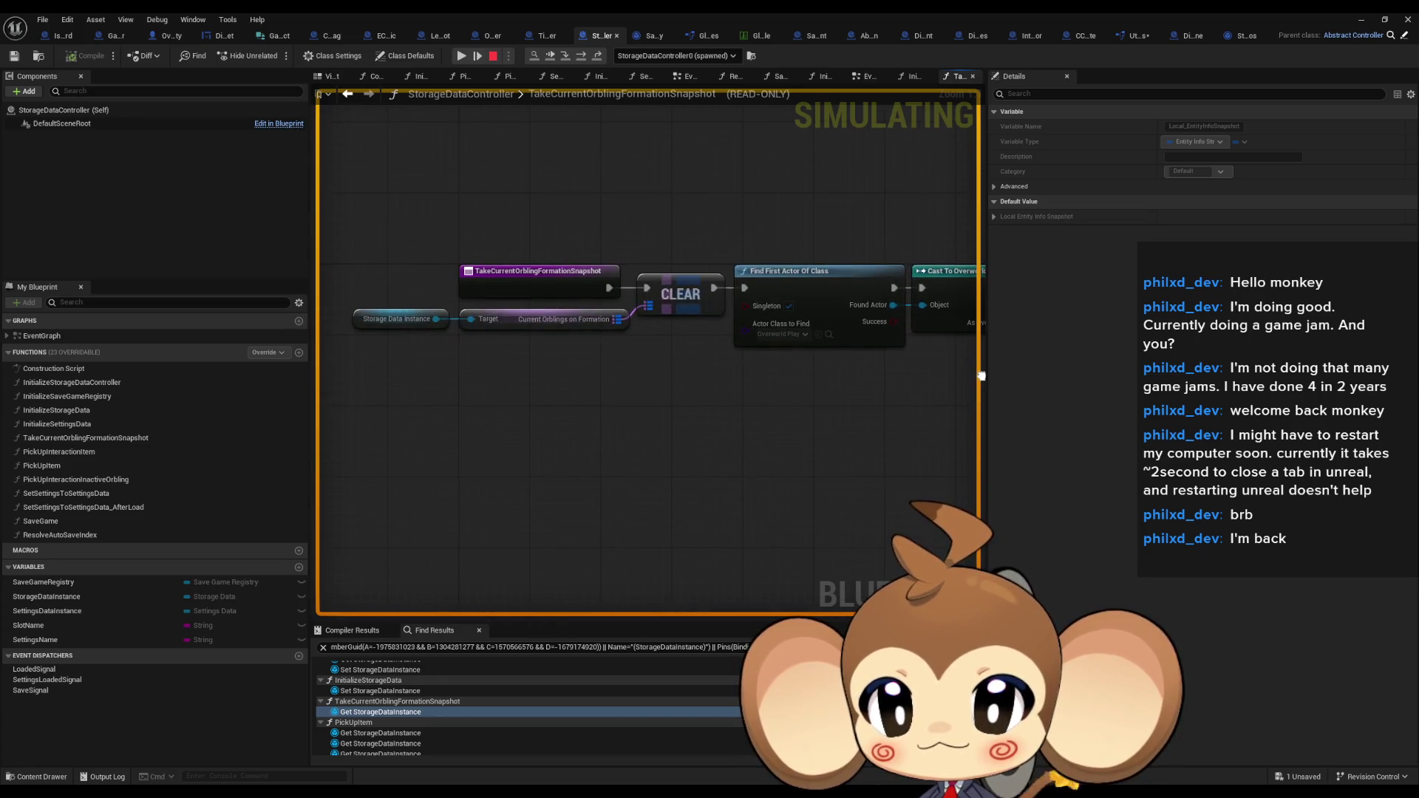
{"action": "mouse_move", "coordinate": [465, 318]}
{"action": "left_click", "coordinate": [456, 331]}
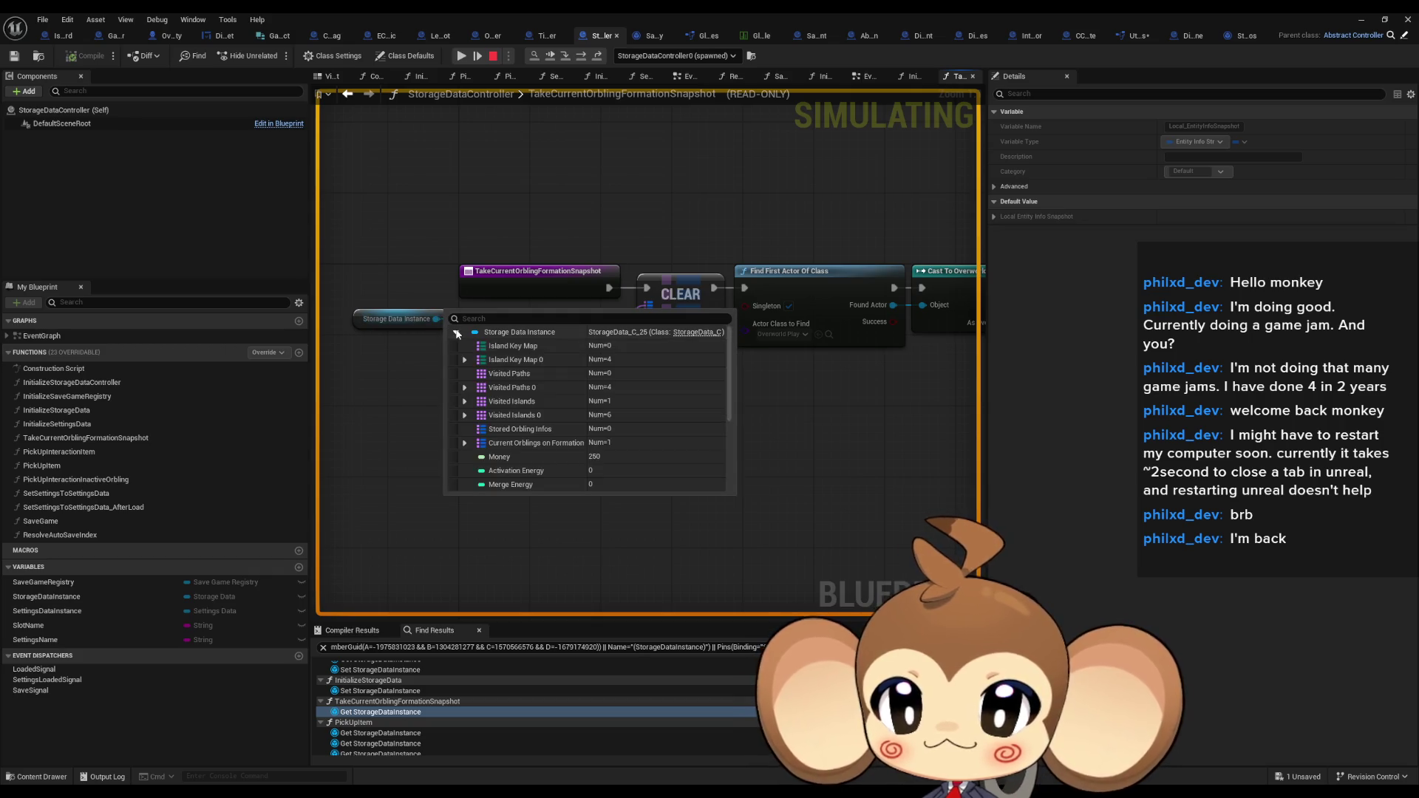
{"action": "scroll", "coordinate": [524, 379], "scroll_direction": "down", "scroll_amount": 1}
{"action": "scroll", "coordinate": [564, 402], "scroll_direction": "down", "scroll_amount": 2}
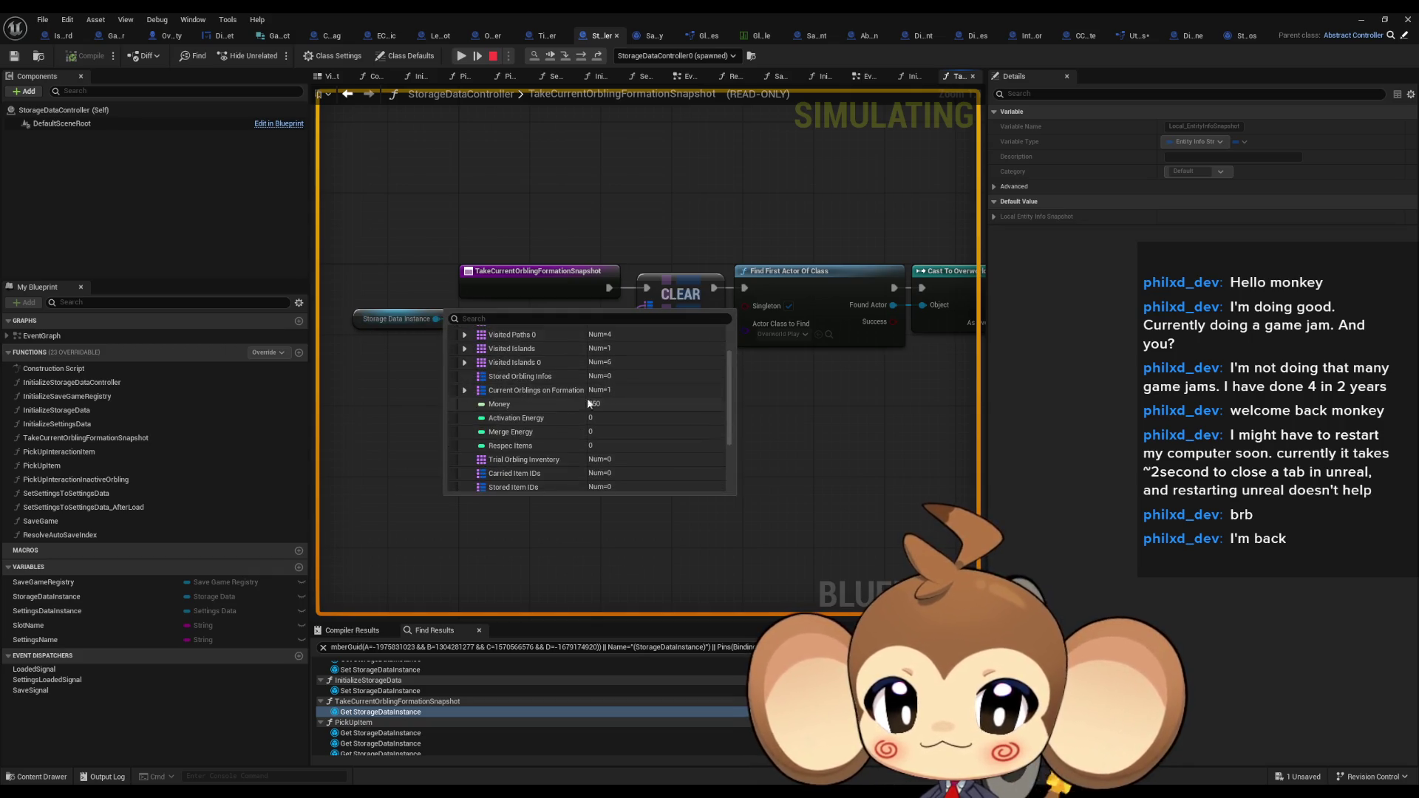
{"action": "left_click", "coordinate": [464, 390]}
Step through SET, CLEAR and the loop, then step out of the snapshot function to its caller
{"action": "key", "text": "F10"}
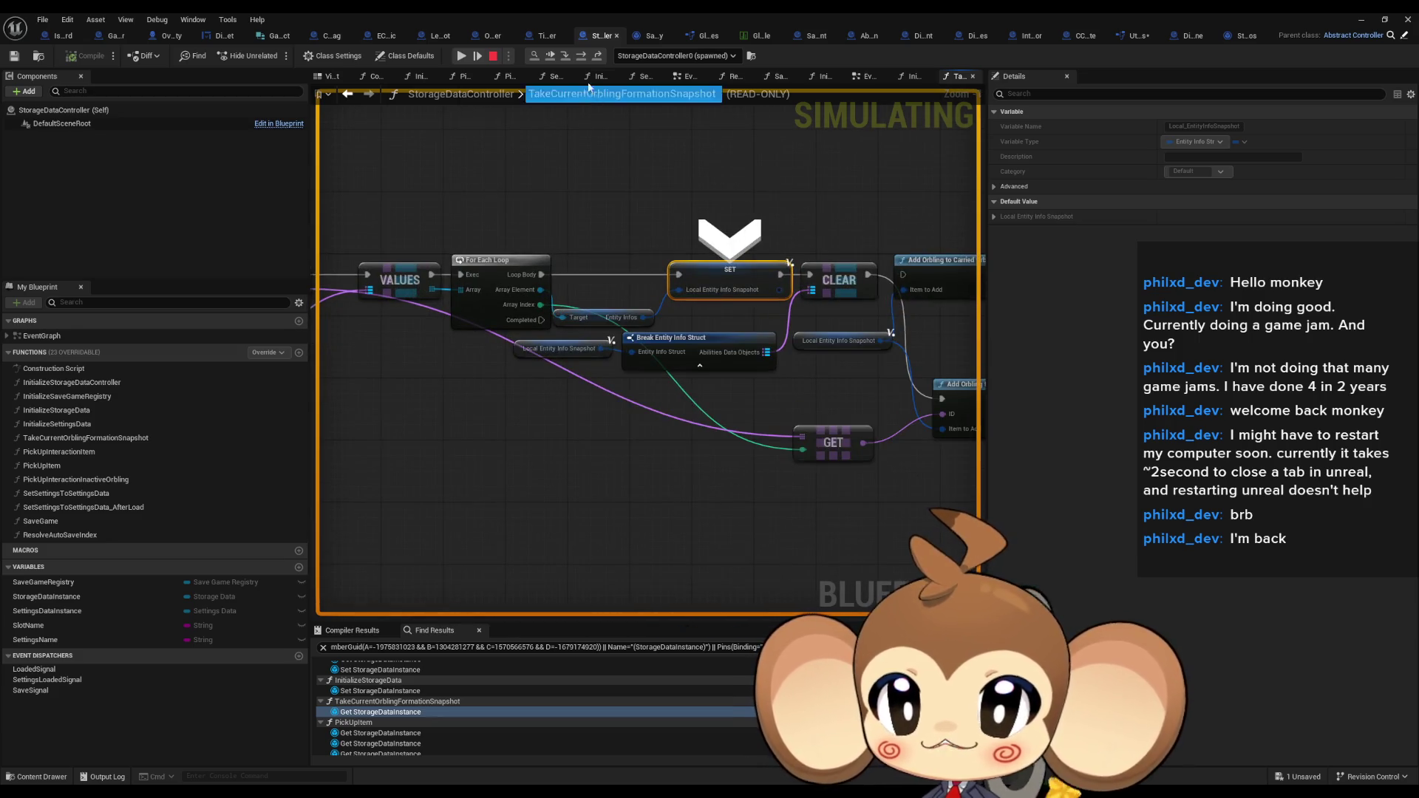
{"action": "left_click", "coordinate": [581, 57]}
{"action": "left_click", "coordinate": [581, 57]}
{"action": "left_click", "coordinate": [581, 57]}
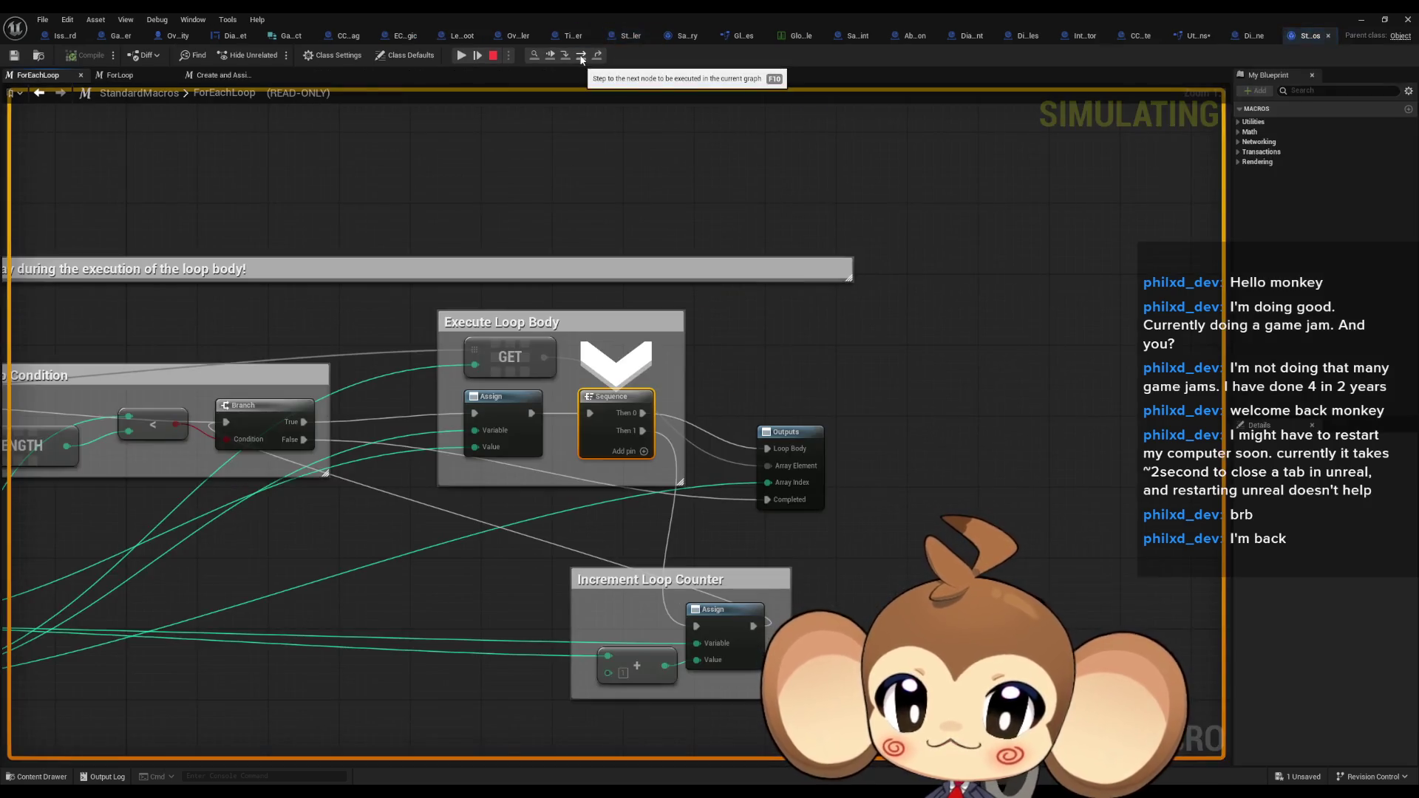
{"action": "left_click", "coordinate": [587, 59]}
{"action": "left_click", "coordinate": [587, 60]}
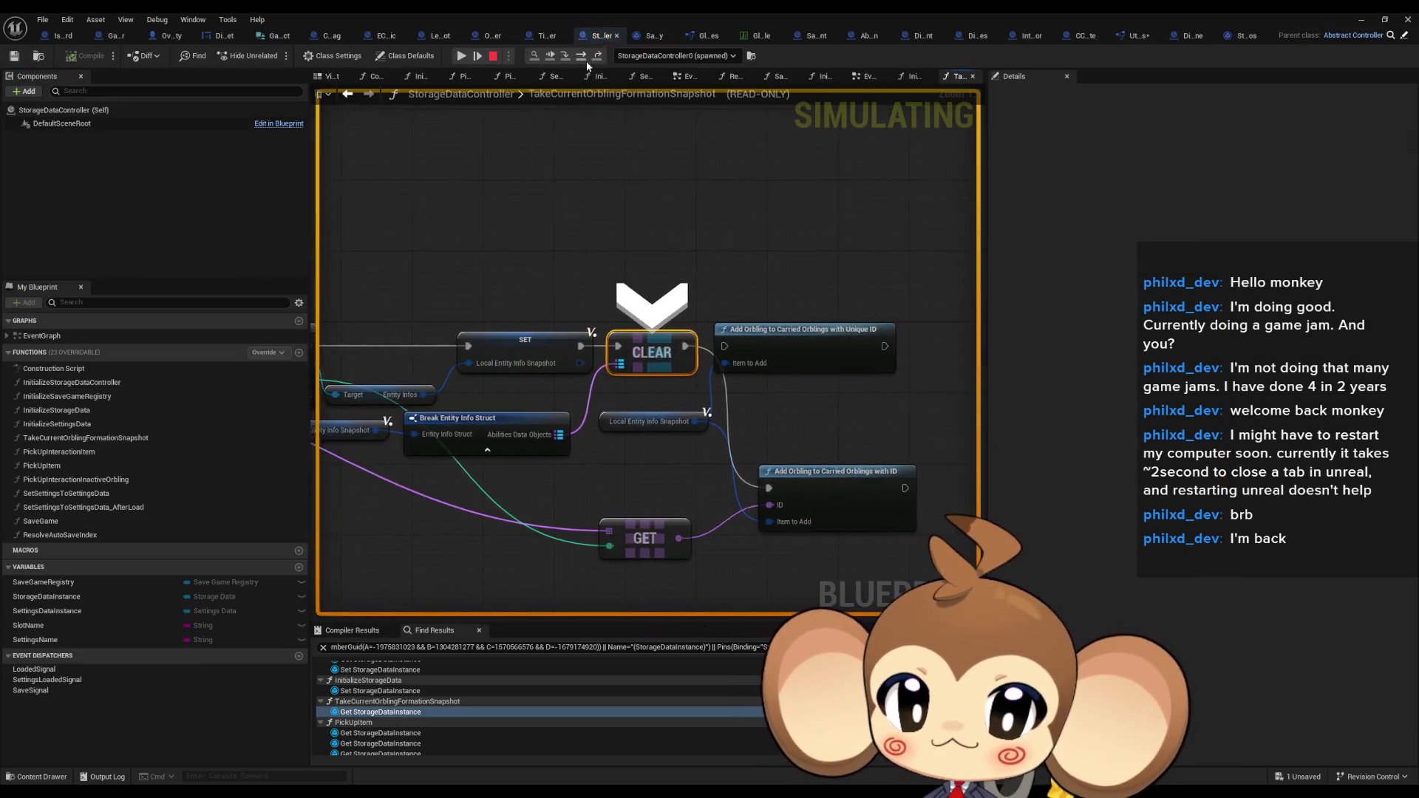
{"action": "left_click", "coordinate": [586, 60]}
{"action": "left_click", "coordinate": [596, 56]}
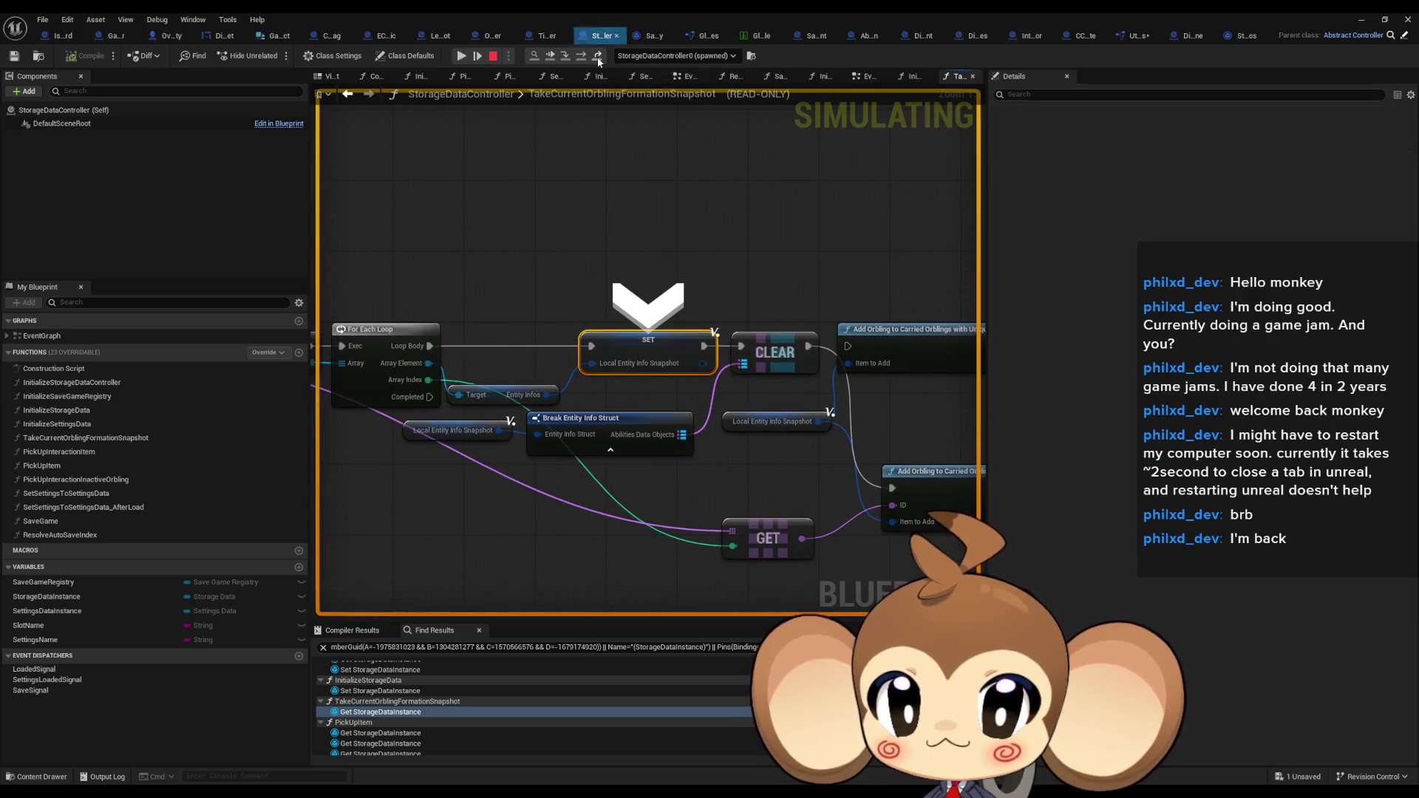
{"action": "left_click", "coordinate": [595, 56]}
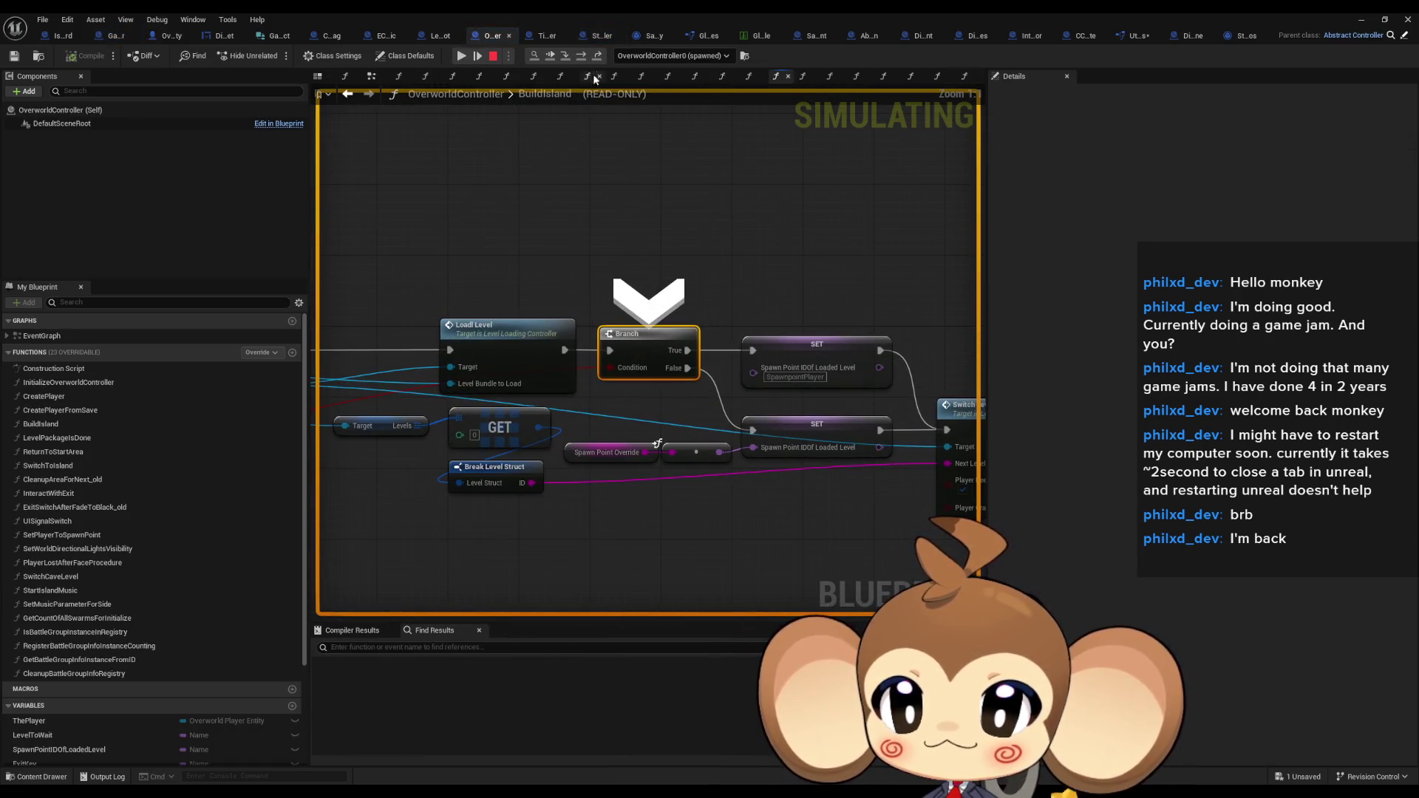
Advance from the branch through SET to Switch Level, then resume the game
{"action": "scroll", "coordinate": [662, 240], "scroll_direction": "down", "scroll_amount": 3}
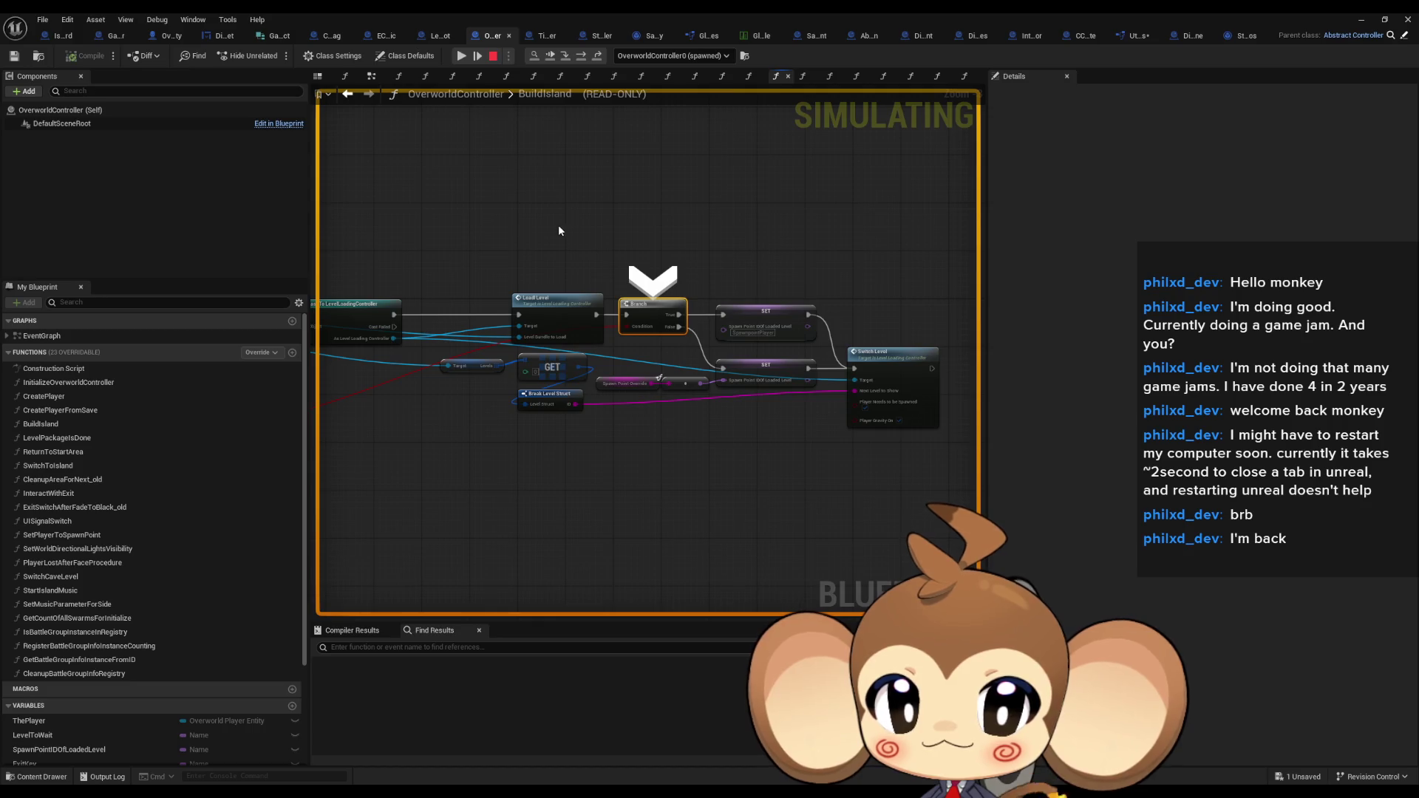
{"action": "left_click", "coordinate": [581, 58]}
{"action": "left_click", "coordinate": [583, 65]}
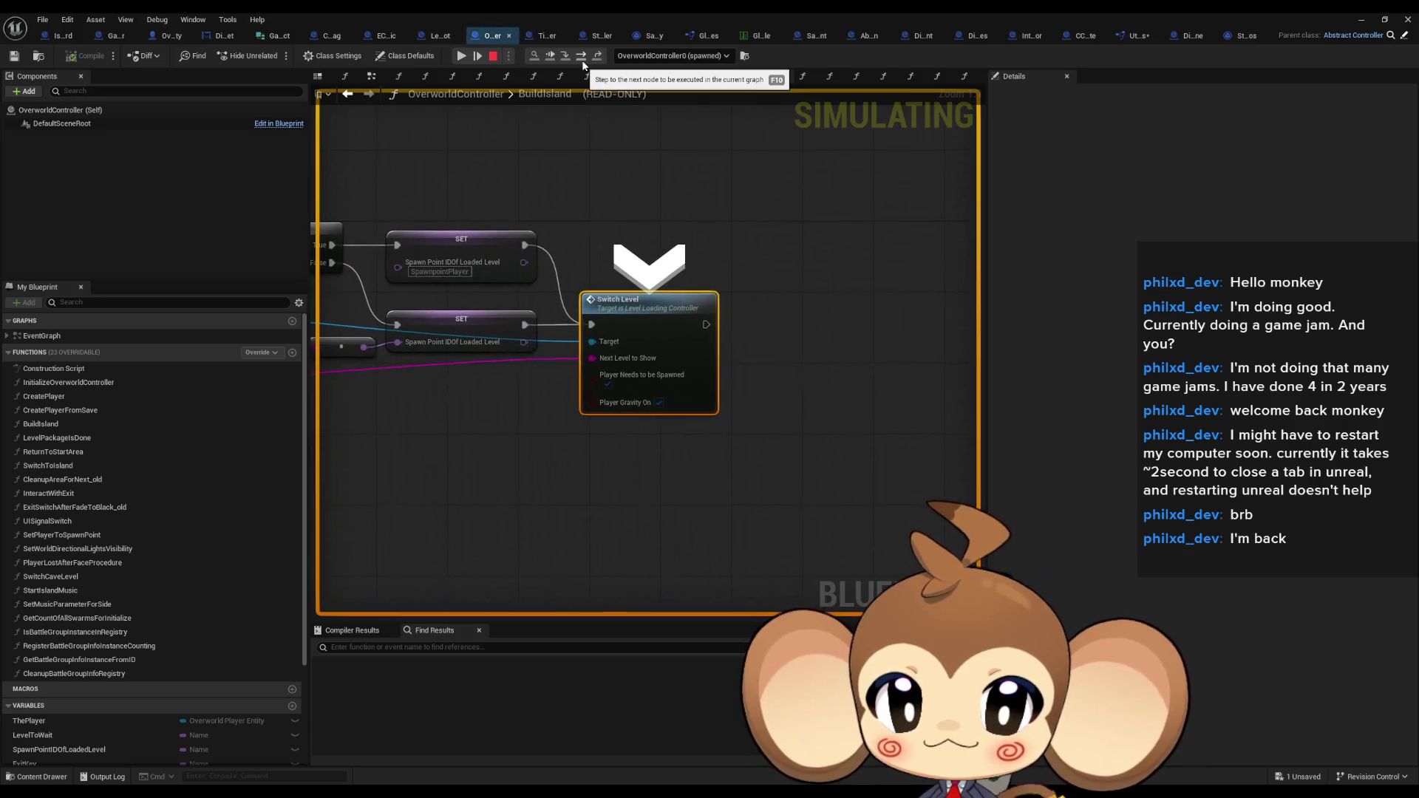
{"action": "left_click", "coordinate": [461, 56]}
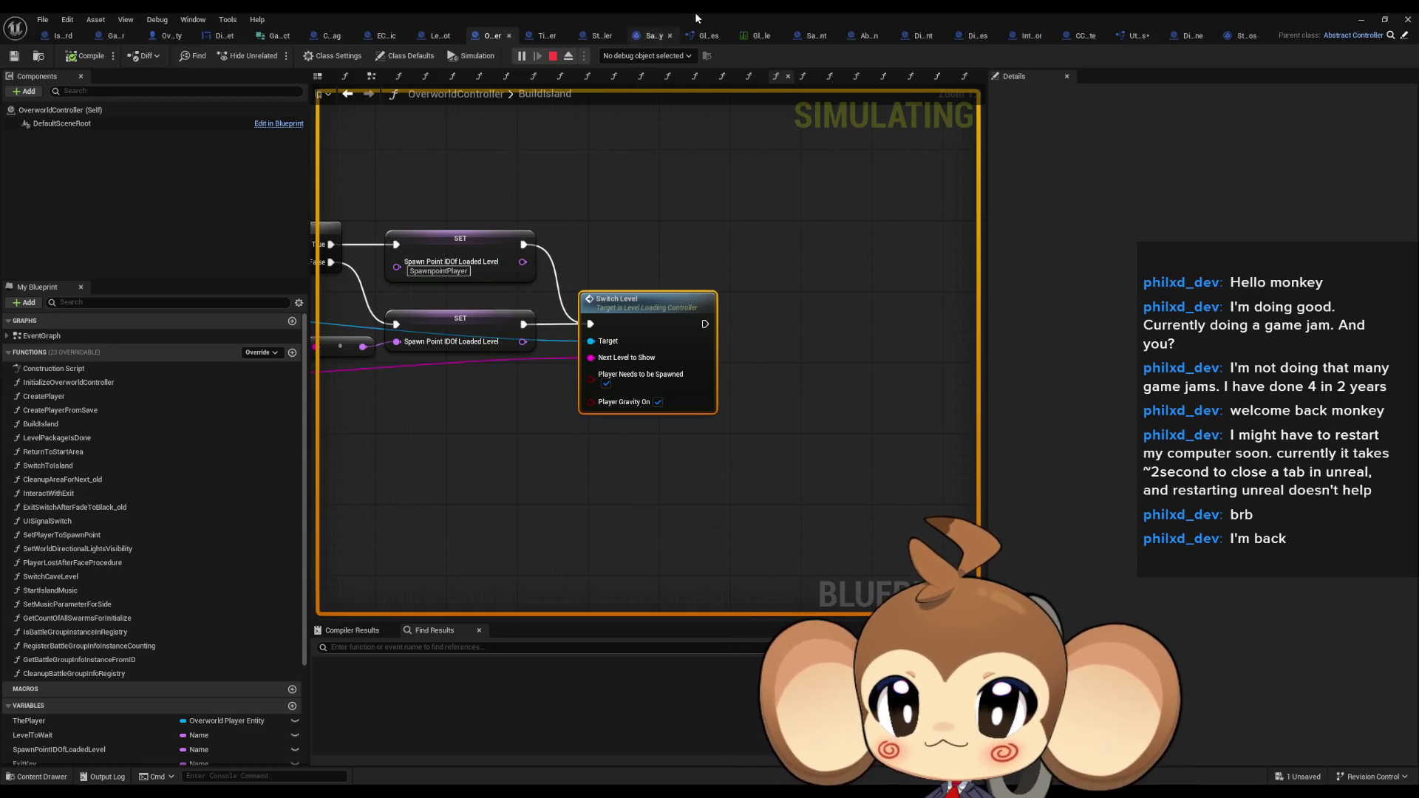
Stop the play session and bring the OverworldController Blueprint editor back
{"action": "left_click", "coordinate": [1363, 23]}
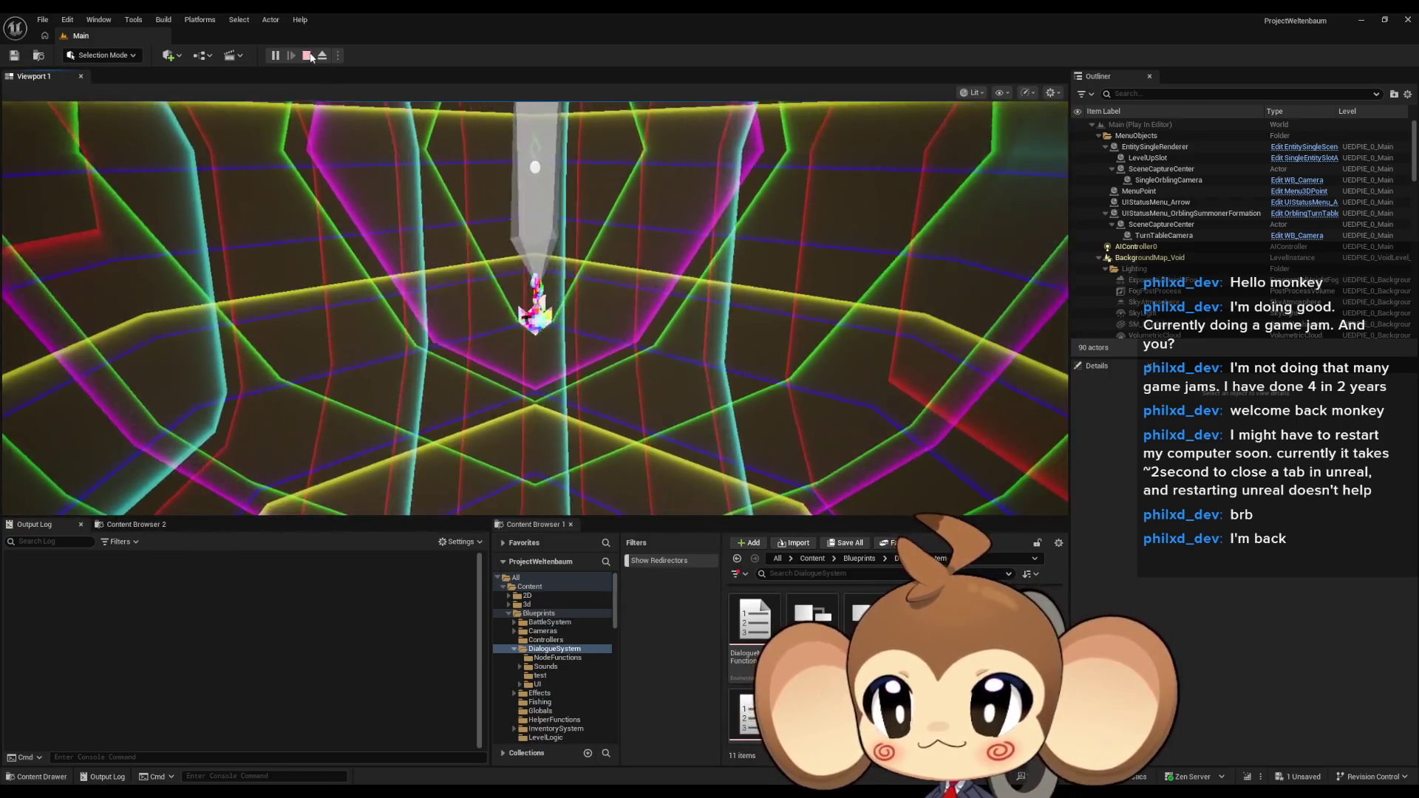
{"action": "left_click", "coordinate": [306, 55]}
{"action": "left_click", "coordinate": [504, 745]}
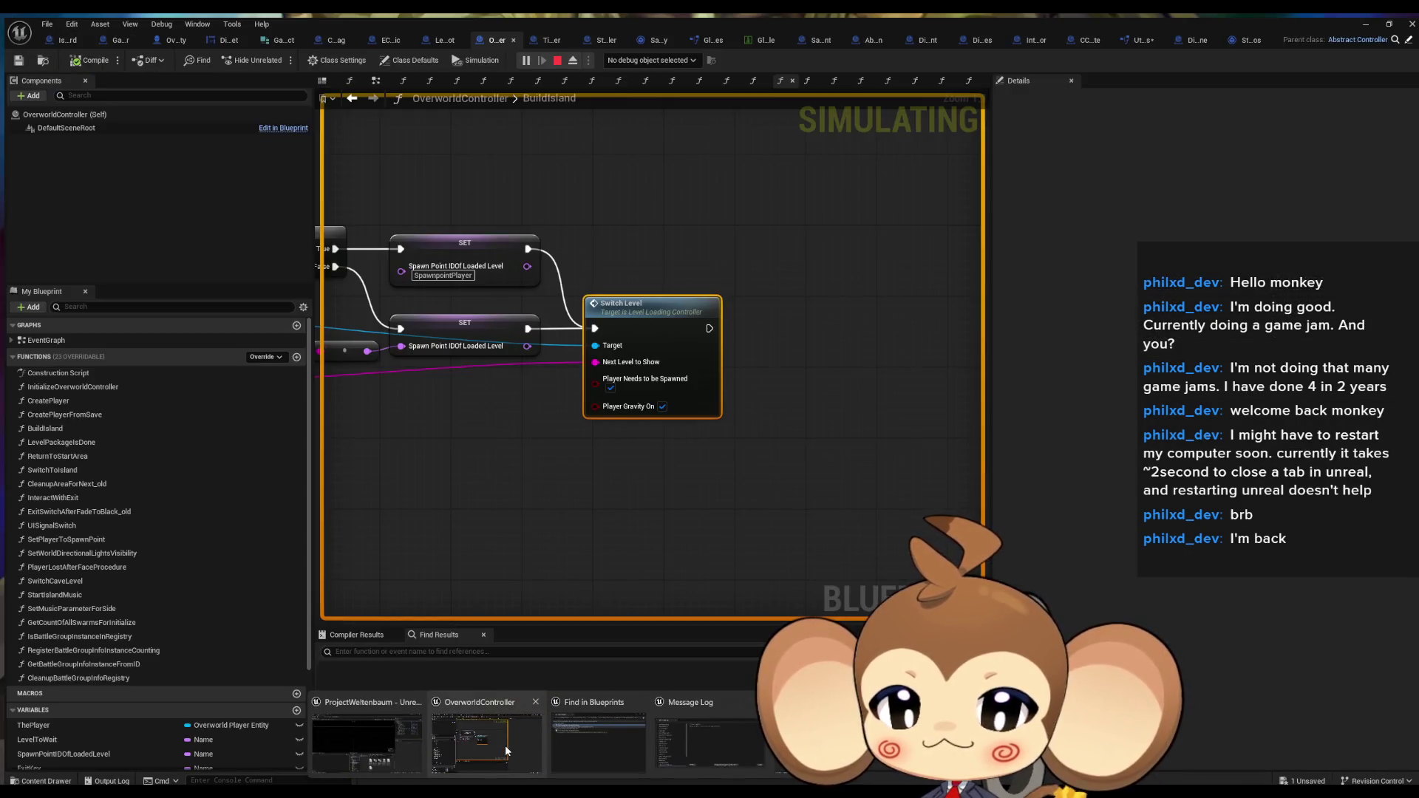
Review the GameController ExecuteCommand, DialogueMainWidget, FunctionSwitch and AddOrblingToCarriedOrblingsWithID graphs
{"action": "left_click", "coordinate": [115, 42]}
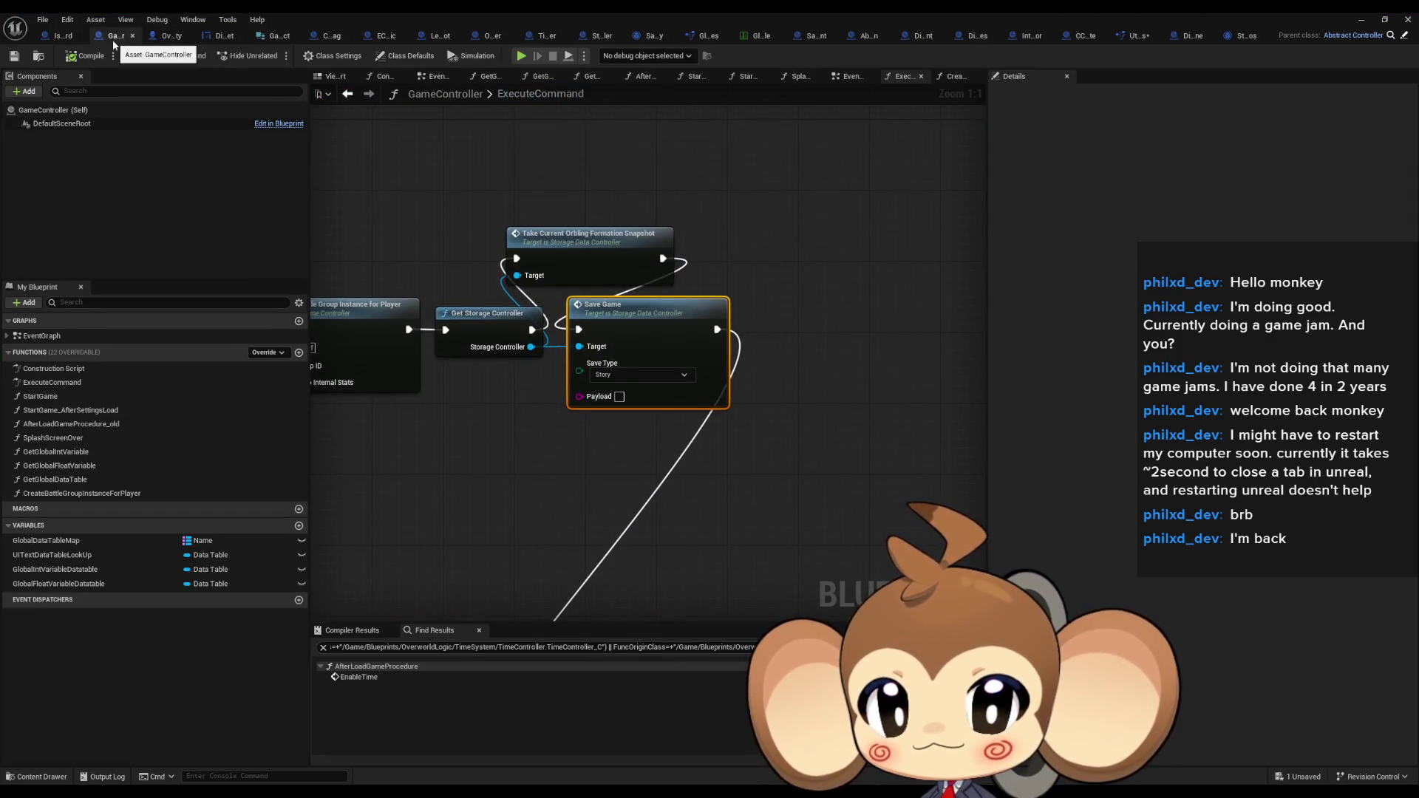
{"action": "left_click", "coordinate": [169, 37]}
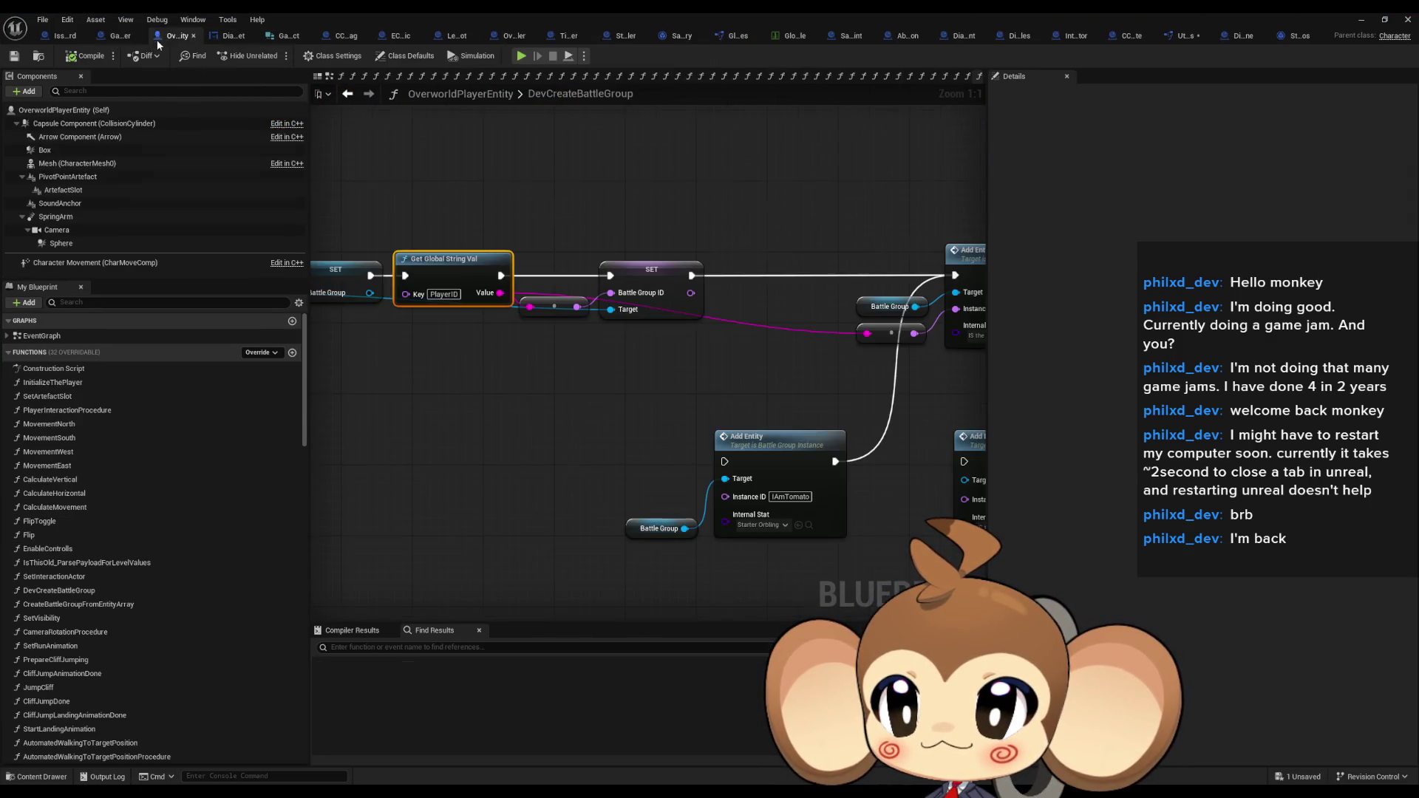
{"action": "left_click", "coordinate": [223, 35]}
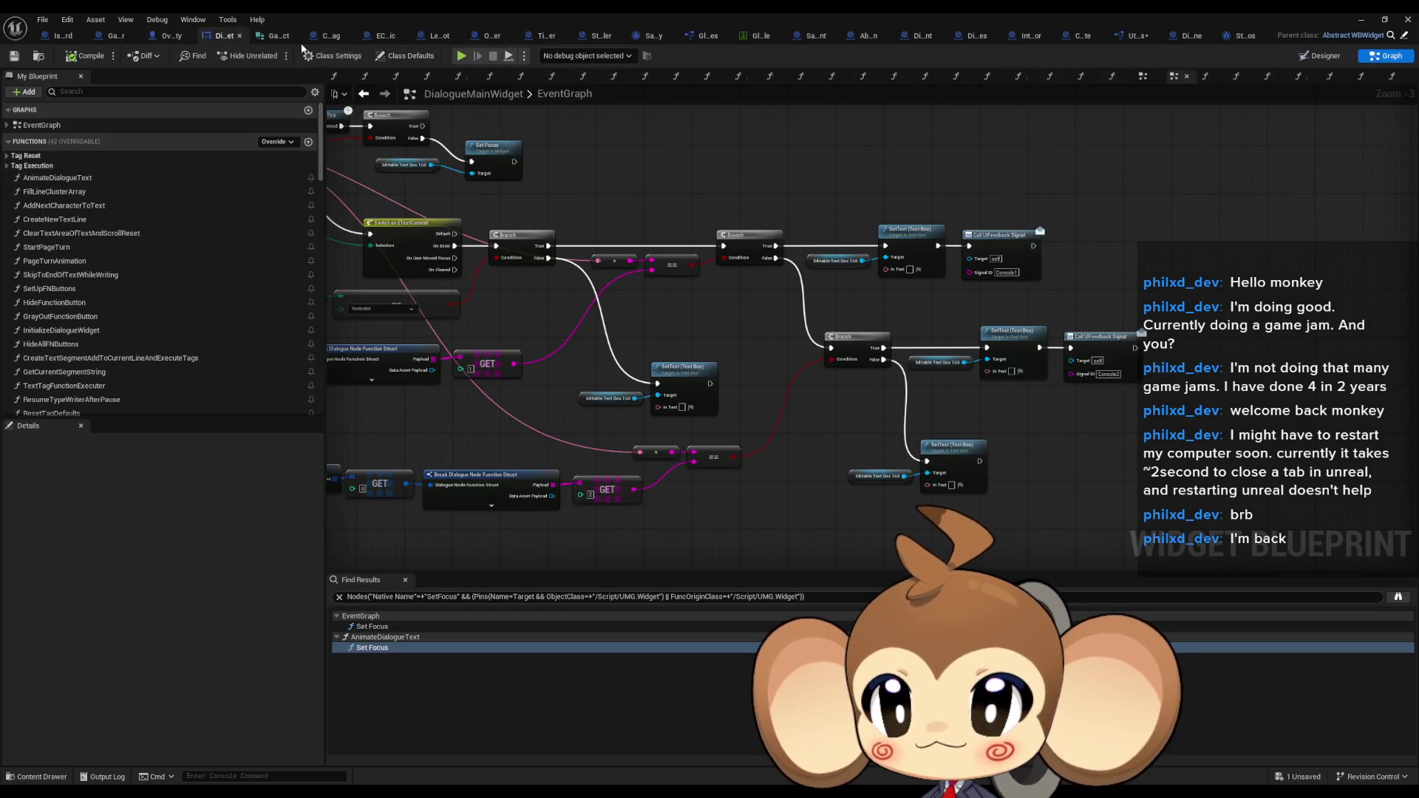
{"action": "left_click", "coordinate": [1191, 35]}
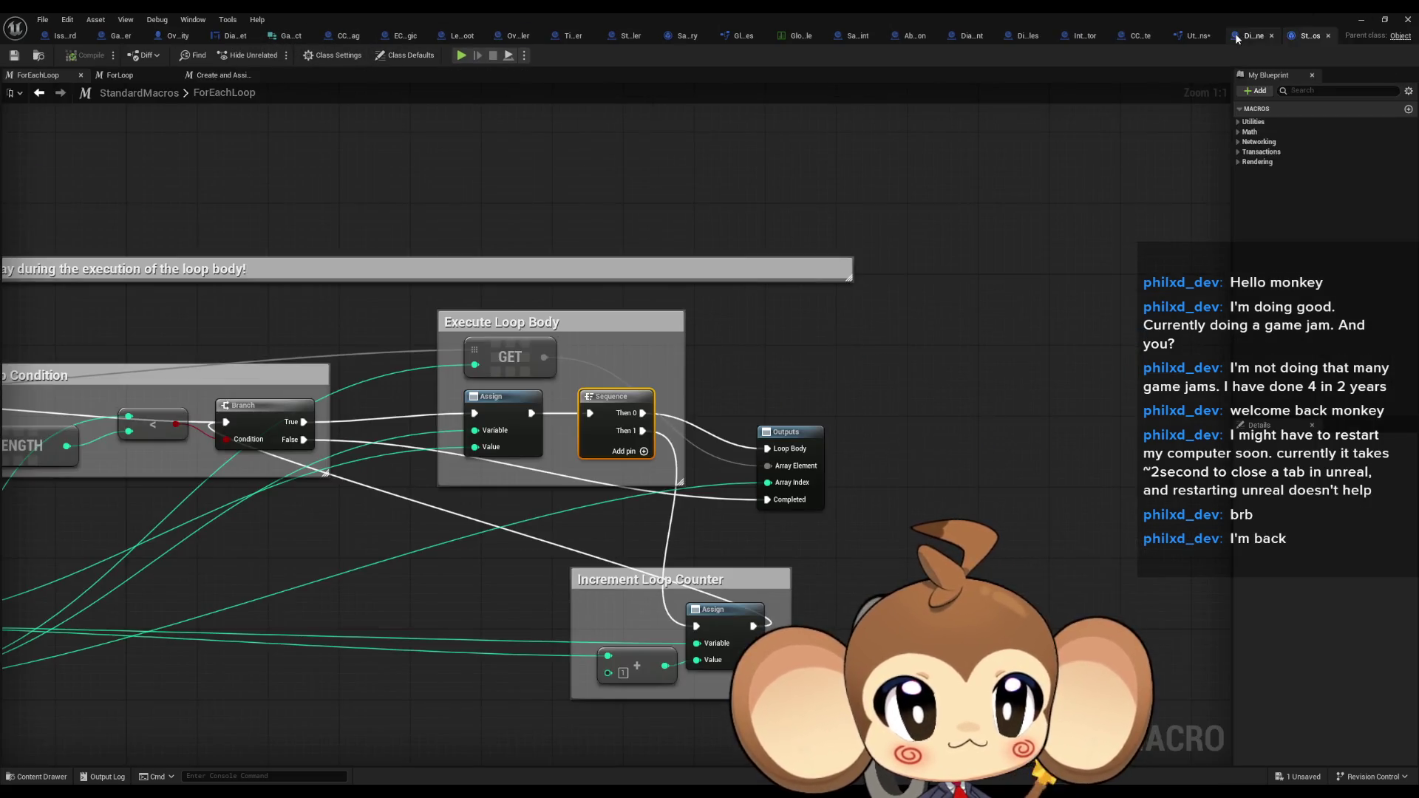
{"action": "scroll", "coordinate": [782, 390], "scroll_direction": "down", "scroll_amount": 6}
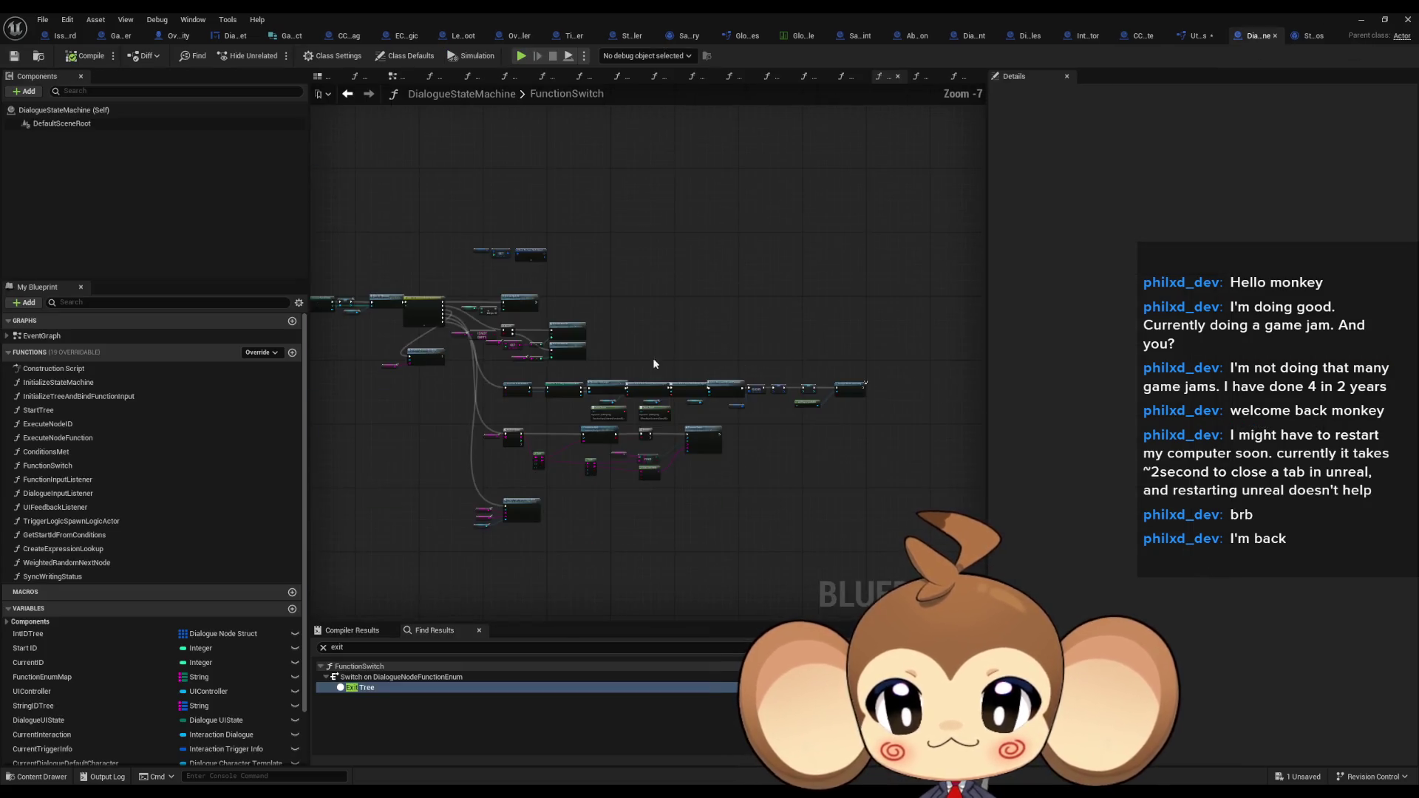
{"action": "scroll", "coordinate": [781, 390], "scroll_direction": "up", "scroll_amount": 1}
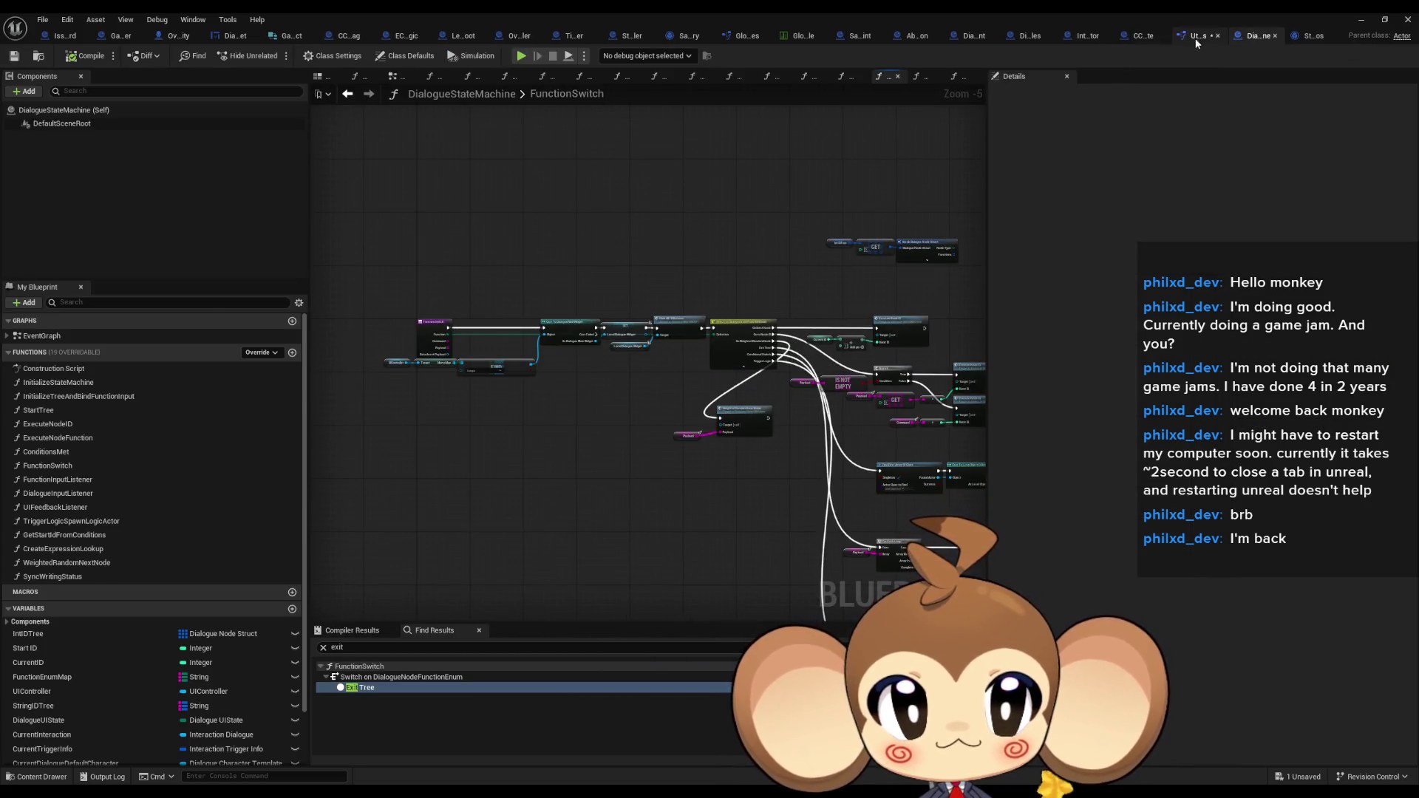
{"action": "left_click", "coordinate": [1197, 36]}
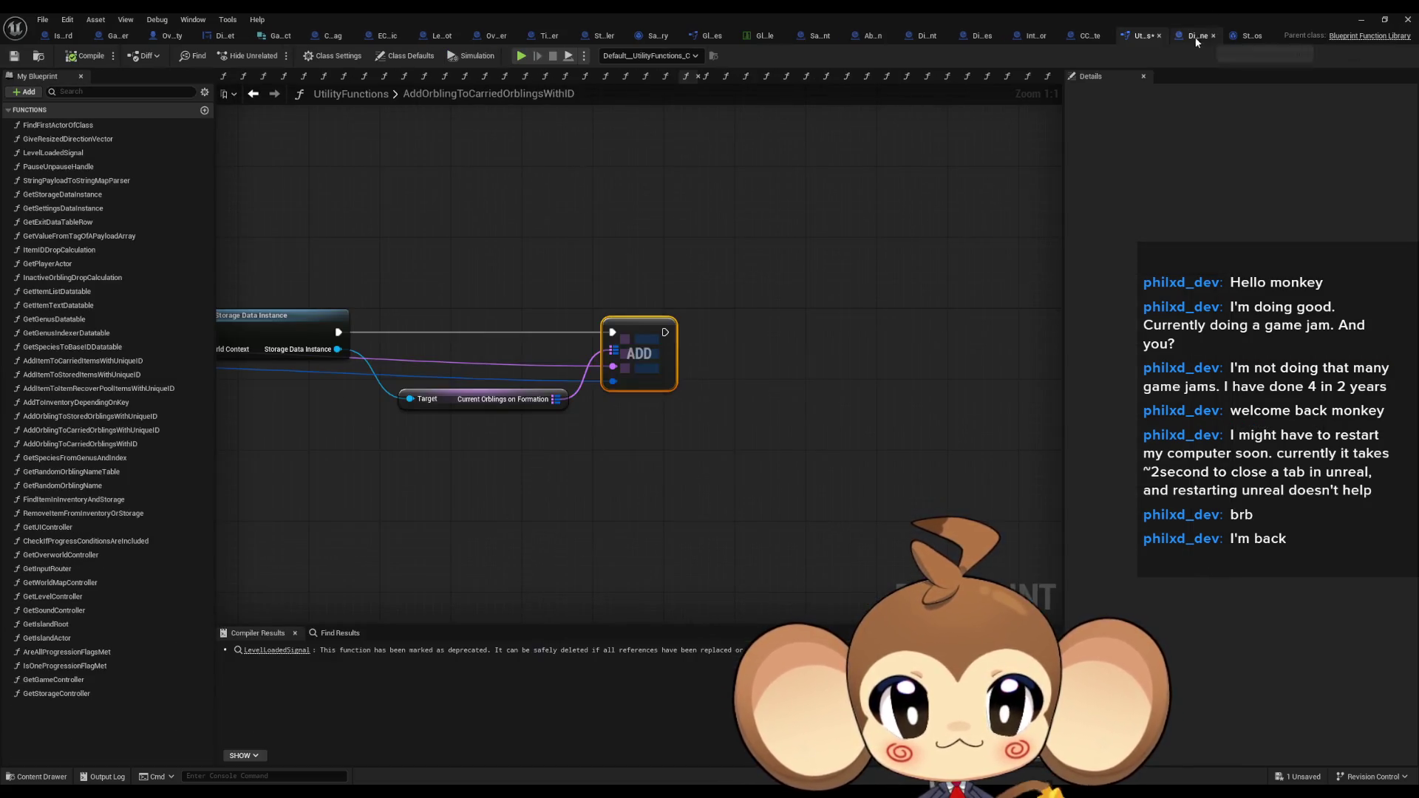
Revisit GetStorageController and the Take Current Orbling Formation Snapshot function, then close the Blueprint editor
{"action": "left_click", "coordinate": [252, 95]}
{"action": "left_click", "coordinate": [254, 94]}
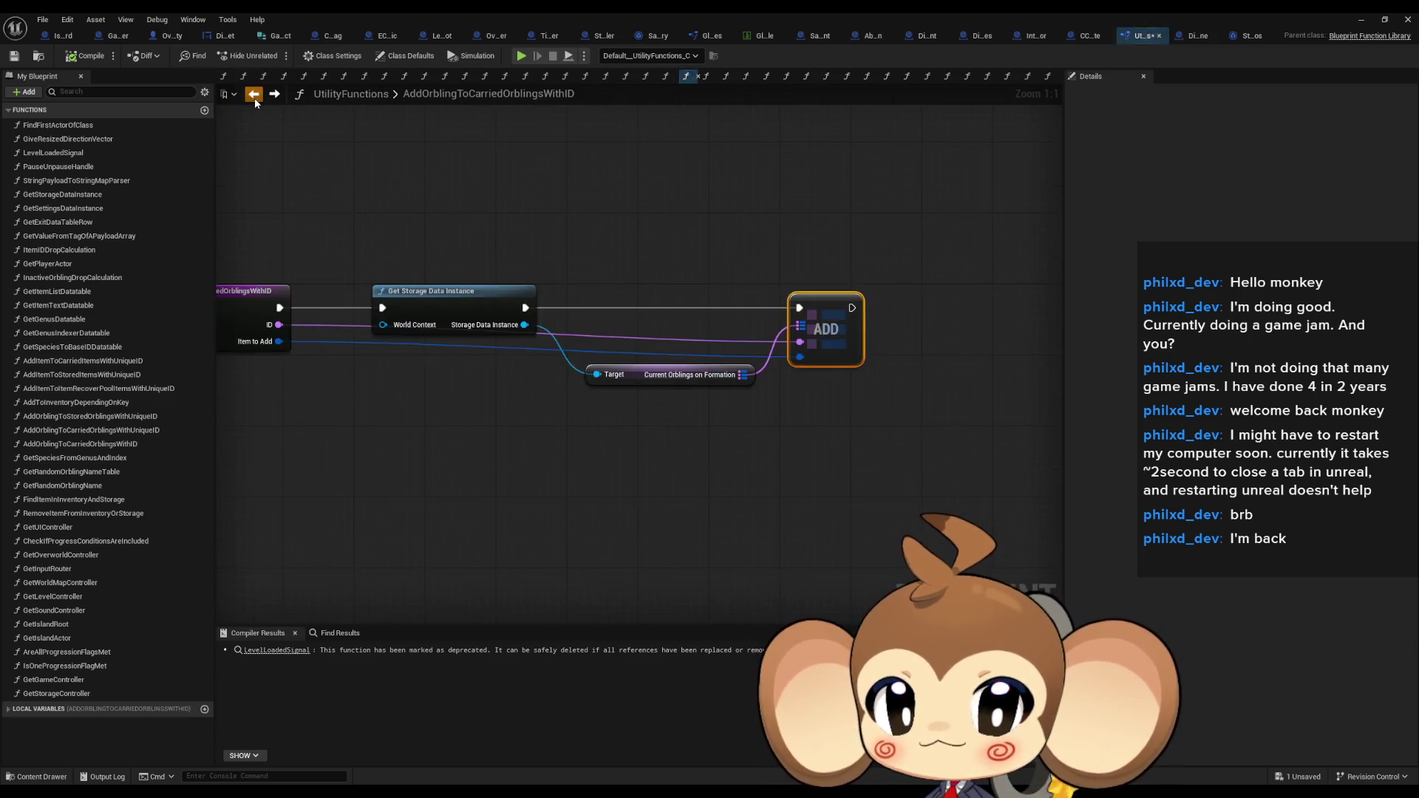
{"action": "left_click", "coordinate": [254, 95]}
{"action": "left_click", "coordinate": [254, 94]}
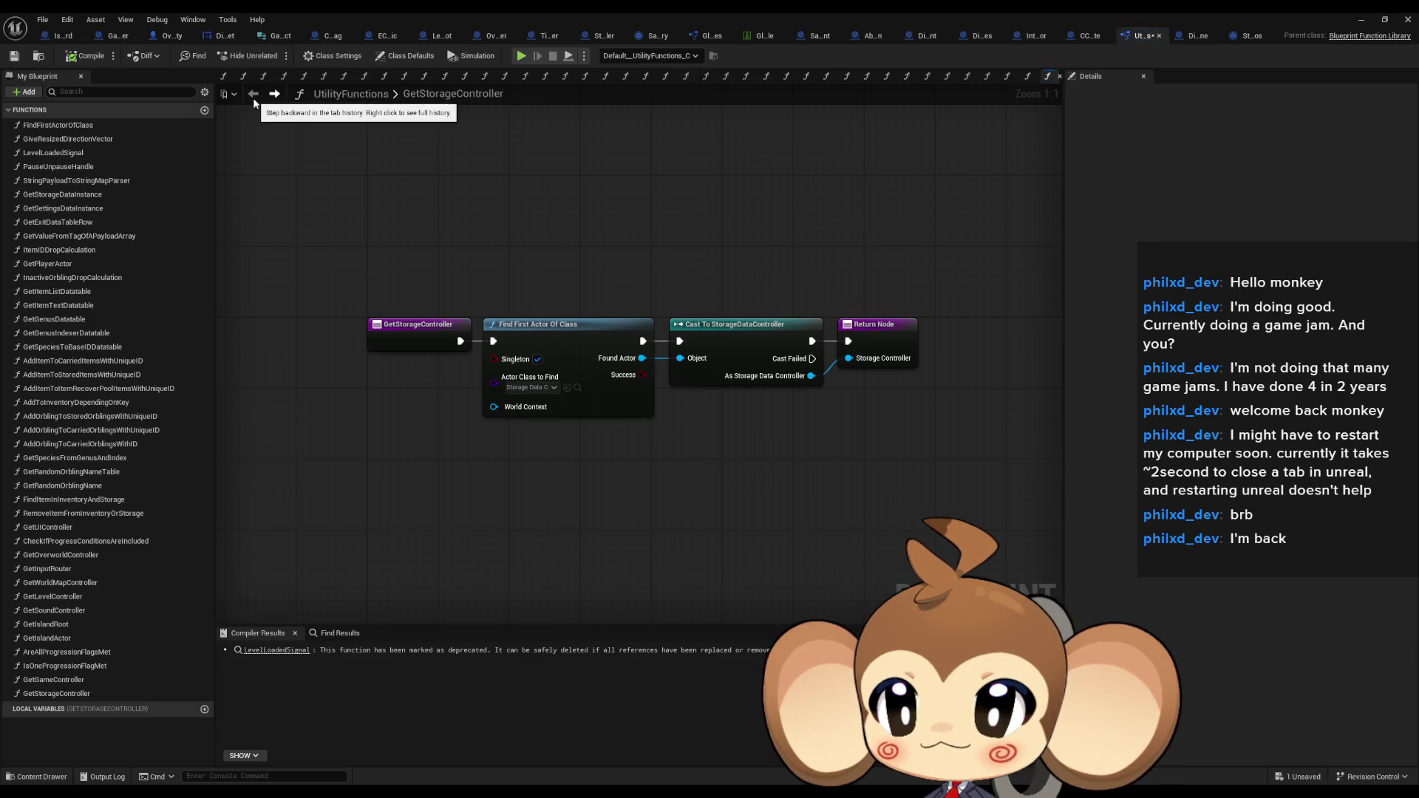
{"action": "left_click", "coordinate": [110, 38]}
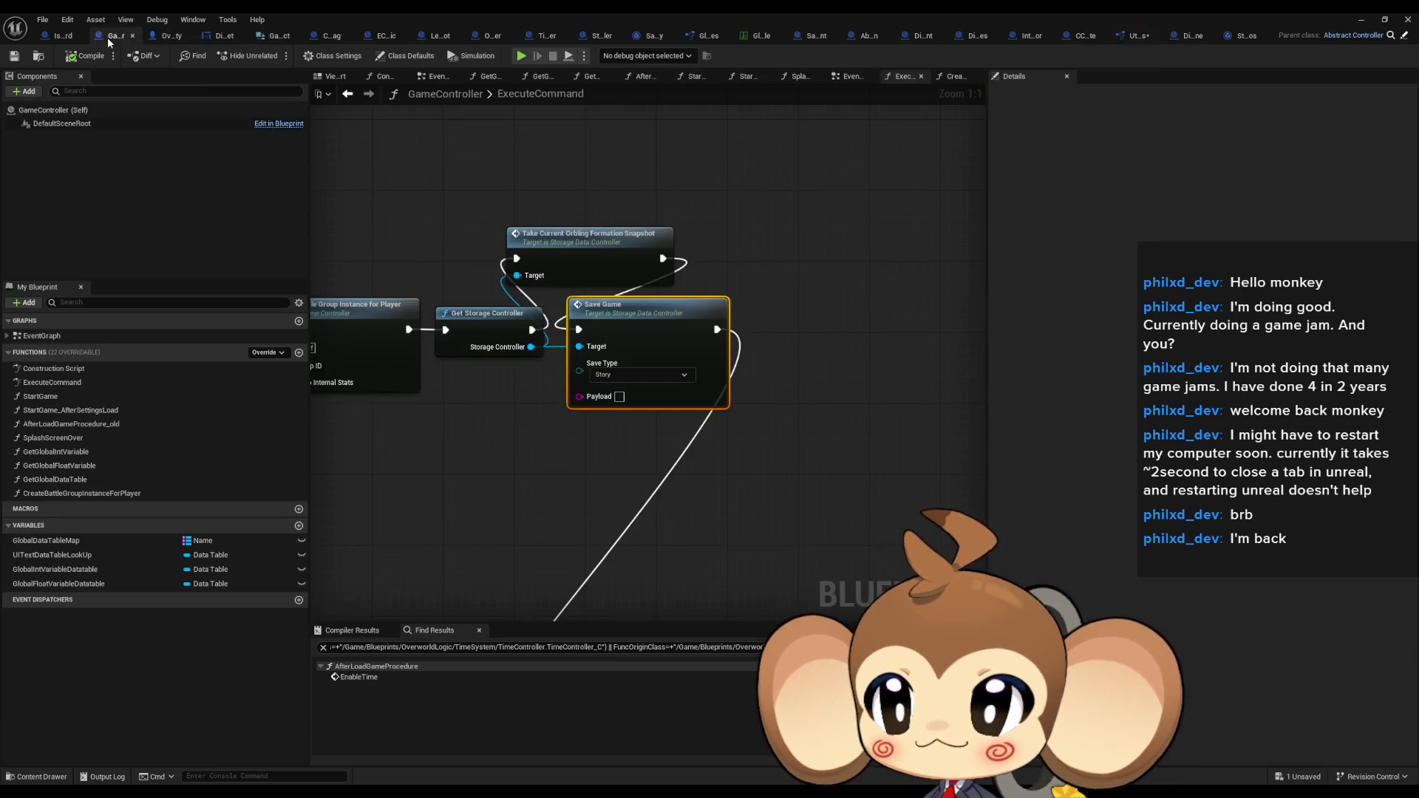
{"action": "double_click", "coordinate": [565, 246]}
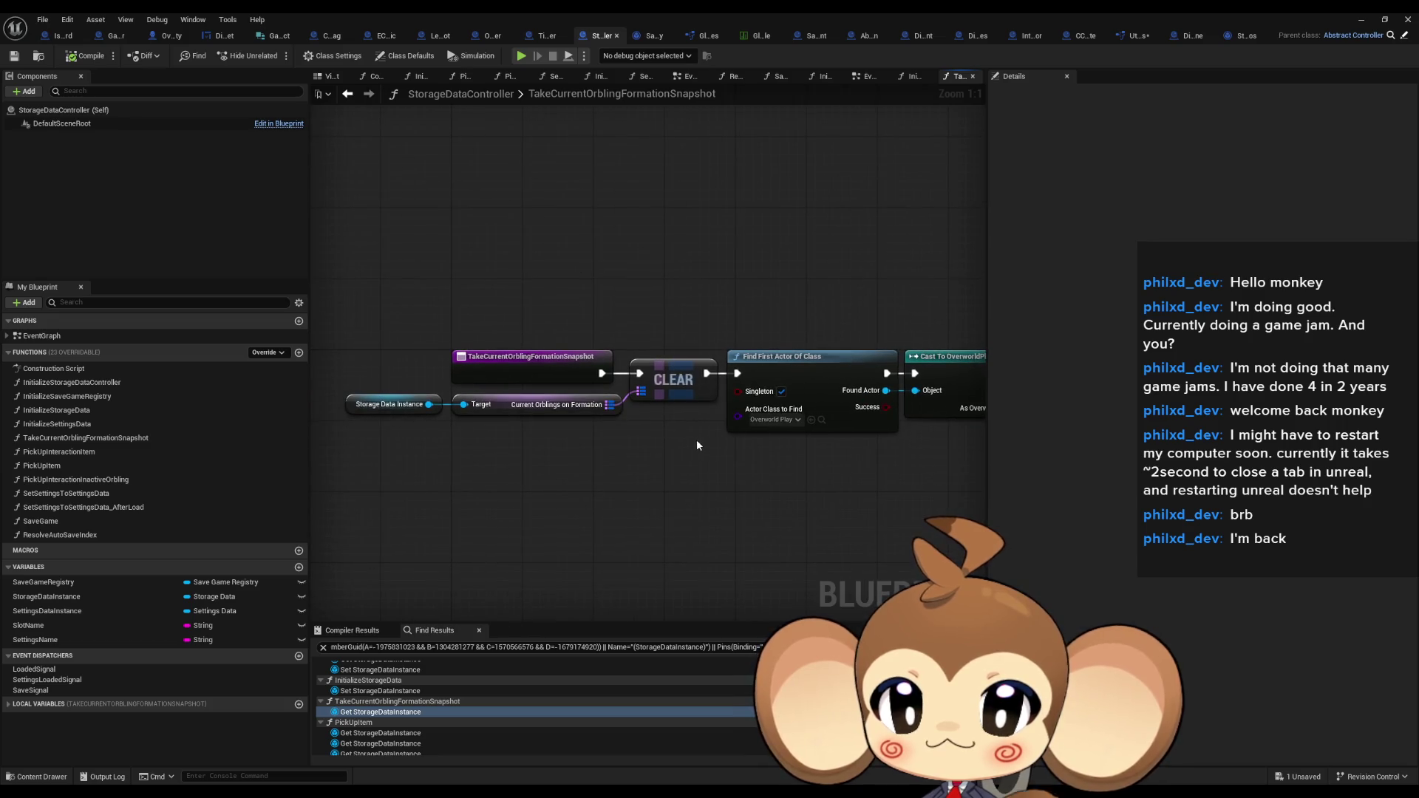
{"action": "left_click", "coordinate": [1407, 20]}
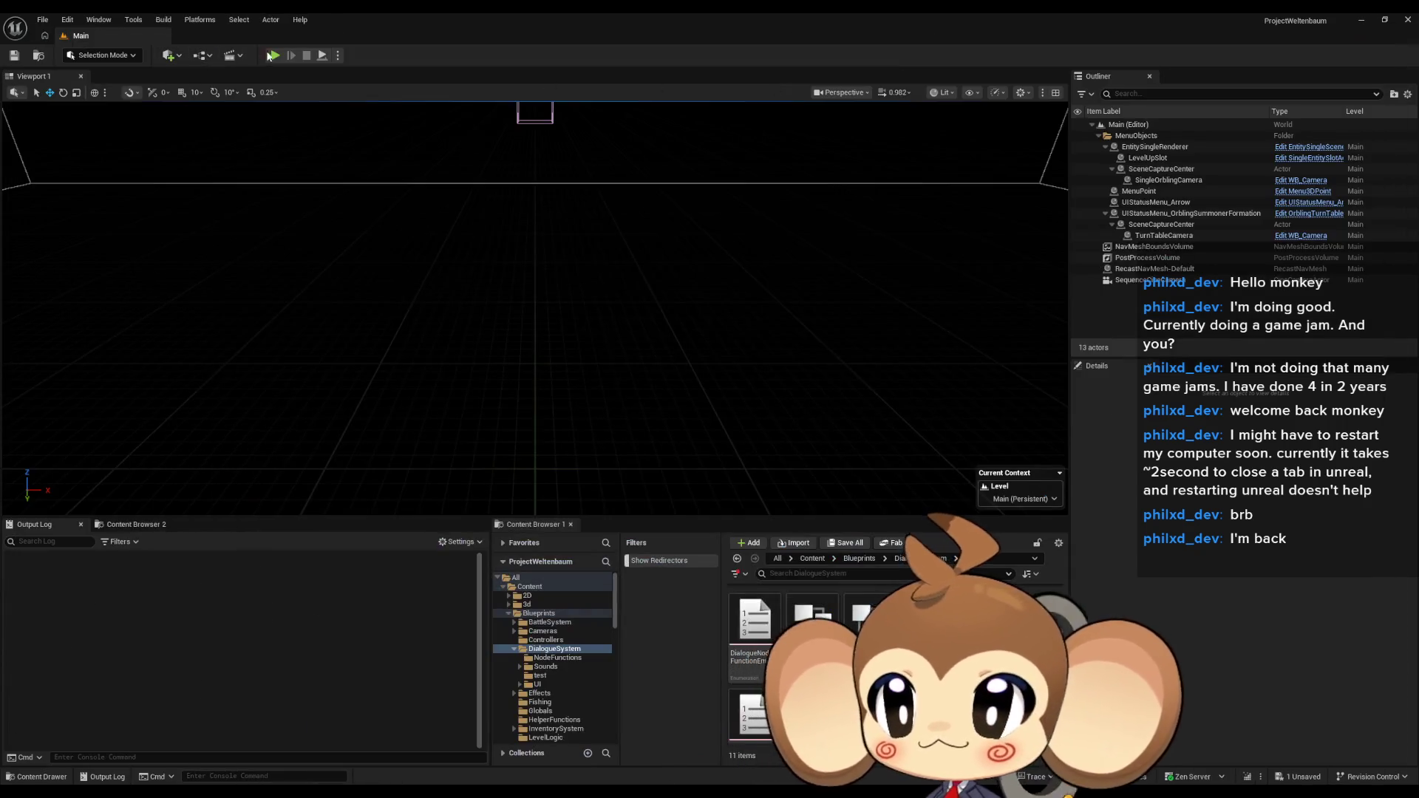
{"action": "left_click", "coordinate": [271, 56]}
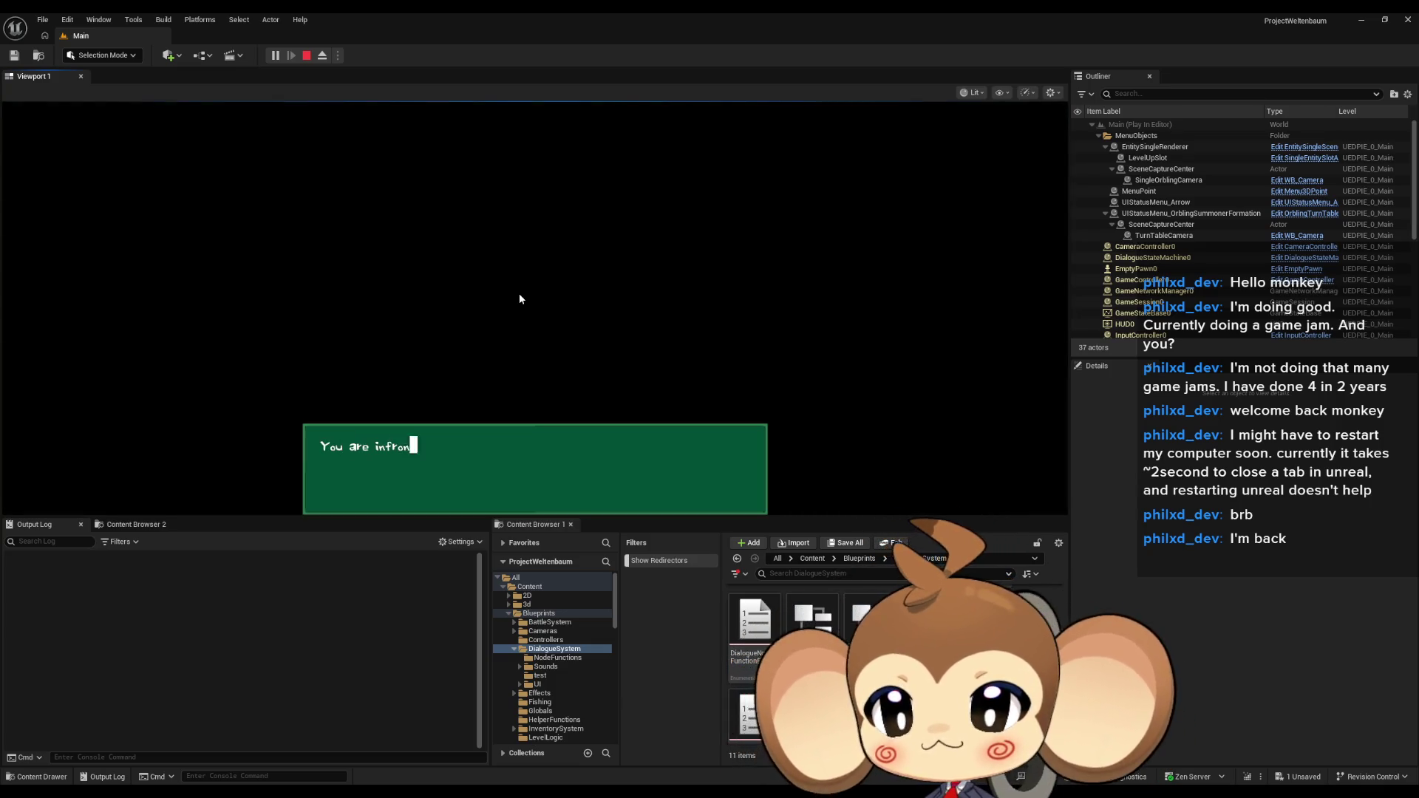
{"action": "left_click", "coordinate": [520, 299]}
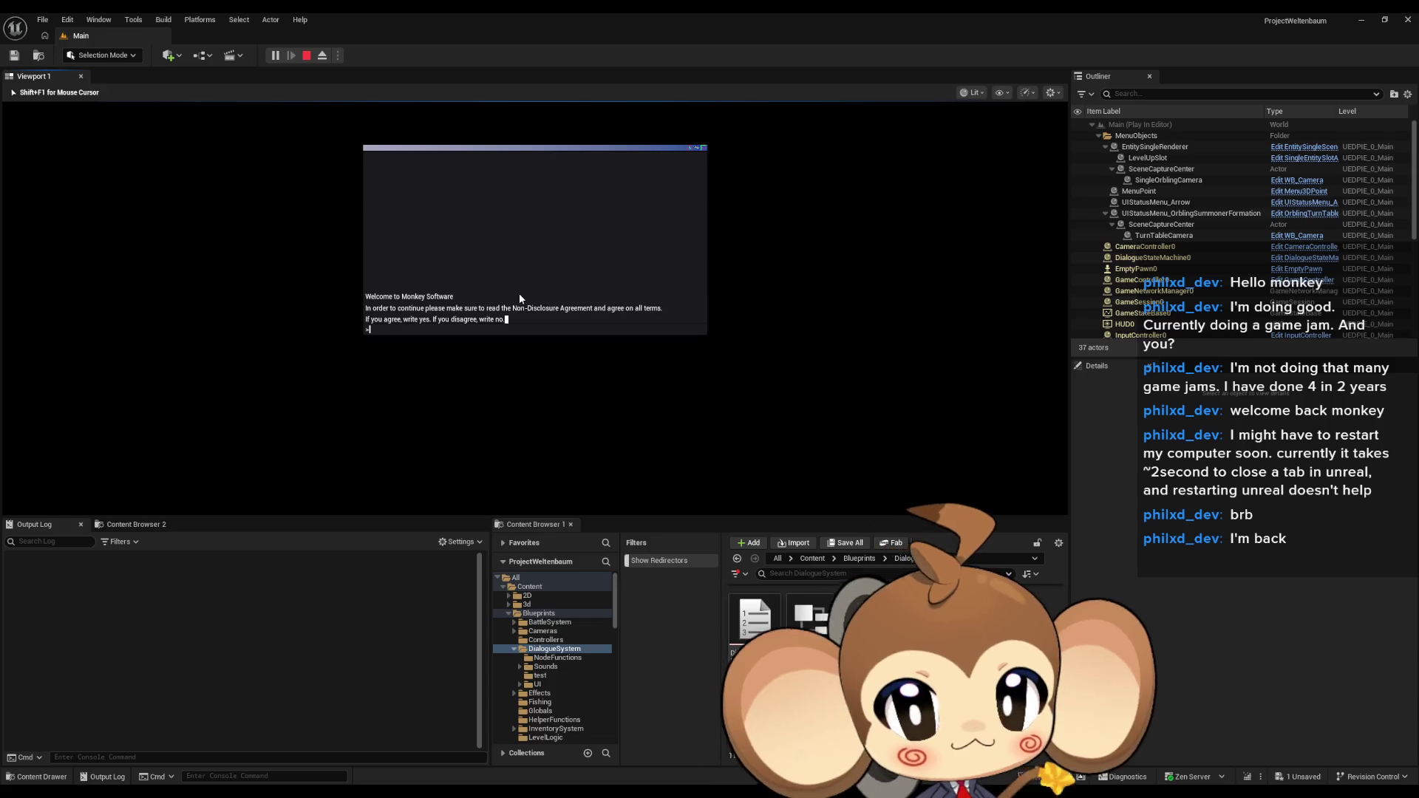
{"action": "type", "text": "y"}
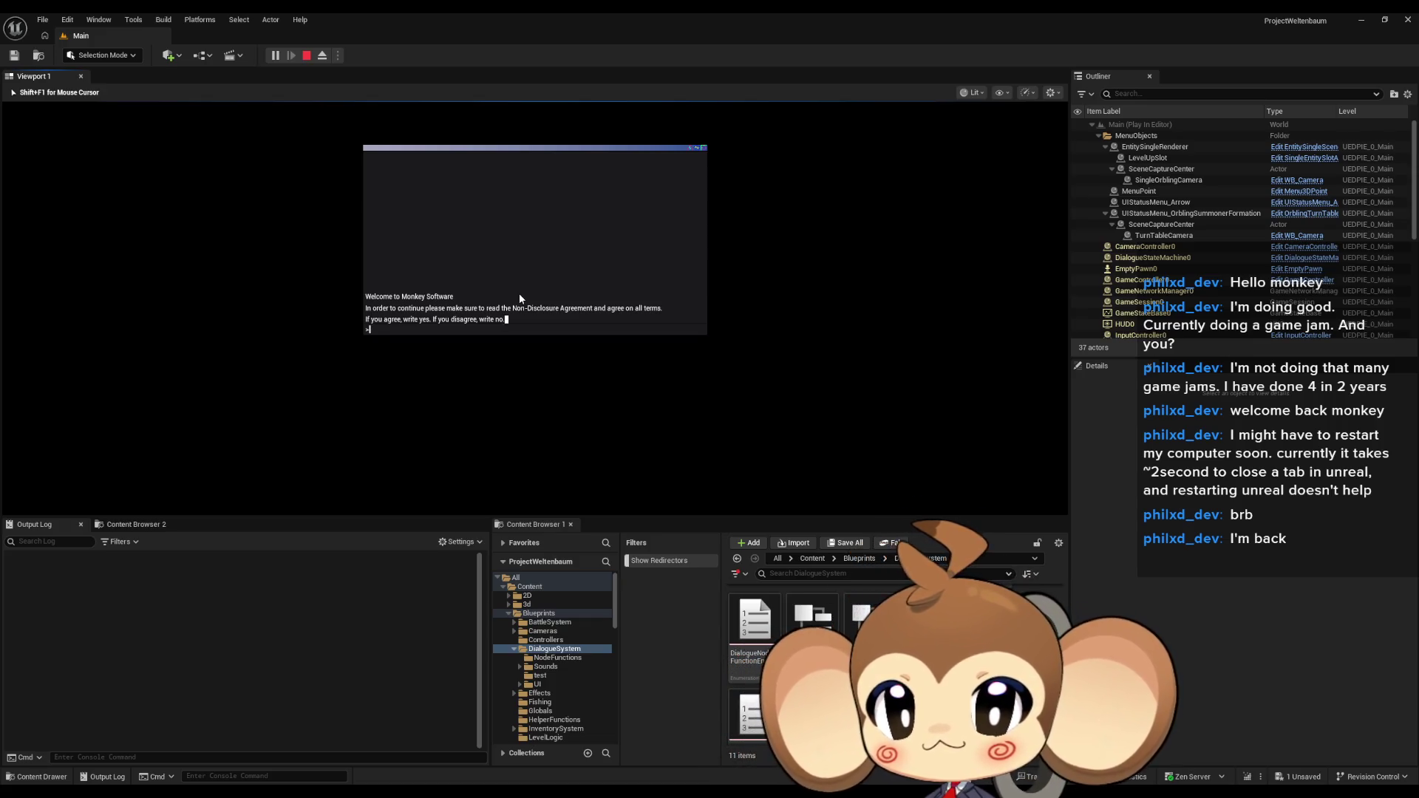
{"action": "type", "text": "es"}
{"action": "key", "text": "Return"}
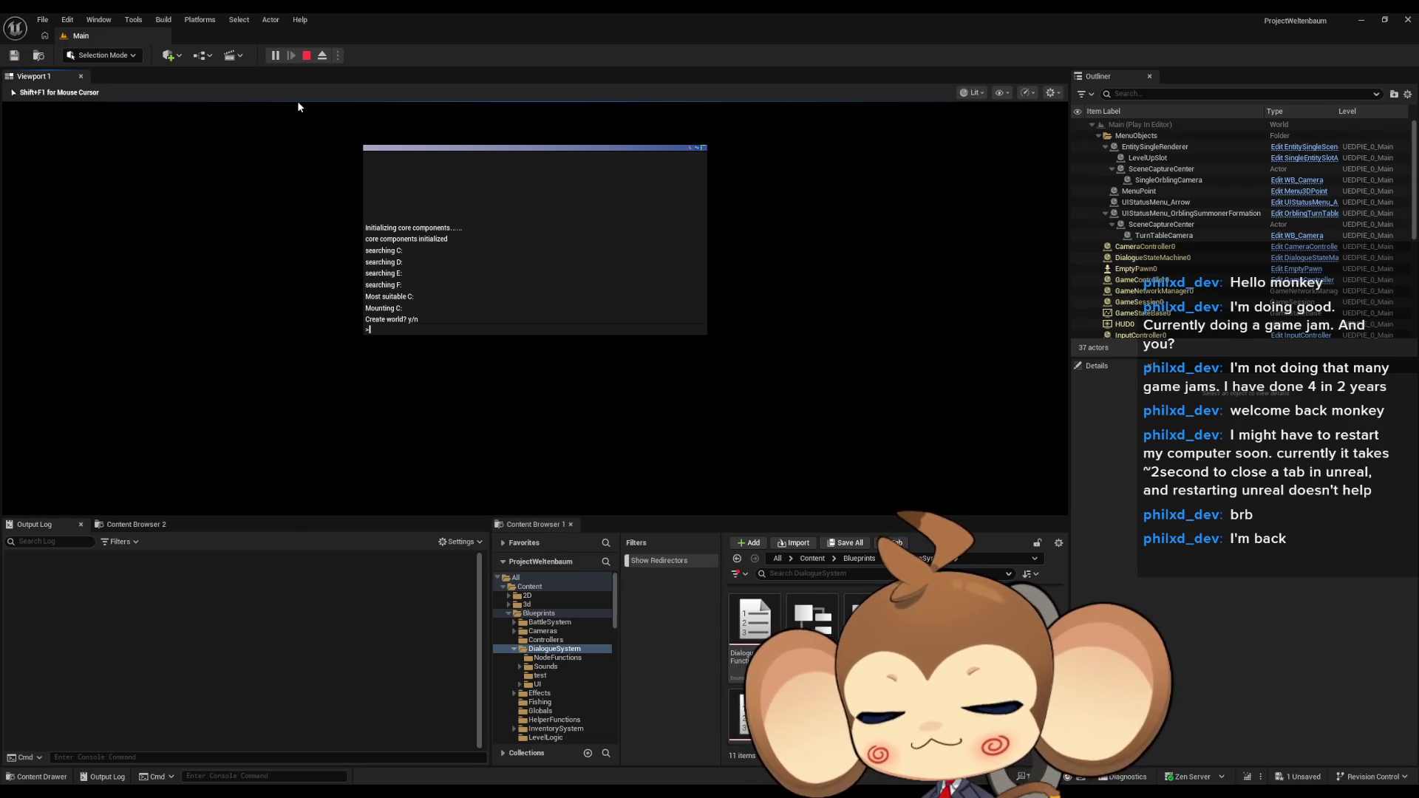
{"action": "left_click", "coordinate": [306, 56]}
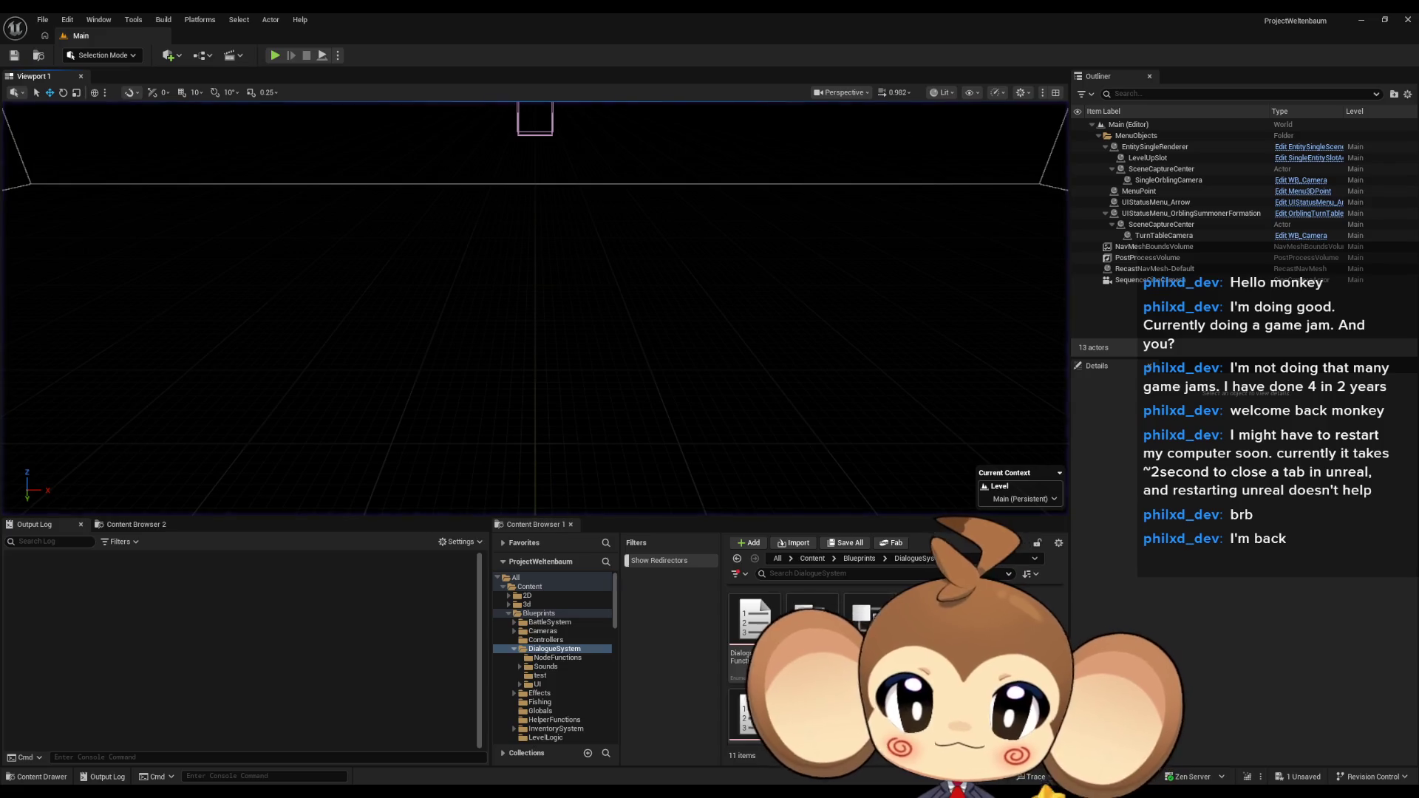
Look over StorageDataController's loop nodes and the Save Game nodes in GameController ExecuteCommand
{"action": "mouse_move", "coordinate": [510, 794]}
{"action": "left_click", "coordinate": [486, 735]}
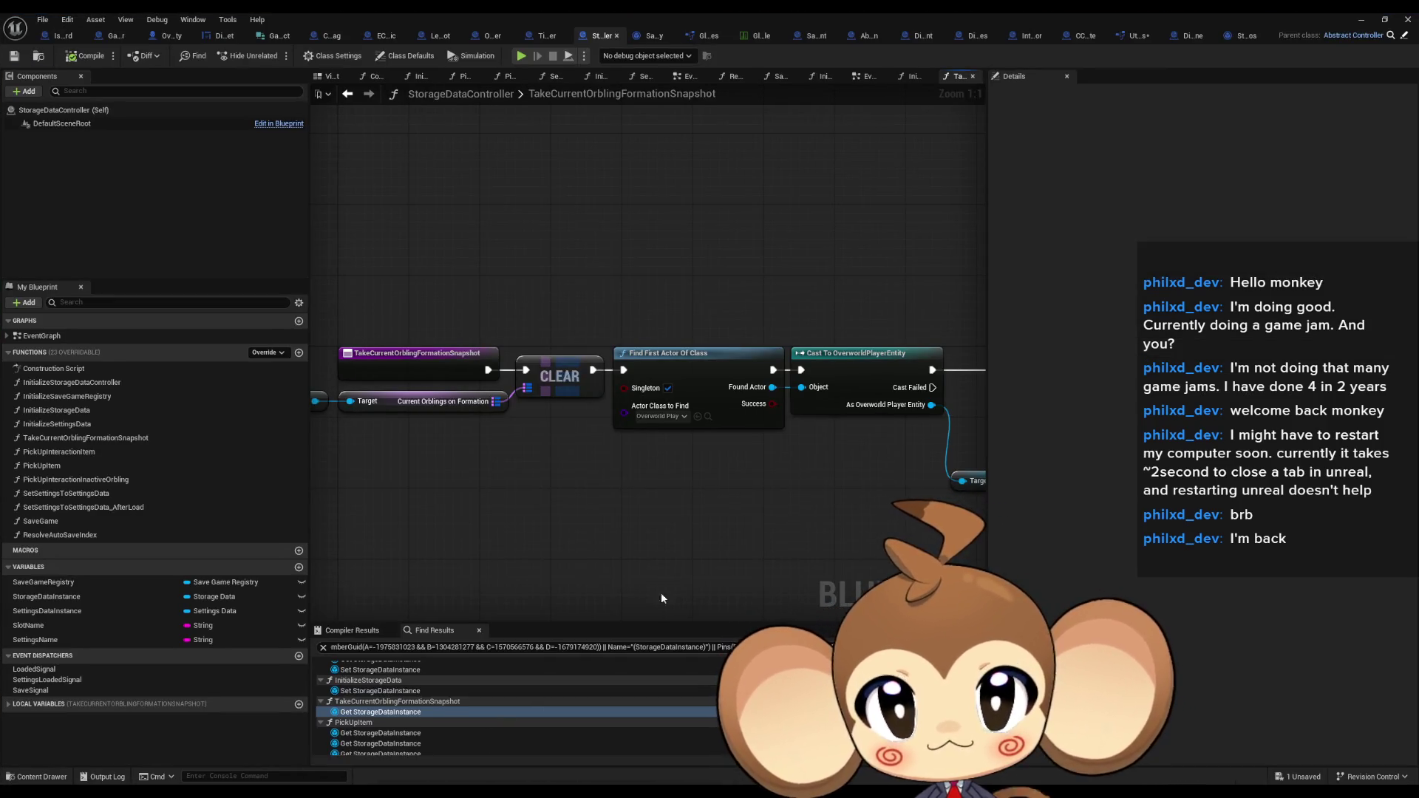
{"action": "left_click_drag", "start_coordinate": [803, 547], "coordinate": [446, 490]}
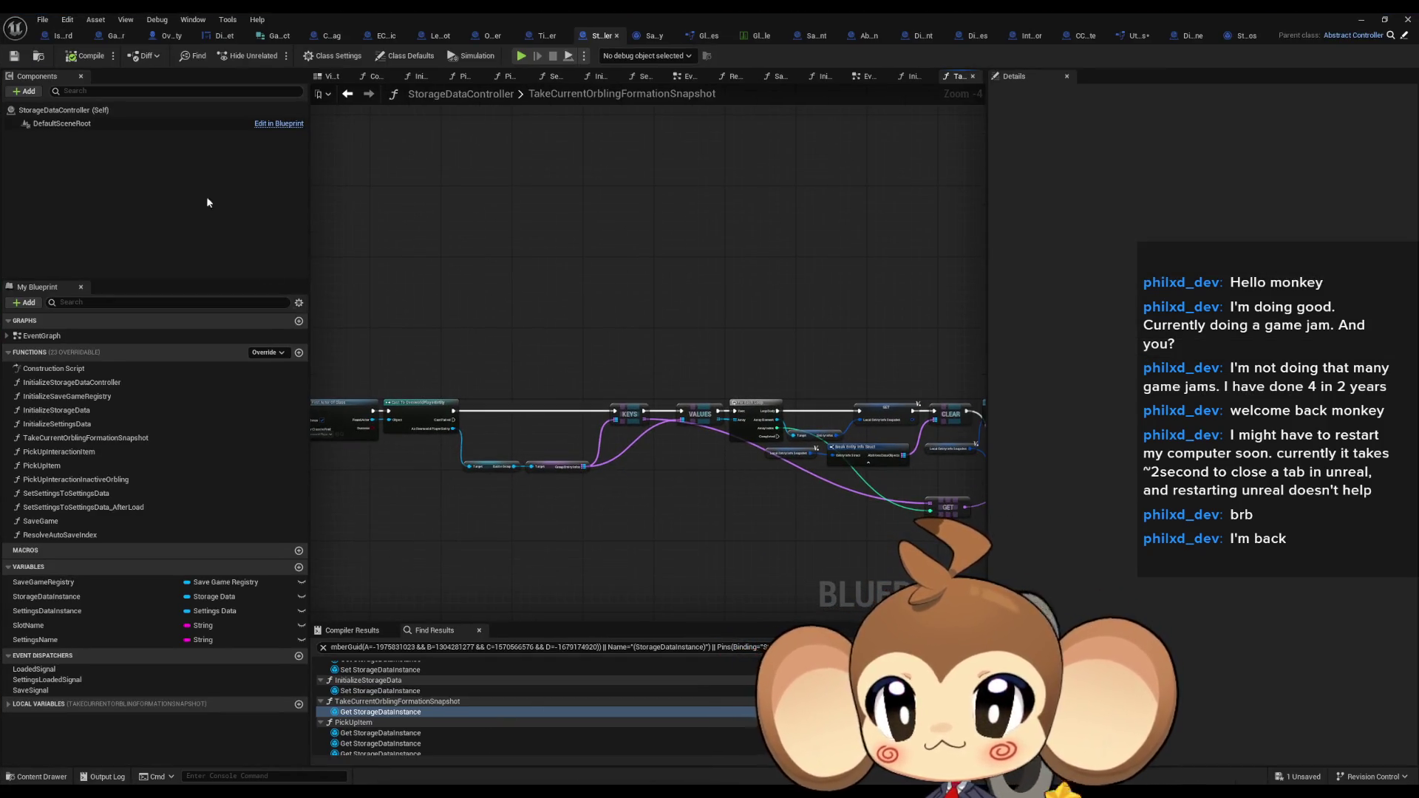
{"action": "left_click", "coordinate": [115, 35]}
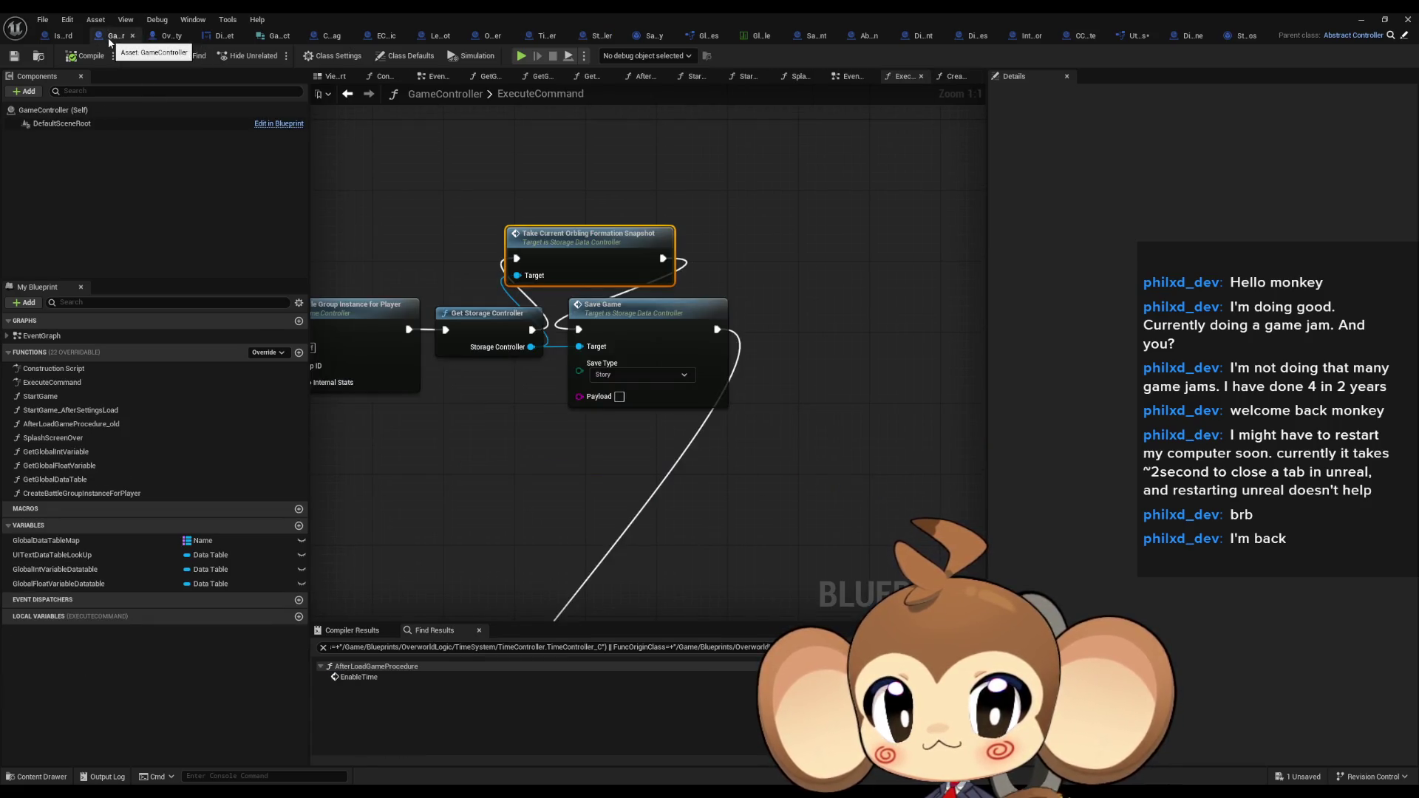
{"action": "scroll", "coordinate": [699, 483], "scroll_direction": "down", "scroll_amount": 5}
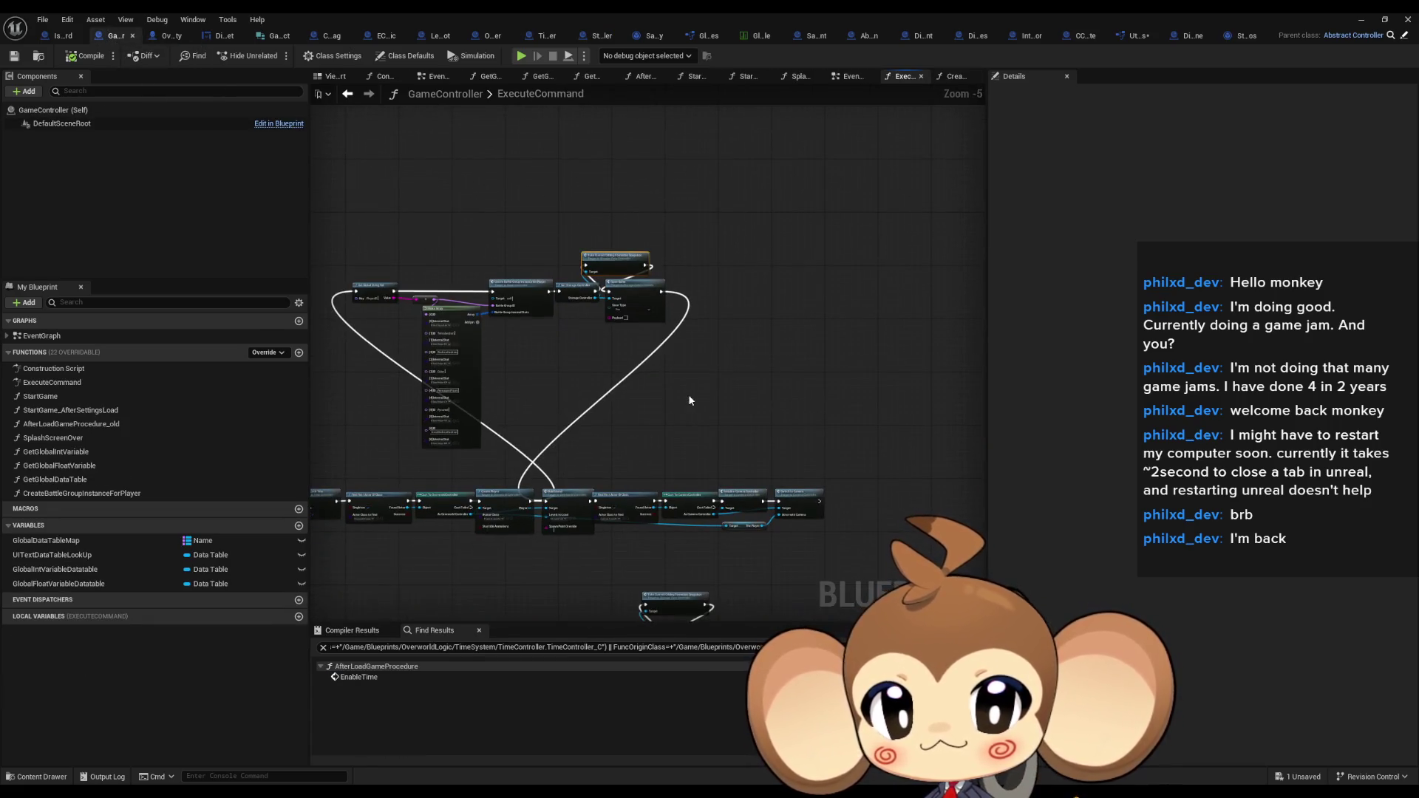
{"action": "scroll", "coordinate": [661, 386], "scroll_direction": "up", "scroll_amount": 1}
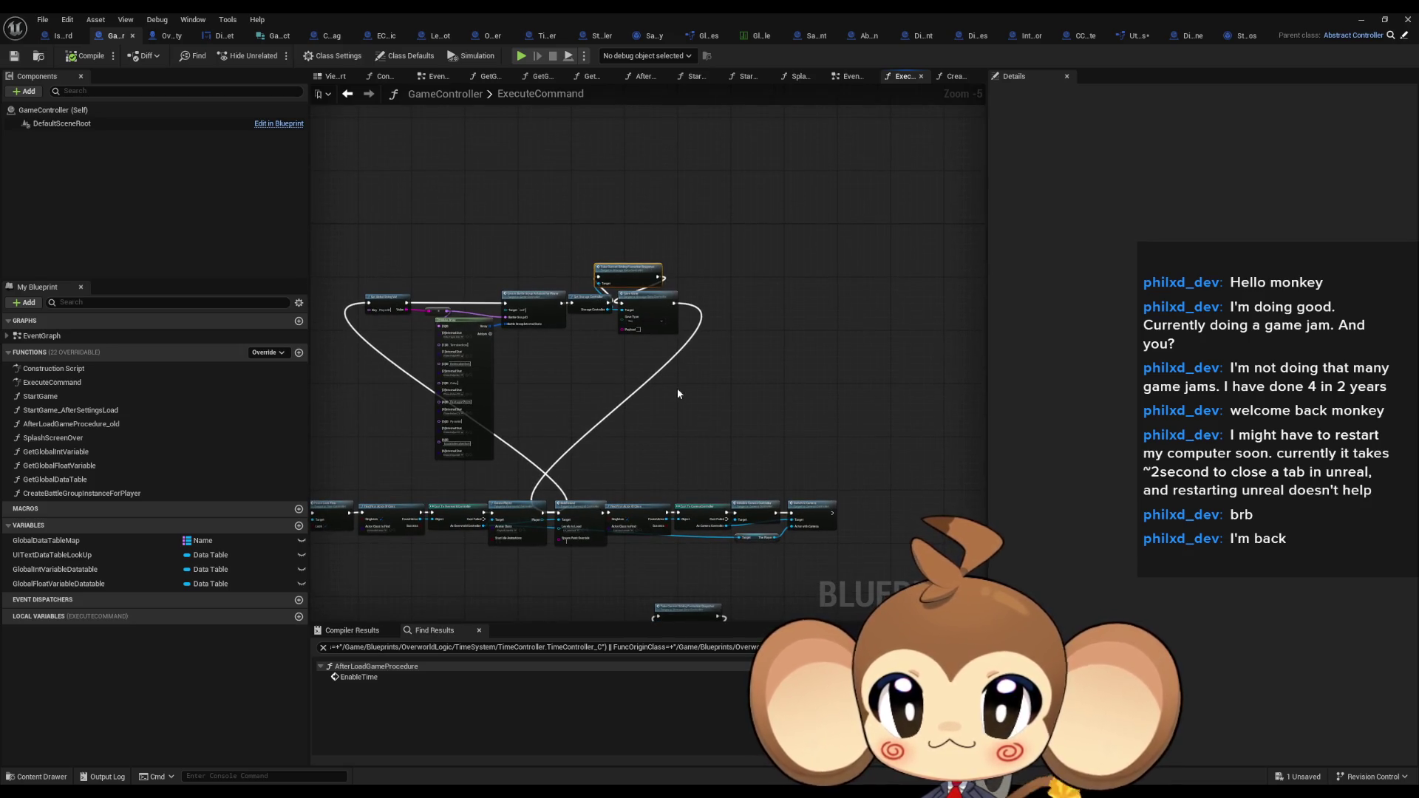
{"action": "scroll", "coordinate": [674, 385], "scroll_direction": "up", "scroll_amount": 1}
{"action": "left_click_drag", "start_coordinate": [672, 385], "coordinate": [715, 441]}
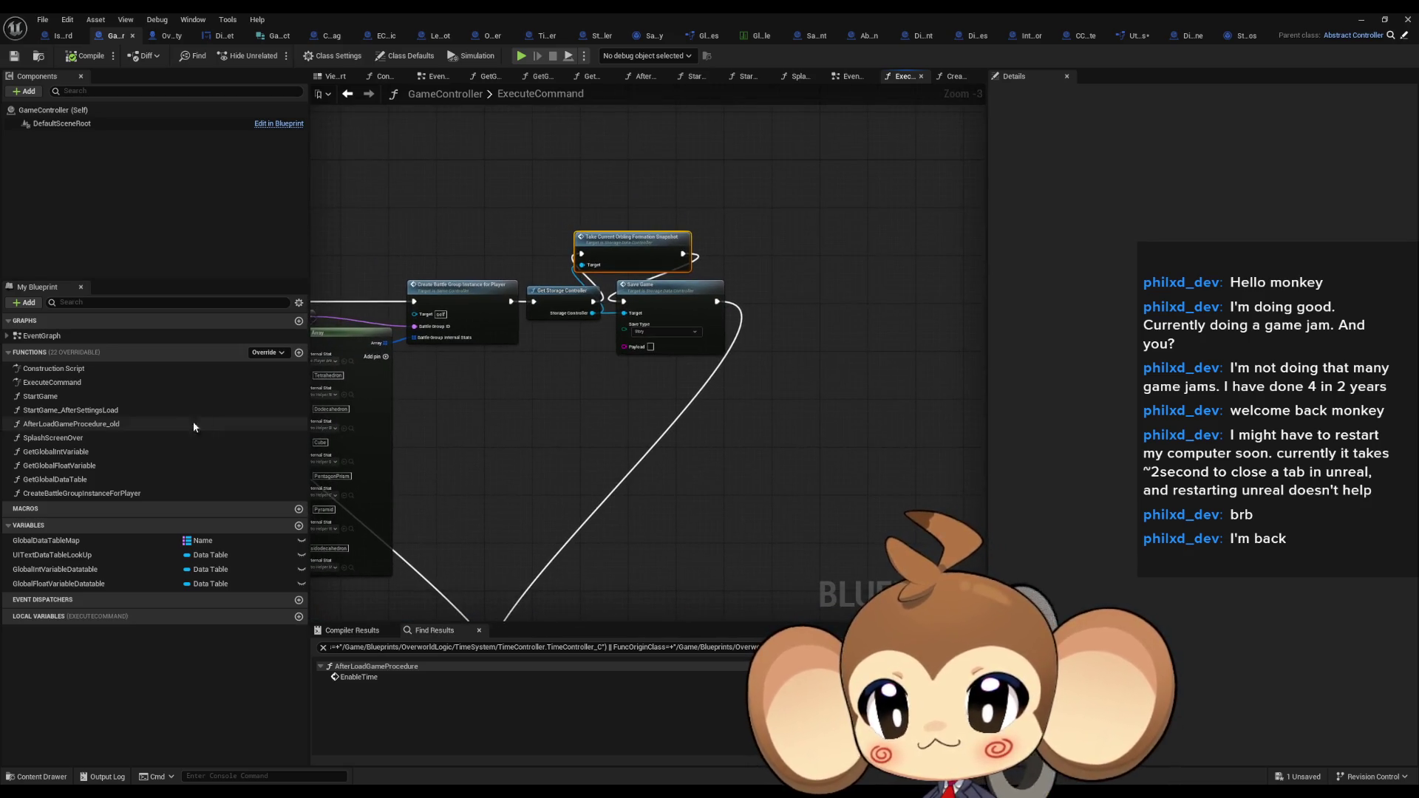
Jump to the Exit Tree case in DialogueStateMachine and frame Set Input Mode Game Only
{"action": "left_click", "coordinate": [1190, 36]}
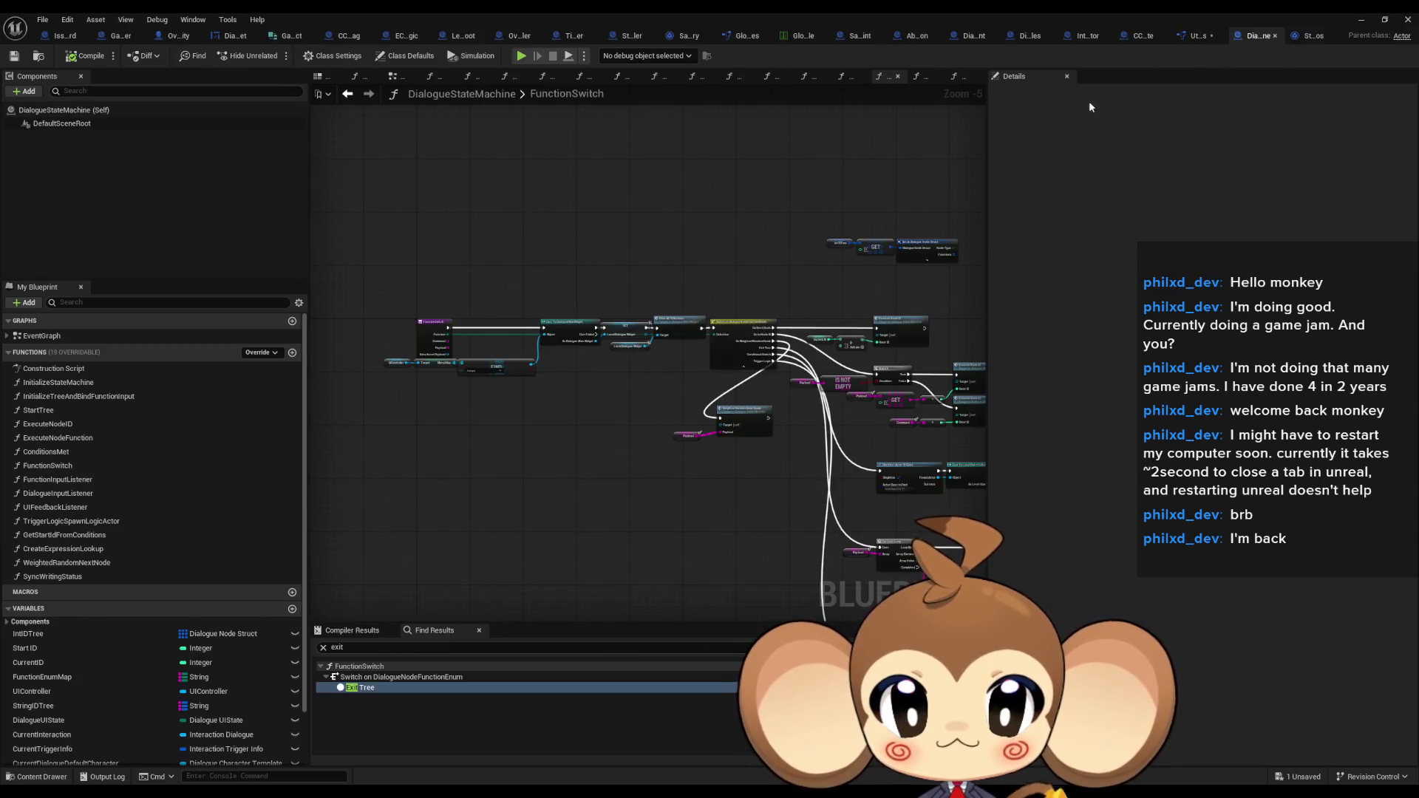
{"action": "left_click", "coordinate": [367, 688]}
{"action": "scroll", "coordinate": [896, 303], "scroll_direction": "up", "scroll_amount": 4}
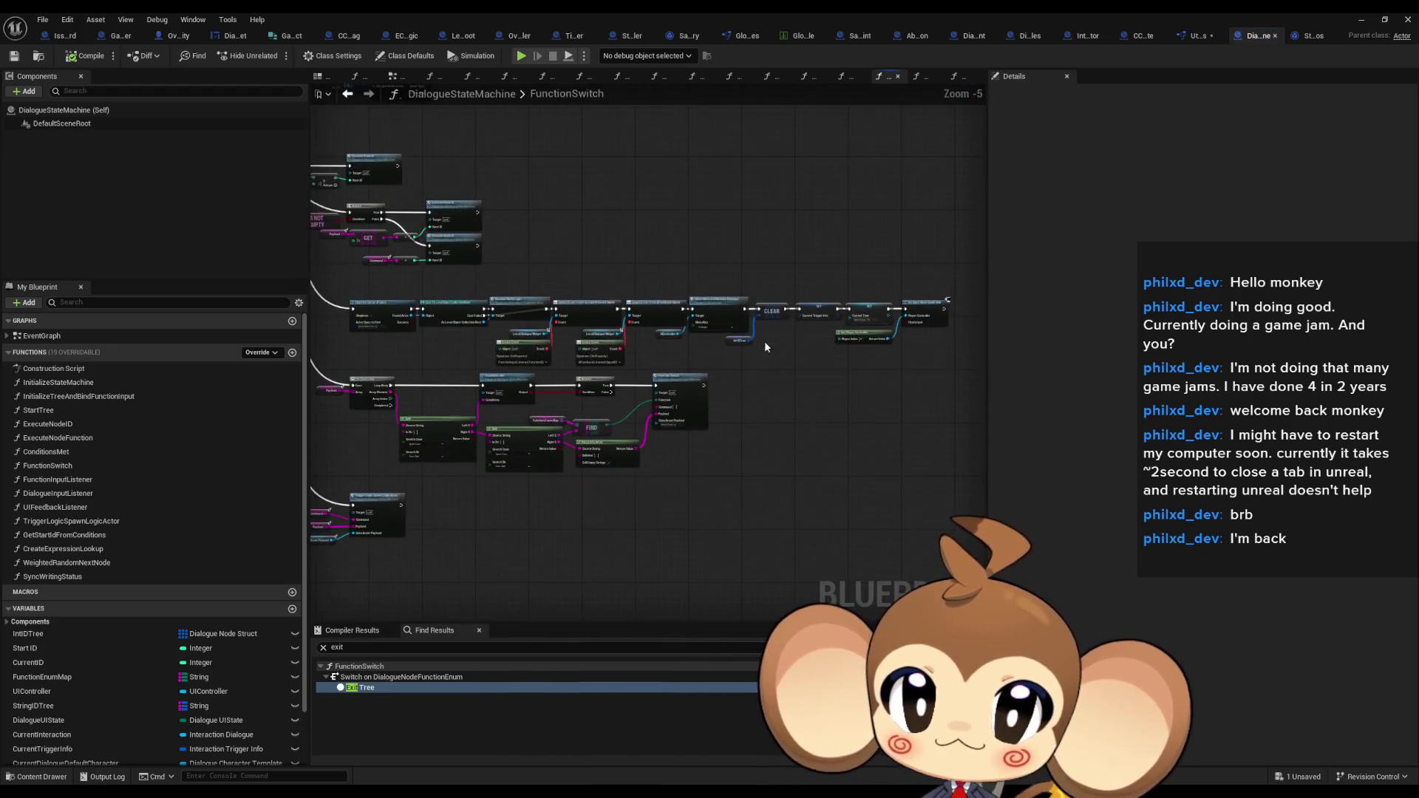
{"action": "mouse_move", "coordinate": [897, 304]}
{"action": "left_mouse_down"}
{"action": "mouse_move", "coordinate": [588, 292]}
{"action": "mouse_move", "coordinate": [680, 311]}
{"action": "mouse_move", "coordinate": [596, 326]}
{"action": "mouse_move", "coordinate": [565, 492]}
{"action": "left_mouse_up"}
{"action": "scroll", "coordinate": [565, 492], "scroll_direction": "up", "scroll_amount": 1}
Add a Set Focus to Game Viewport node after the Current Tree SET and start a play test
{"action": "right_click", "coordinate": [640, 479]}
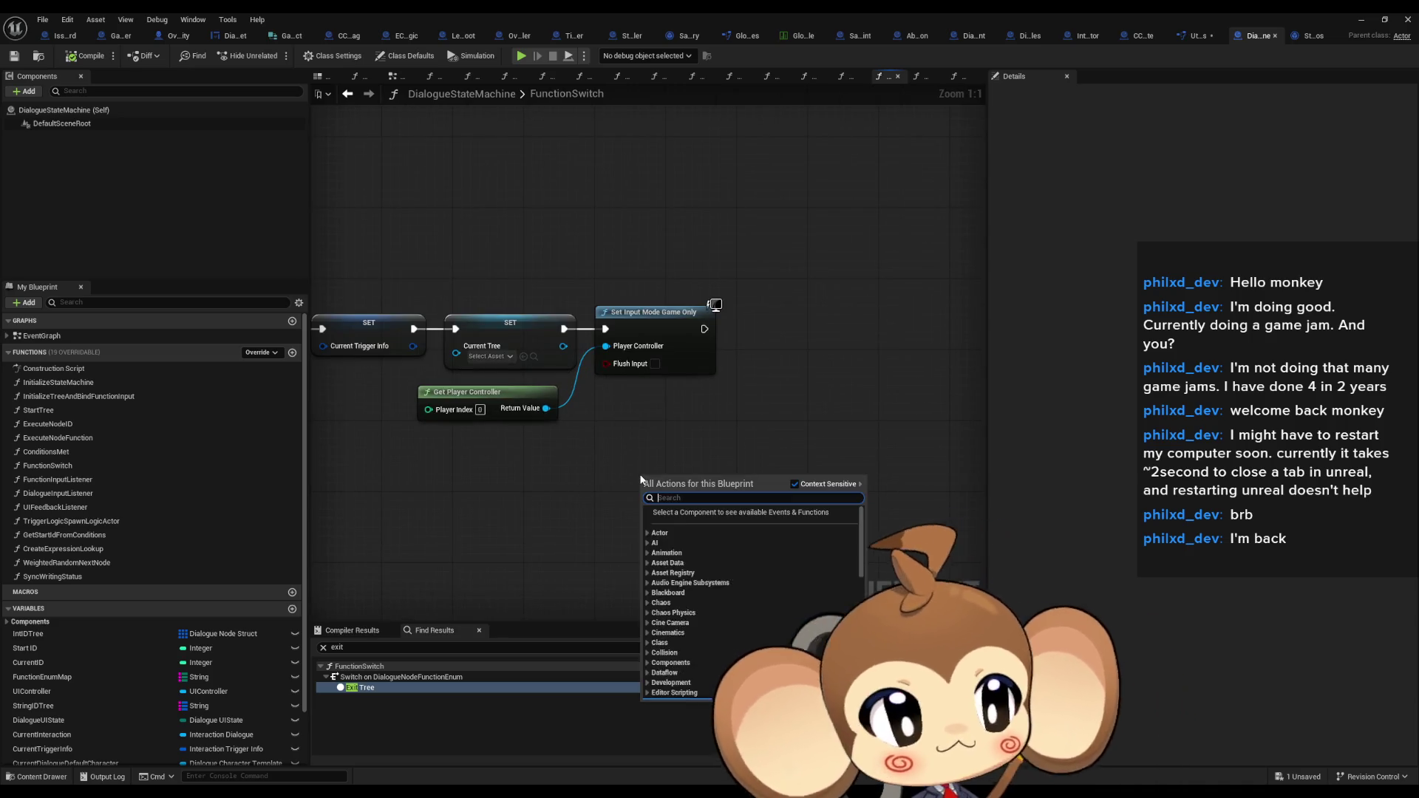
{"action": "type", "text": "set focu"}
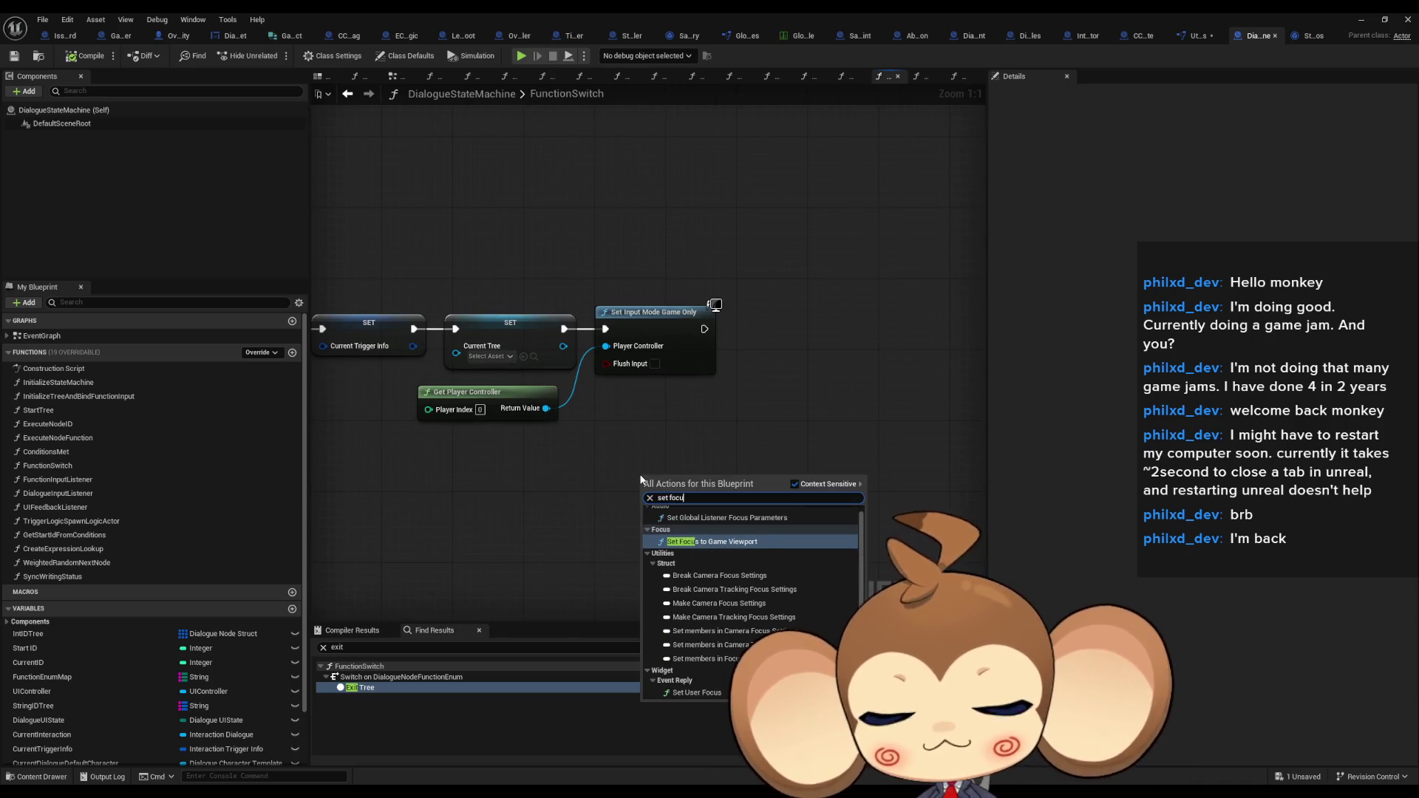
{"action": "type", "text": "s to ga"}
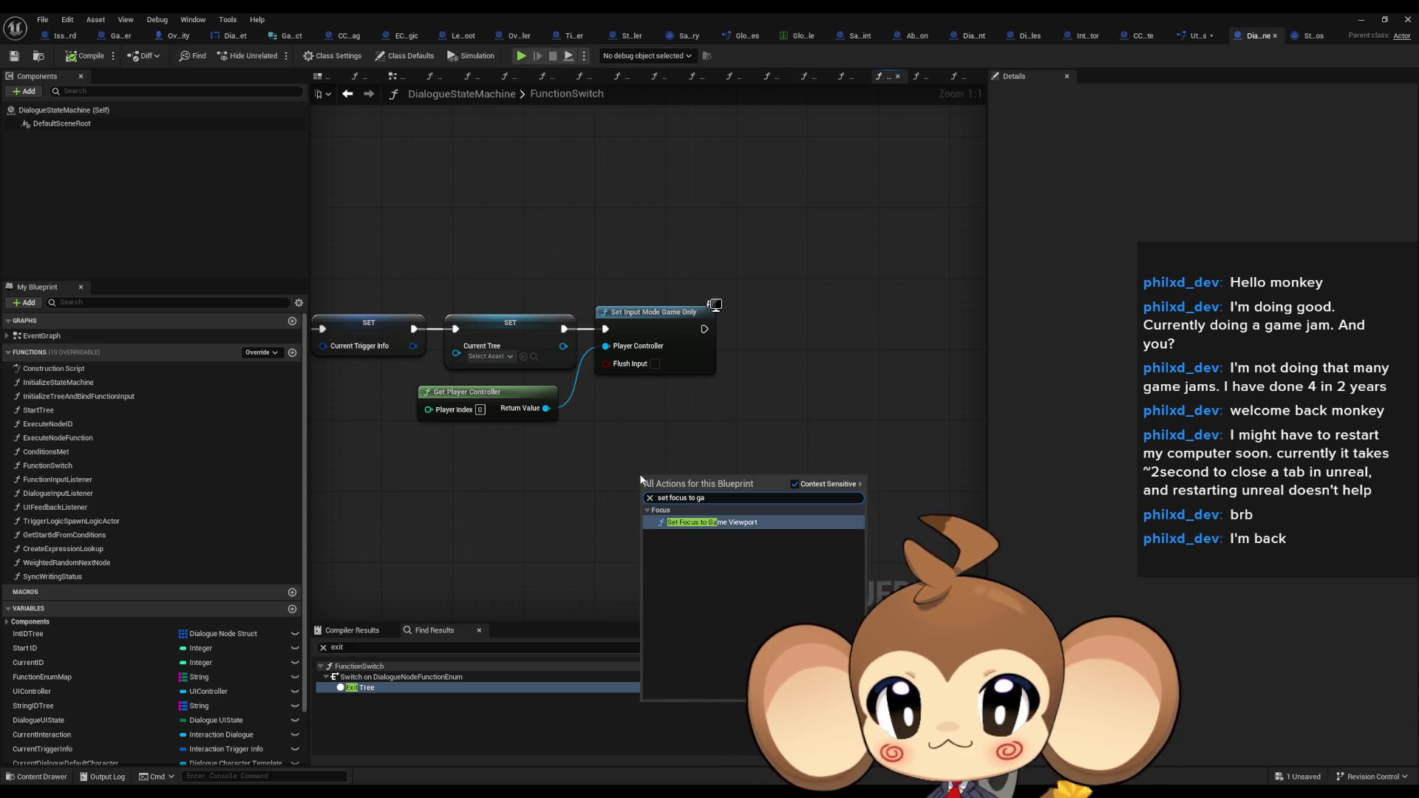
{"action": "key", "text": "Return"}
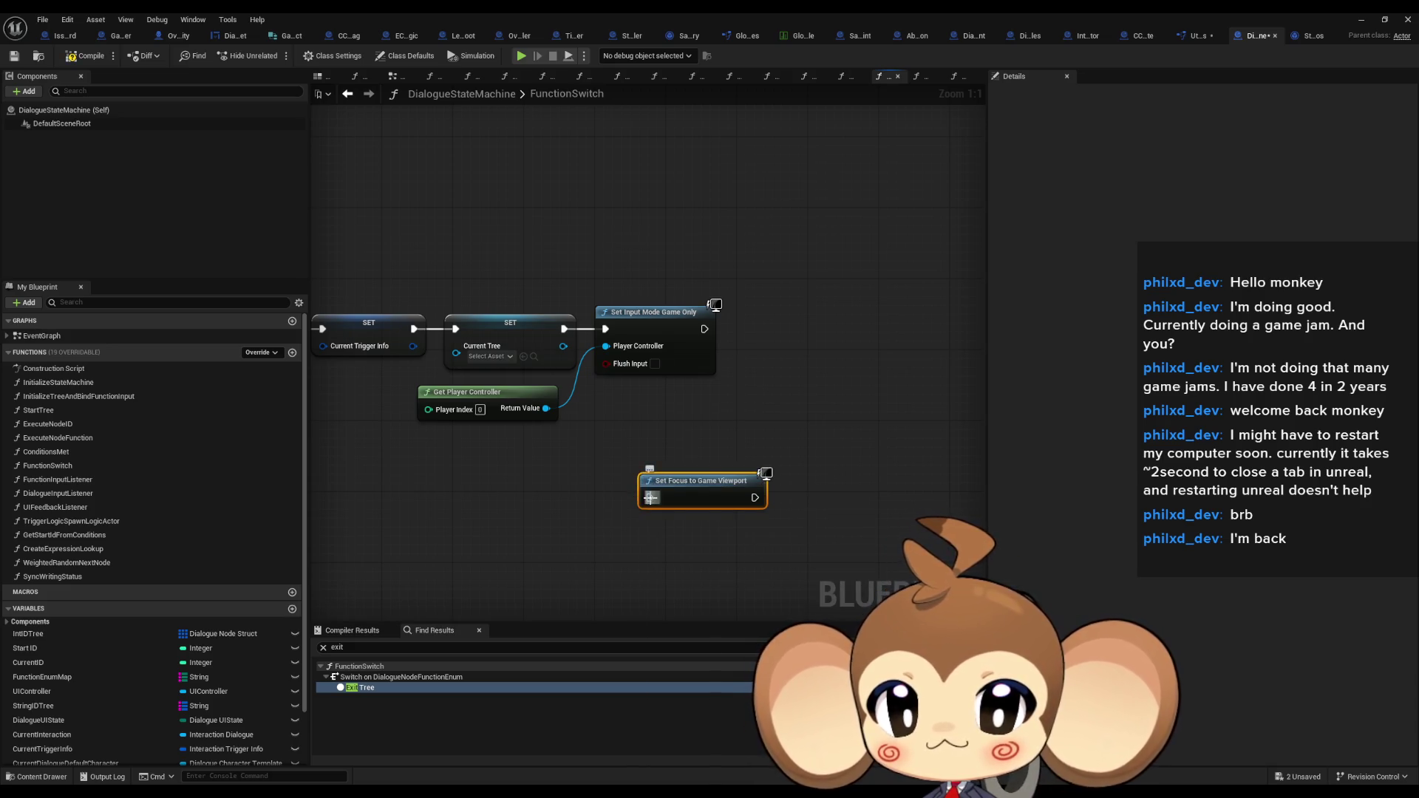
{"action": "left_click_drag", "start_coordinate": [649, 498], "coordinate": [563, 332]}
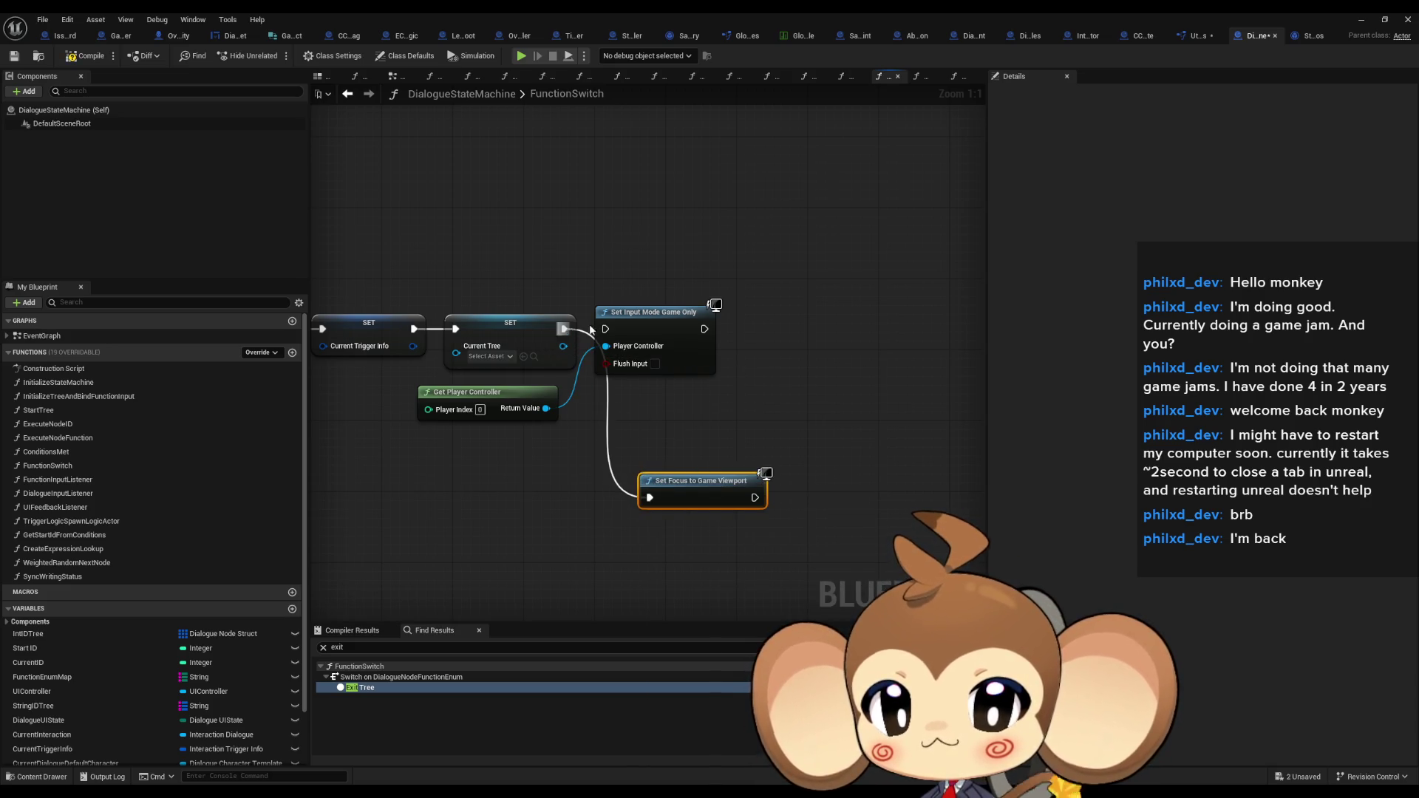
{"action": "left_click", "coordinate": [1361, 19]}
{"action": "left_click", "coordinate": [277, 55]}
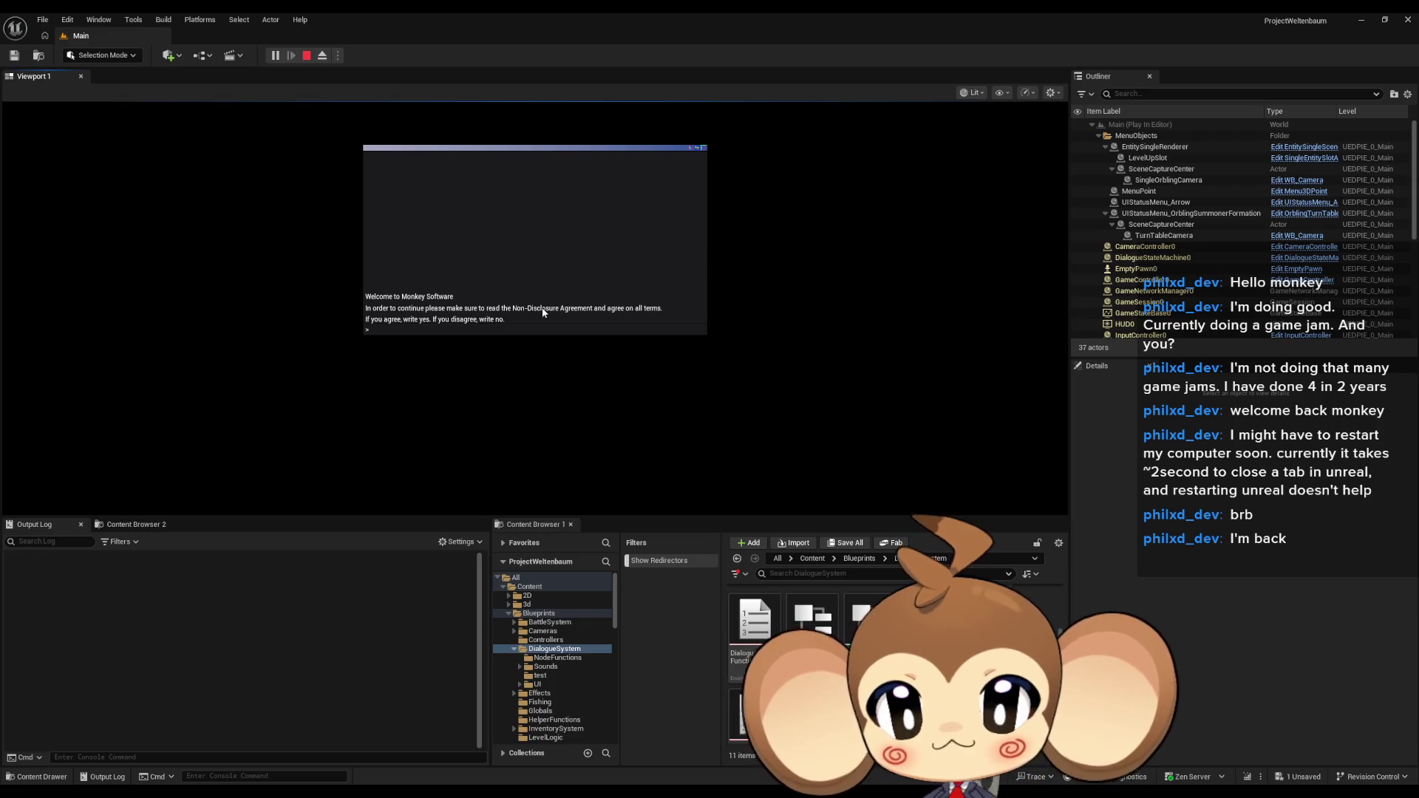
Answer 'yes' to the NDA, 'y' to Create world, and confirm entering the access point
{"action": "type", "text": "yes"}
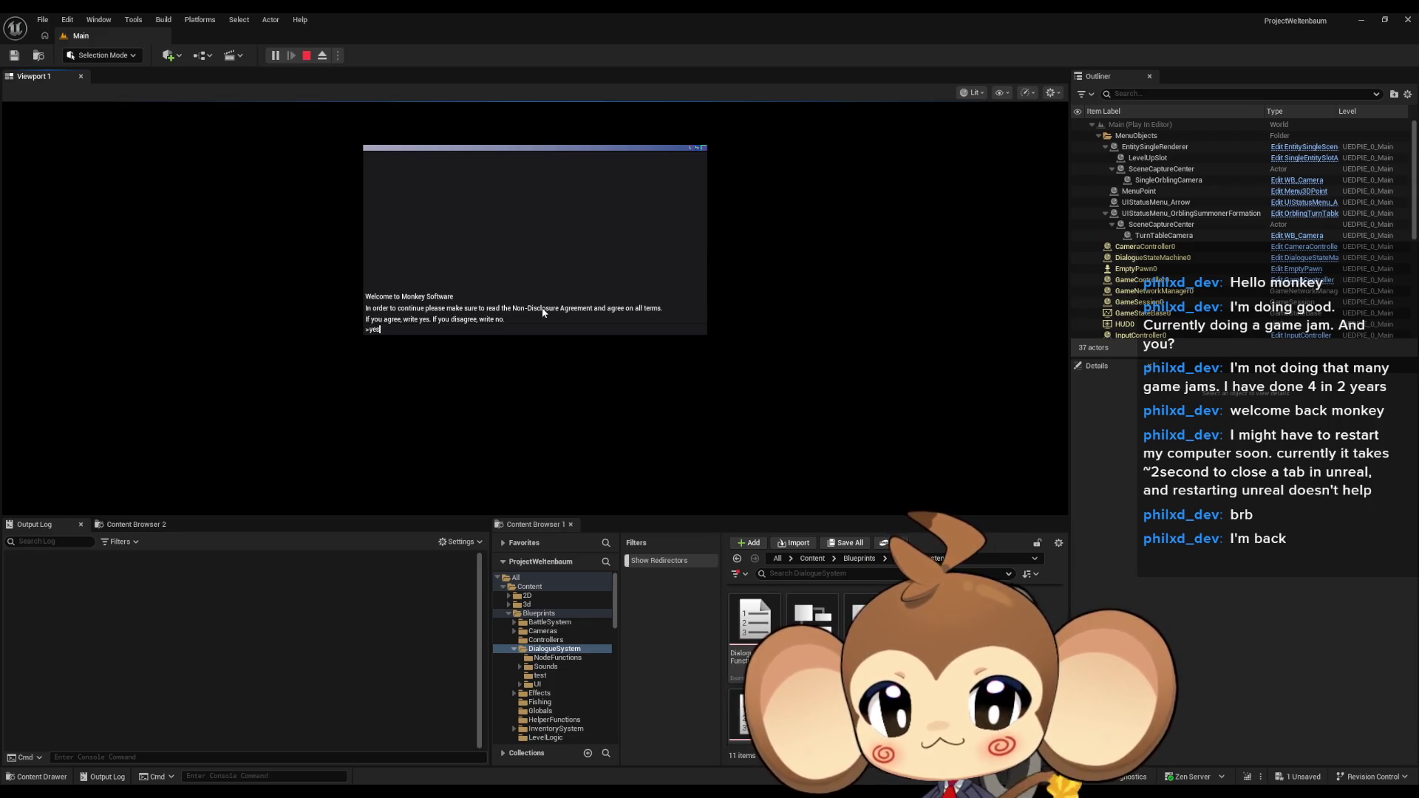
{"action": "key", "text": "Return"}
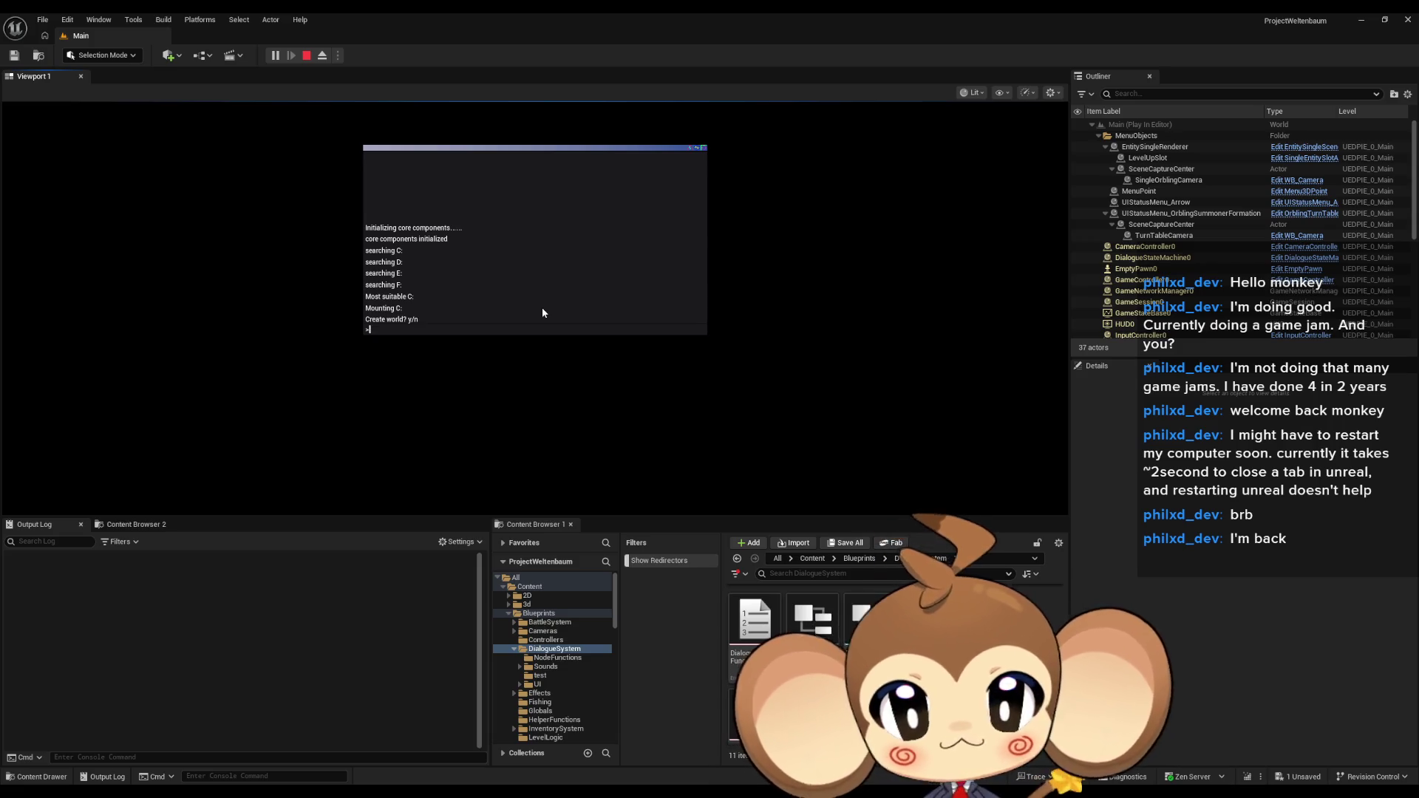
{"action": "type", "text": "y"}
{"action": "key", "text": "Return"}
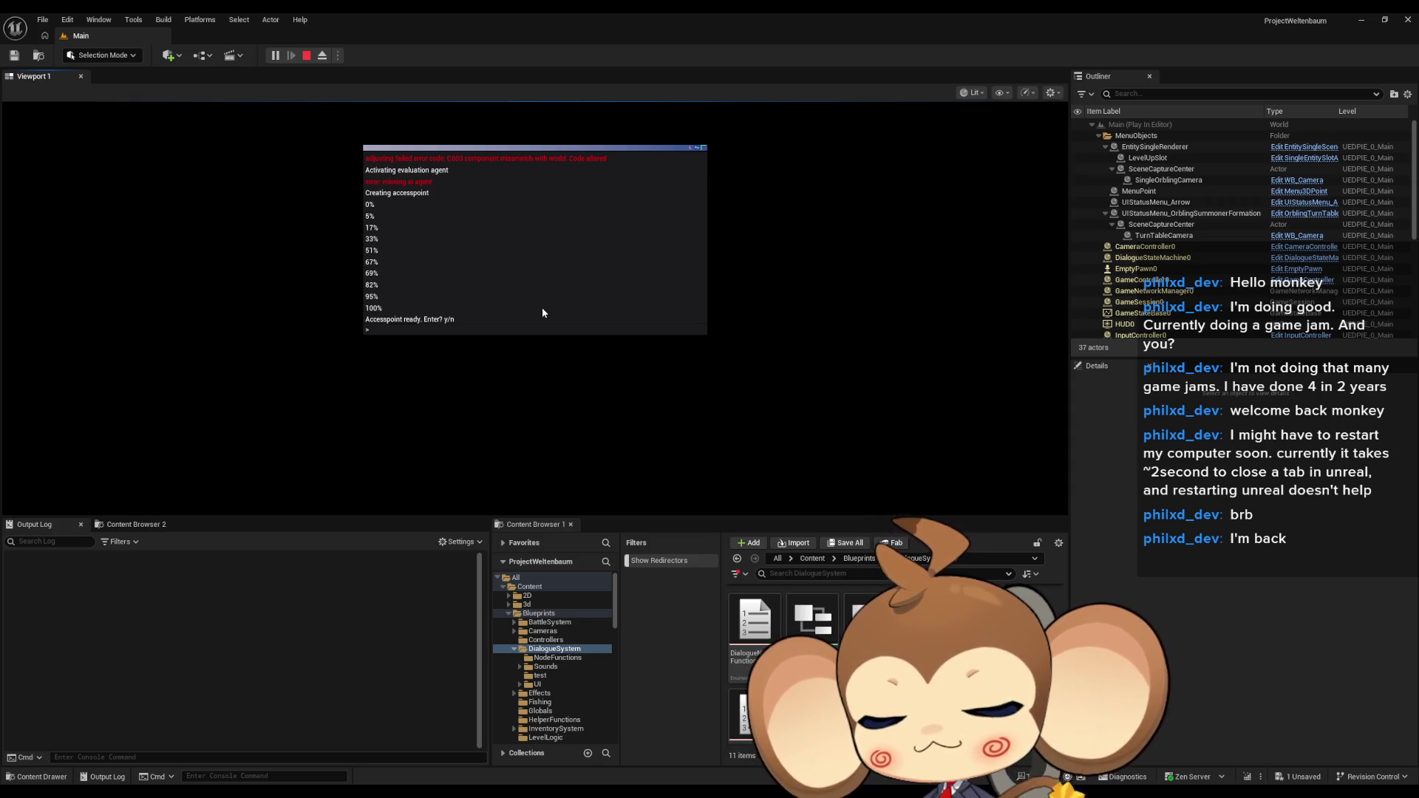
{"action": "key", "text": "Return"}
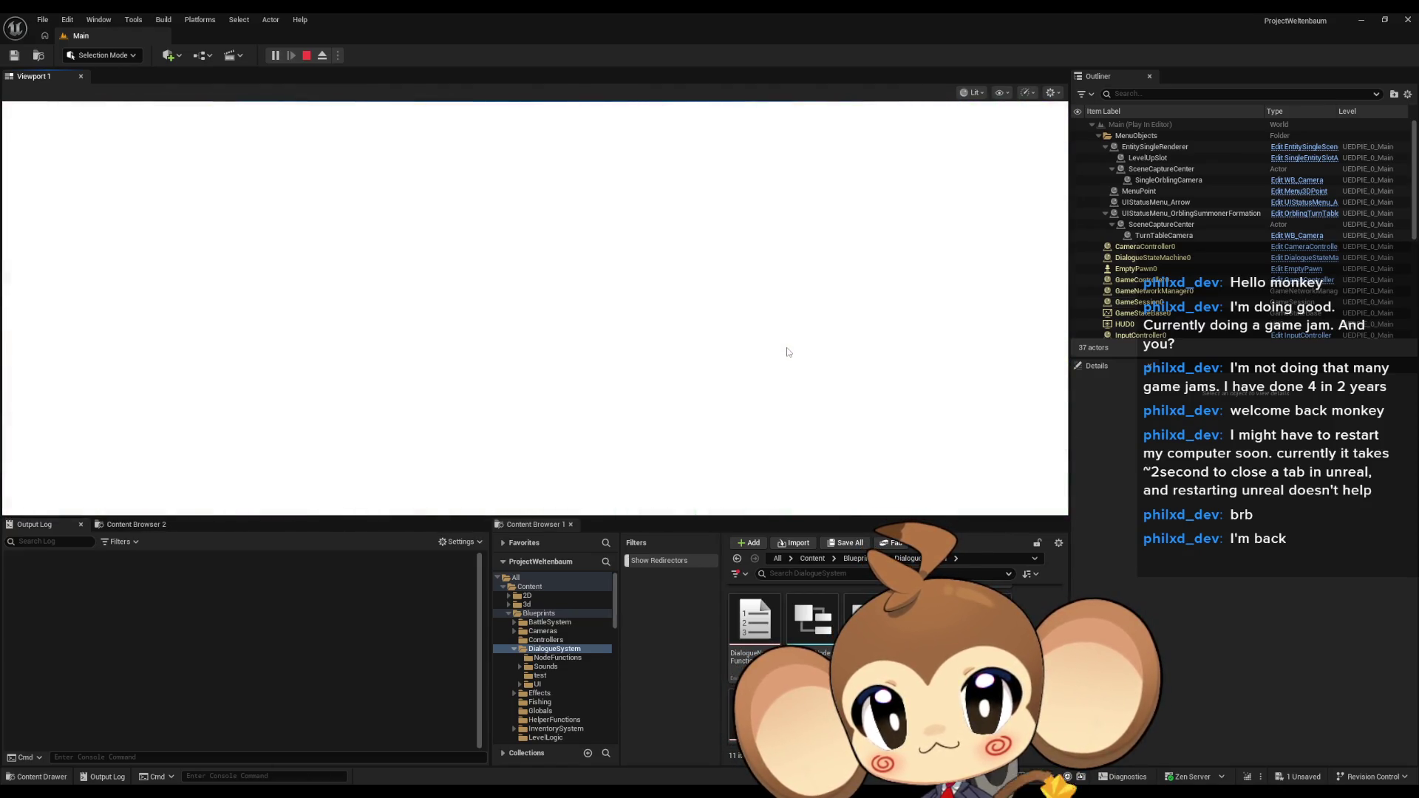
Stop the play session, delete Set Input Mode Game Only and Get Player Controller, and move Set Focus up
{"action": "key", "text": "Escape"}
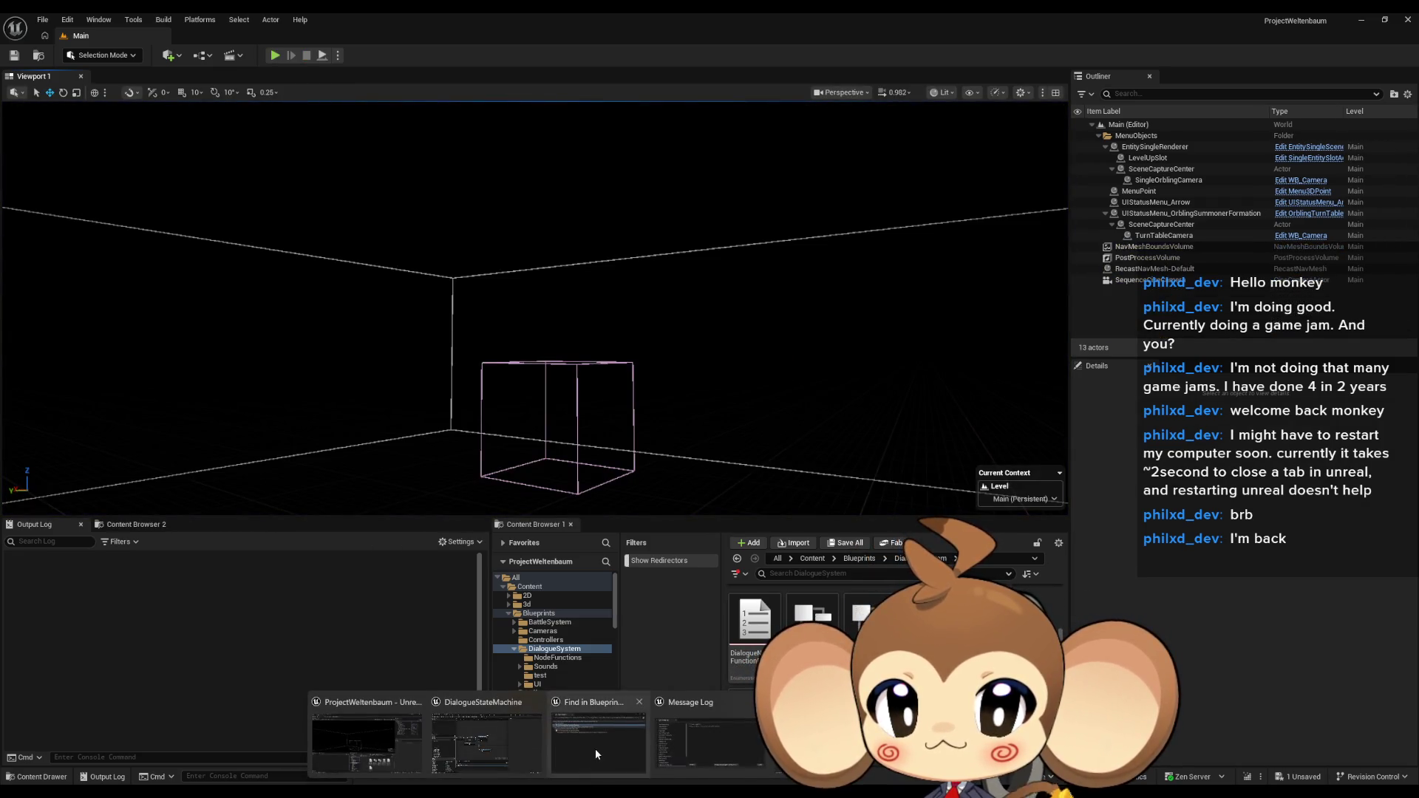
{"action": "left_click", "coordinate": [501, 756]}
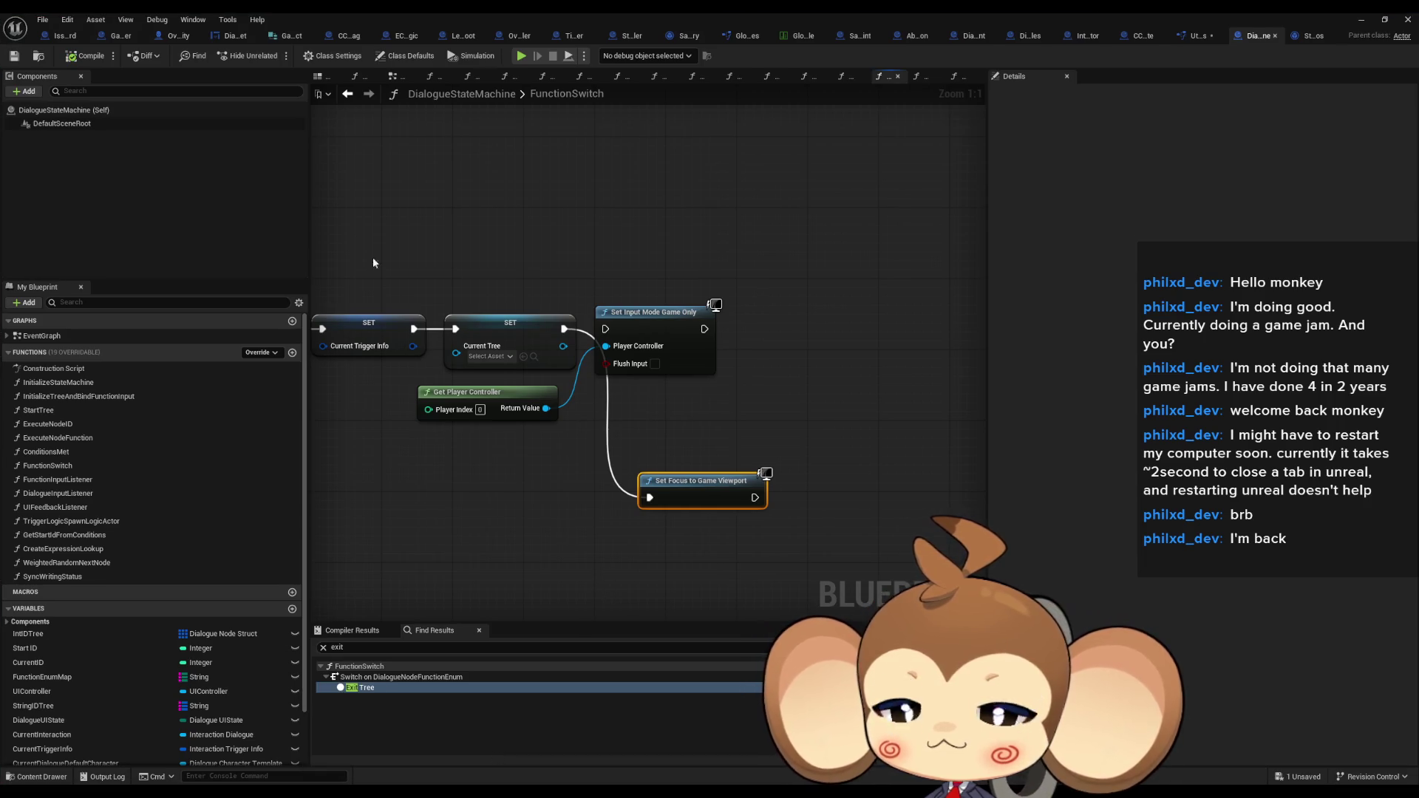
{"action": "left_click", "coordinate": [650, 312]}
{"action": "key", "text": "Delete"}
{"action": "left_click_drag", "start_coordinate": [547, 450], "coordinate": [475, 401]}
{"action": "key", "text": "Delete"}
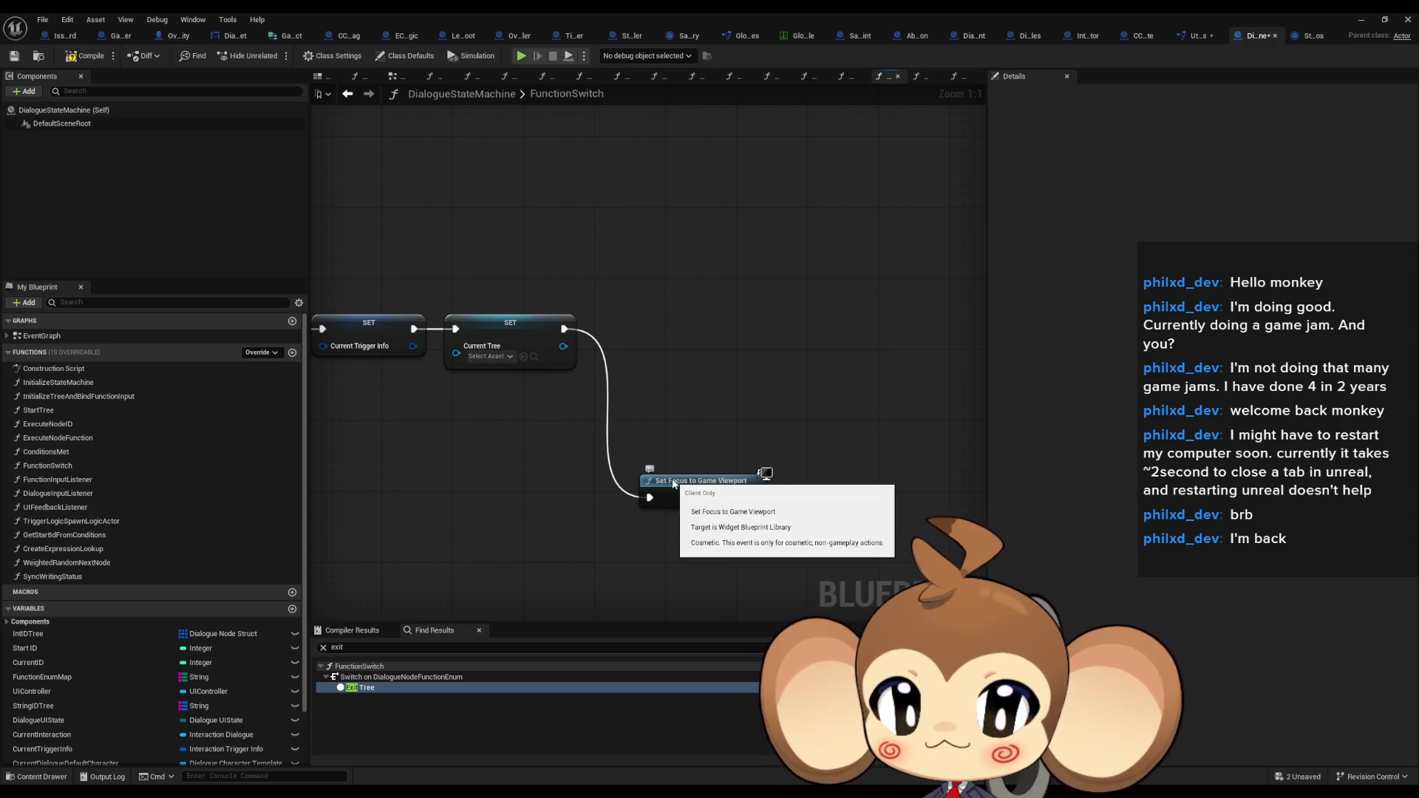
{"action": "mouse_move", "coordinate": [672, 480]}
{"action": "left_mouse_down"}
{"action": "mouse_move", "coordinate": [643, 328]}
{"action": "mouse_move", "coordinate": [627, 312]}
{"action": "left_mouse_up"}
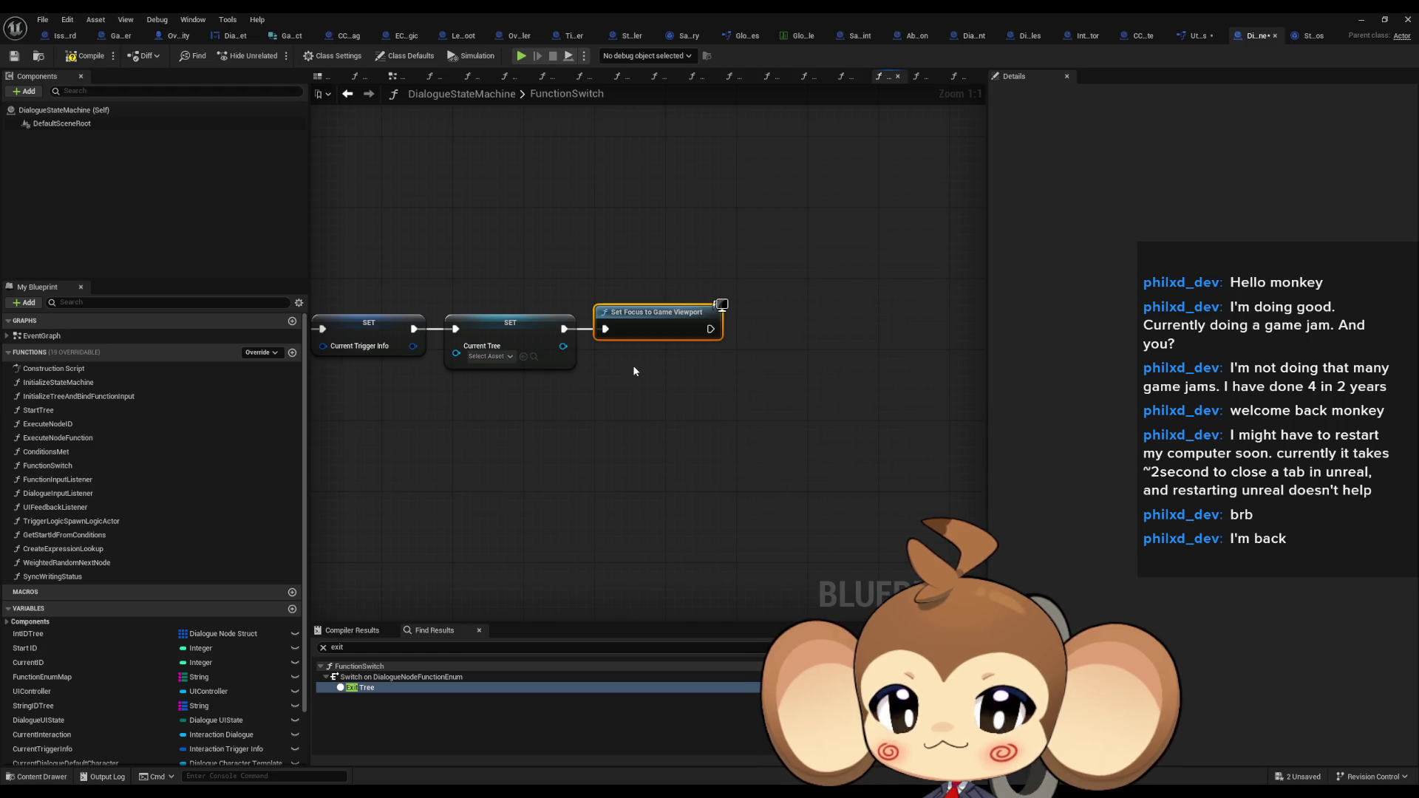
Check references to Set Input Mode Game Only, redo the deletion, and move Set Focus into place
{"action": "key", "text": "ctrl+z"}
{"action": "key", "text": "ctrl+z"}
{"action": "key", "text": "ctrl+z"}
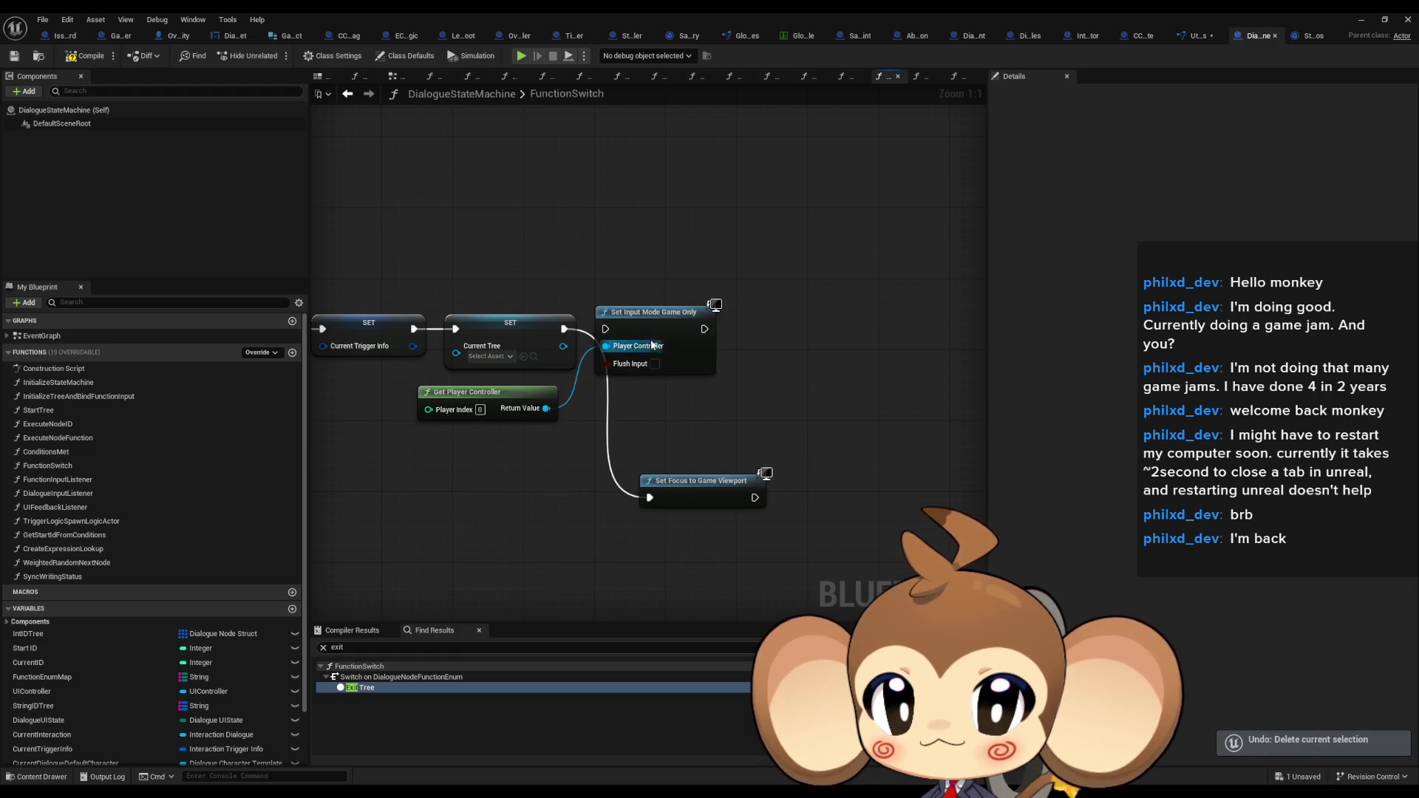
{"action": "right_click", "coordinate": [660, 323]}
{"action": "mouse_move", "coordinate": [709, 436]}
{"action": "left_click", "coordinate": [800, 462]}
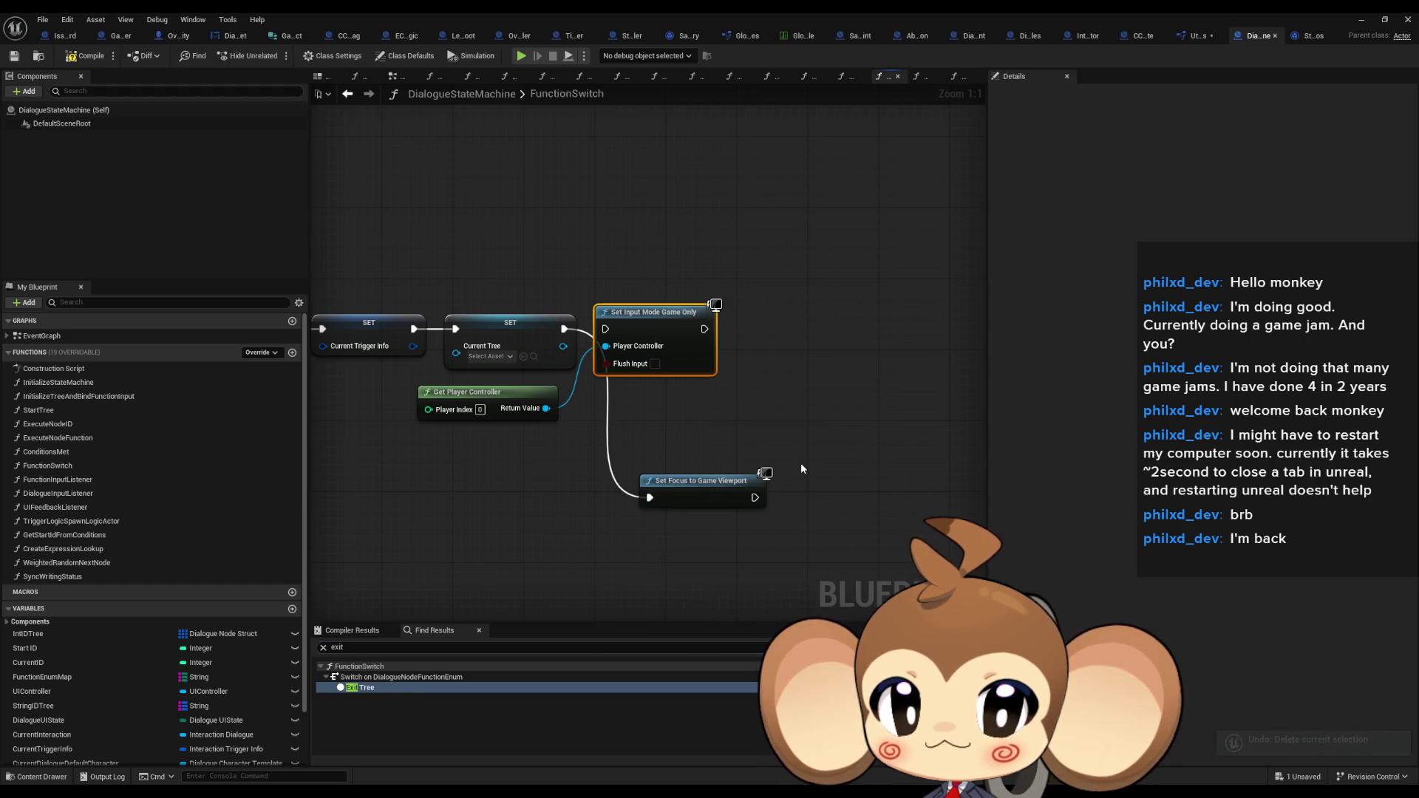
{"action": "key", "text": "ctrl+y"}
{"action": "key", "text": "ctrl+y"}
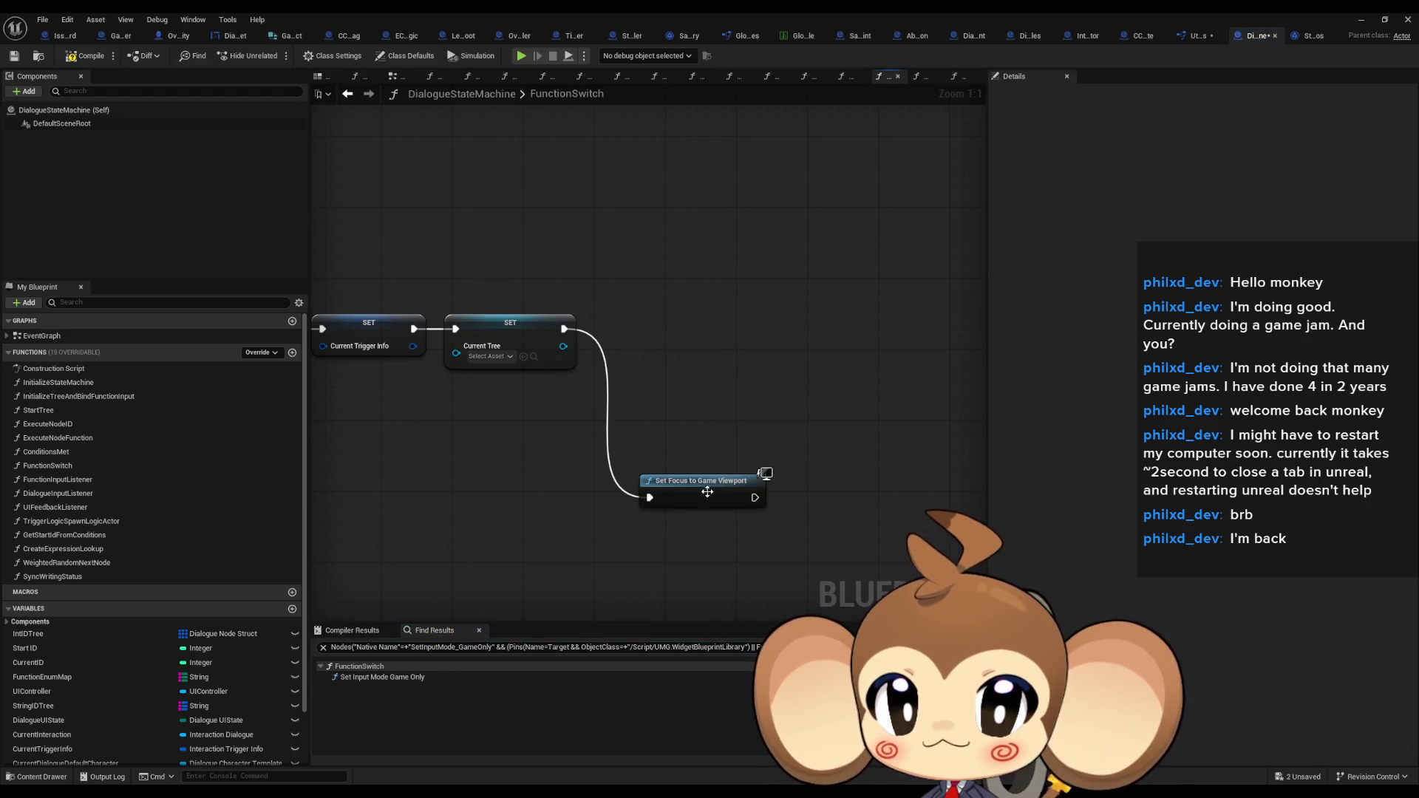
{"action": "left_click_drag", "start_coordinate": [708, 501], "coordinate": [652, 322]}
Browse GameController's StartGame and ExecuteCommand function graphs
{"action": "left_click", "coordinate": [114, 36]}
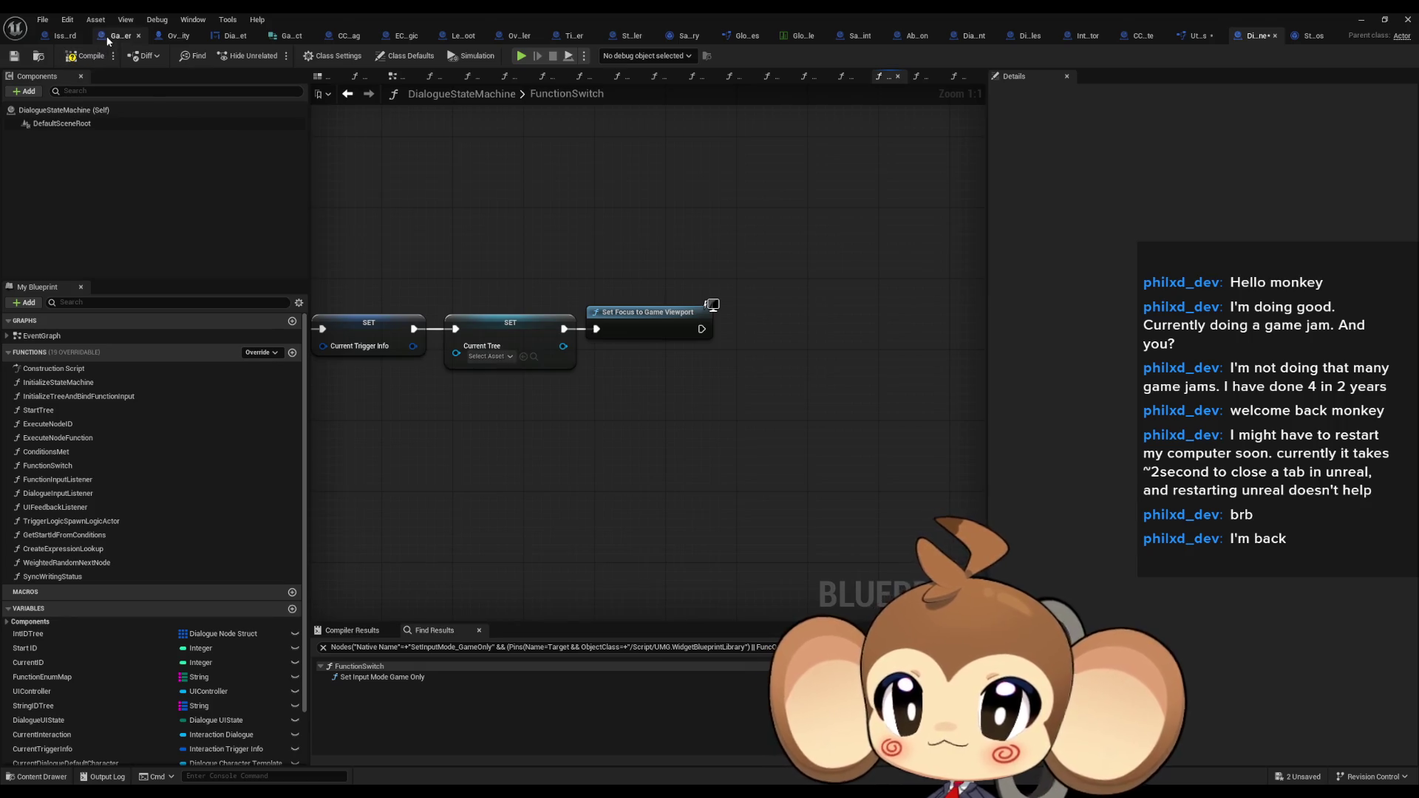
{"action": "scroll", "coordinate": [458, 355], "scroll_direction": "down", "scroll_amount": 3}
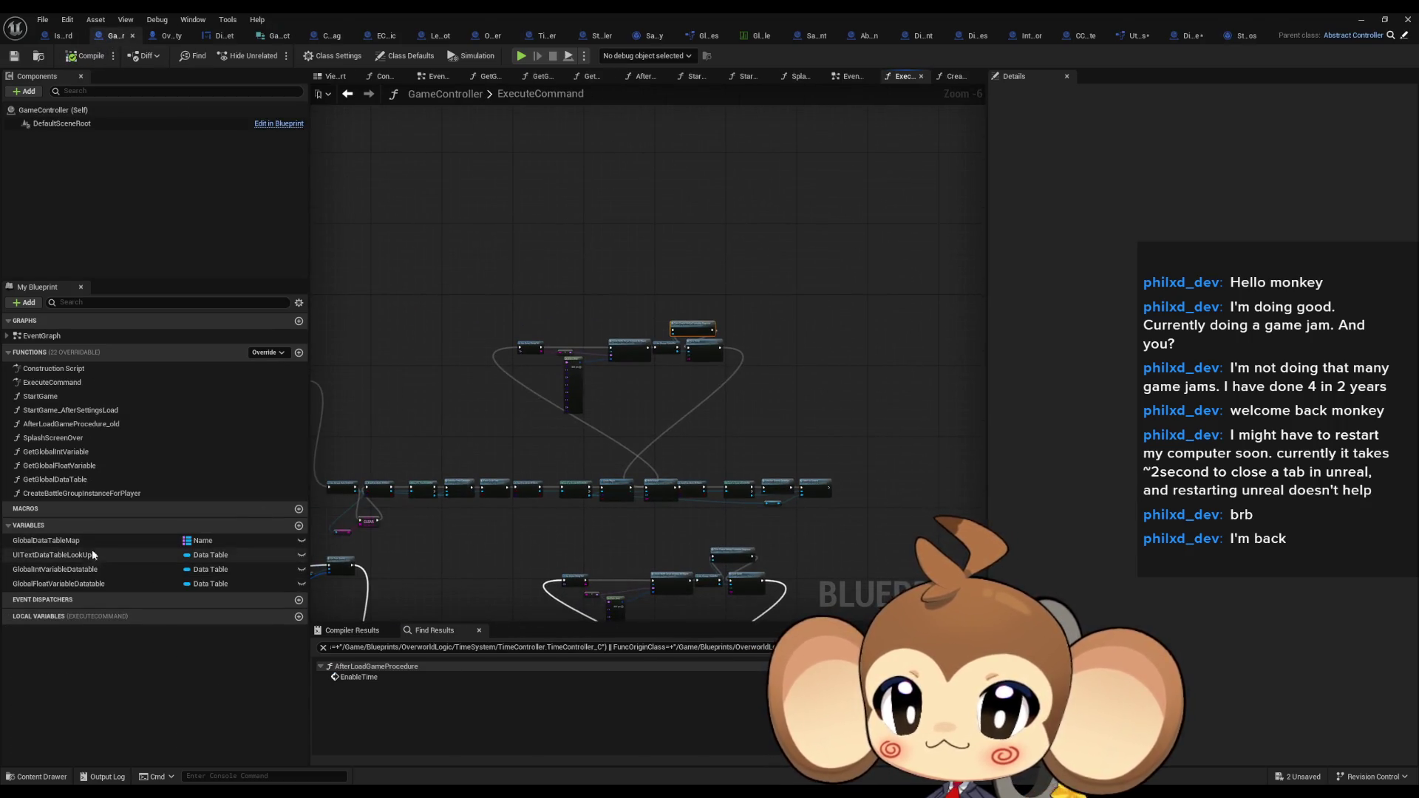
{"action": "double_click", "coordinate": [40, 397]}
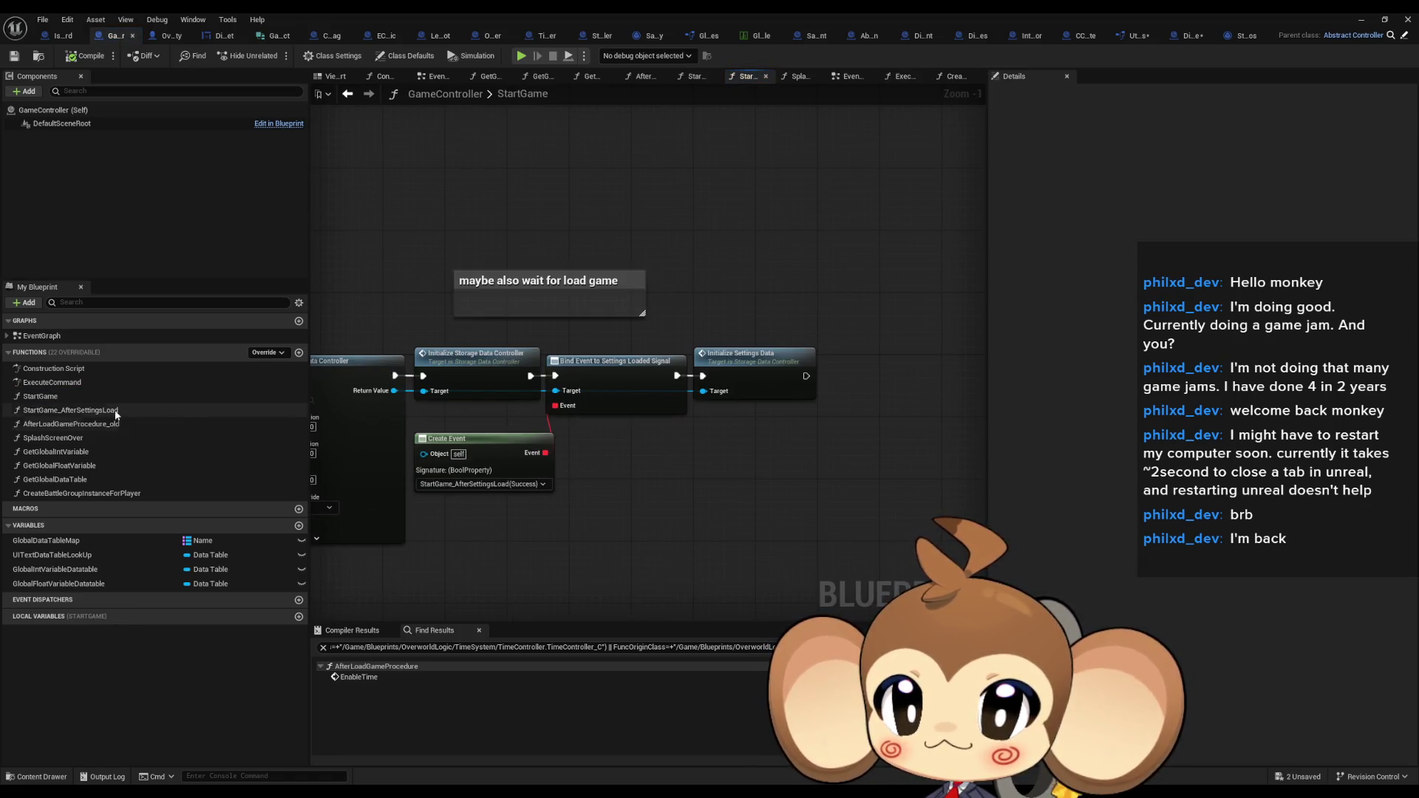
{"action": "left_click", "coordinate": [62, 397]}
{"action": "left_click", "coordinate": [63, 399]}
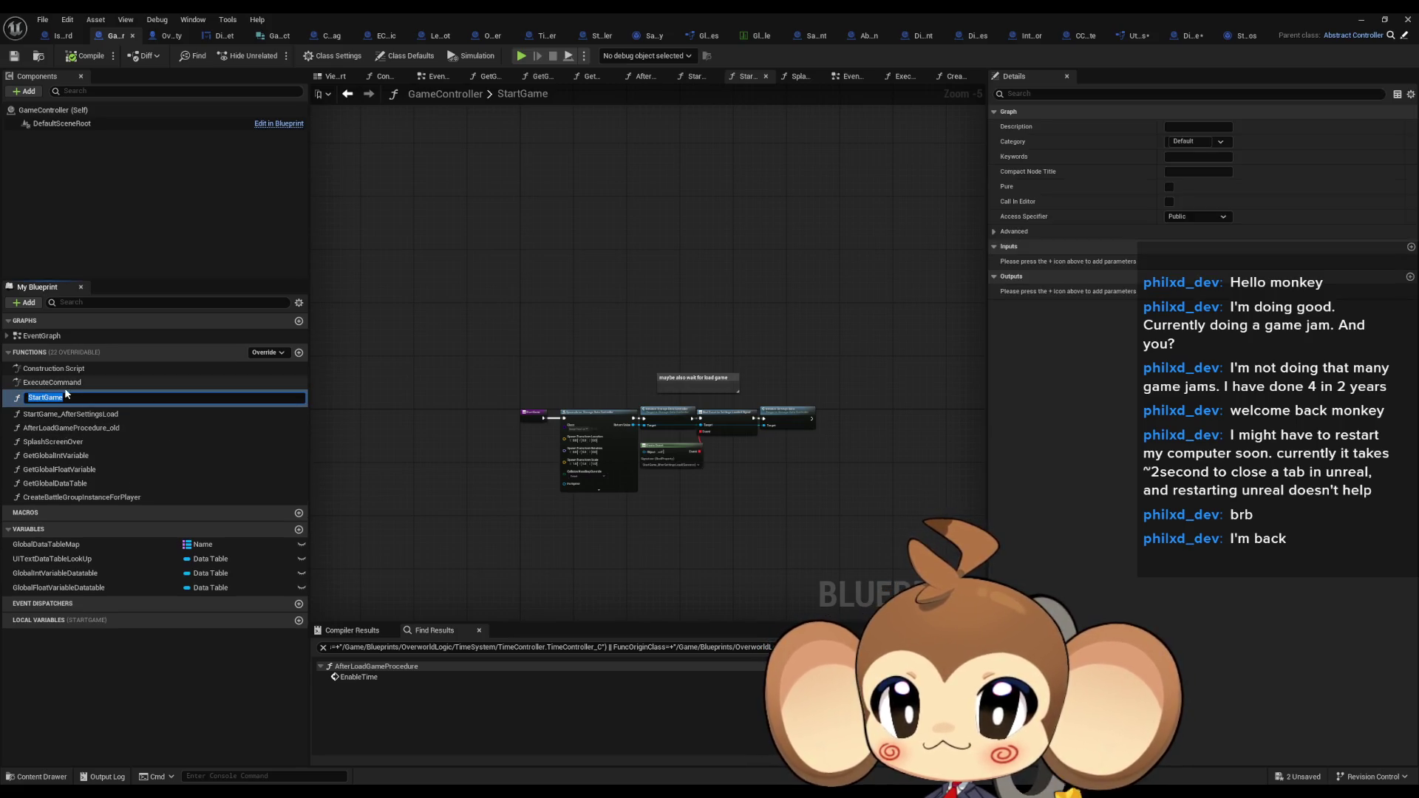
{"action": "double_click", "coordinate": [52, 382]}
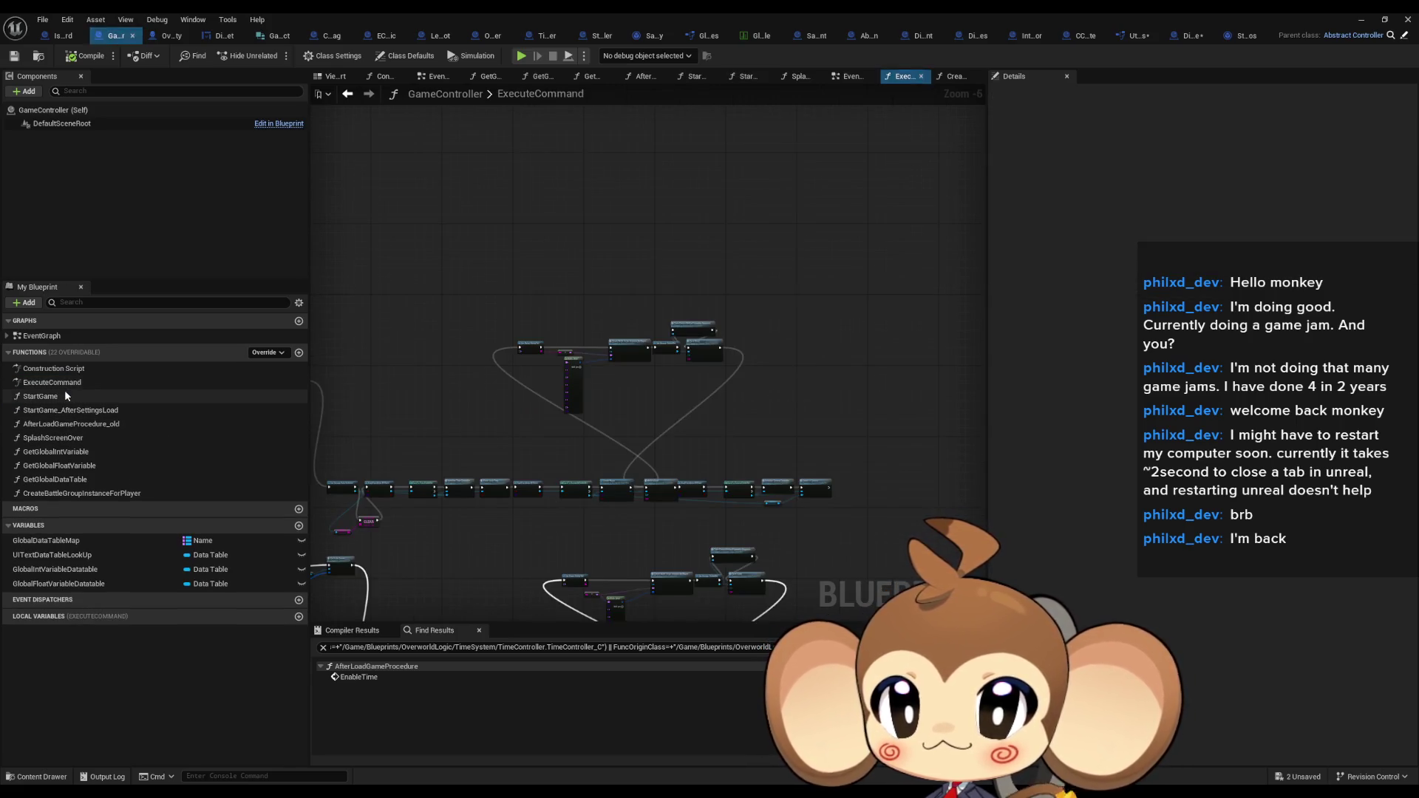
In SplashScreenOver, wire Get Storage Data Instance straight to the Branch, compile, and reopen ExecuteCommand
{"action": "double_click", "coordinate": [53, 438]}
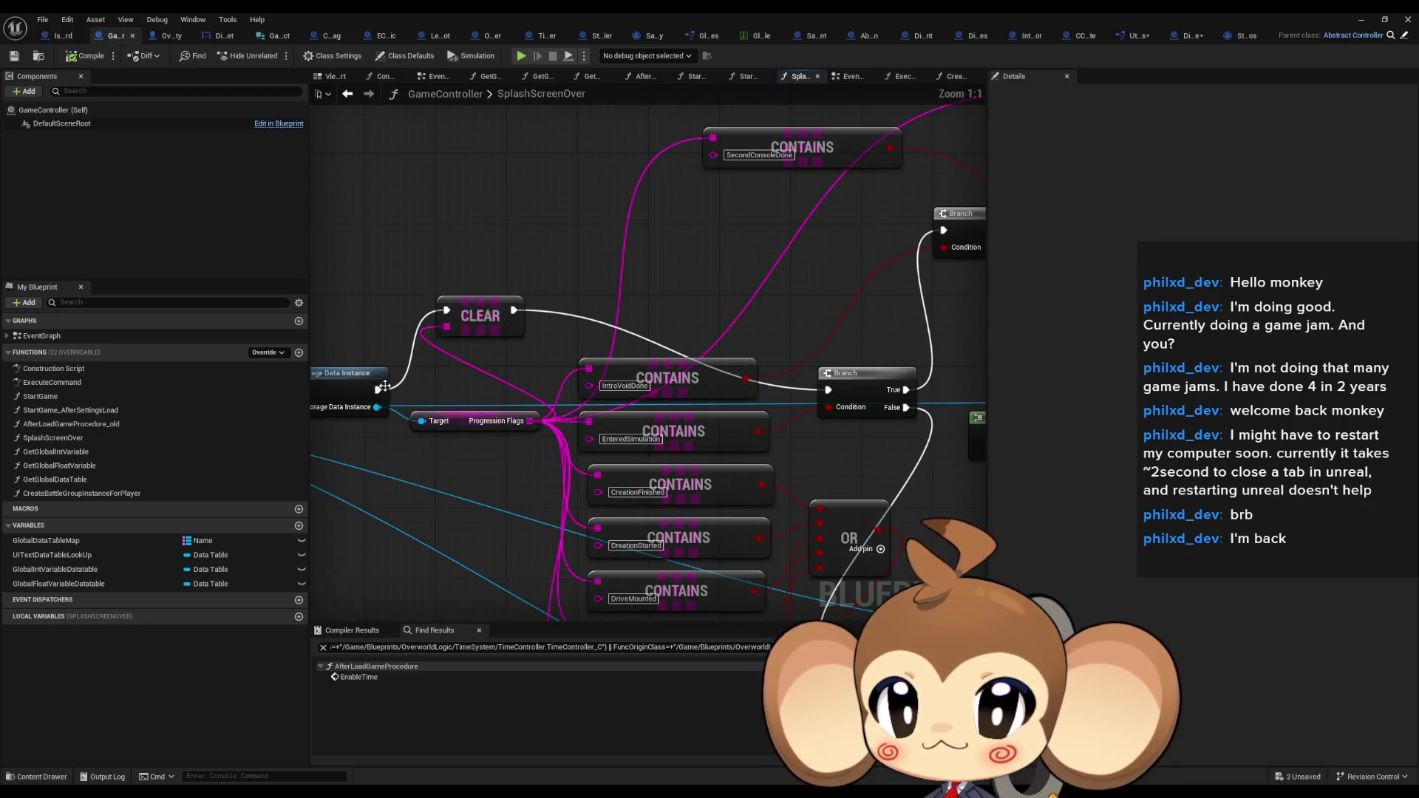
{"action": "left_click_drag", "start_coordinate": [378, 389], "coordinate": [828, 389]}
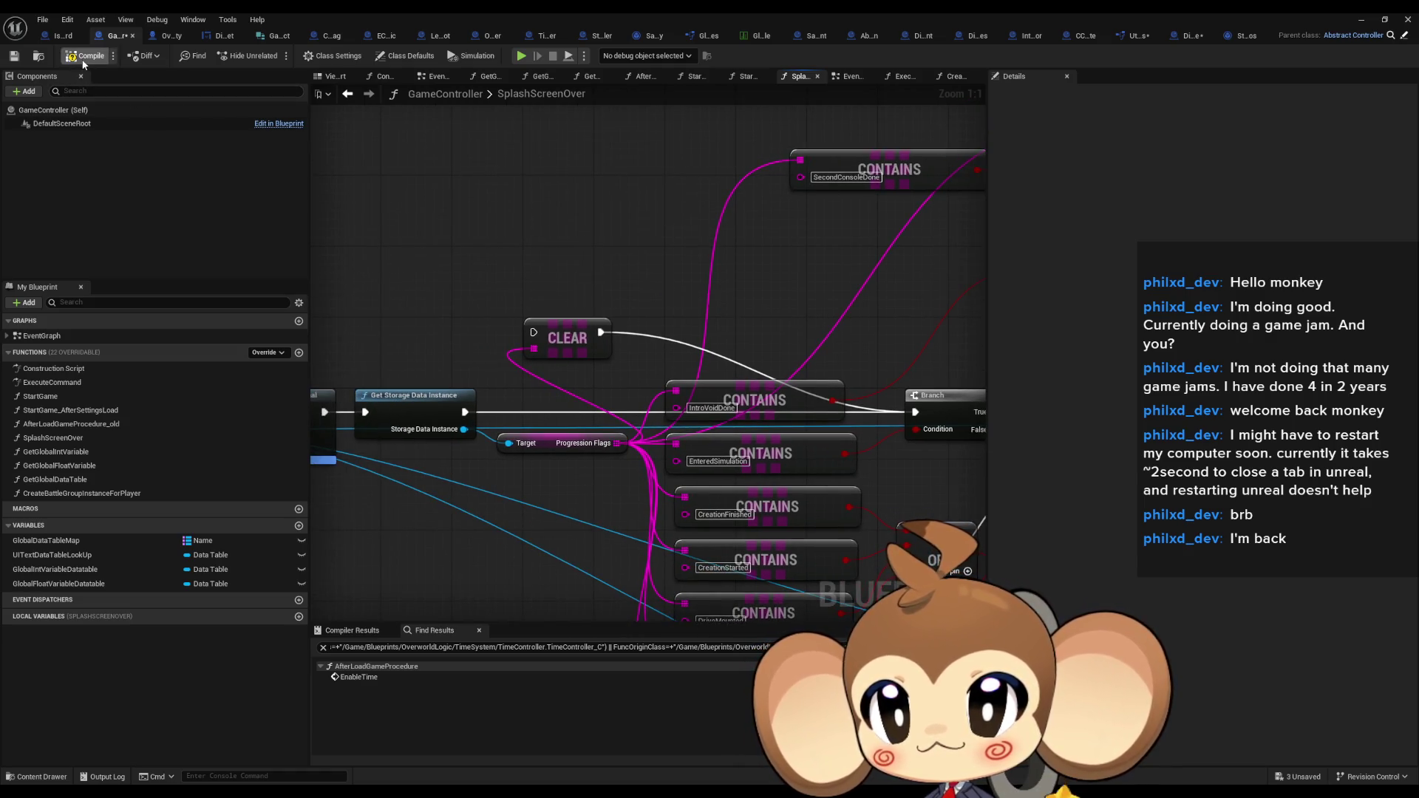
{"action": "left_click", "coordinate": [84, 61]}
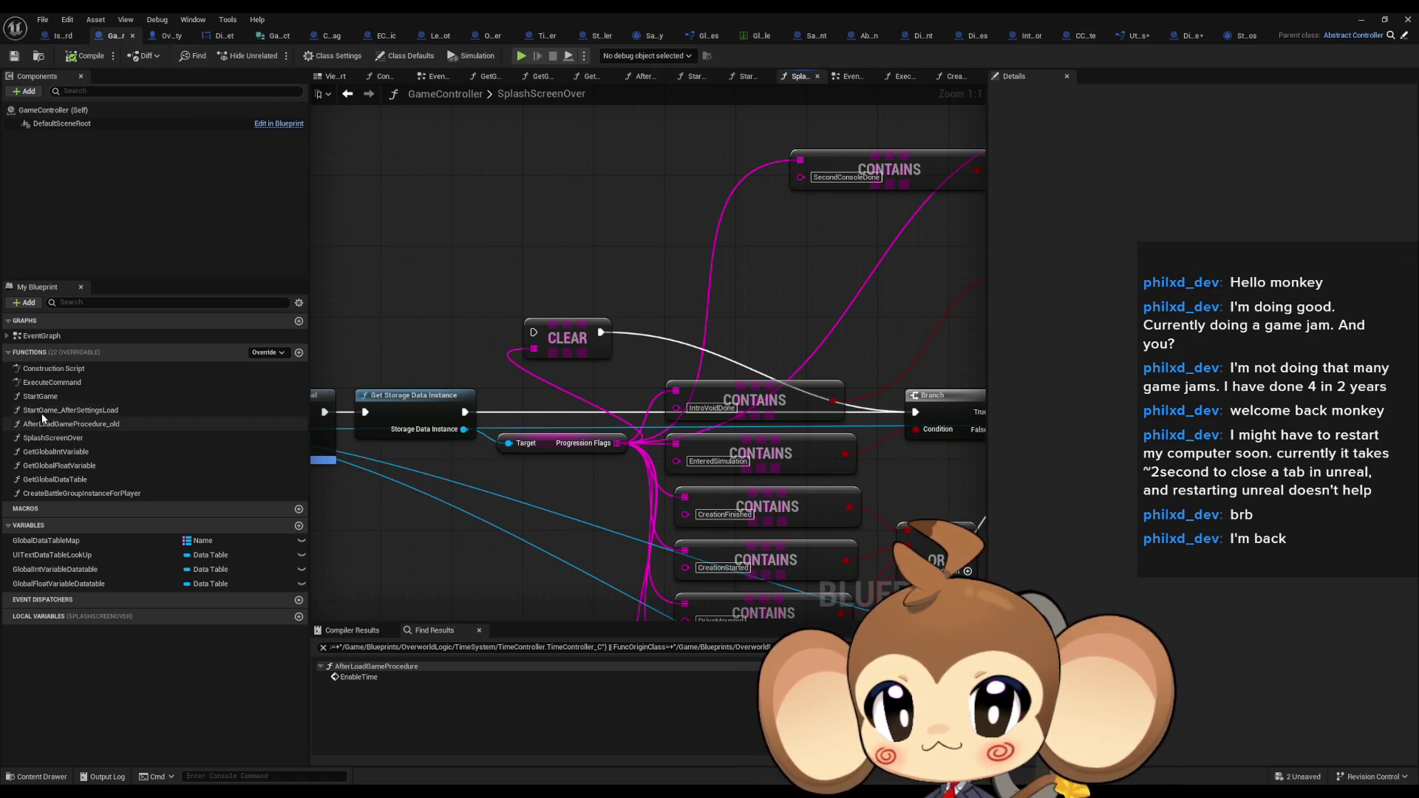
{"action": "double_click", "coordinate": [50, 382]}
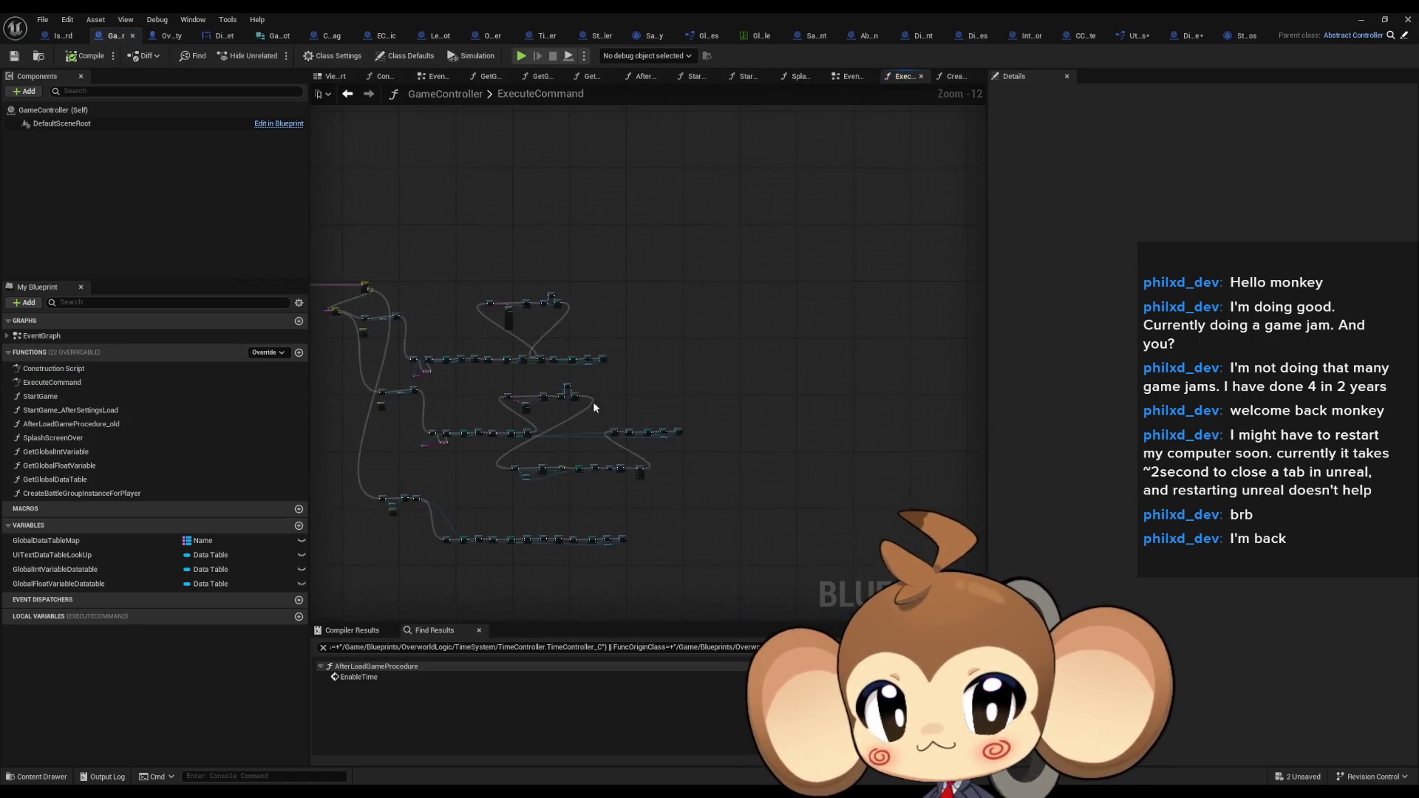
Trace the Save Game call into StorageDataController's SaveStorageData event and inspect Storage Data Instance
{"action": "scroll", "coordinate": [594, 406], "scroll_direction": "up", "scroll_amount": 10}
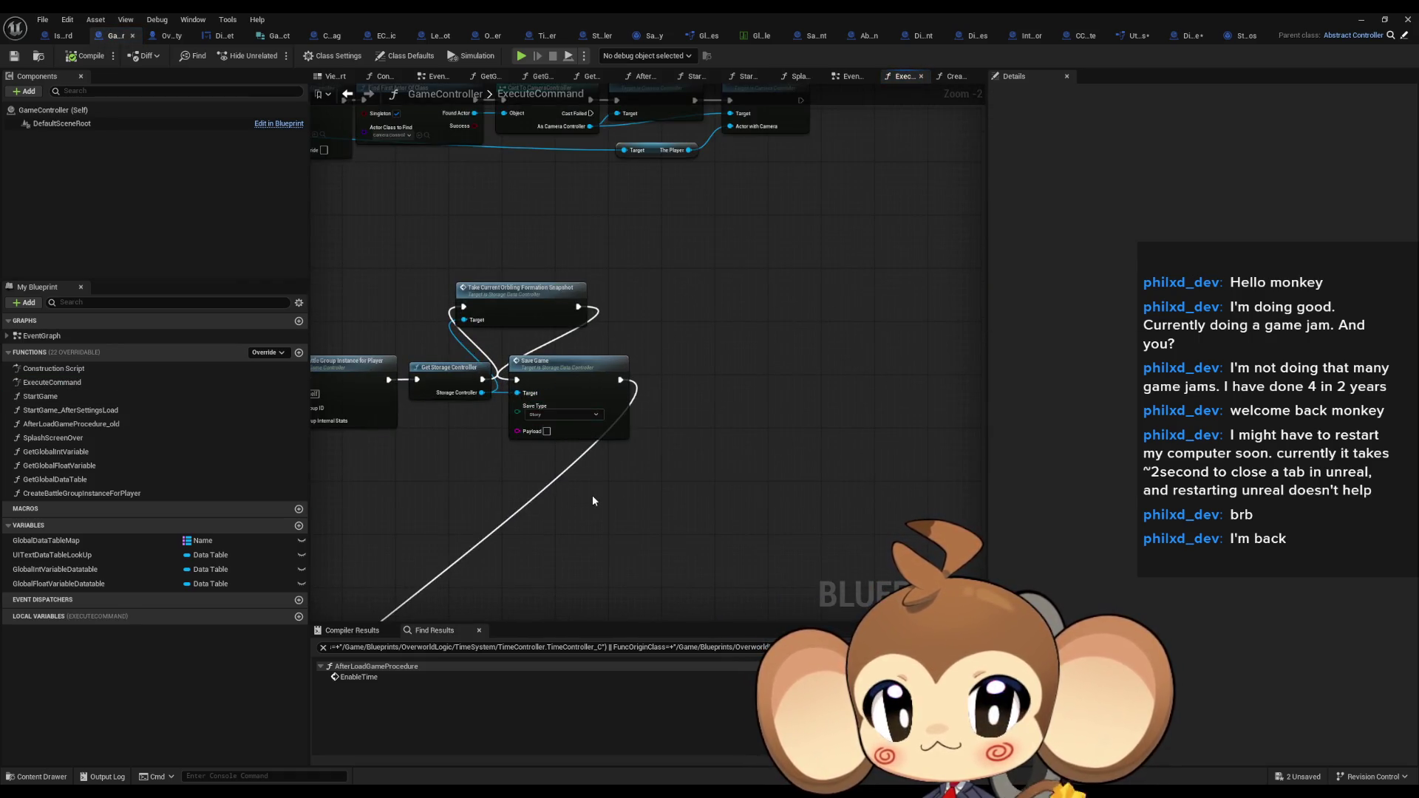
{"action": "left_click_drag", "start_coordinate": [591, 502], "coordinate": [662, 504]}
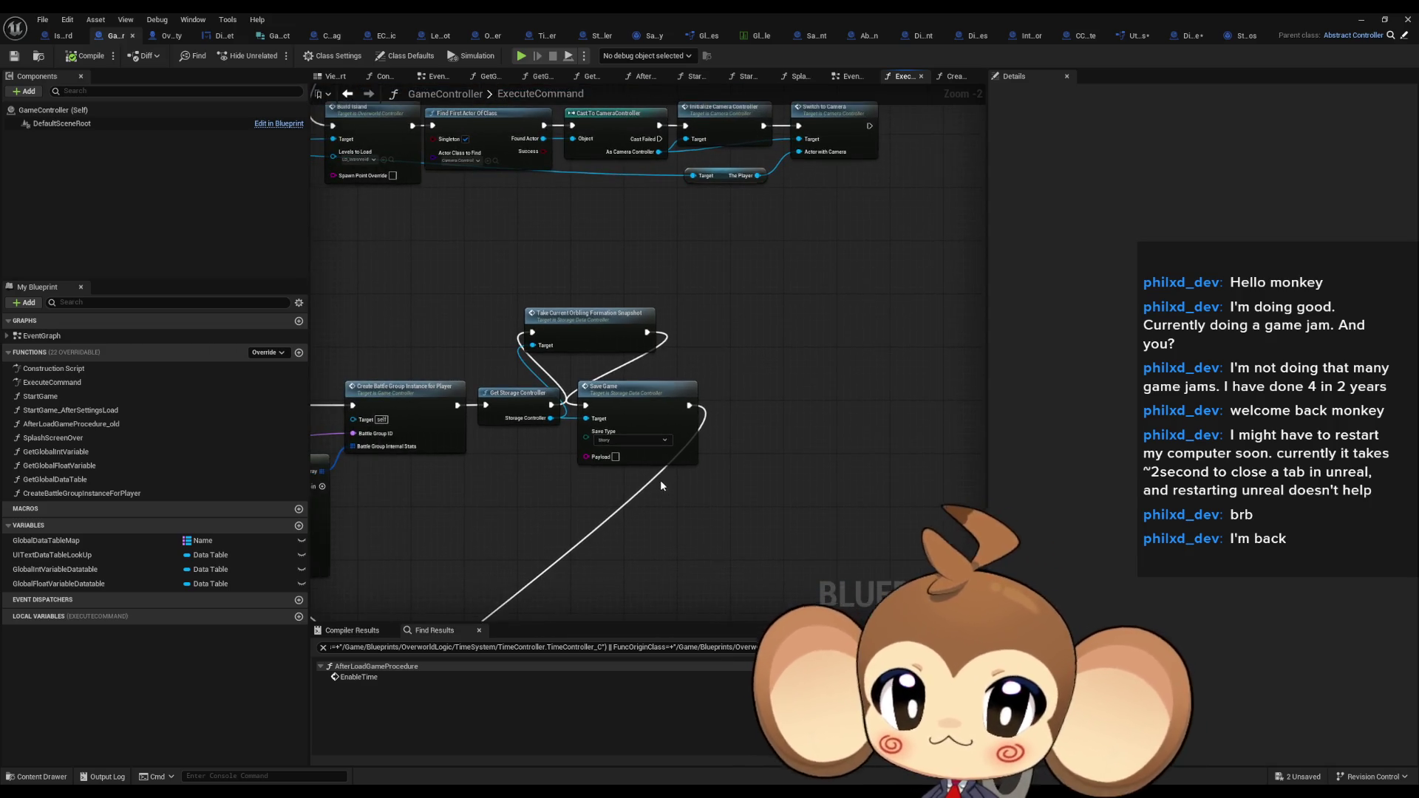
{"action": "scroll", "coordinate": [611, 517], "scroll_direction": "up", "scroll_amount": 2}
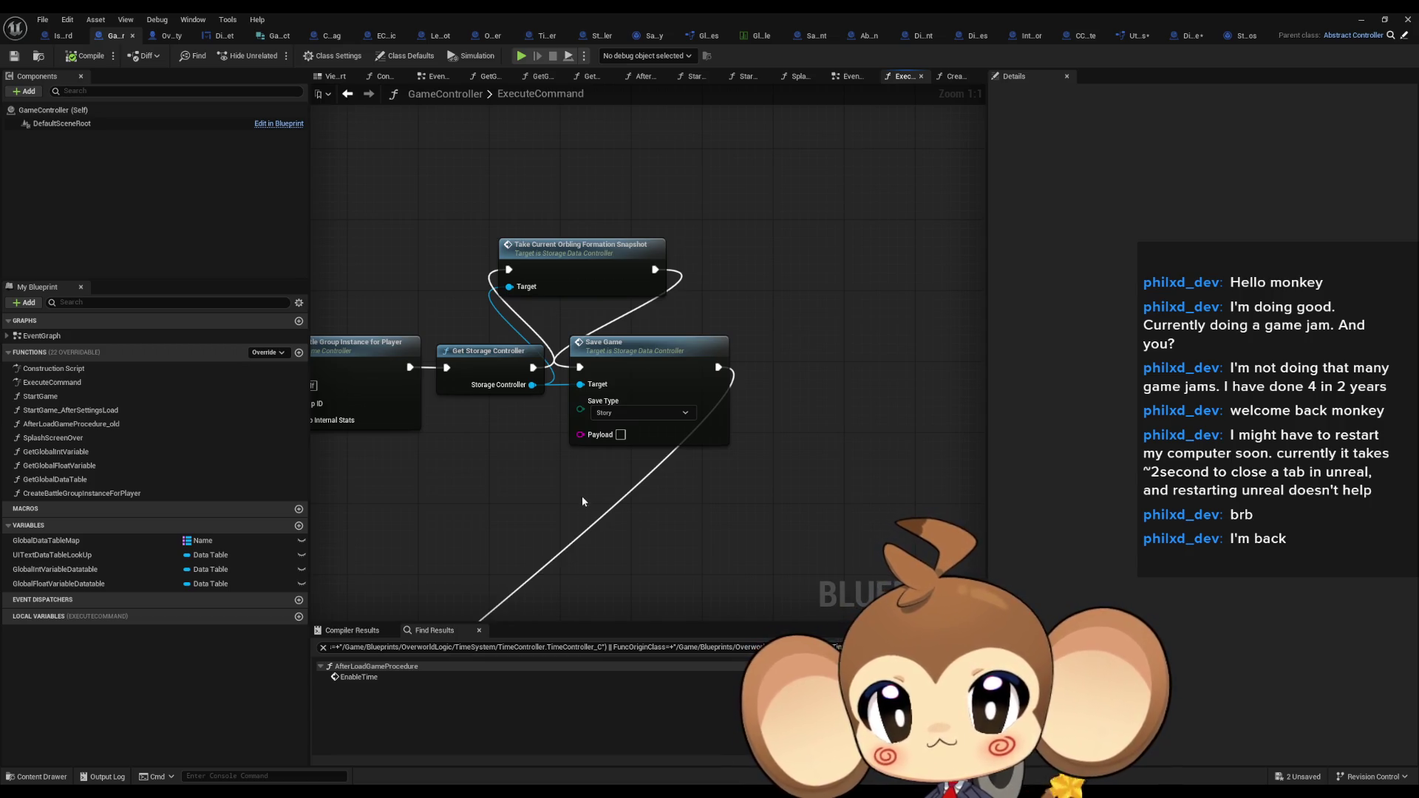
{"action": "double_click", "coordinate": [618, 360]}
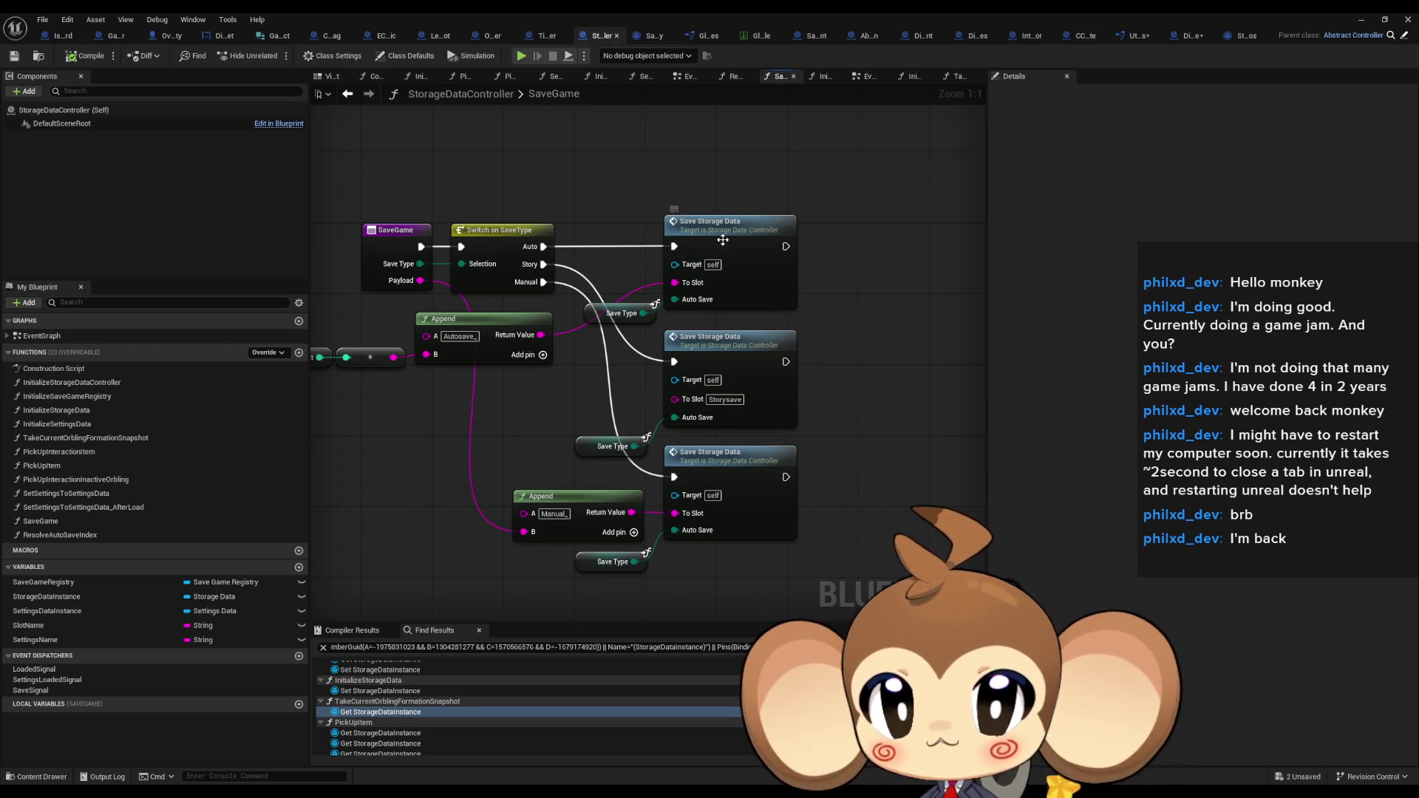
{"action": "double_click", "coordinate": [723, 240]}
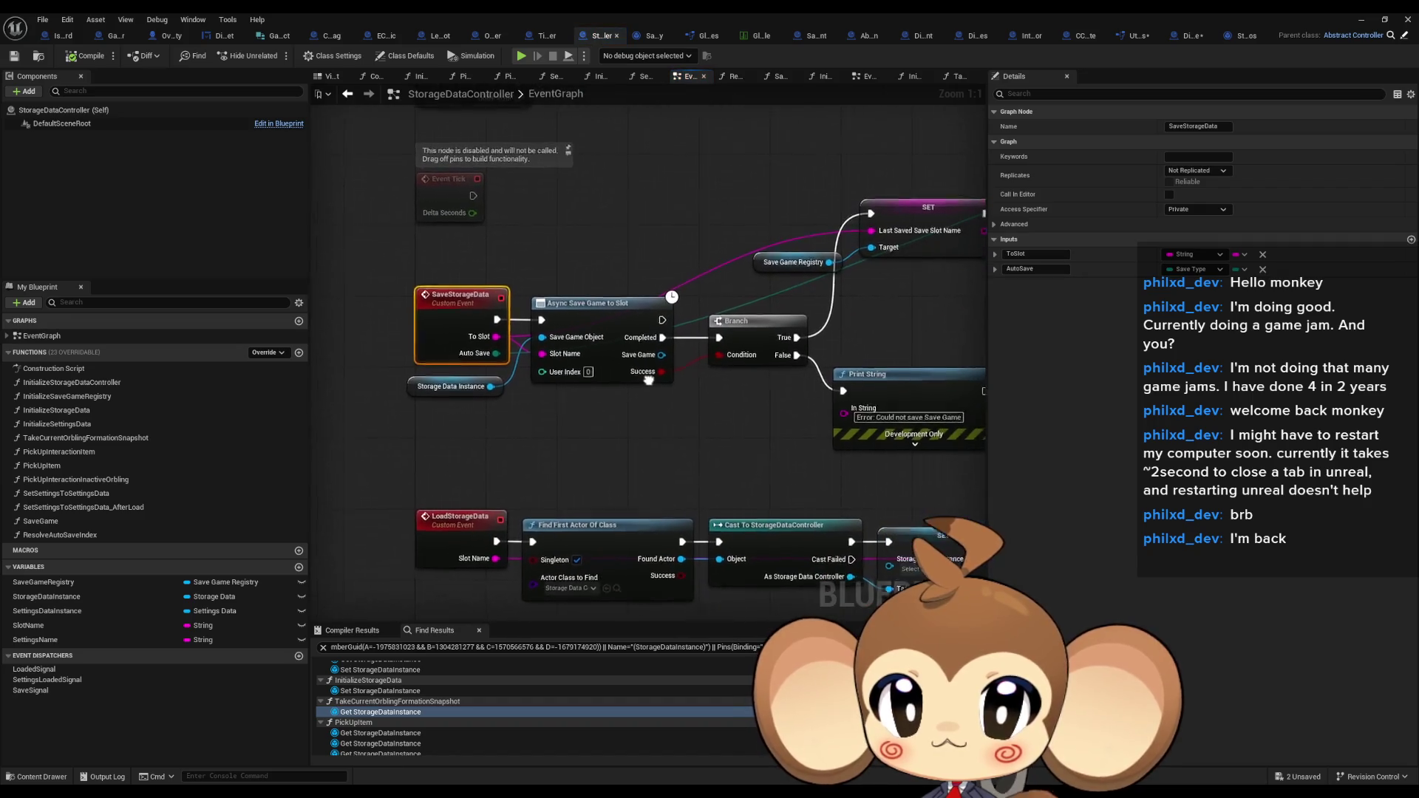
{"action": "left_click", "coordinate": [447, 392]}
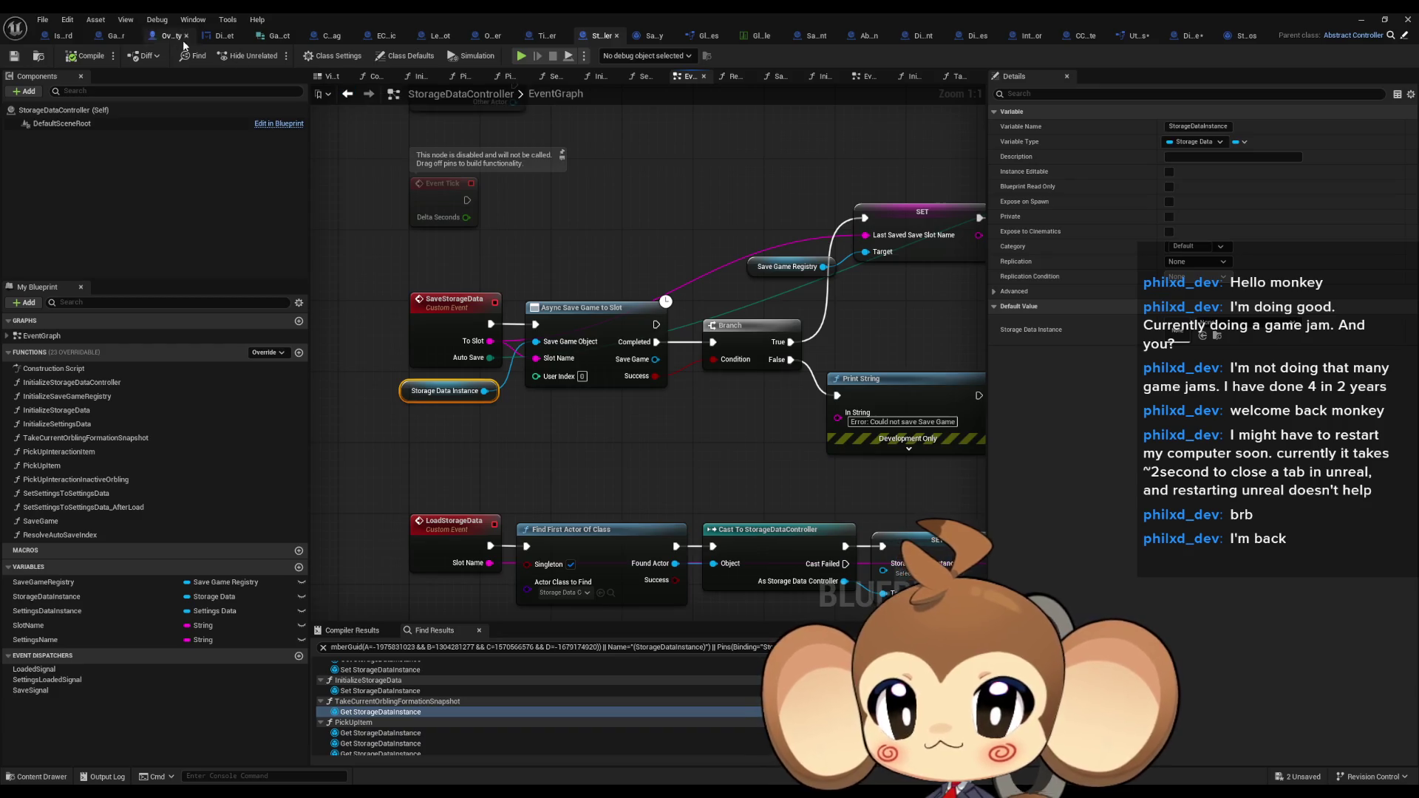
Add a breakpoint on the Save Game call in ExecuteCommand and return to the level editor
{"action": "left_click", "coordinate": [115, 35]}
{"action": "scroll", "coordinate": [703, 377], "scroll_direction": "down", "scroll_amount": 10}
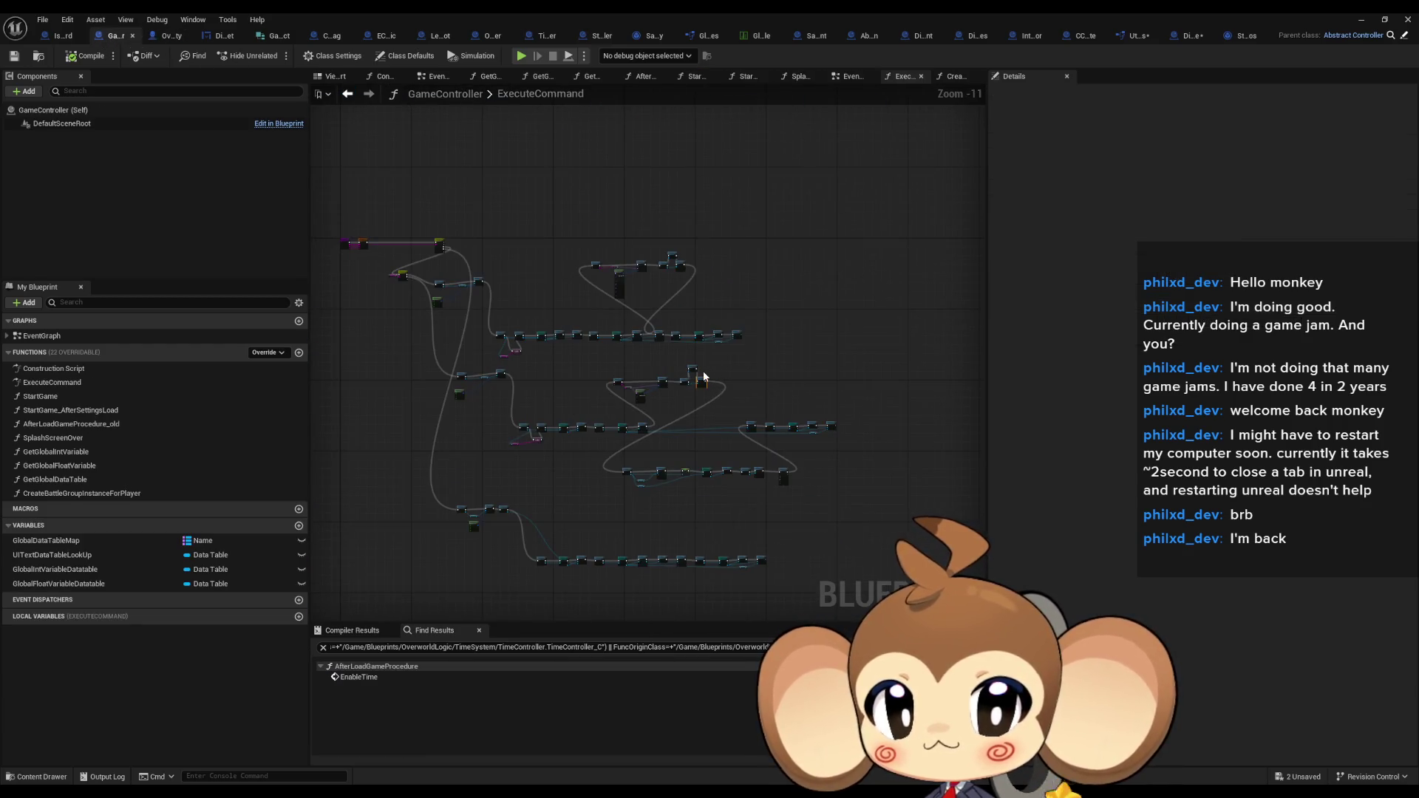
{"action": "scroll", "coordinate": [704, 376], "scroll_direction": "up", "scroll_amount": 6}
{"action": "right_click", "coordinate": [699, 385]}
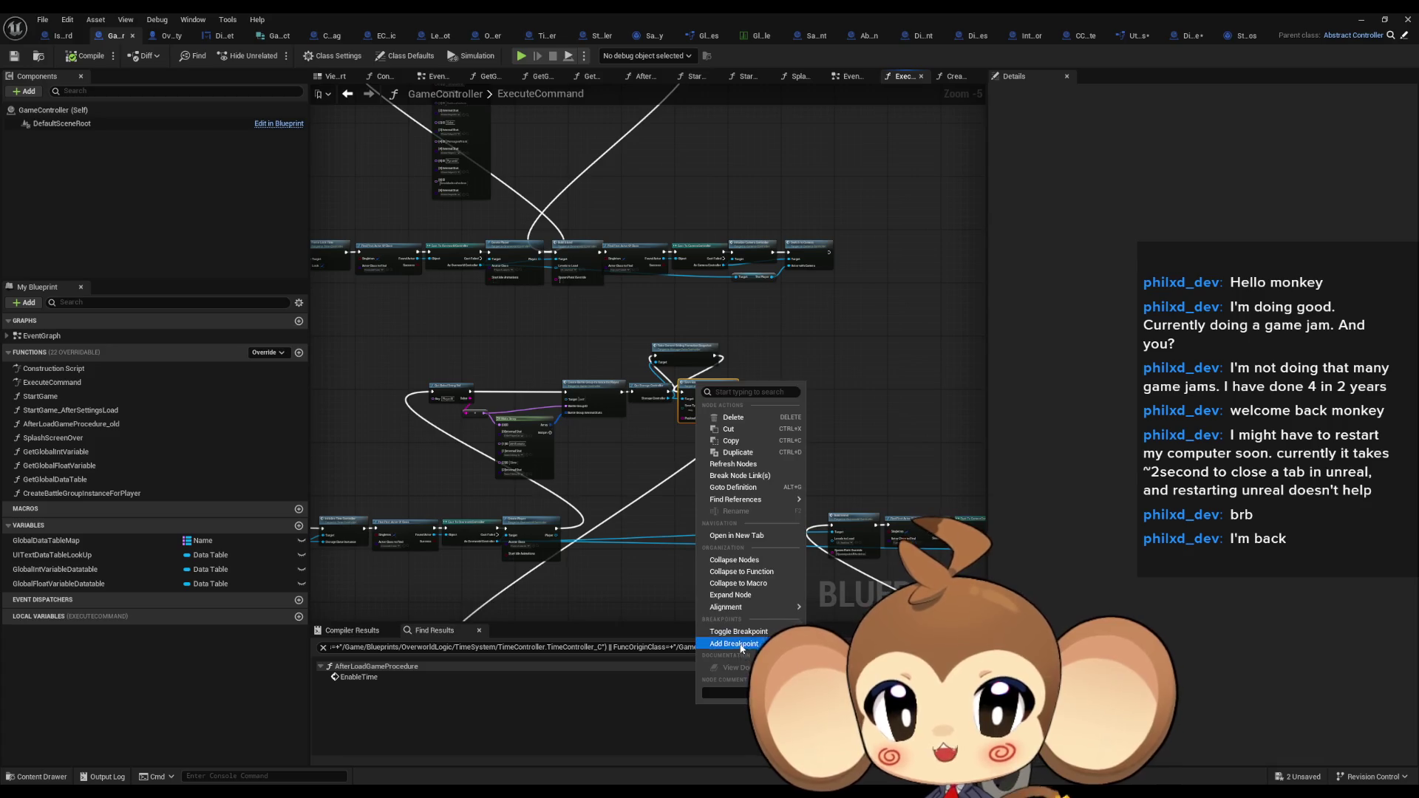
{"action": "left_click", "coordinate": [741, 643]}
{"action": "left_click", "coordinate": [1361, 20]}
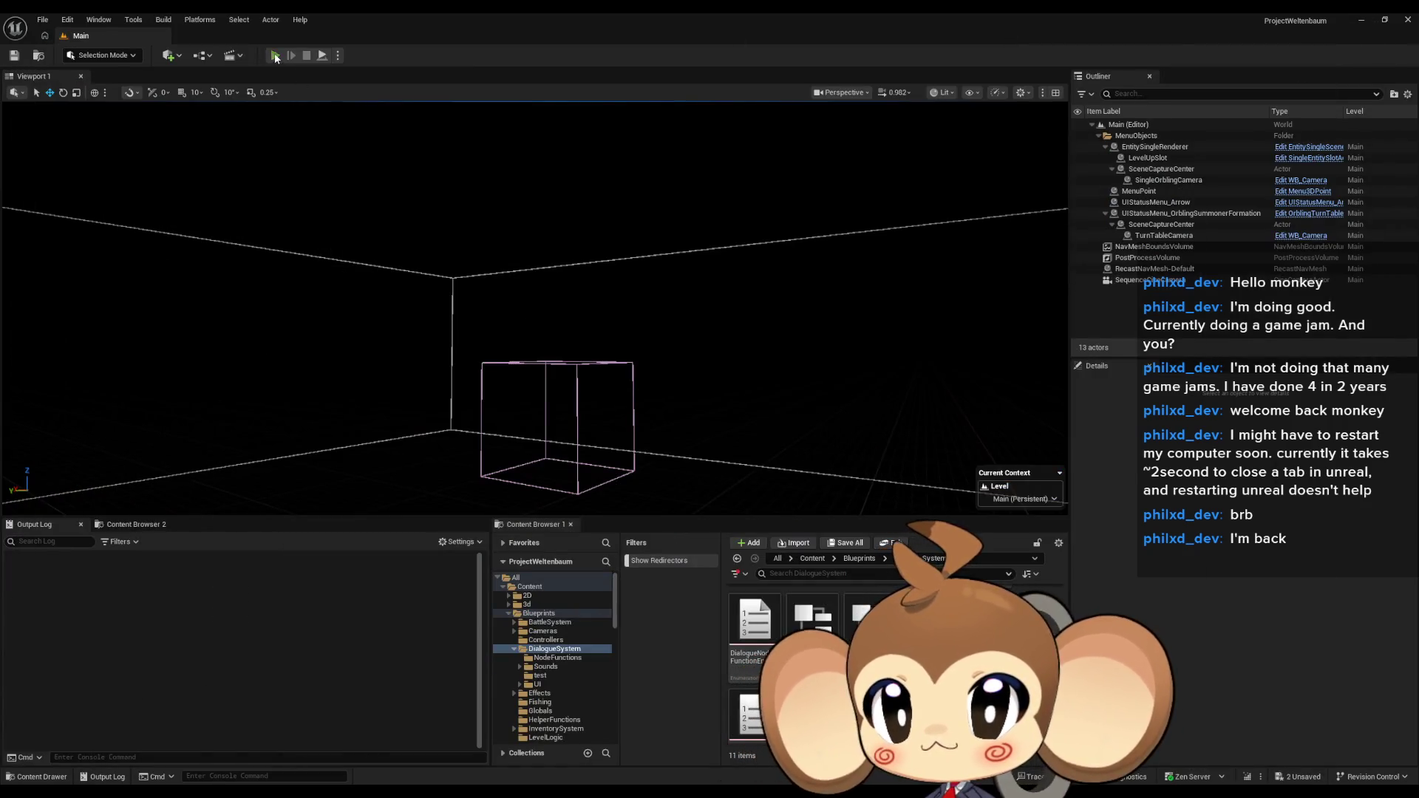
Start a play-in-editor session and answer 'y' to the in-game prompt to trigger the save
{"action": "left_click", "coordinate": [275, 56]}
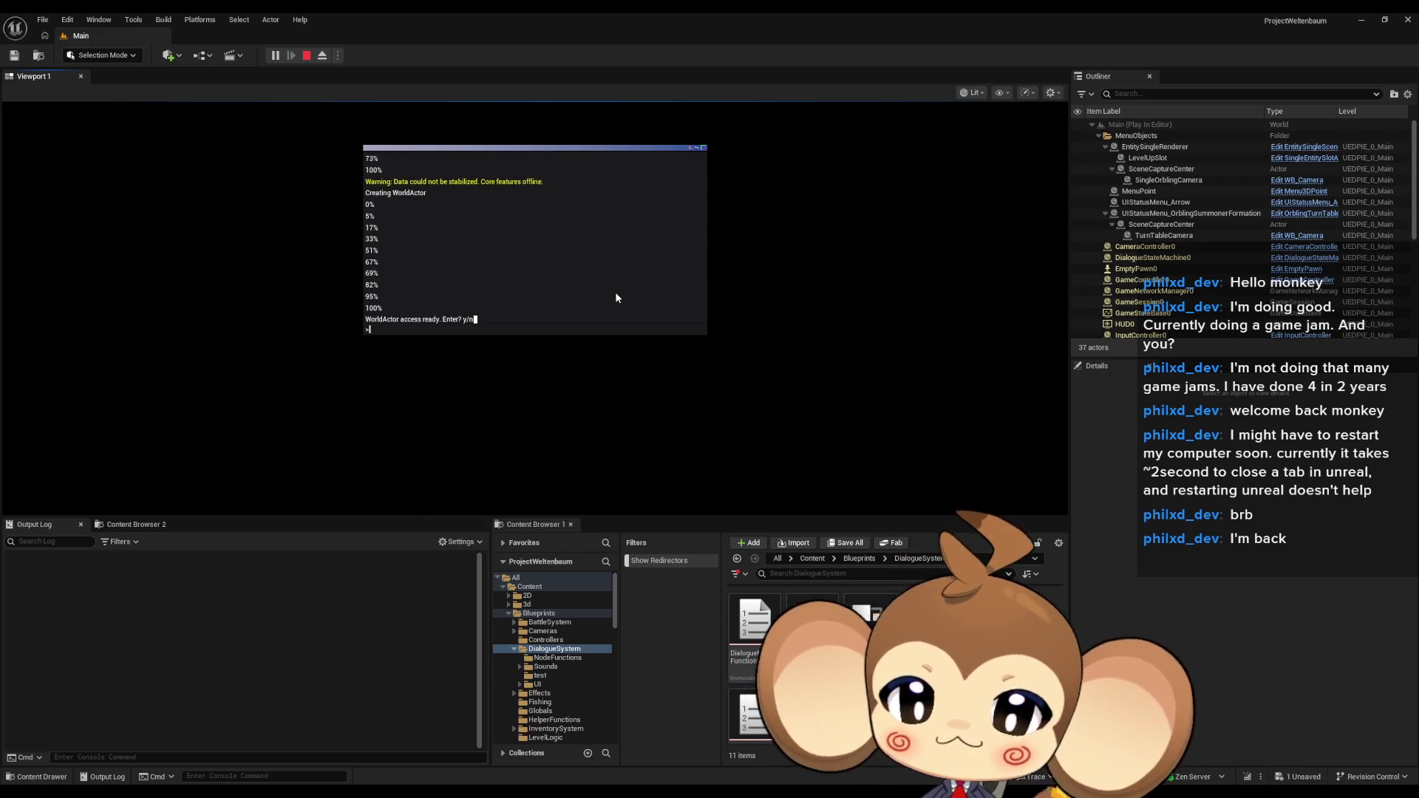
{"action": "type", "text": "y"}
{"action": "key", "text": "Return"}
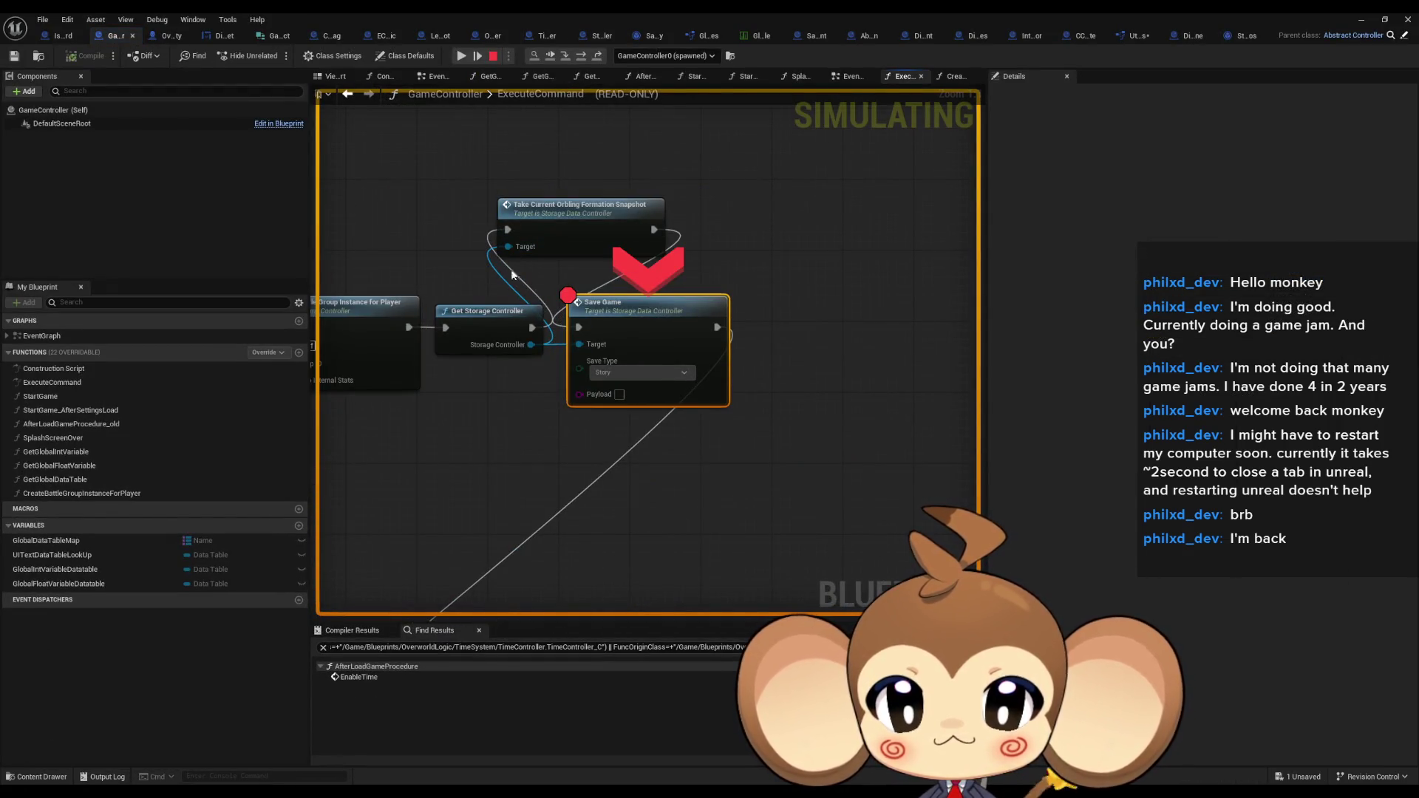
Inspect Storage Data Instance's Current Orblings on Formation, then remove the Save Game breakpoint
{"action": "left_click", "coordinate": [549, 359]}
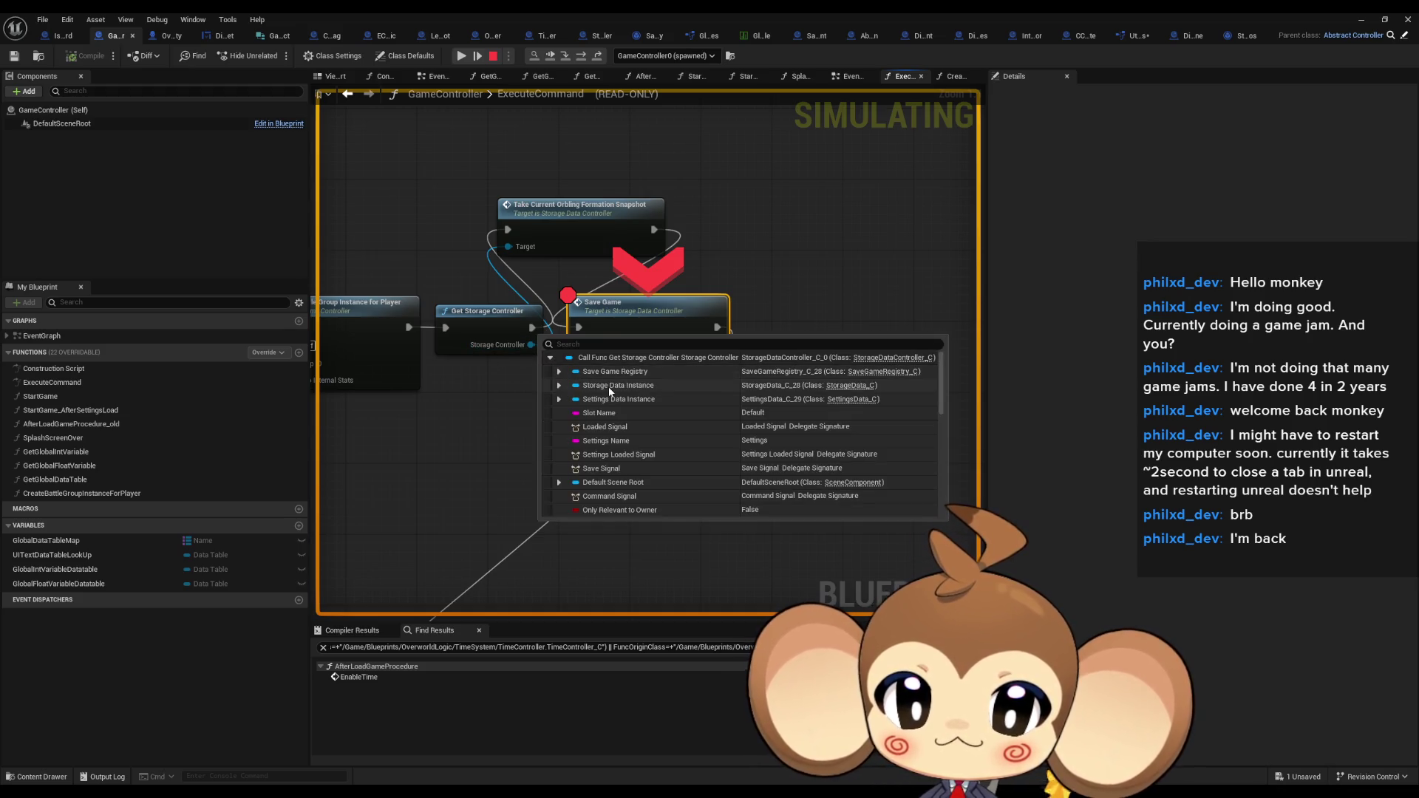
{"action": "left_click", "coordinate": [558, 386]}
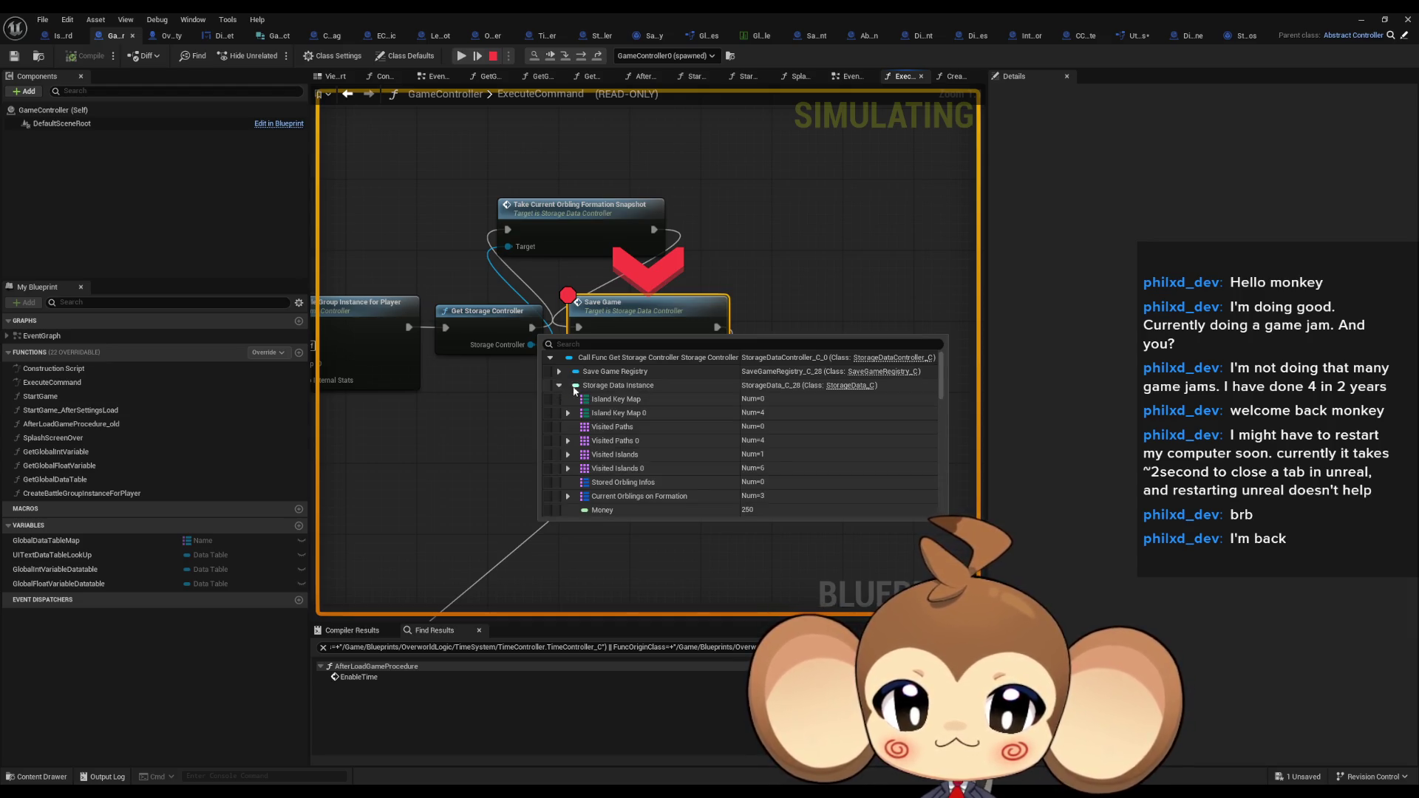
{"action": "scroll", "coordinate": [681, 482], "scroll_direction": "down", "scroll_amount": 1}
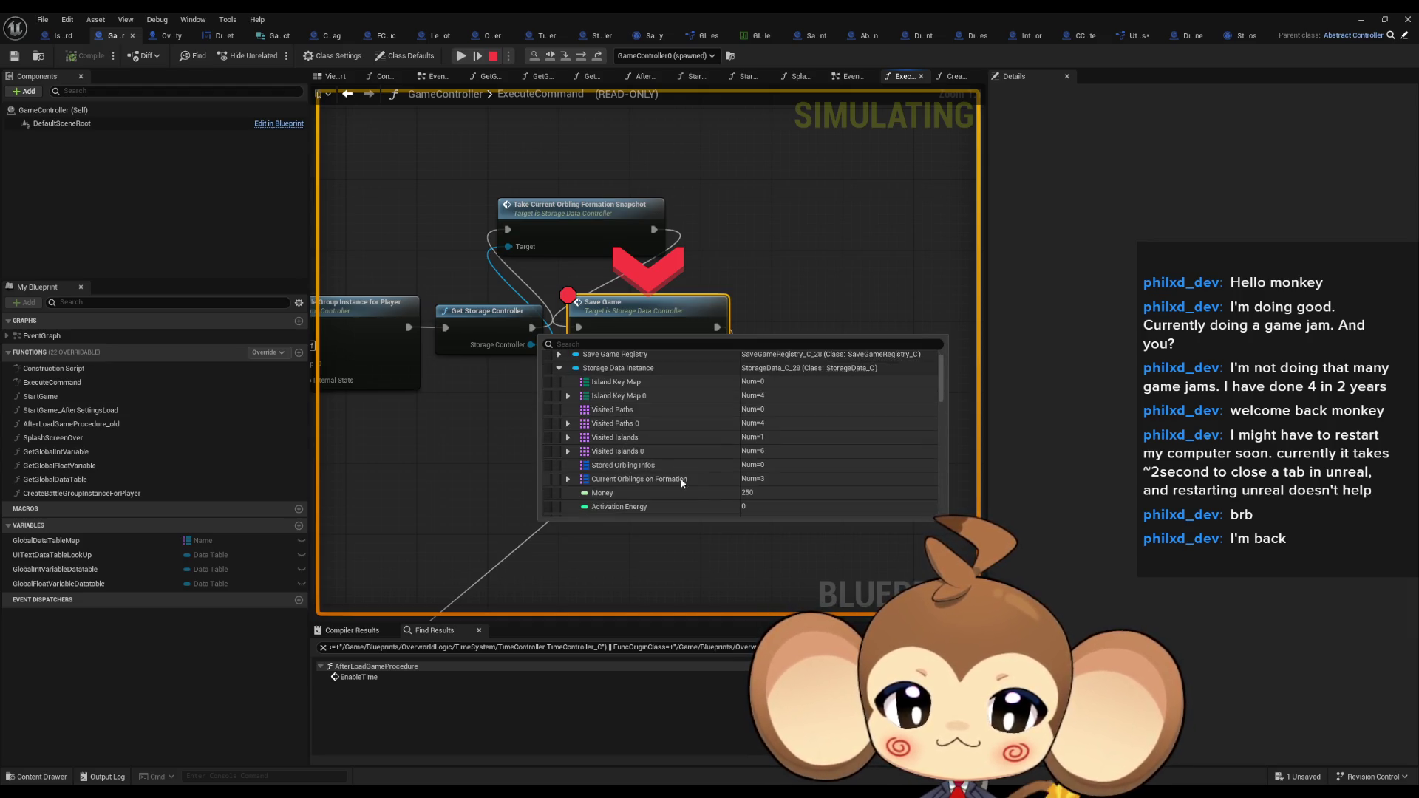
{"action": "left_click", "coordinate": [568, 480]}
{"action": "scroll", "coordinate": [709, 483], "scroll_direction": "down", "scroll_amount": 2}
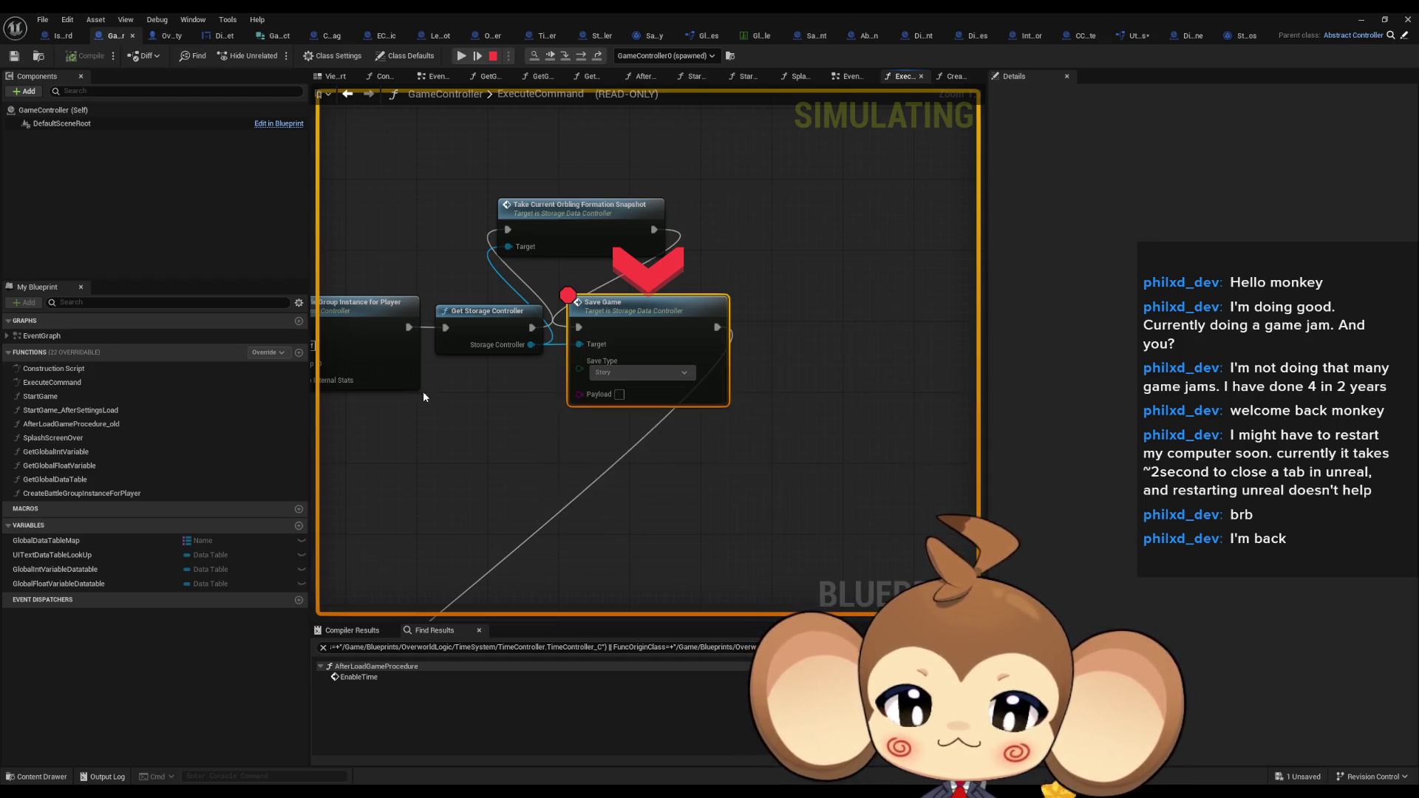
{"action": "right_click", "coordinate": [647, 308]}
{"action": "left_click", "coordinate": [693, 413]}
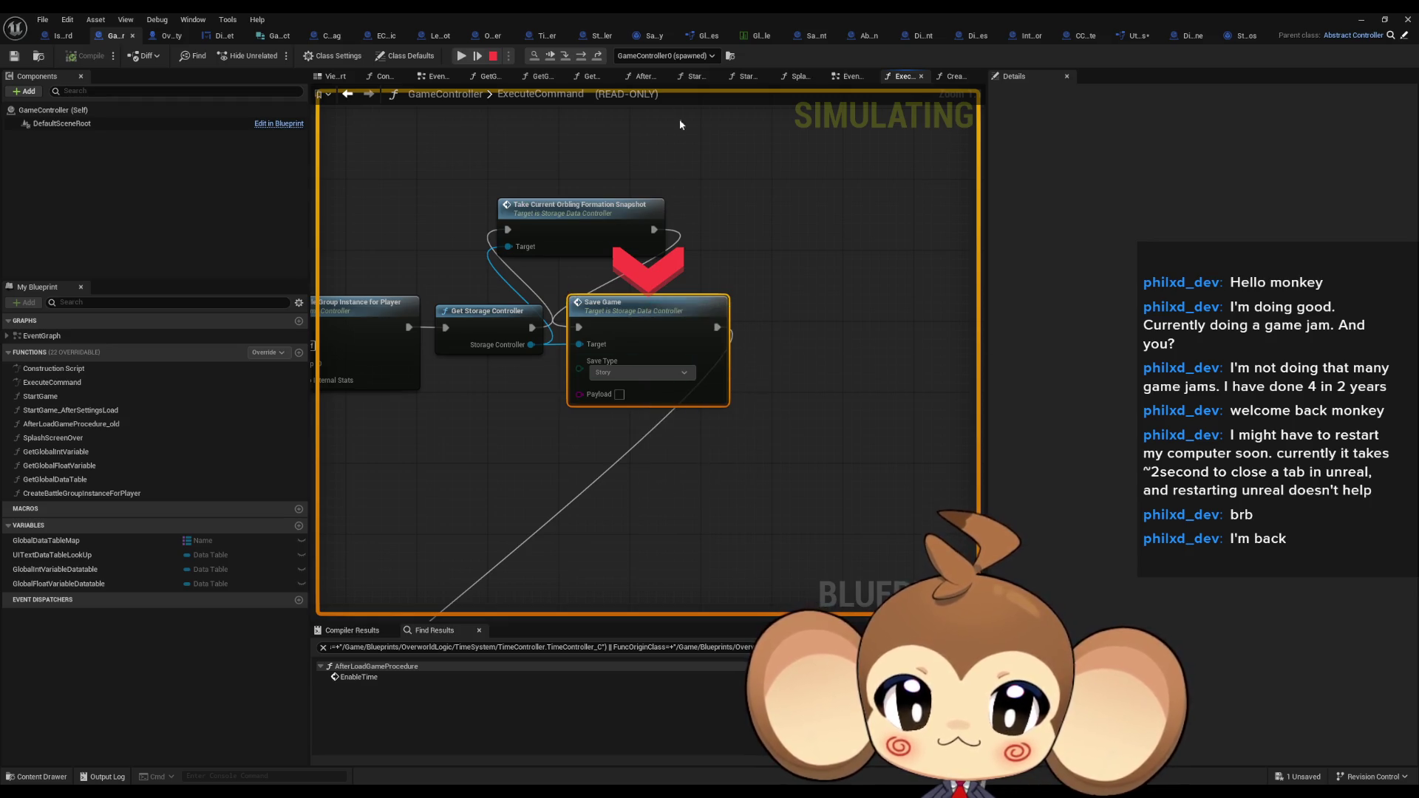
Step into Save Game through the Story-branch SaveStorageData to Async Save Game to Slot
{"action": "left_click", "coordinate": [565, 59]}
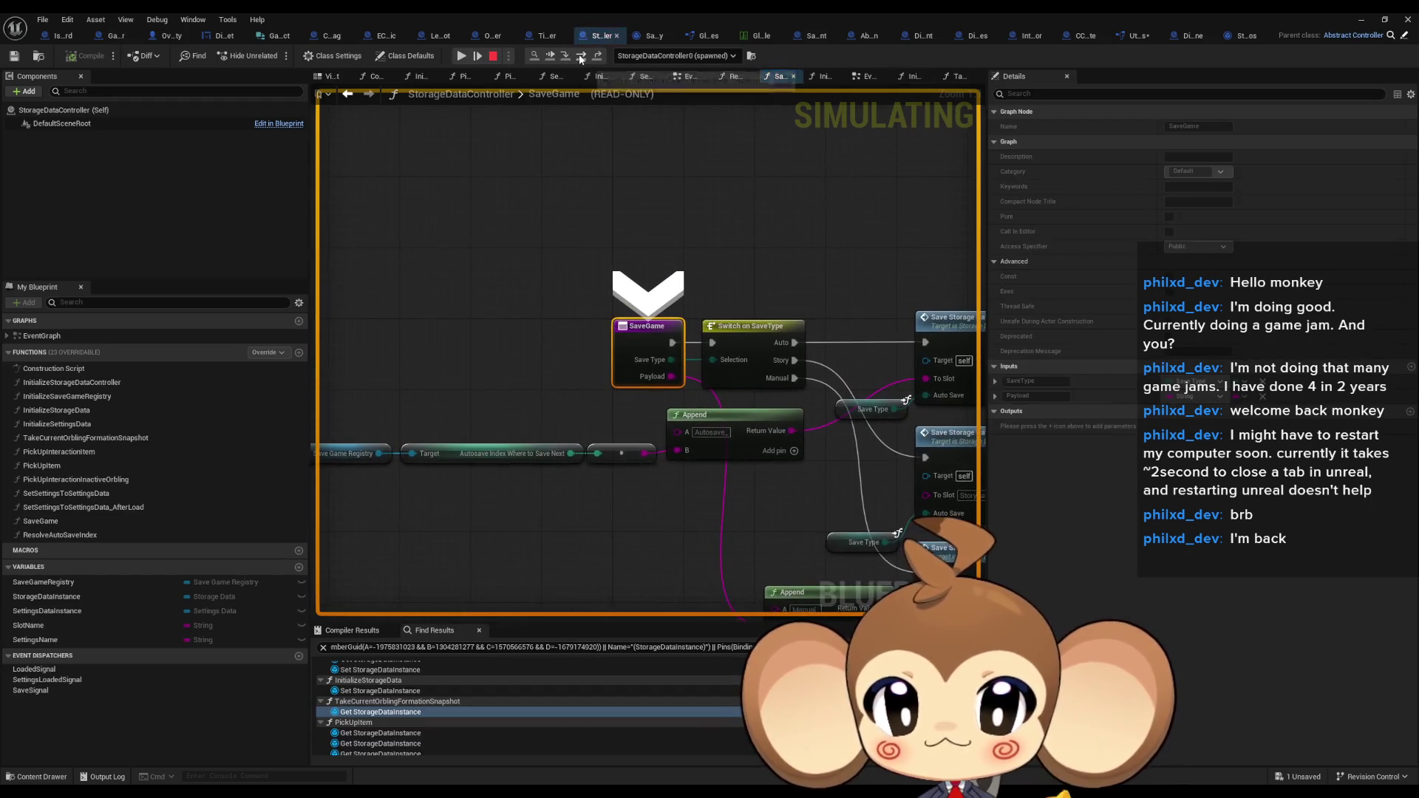
{"action": "left_click", "coordinate": [581, 57]}
{"action": "left_click", "coordinate": [580, 57]}
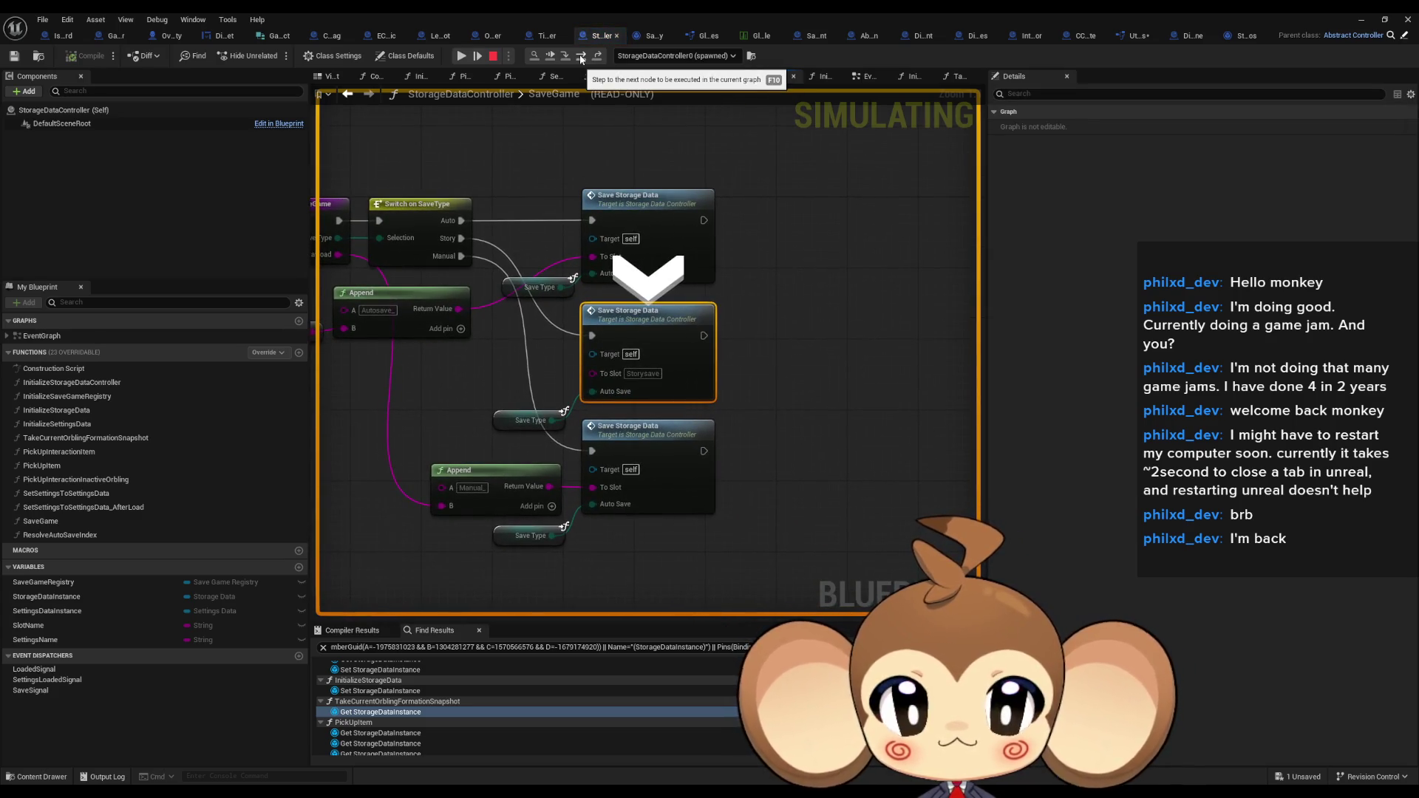
{"action": "left_click", "coordinate": [581, 58]}
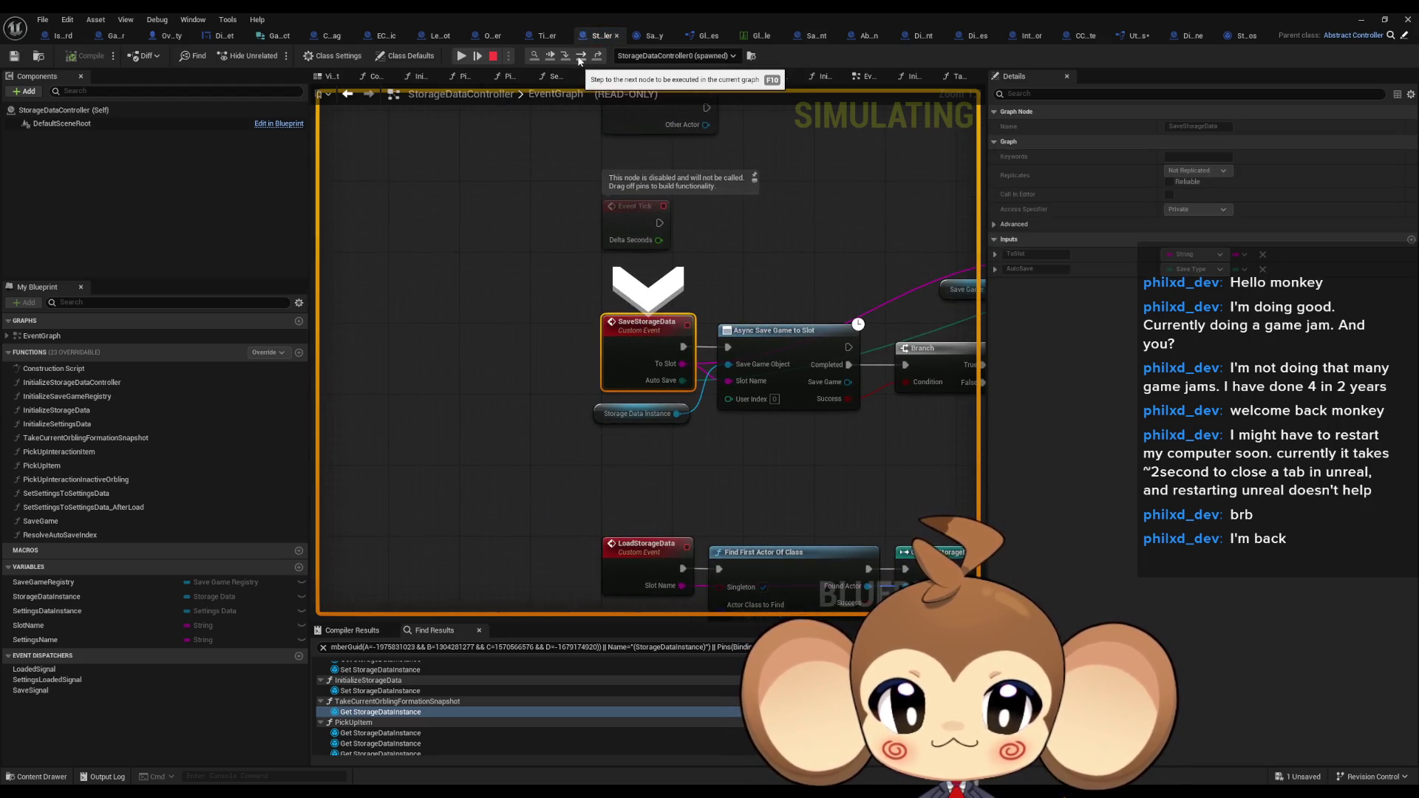
{"action": "left_click", "coordinate": [581, 57]}
Check the Storage Data Instance values again, then resume the game and return to the level editor
{"action": "left_click", "coordinate": [556, 415]}
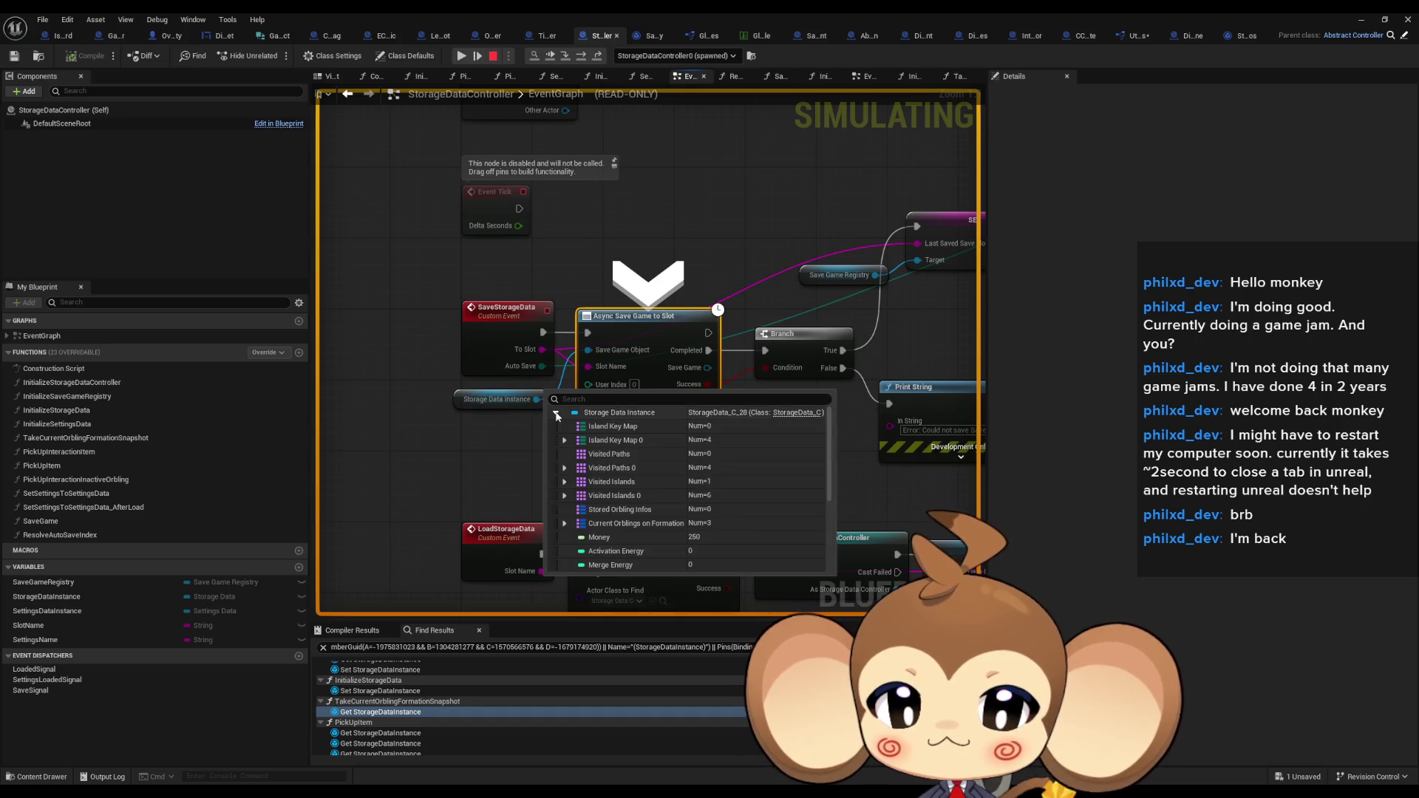
{"action": "left_click", "coordinate": [563, 523]}
{"action": "scroll", "coordinate": [637, 493], "scroll_direction": "down", "scroll_amount": 2}
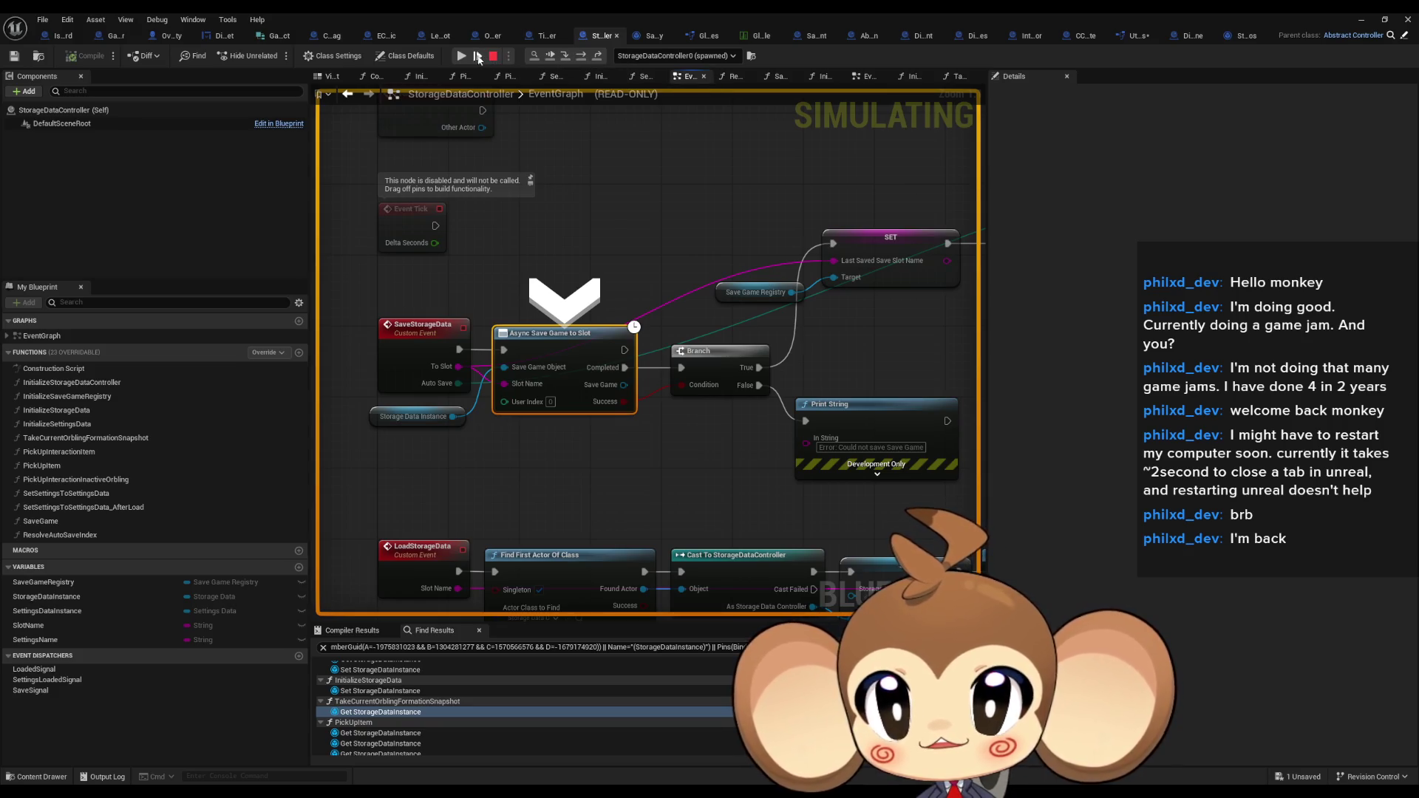
{"action": "left_click", "coordinate": [461, 55]}
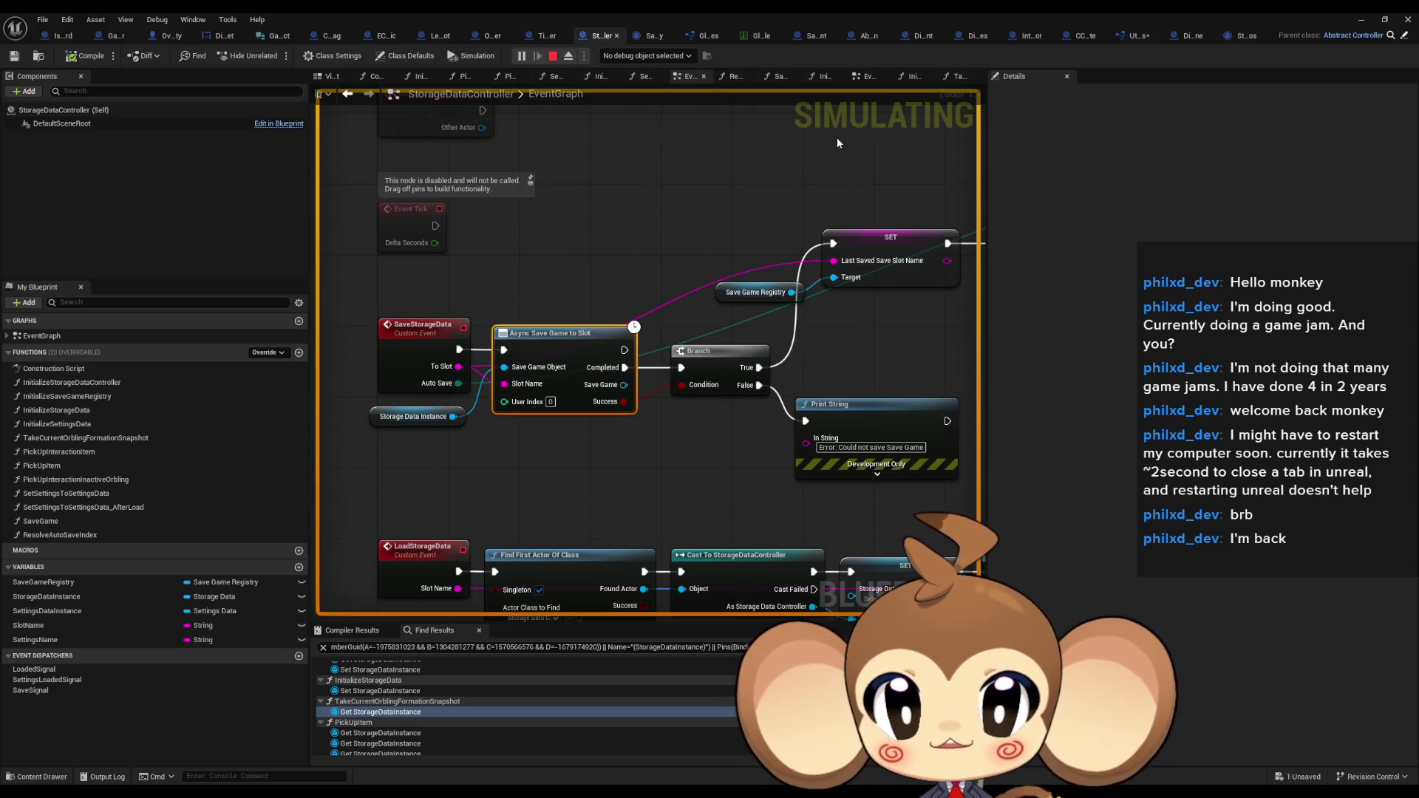
{"action": "left_click", "coordinate": [1361, 20]}
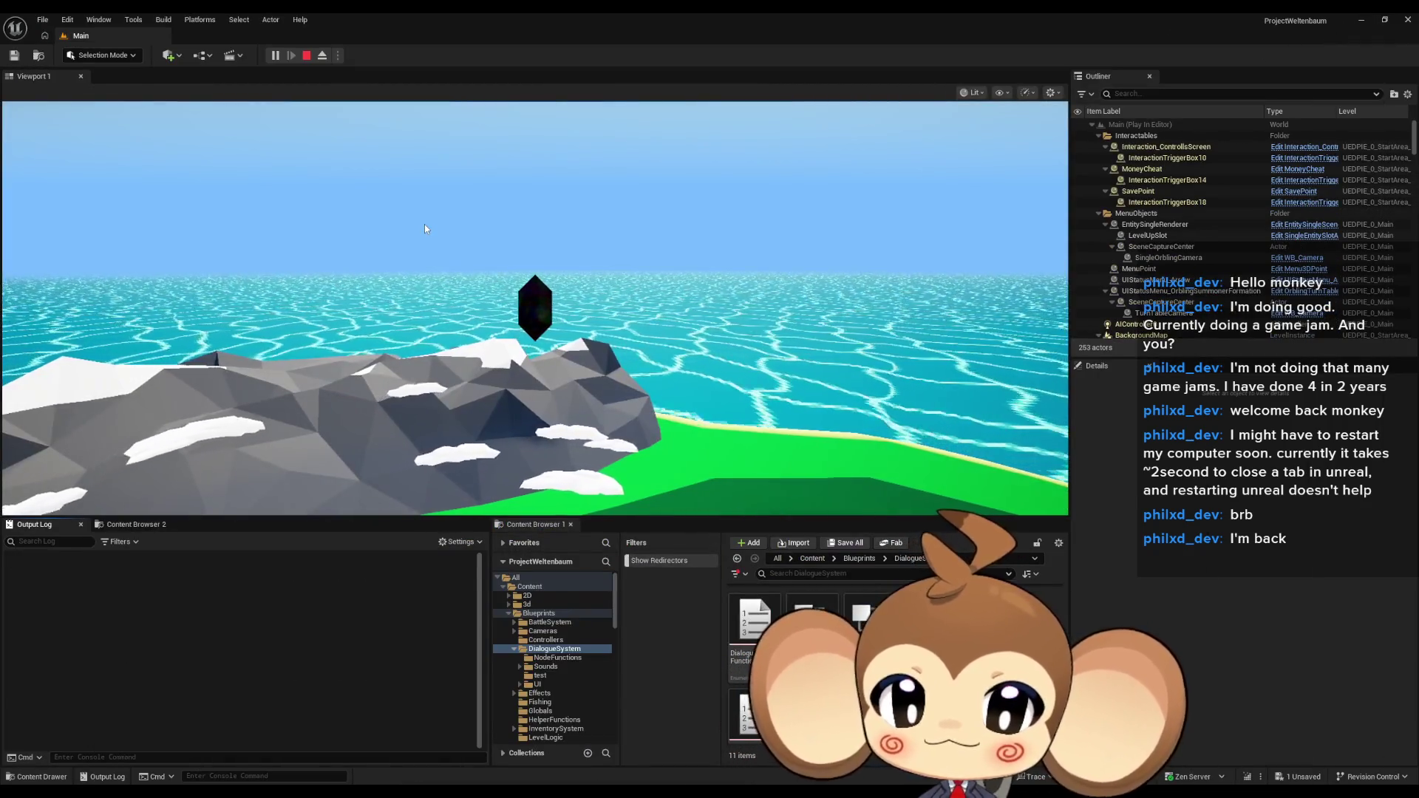
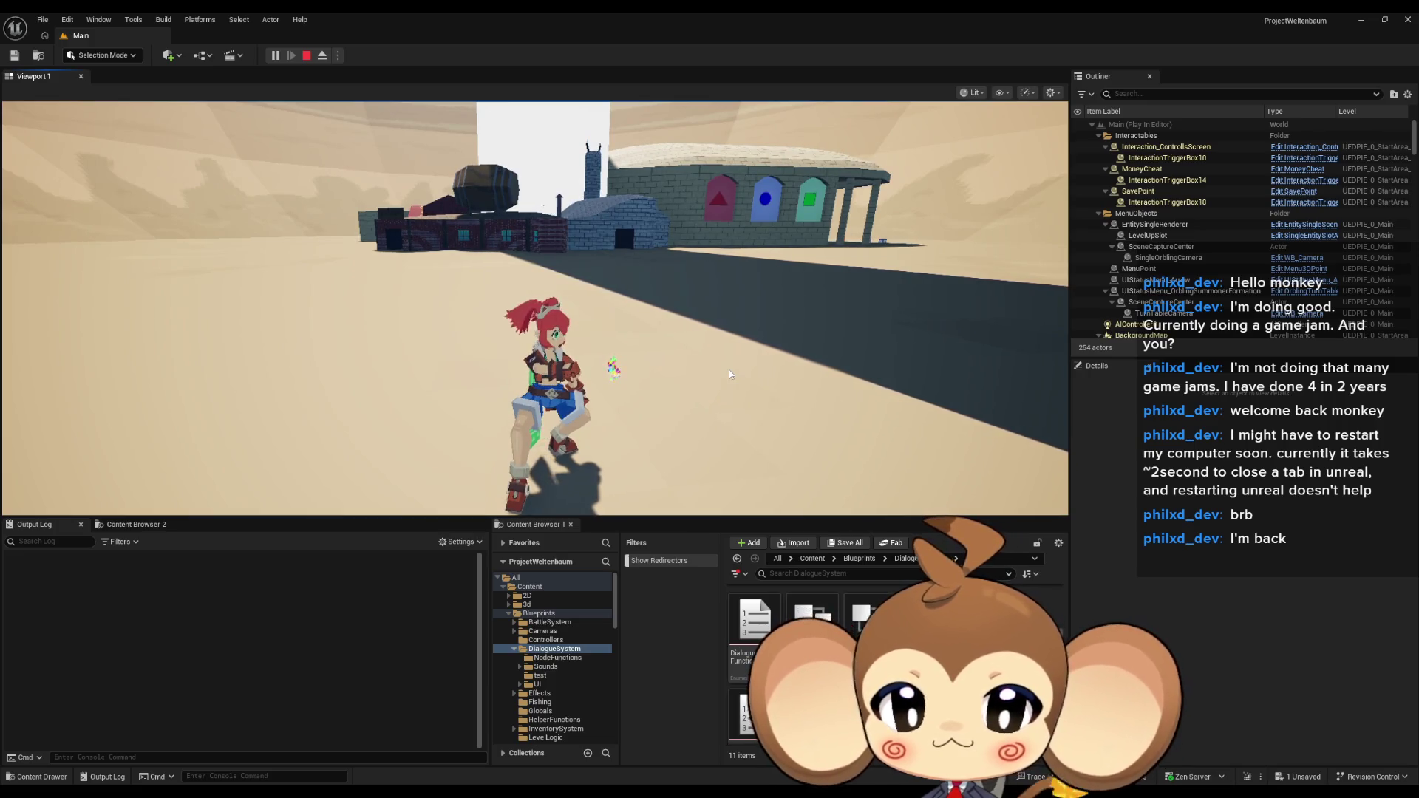
Stop the play-in-editor session and switch to the GameController Blueprint
{"action": "left_click", "coordinate": [307, 56]}
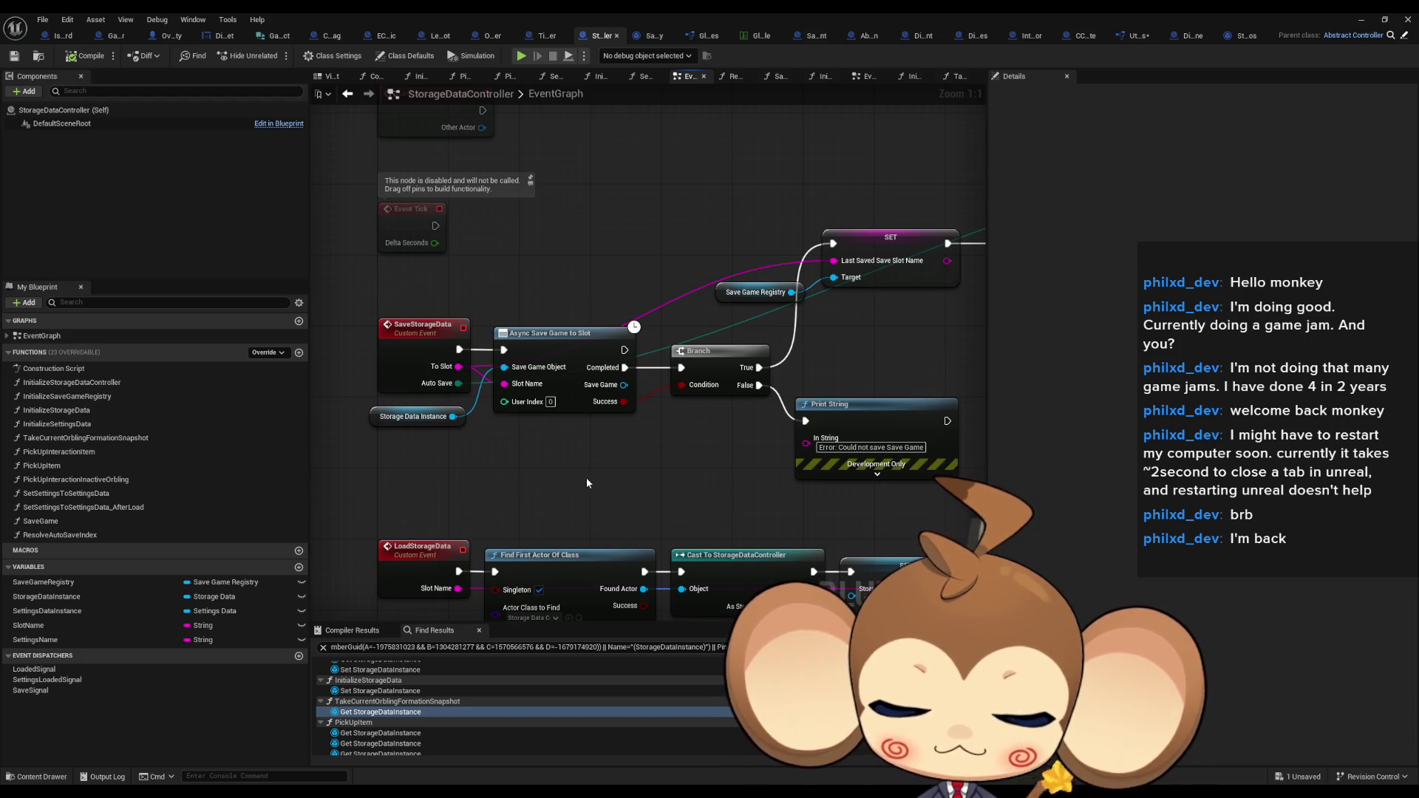
{"action": "scroll", "coordinate": [584, 481], "scroll_direction": "down", "scroll_amount": 4}
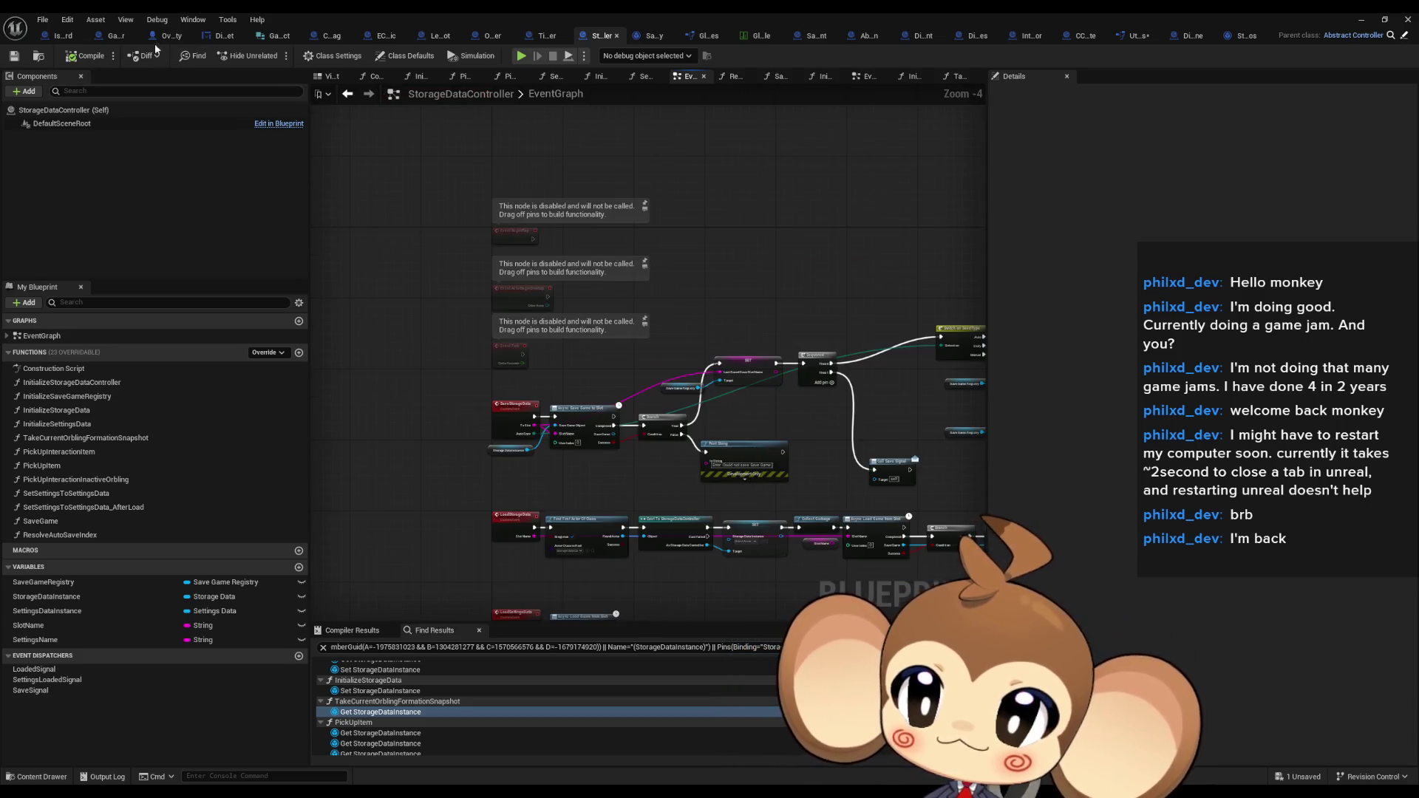
{"action": "left_click", "coordinate": [111, 37]}
{"action": "scroll", "coordinate": [597, 394], "scroll_direction": "down", "scroll_amount": 3}
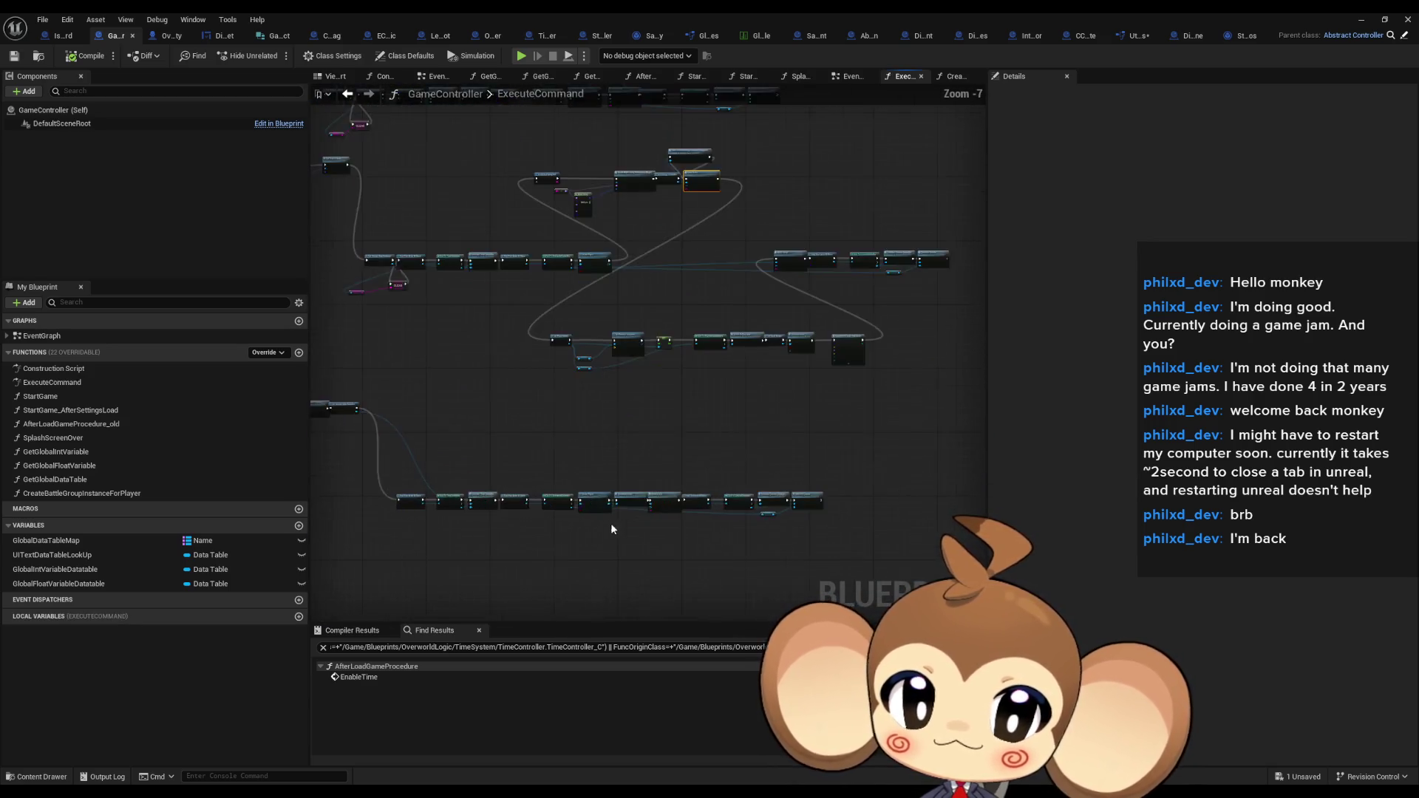
{"action": "scroll", "coordinate": [611, 522], "scroll_direction": "up", "scroll_amount": 3}
{"action": "scroll", "coordinate": [638, 496], "scroll_direction": "down", "scroll_amount": 1}
Find the Create Player and Create Battle Group Instance nodes in ExecuteCommand
{"action": "left_click", "coordinate": [512, 517]}
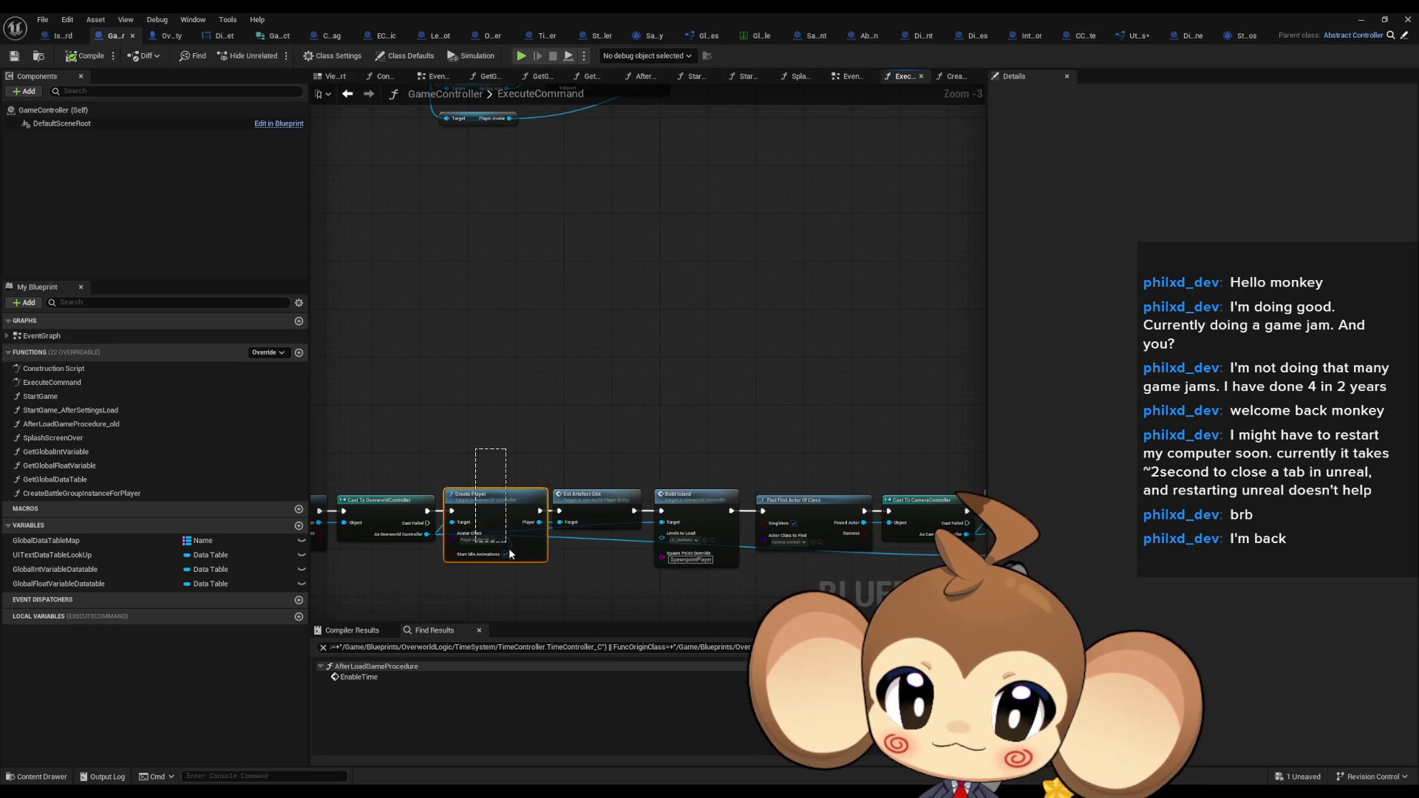
{"action": "scroll", "coordinate": [551, 418], "scroll_direction": "down", "scroll_amount": 2}
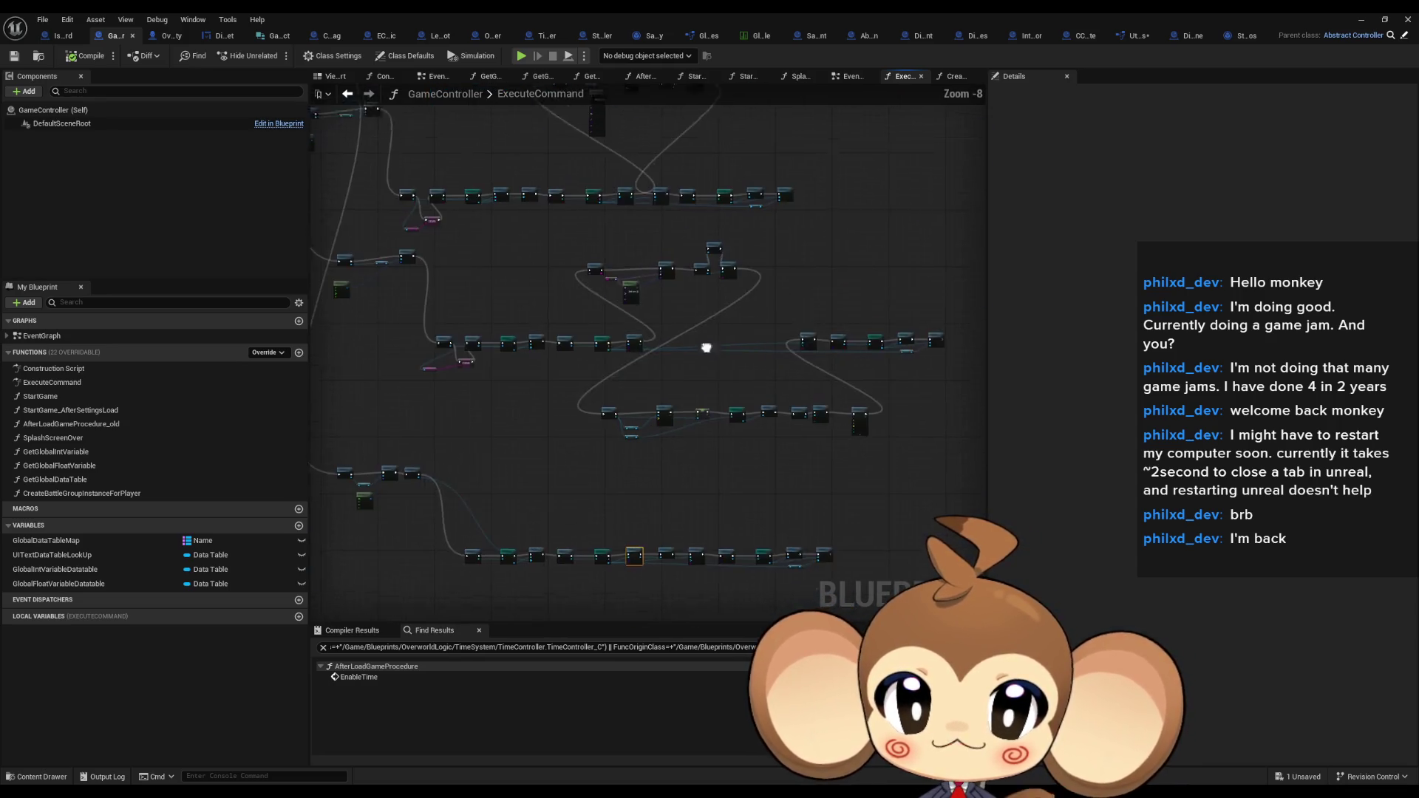
{"action": "scroll", "coordinate": [667, 354], "scroll_direction": "up", "scroll_amount": 2}
{"action": "left_click_drag", "start_coordinate": [639, 405], "coordinate": [818, 312]}
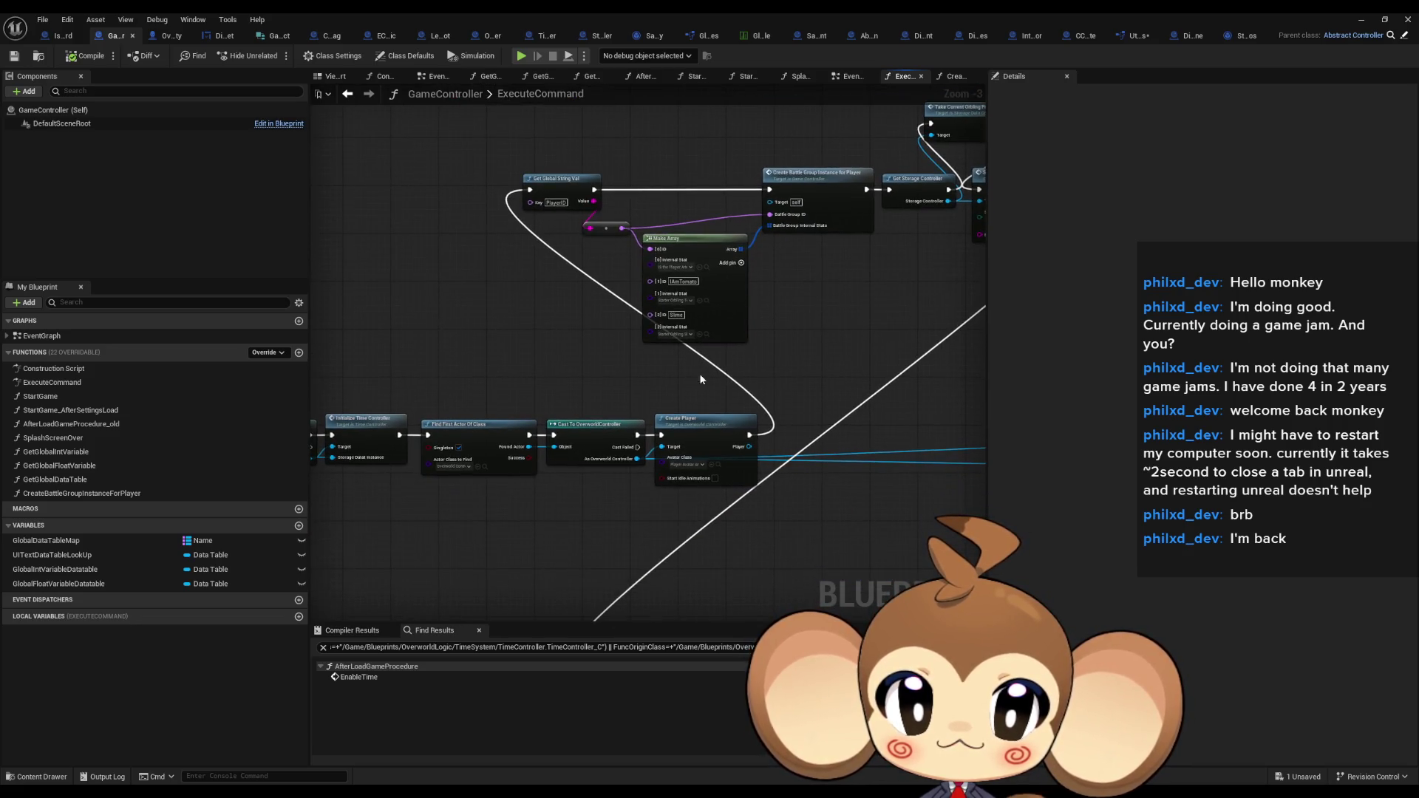
{"action": "left_click_drag", "start_coordinate": [699, 382], "coordinate": [754, 504]}
{"action": "left_click", "coordinate": [851, 226]}
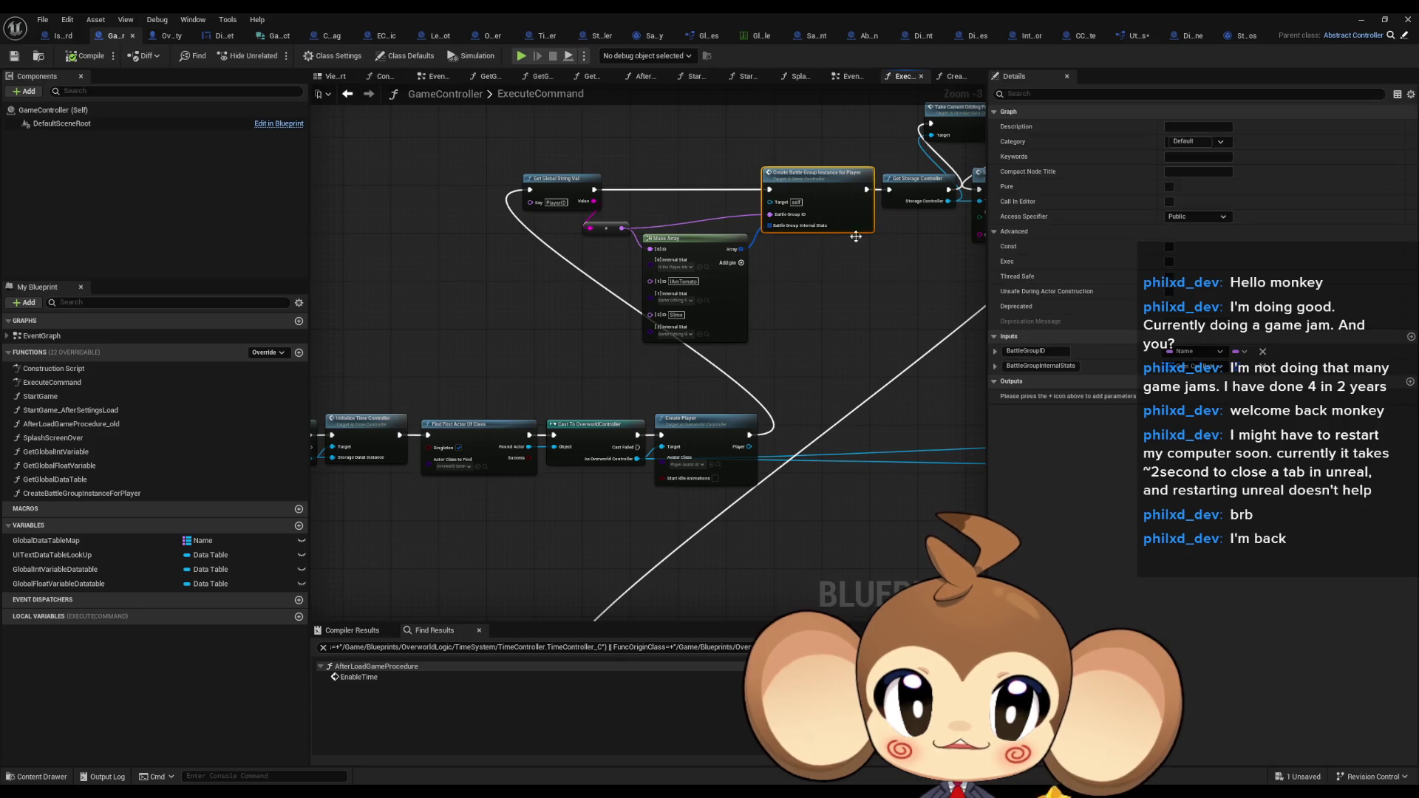
{"action": "left_click_drag", "start_coordinate": [850, 304], "coordinate": [749, 312]}
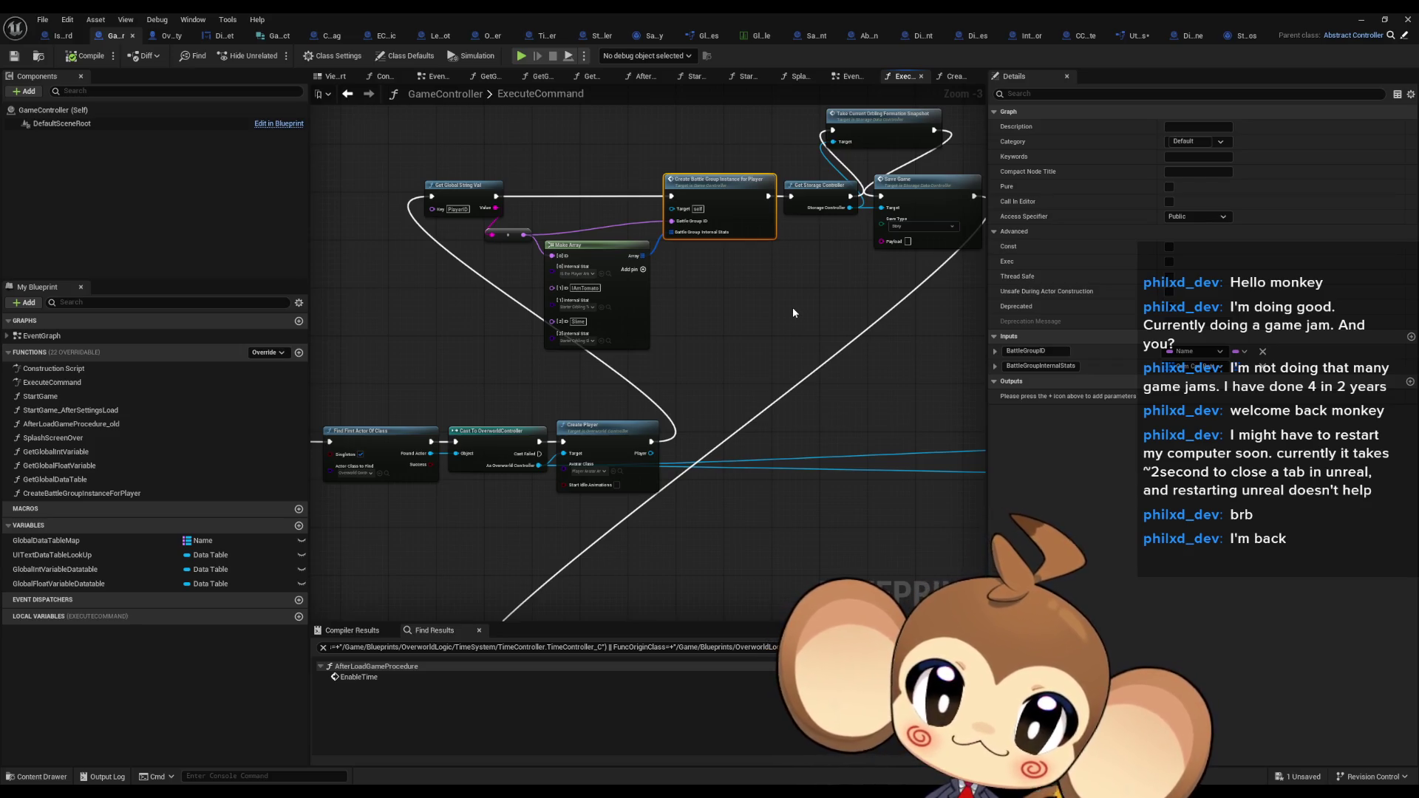
Open the CreateBattleGroupInstanceForPlayer function graph from its ExecuteCommand node
{"action": "scroll", "coordinate": [784, 315], "scroll_direction": "down", "scroll_amount": 4}
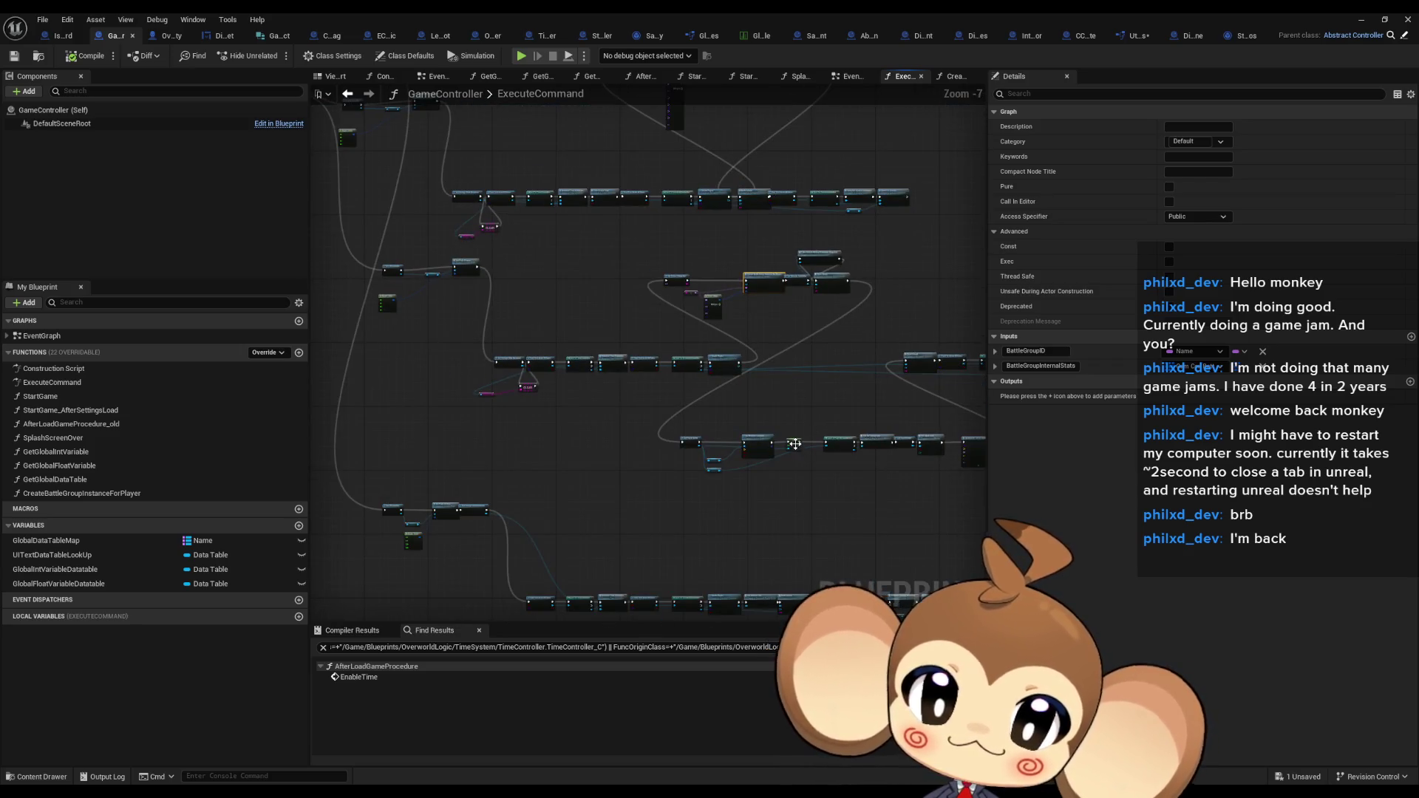
{"action": "scroll", "coordinate": [626, 349], "scroll_direction": "up", "scroll_amount": 4}
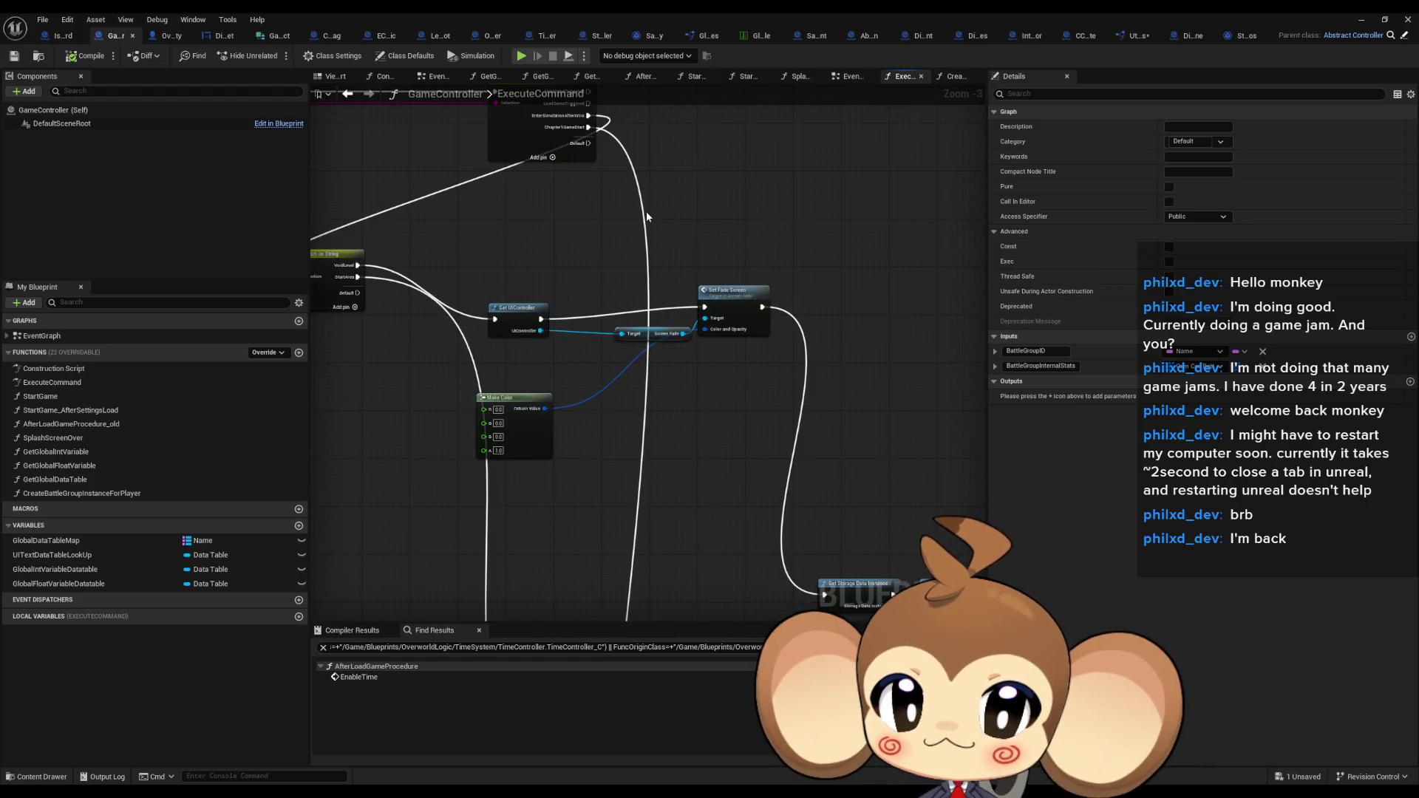
{"action": "scroll", "coordinate": [646, 217], "scroll_direction": "down", "scroll_amount": 4}
{"action": "scroll", "coordinate": [648, 484], "scroll_direction": "up", "scroll_amount": 5}
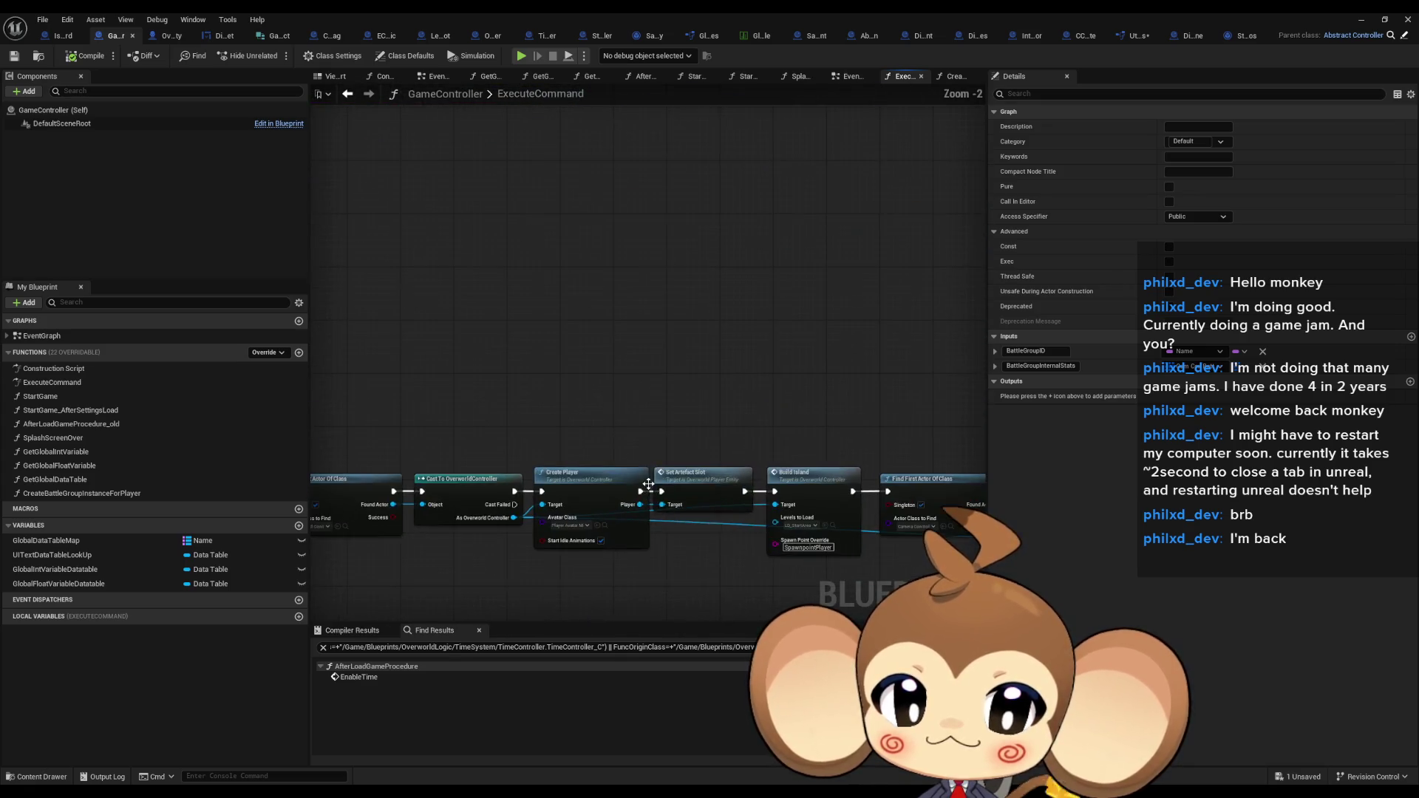
{"action": "scroll", "coordinate": [663, 312], "scroll_direction": "down", "scroll_amount": 5}
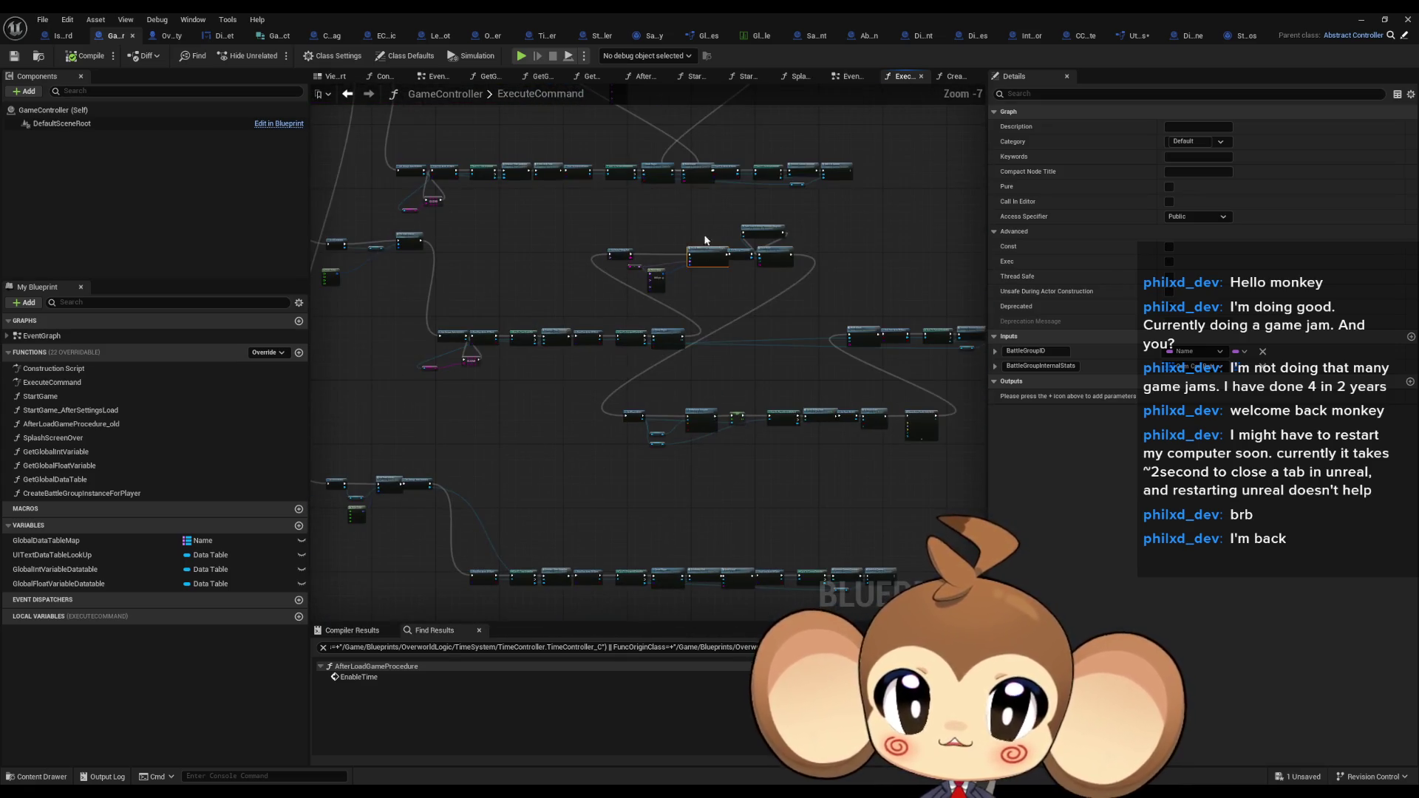
{"action": "left_click_drag", "start_coordinate": [682, 264], "coordinate": [675, 289]}
{"action": "scroll", "coordinate": [684, 511], "scroll_direction": "up", "scroll_amount": 6}
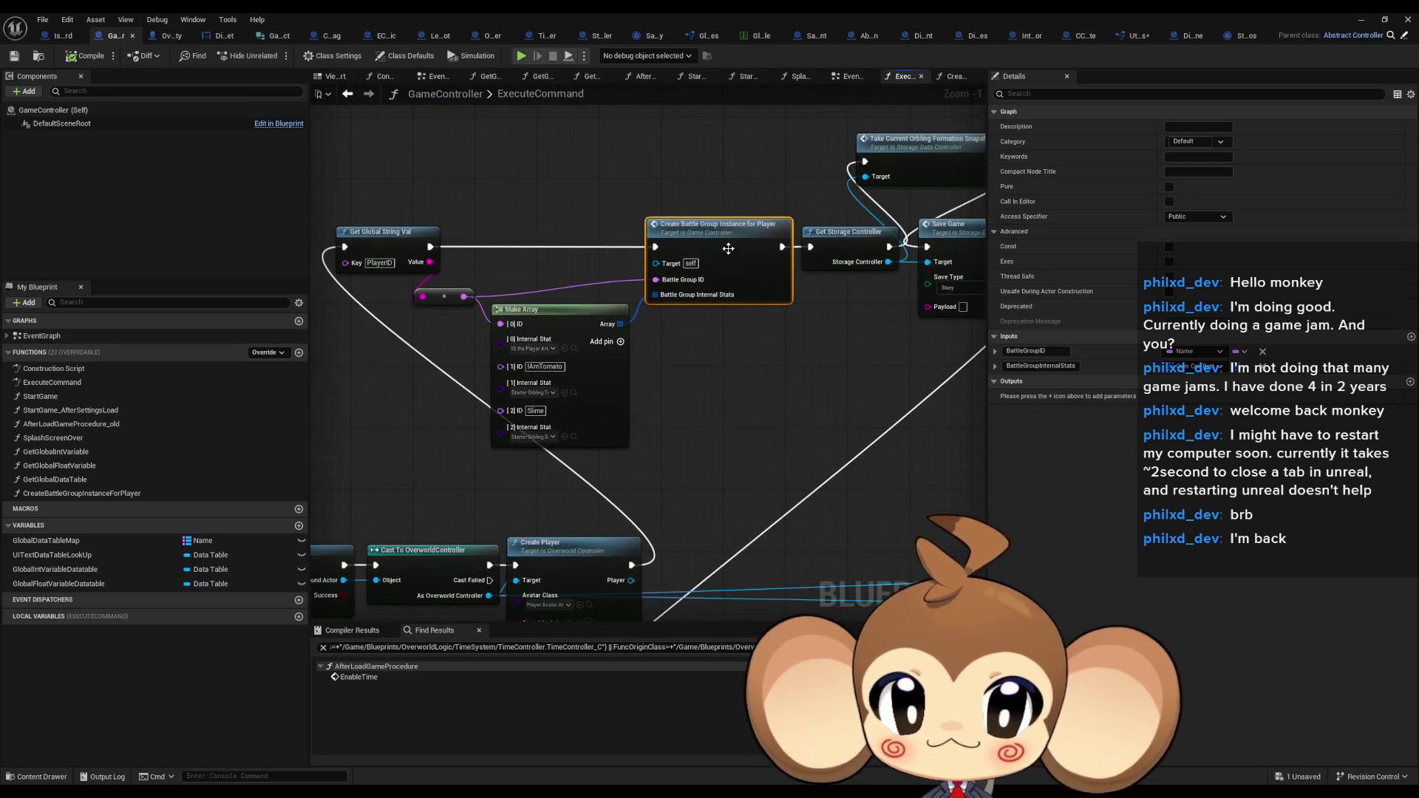
{"action": "double_click", "coordinate": [724, 249]}
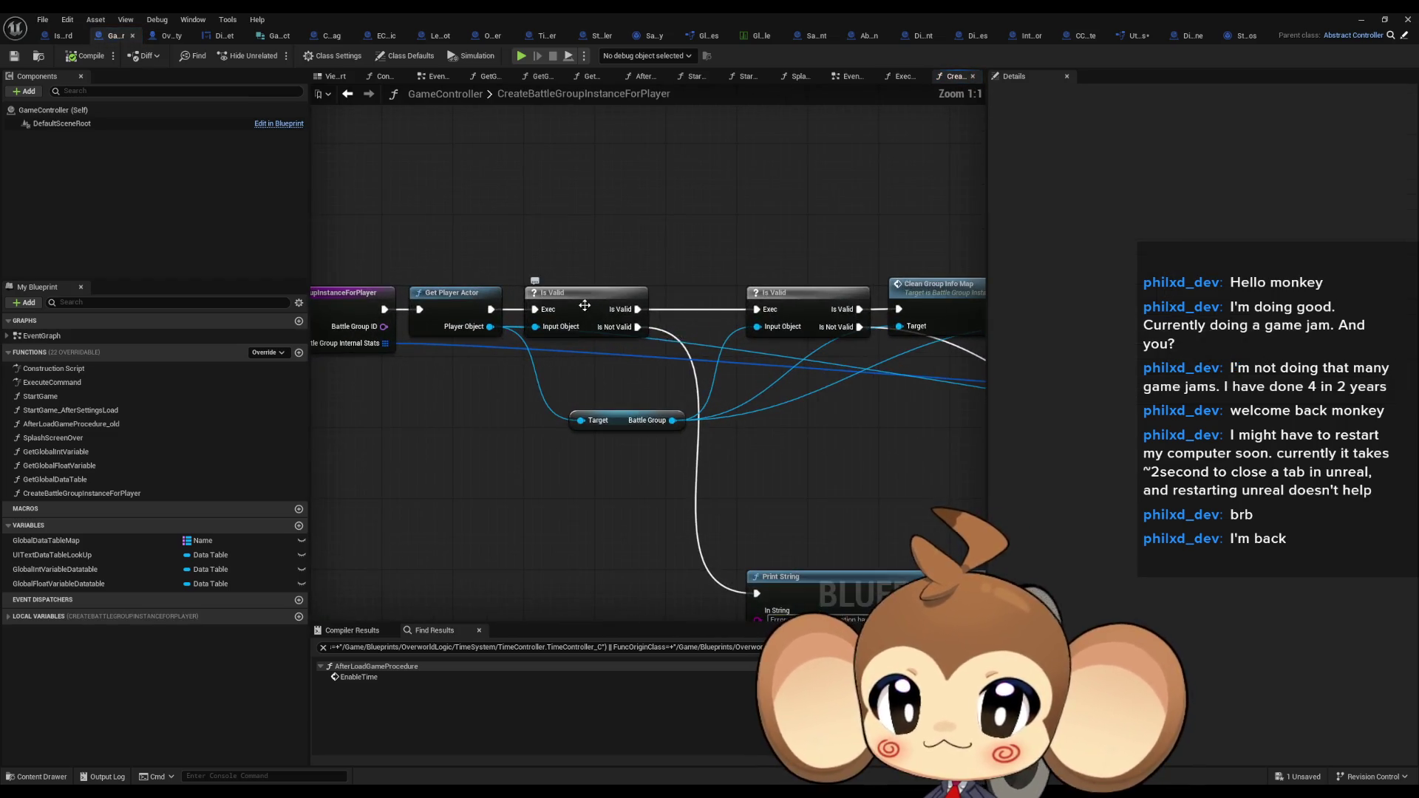
{"action": "scroll", "coordinate": [728, 345], "scroll_direction": "up", "scroll_amount": 2}
{"action": "left_click_drag", "start_coordinate": [727, 345], "coordinate": [629, 323]}
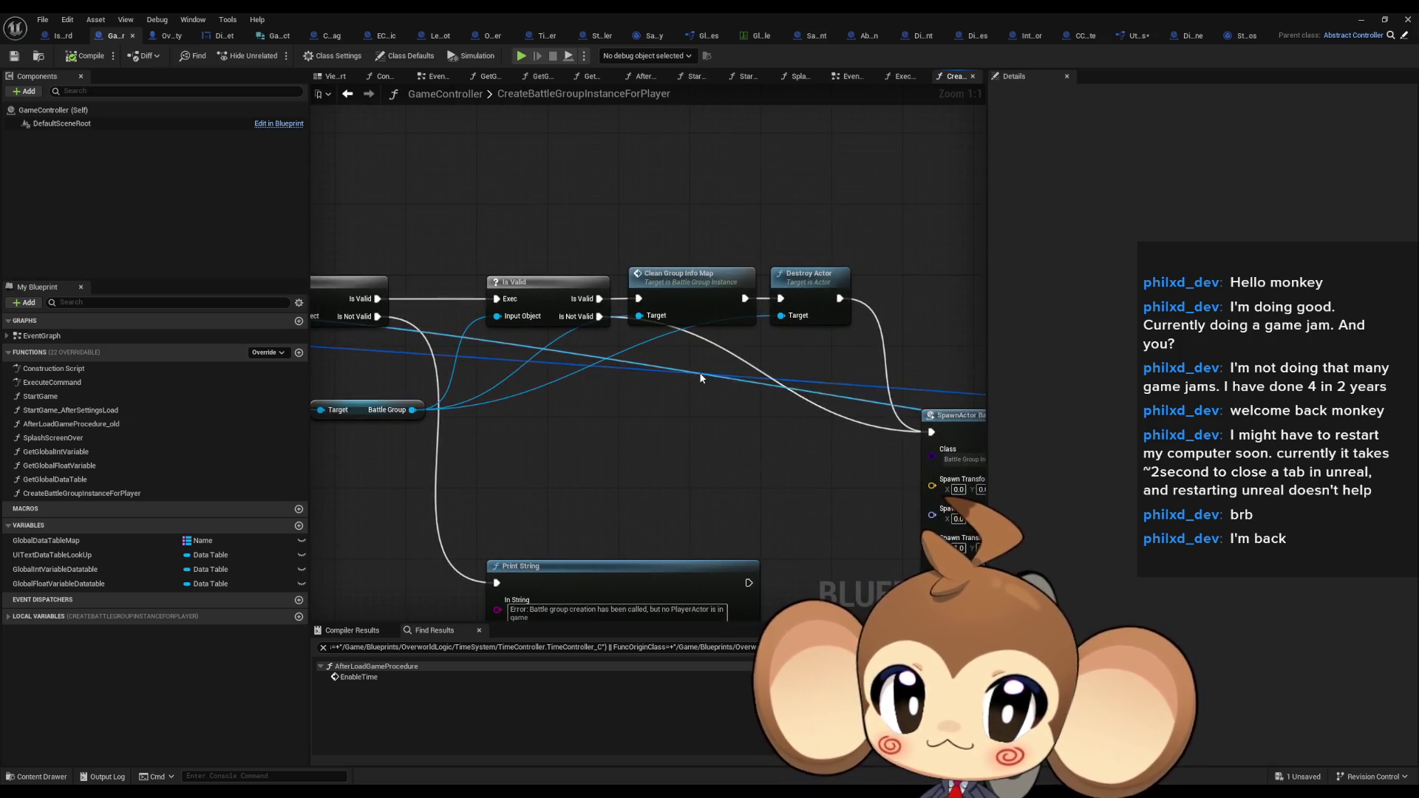
{"action": "left_click_drag", "start_coordinate": [704, 376], "coordinate": [247, 302]}
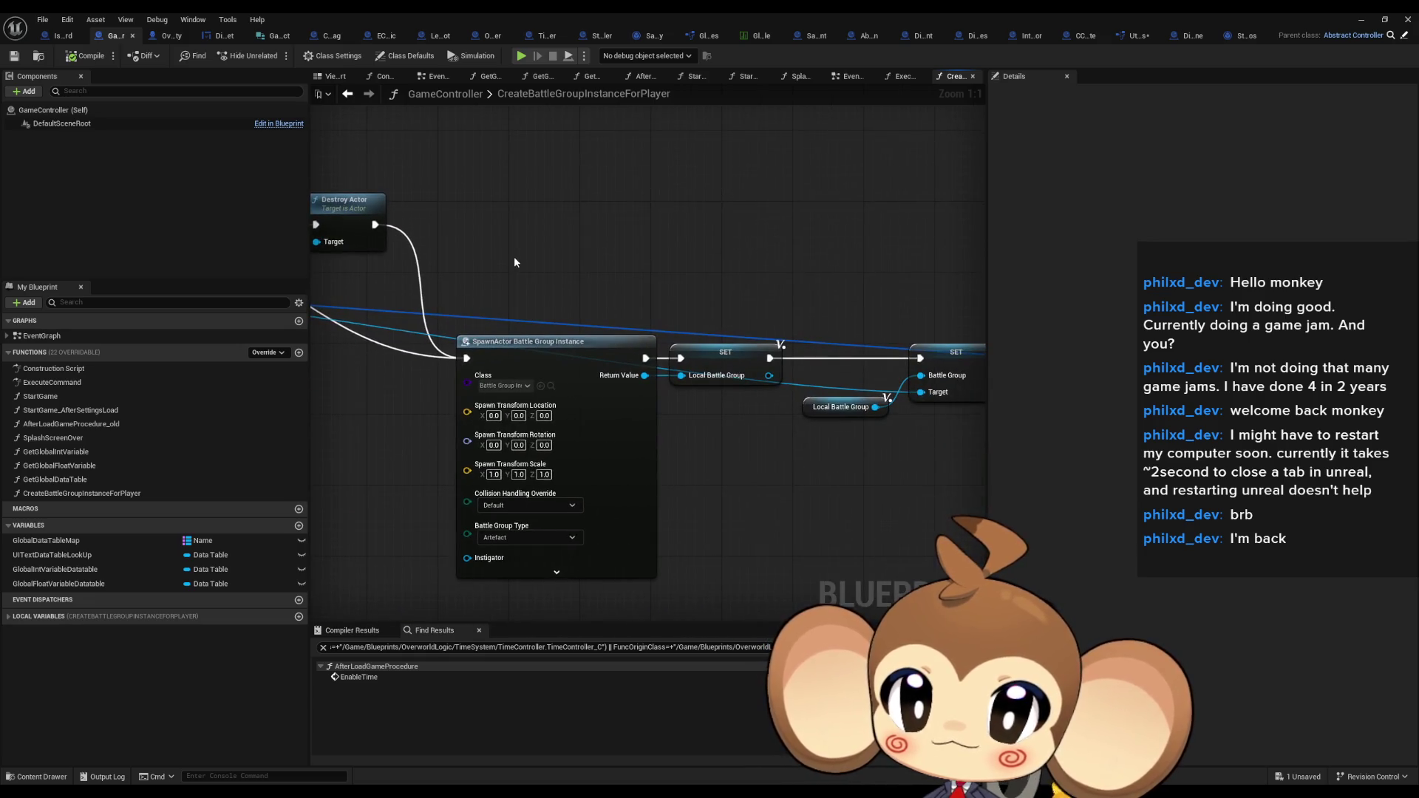
{"action": "left_click_drag", "start_coordinate": [713, 454], "coordinate": [619, 447]}
{"action": "scroll", "coordinate": [620, 446], "scroll_direction": "down", "scroll_amount": 2}
{"action": "mouse_move", "coordinate": [750, 470]}
{"action": "left_mouse_down"}
{"action": "mouse_move", "coordinate": [510, 449]}
{"action": "mouse_move", "coordinate": [599, 422]}
{"action": "mouse_move", "coordinate": [826, 398]}
{"action": "left_mouse_up"}
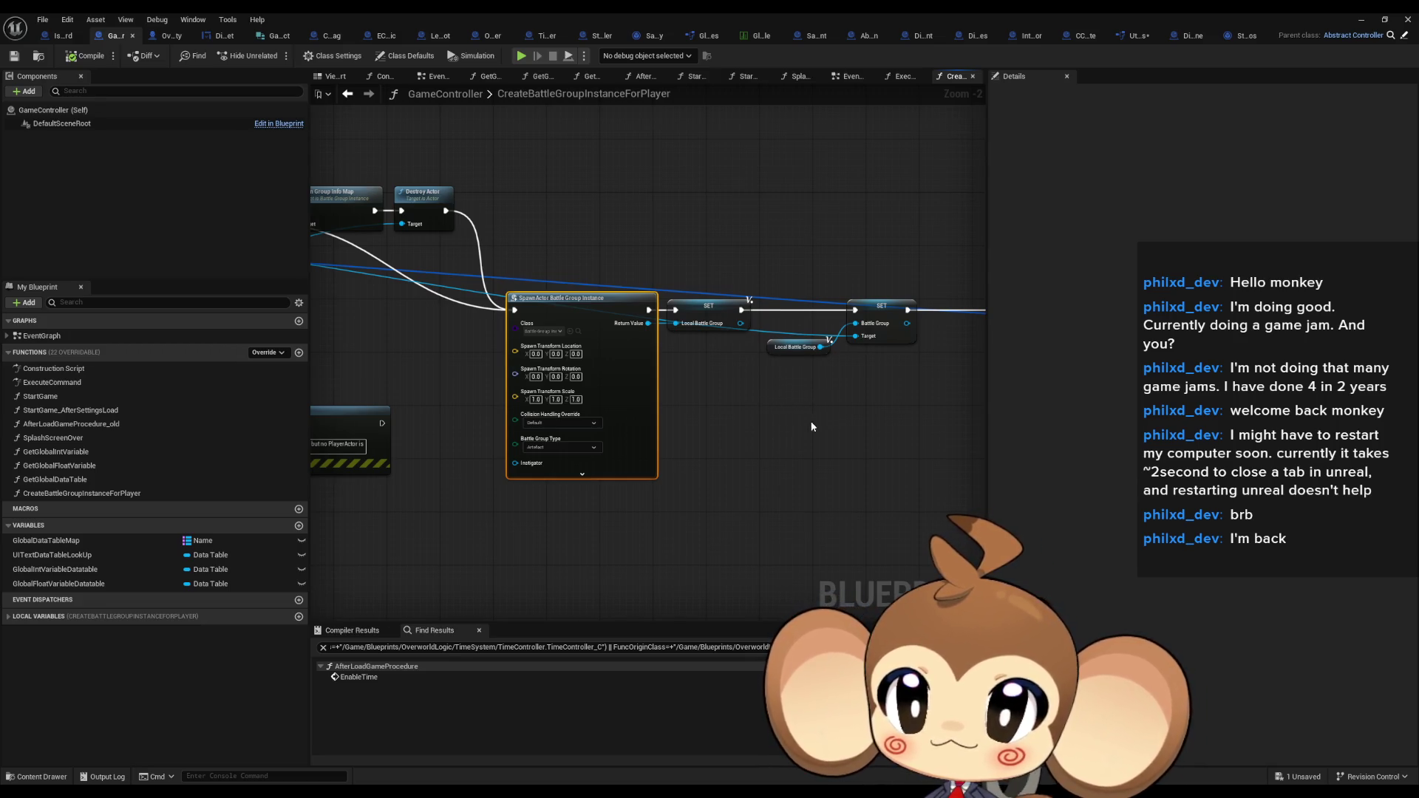
{"action": "mouse_move", "coordinate": [761, 425]}
{"action": "left_mouse_down"}
{"action": "mouse_move", "coordinate": [594, 411]}
{"action": "mouse_move", "coordinate": [1078, 458]}
{"action": "left_mouse_up"}
{"action": "left_click_drag", "start_coordinate": [935, 585], "coordinate": [539, 458]}
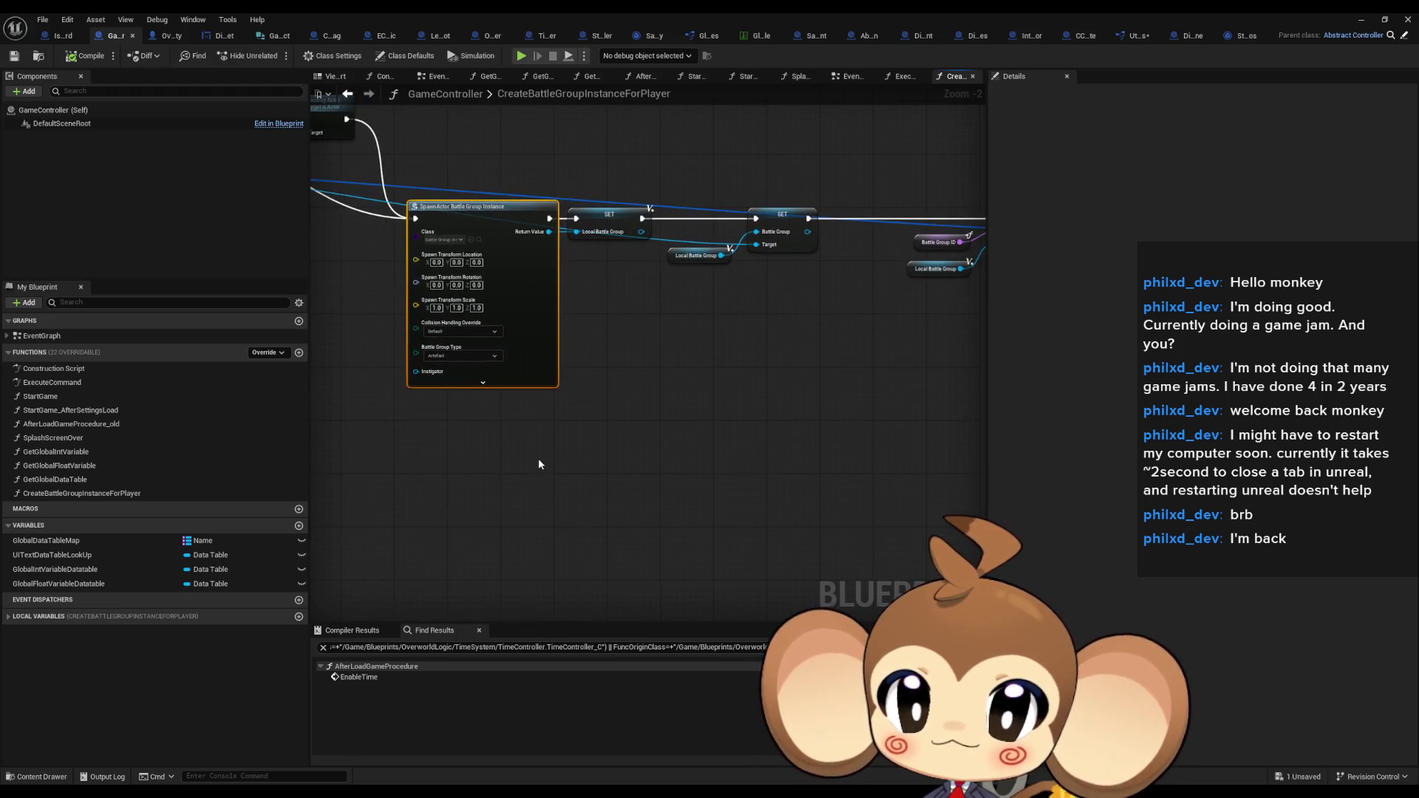
Add a Get Storage Data Instance node by searching 'get storage'
{"action": "right_click", "coordinate": [517, 467]}
{"action": "type", "text": "get storage"}
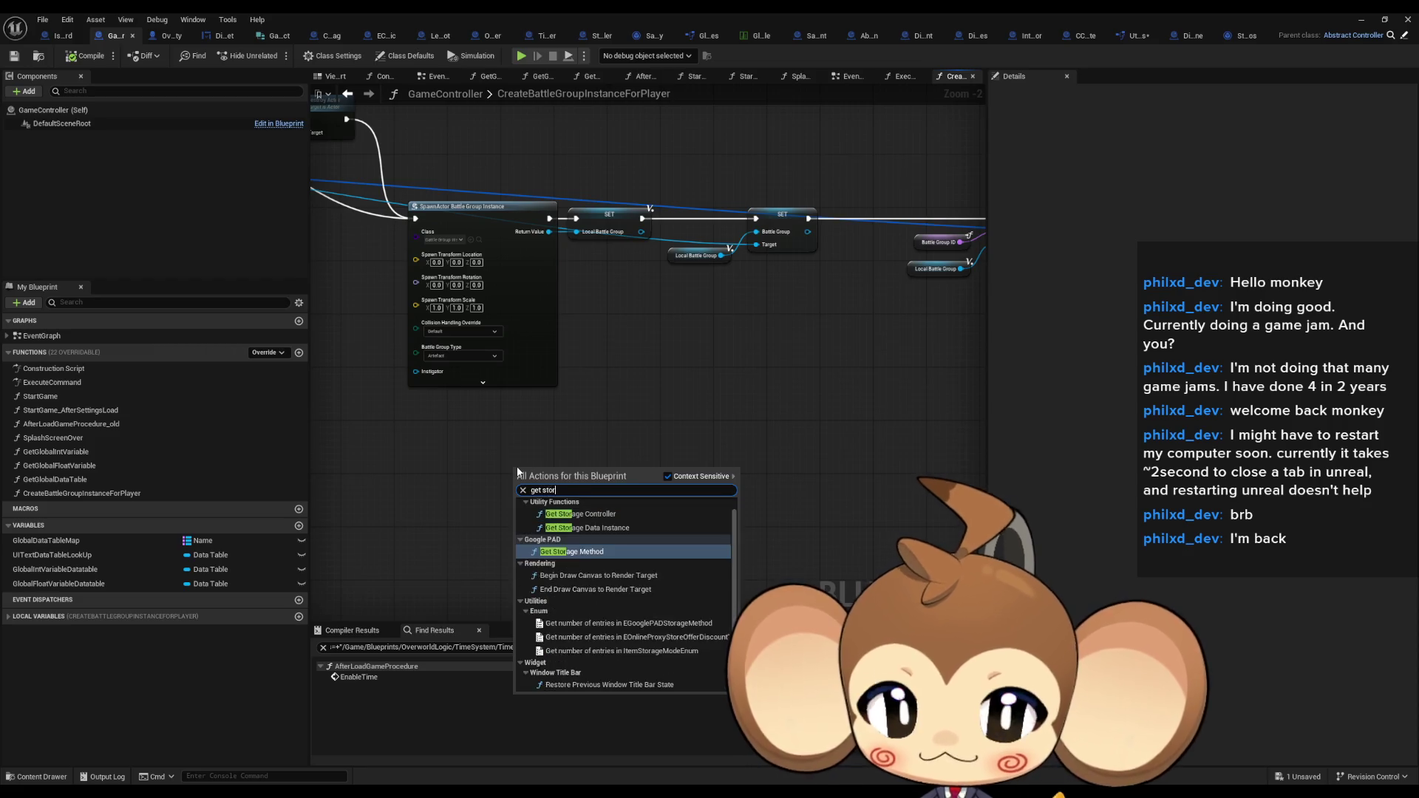
{"action": "key", "text": "Up"}
{"action": "key", "text": "Up"}
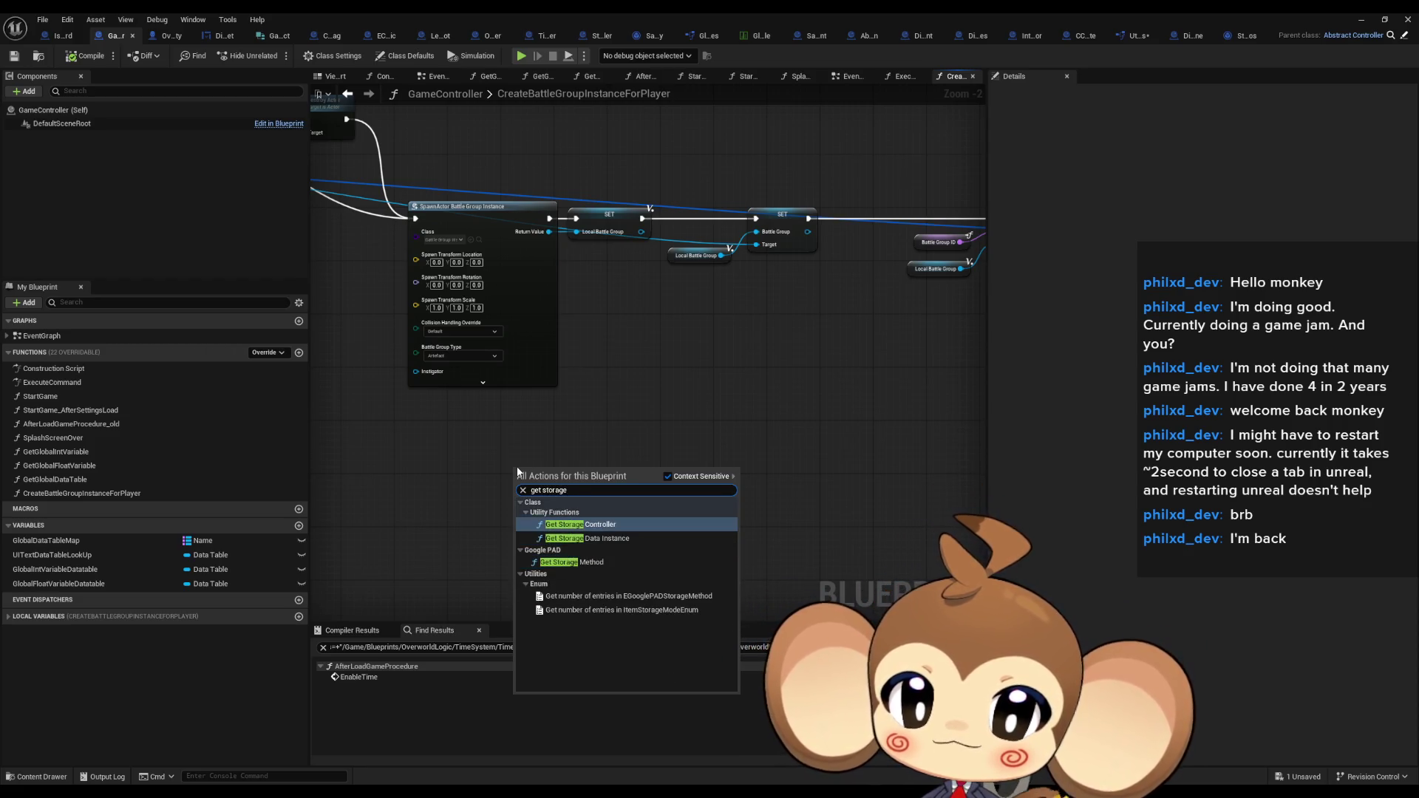
{"action": "key", "text": "Down"}
{"action": "key", "text": "Return"}
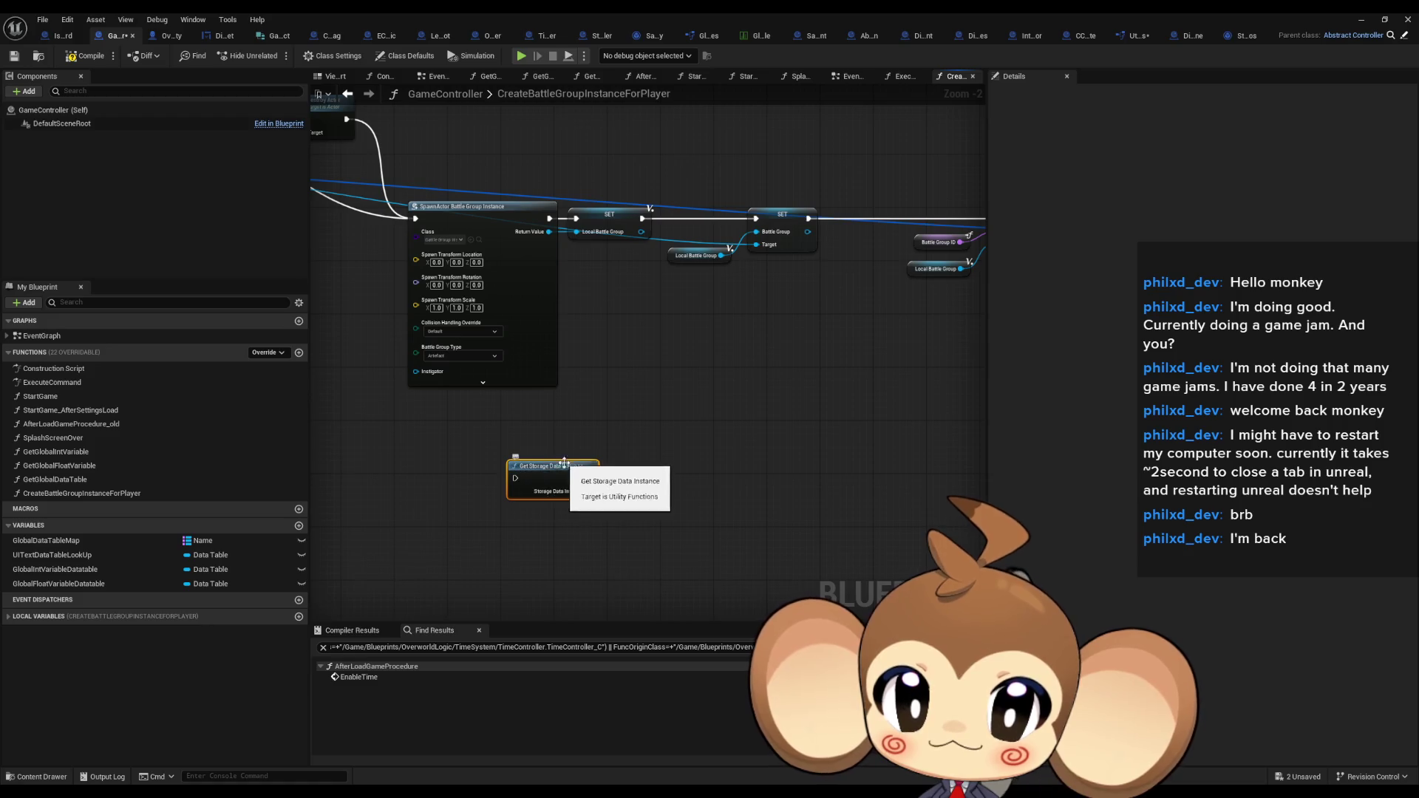
Duplicate the SpawnActor Battle Group Instance node and place the copy below Get Storage Data Instance
{"action": "left_click_drag", "start_coordinate": [589, 491], "coordinate": [629, 509]}
{"action": "type", "text": "bat"}
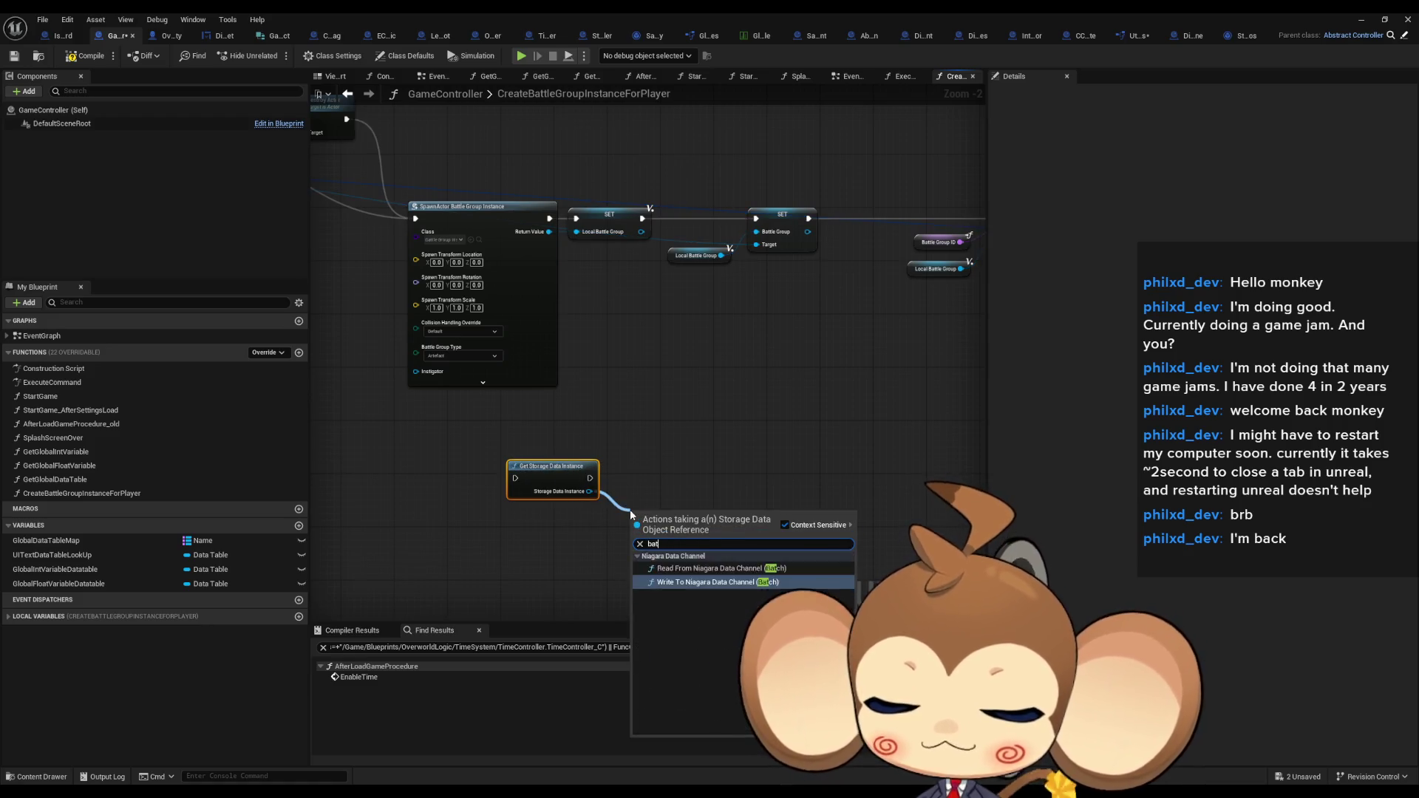
{"action": "type", "text": "tlebattle"}
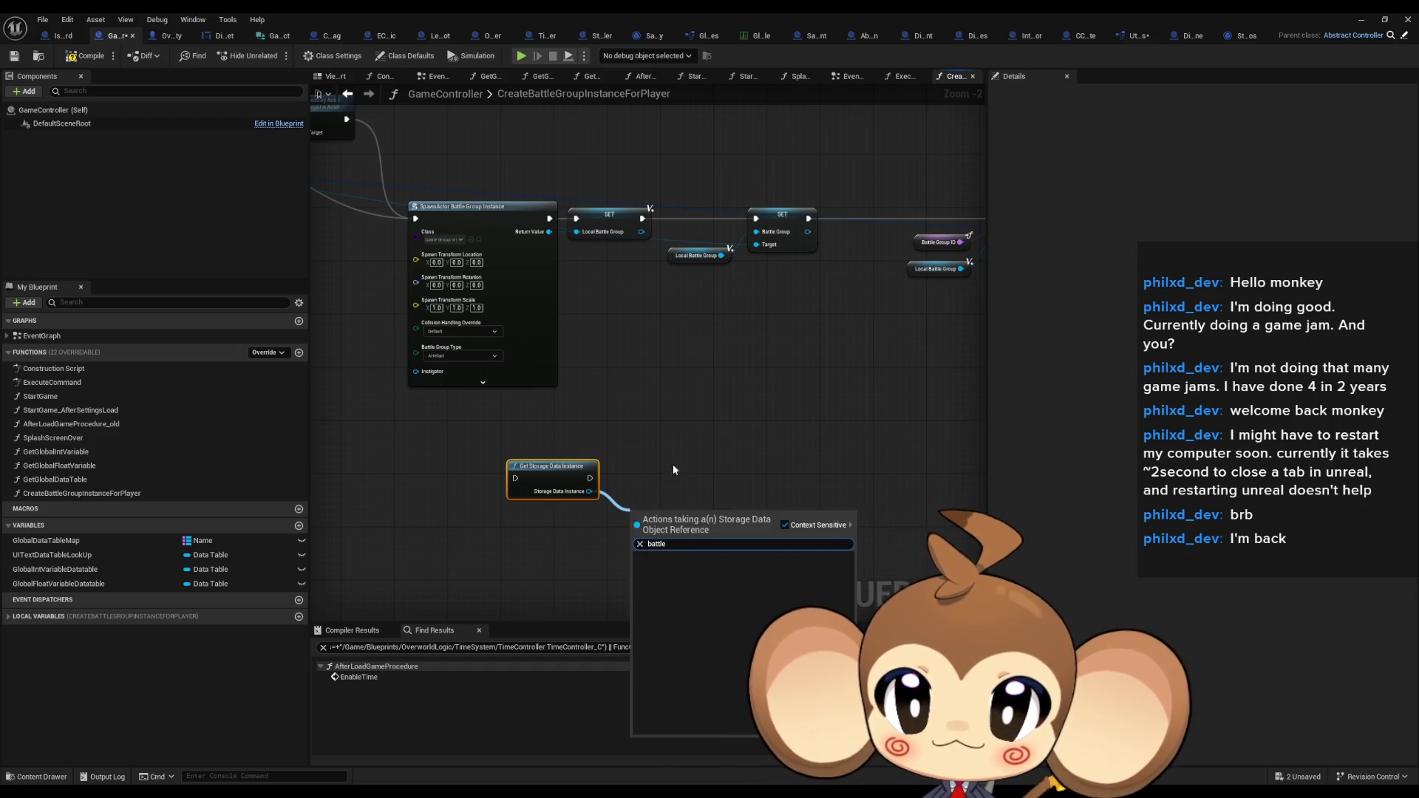
{"action": "left_click", "coordinate": [572, 365]}
{"action": "left_click", "coordinate": [473, 207]}
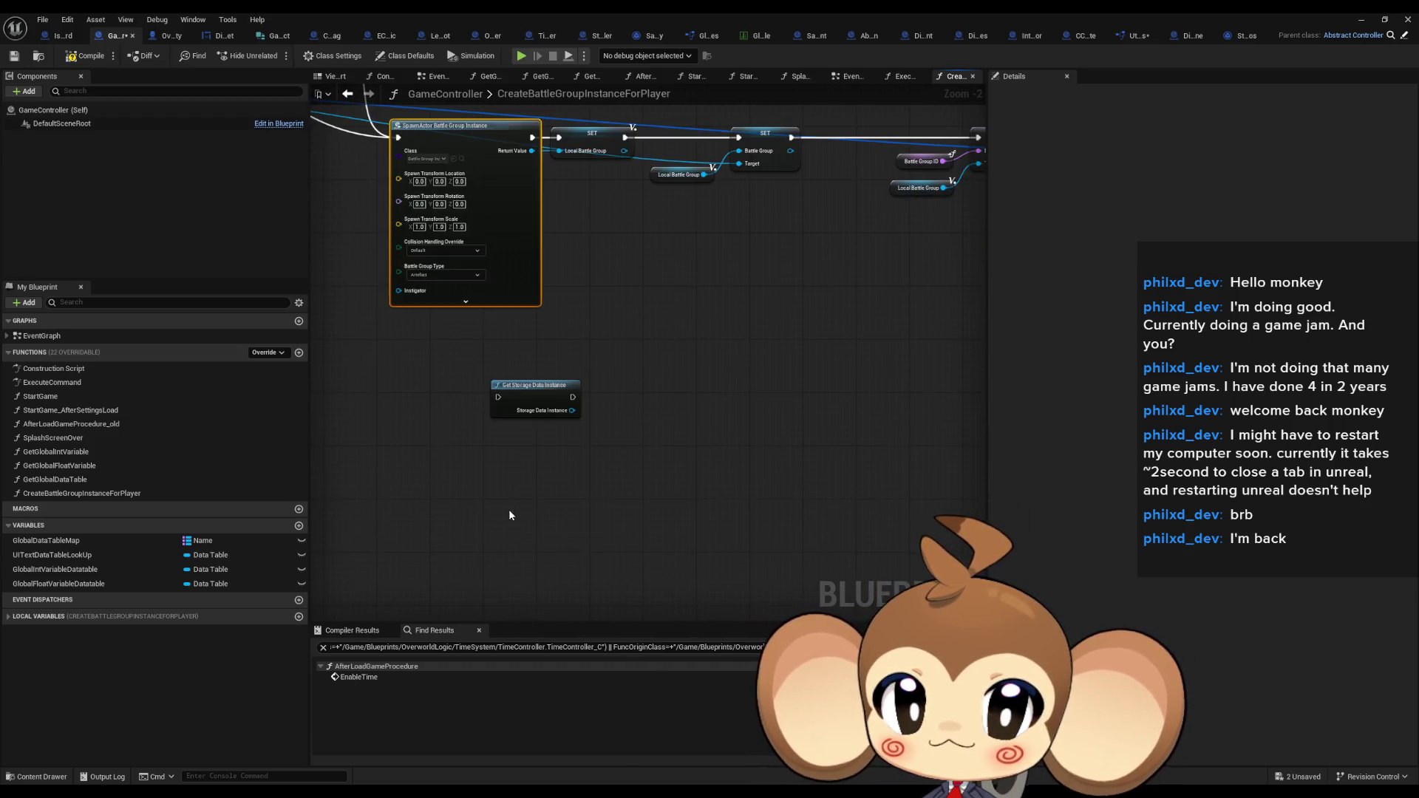
{"action": "key", "text": "ctrl+d"}
{"action": "scroll", "coordinate": [545, 458], "scroll_direction": "down", "scroll_amount": 1}
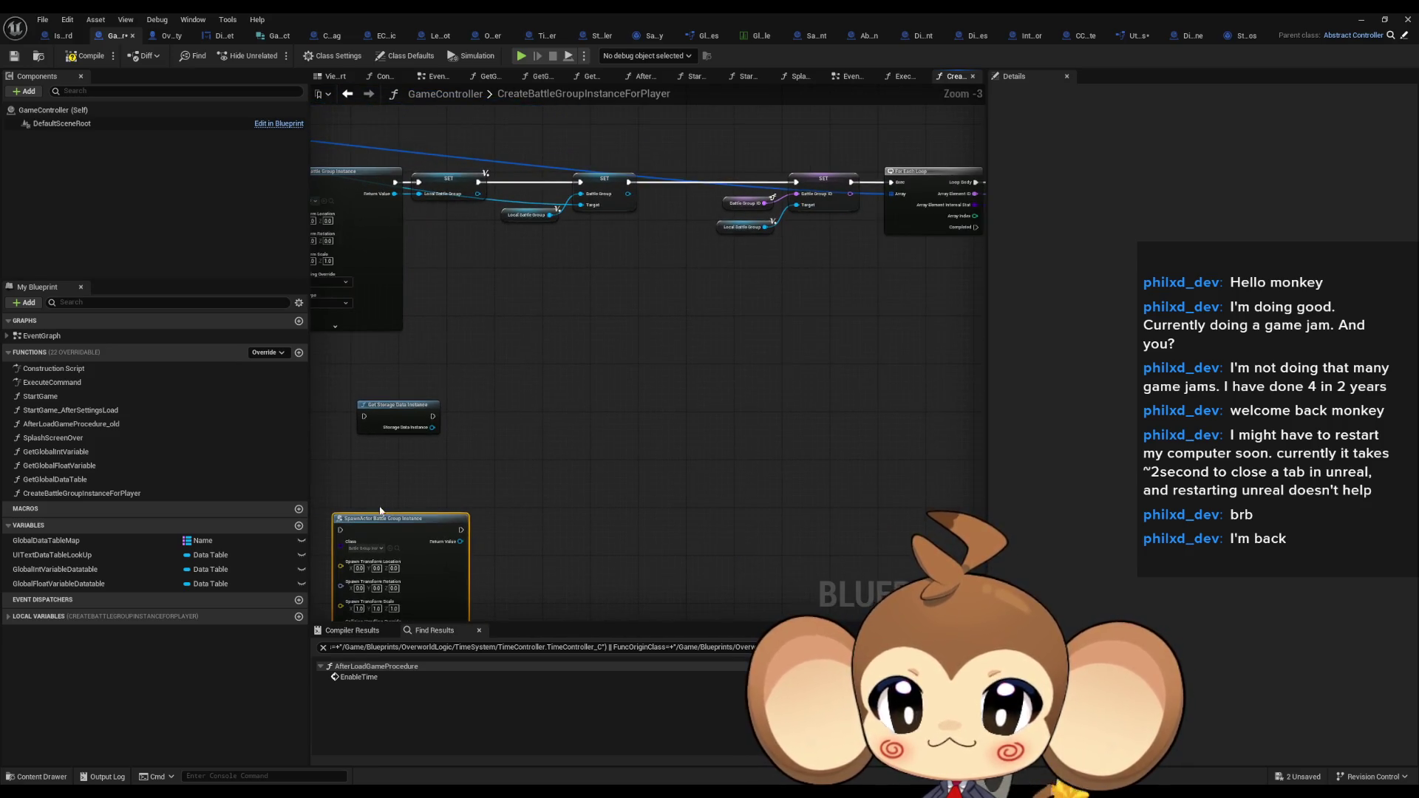
{"action": "left_click_drag", "start_coordinate": [380, 515], "coordinate": [374, 470]}
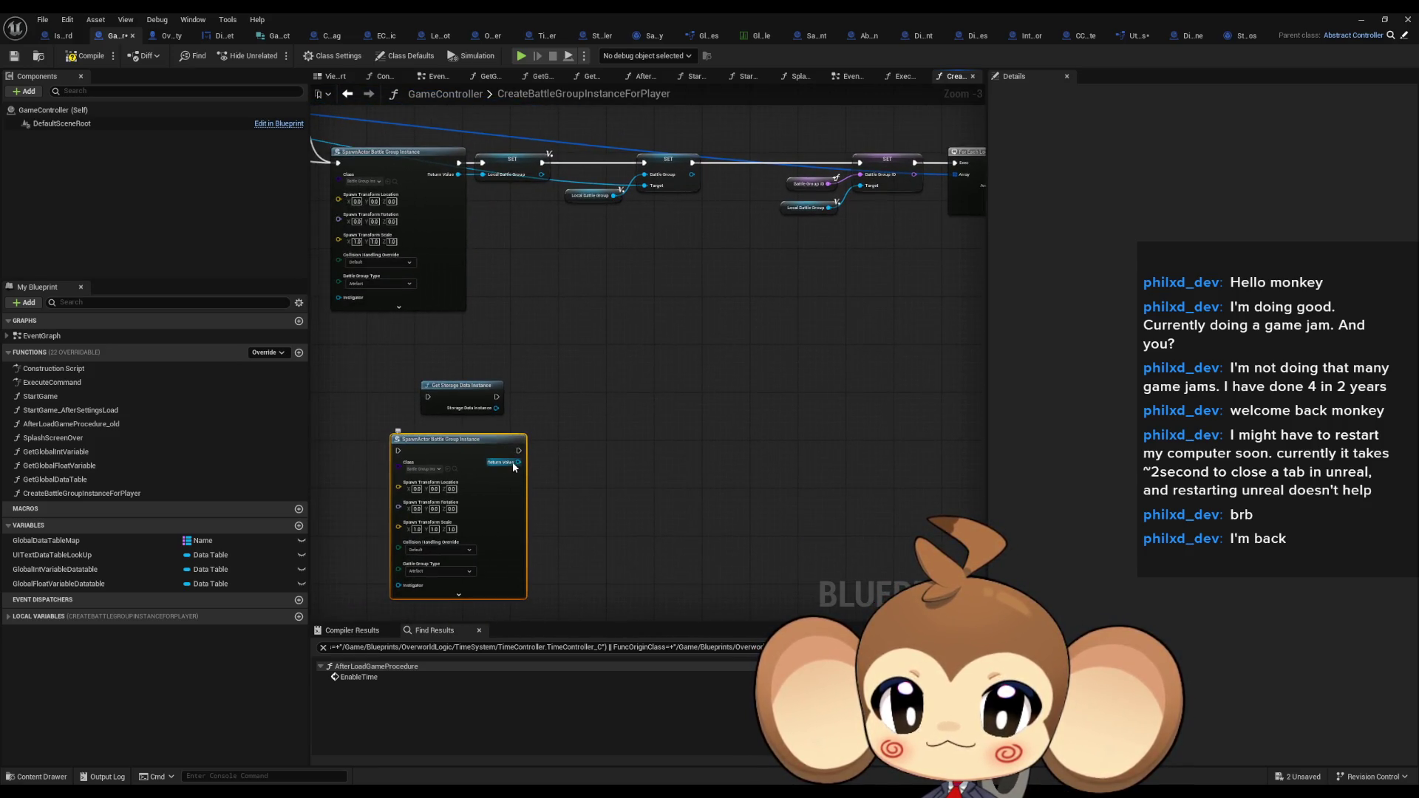
Add a Set Battle Group ID node from the copy's Return Value and reposition it
{"action": "left_click_drag", "start_coordinate": [515, 463], "coordinate": [570, 468]}
{"action": "type", "text": "setabt"}
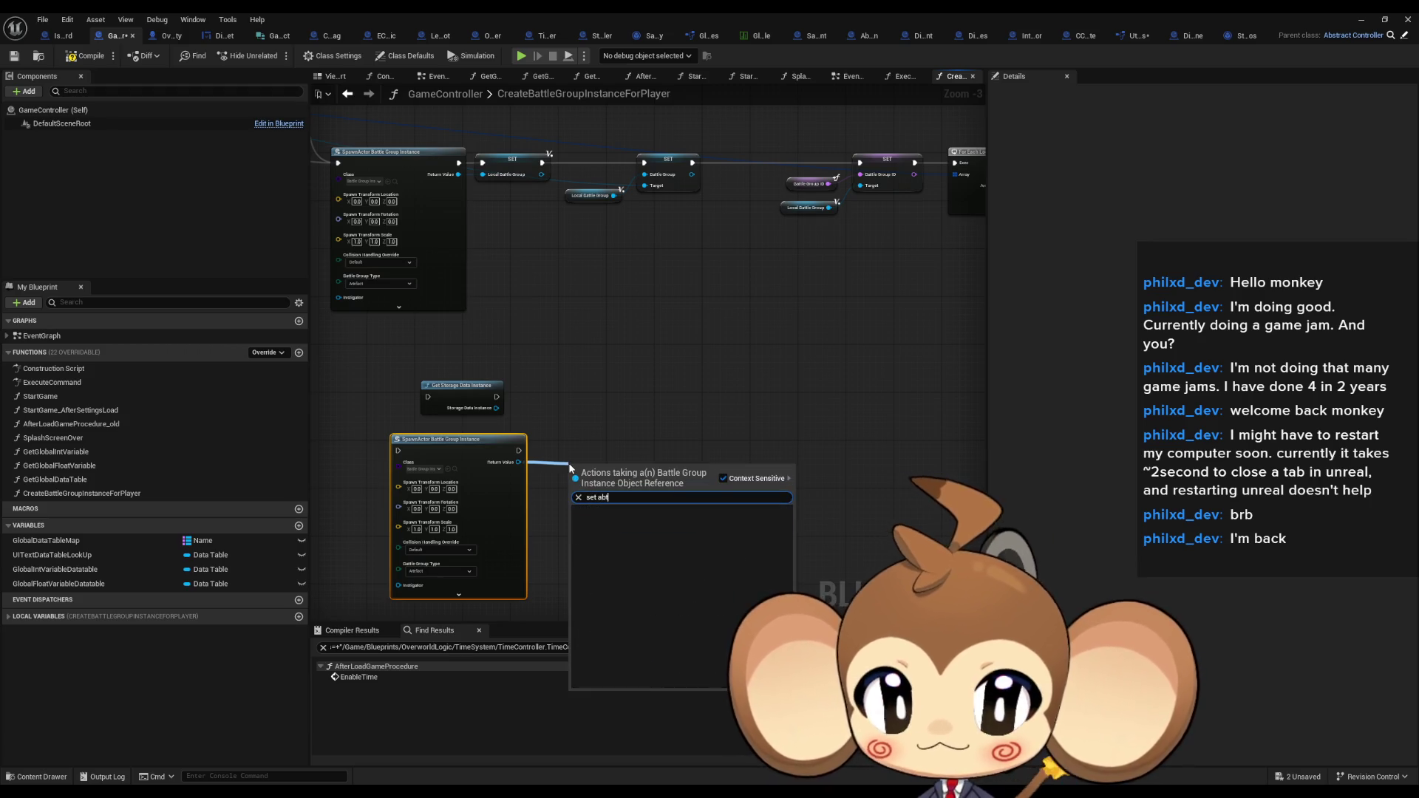
{"action": "type", "text": "set battle g"}
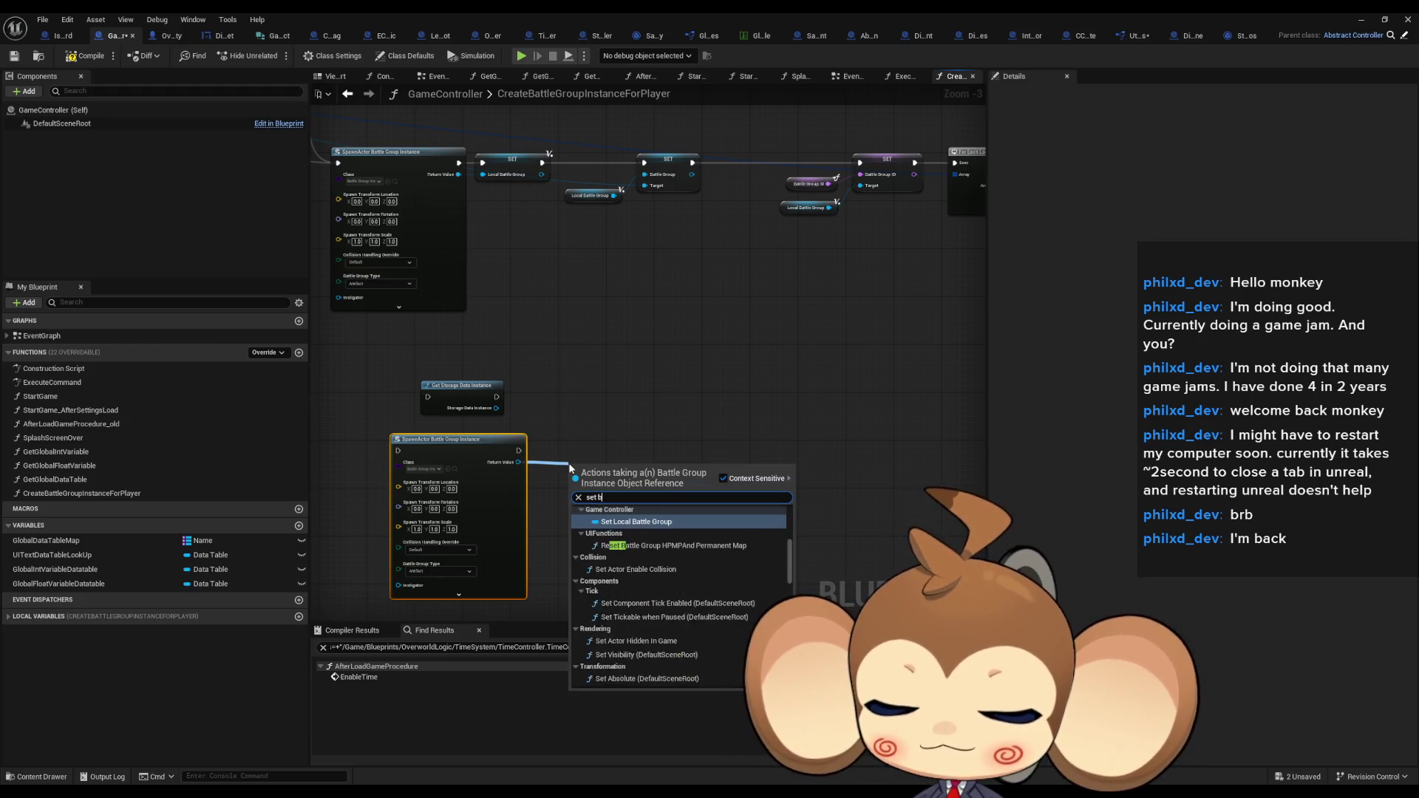
{"action": "key", "text": "Down"}
{"action": "key", "text": "Down"}
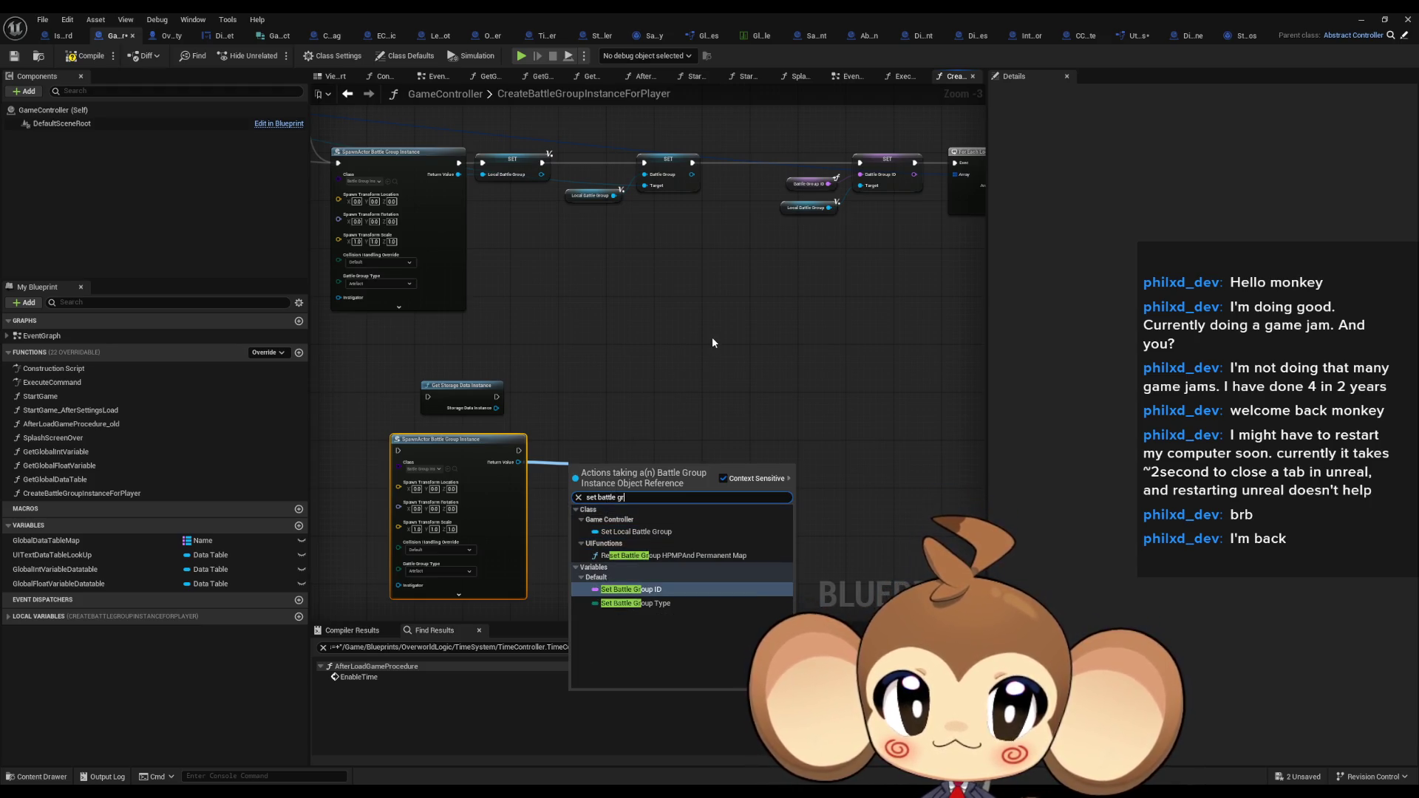
{"action": "key", "text": "Return"}
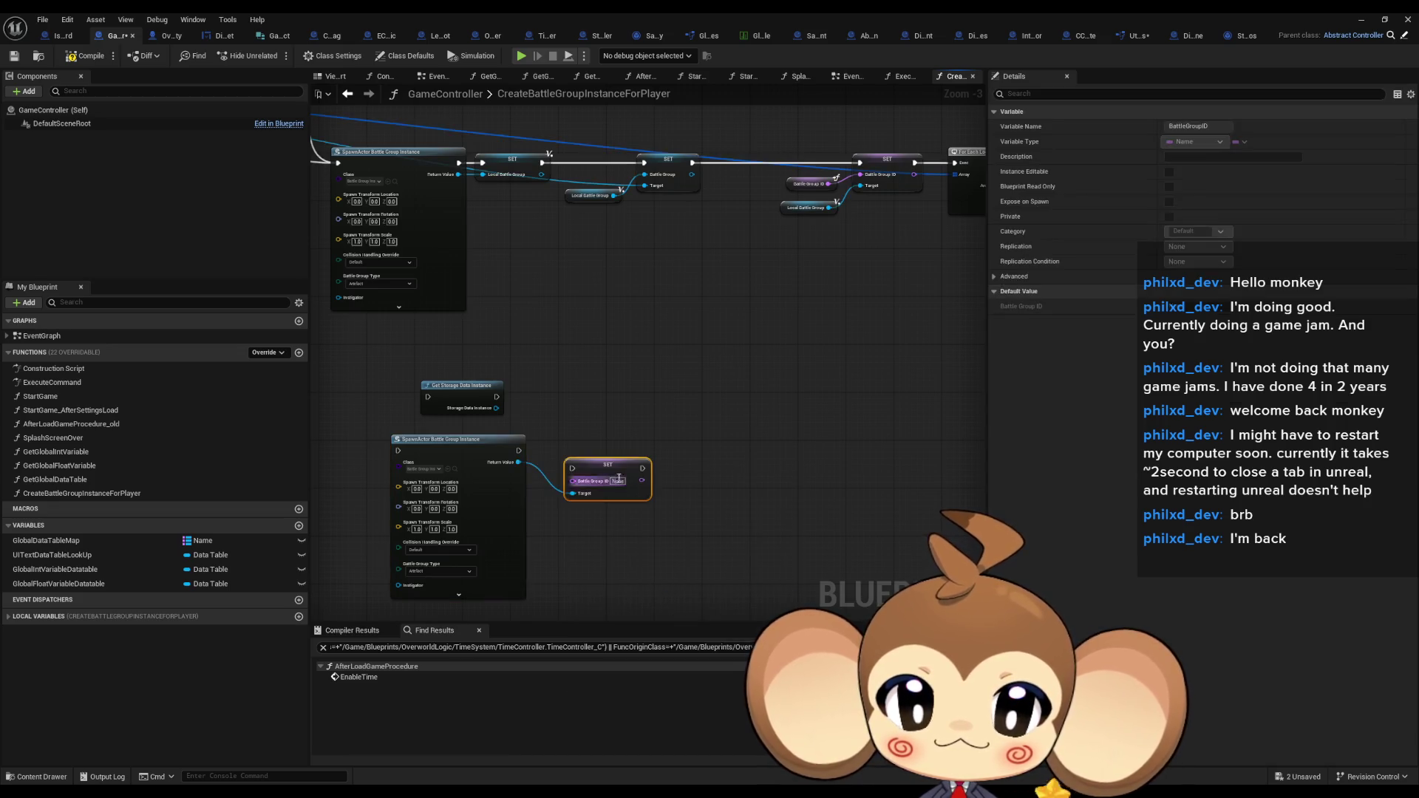
{"action": "left_click_drag", "start_coordinate": [614, 470], "coordinate": [632, 440]}
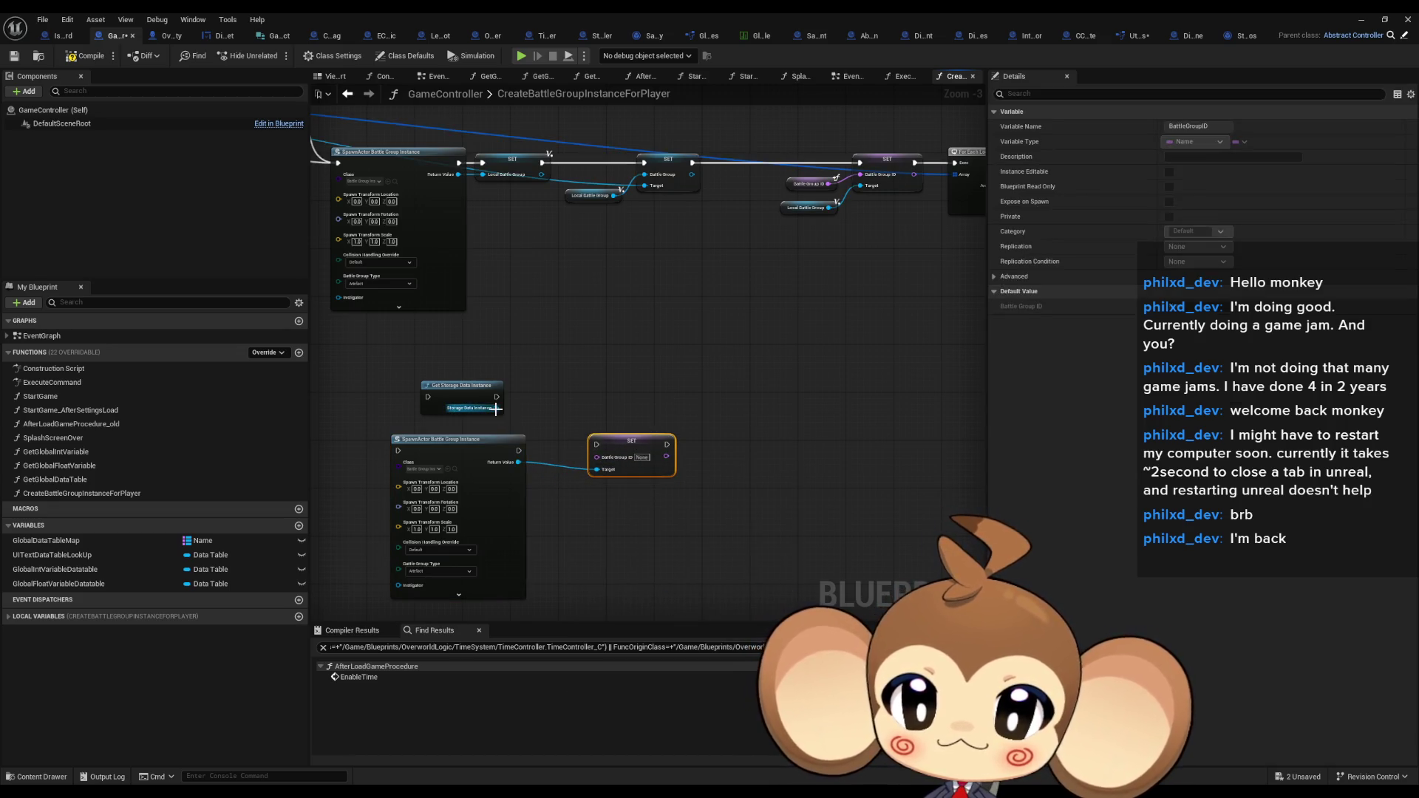
{"action": "left_click_drag", "start_coordinate": [497, 408], "coordinate": [569, 397]}
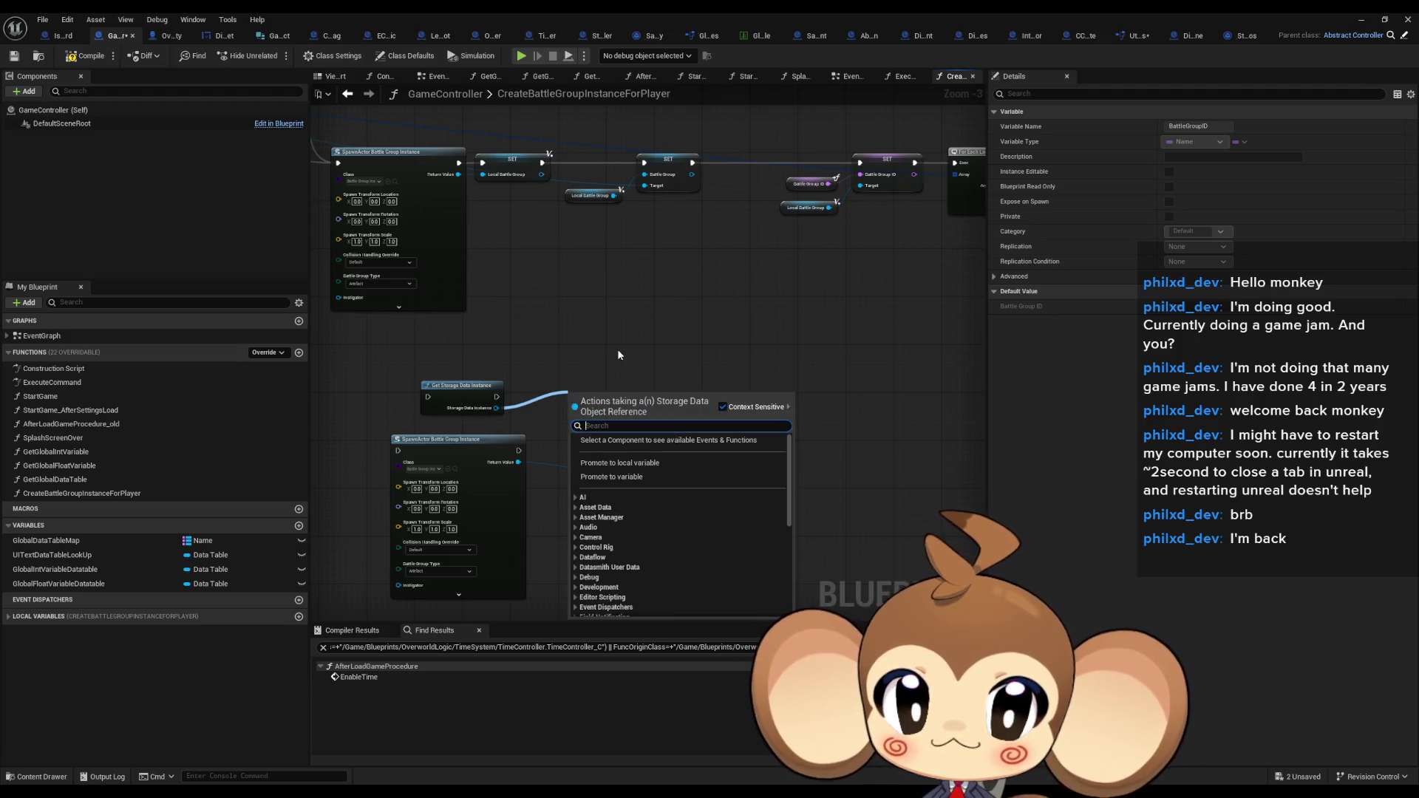
{"action": "left_click", "coordinate": [554, 374]}
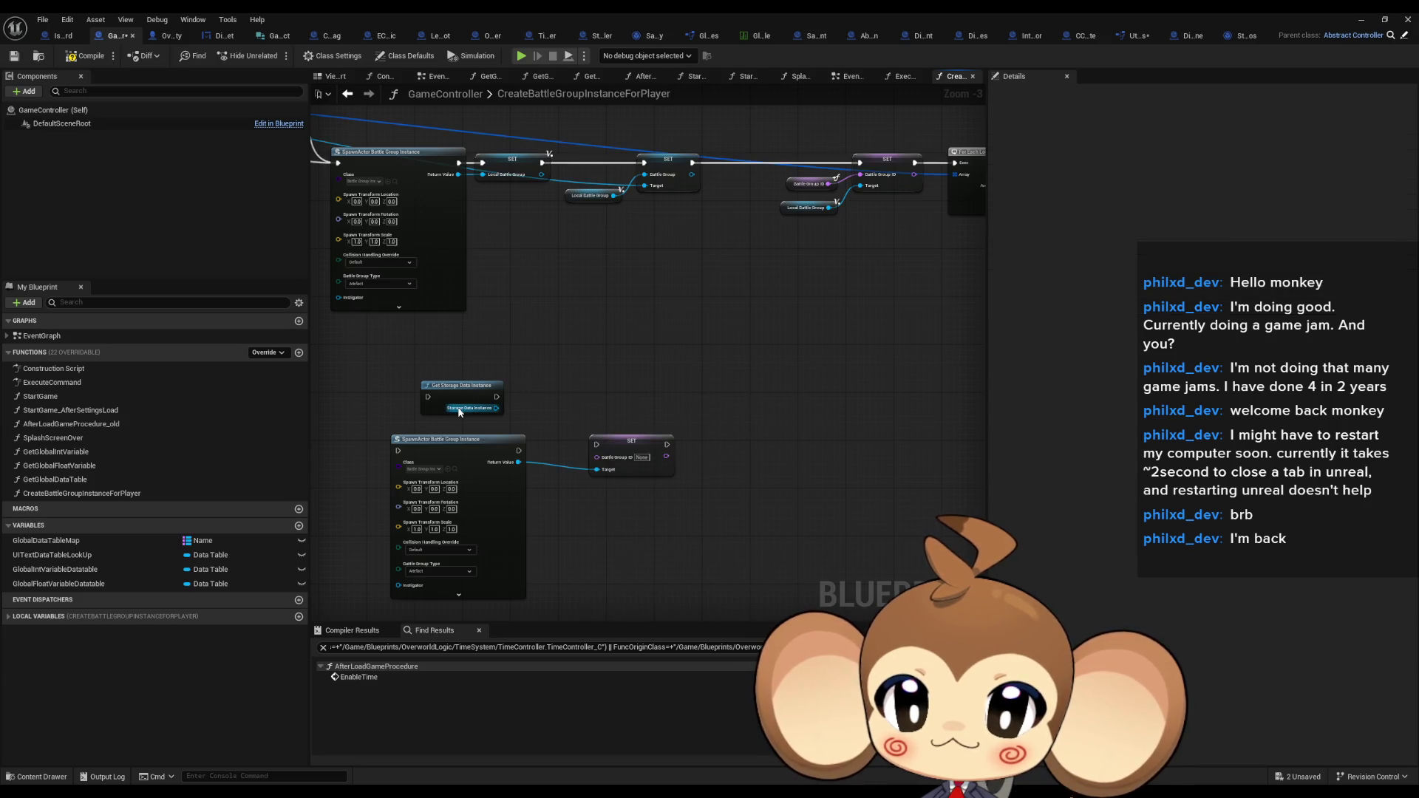
Open StorageData from Blueprints > Storage and move its tab into fourth place
{"action": "double_click", "coordinate": [431, 18]}
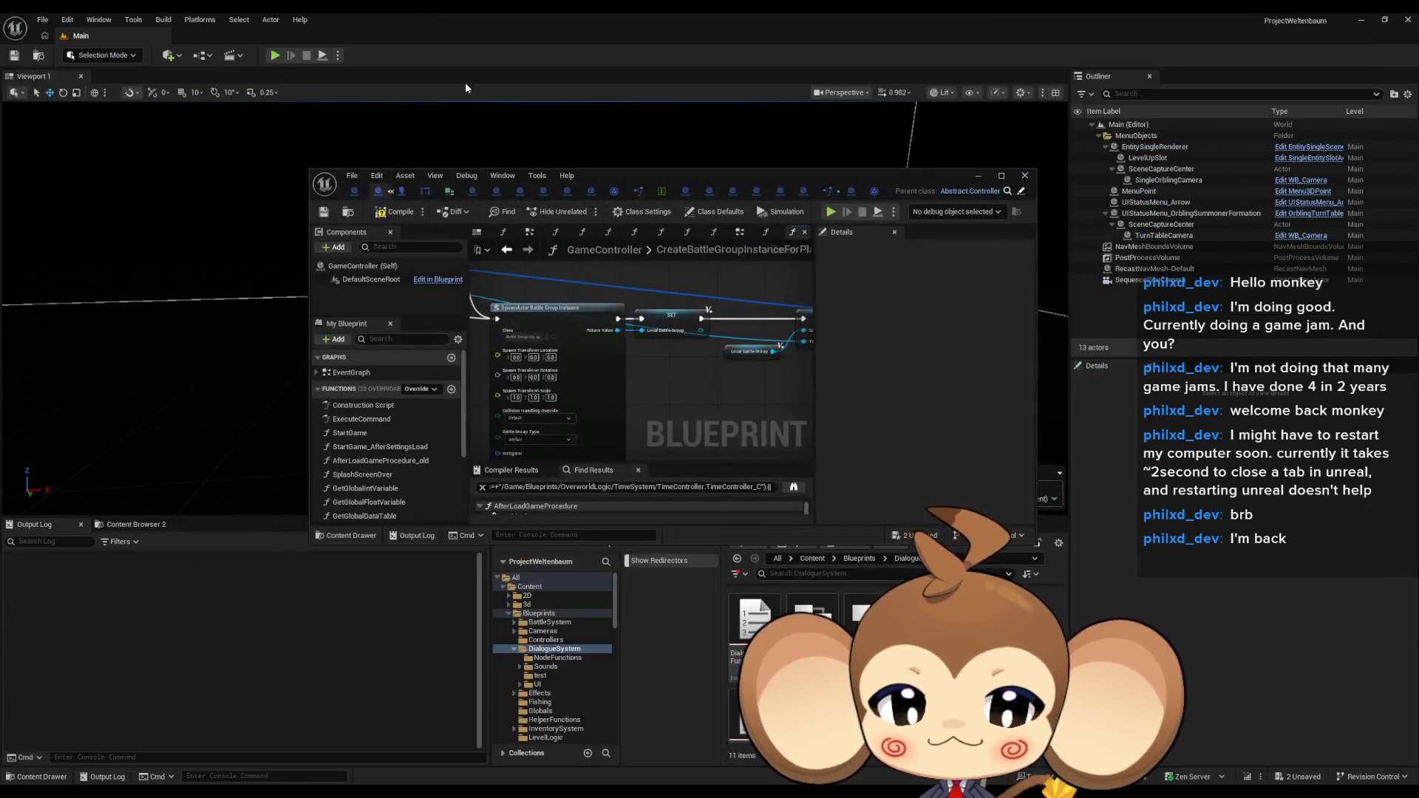
{"action": "left_click", "coordinate": [859, 558]}
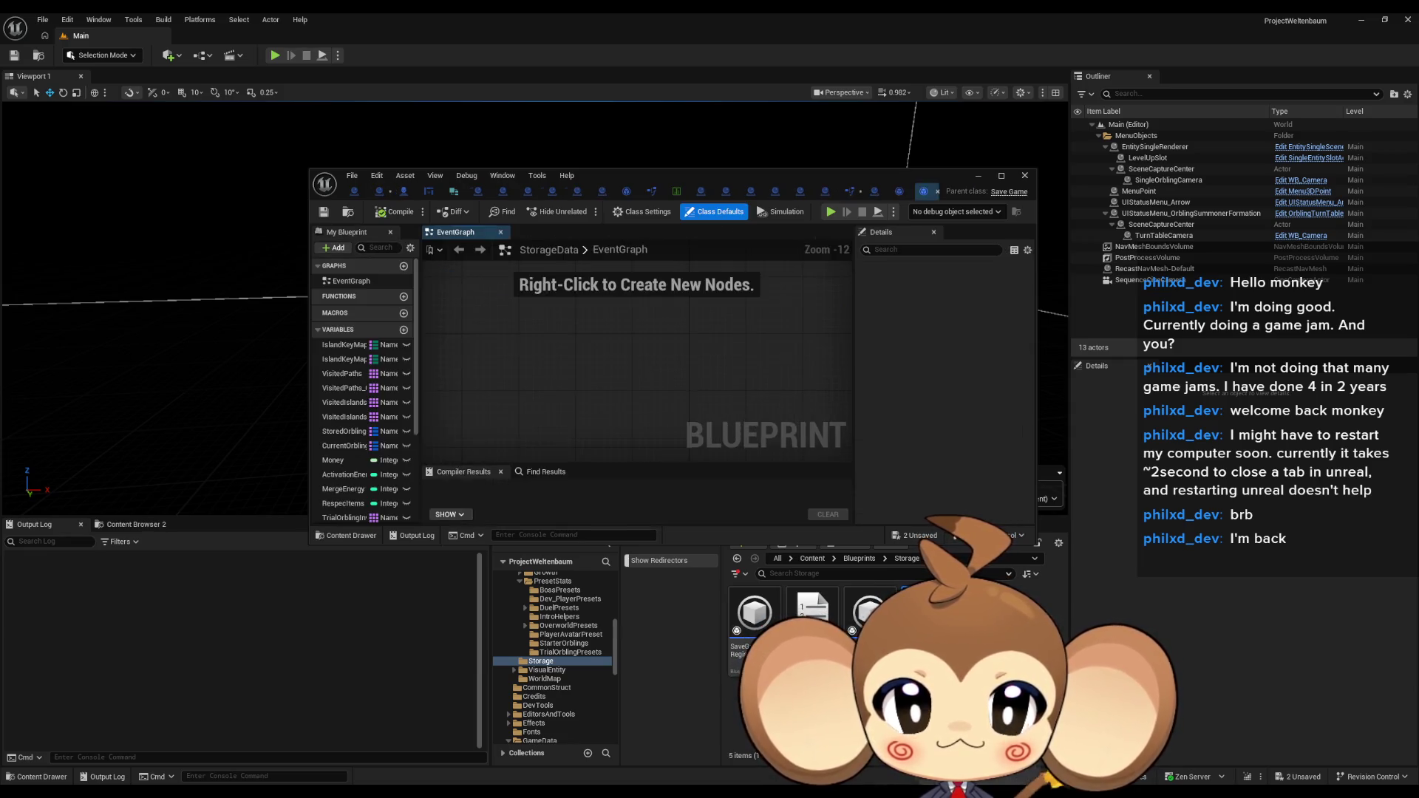
{"action": "double_click", "coordinate": [756, 173]}
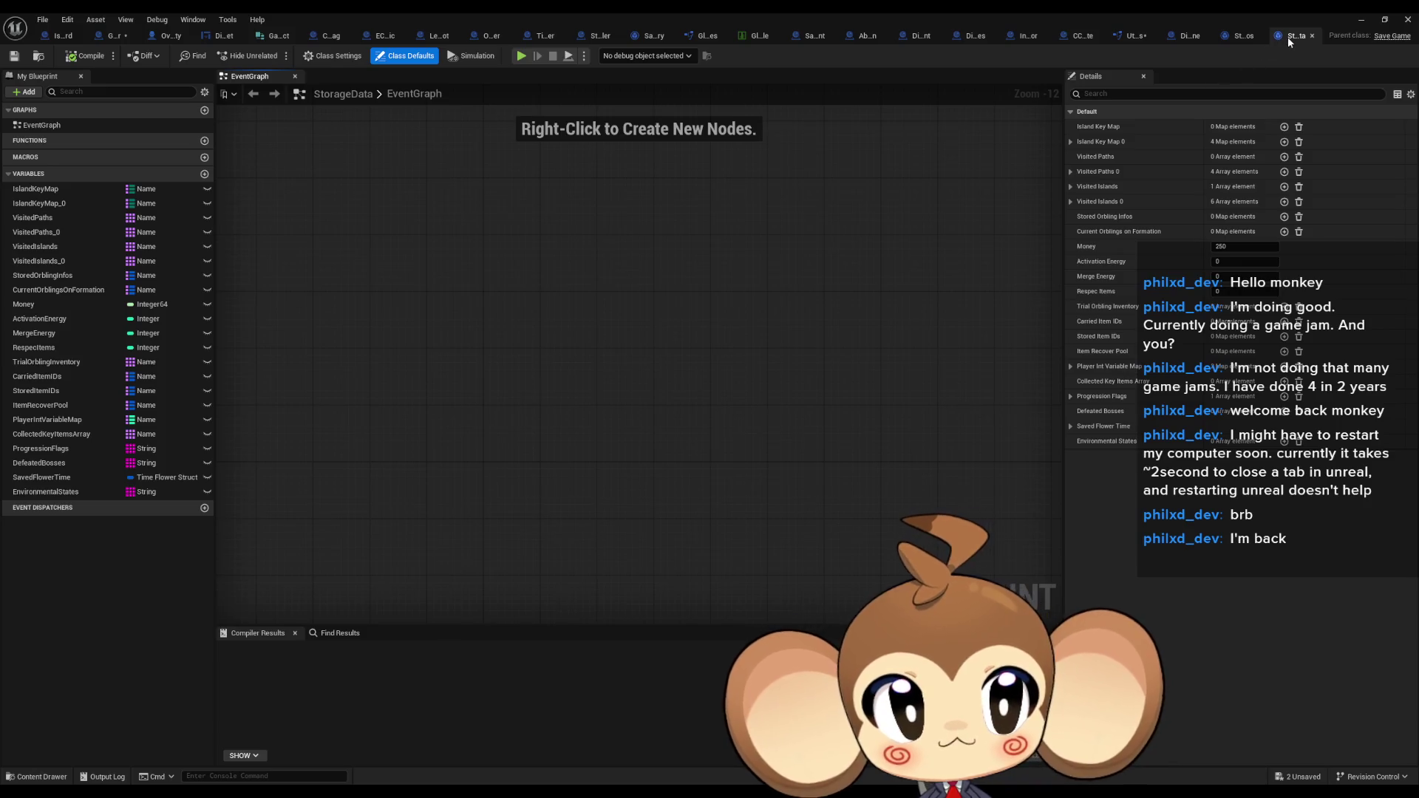
{"action": "mouse_move", "coordinate": [1287, 37]}
{"action": "left_mouse_down"}
{"action": "mouse_move", "coordinate": [498, 18]}
{"action": "mouse_move", "coordinate": [273, 39]}
{"action": "left_mouse_up"}
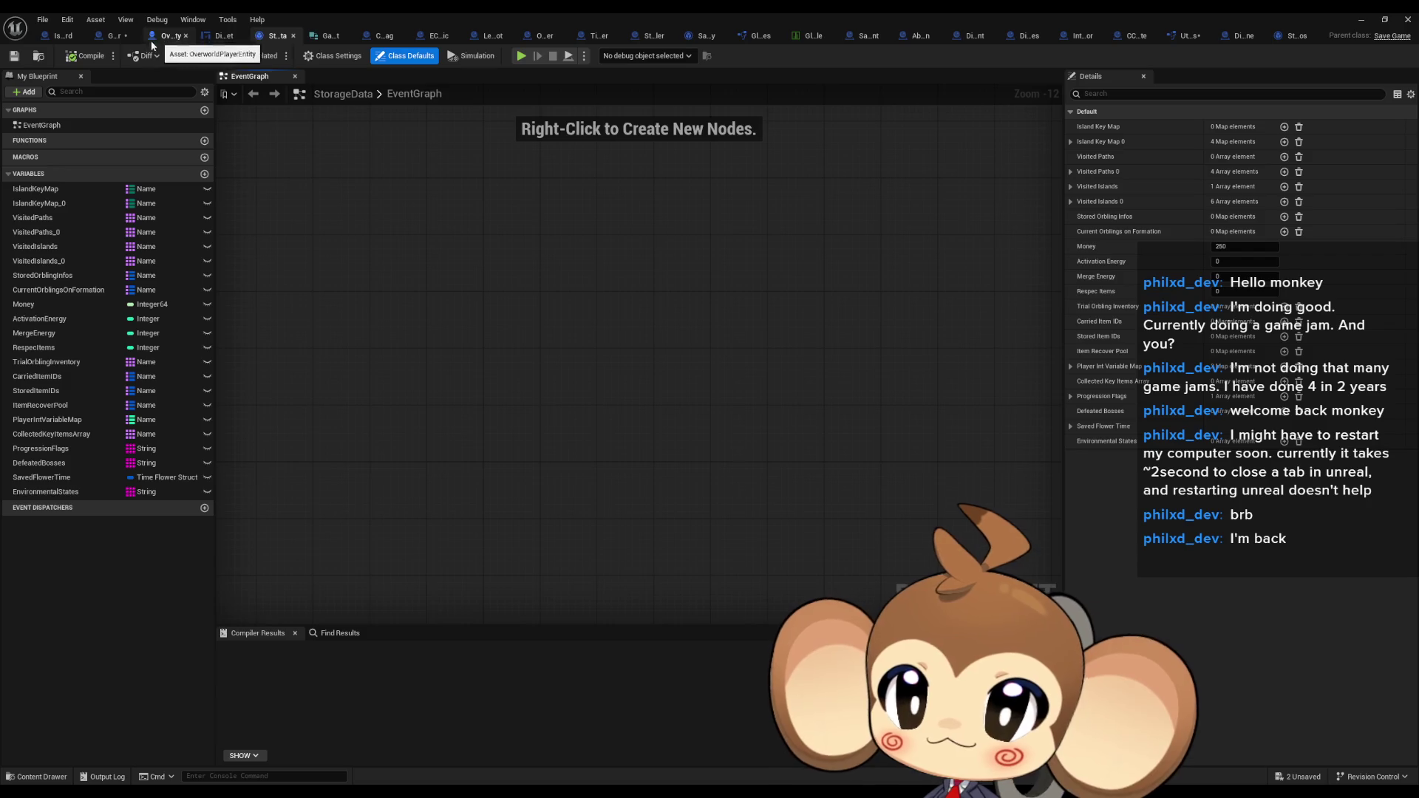
Go back to GameController's CreateBattleGroupInstanceForPlayer function graph
{"action": "left_click", "coordinate": [113, 37]}
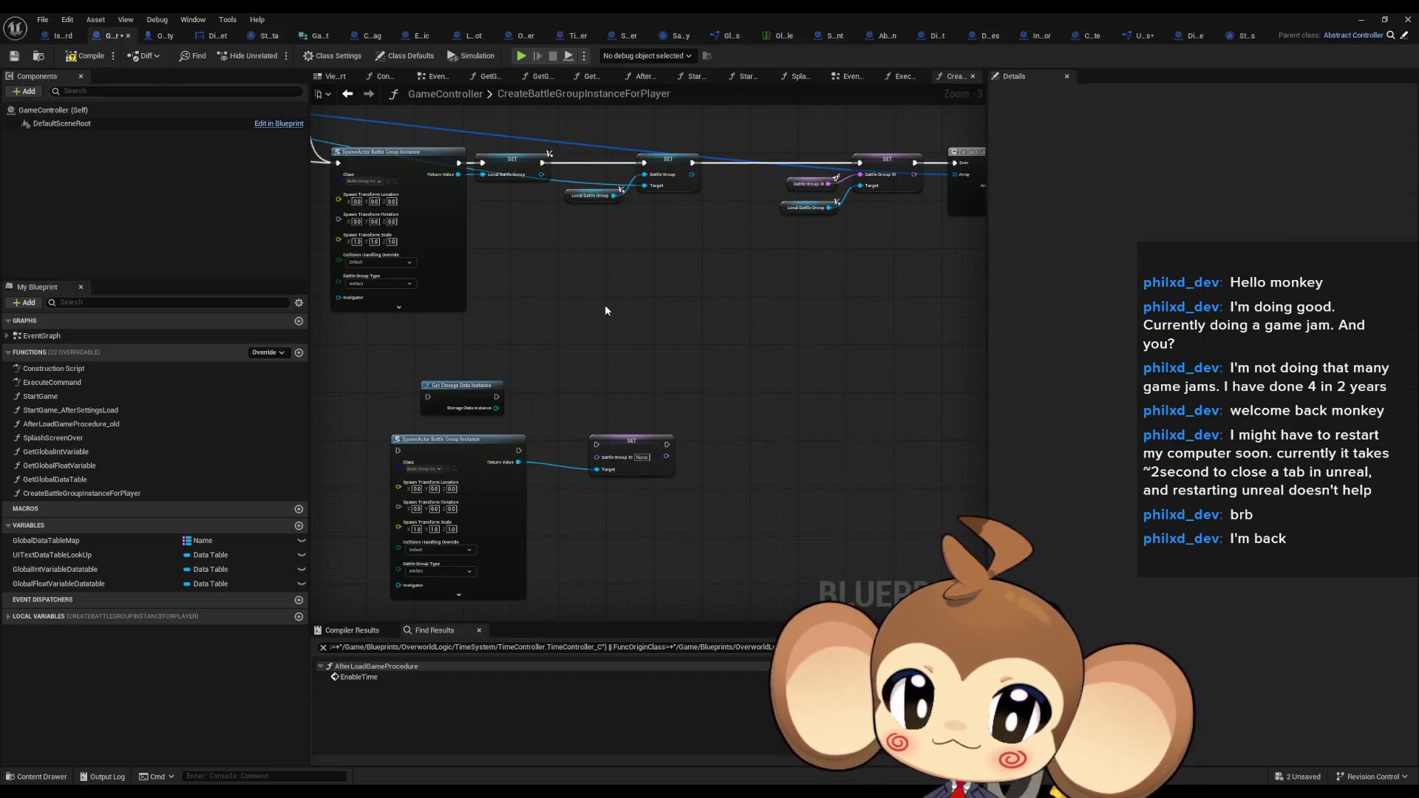
{"action": "scroll", "coordinate": [604, 310], "scroll_direction": "down", "scroll_amount": 3}
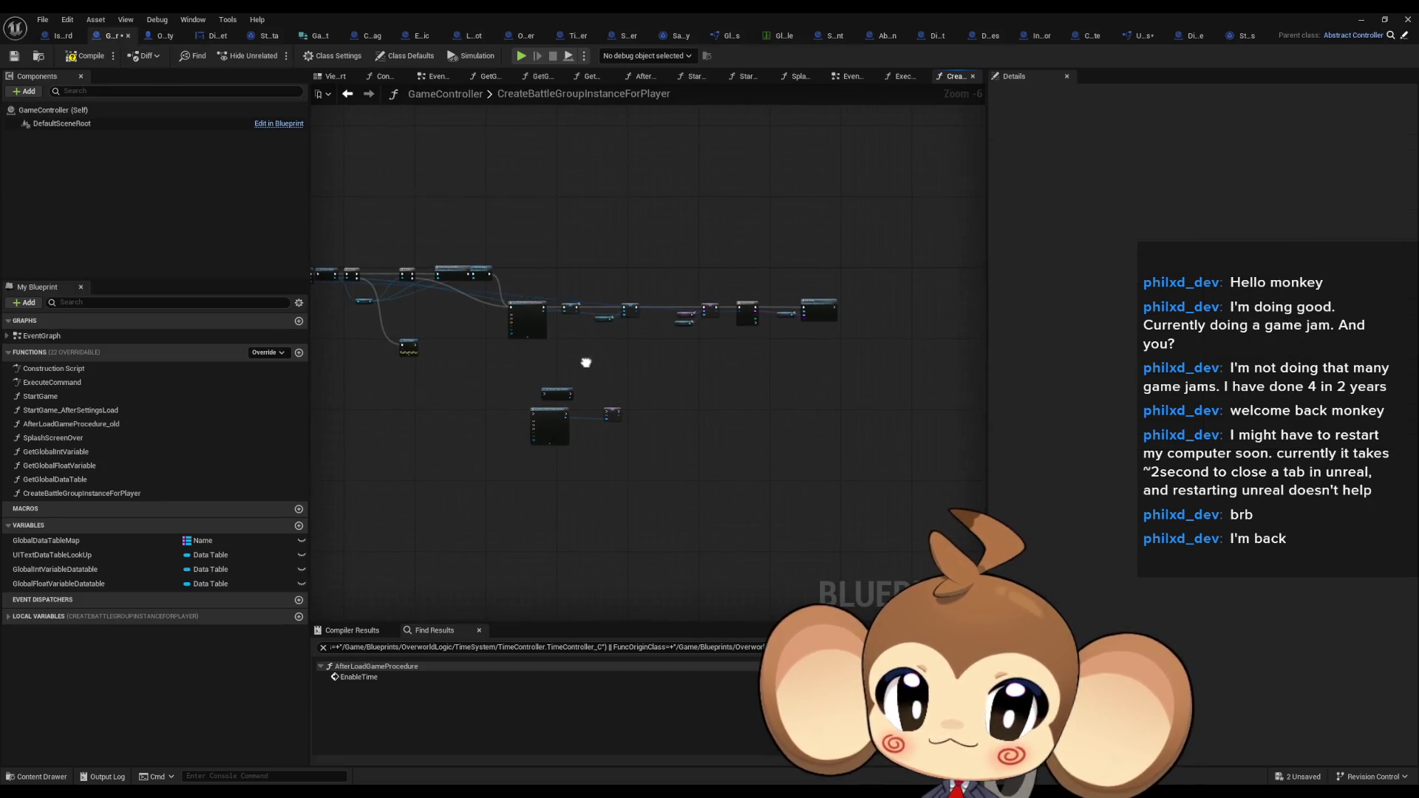
{"action": "scroll", "coordinate": [586, 362], "scroll_direction": "up", "scroll_amount": 3}
{"action": "left_click", "coordinate": [75, 494]}
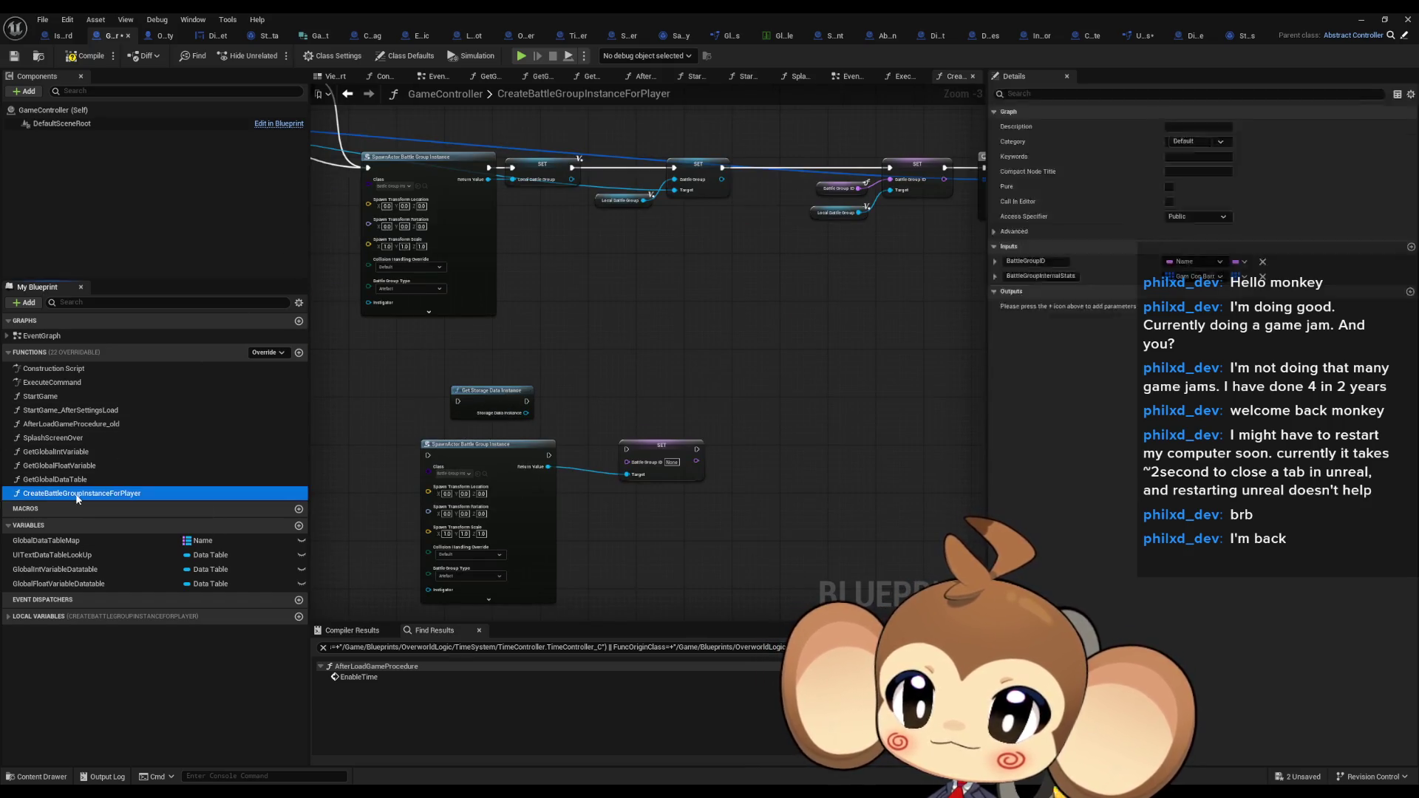
{"action": "scroll", "coordinate": [705, 366], "scroll_direction": "down", "scroll_amount": 2}
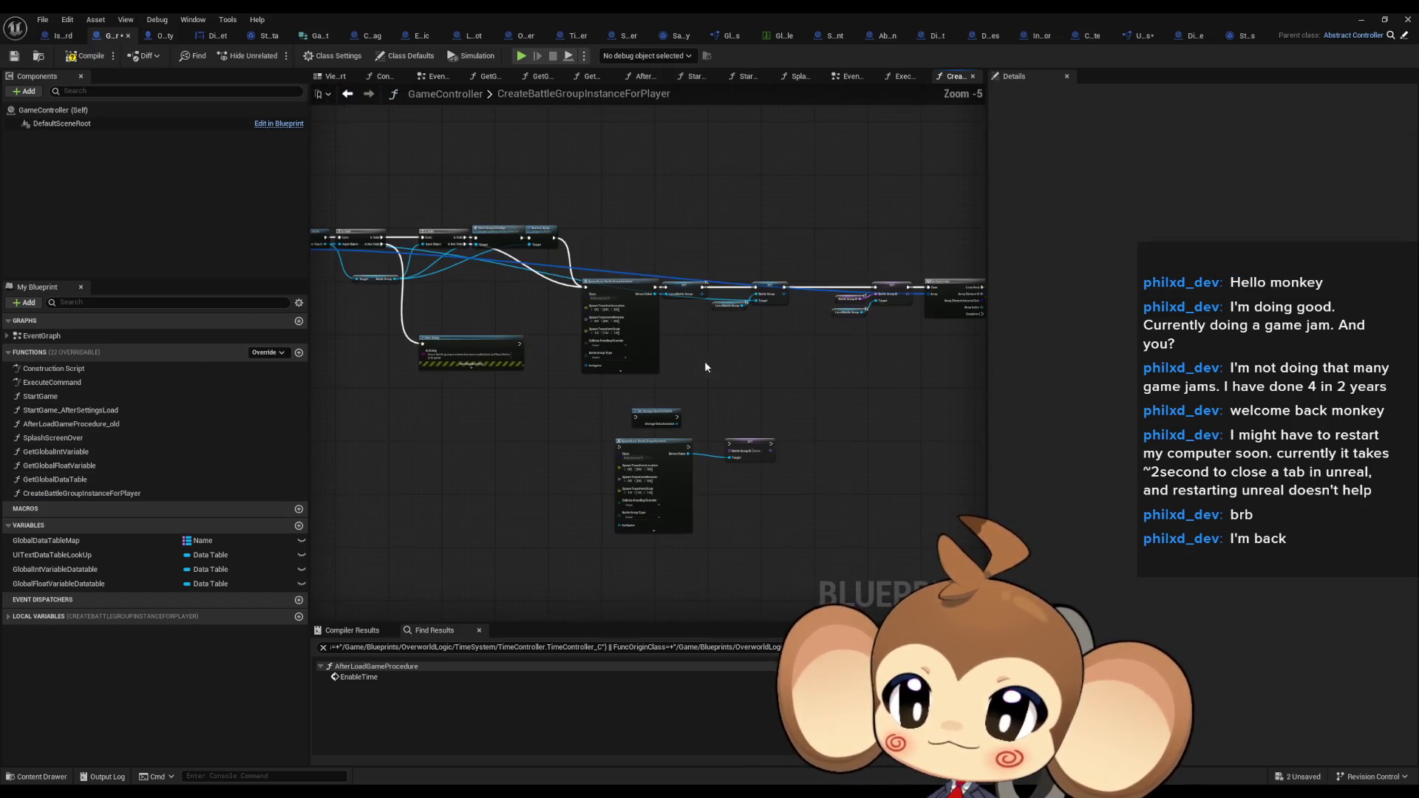
{"action": "scroll", "coordinate": [706, 366], "scroll_direction": "up", "scroll_amount": 2}
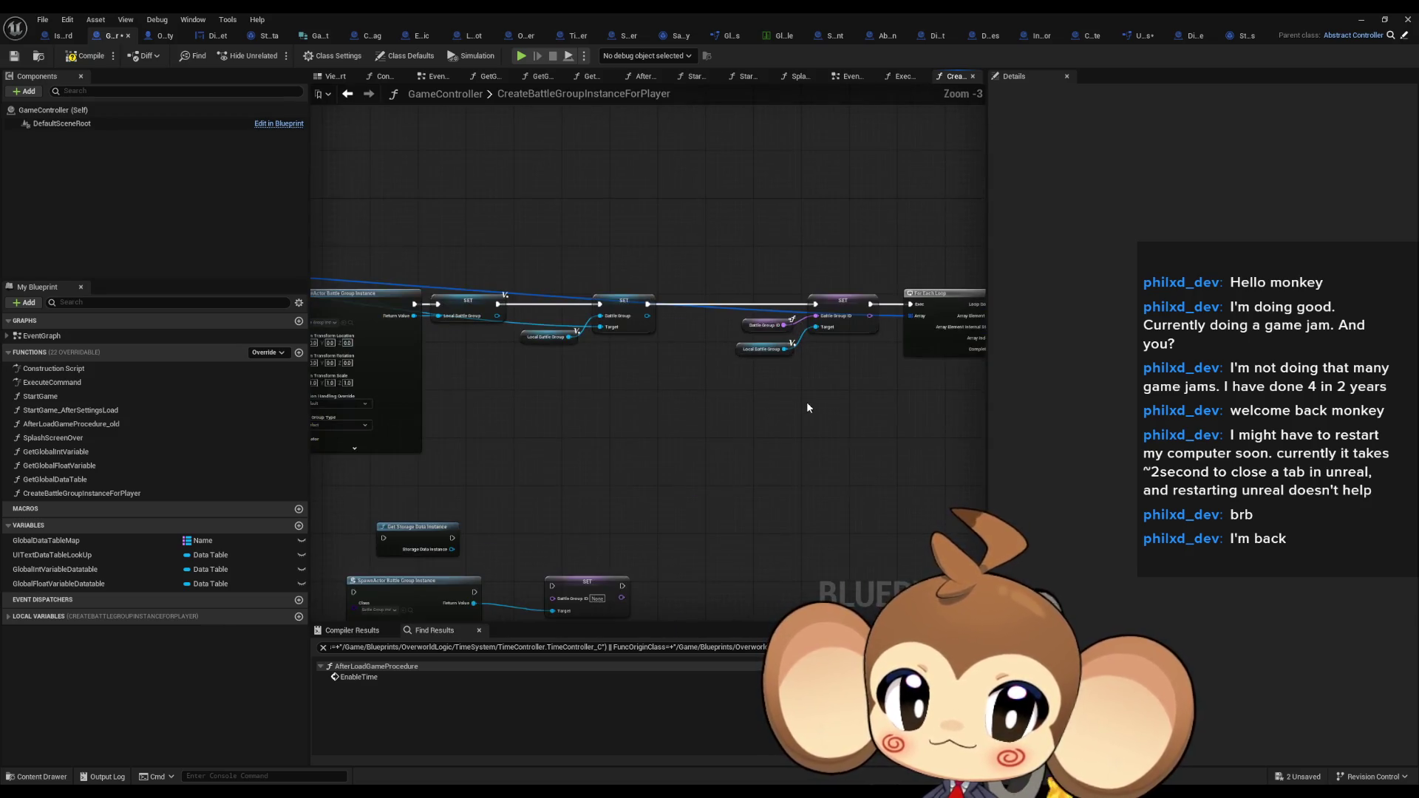
{"action": "scroll", "coordinate": [807, 407], "scroll_direction": "up", "scroll_amount": 2}
Inspect Battle Group ID and reposition the SET node beside the copied SpawnActor
{"action": "left_click", "coordinate": [754, 302]}
{"action": "scroll", "coordinate": [693, 379], "scroll_direction": "down", "scroll_amount": 2}
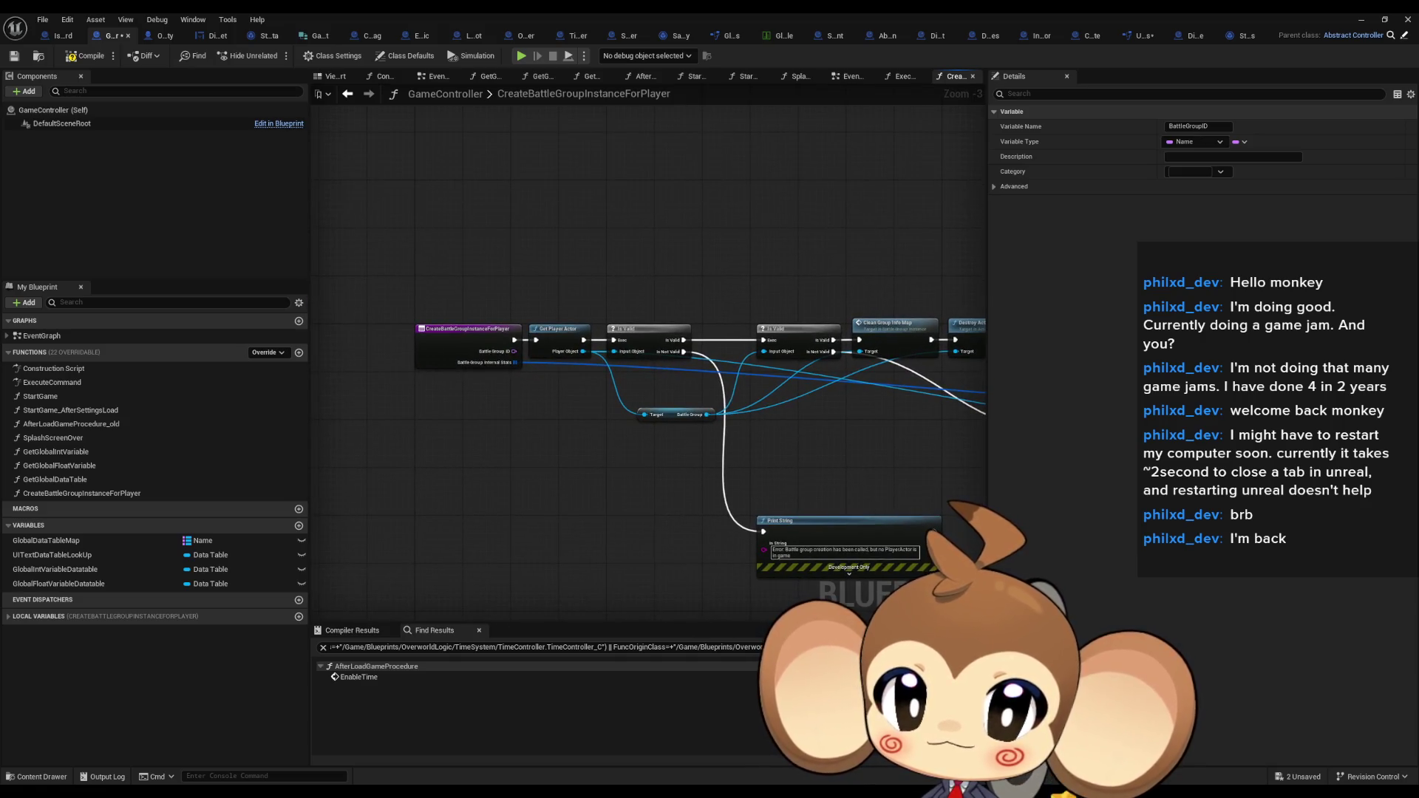
{"action": "left_click_drag", "start_coordinate": [776, 414], "coordinate": [412, 108]}
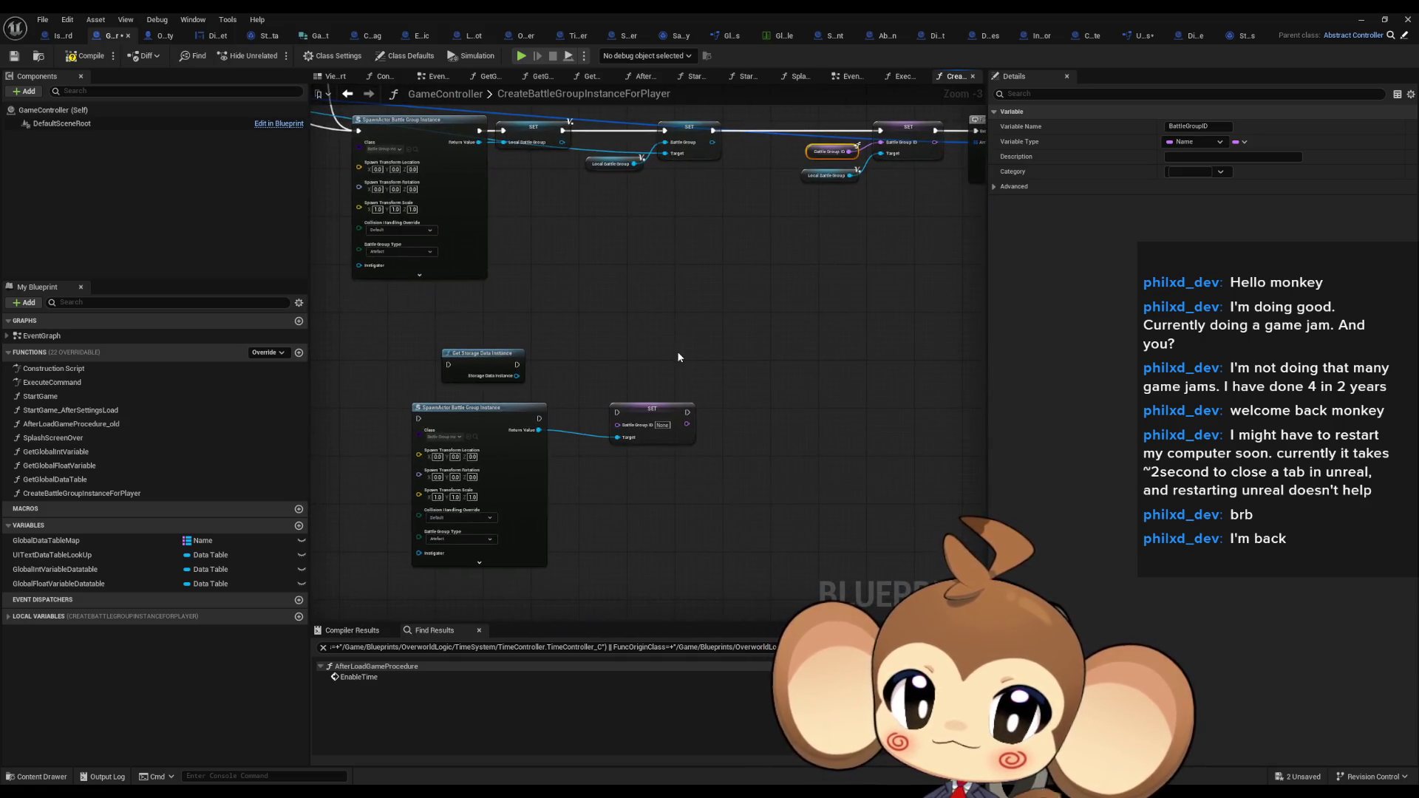
{"action": "left_click", "coordinate": [411, 108]}
{"action": "left_click", "coordinate": [353, 98]}
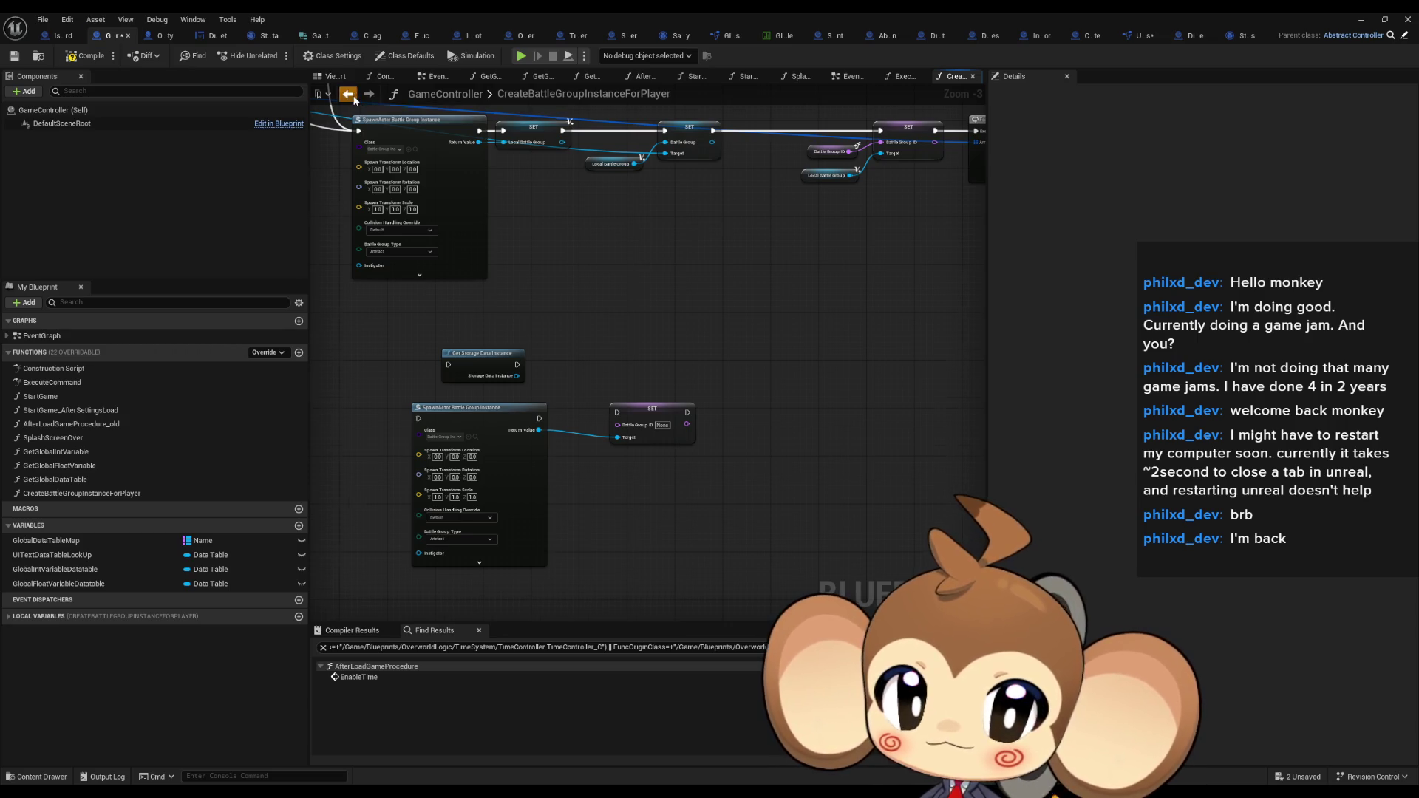
{"action": "left_click", "coordinate": [368, 95]}
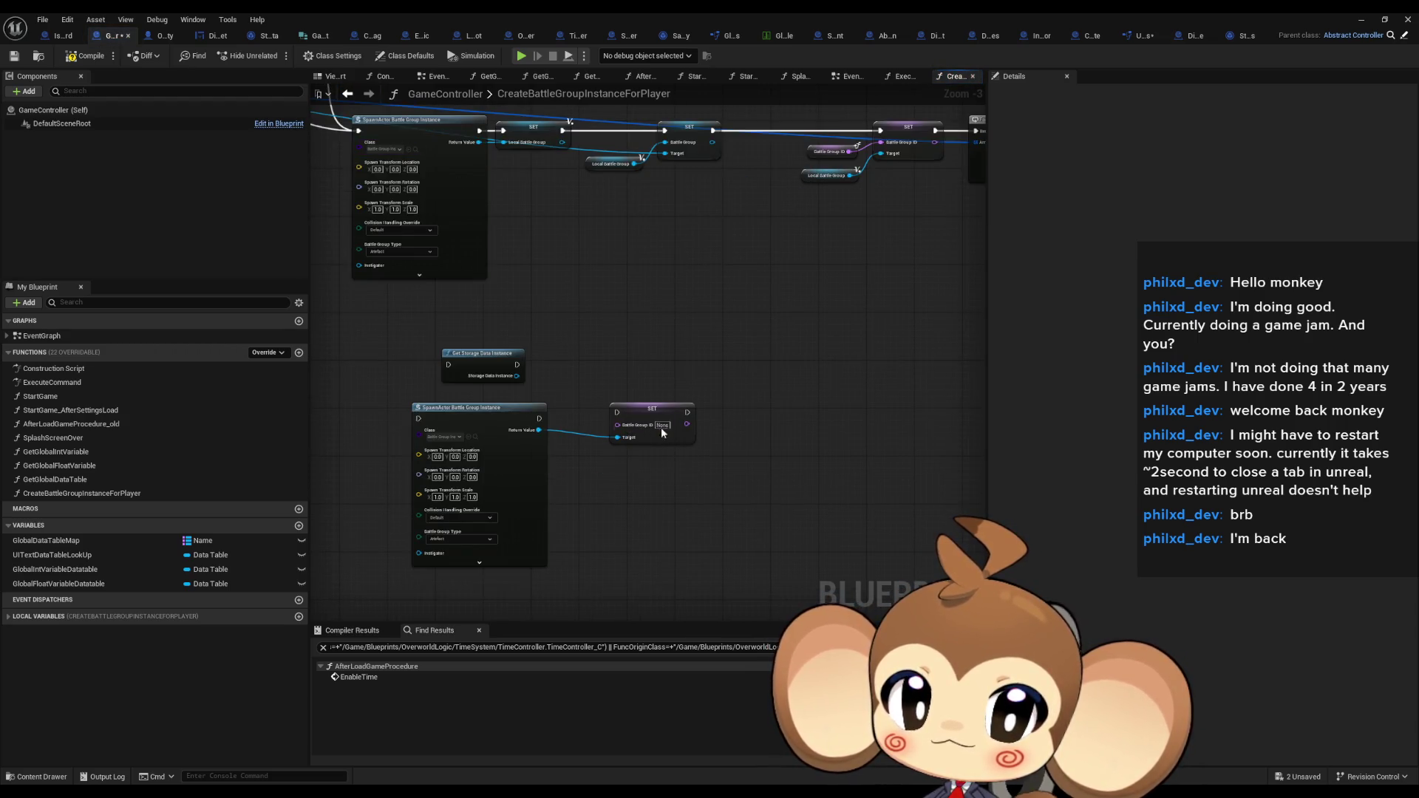
{"action": "mouse_move", "coordinate": [648, 406]}
{"action": "left_mouse_down"}
{"action": "mouse_move", "coordinate": [615, 411]}
{"action": "mouse_move", "coordinate": [643, 414]}
{"action": "left_mouse_up"}
{"action": "left_click", "coordinate": [667, 348]}
{"action": "left_click", "coordinate": [569, 388]}
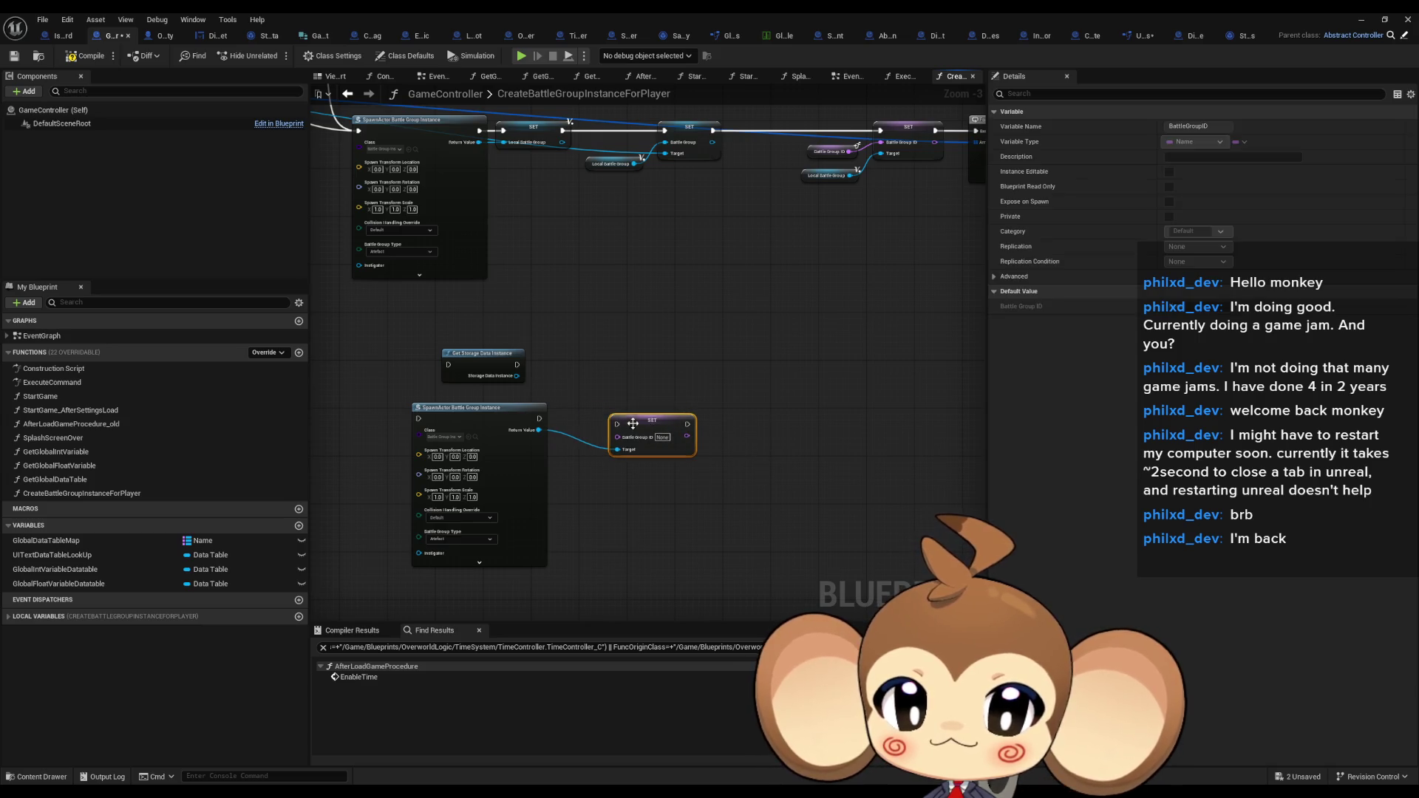
Wire a Get Current Orblings on Formation node from Storage Data Instance
{"action": "left_click_drag", "start_coordinate": [664, 374], "coordinate": [724, 368]}
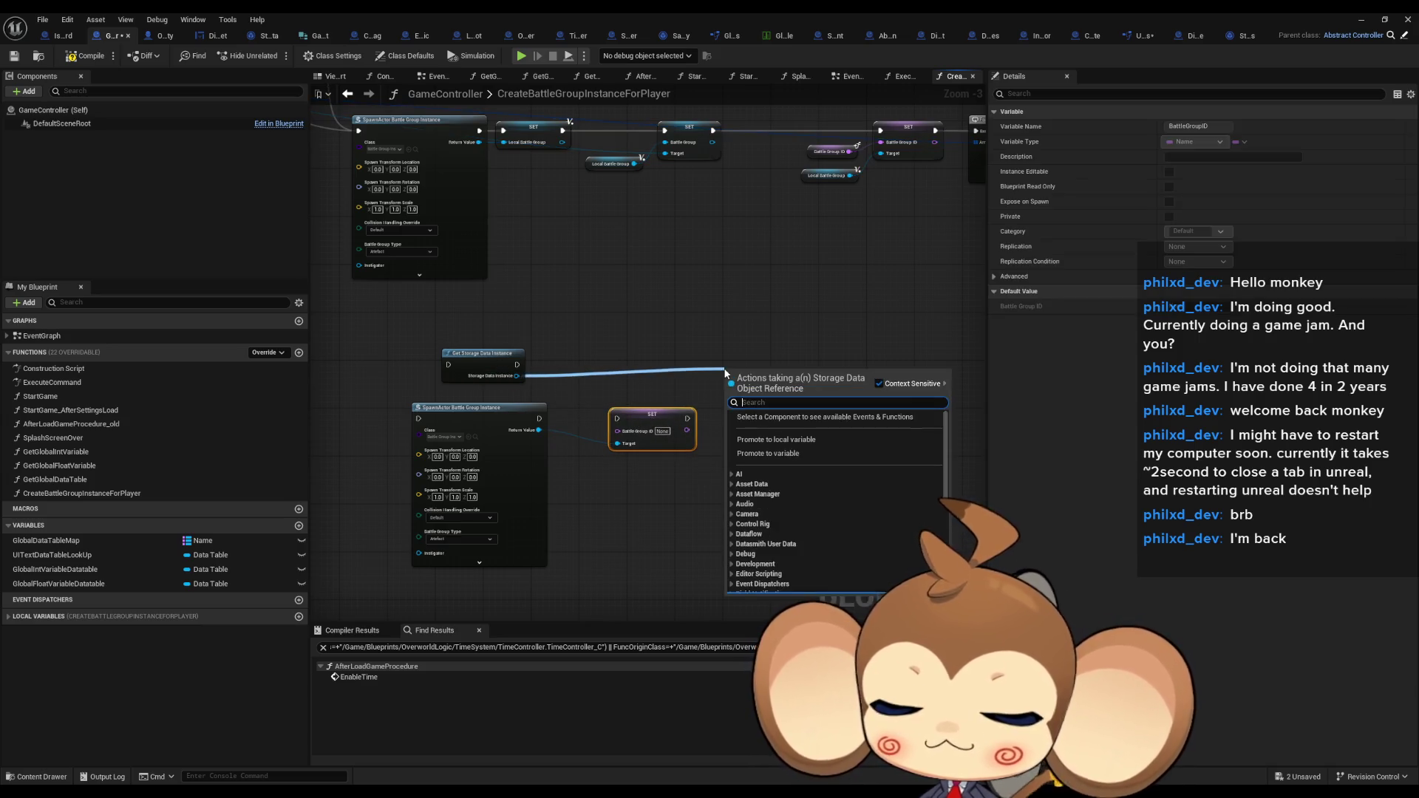
{"action": "type", "text": "get"}
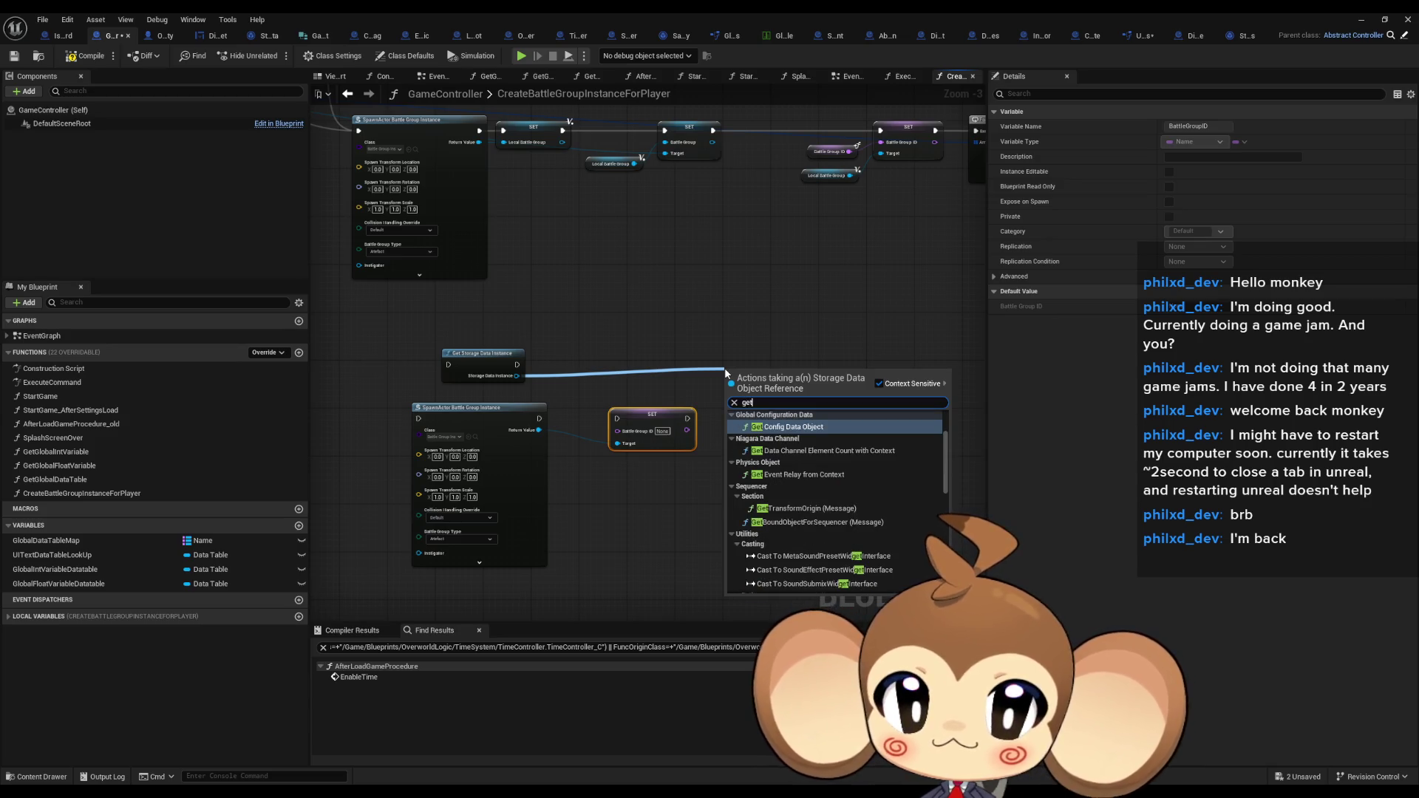
{"action": "scroll", "coordinate": [828, 484], "scroll_direction": "down", "scroll_amount": 5}
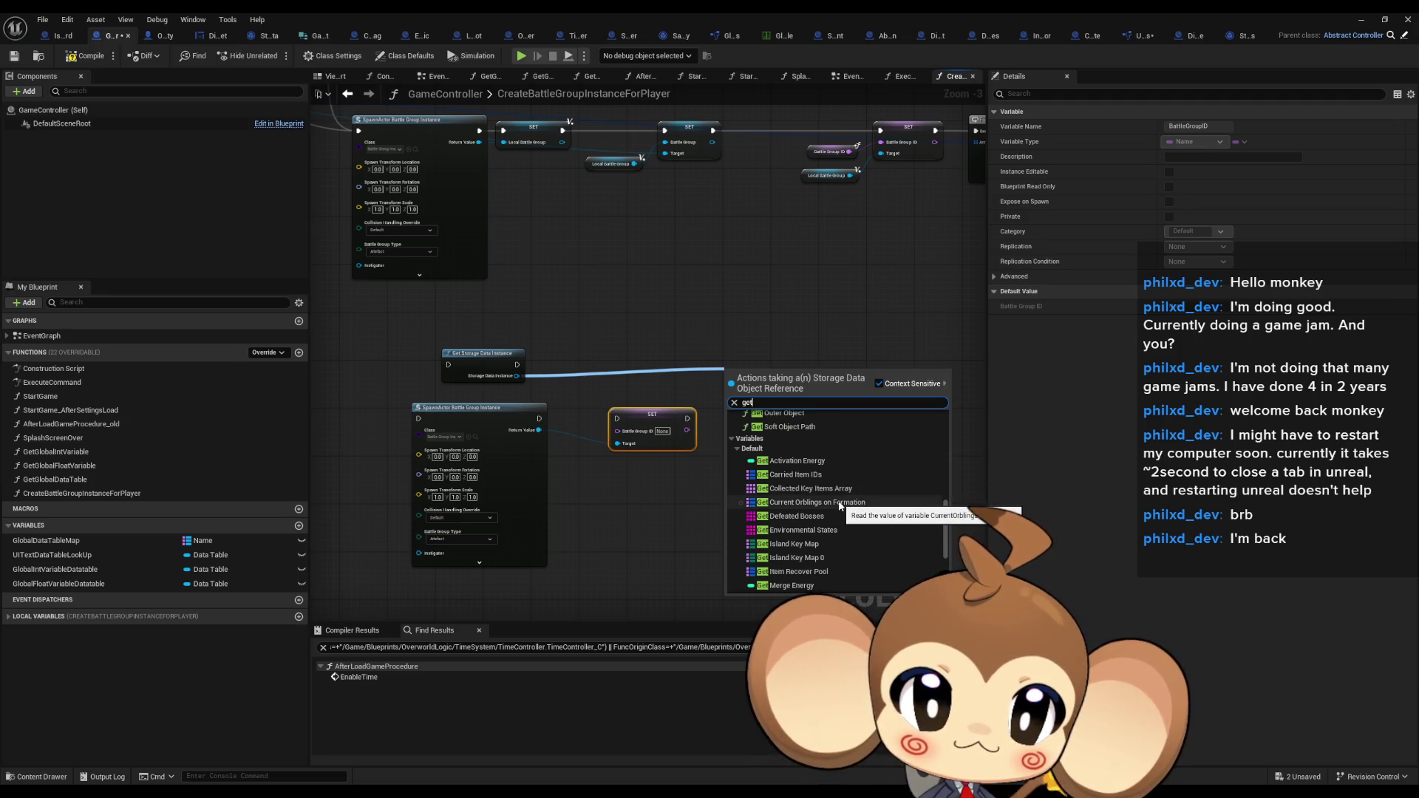
{"action": "scroll", "coordinate": [840, 502], "scroll_direction": "down", "scroll_amount": 2}
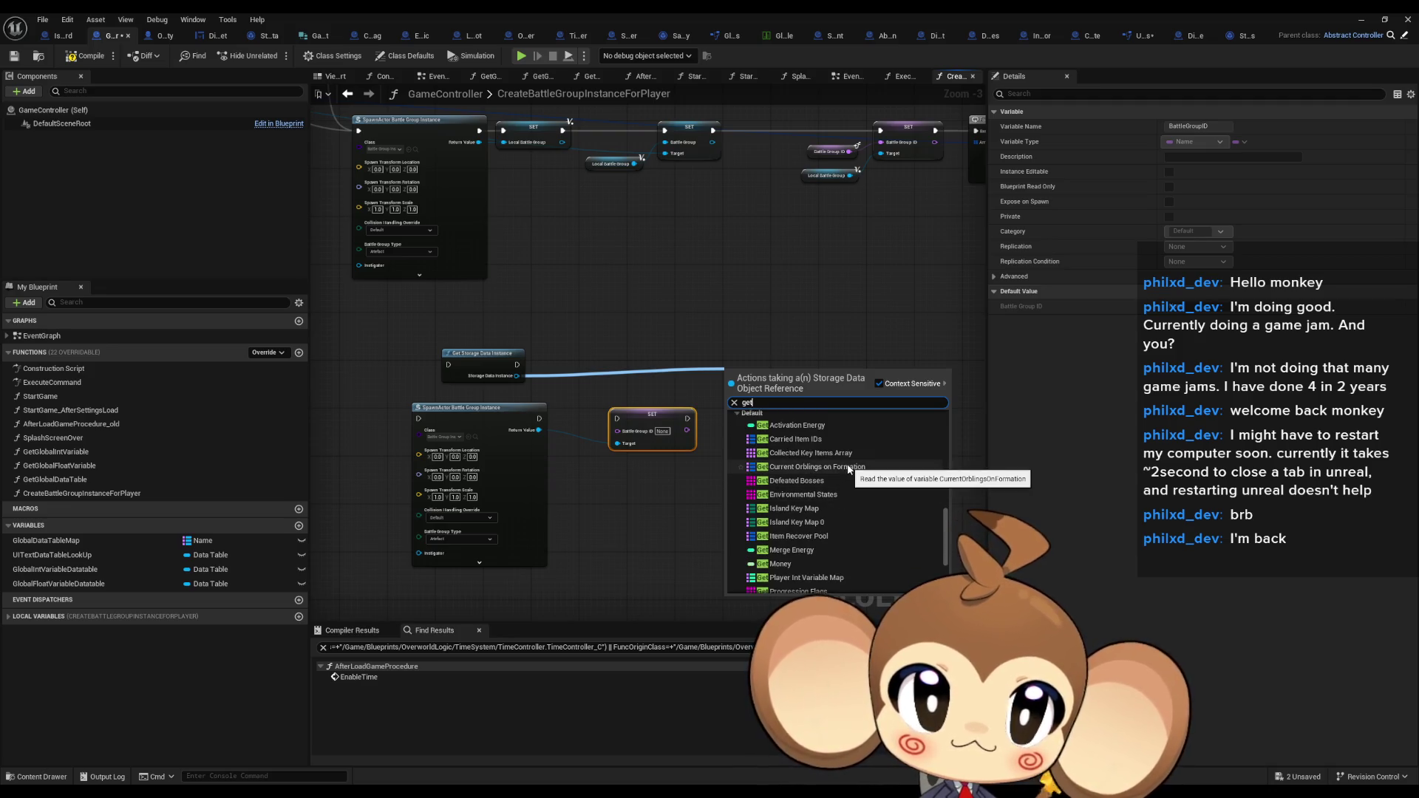
{"action": "left_click", "coordinate": [848, 467]}
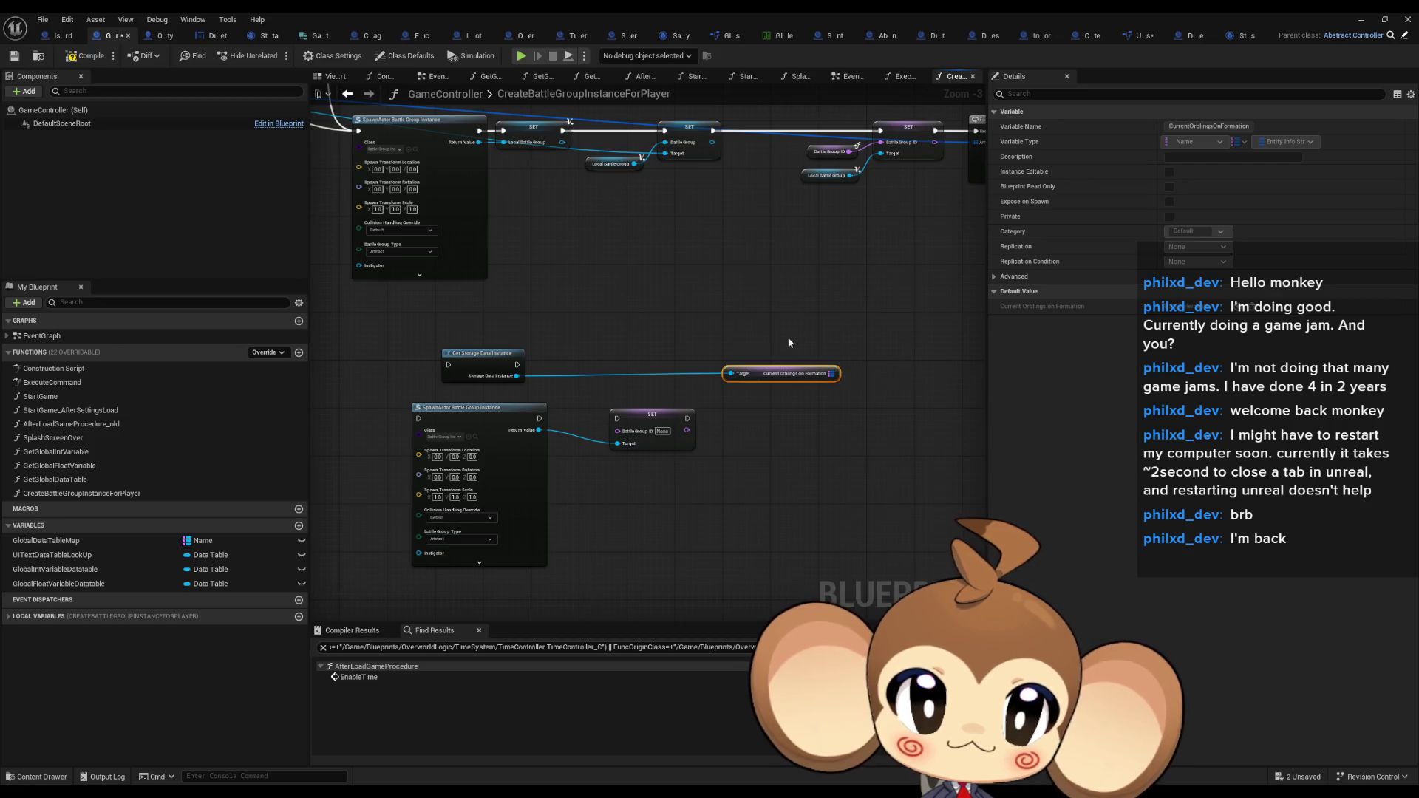
{"action": "mouse_move", "coordinate": [788, 337]}
{"action": "left_mouse_down"}
{"action": "mouse_move", "coordinate": [504, 350]}
{"action": "mouse_move", "coordinate": [838, 401]}
{"action": "left_mouse_up"}
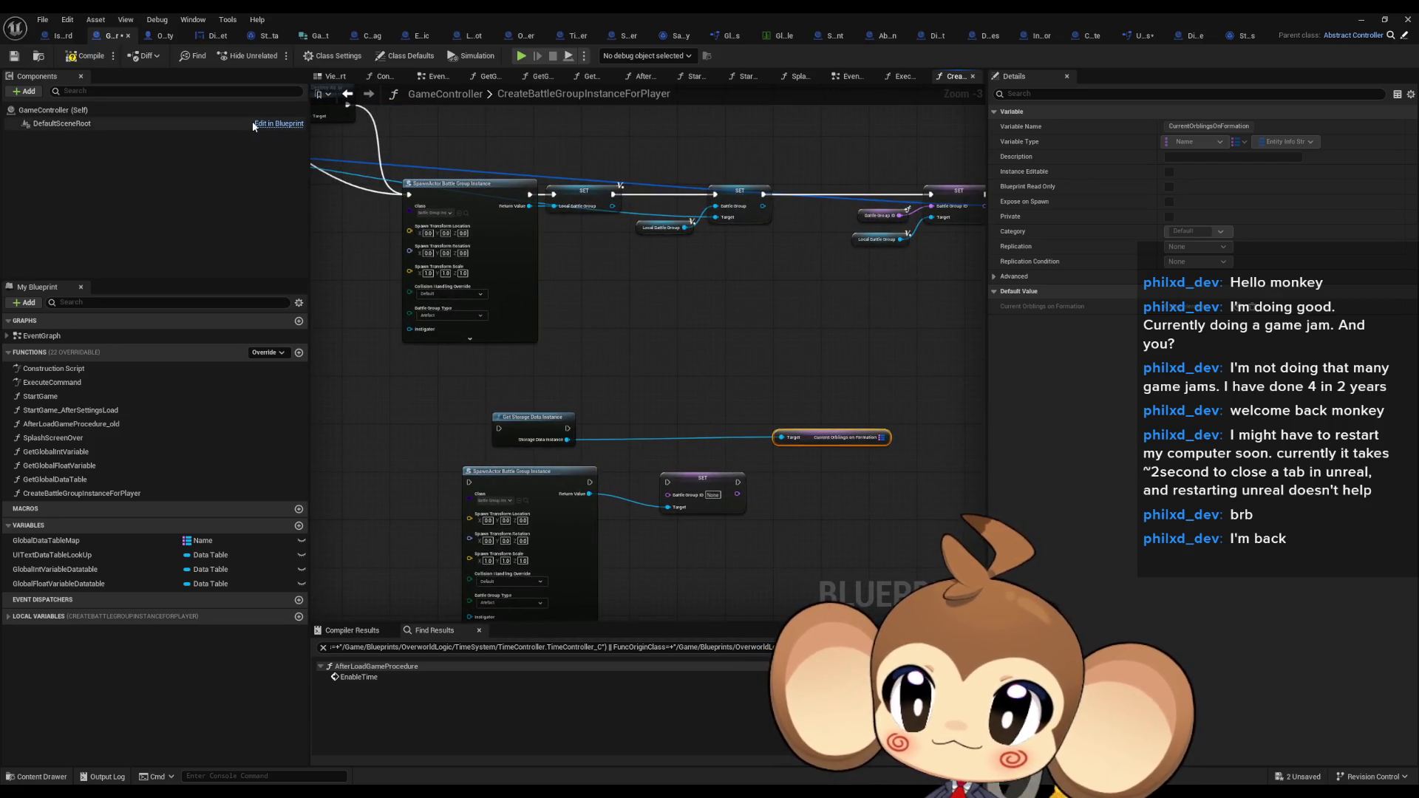
Browse the OverworldPlayerEntity Blueprint's graphs
{"action": "left_click", "coordinate": [166, 37]}
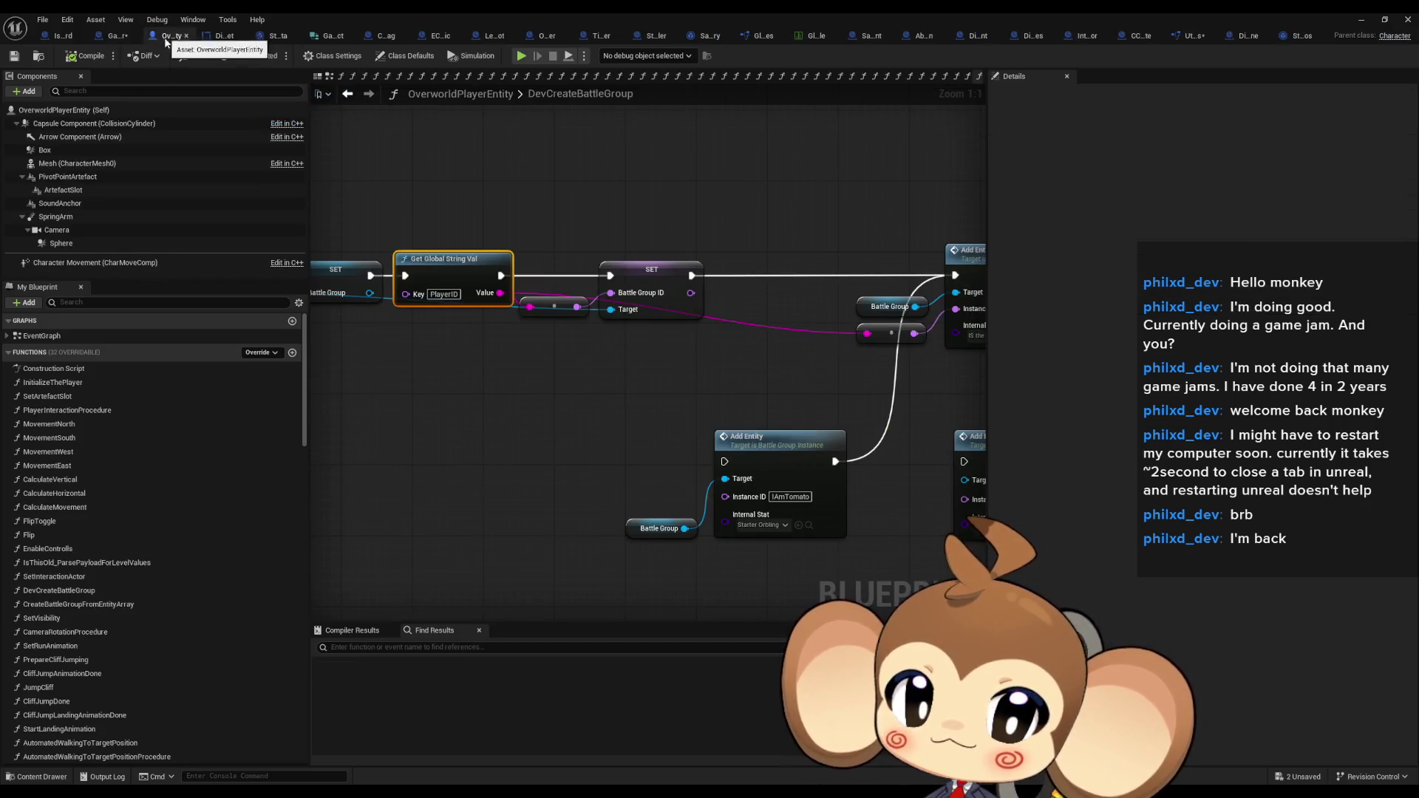
{"action": "scroll", "coordinate": [590, 423], "scroll_direction": "down", "scroll_amount": 4}
{"action": "scroll", "coordinate": [698, 420], "scroll_direction": "up", "scroll_amount": 3}
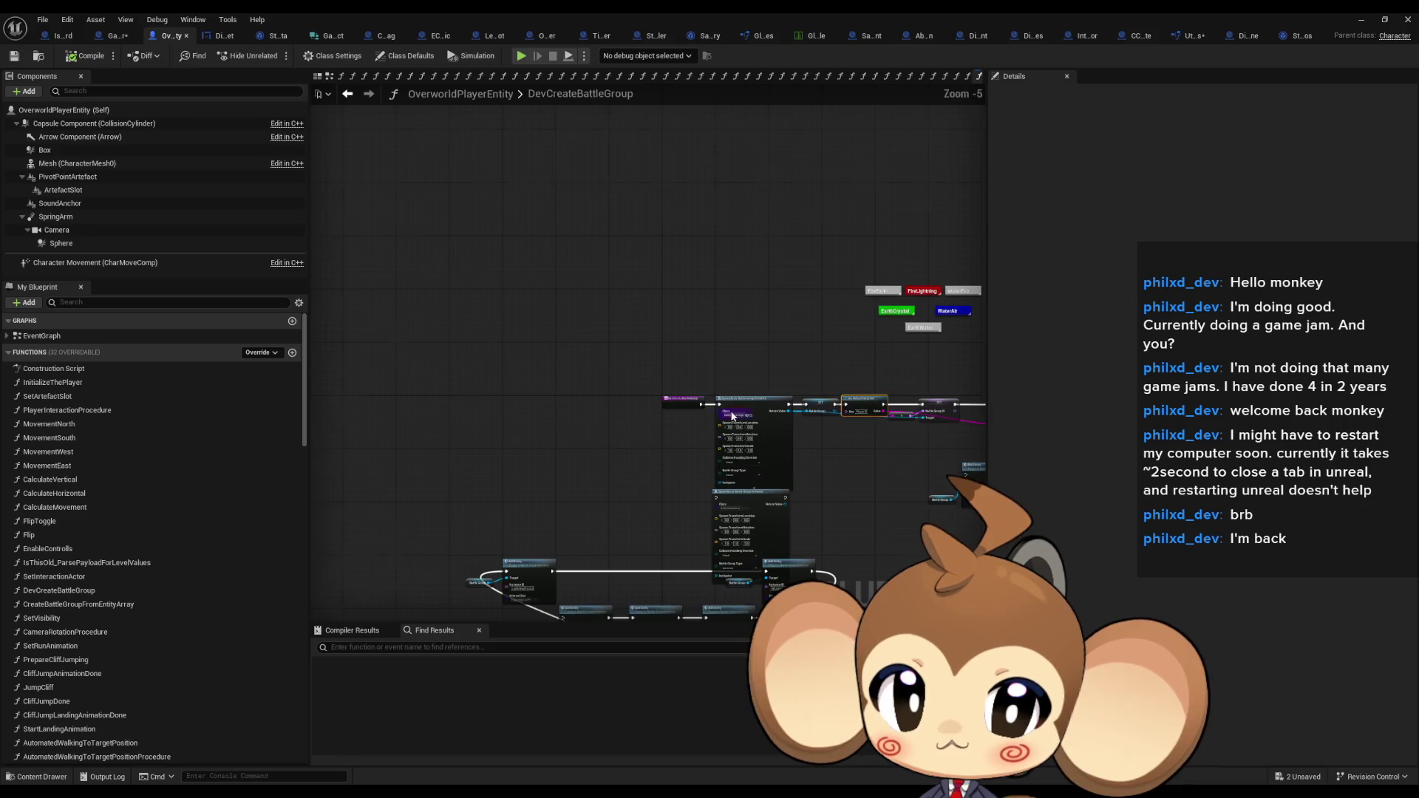
{"action": "scroll", "coordinate": [140, 594], "scroll_direction": "down", "scroll_amount": 2}
{"action": "scroll", "coordinate": [155, 580], "scroll_direction": "down", "scroll_amount": 6}
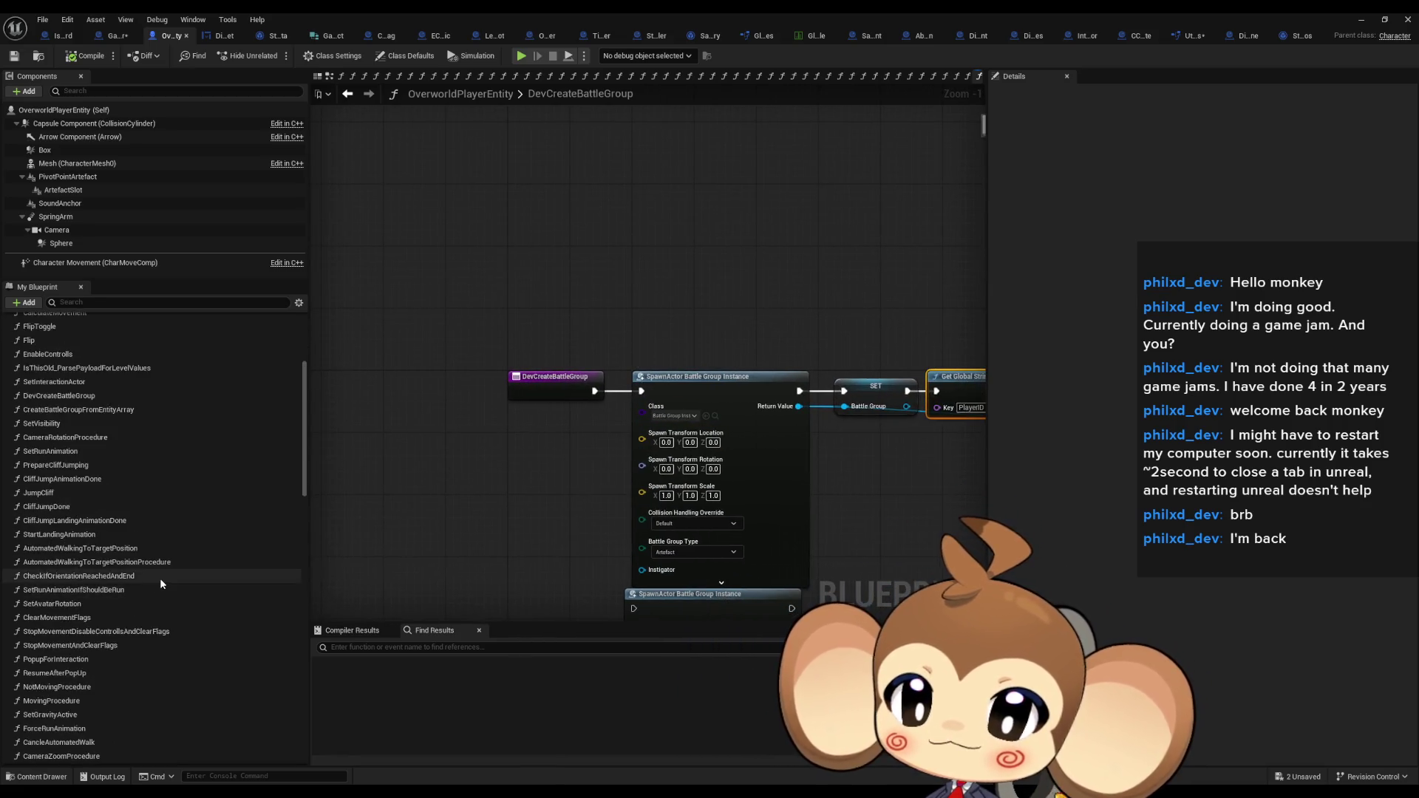
{"action": "scroll", "coordinate": [174, 565], "scroll_direction": "up", "scroll_amount": 8}
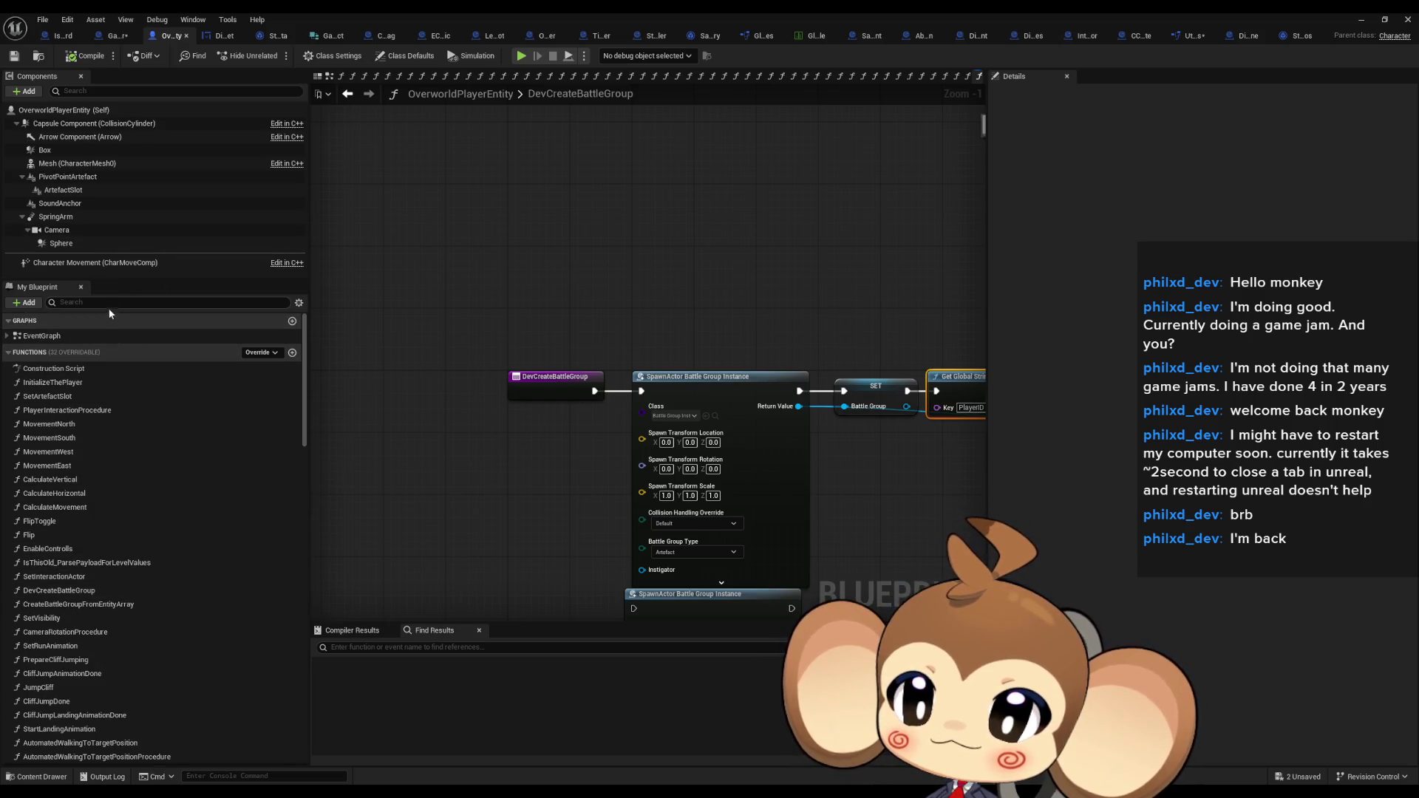
{"action": "scroll", "coordinate": [142, 521], "scroll_direction": "down", "scroll_amount": 3}
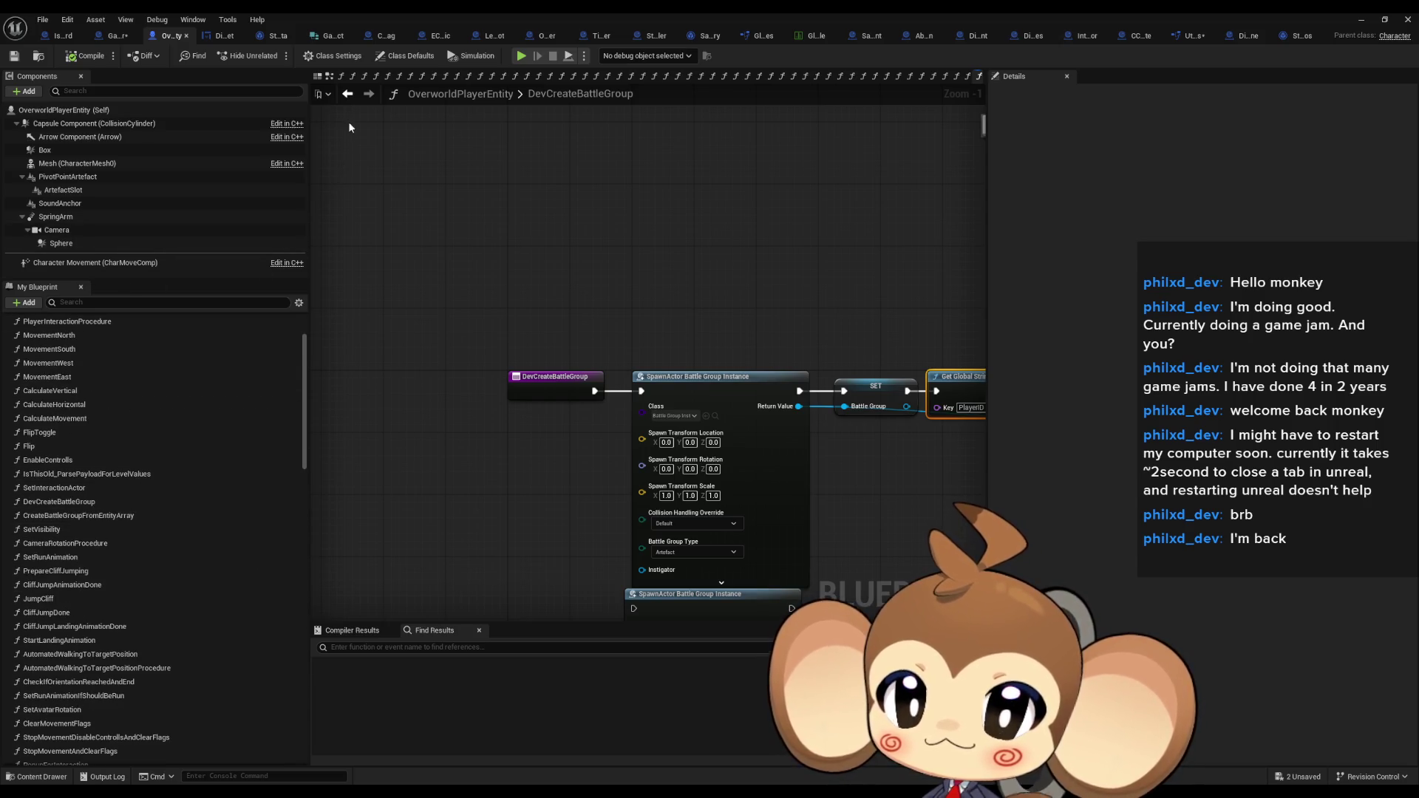
{"action": "left_click", "coordinate": [345, 94]}
{"action": "scroll", "coordinate": [584, 485], "scroll_direction": "down", "scroll_amount": 8}
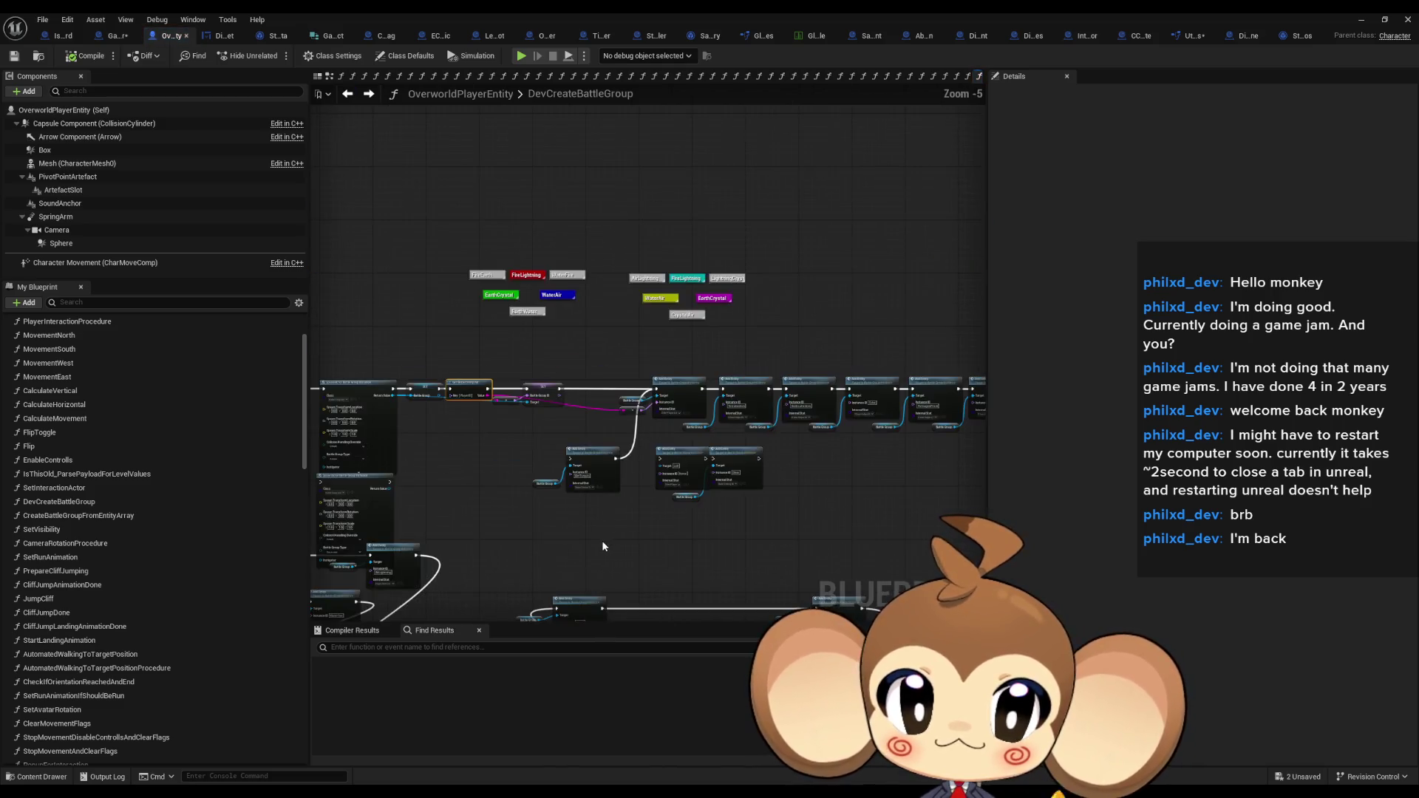
{"action": "scroll", "coordinate": [564, 532], "scroll_direction": "up", "scroll_amount": 4}
Open GameController's ExecuteCommand graph and pan to the Create Battle Group call chain
{"action": "left_click", "coordinate": [348, 95]}
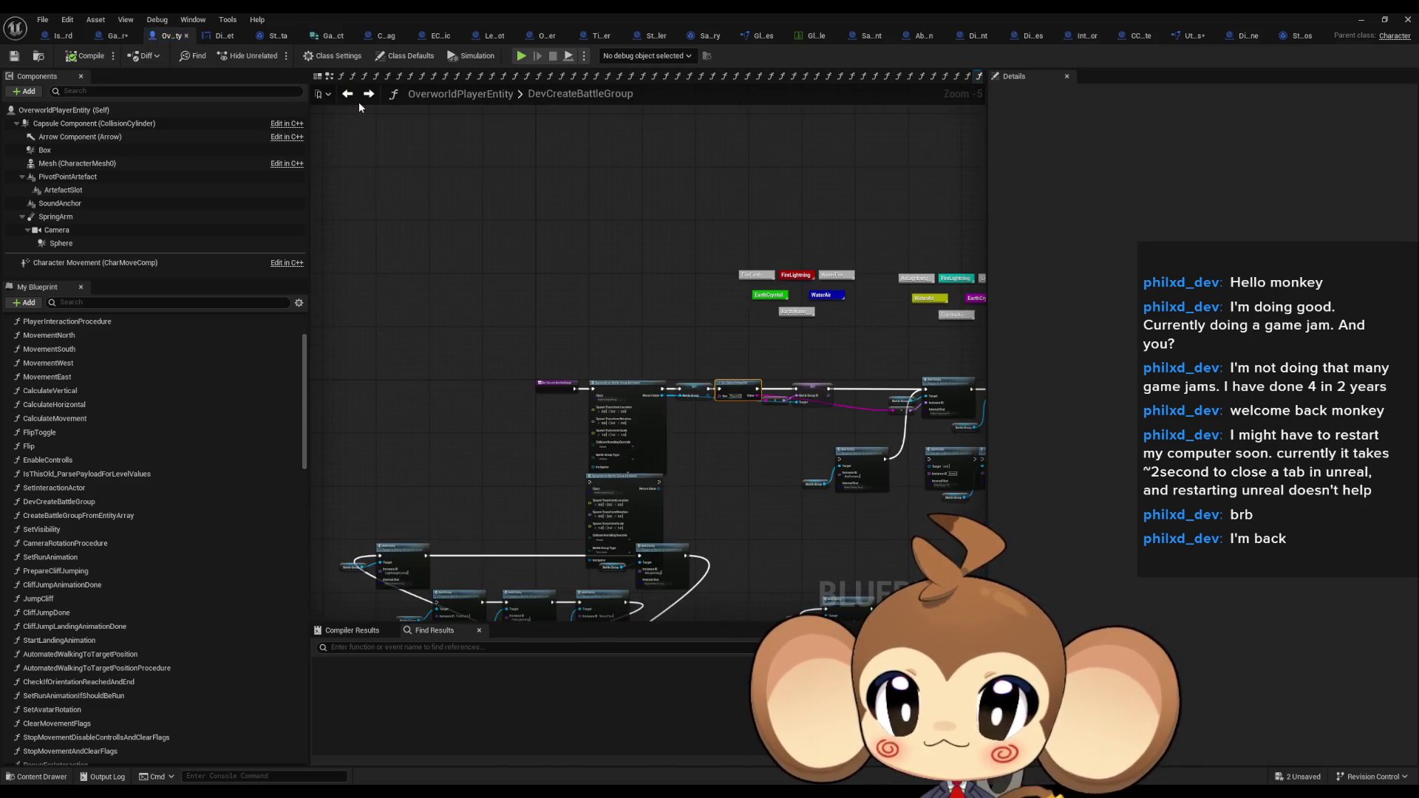
{"action": "left_click", "coordinate": [107, 36]}
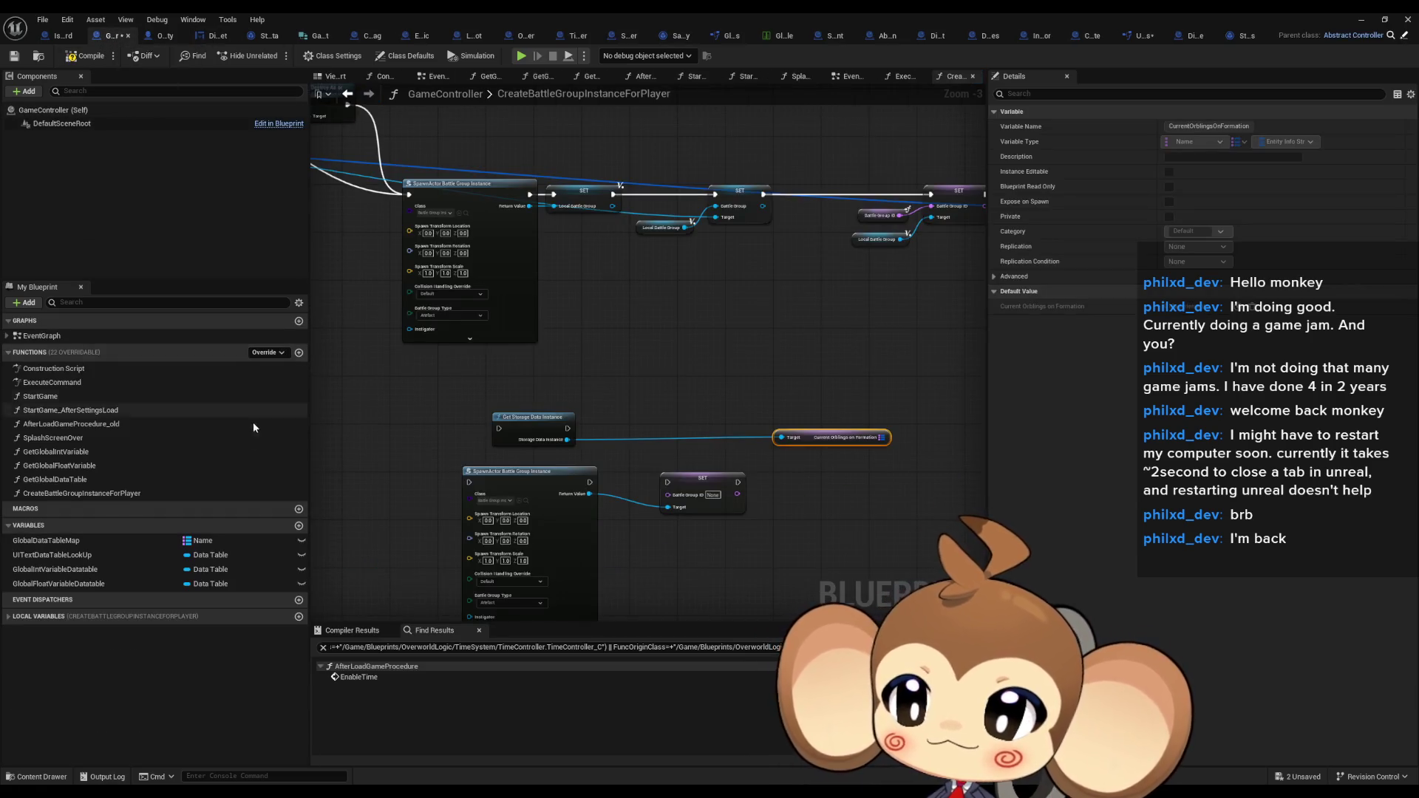
{"action": "double_click", "coordinate": [53, 438]}
{"action": "double_click", "coordinate": [51, 383]}
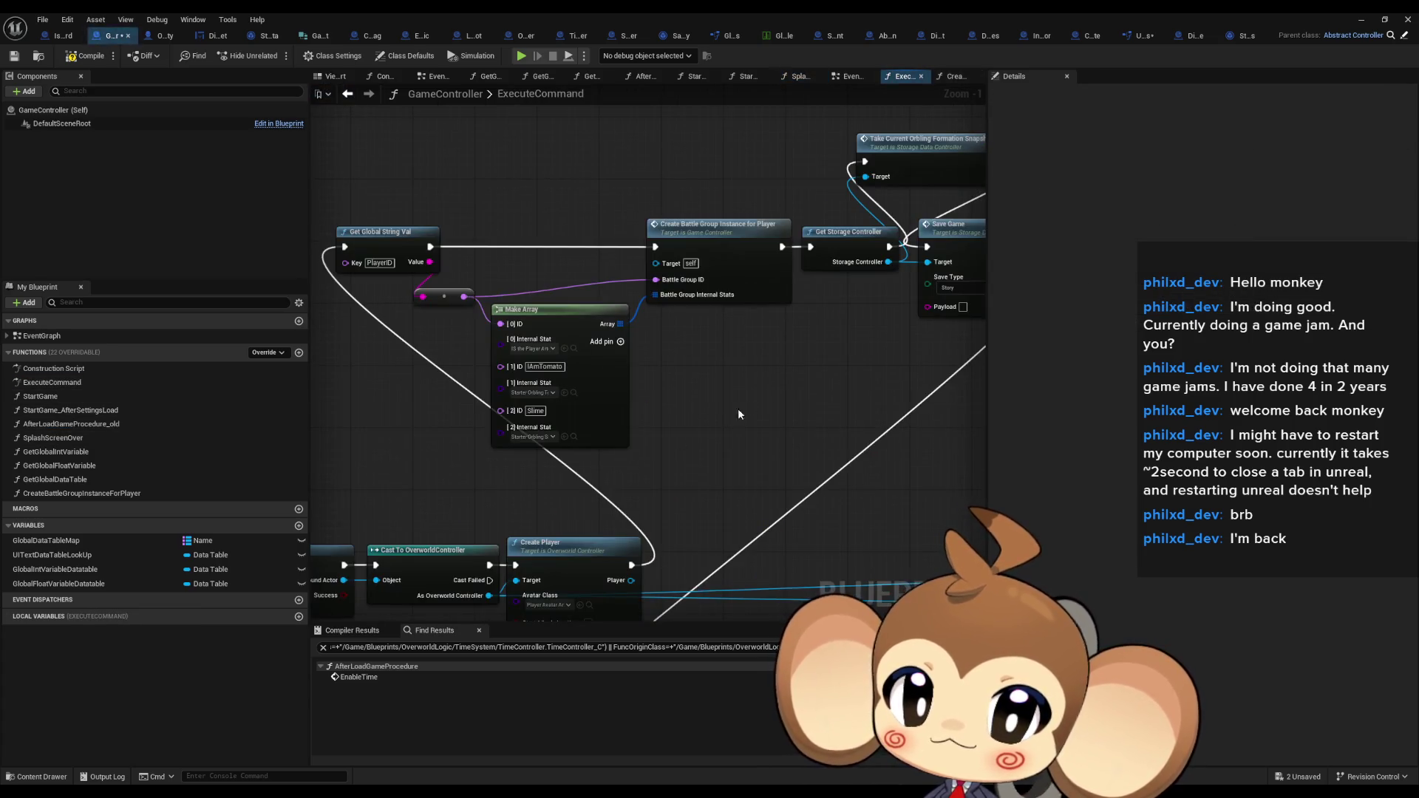
{"action": "left_click_drag", "start_coordinate": [738, 408], "coordinate": [632, 446]}
Open TakeCurrentOrblingFormationSnapshot, close SaveGameRegistry, and inspect its loop and Group Entity Infos getter
{"action": "double_click", "coordinate": [742, 227]}
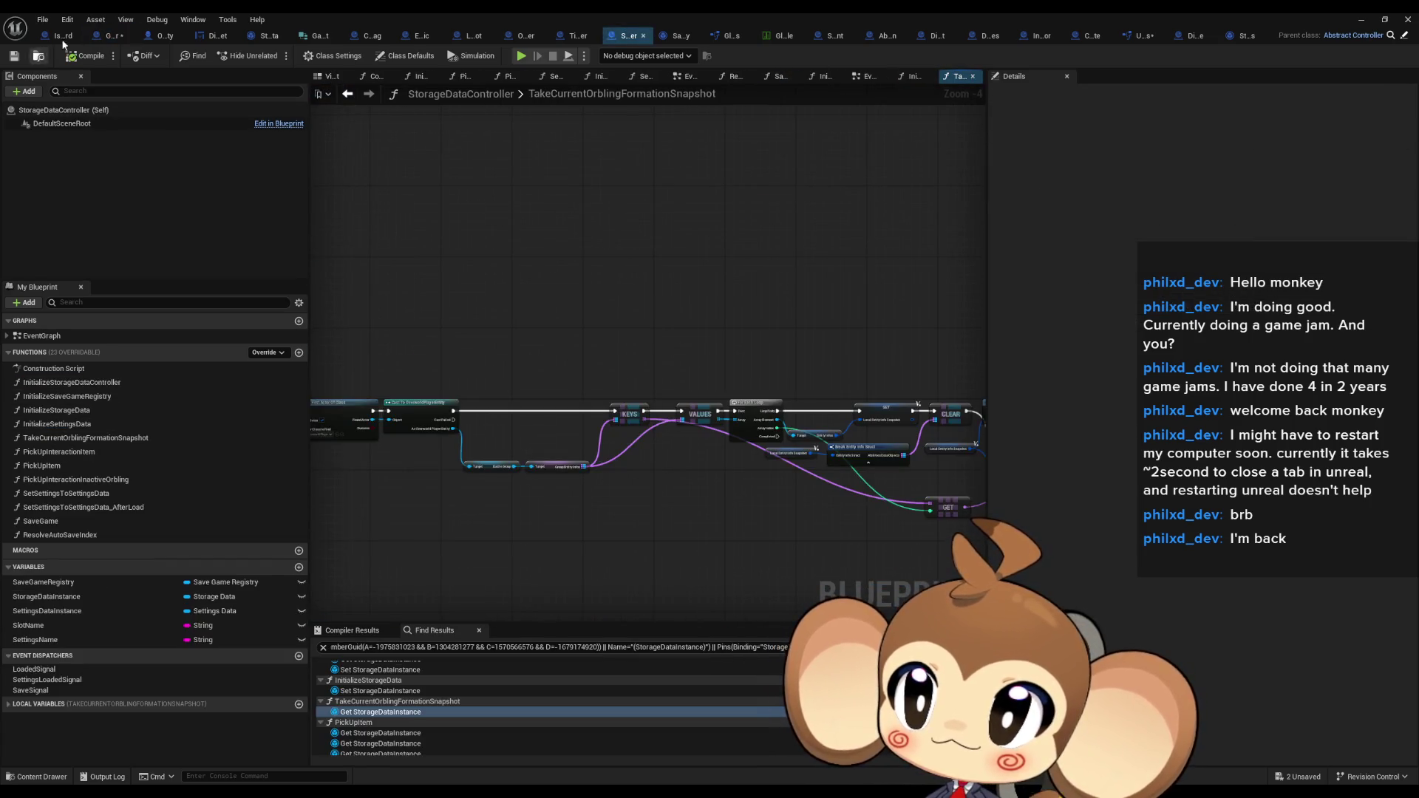
{"action": "left_click_drag", "start_coordinate": [314, 39], "coordinate": [323, 34]}
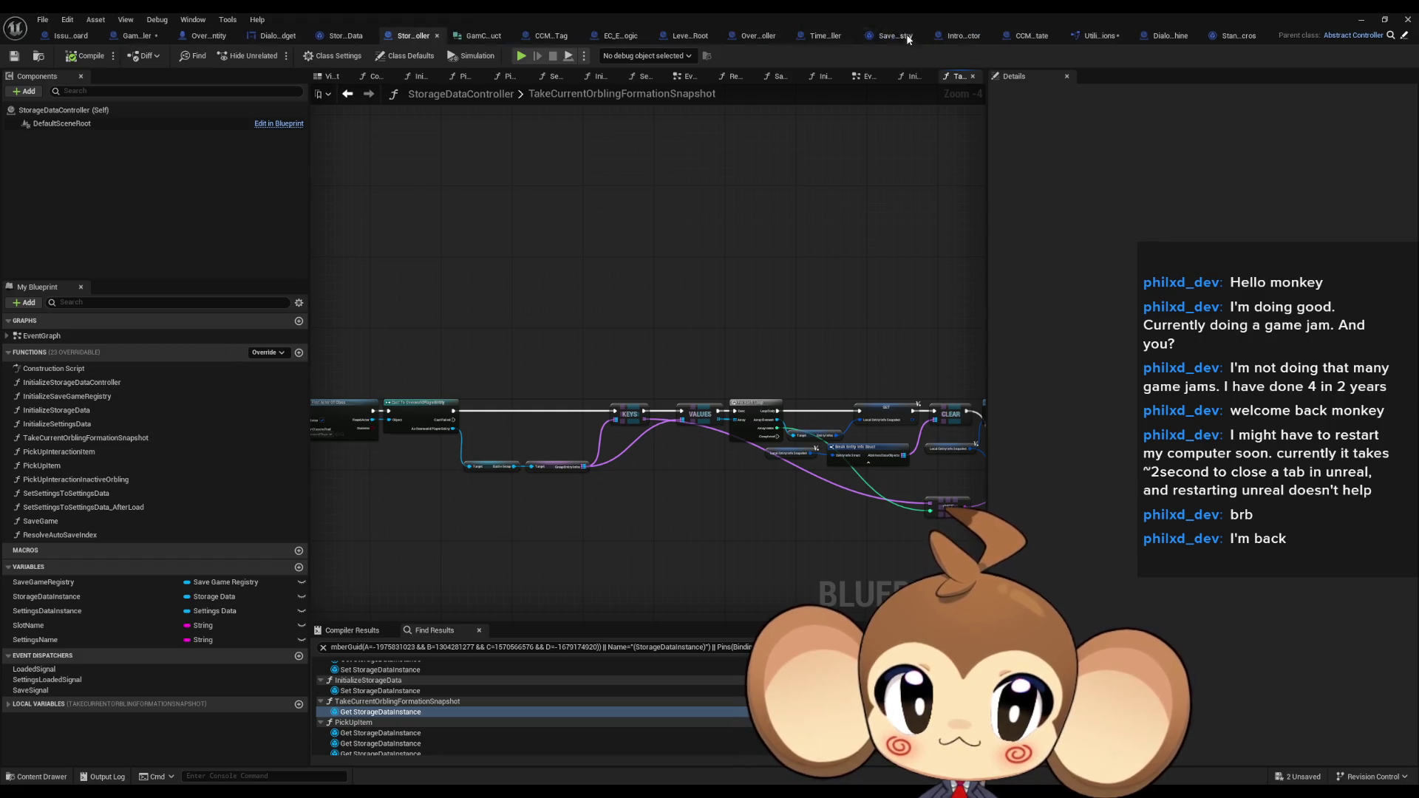
{"action": "left_click", "coordinate": [907, 37]}
{"action": "scroll", "coordinate": [614, 452], "scroll_direction": "up", "scroll_amount": 4}
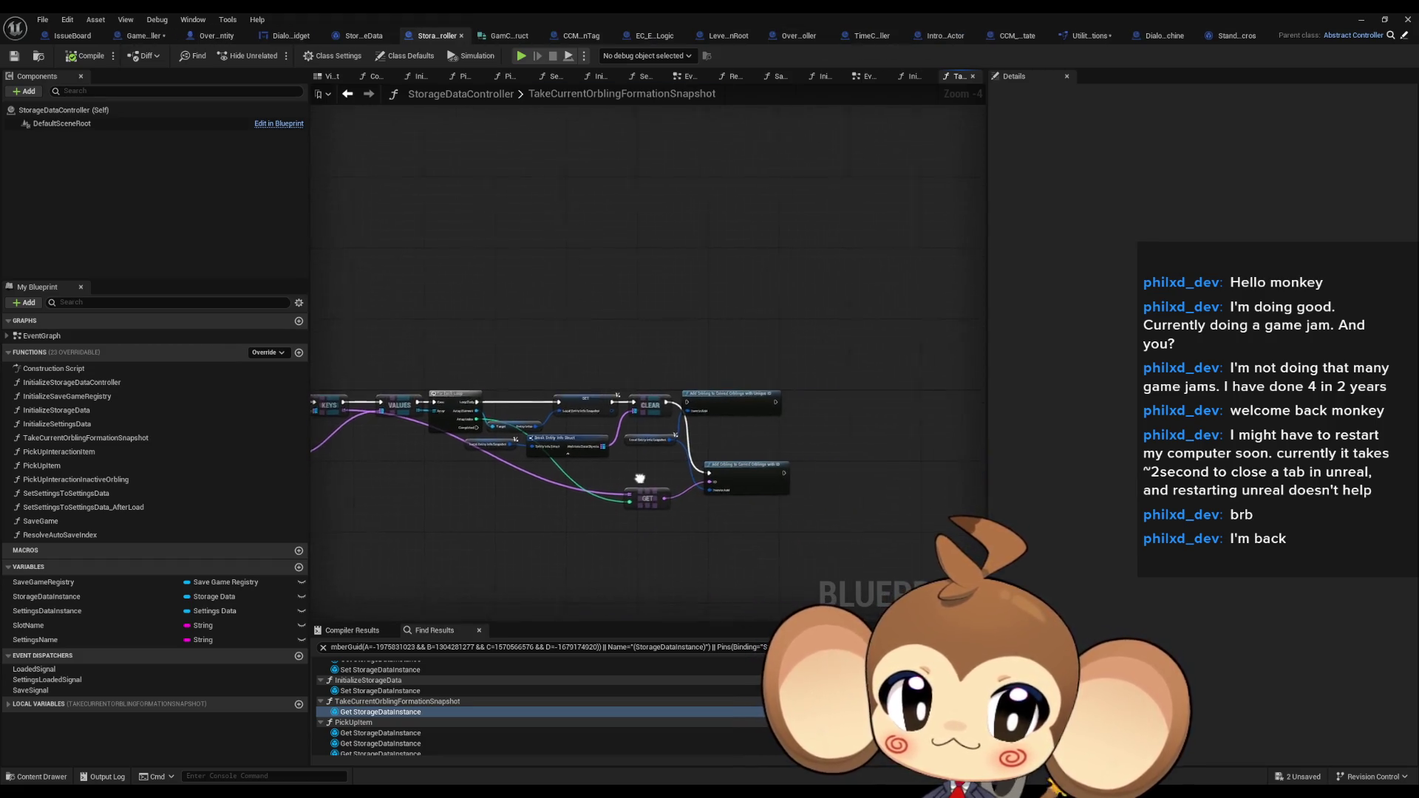
{"action": "left_click_drag", "start_coordinate": [527, 431], "coordinate": [881, 423]}
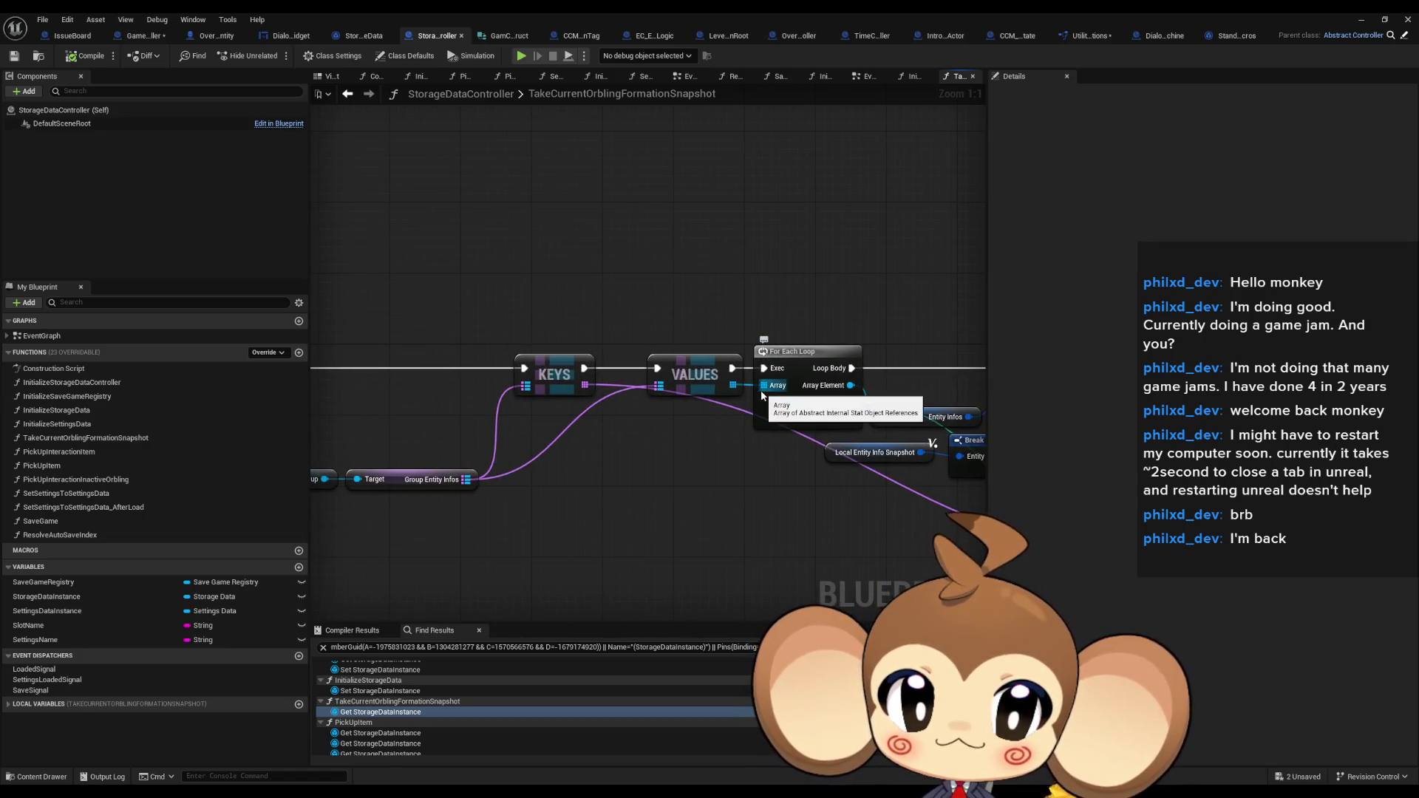
{"action": "left_click_drag", "start_coordinate": [362, 426], "coordinate": [513, 424]}
{"action": "left_click", "coordinate": [561, 478]}
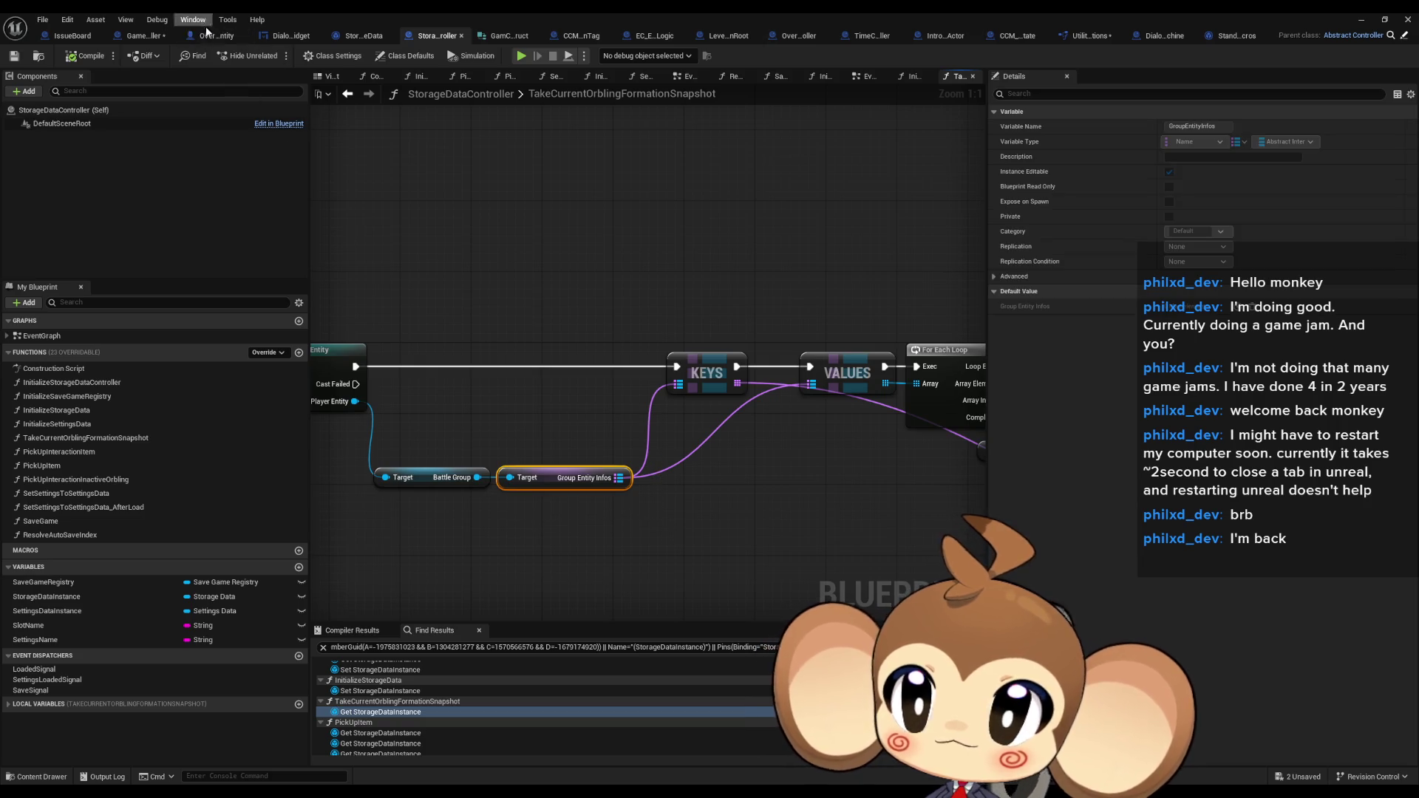
Return to GameController and open CreateBattleGroupInstanceForPlayer from ExecuteCommand
{"action": "left_click", "coordinate": [146, 40]}
{"action": "left_click", "coordinate": [219, 38]}
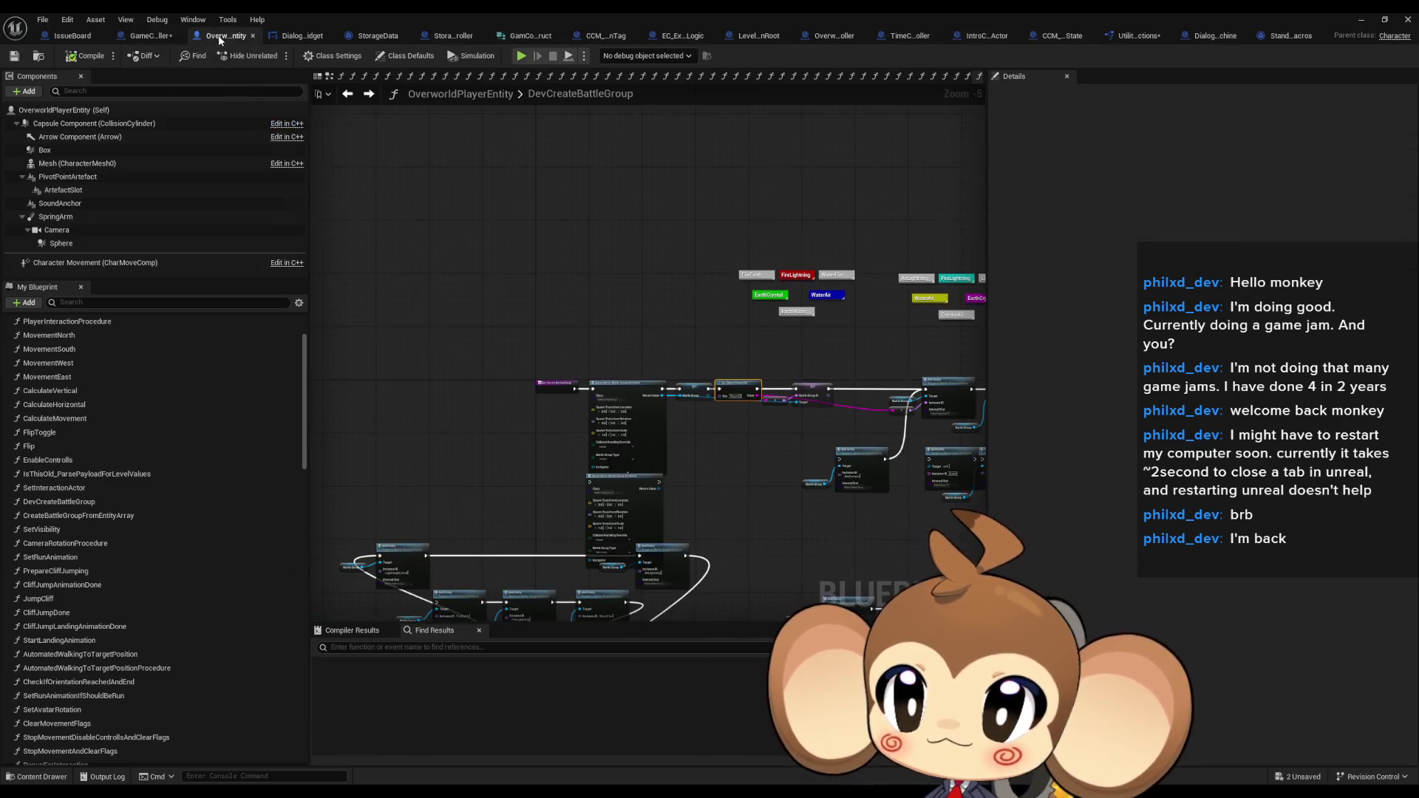
{"action": "left_click", "coordinate": [151, 37]}
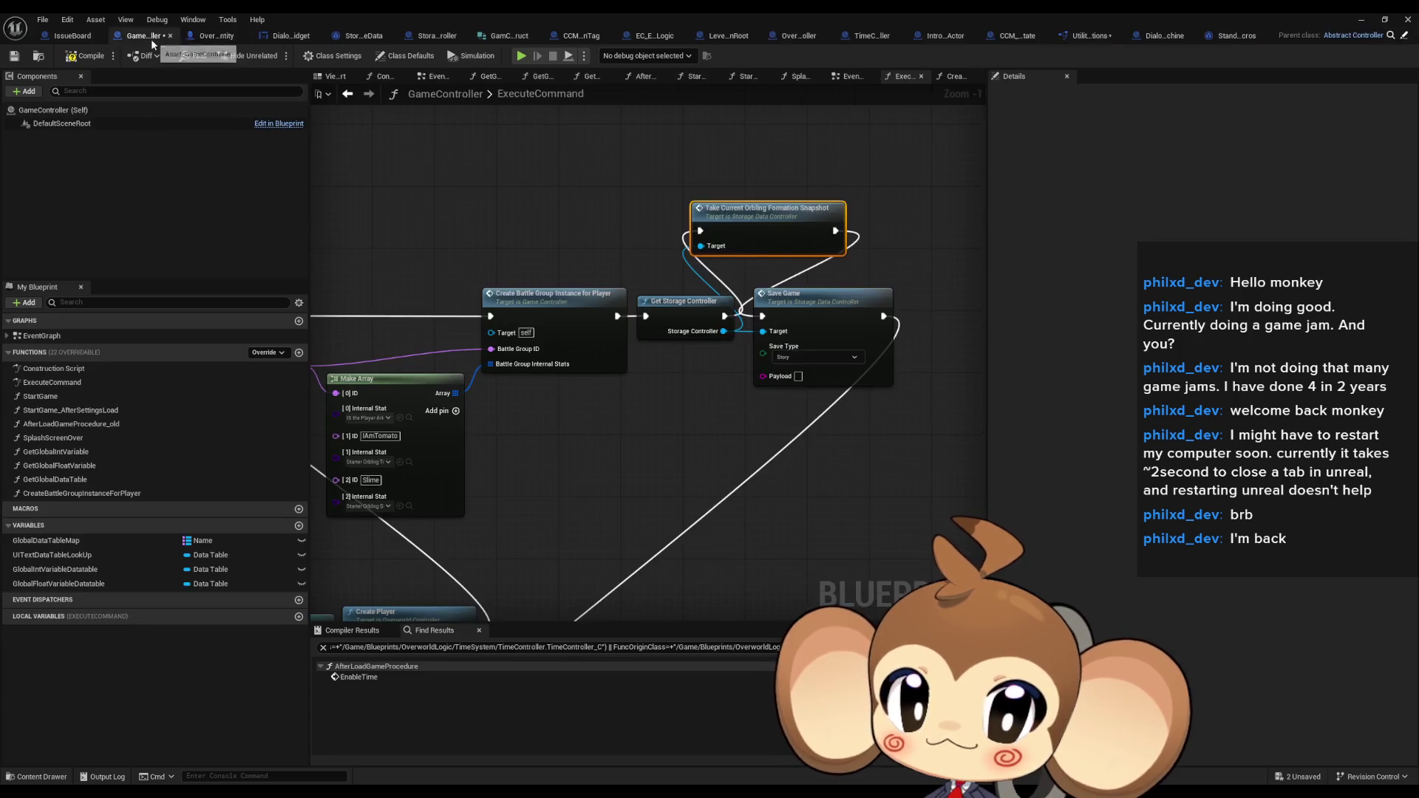
{"action": "left_click", "coordinate": [211, 37]}
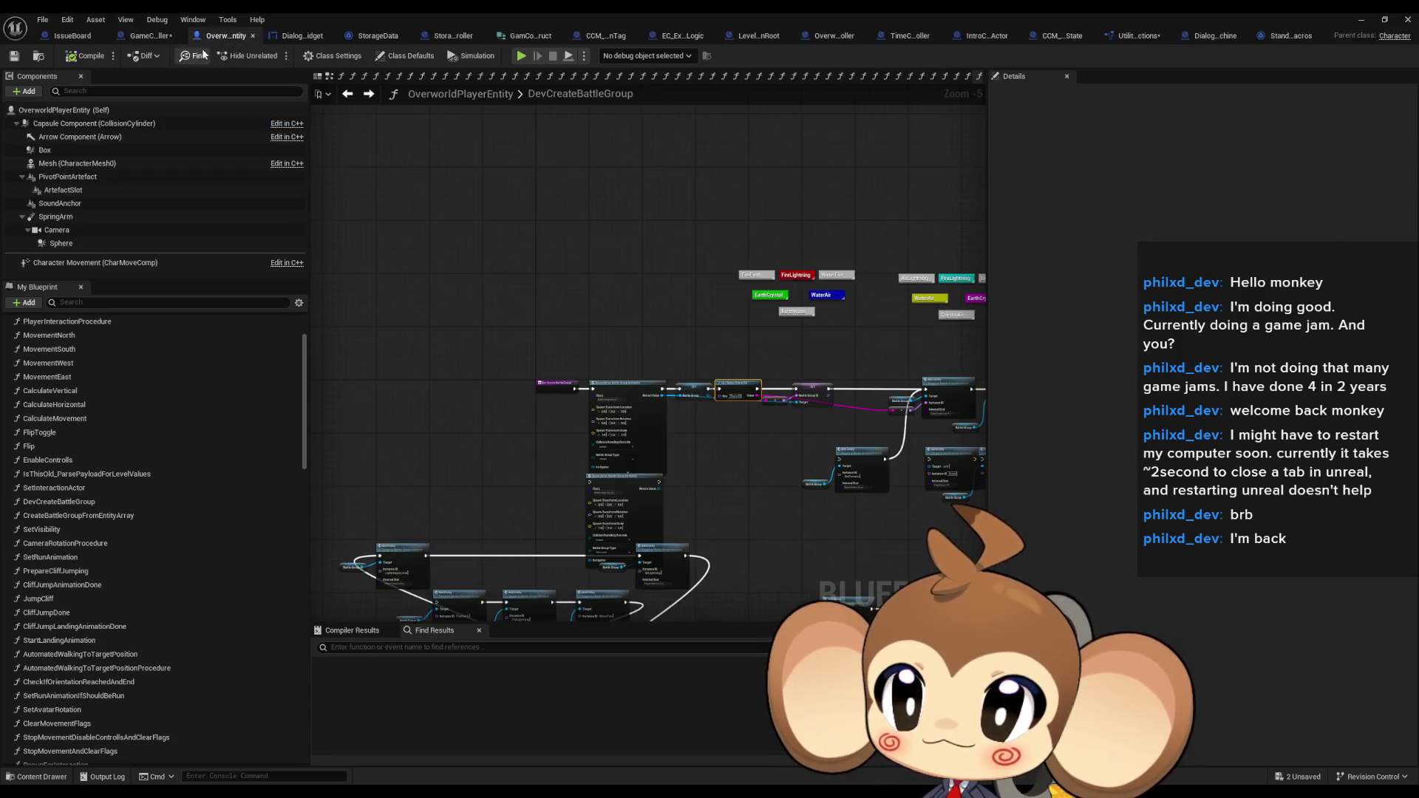
{"action": "left_click", "coordinate": [143, 37]}
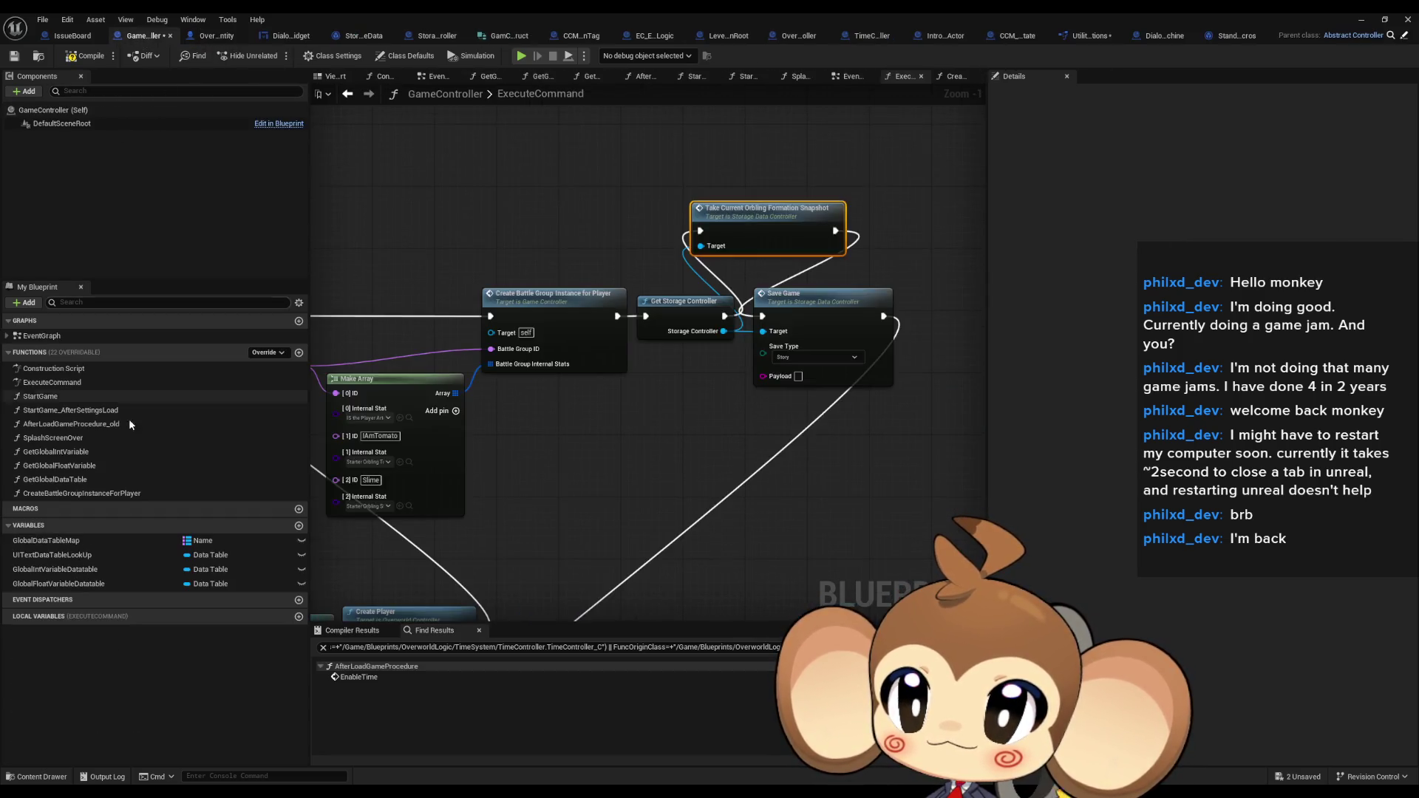
{"action": "double_click", "coordinate": [65, 493]}
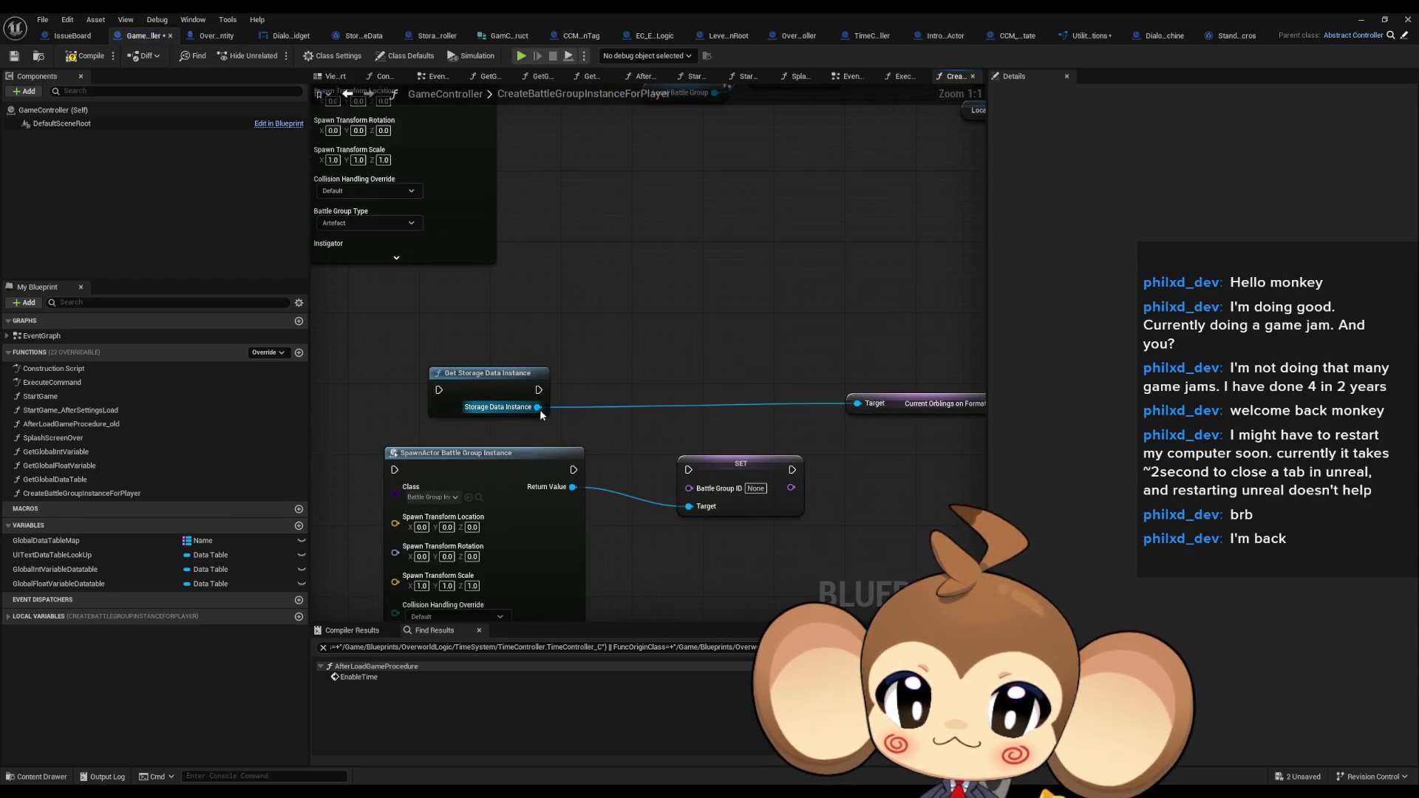
Search 'group' from Storage Data Instance, then dismiss without adding a node
{"action": "left_click_drag", "start_coordinate": [438, 367], "coordinate": [536, 356]}
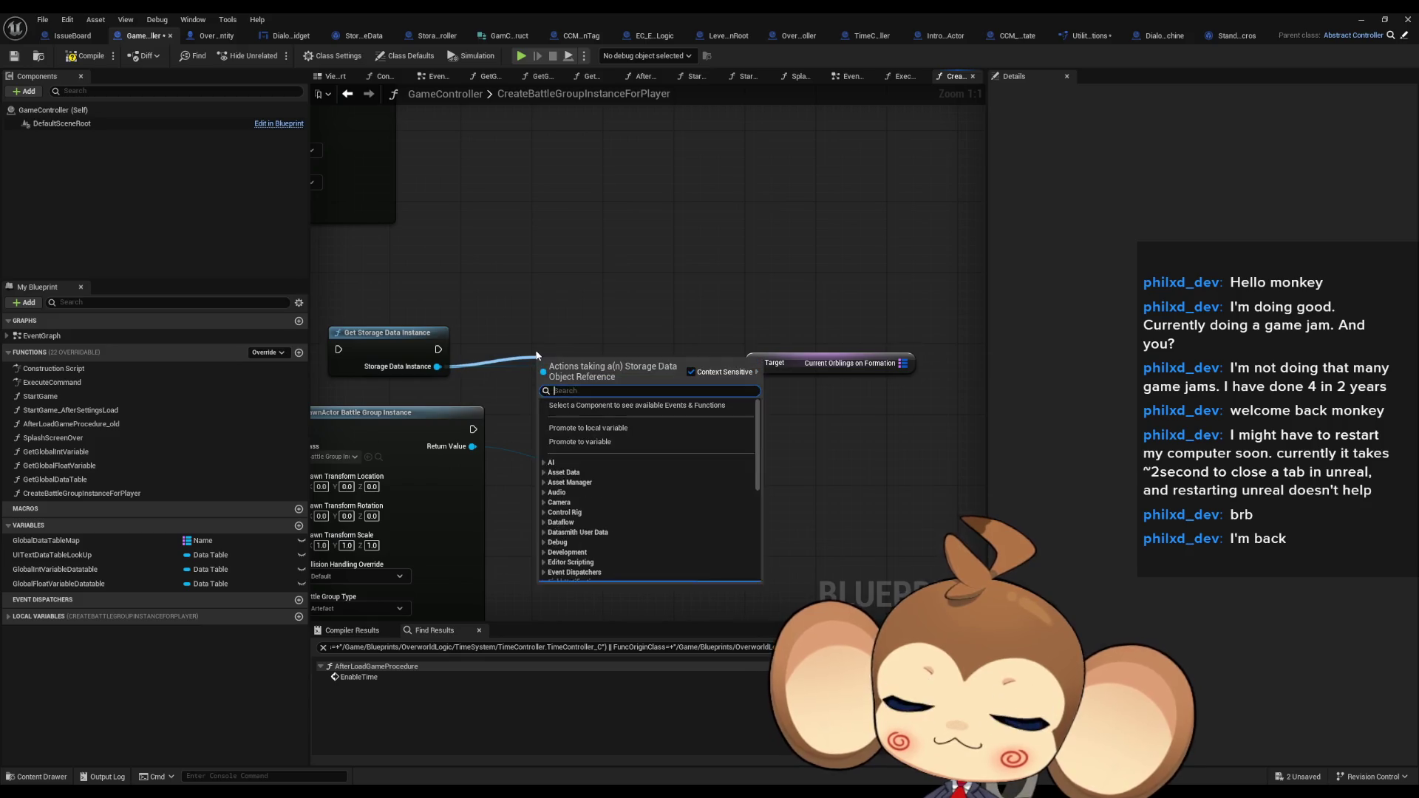
{"action": "type", "text": "group in"}
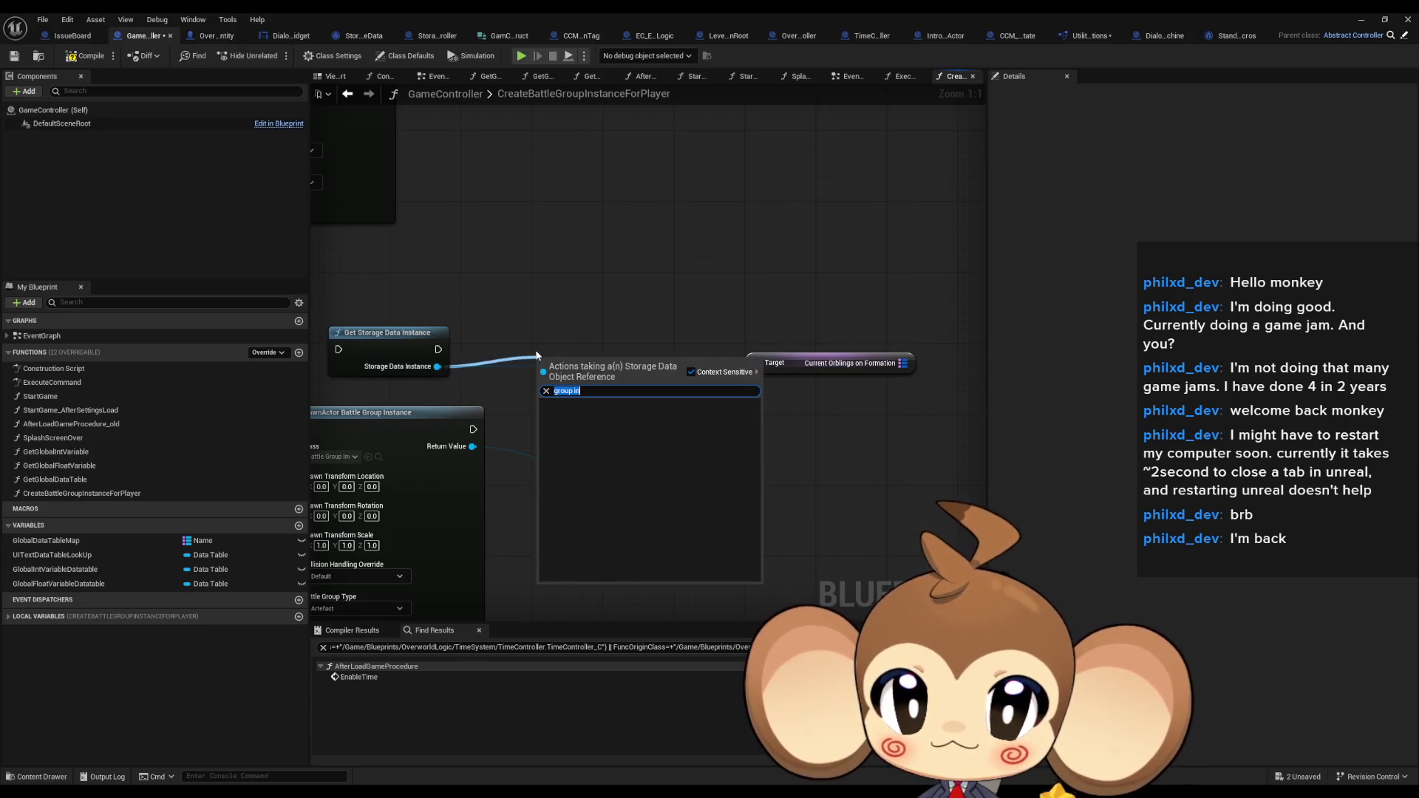
{"action": "key", "text": "Return"}
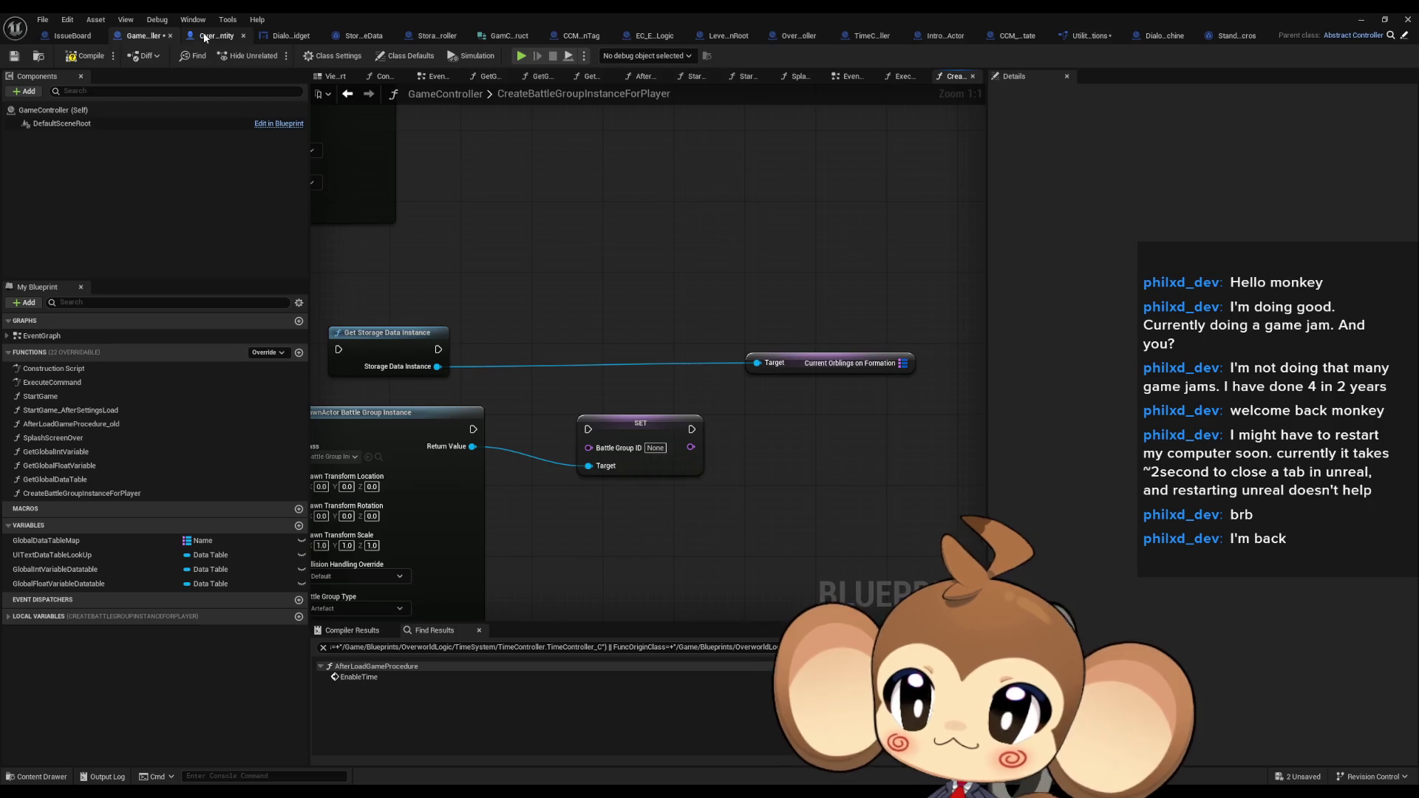
Open Add Orbling to Carried Orblings with ID to see how it stores Current Orblings on Formation
{"action": "left_click", "coordinate": [205, 37]}
{"action": "left_click_drag", "start_coordinate": [612, 387], "coordinate": [522, 370]}
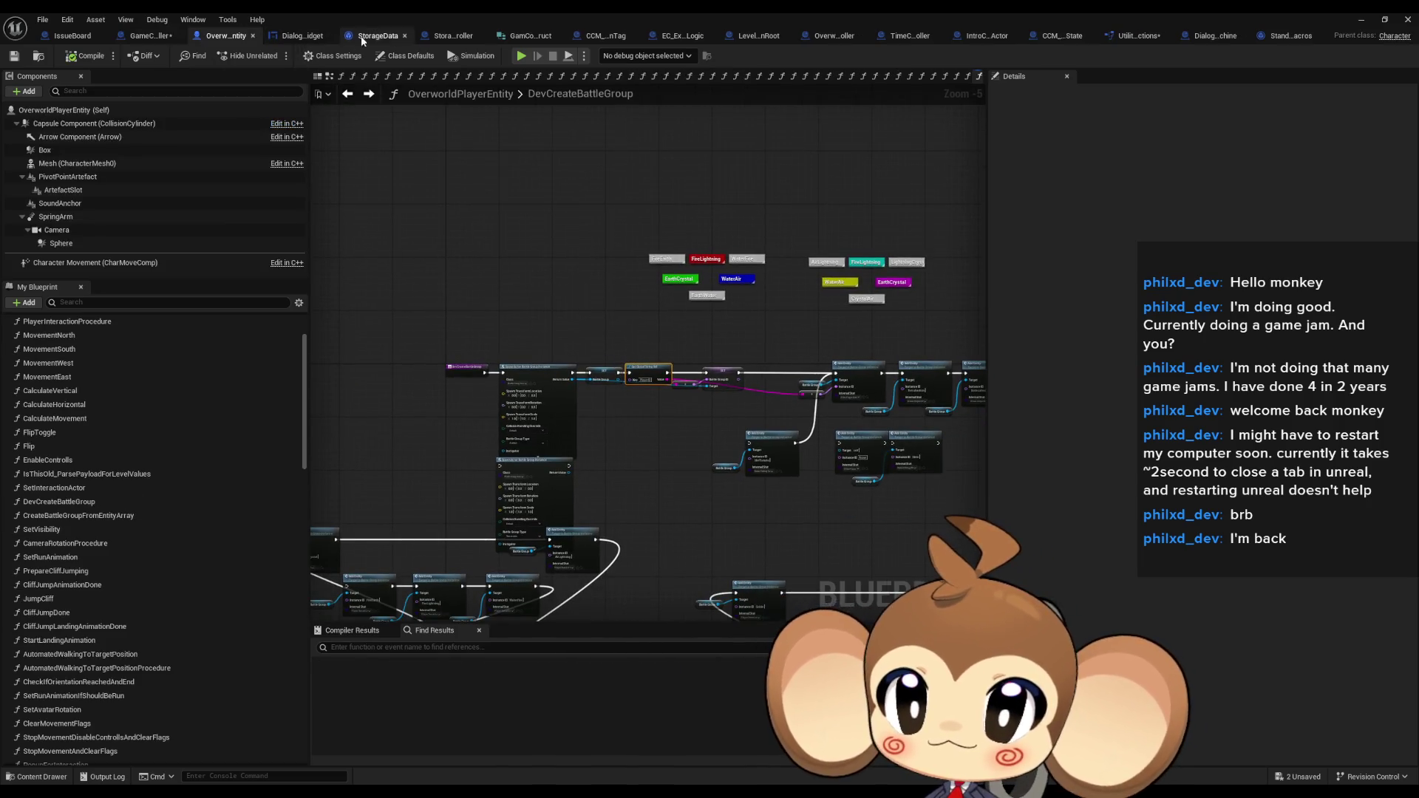
{"action": "left_click", "coordinate": [451, 35]}
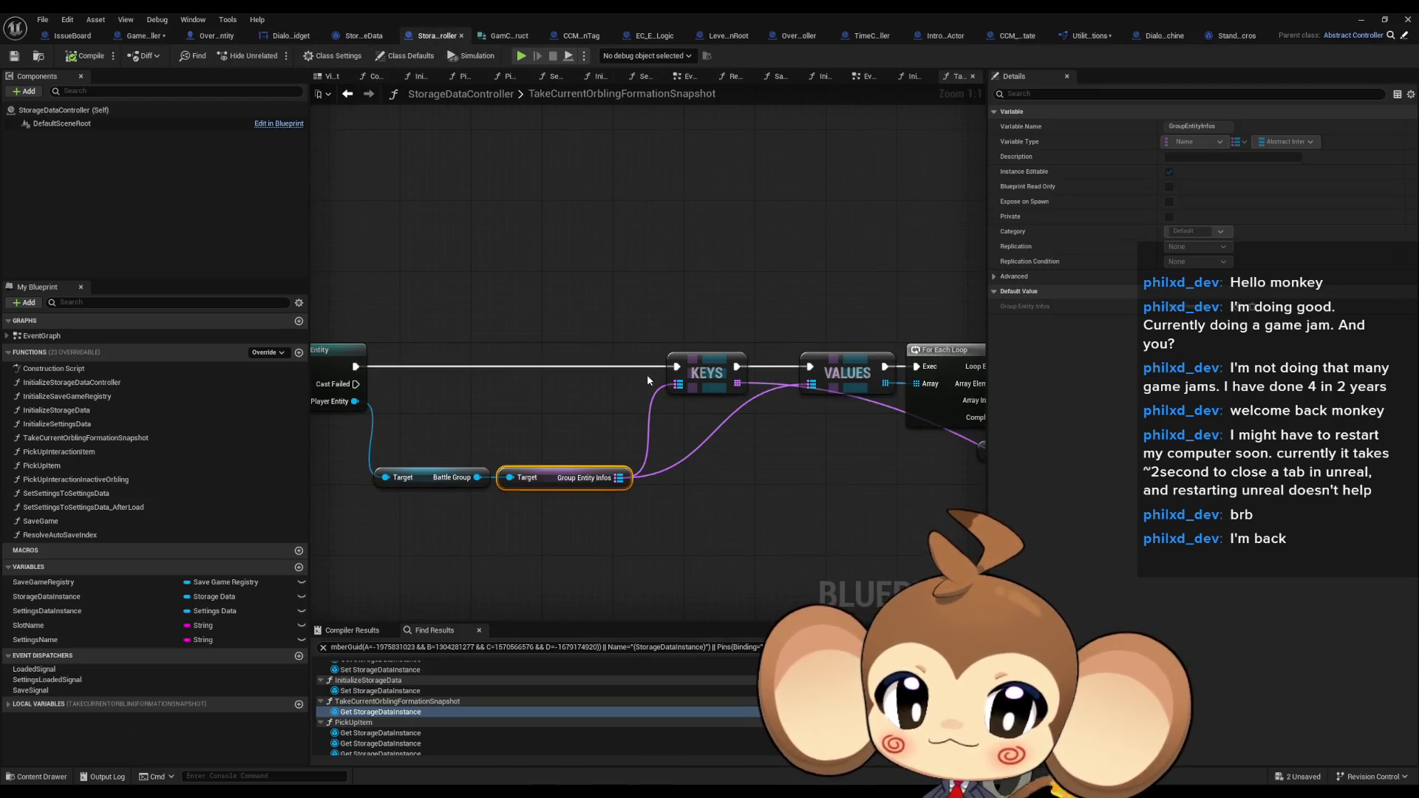
{"action": "scroll", "coordinate": [751, 450], "scroll_direction": "up", "scroll_amount": 3}
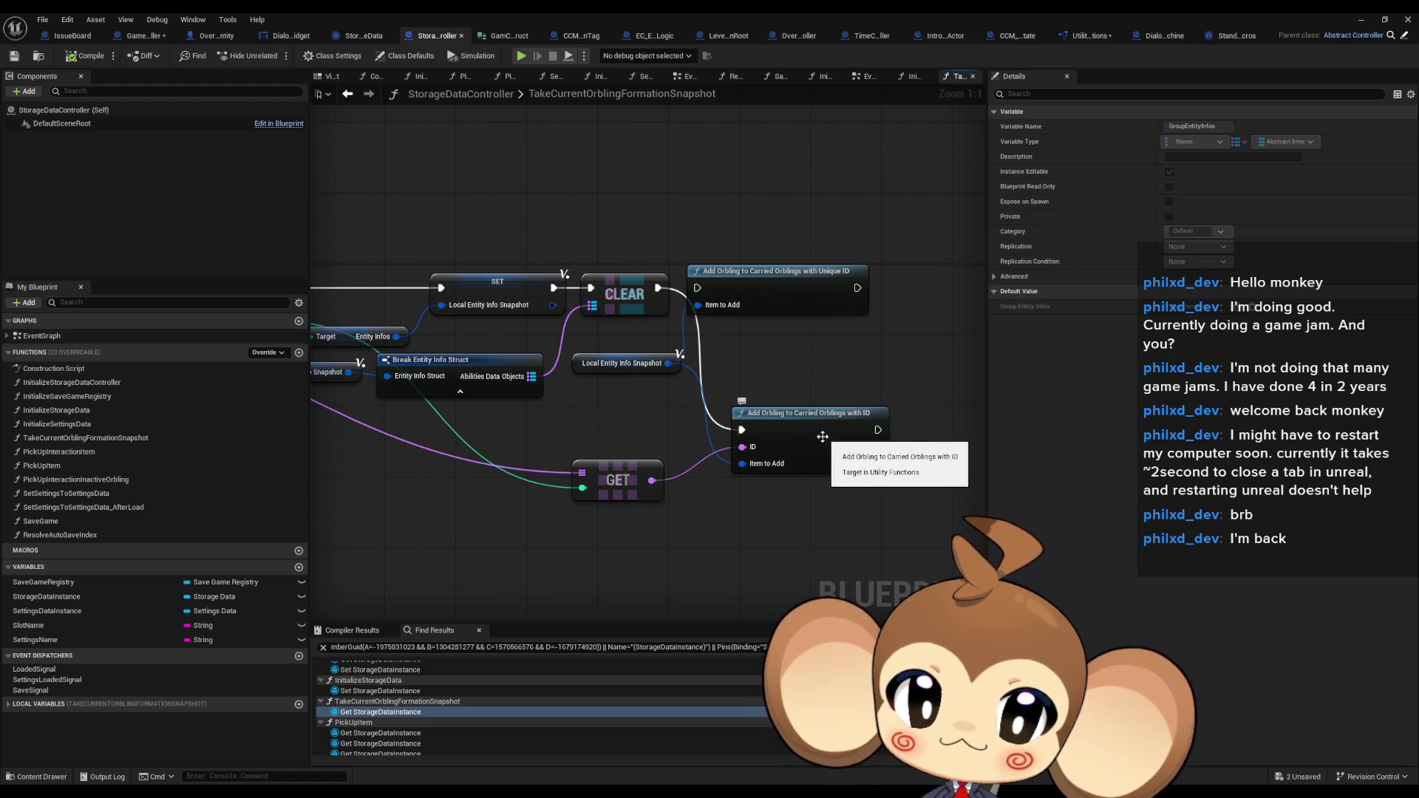
{"action": "double_click", "coordinate": [822, 437]}
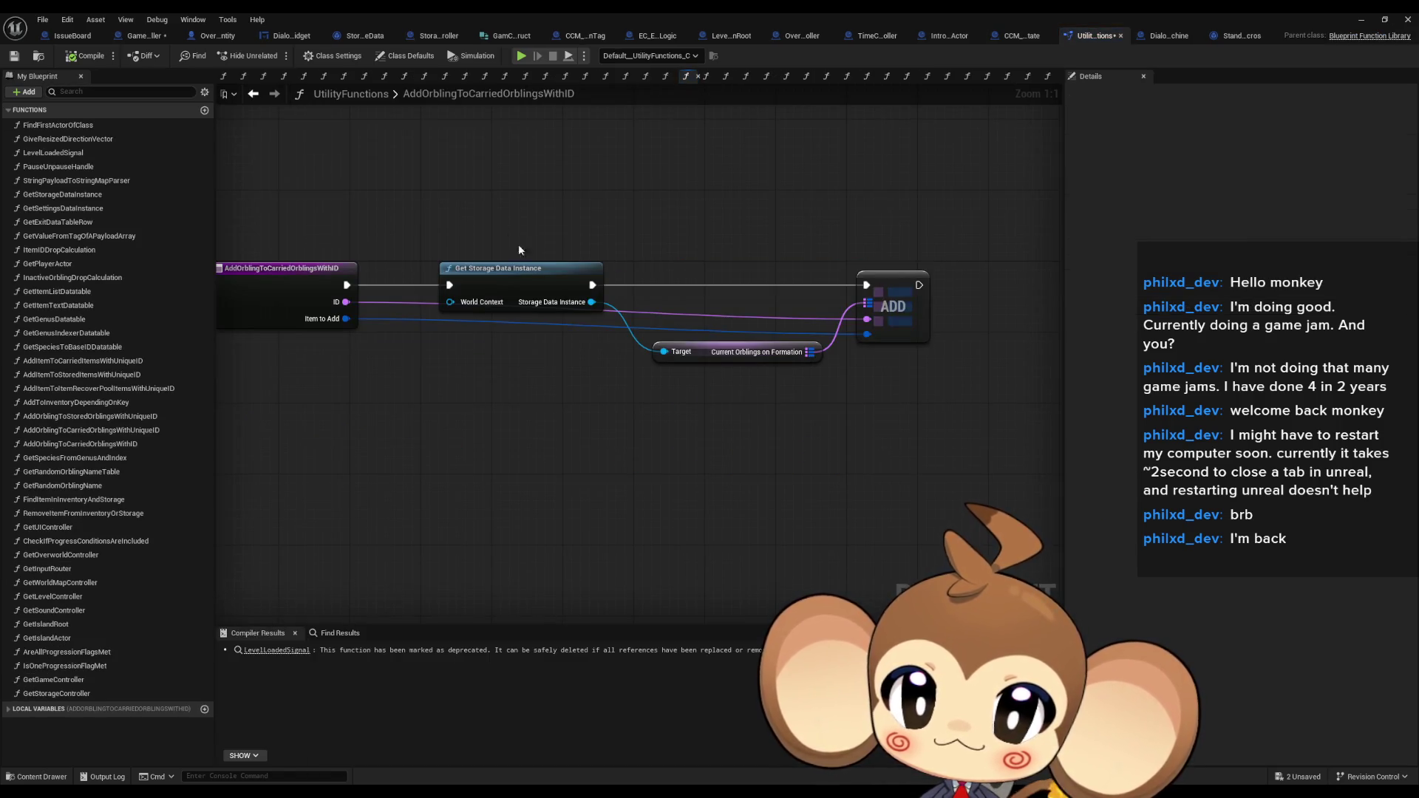
{"action": "left_click_drag", "start_coordinate": [519, 250], "coordinate": [552, 320]}
{"action": "left_click_drag", "start_coordinate": [712, 287], "coordinate": [792, 405]}
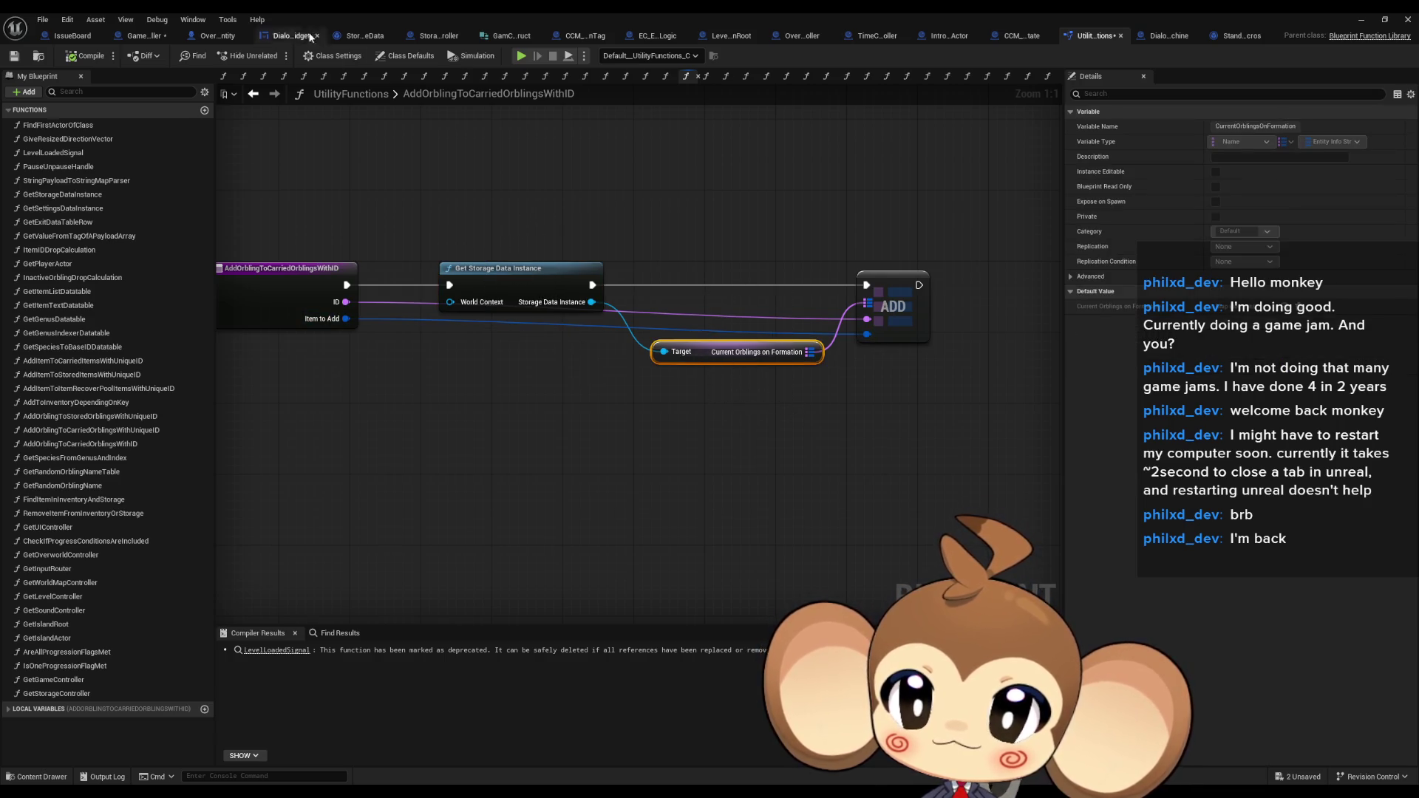
Move the Current Orblings on Formation getter up-left in CreateBattleGroupInstanceForPlayer and drag from its map pin
{"action": "left_click", "coordinate": [194, 37]}
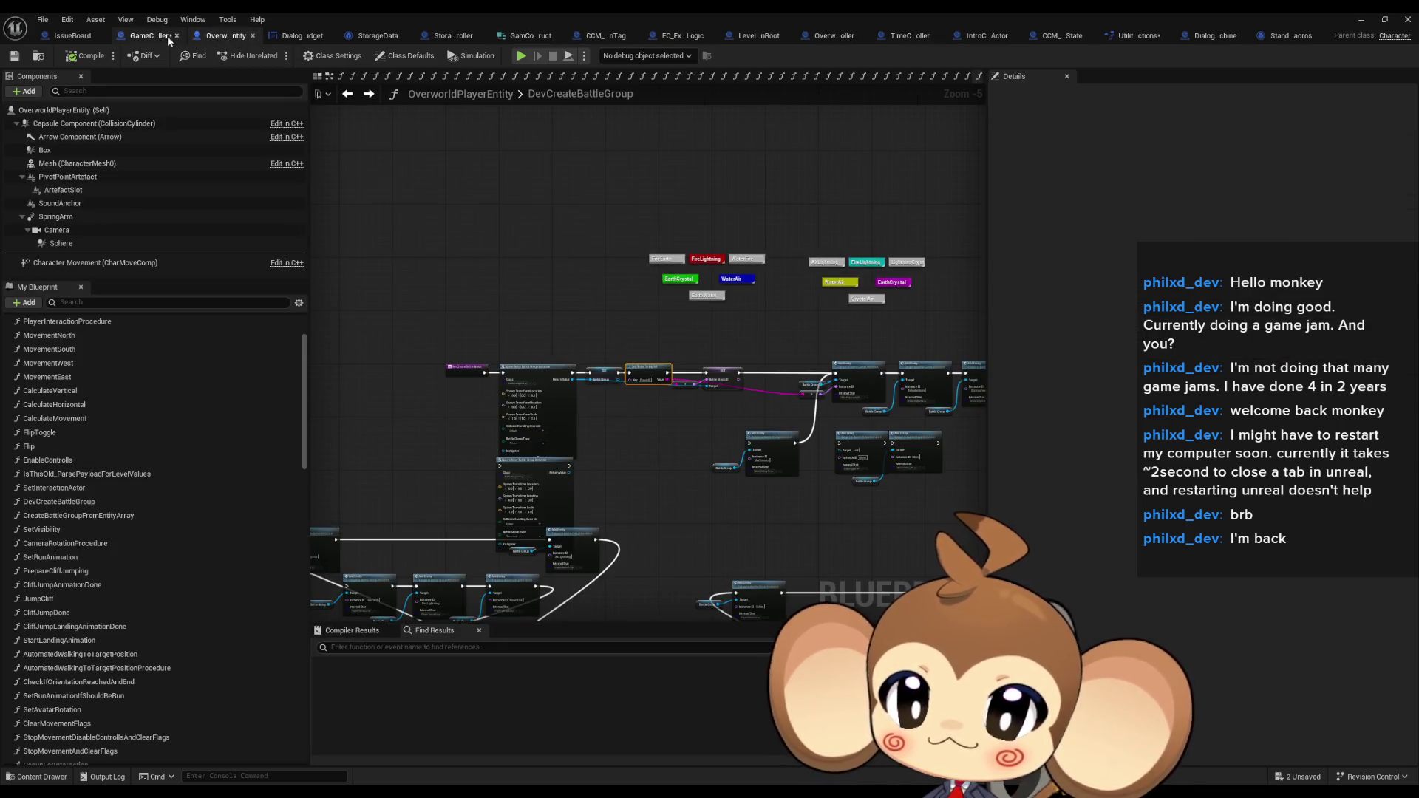
{"action": "left_click", "coordinate": [156, 36]}
{"action": "left_click_drag", "start_coordinate": [808, 360], "coordinate": [655, 334]}
{"action": "left_click_drag", "start_coordinate": [752, 337], "coordinate": [796, 344]}
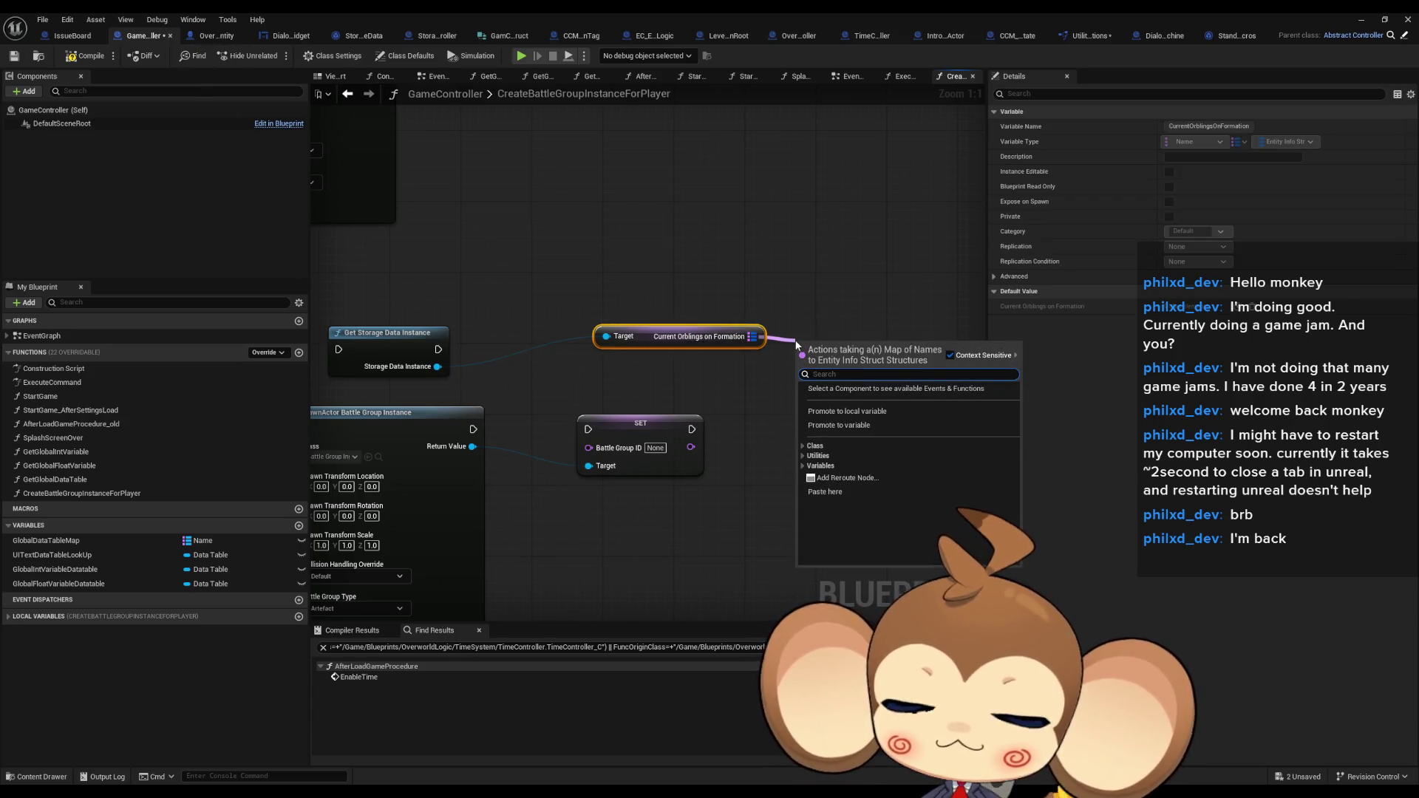
Add a For Each Loop (Map) via 'forea' and place the orblings getter beside it
{"action": "type", "text": "forea"}
{"action": "key", "text": "Return"}
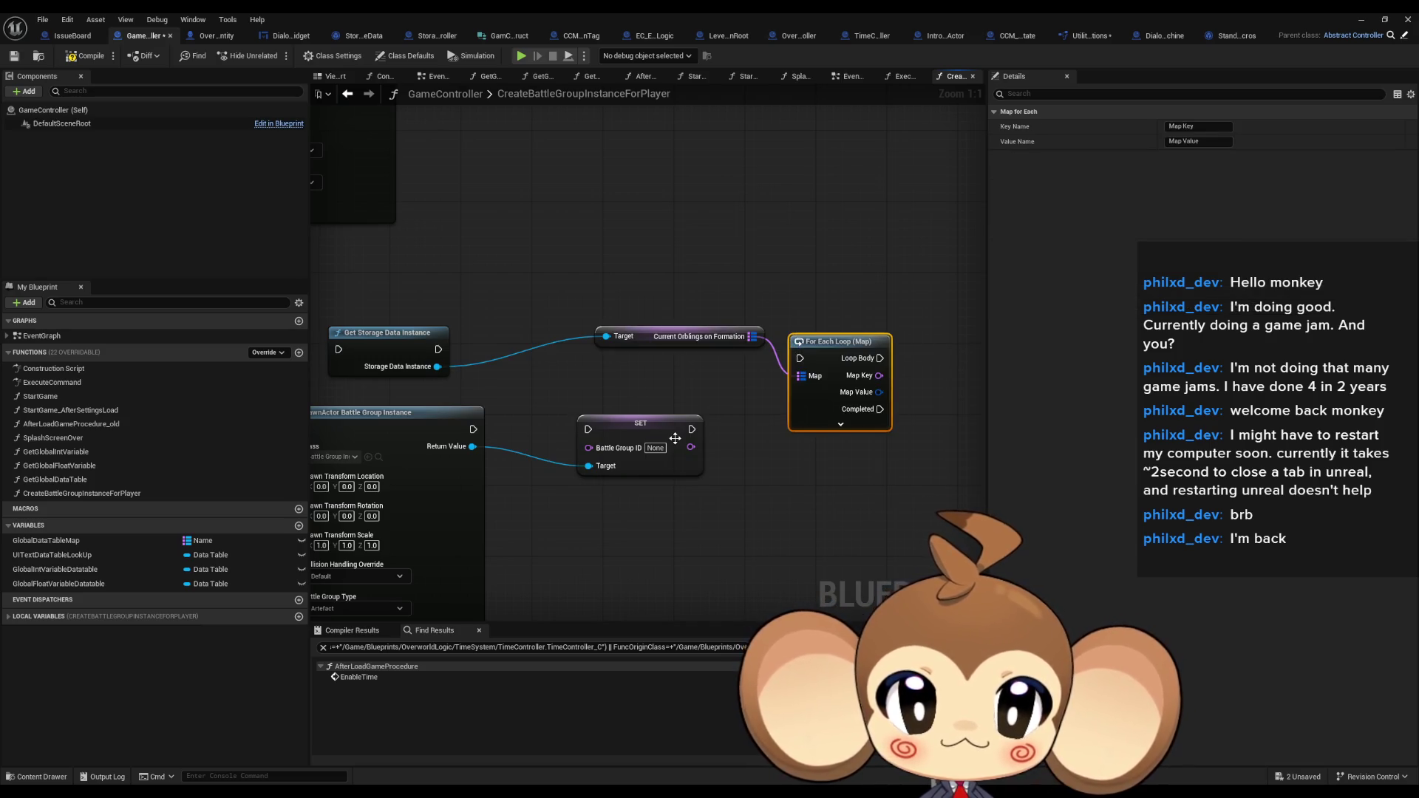
{"action": "left_click_drag", "start_coordinate": [667, 427], "coordinate": [543, 441]}
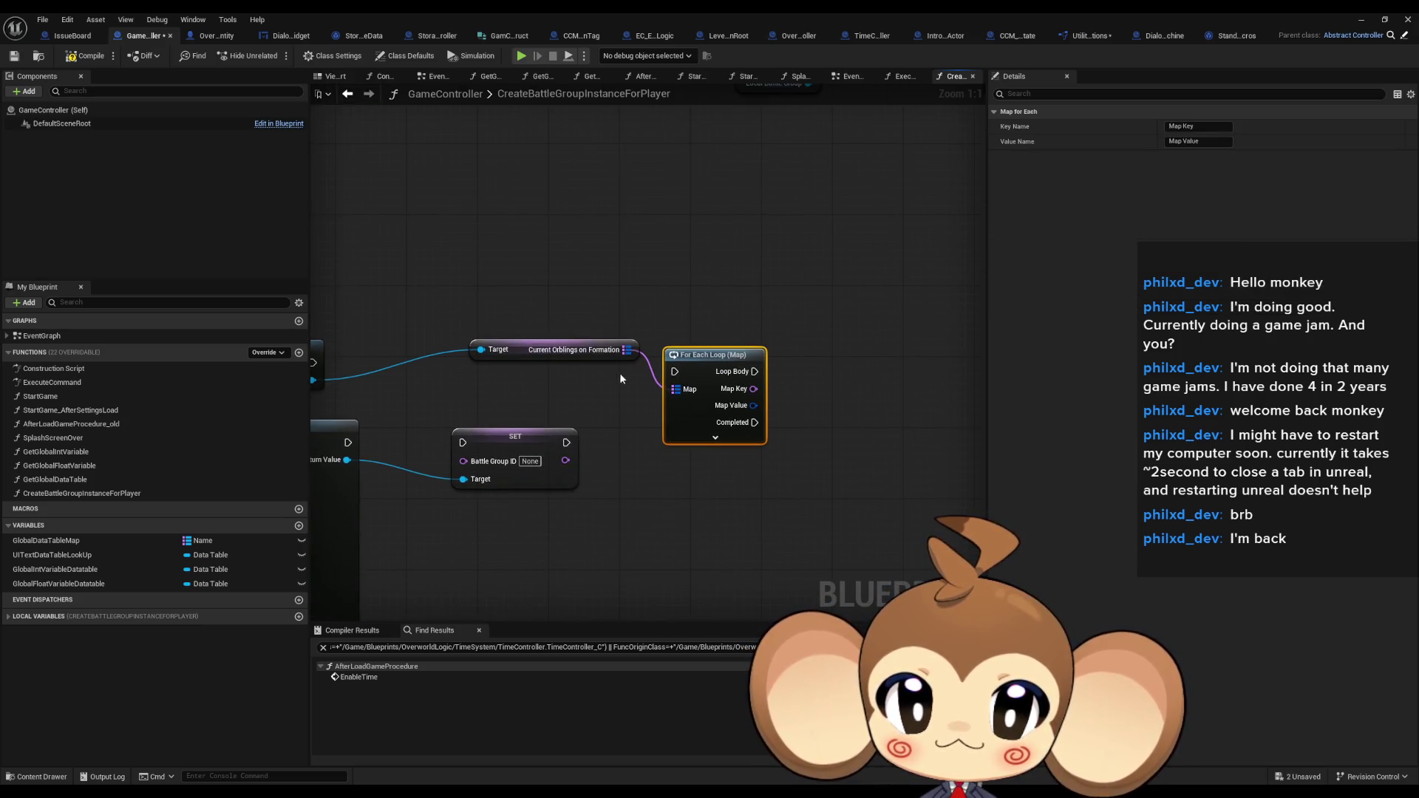
{"action": "left_click", "coordinate": [534, 353]}
{"action": "left_click_drag", "start_coordinate": [394, 467], "coordinate": [485, 441]}
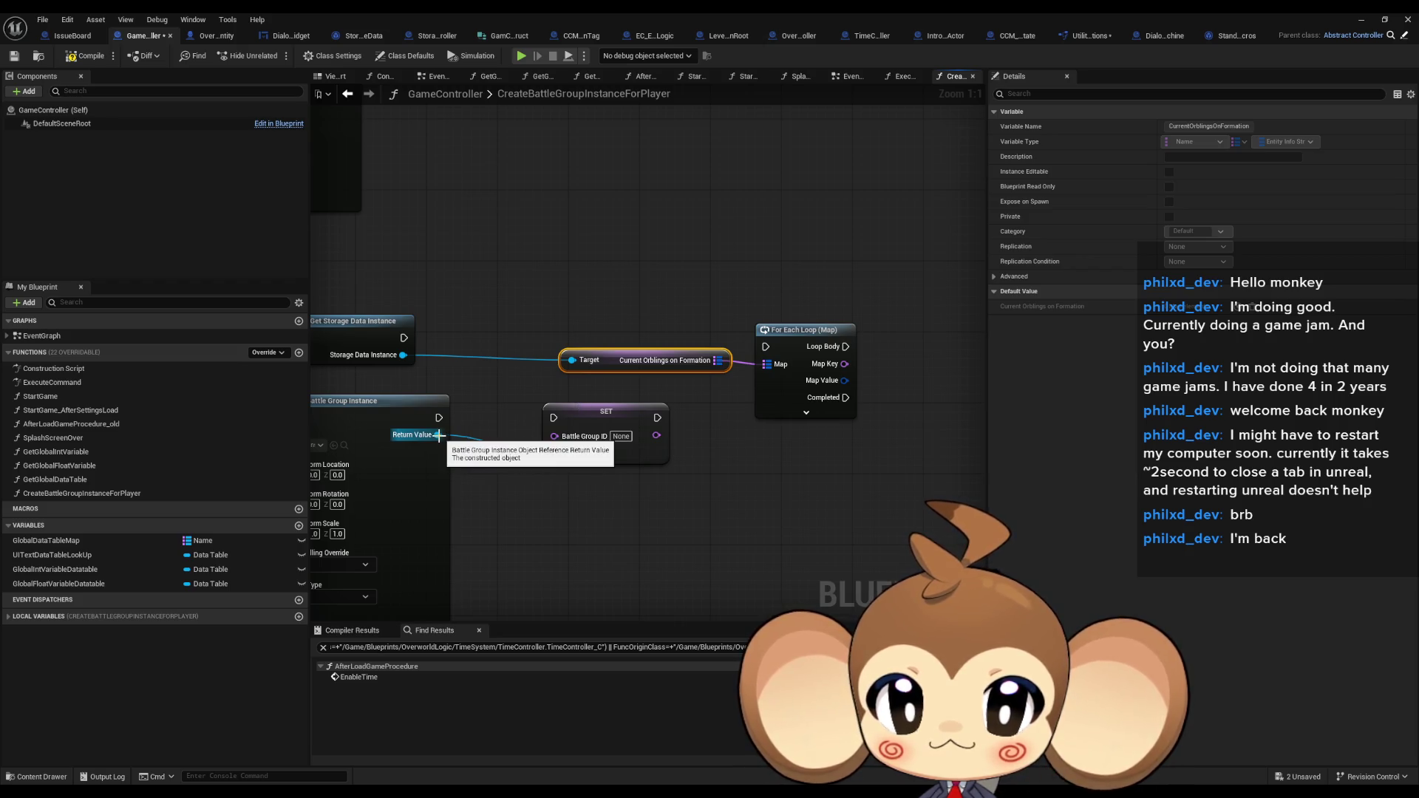
{"action": "scroll", "coordinate": [561, 303], "scroll_direction": "down", "scroll_amount": 2}
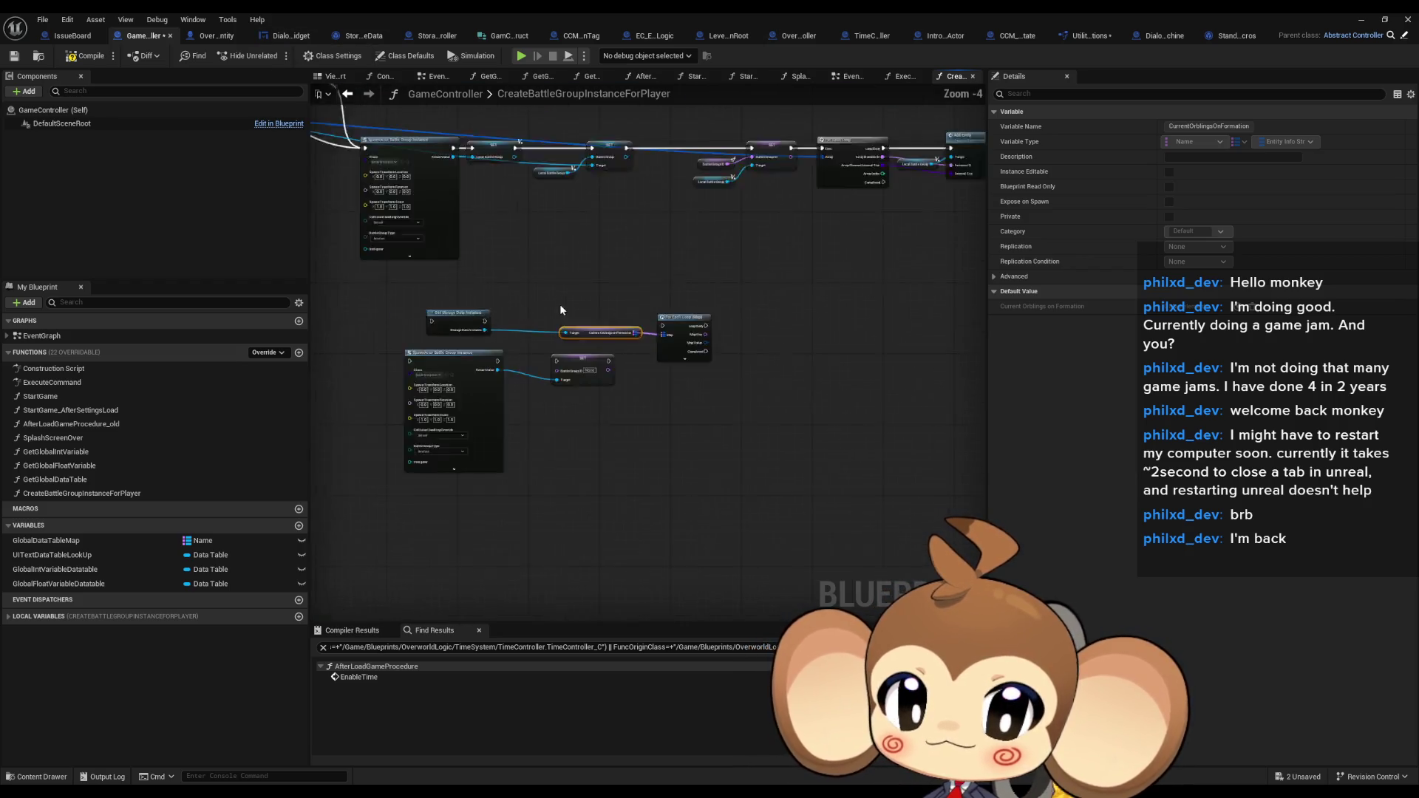
Inspect the Add Entity node in OverworldPlayerEntity's DevCreateBattleGroup graph
{"action": "left_click", "coordinate": [202, 44]}
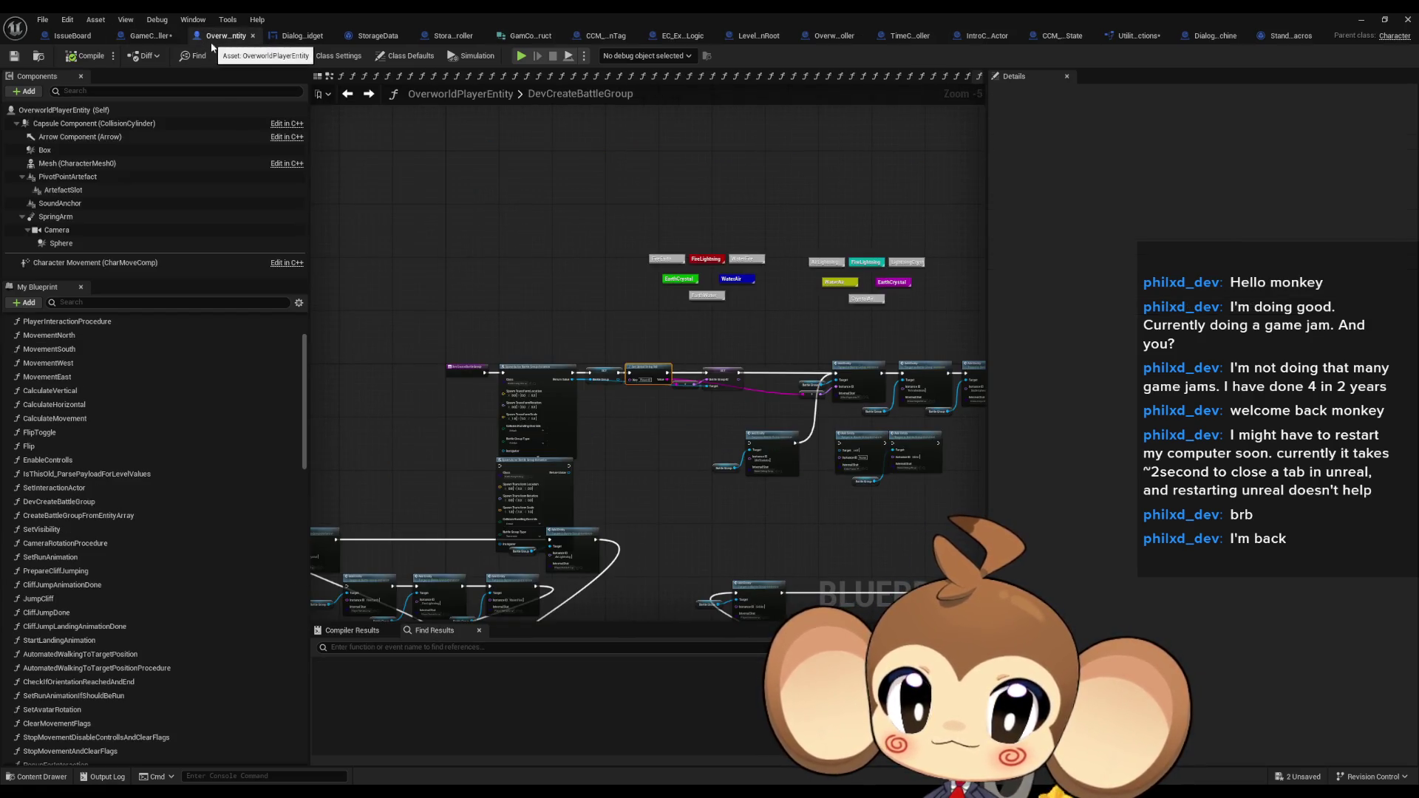
{"action": "scroll", "coordinate": [813, 409], "scroll_direction": "up", "scroll_amount": 5}
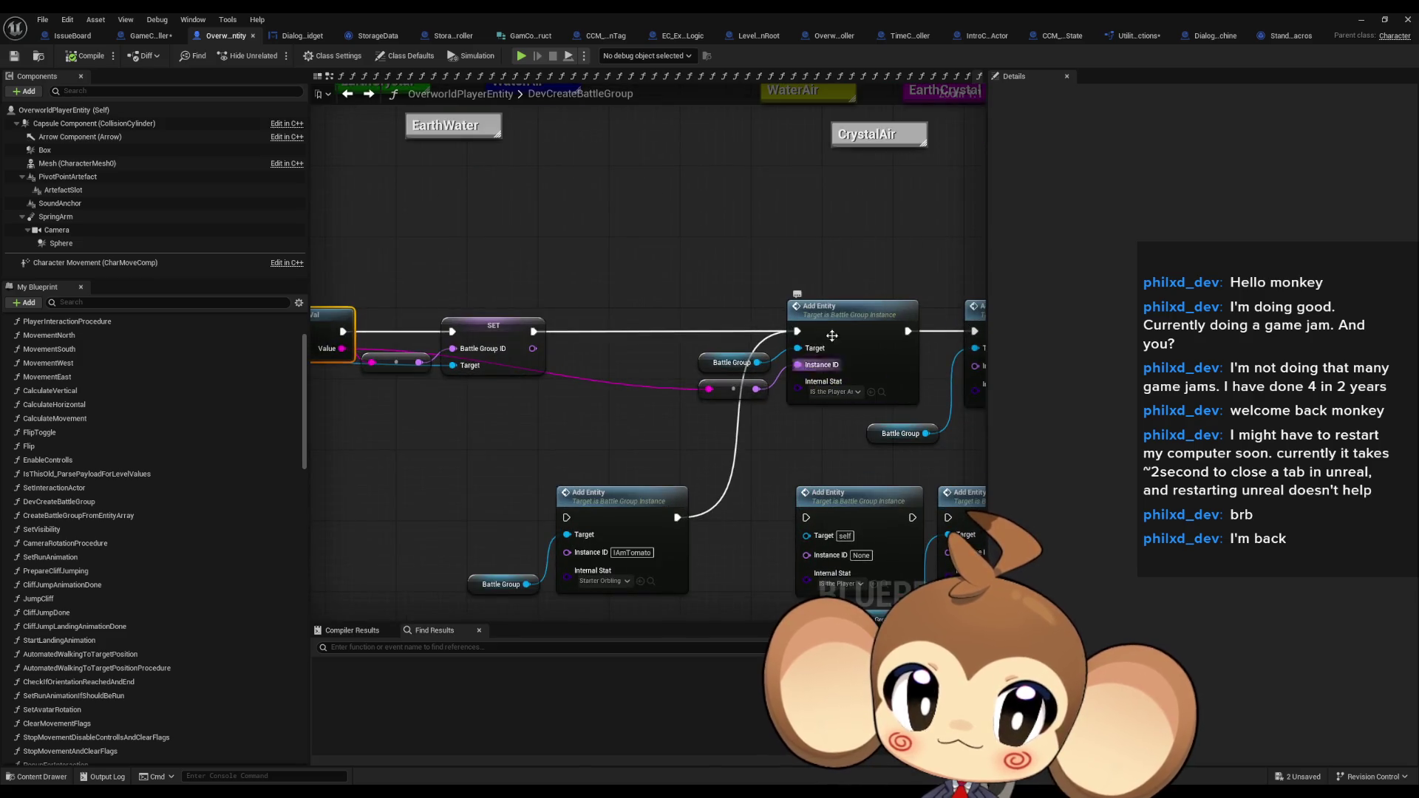
{"action": "left_click_drag", "start_coordinate": [812, 265], "coordinate": [879, 340]}
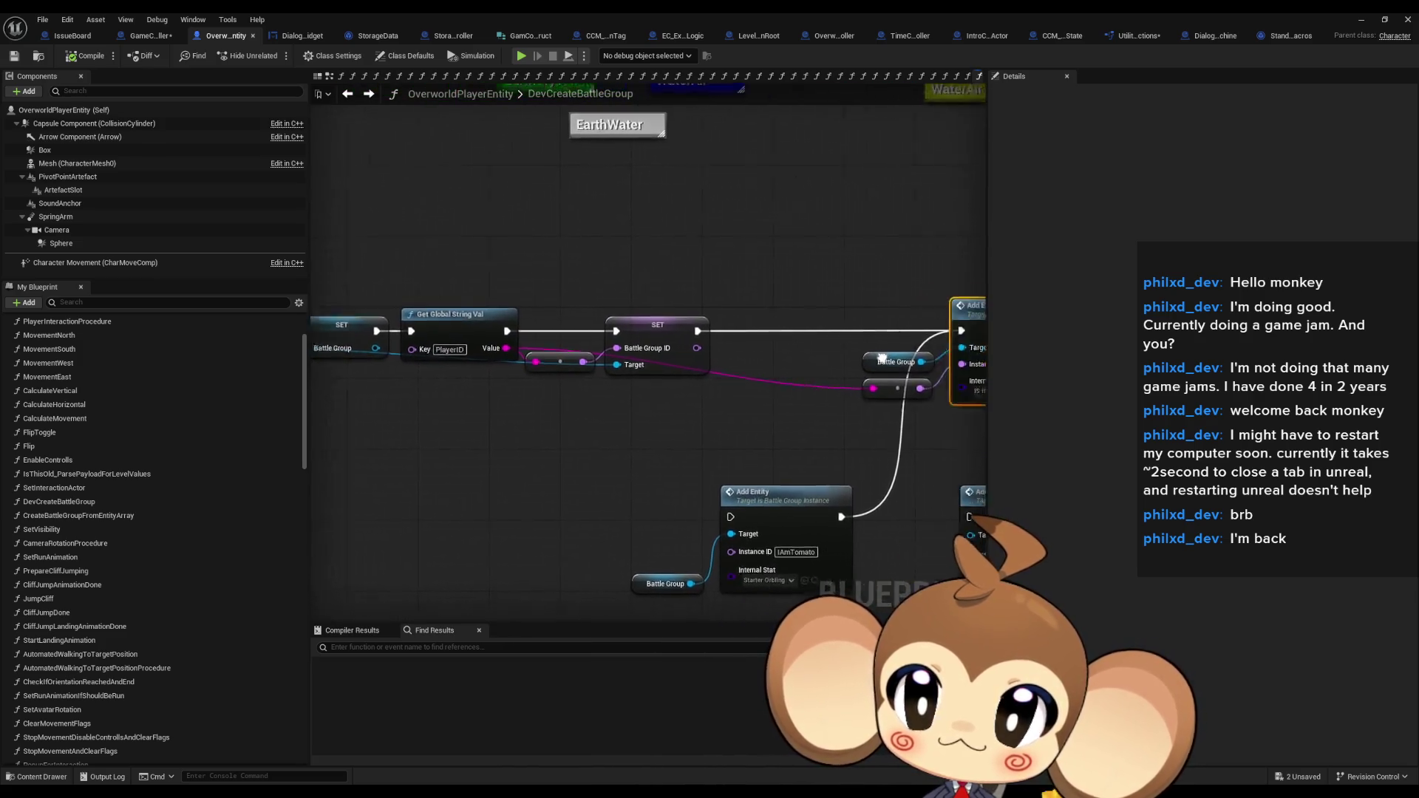
Reopen CreateBattleGroupInstanceForPlayer via ExecuteCommand and select the loop's Add Entity node with its input
{"action": "left_click", "coordinate": [141, 37]}
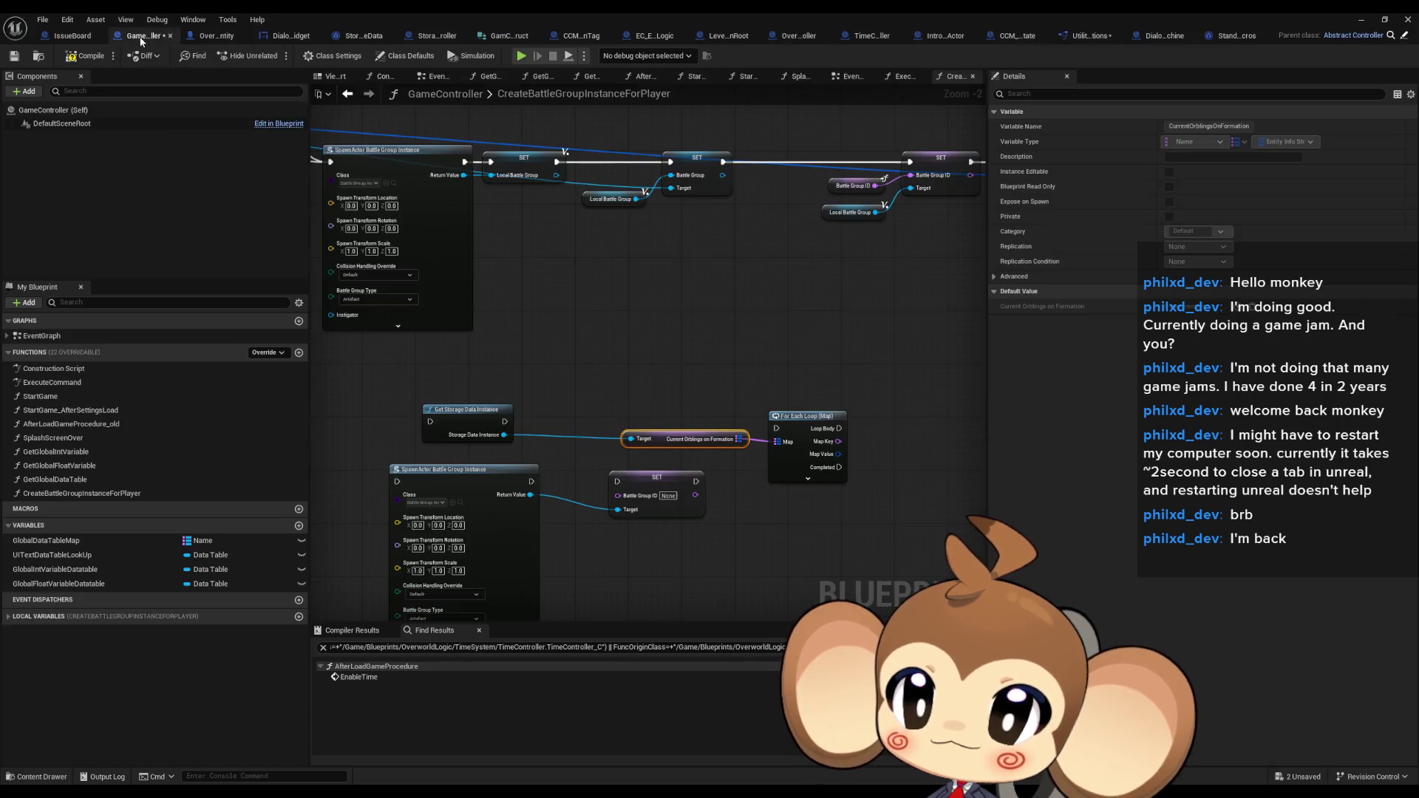
{"action": "scroll", "coordinate": [648, 318], "scroll_direction": "down", "scroll_amount": 5}
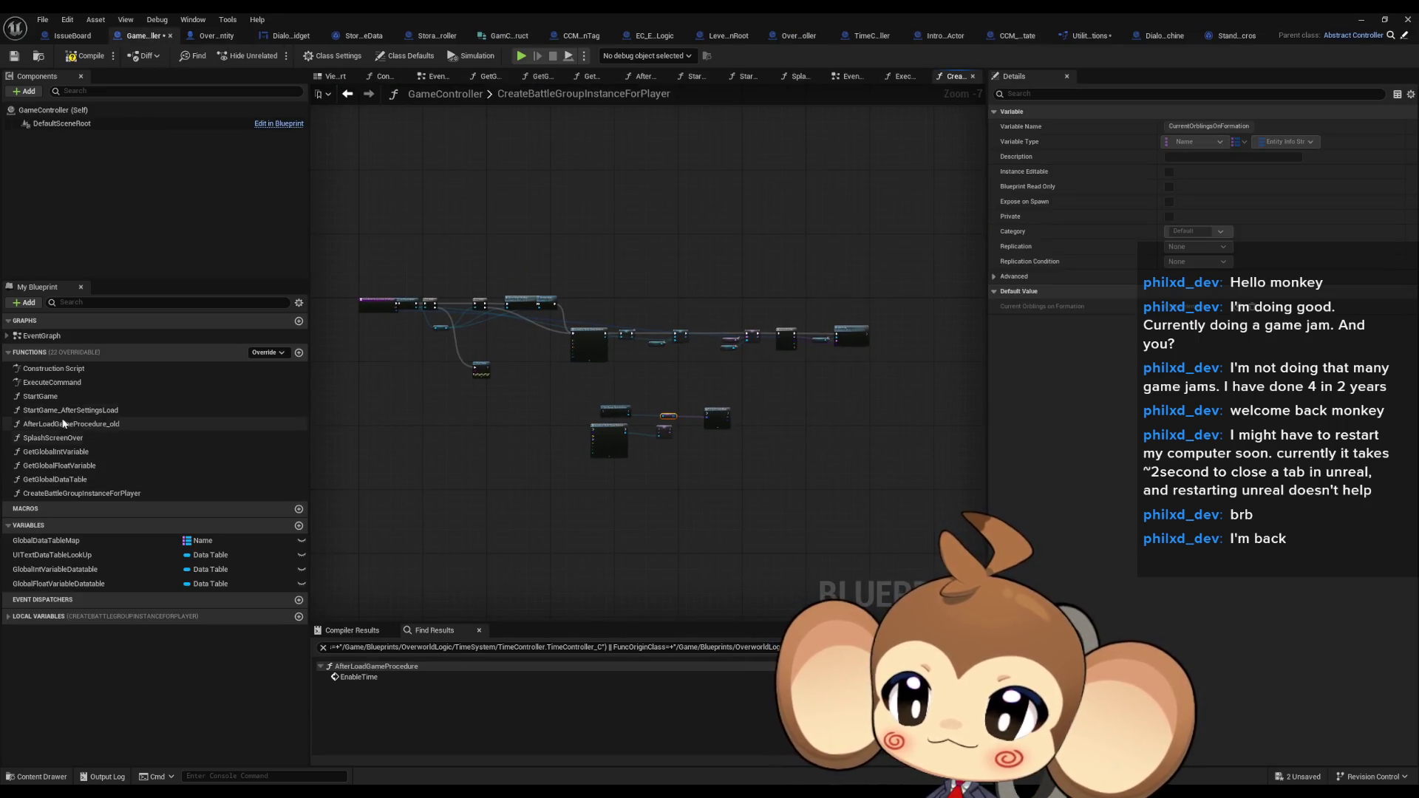
{"action": "double_click", "coordinate": [57, 384]}
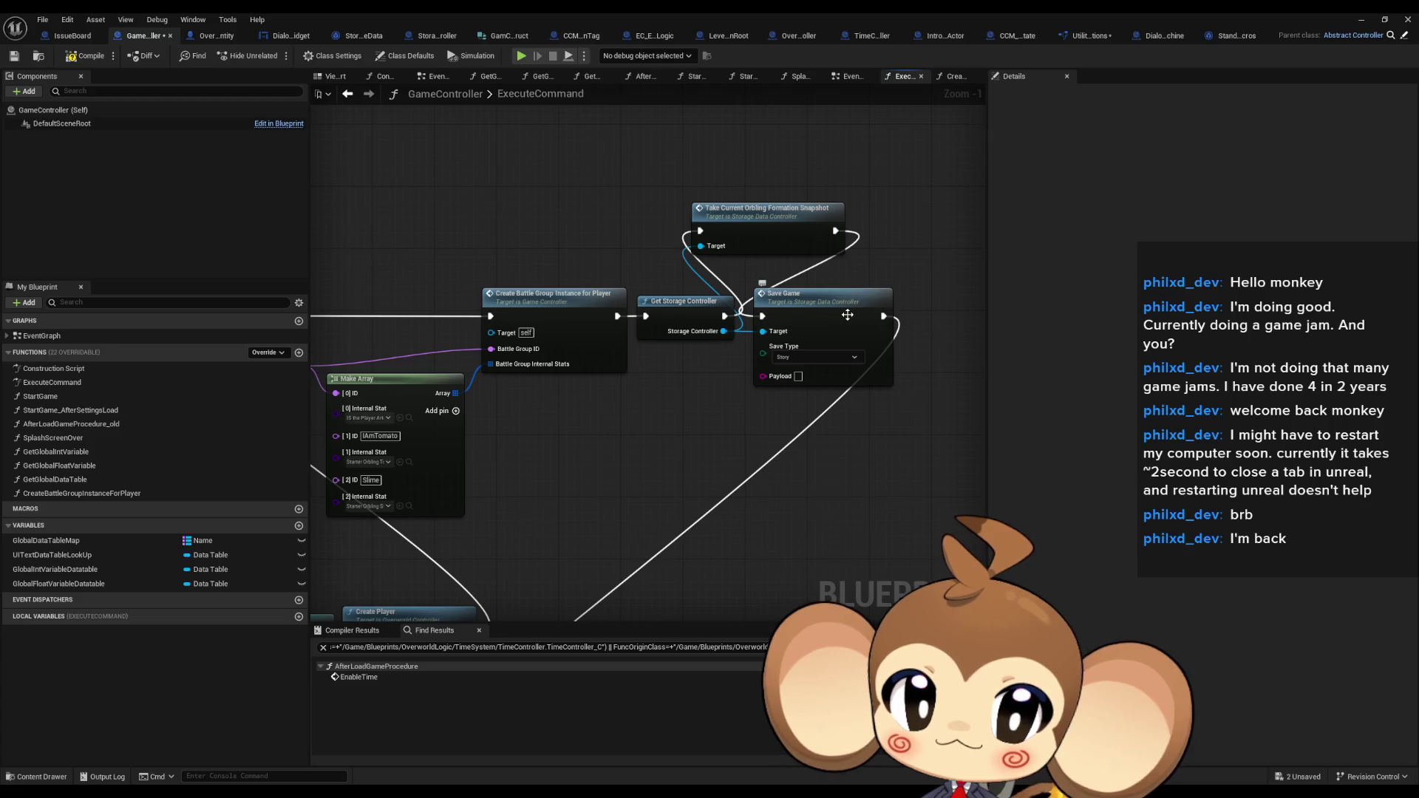
{"action": "double_click", "coordinate": [542, 308]}
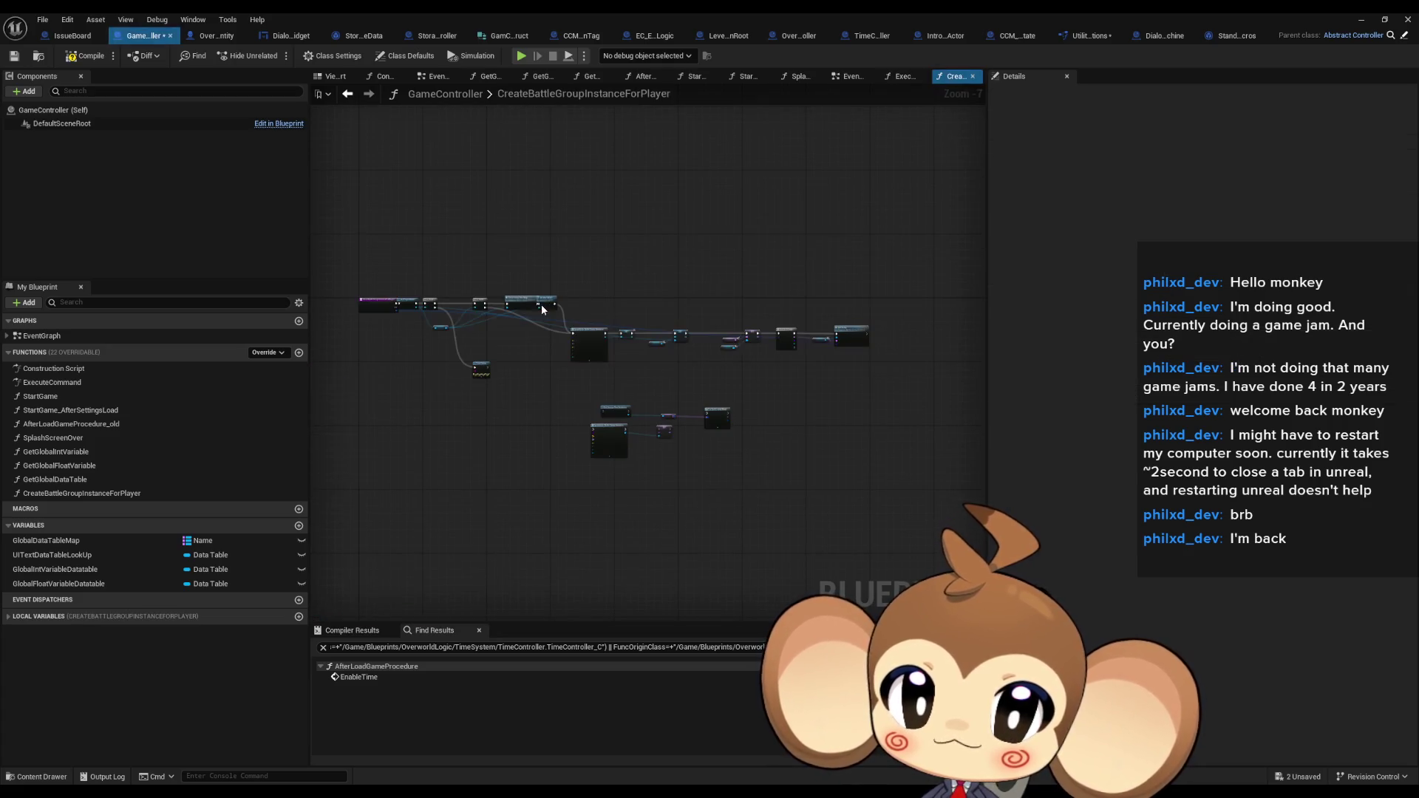
{"action": "scroll", "coordinate": [416, 295], "scroll_direction": "up", "scroll_amount": 5}
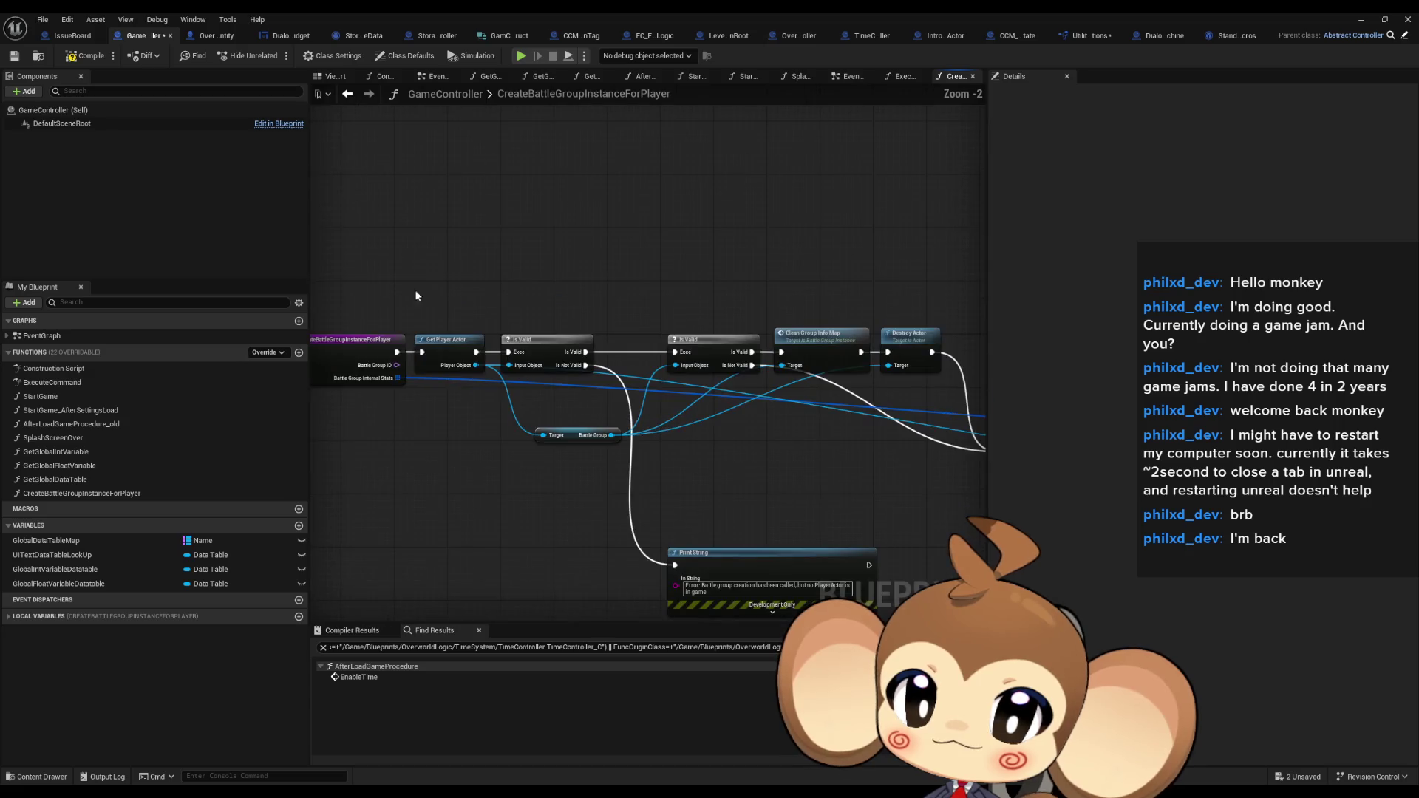
{"action": "mouse_move", "coordinate": [449, 316]}
{"action": "left_mouse_down"}
{"action": "mouse_move", "coordinate": [317, 240]}
{"action": "mouse_move", "coordinate": [583, 327]}
{"action": "left_mouse_up"}
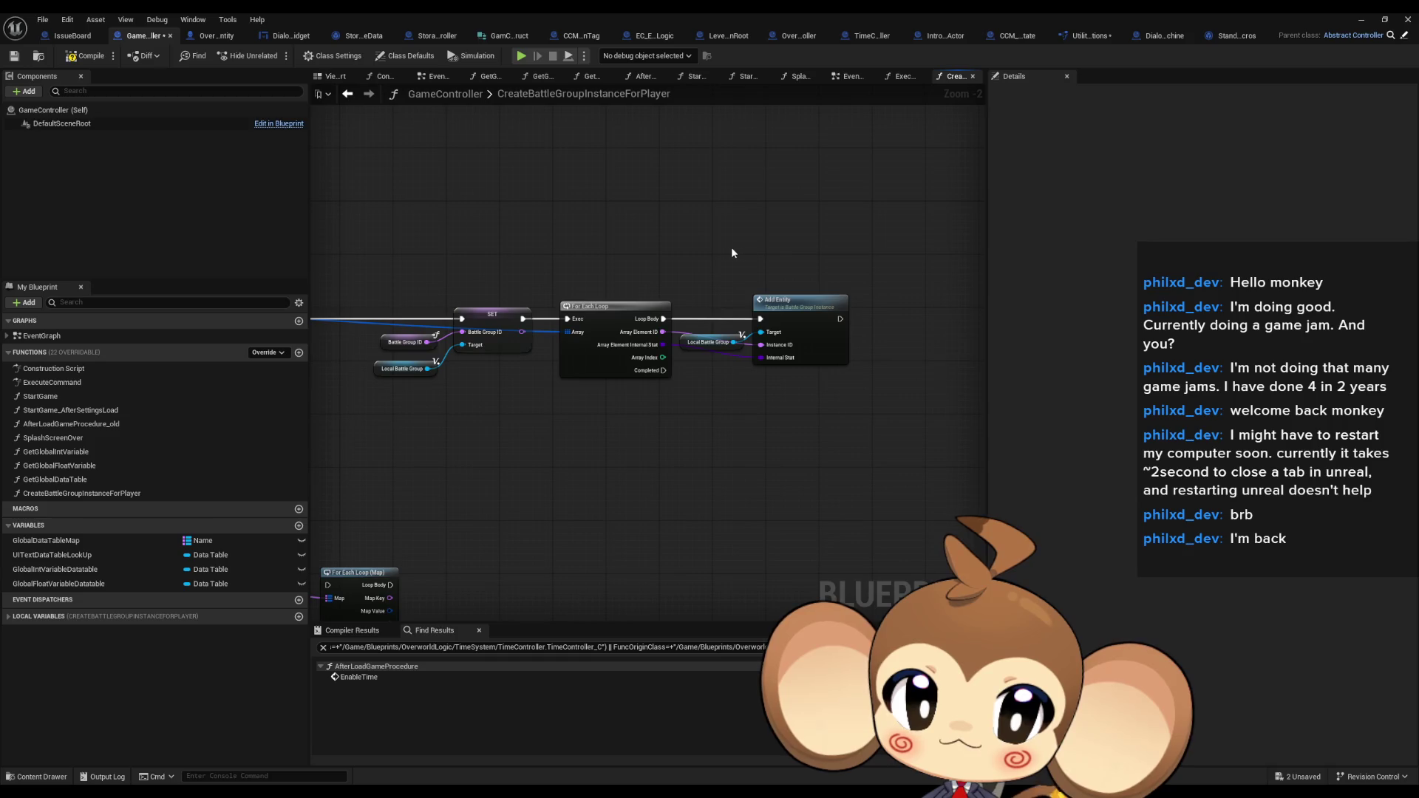
{"action": "left_click_drag", "start_coordinate": [728, 257], "coordinate": [866, 439]}
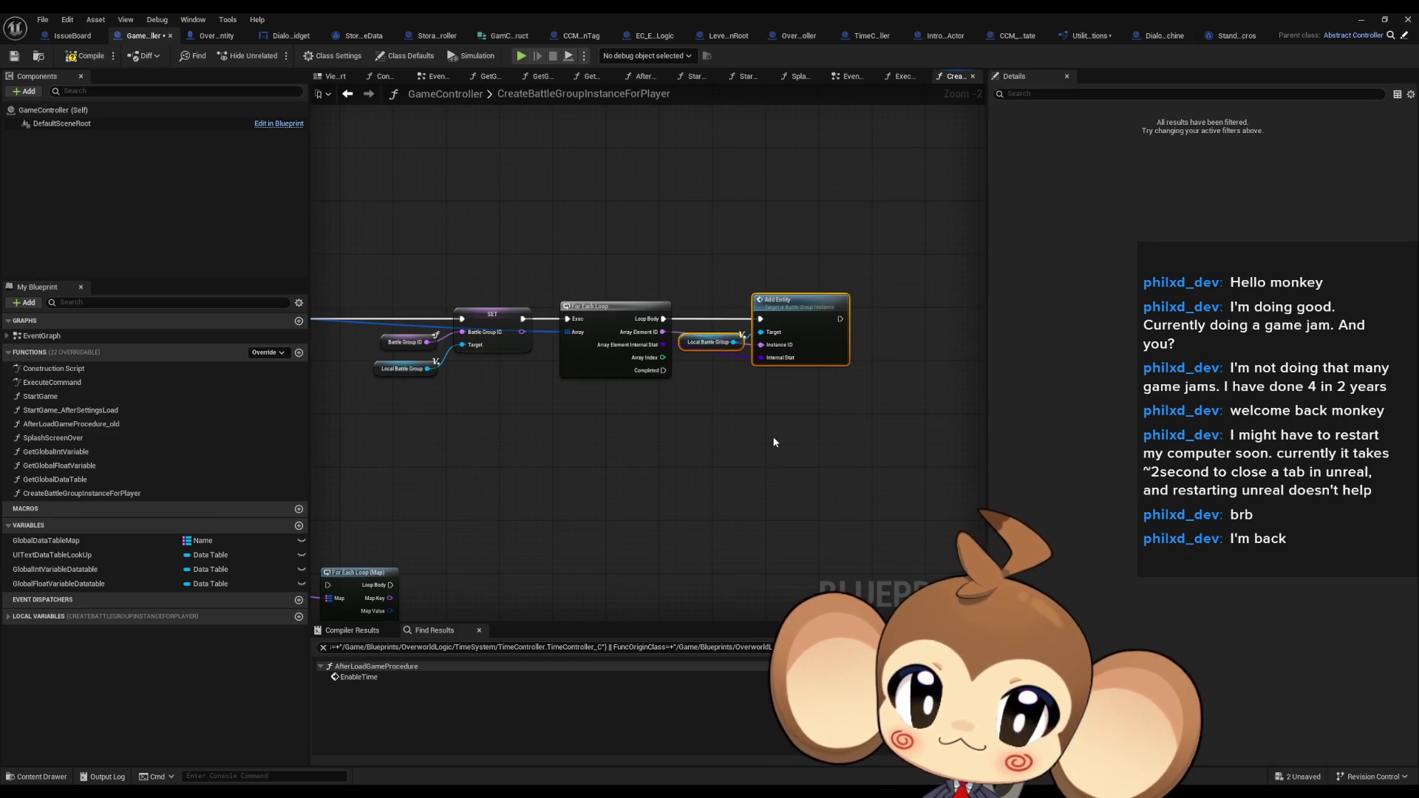
Paste a copy of the Add Entity node beside the Current Orblings on Formation map loop
{"action": "left_click", "coordinate": [783, 348]}
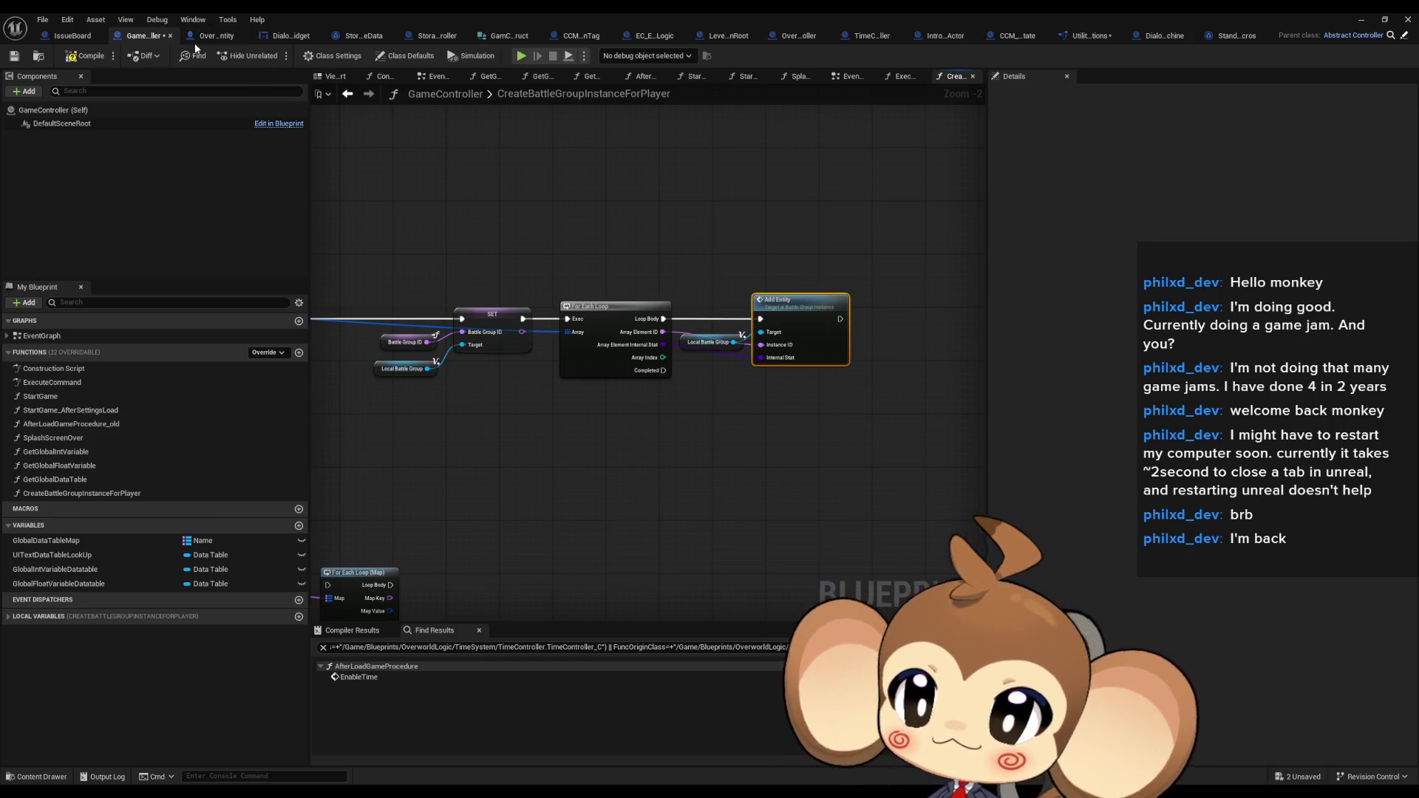
{"action": "double_click", "coordinate": [114, 494]}
{"action": "key", "text": "ctrl+v"}
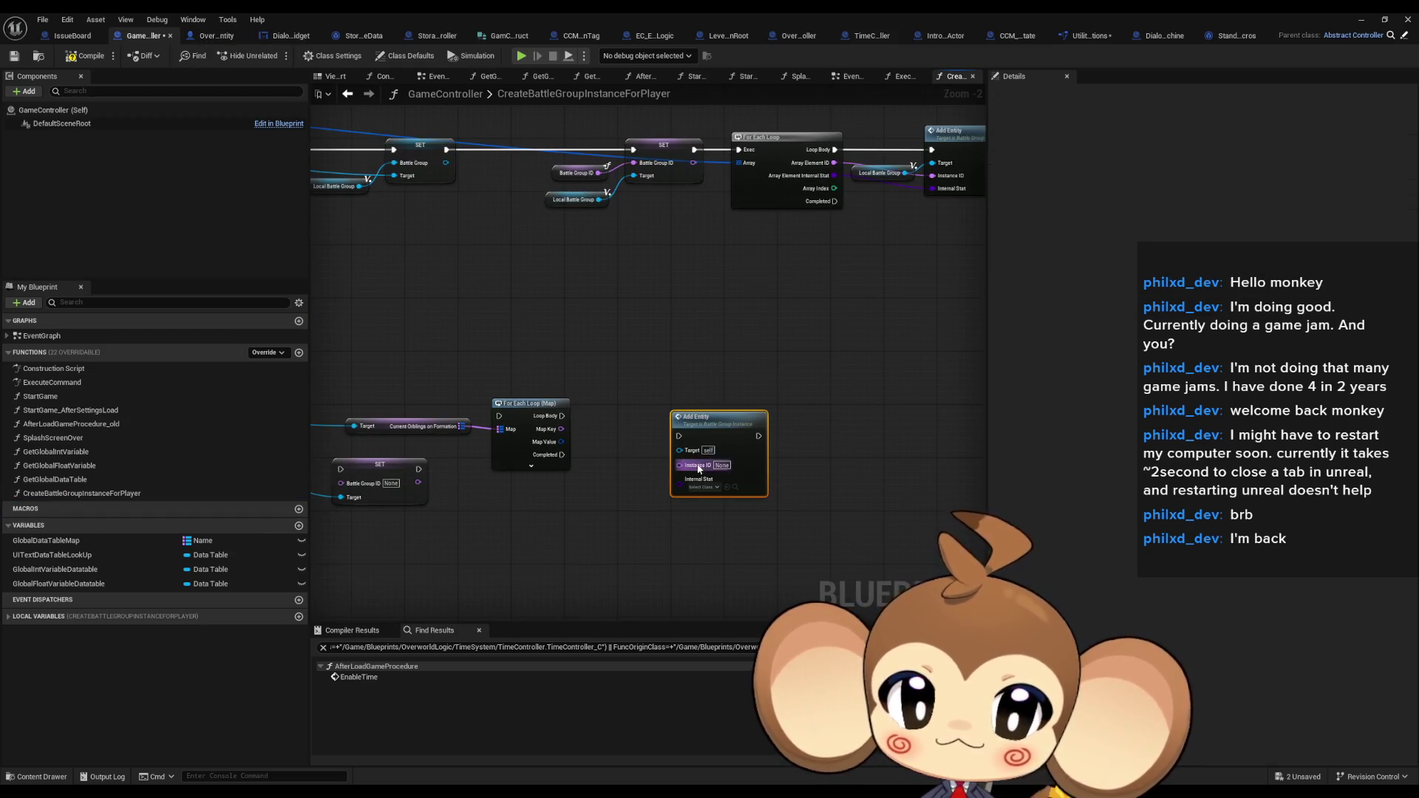
Split the loop's Map Value pin into struct fields, then recombine it into one struct
{"action": "right_click", "coordinate": [563, 442]}
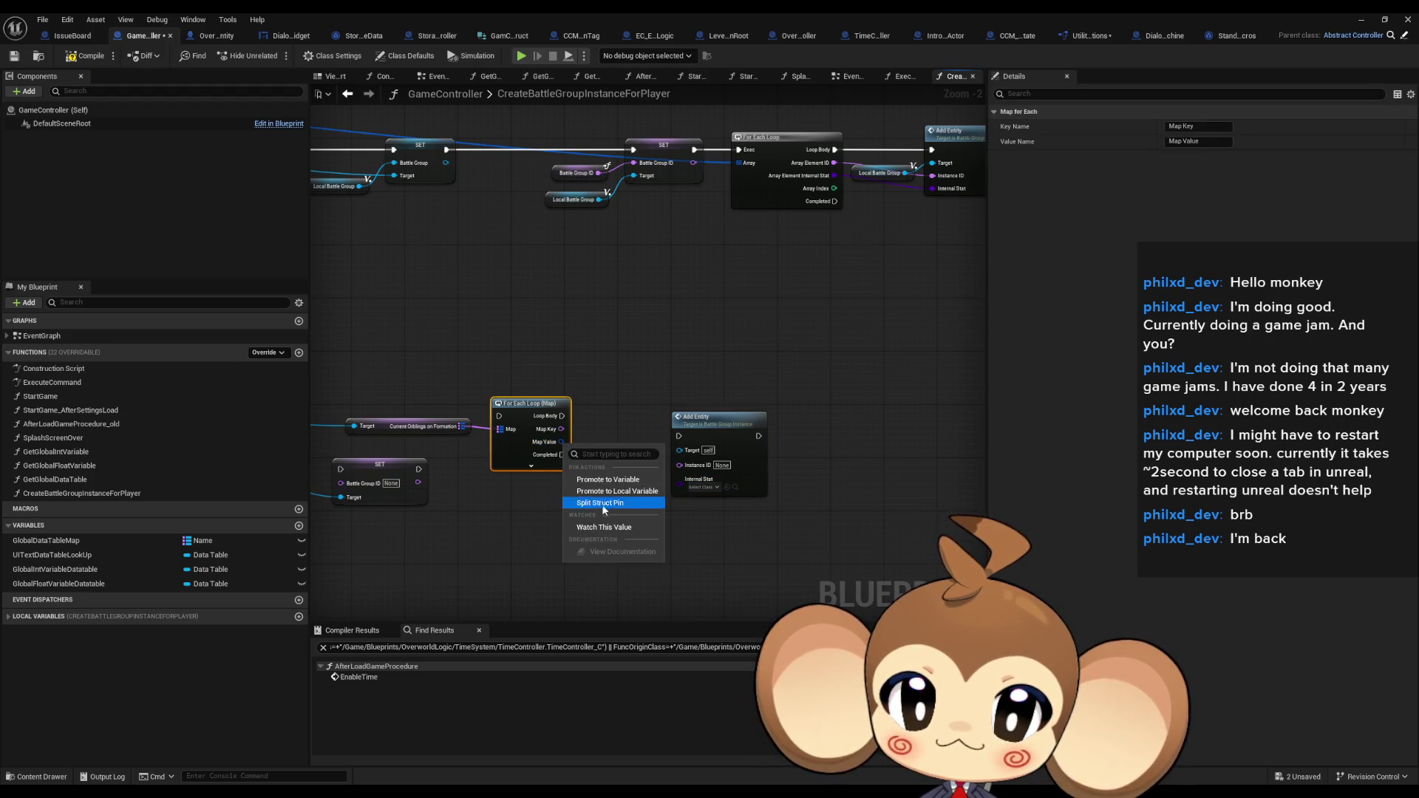
{"action": "left_click", "coordinate": [609, 502]}
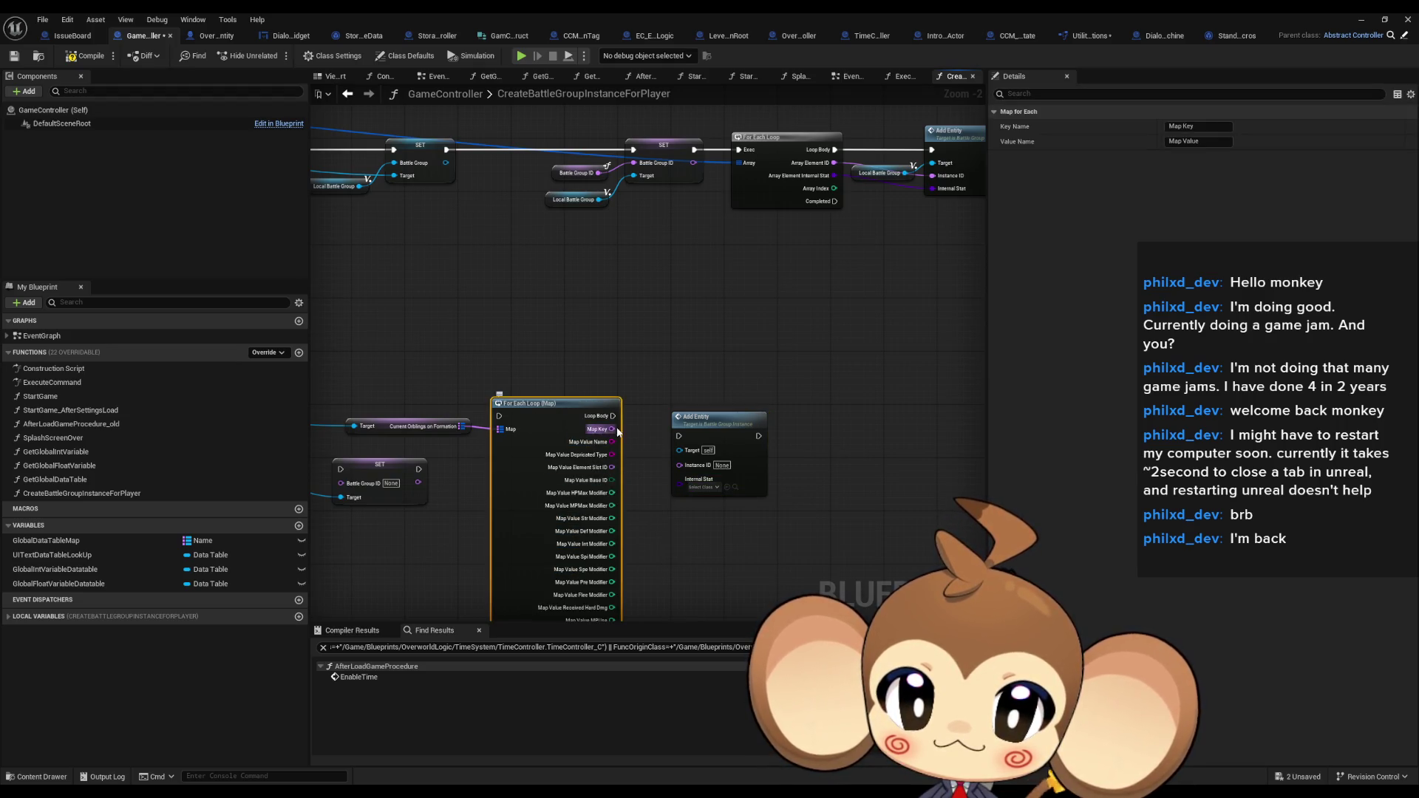
{"action": "right_click", "coordinate": [598, 288]}
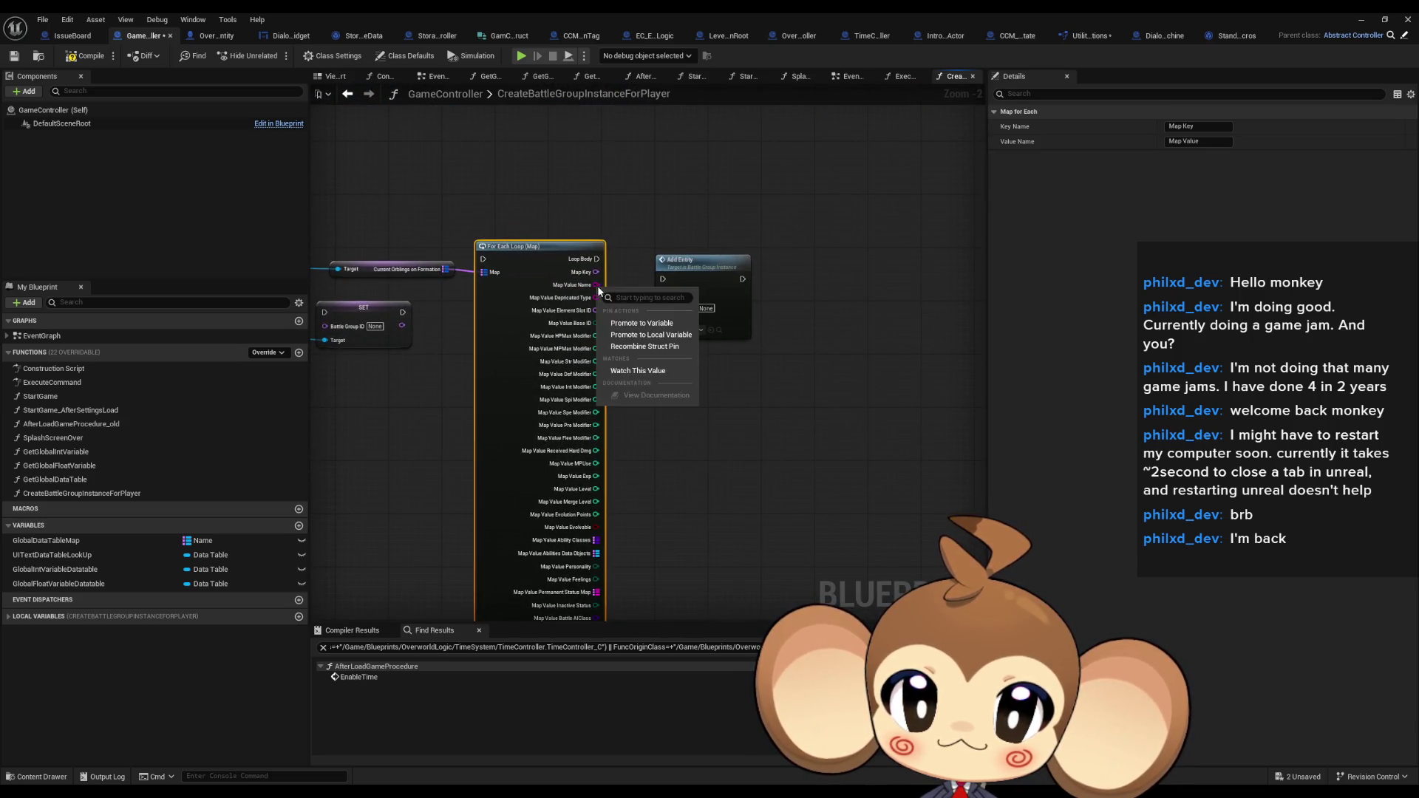
{"action": "left_click", "coordinate": [657, 354]}
{"action": "scroll", "coordinate": [650, 326], "scroll_direction": "up", "scroll_amount": 2}
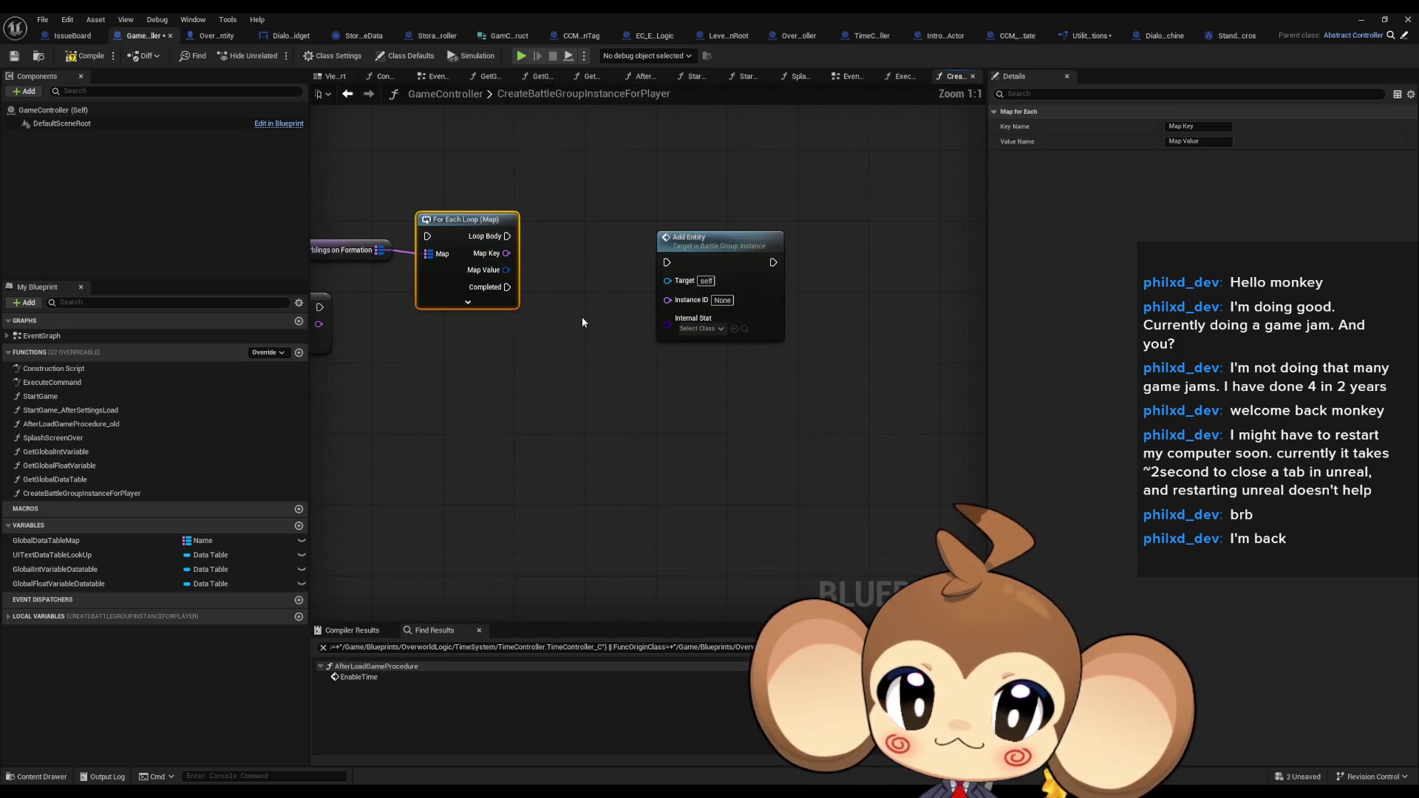
{"action": "left_click_drag", "start_coordinate": [583, 316], "coordinate": [591, 416]}
{"action": "scroll", "coordinate": [591, 416], "scroll_direction": "down", "scroll_amount": 4}
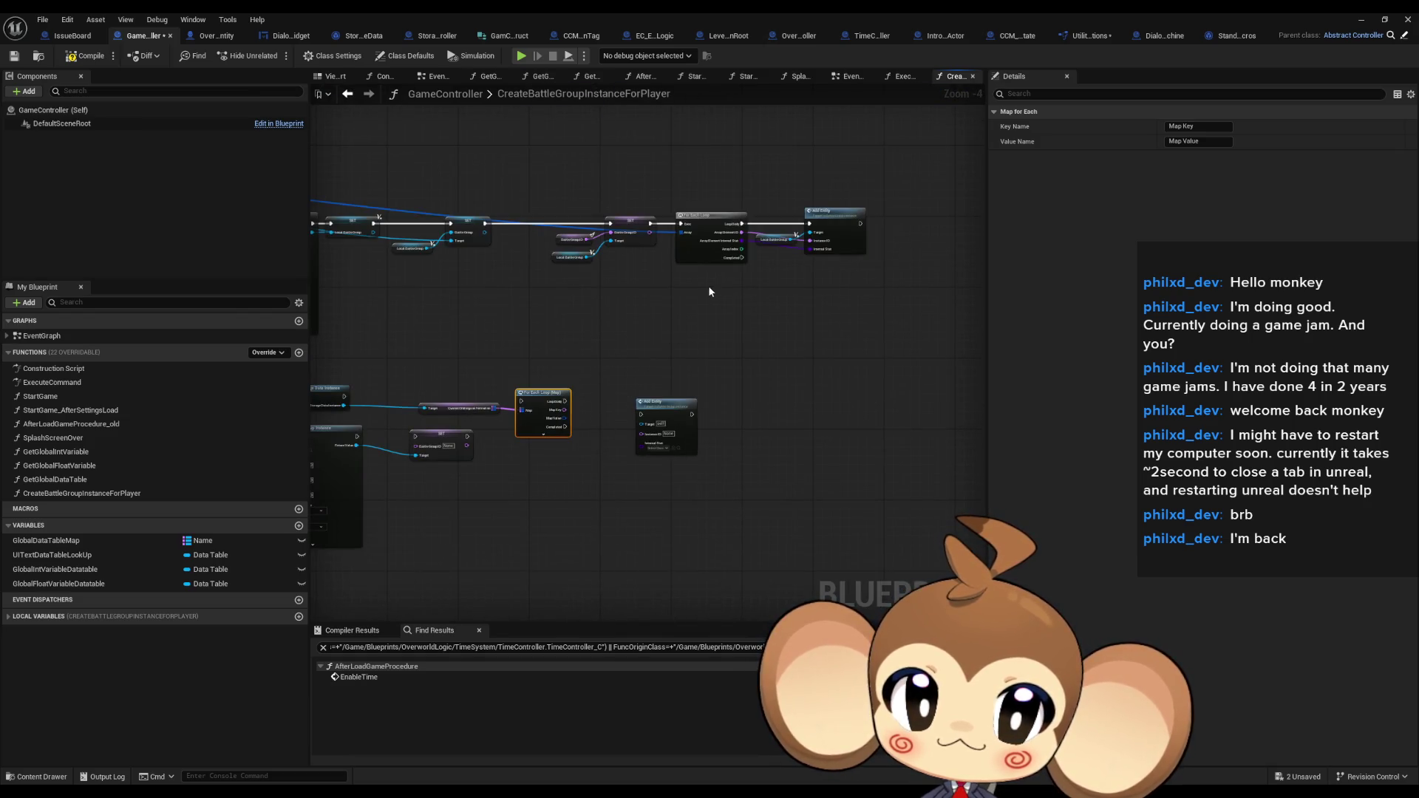
{"action": "scroll", "coordinate": [782, 270], "scroll_direction": "up", "scroll_amount": 1}
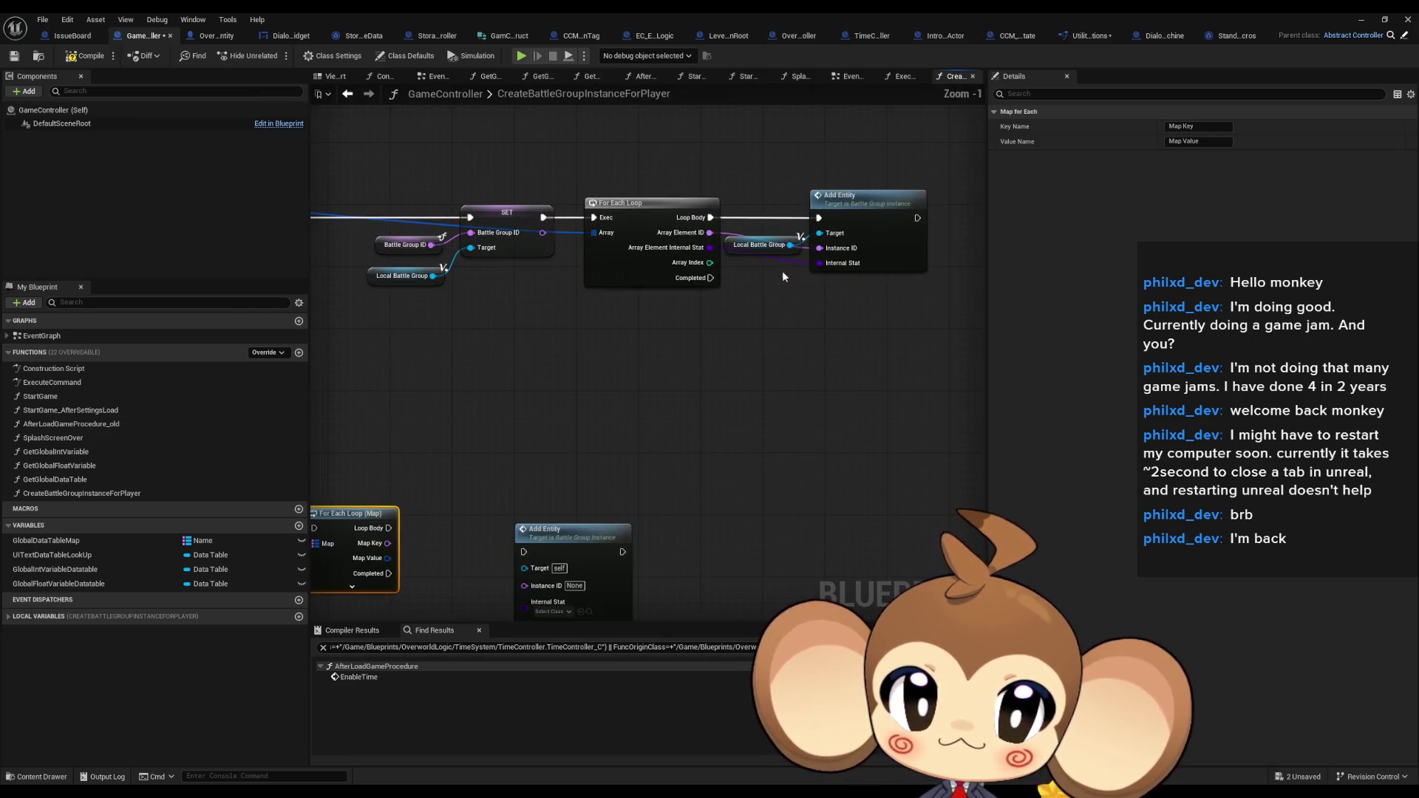
{"action": "scroll", "coordinate": [660, 345], "scroll_direction": "down", "scroll_amount": 1}
{"action": "scroll", "coordinate": [660, 345], "scroll_direction": "up", "scroll_amount": 3}
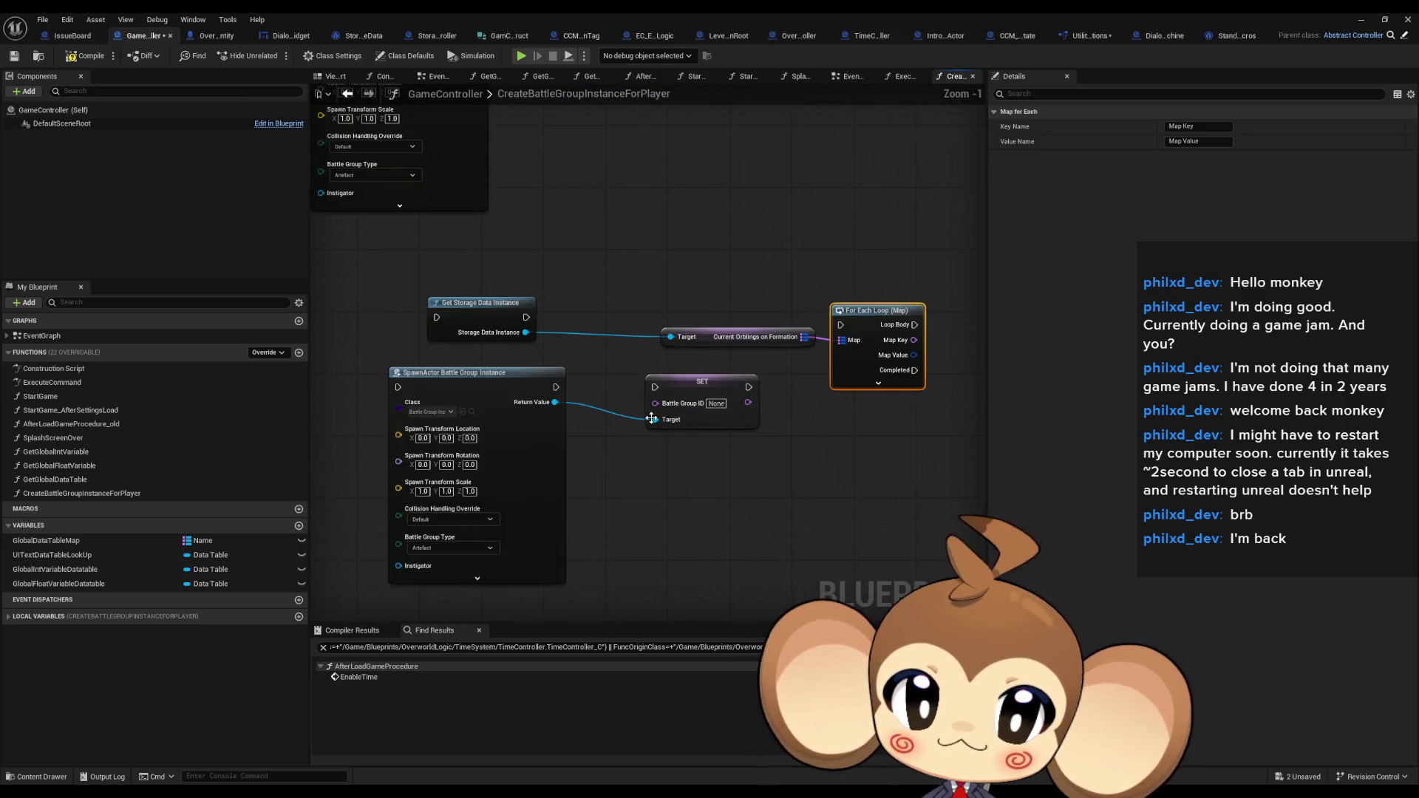
{"action": "left_click_drag", "start_coordinate": [694, 455], "coordinate": [601, 460]}
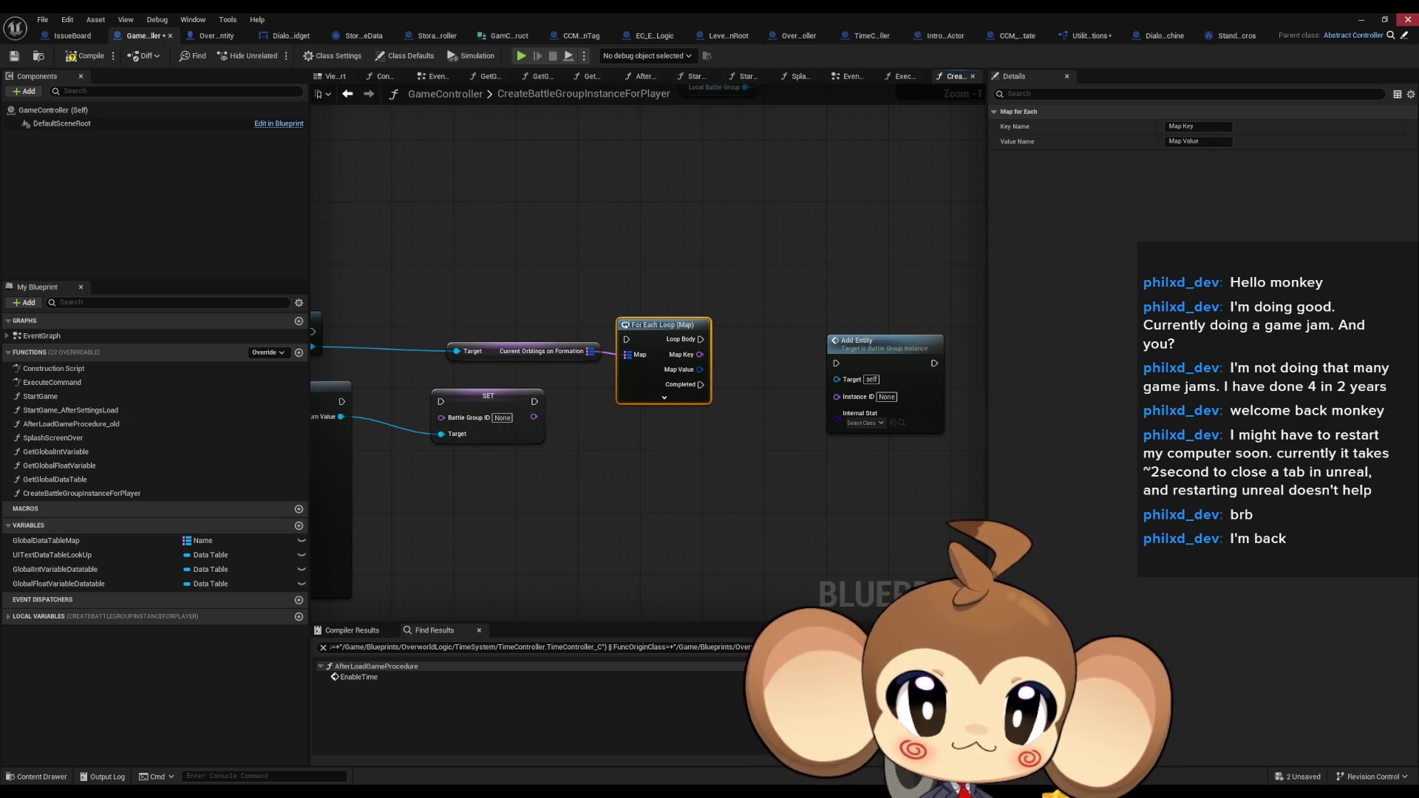
Add a Break Entity Info Struct node from Map Value via 'brea' and expand all its fields
{"action": "left_click_drag", "start_coordinate": [699, 369], "coordinate": [712, 464]}
{"action": "type", "text": "brea"}
{"action": "key", "text": "Return"}
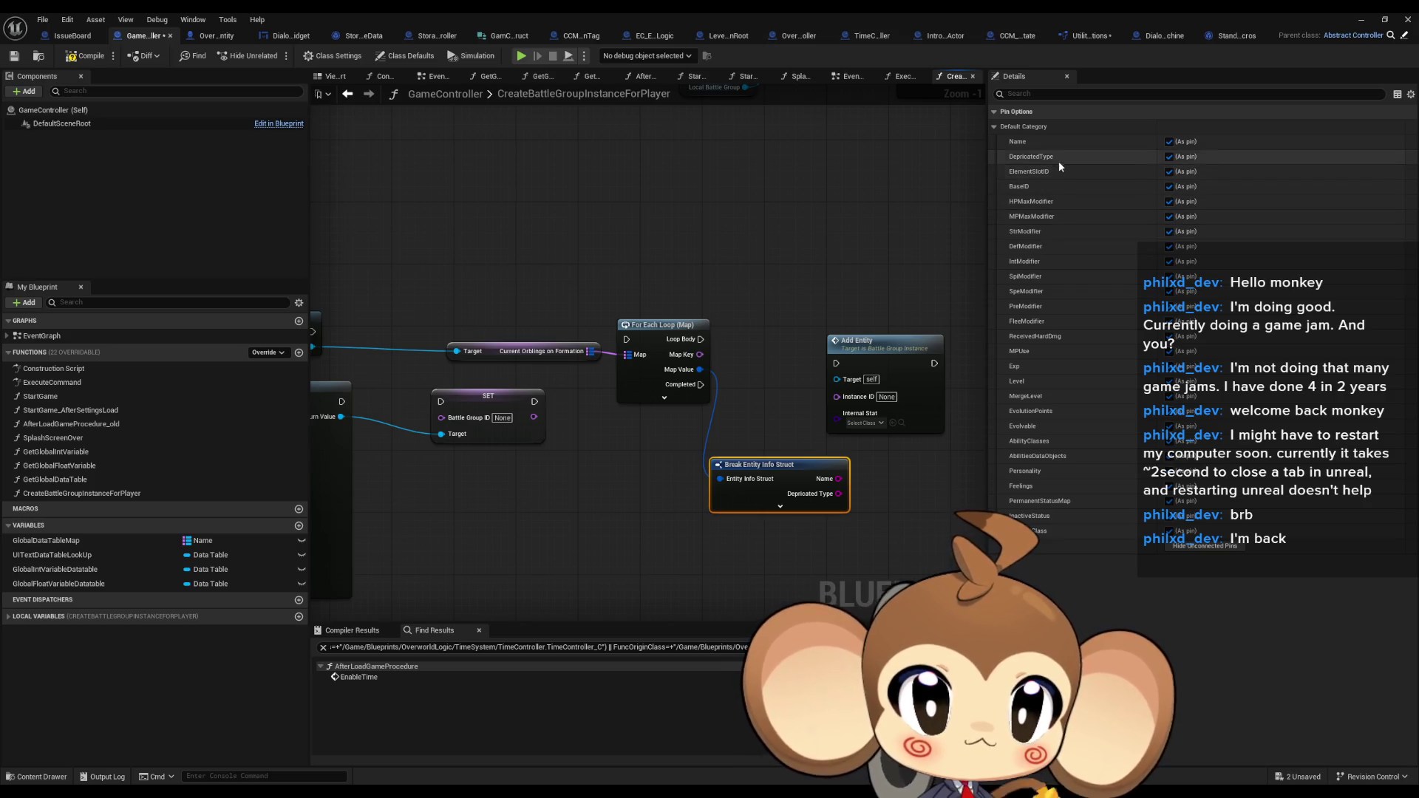
{"action": "left_click", "coordinate": [781, 508]}
{"action": "mouse_move", "coordinate": [894, 513]}
{"action": "left_mouse_down"}
{"action": "mouse_move", "coordinate": [803, 413]}
{"action": "mouse_move", "coordinate": [768, 195]}
{"action": "mouse_move", "coordinate": [742, 210]}
{"action": "left_mouse_up"}
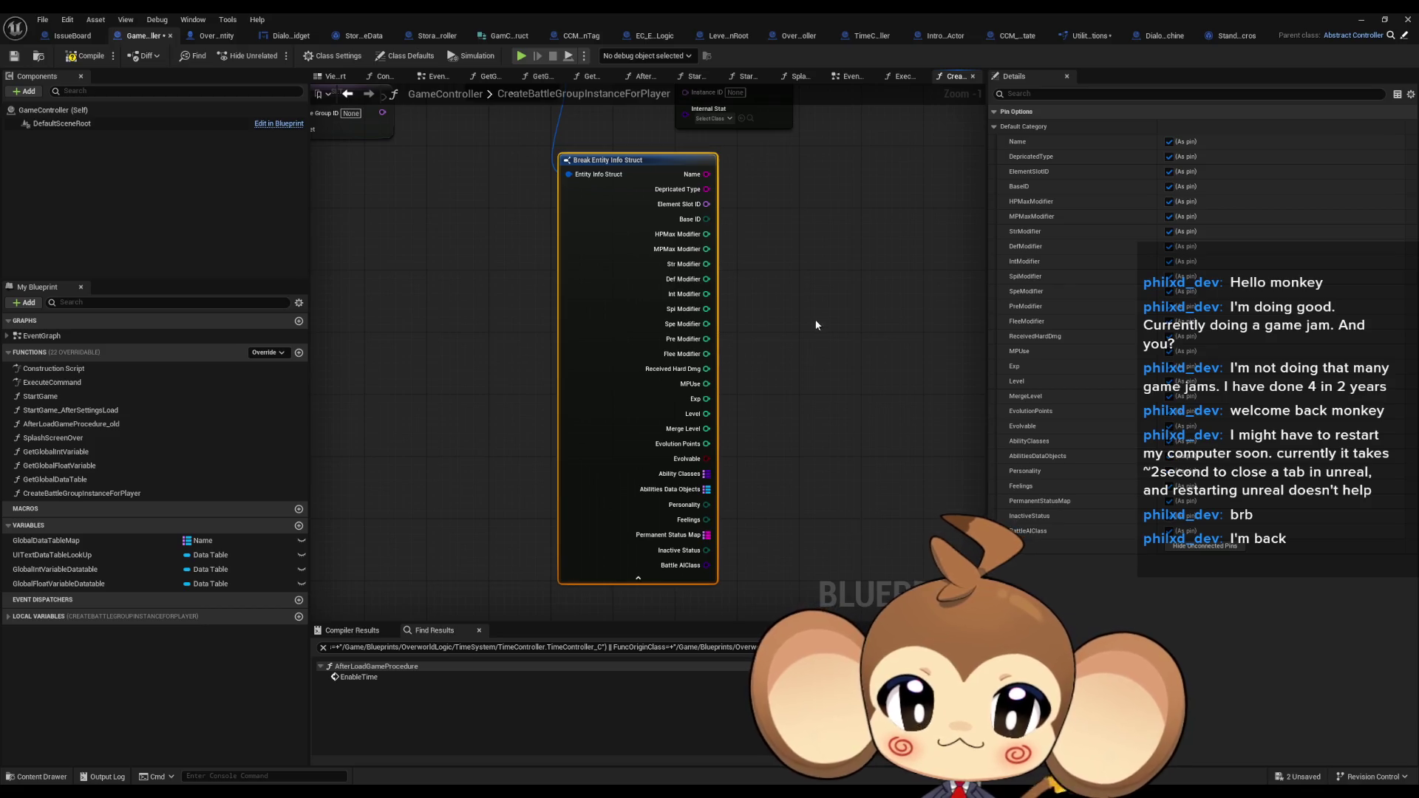
{"action": "left_click_drag", "start_coordinate": [815, 319], "coordinate": [832, 471]}
{"action": "scroll", "coordinate": [835, 468], "scroll_direction": "down", "scroll_amount": 4}
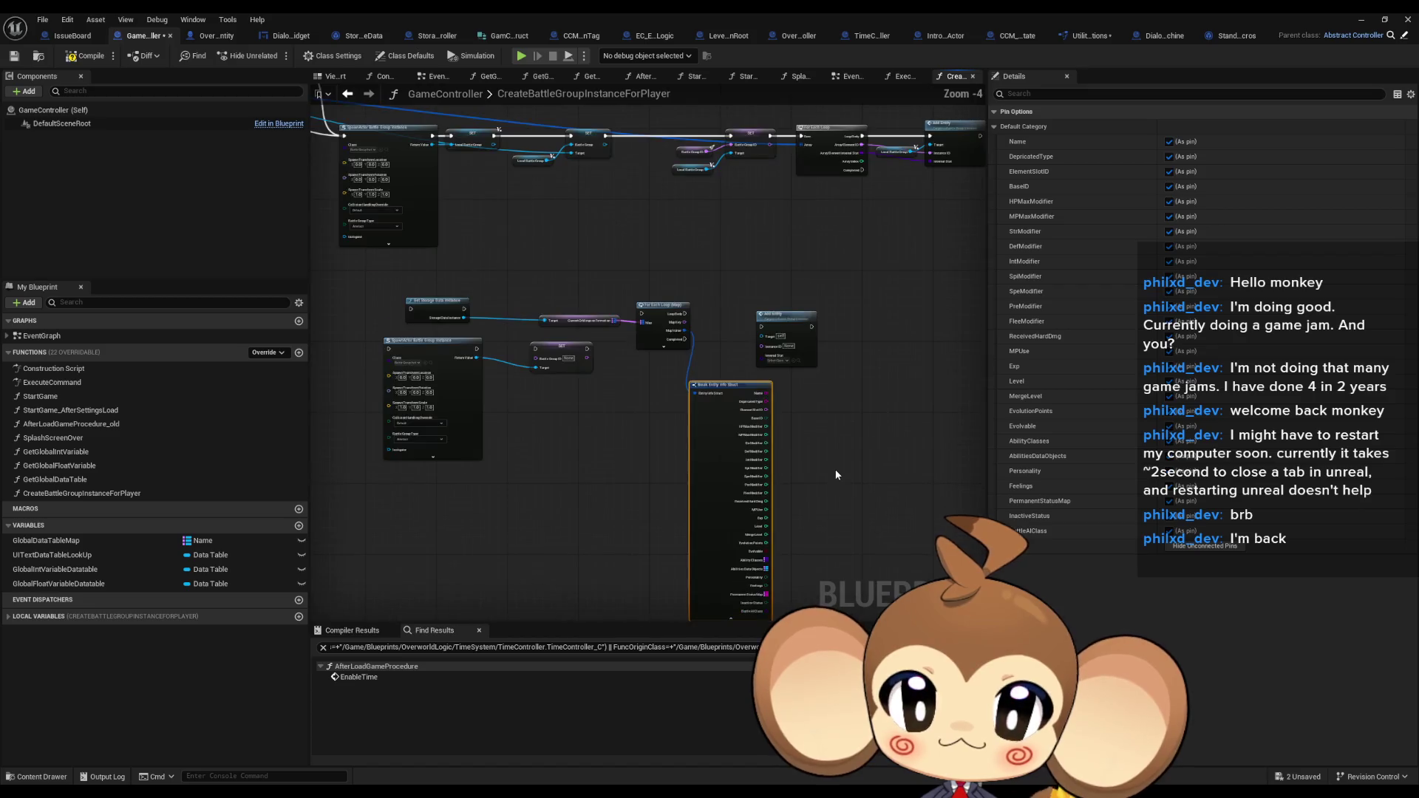
{"action": "scroll", "coordinate": [832, 466], "scroll_direction": "up", "scroll_amount": 3}
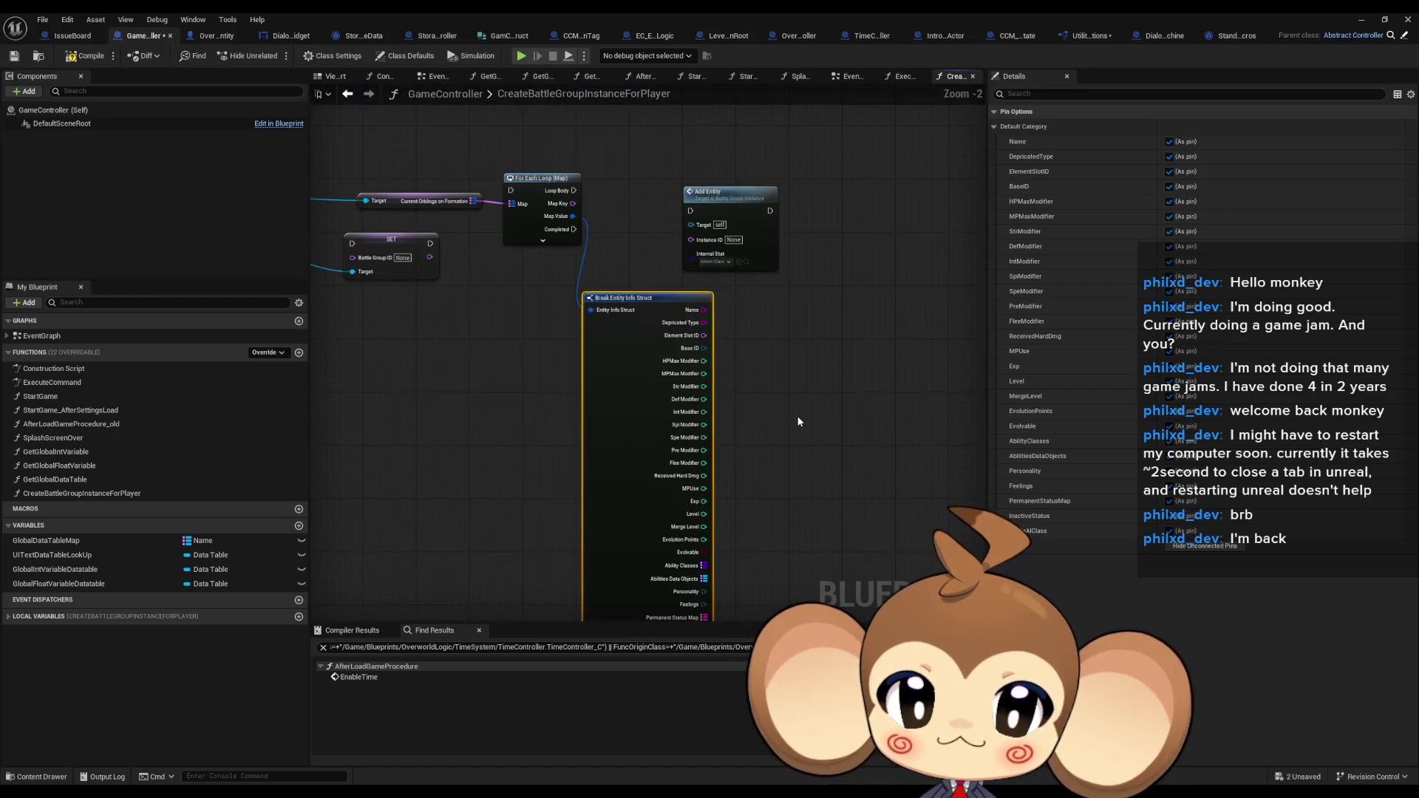
{"action": "mouse_move", "coordinate": [796, 419]}
{"action": "left_mouse_down"}
{"action": "mouse_move", "coordinate": [811, 364]}
{"action": "mouse_move", "coordinate": [849, 399]}
{"action": "left_mouse_up"}
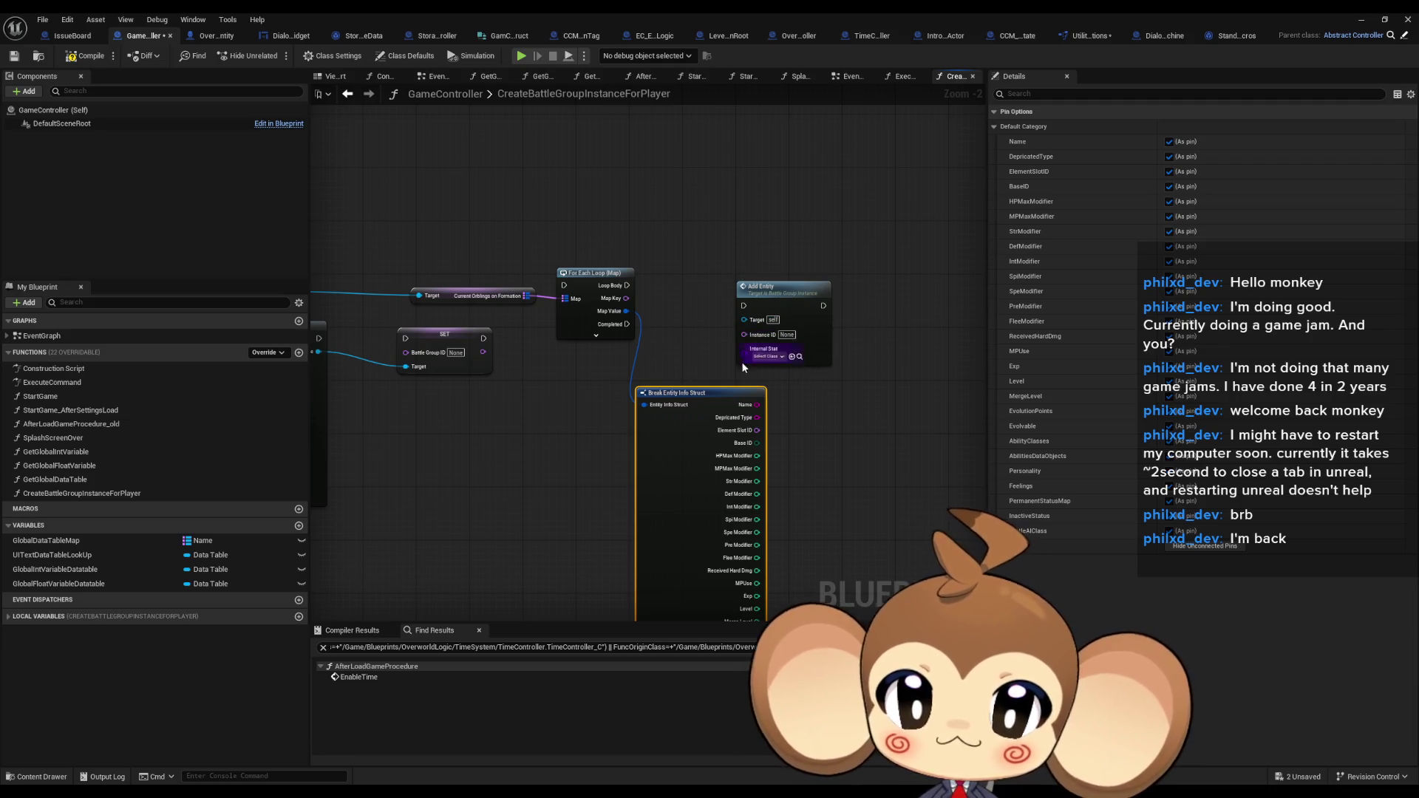
{"action": "mouse_move", "coordinate": [742, 362]}
{"action": "left_mouse_down"}
{"action": "mouse_move", "coordinate": [996, 367]}
{"action": "mouse_move", "coordinate": [911, 428]}
{"action": "mouse_move", "coordinate": [915, 540]}
{"action": "left_mouse_up"}
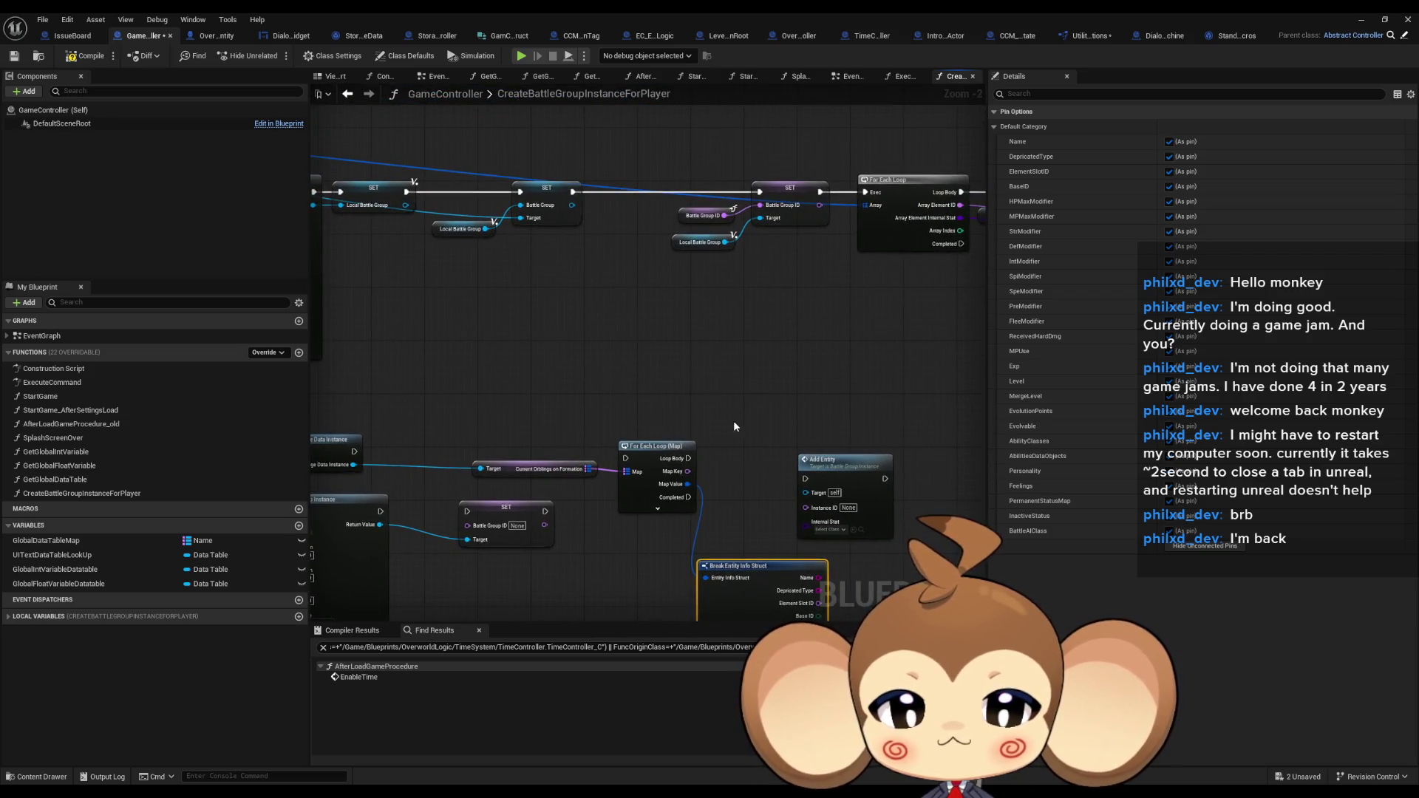
{"action": "mouse_move", "coordinate": [733, 420]}
{"action": "left_mouse_down"}
{"action": "mouse_move", "coordinate": [853, 413]}
{"action": "mouse_move", "coordinate": [734, 291]}
{"action": "mouse_move", "coordinate": [733, 312]}
{"action": "mouse_move", "coordinate": [510, 289]}
{"action": "left_mouse_up"}
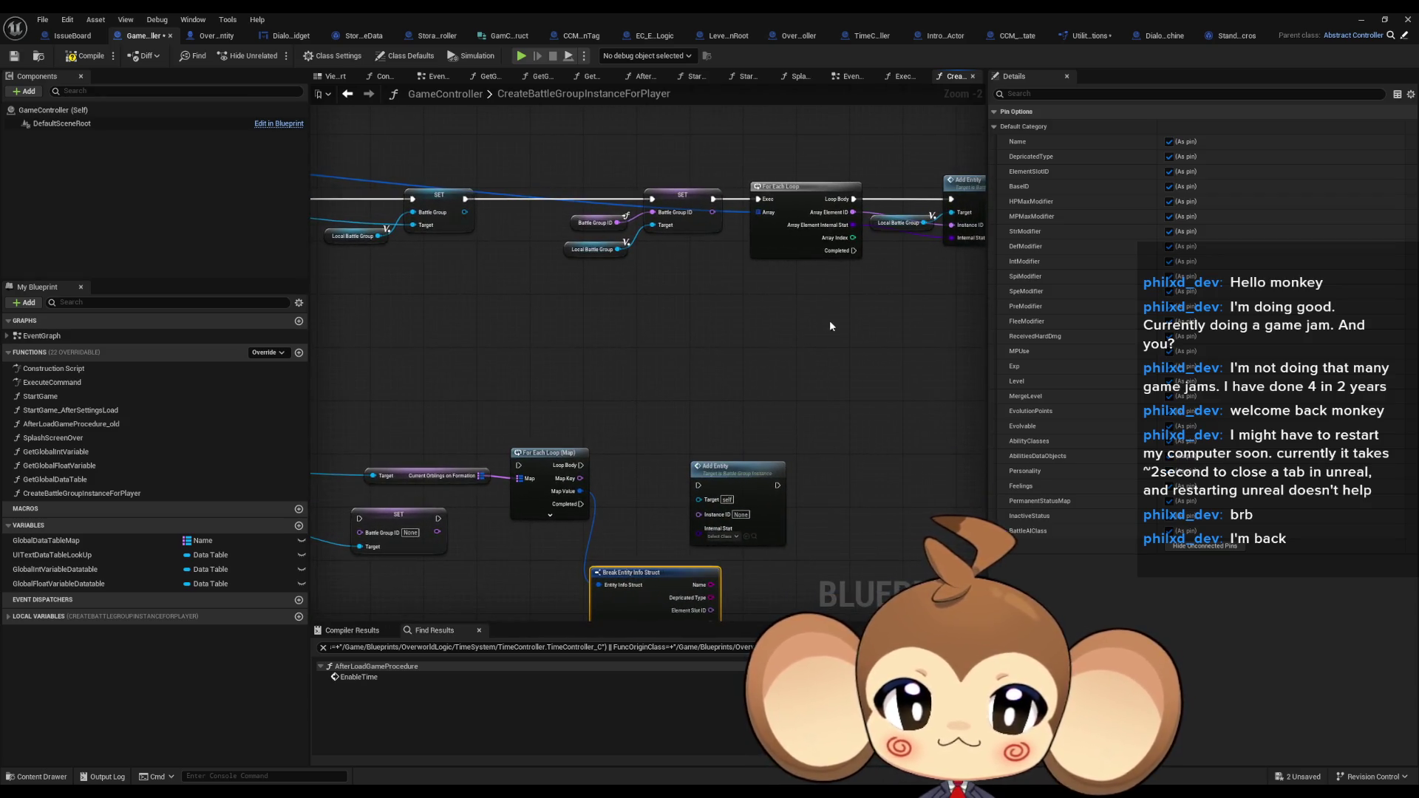
{"action": "left_click_drag", "start_coordinate": [829, 326], "coordinate": [813, 308]}
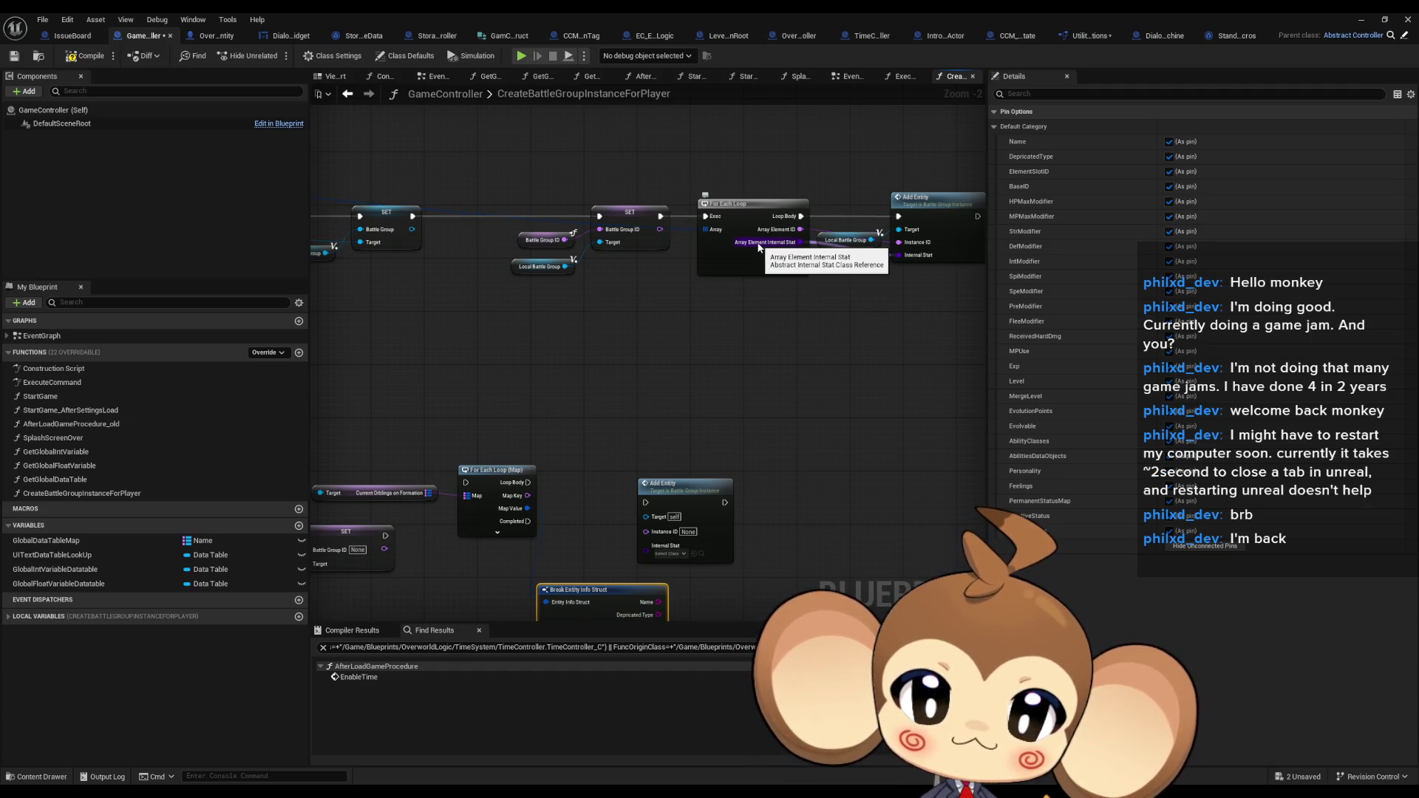
{"action": "left_click_drag", "start_coordinate": [510, 517], "coordinate": [704, 517]}
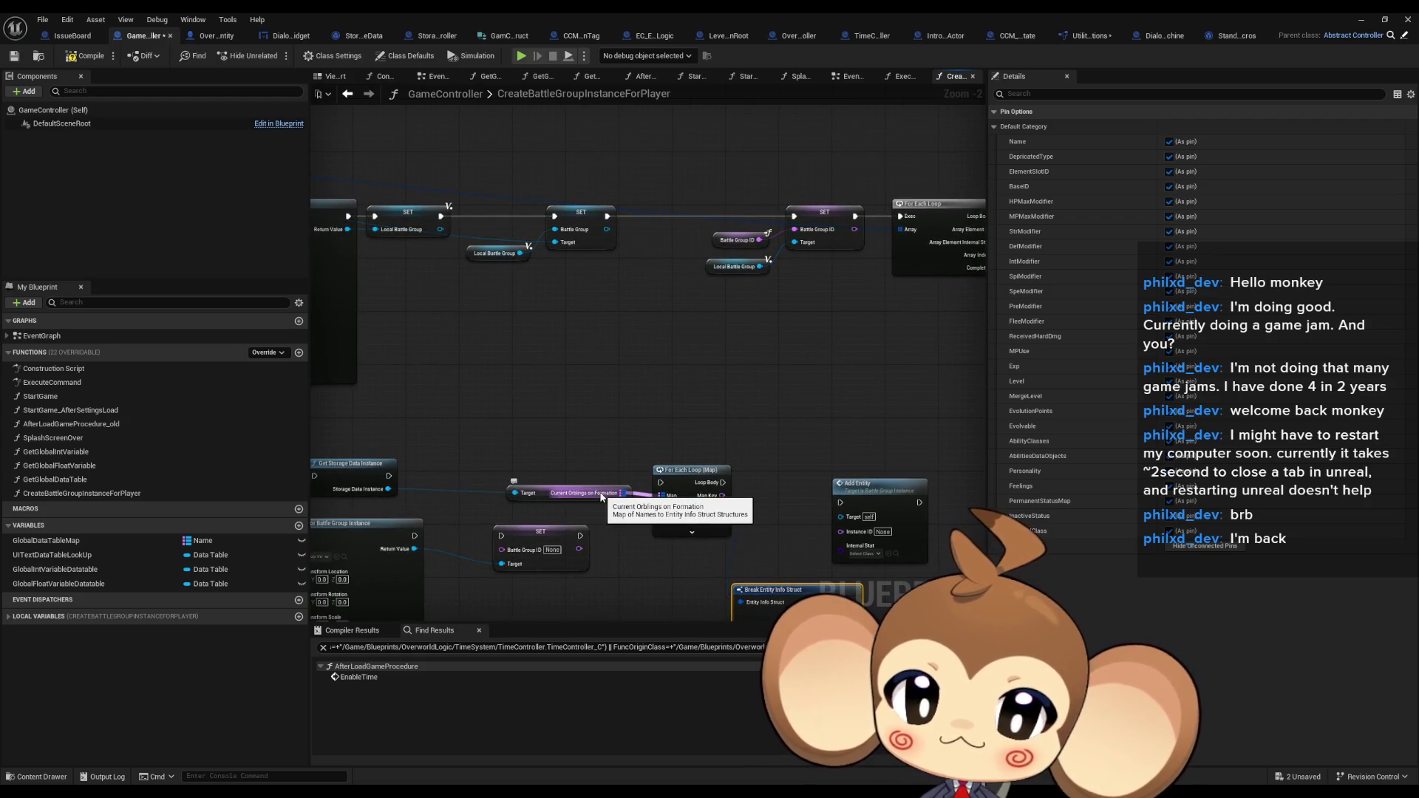
{"action": "left_click_drag", "start_coordinate": [603, 497], "coordinate": [542, 340]}
{"action": "scroll", "coordinate": [543, 414], "scroll_direction": "up", "scroll_amount": 1}
{"action": "mouse_move", "coordinate": [543, 414]}
{"action": "left_mouse_down"}
{"action": "mouse_move", "coordinate": [473, 317]}
{"action": "mouse_move", "coordinate": [475, 138]}
{"action": "left_mouse_up"}
{"action": "left_click_drag", "start_coordinate": [507, 231], "coordinate": [495, 506]}
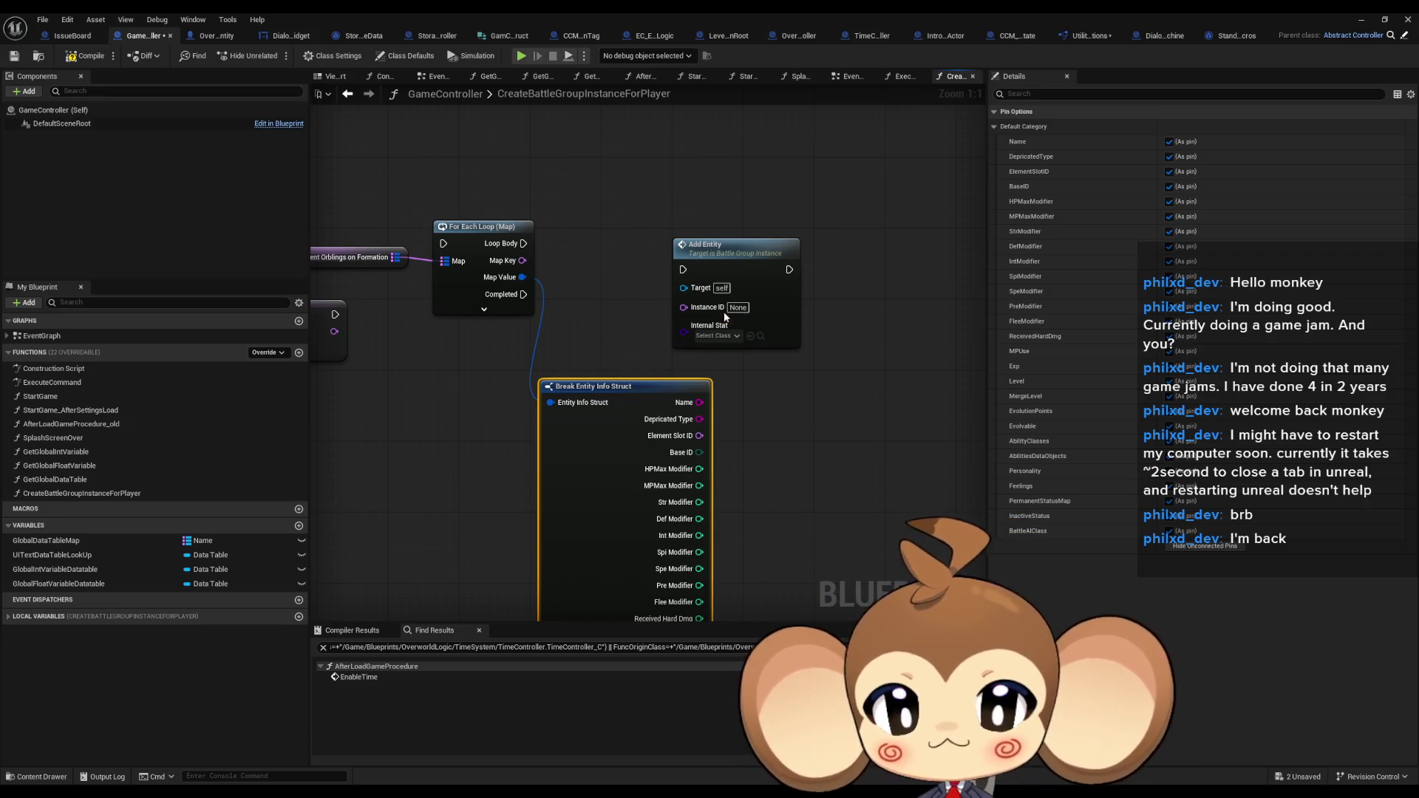
{"action": "left_click_drag", "start_coordinate": [562, 276], "coordinate": [611, 317]}
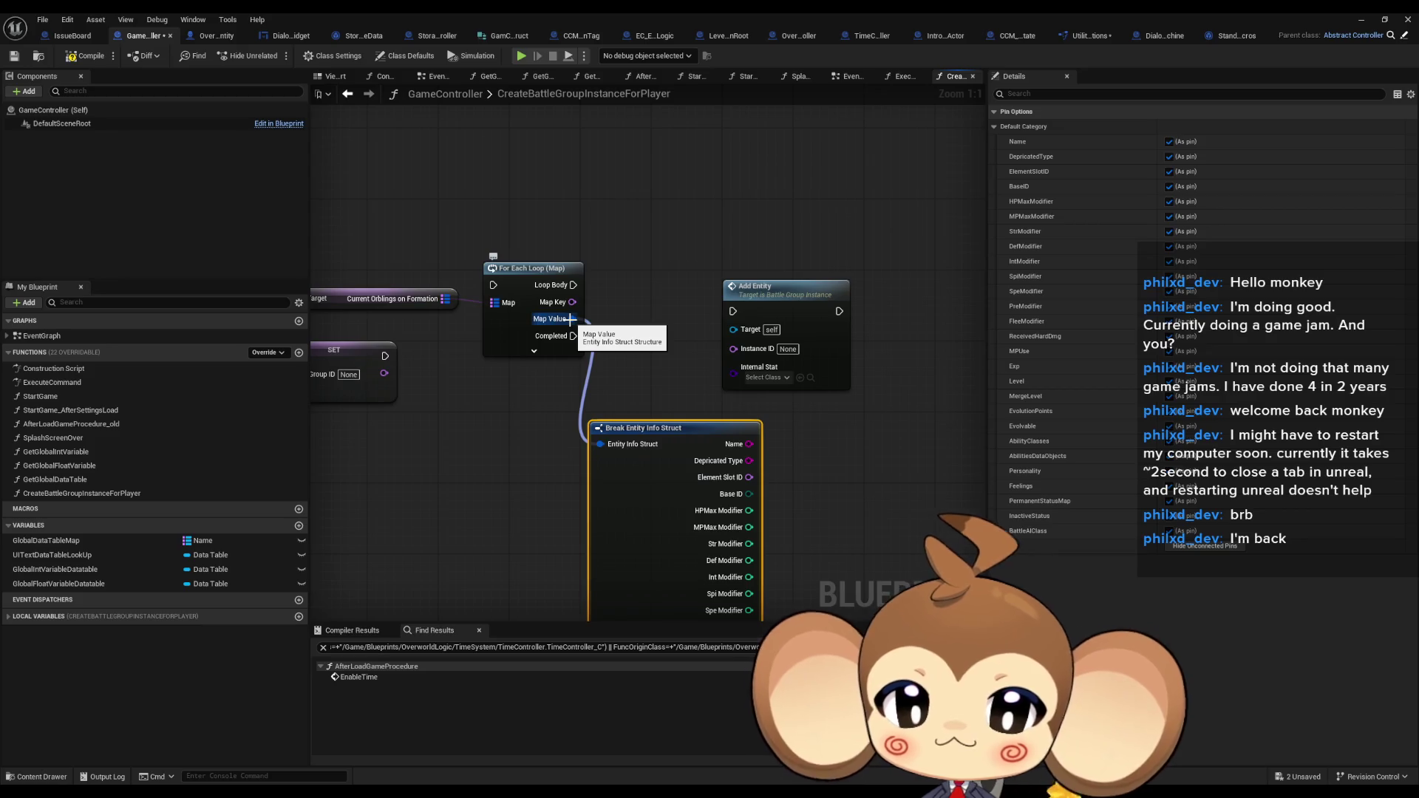
{"action": "mouse_move", "coordinate": [570, 318]}
{"action": "left_mouse_down"}
{"action": "mouse_move", "coordinate": [621, 340]}
{"action": "mouse_move", "coordinate": [802, 362]}
{"action": "left_mouse_up"}
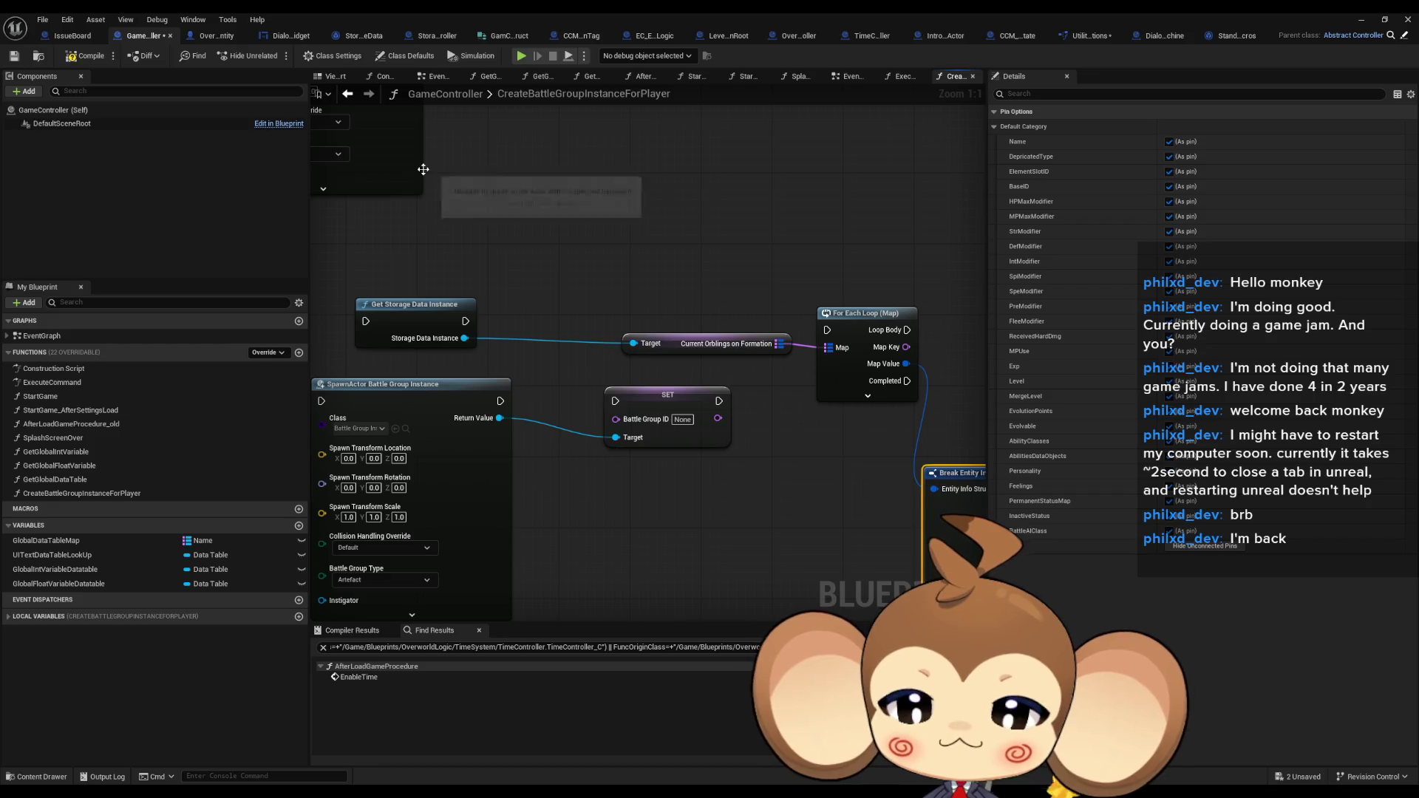
Review StorageDataController's formation snapshot loop, KEYS/VALUES, Add Orbling and Cast To OverworldPlayerEntity nodes
{"action": "left_click", "coordinate": [65, 383]}
{"action": "left_click", "coordinate": [434, 36]}
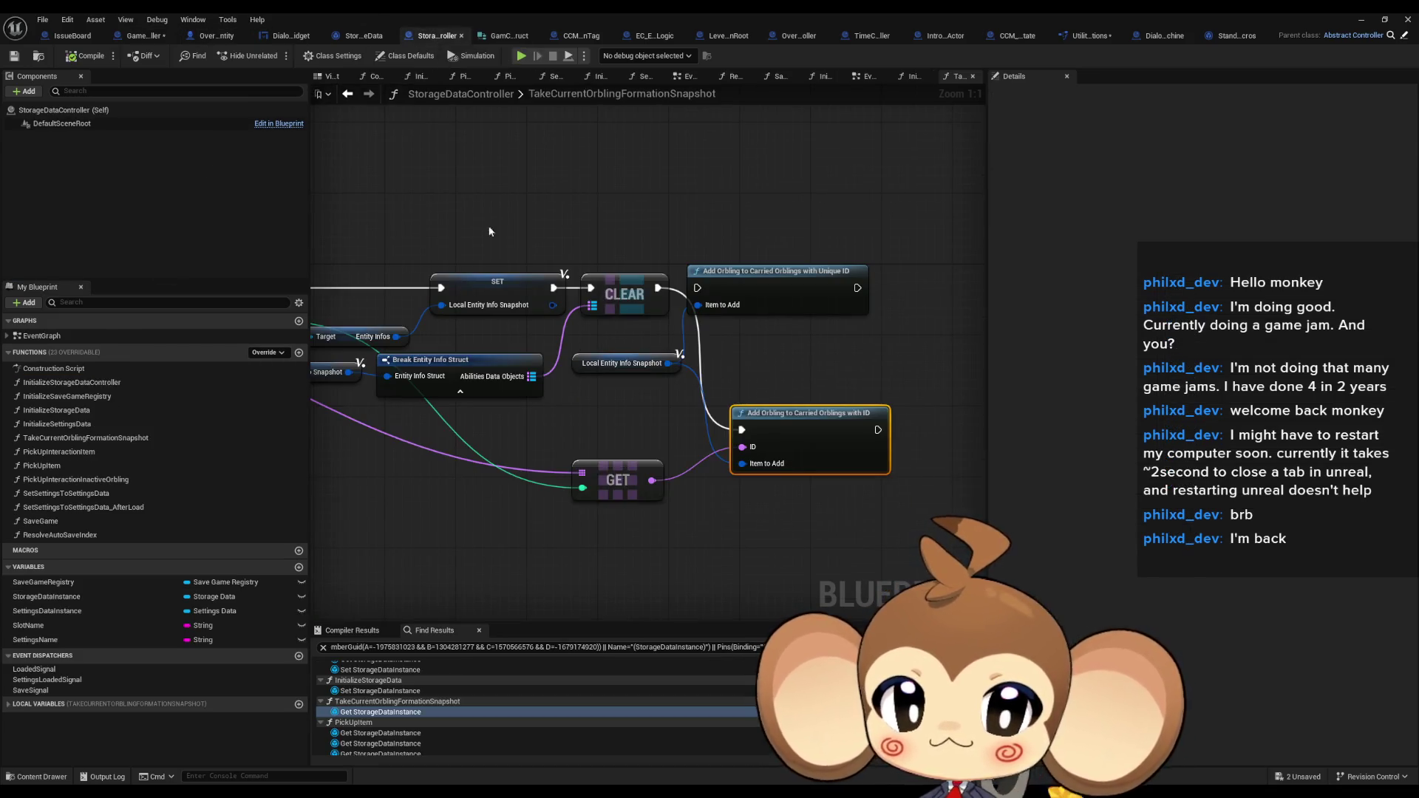
{"action": "left_click_drag", "start_coordinate": [533, 476], "coordinate": [776, 431]}
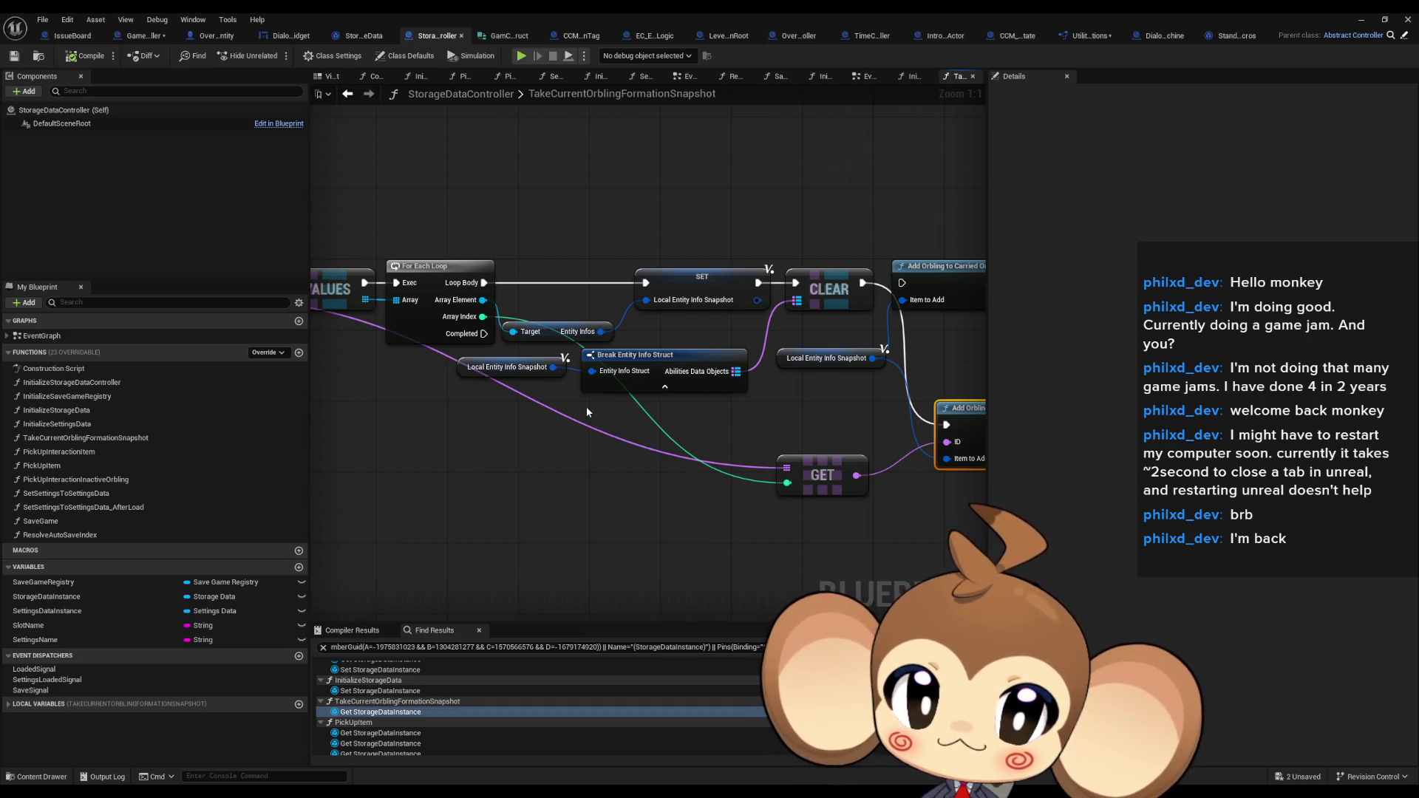
{"action": "mouse_move", "coordinate": [587, 411]}
{"action": "left_mouse_down"}
{"action": "mouse_move", "coordinate": [837, 447]}
{"action": "mouse_move", "coordinate": [526, 414]}
{"action": "mouse_move", "coordinate": [542, 405]}
{"action": "mouse_move", "coordinate": [526, 411]}
{"action": "mouse_move", "coordinate": [537, 425]}
{"action": "left_mouse_up"}
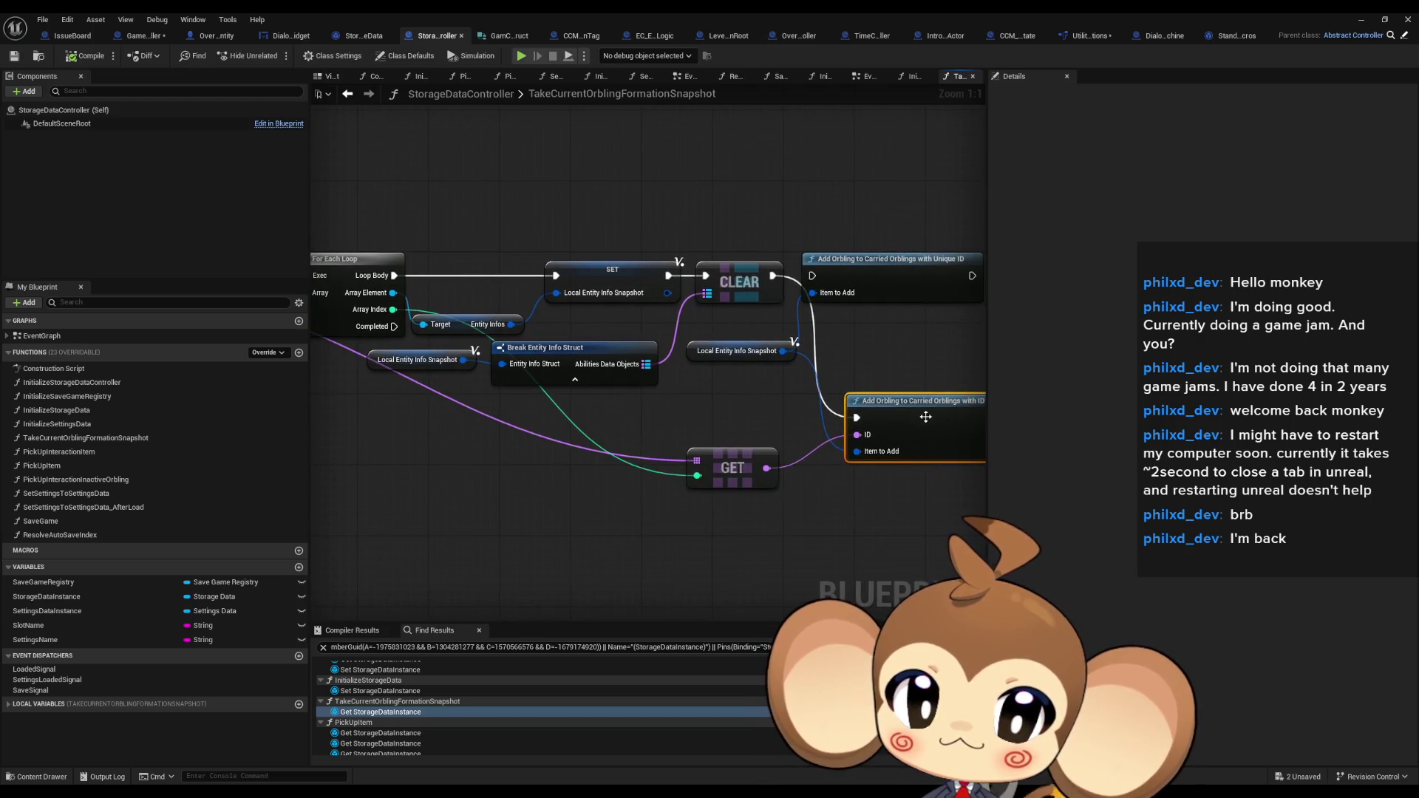
{"action": "left_click_drag", "start_coordinate": [498, 606], "coordinate": [404, 602]}
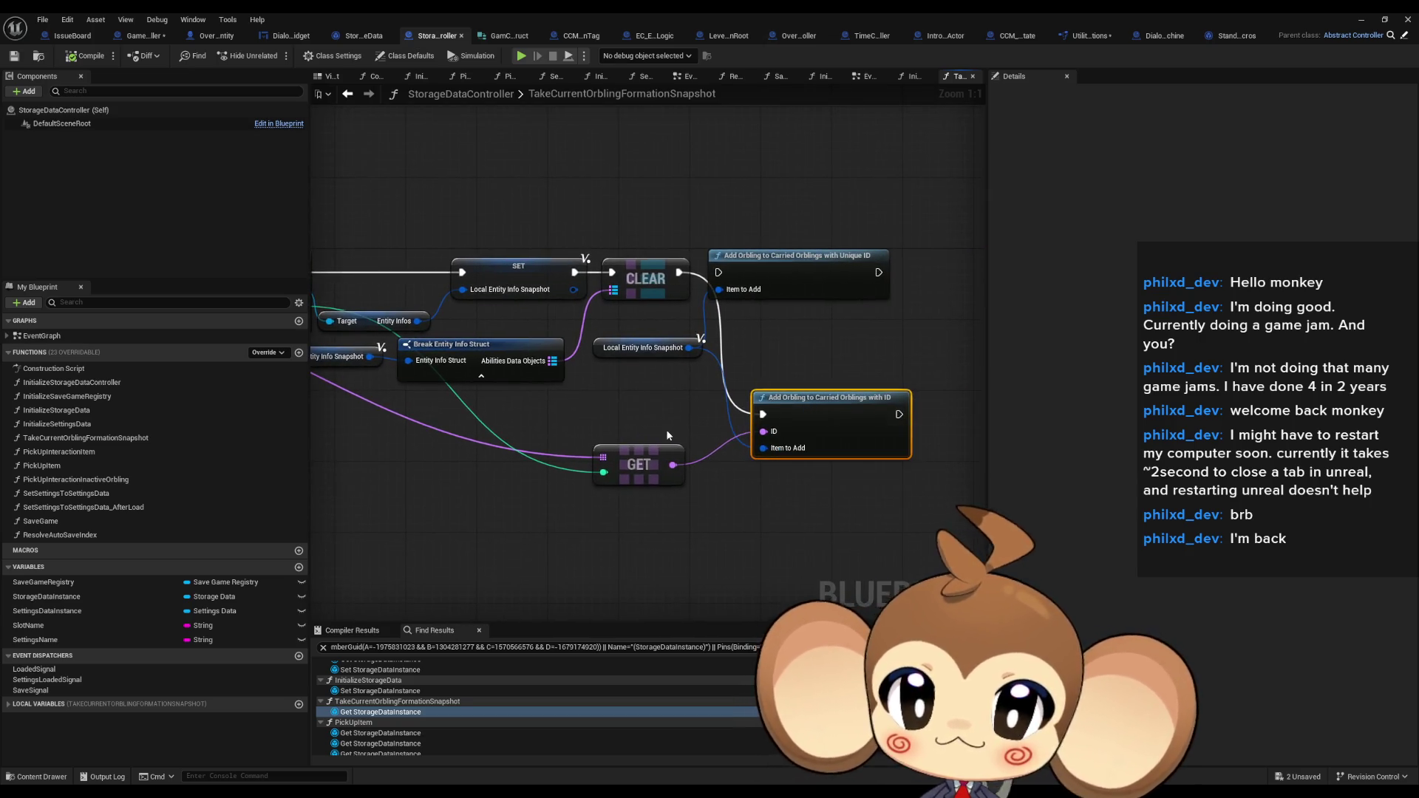
{"action": "left_click_drag", "start_coordinate": [759, 422], "coordinate": [1129, 477]}
{"action": "mouse_move", "coordinate": [458, 414]}
{"action": "left_mouse_down"}
{"action": "mouse_move", "coordinate": [1020, 453]}
{"action": "mouse_move", "coordinate": [922, 457]}
{"action": "mouse_move", "coordinate": [944, 459]}
{"action": "mouse_move", "coordinate": [916, 454]}
{"action": "mouse_move", "coordinate": [1130, 453]}
{"action": "left_mouse_up"}
{"action": "mouse_move", "coordinate": [498, 606]}
{"action": "left_mouse_down"}
{"action": "mouse_move", "coordinate": [195, 602]}
{"action": "mouse_move", "coordinate": [800, 602]}
{"action": "mouse_move", "coordinate": [732, 603]}
{"action": "left_mouse_up"}
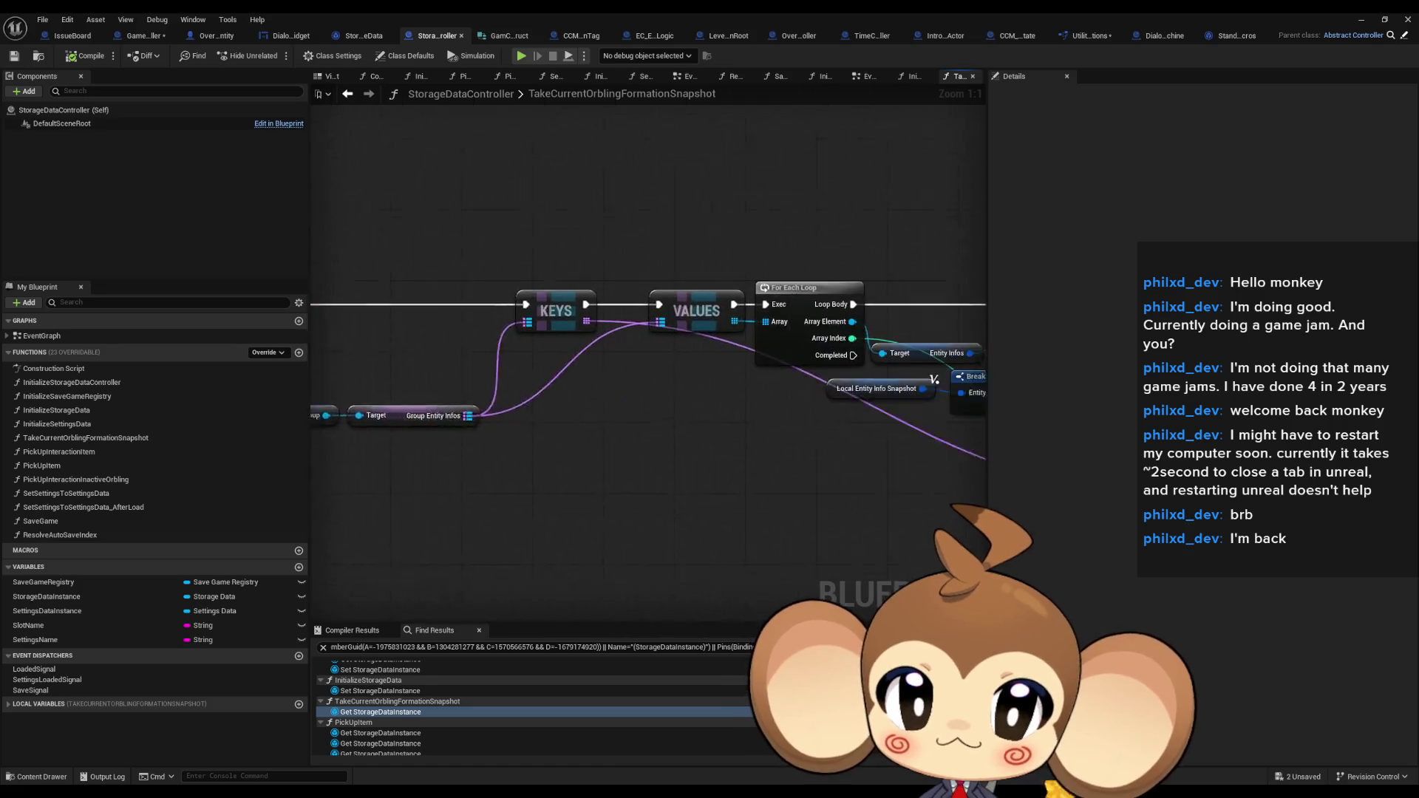
Inspect AddOrblingToCarriedOrblingsWithID's Current Orblings on Formation variable, then go back to CreateBattleGroupInstanceForPlayer
{"action": "double_click", "coordinate": [897, 409]}
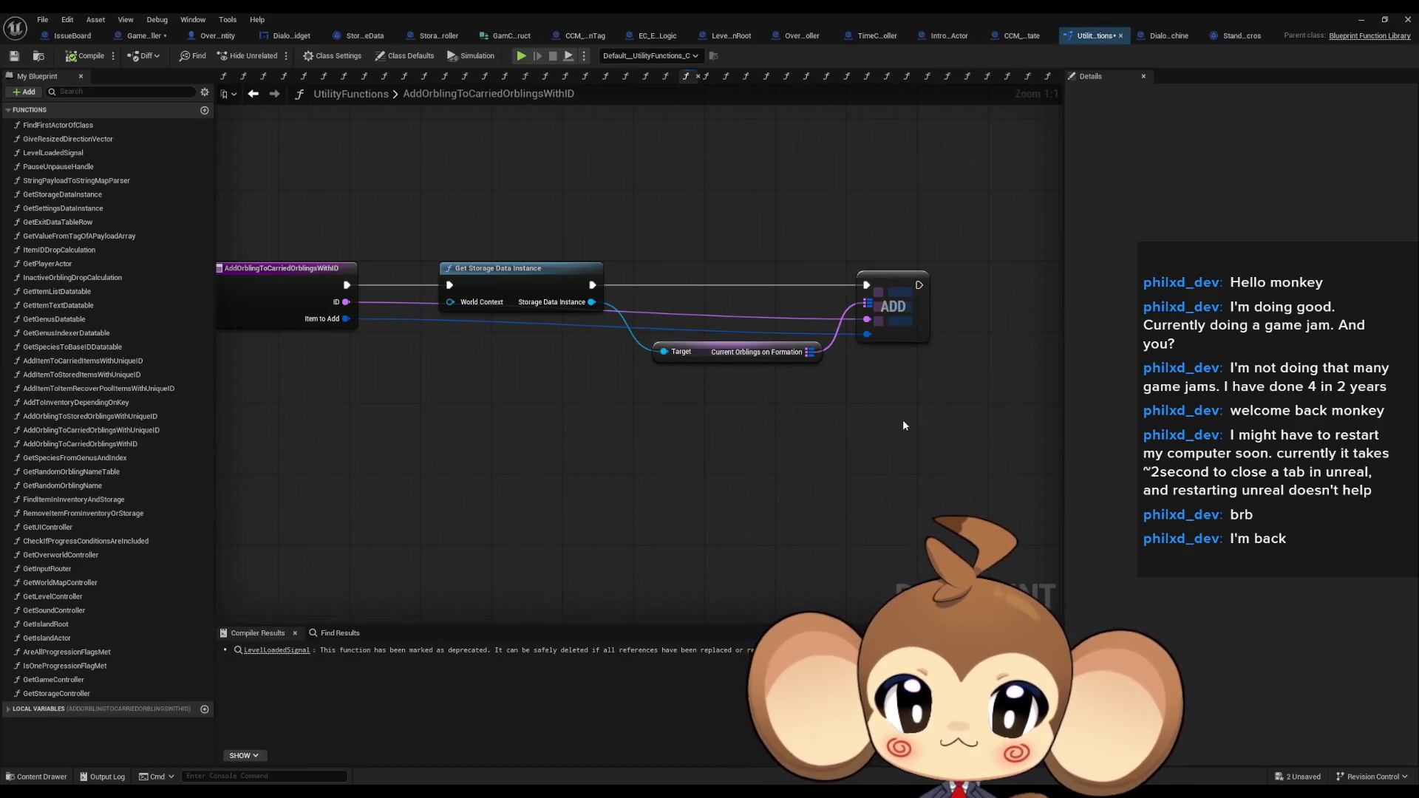
{"action": "left_click_drag", "start_coordinate": [650, 337], "coordinate": [817, 405]}
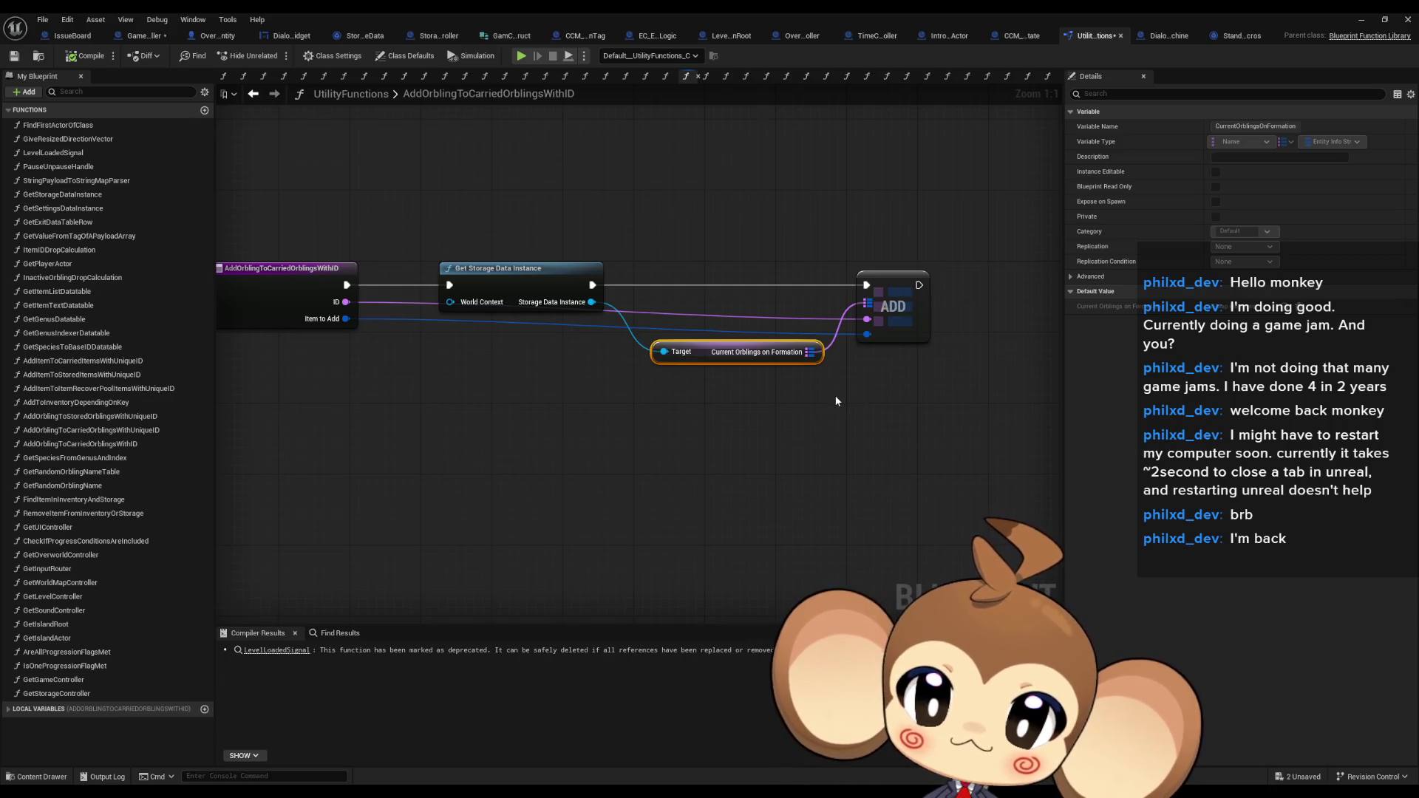
{"action": "left_click", "coordinate": [146, 37]}
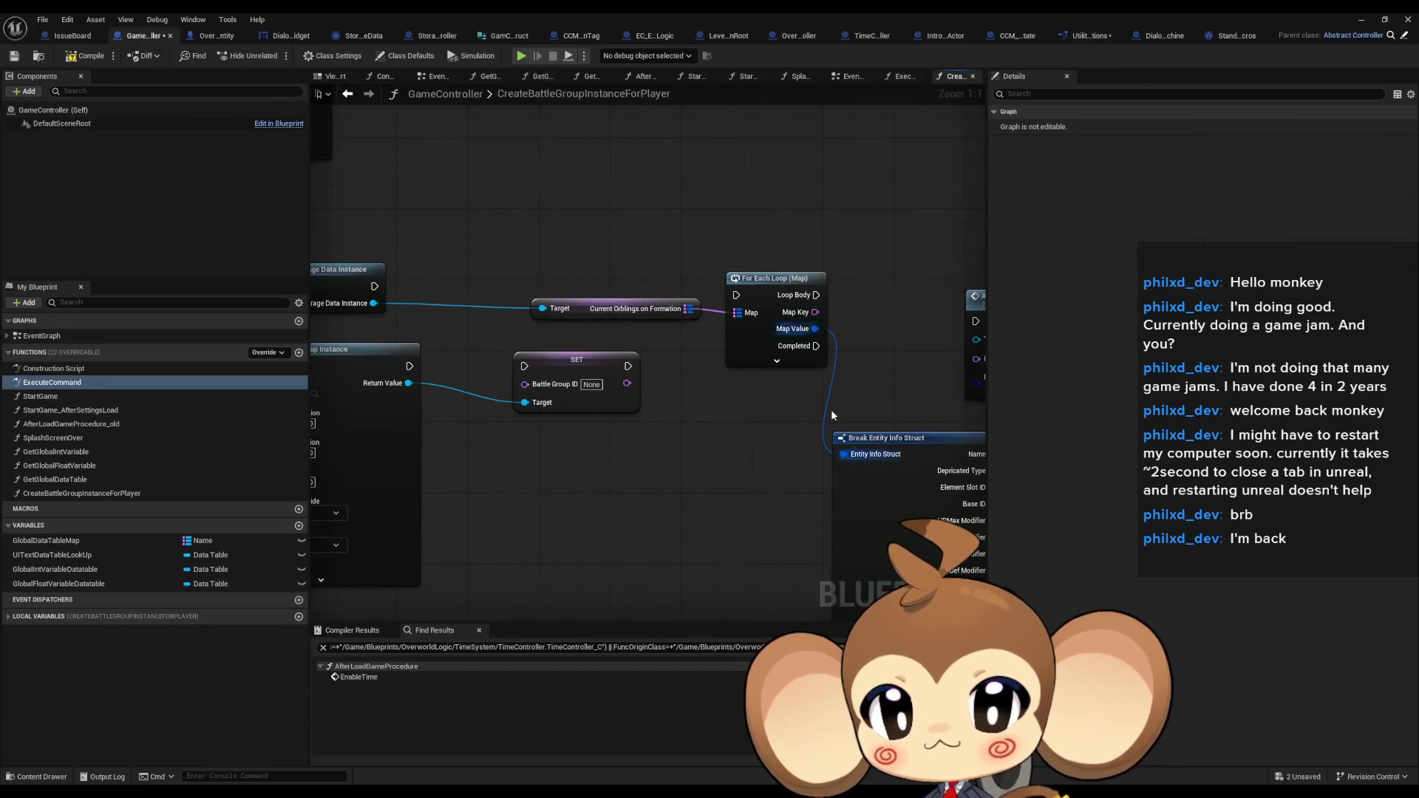
Pan from Add Entity and Get Storage Data Instance up to the full Break Entity Info Struct node
{"action": "left_click_drag", "start_coordinate": [831, 415], "coordinate": [624, 403]}
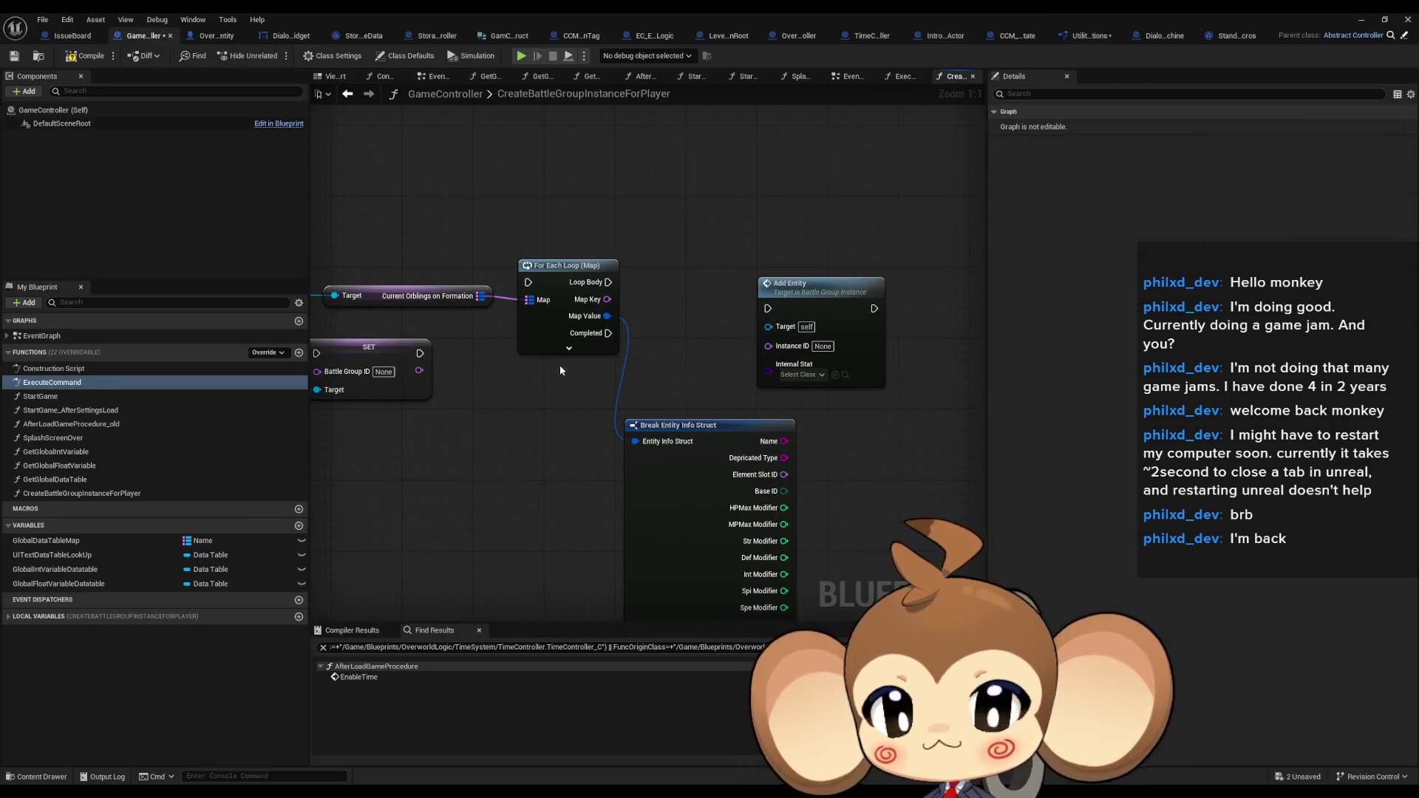
{"action": "left_click_drag", "start_coordinate": [453, 394], "coordinate": [702, 421]}
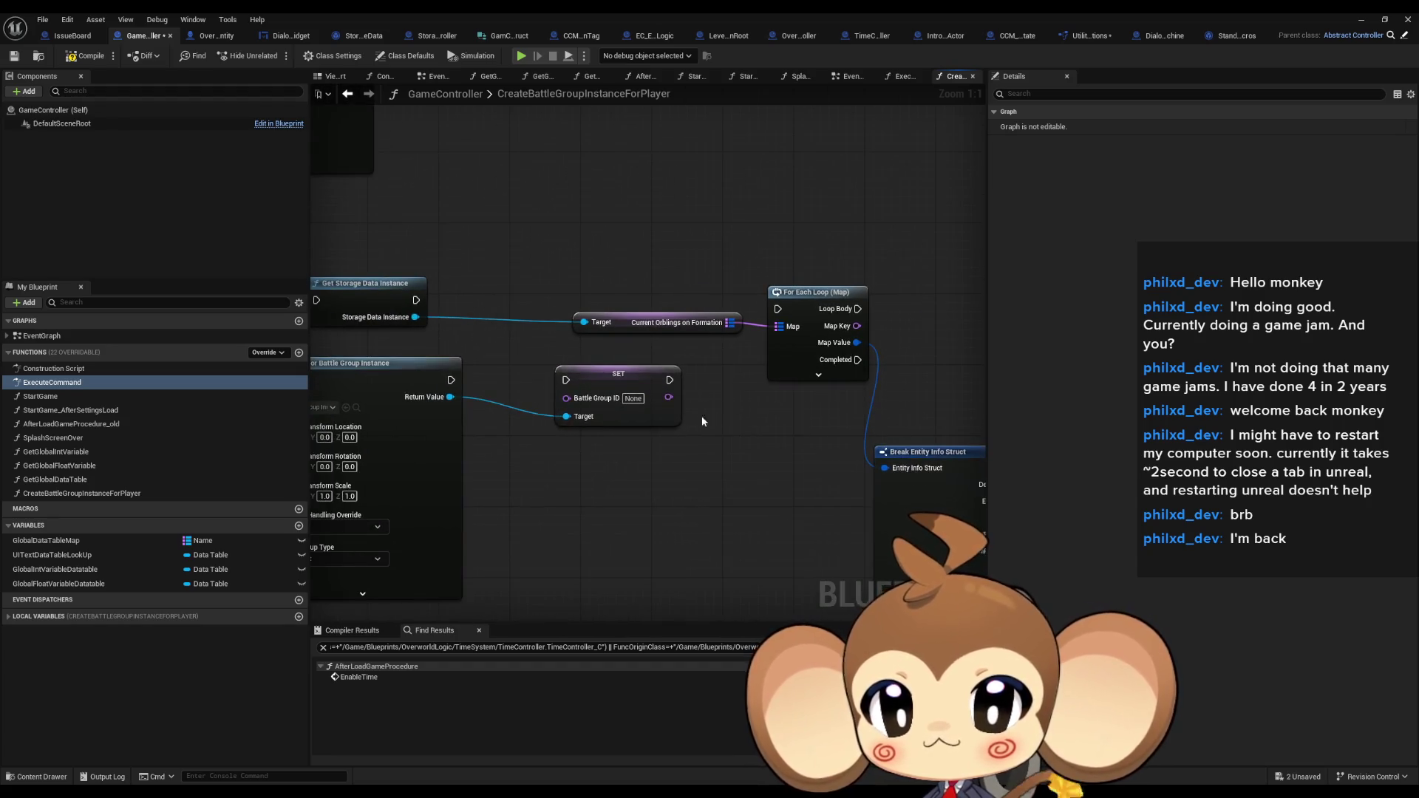
{"action": "scroll", "coordinate": [702, 421], "scroll_direction": "down", "scroll_amount": 3}
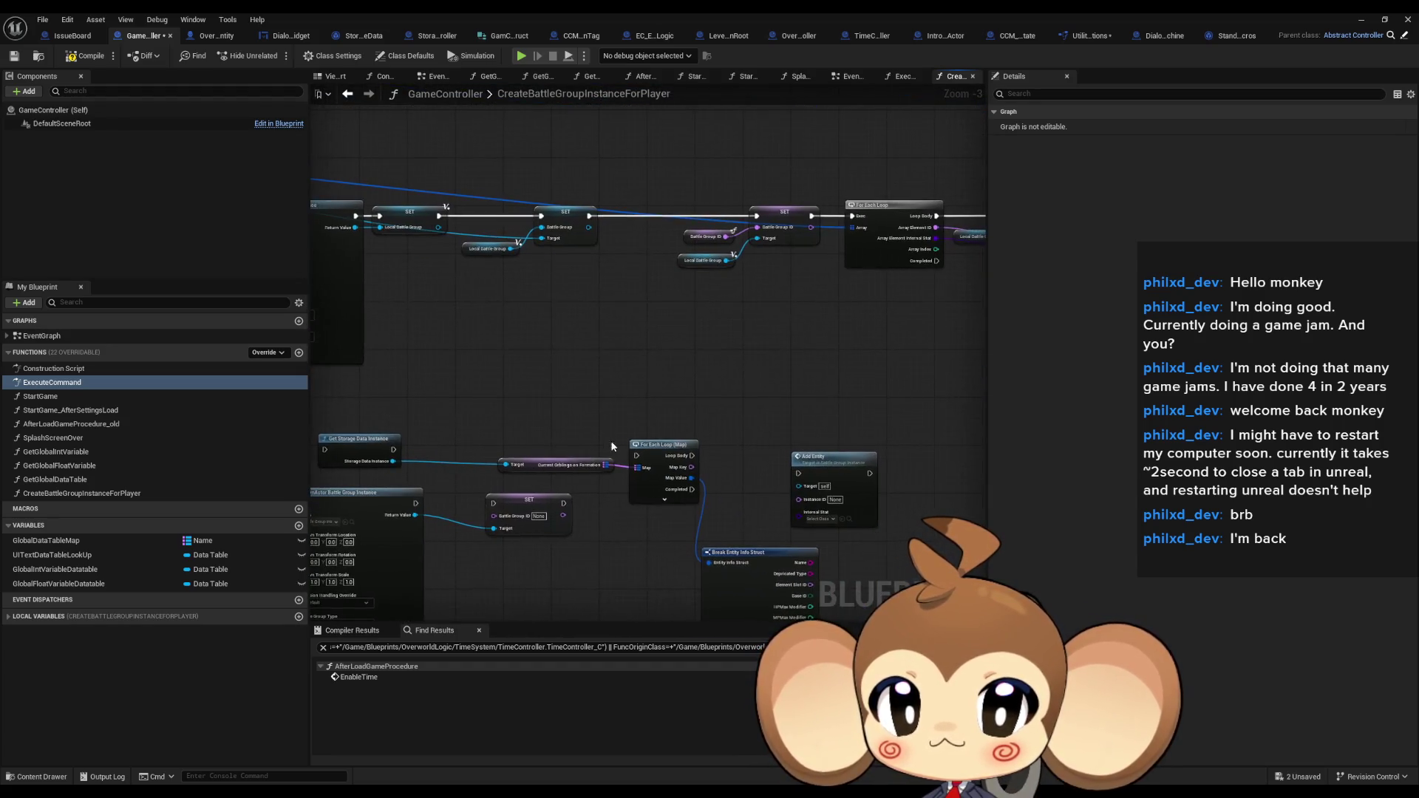
{"action": "mouse_move", "coordinate": [612, 446]}
{"action": "left_mouse_down"}
{"action": "mouse_move", "coordinate": [560, 428]}
{"action": "mouse_move", "coordinate": [615, 344]}
{"action": "mouse_move", "coordinate": [636, 266]}
{"action": "left_mouse_up"}
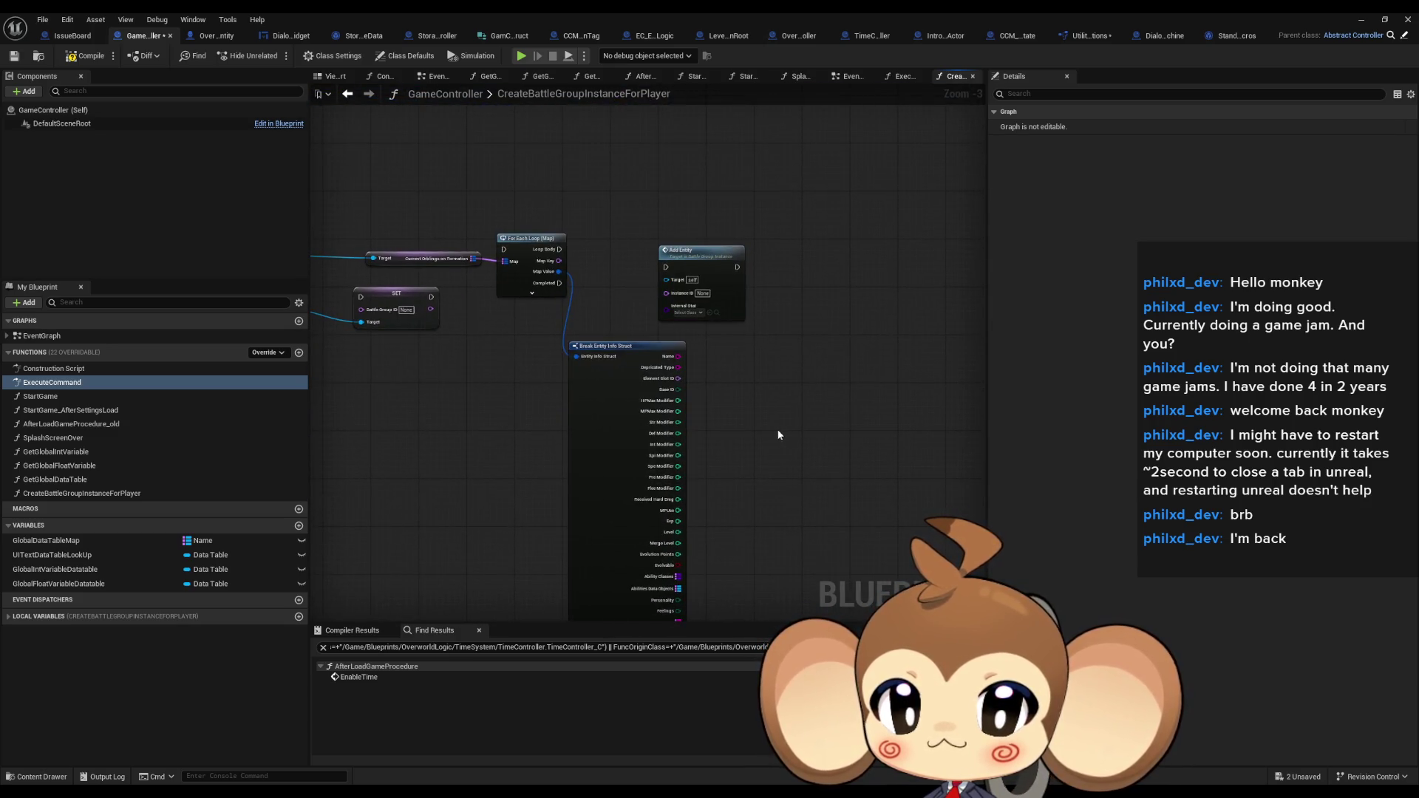
{"action": "scroll", "coordinate": [774, 434], "scroll_direction": "up", "scroll_amount": 1}
{"action": "left_click_drag", "start_coordinate": [774, 435], "coordinate": [787, 382]}
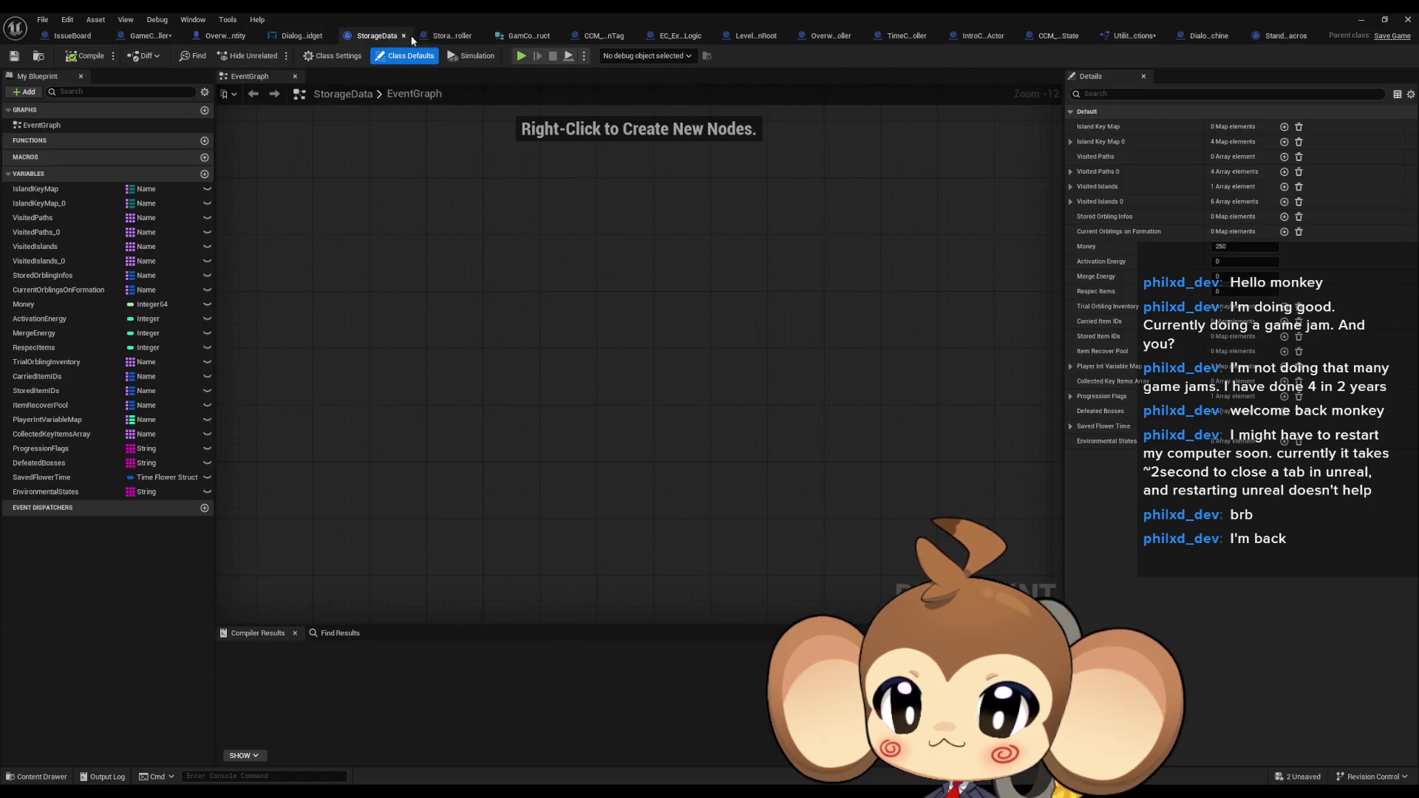
Review StorageDataController's InitializeStorageData and its LoadStorageData and LoadSettingsData events, then back to GameController
{"action": "left_click", "coordinate": [439, 36]}
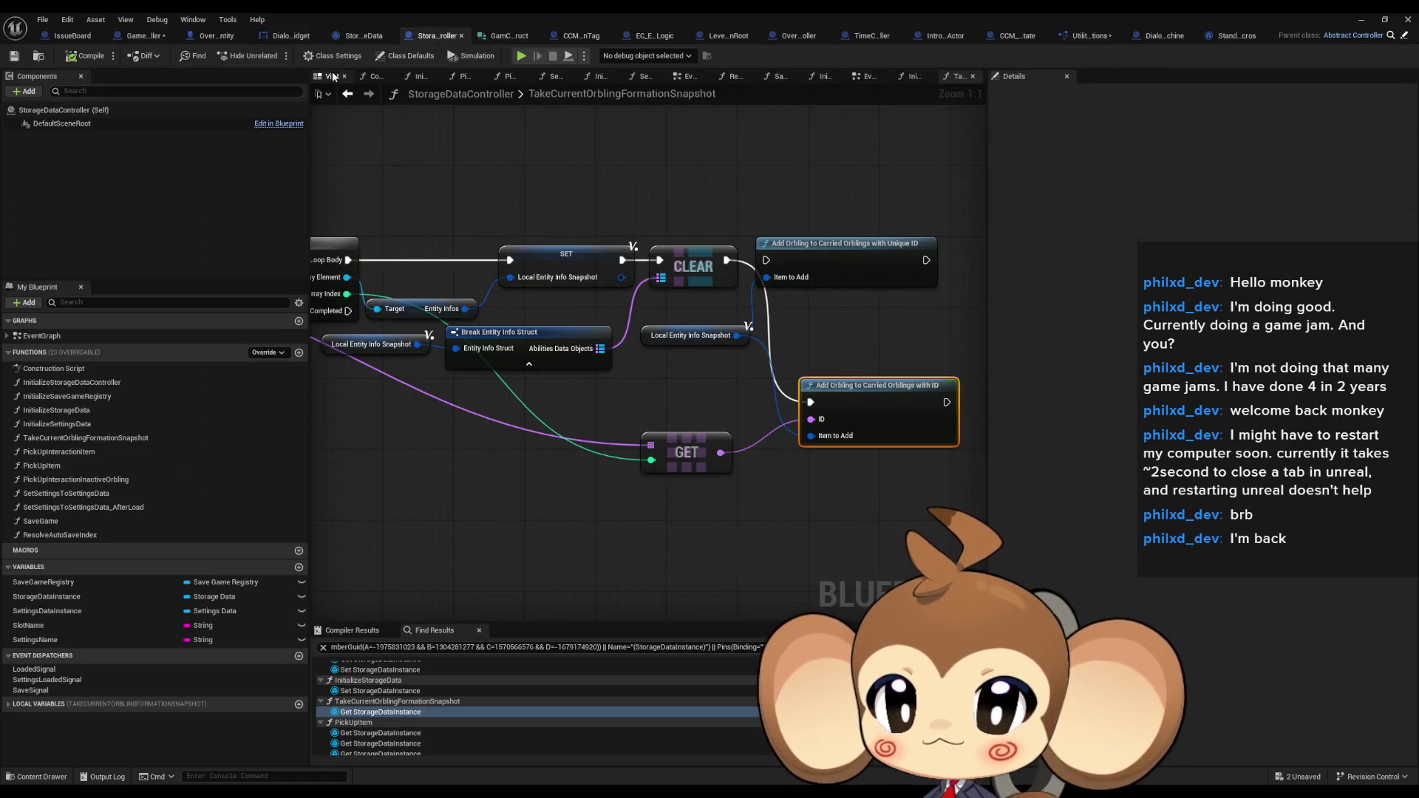
{"action": "double_click", "coordinate": [88, 411]}
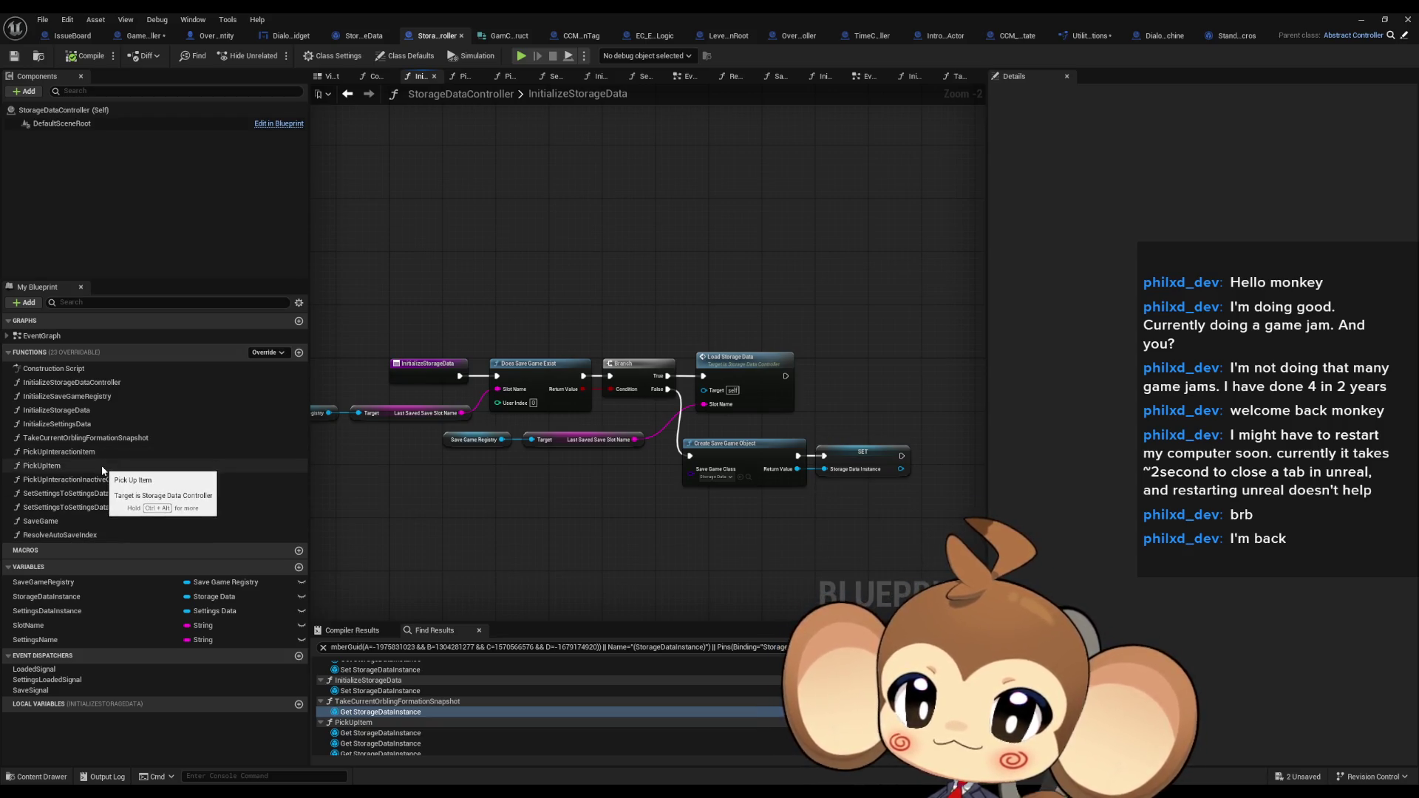
{"action": "double_click", "coordinate": [54, 337]}
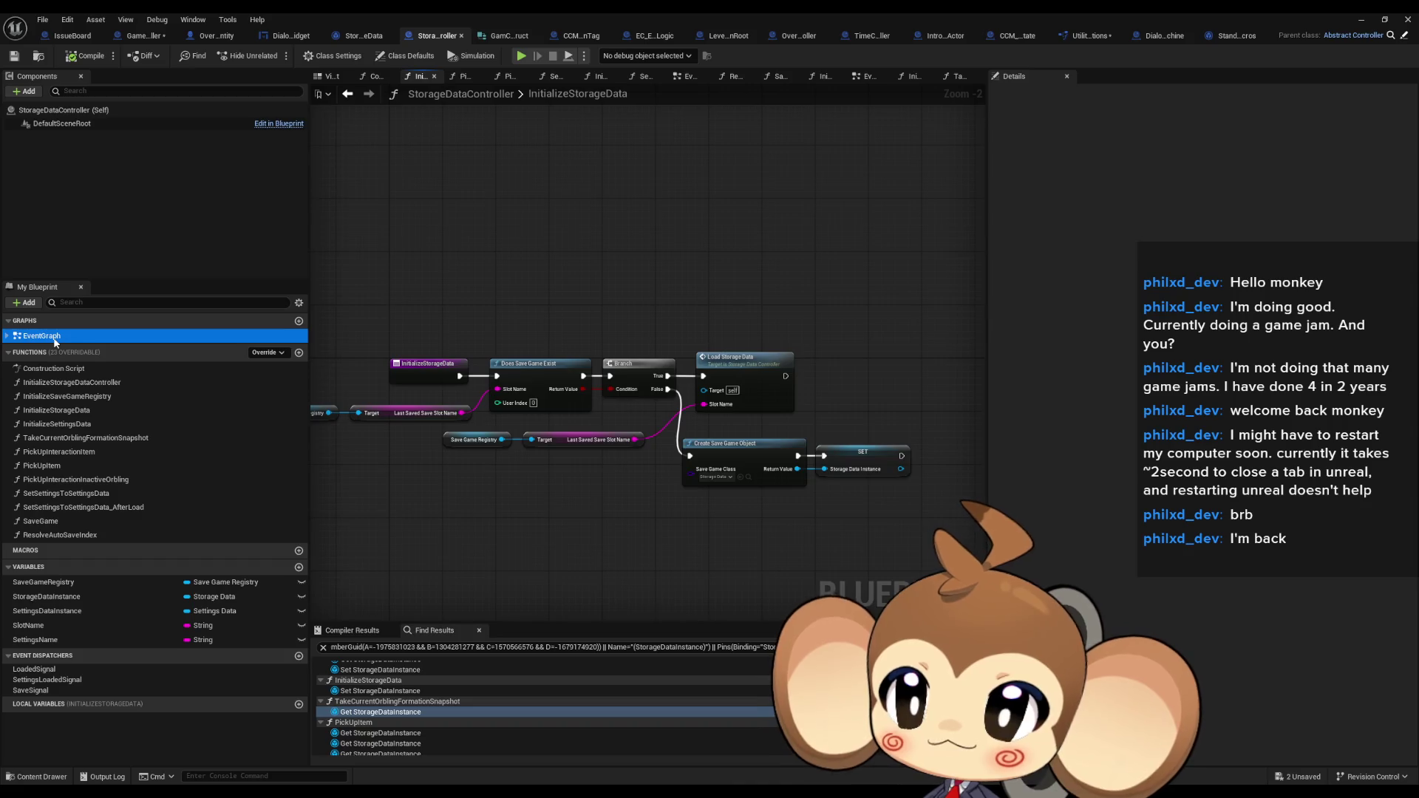
{"action": "scroll", "coordinate": [495, 418], "scroll_direction": "up", "scroll_amount": 3}
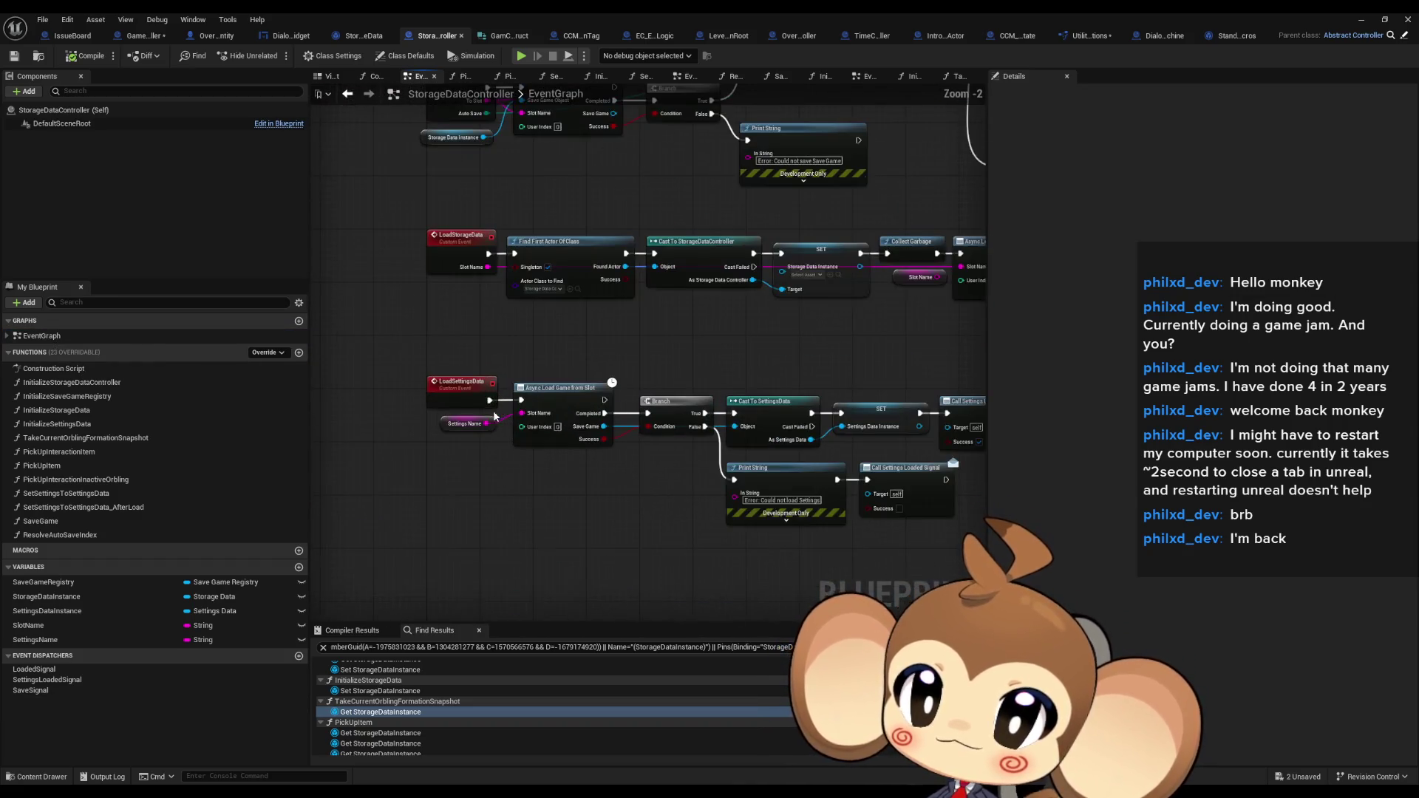
{"action": "left_click_drag", "start_coordinate": [708, 500], "coordinate": [576, 488]}
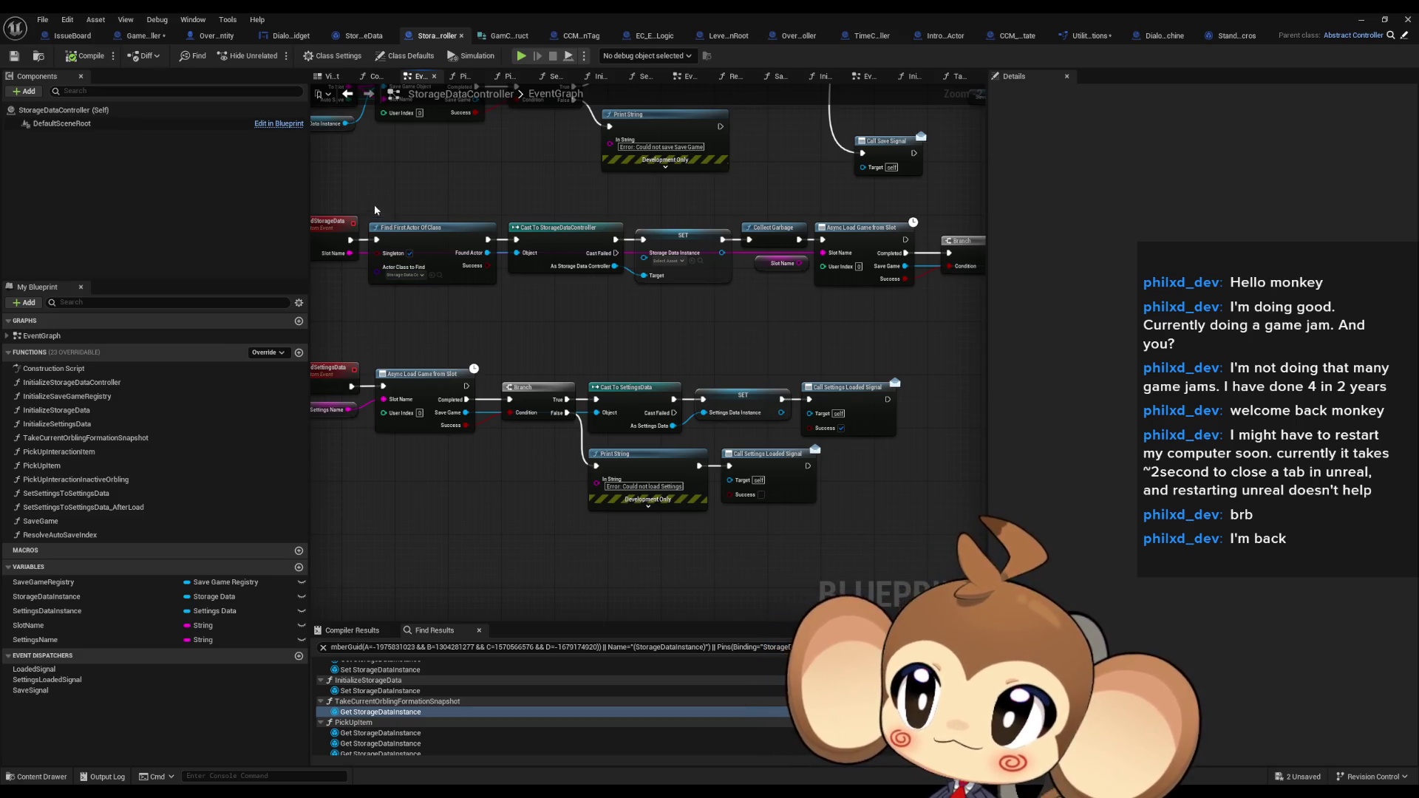
{"action": "left_click", "coordinate": [218, 36]}
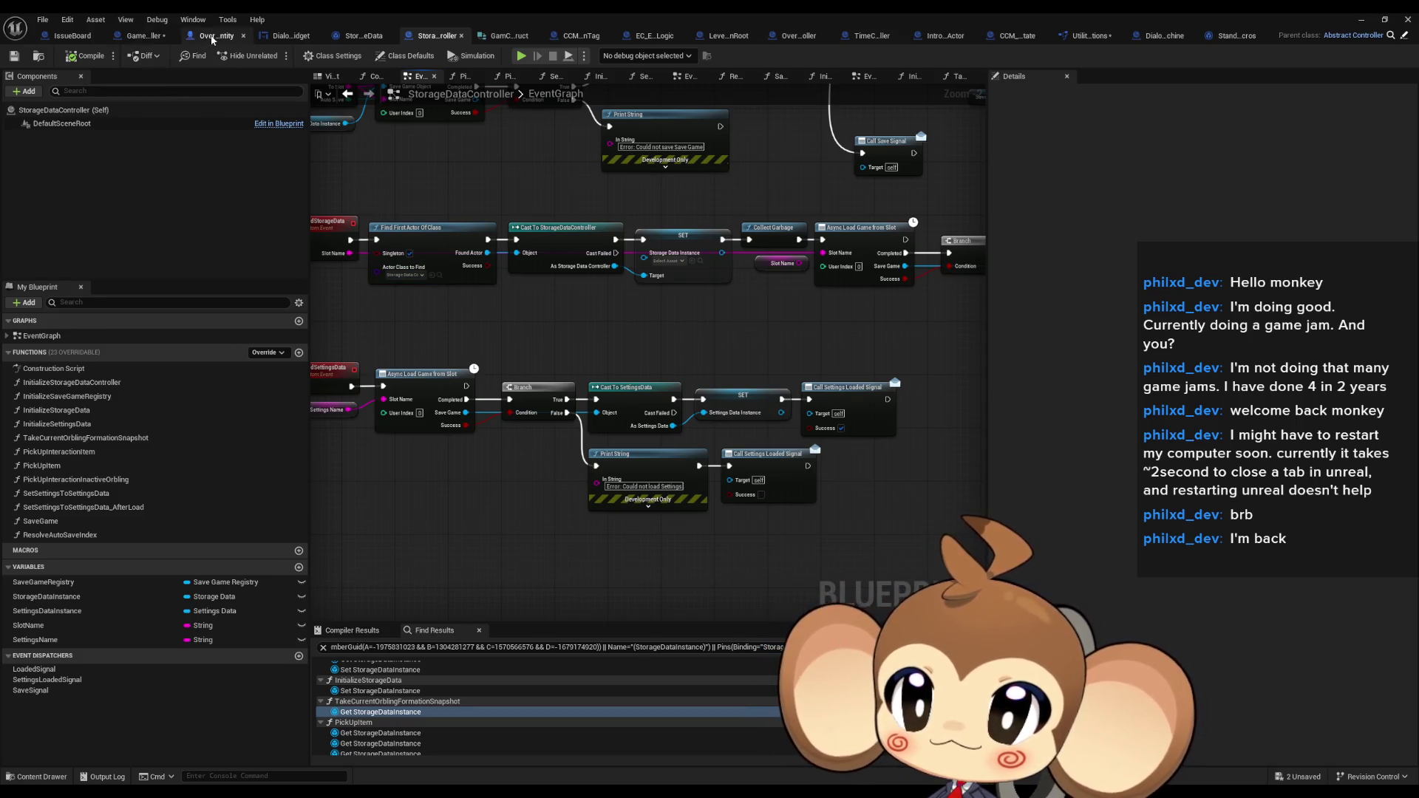
{"action": "left_click", "coordinate": [174, 35]}
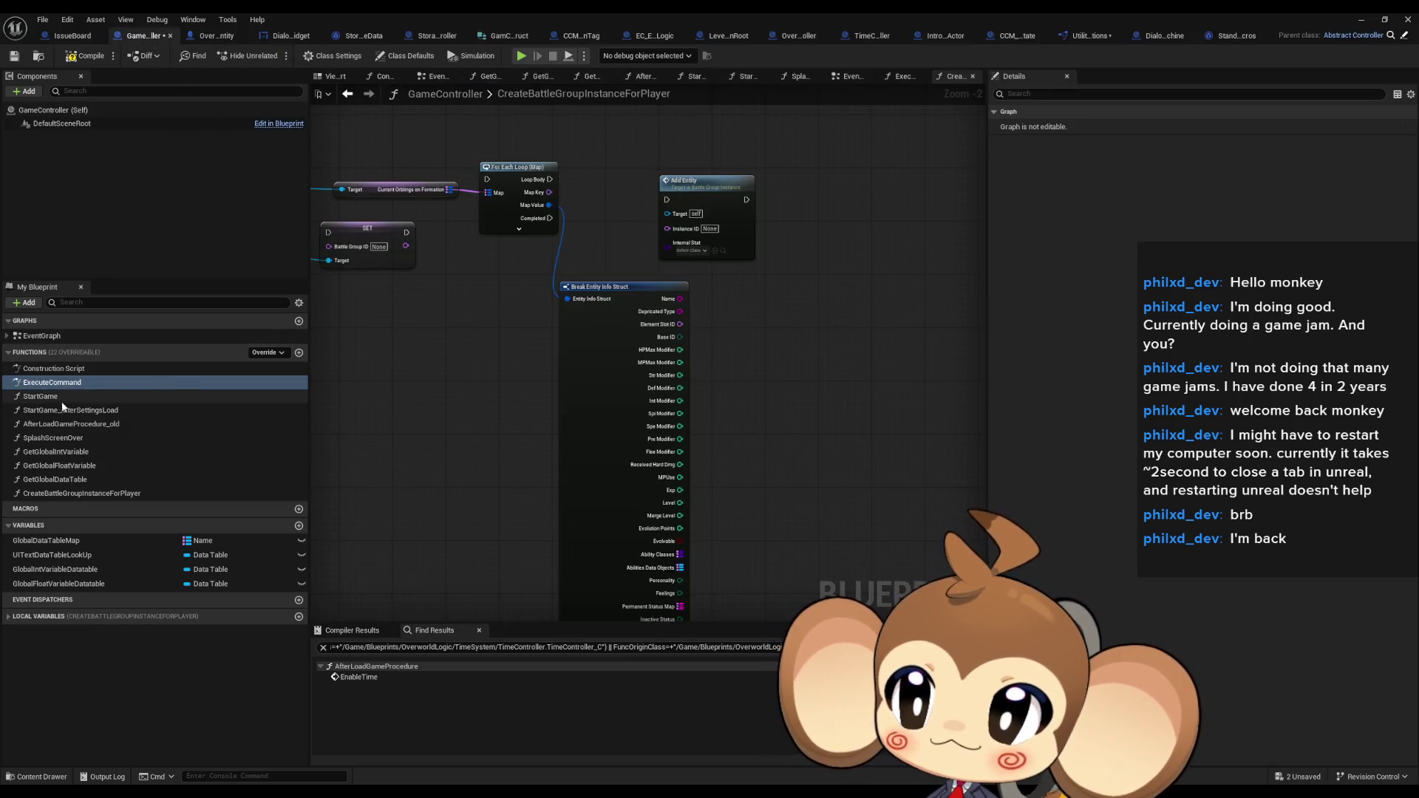
Open GameController's ExecuteCommand graph and jump into the Create Player function definition
{"action": "left_click", "coordinate": [48, 383]}
{"action": "double_click", "coordinate": [48, 383]}
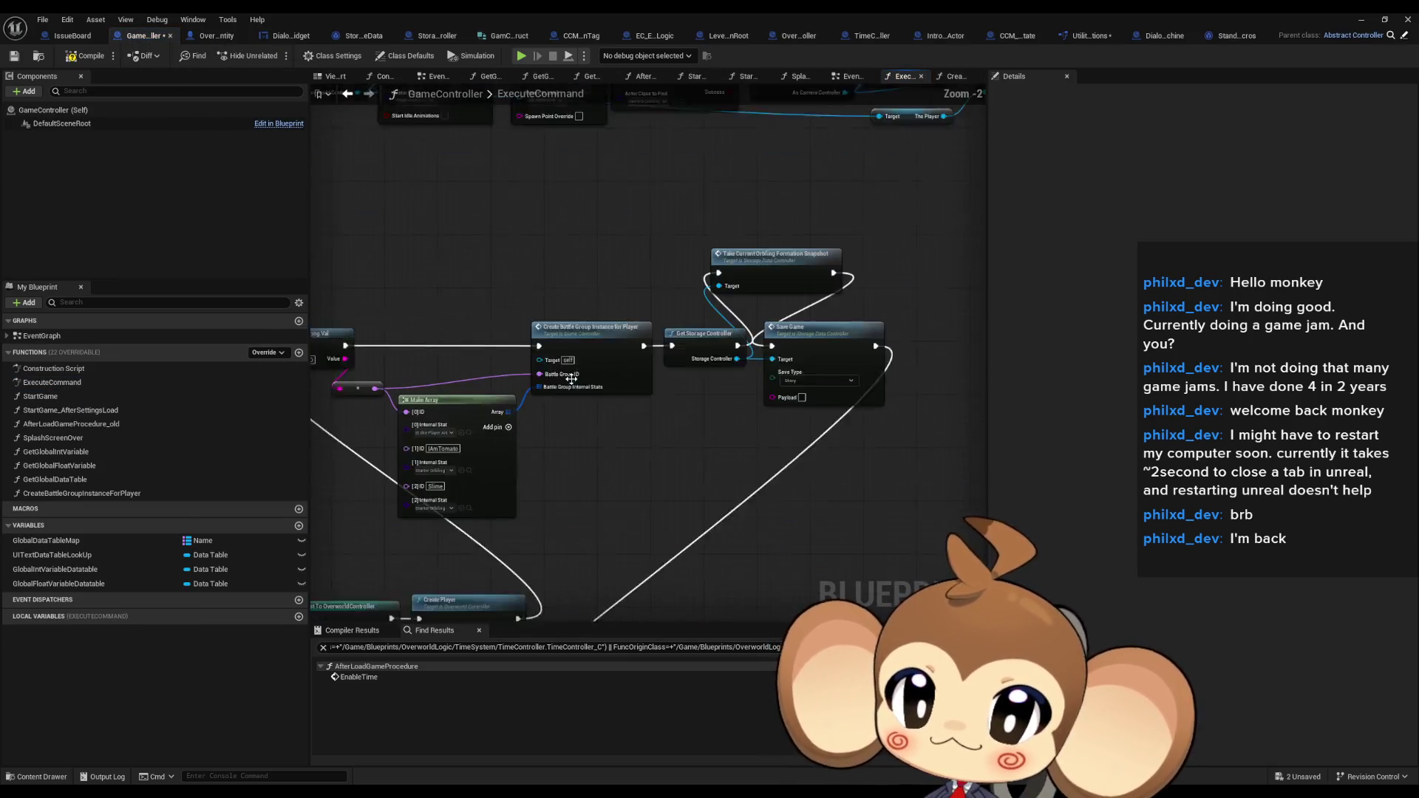
{"action": "left_click_drag", "start_coordinate": [594, 333], "coordinate": [767, 134]}
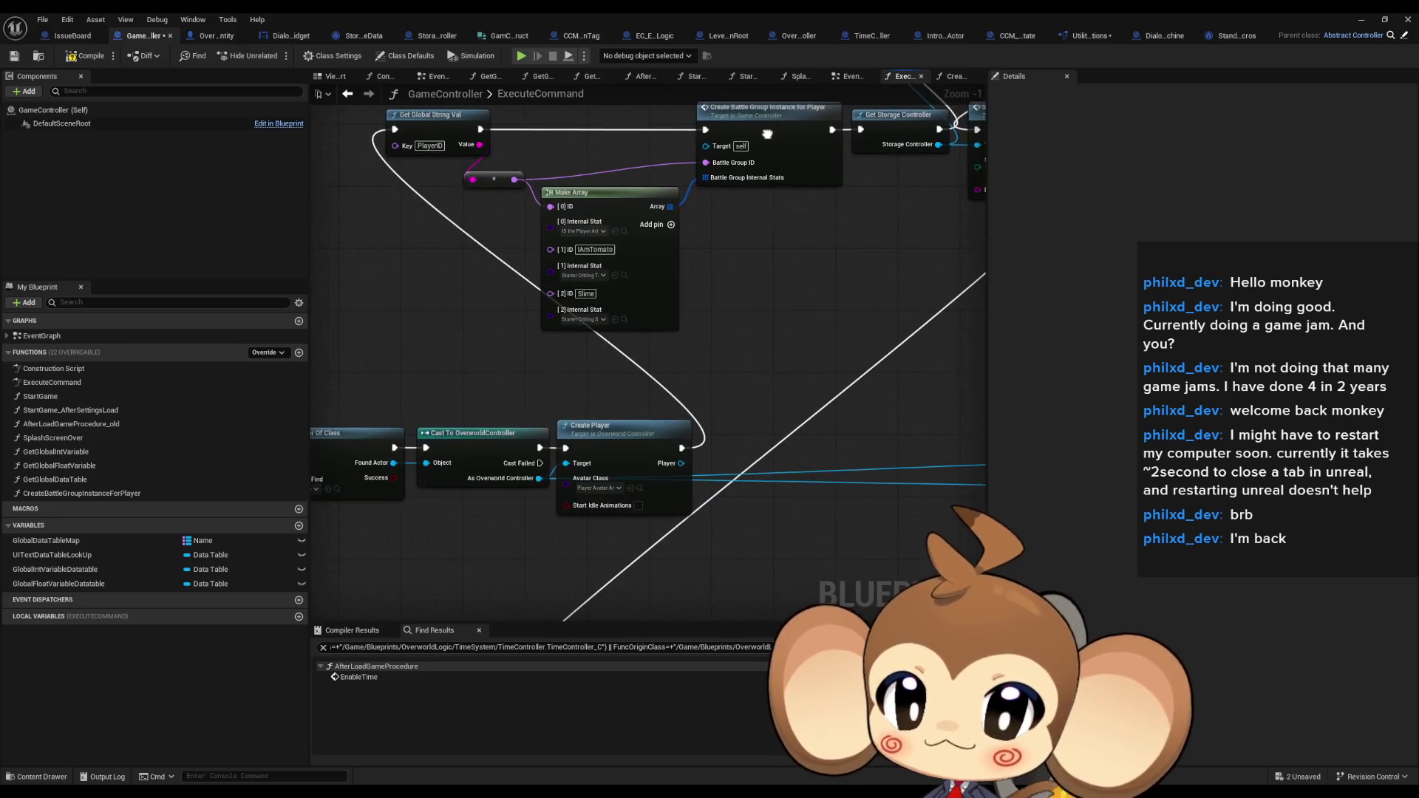
{"action": "double_click", "coordinate": [616, 433]}
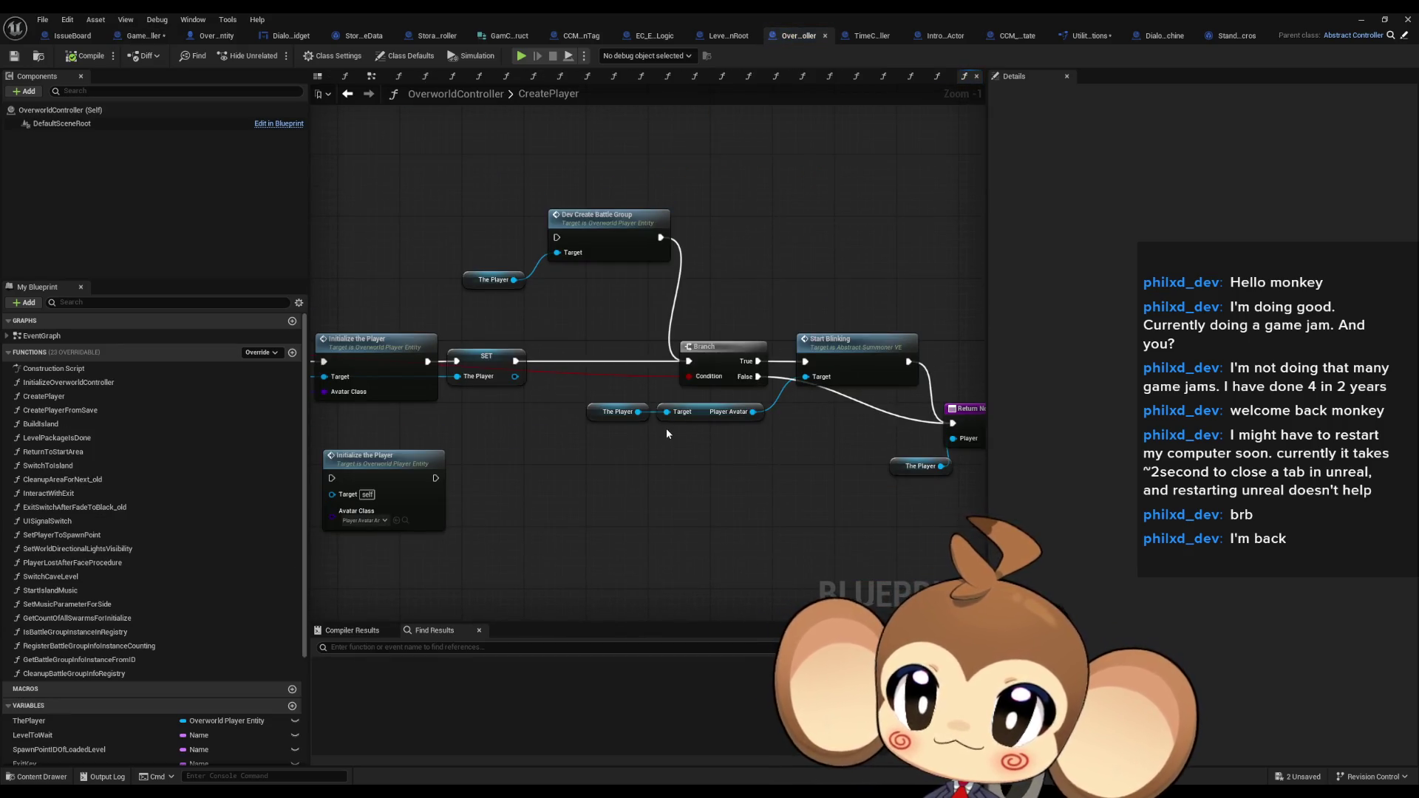
Step back from Create Player and return to the ExecuteCommand graph to review it
{"action": "scroll", "coordinate": [556, 390], "scroll_direction": "down", "scroll_amount": 3}
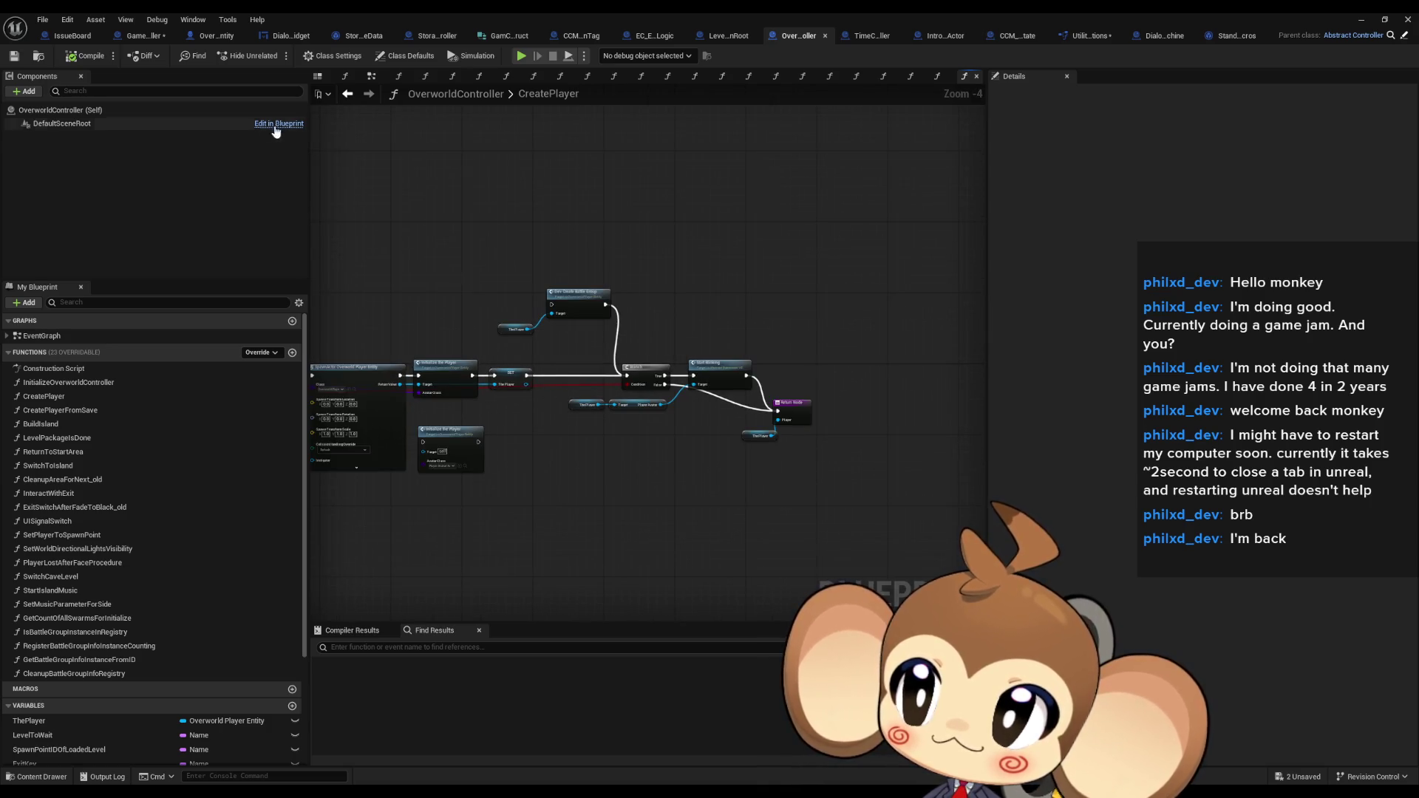
{"action": "left_click", "coordinate": [348, 93]}
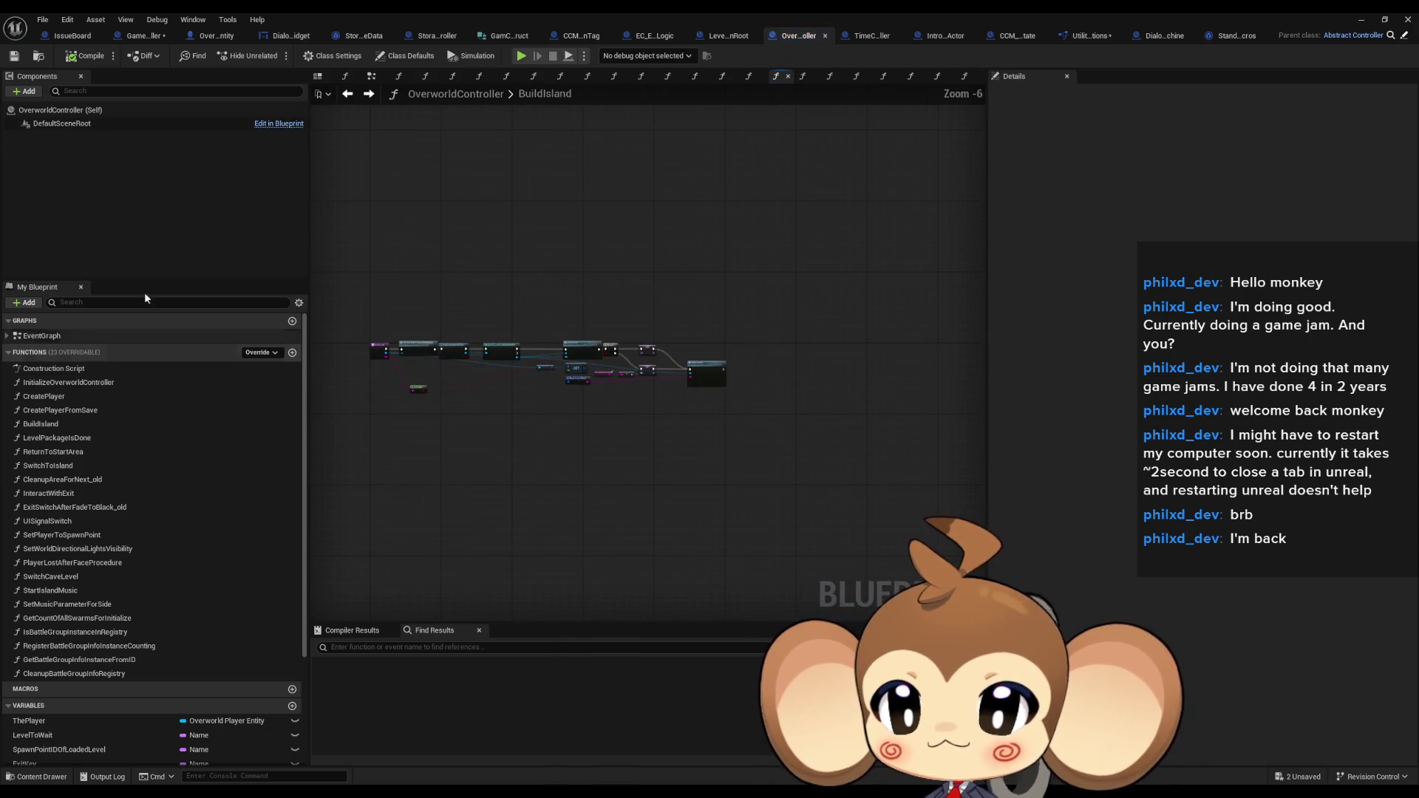
{"action": "left_click", "coordinate": [141, 35]}
{"action": "scroll", "coordinate": [554, 296], "scroll_direction": "down", "scroll_amount": 6}
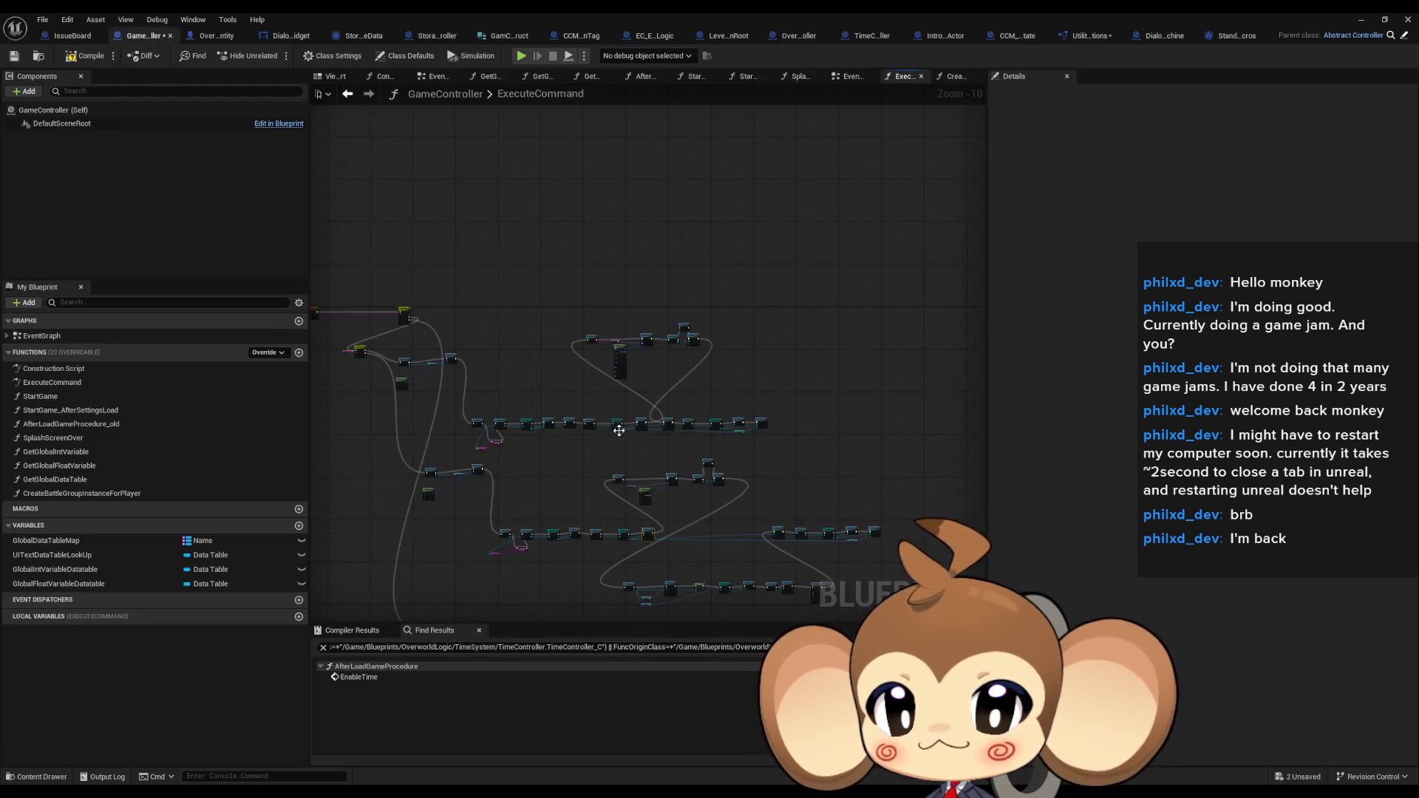
{"action": "scroll", "coordinate": [510, 312], "scroll_direction": "up", "scroll_amount": 3}
{"action": "scroll", "coordinate": [472, 311], "scroll_direction": "up", "scroll_amount": 6}
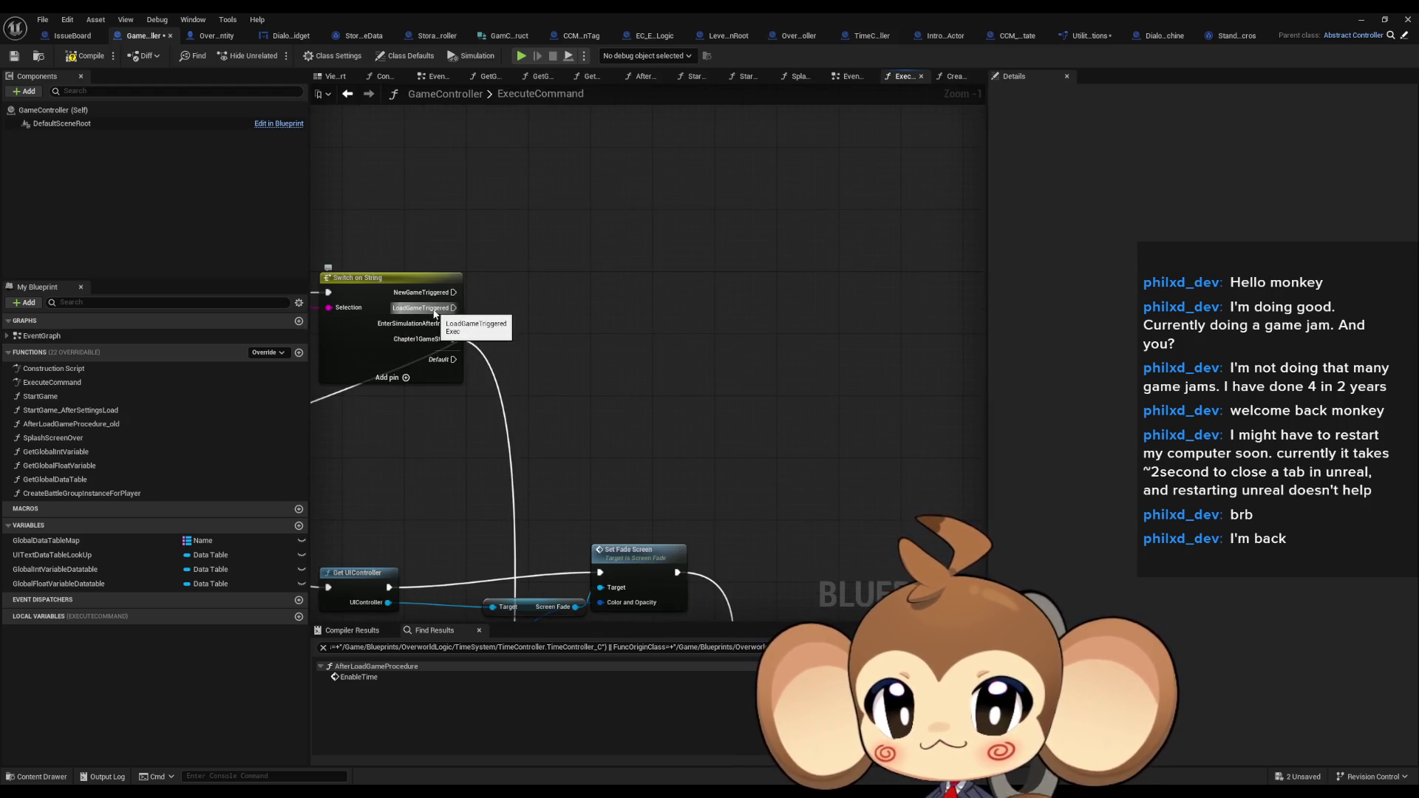
{"action": "scroll", "coordinate": [435, 313], "scroll_direction": "down", "scroll_amount": 6}
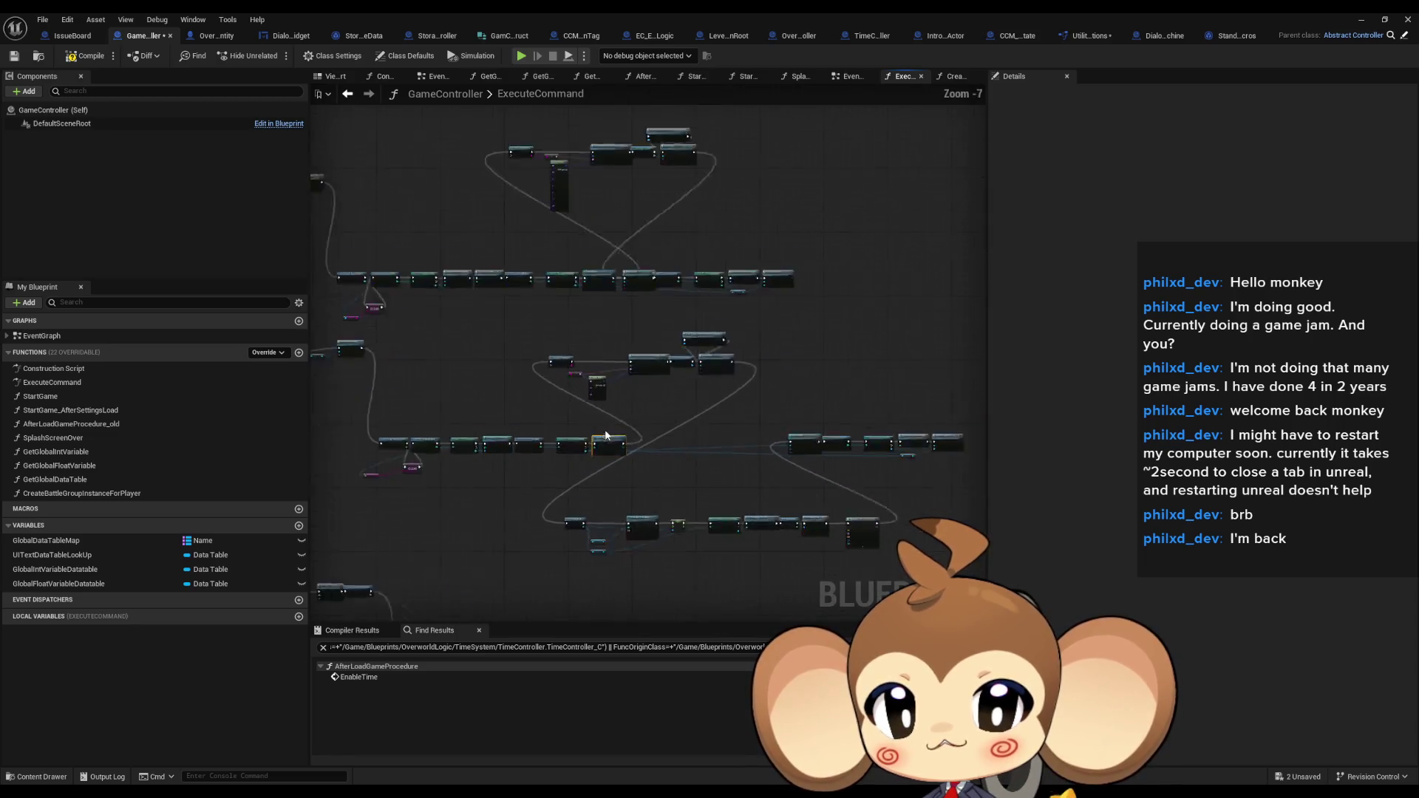
{"action": "scroll", "coordinate": [605, 435], "scroll_direction": "up", "scroll_amount": 3}
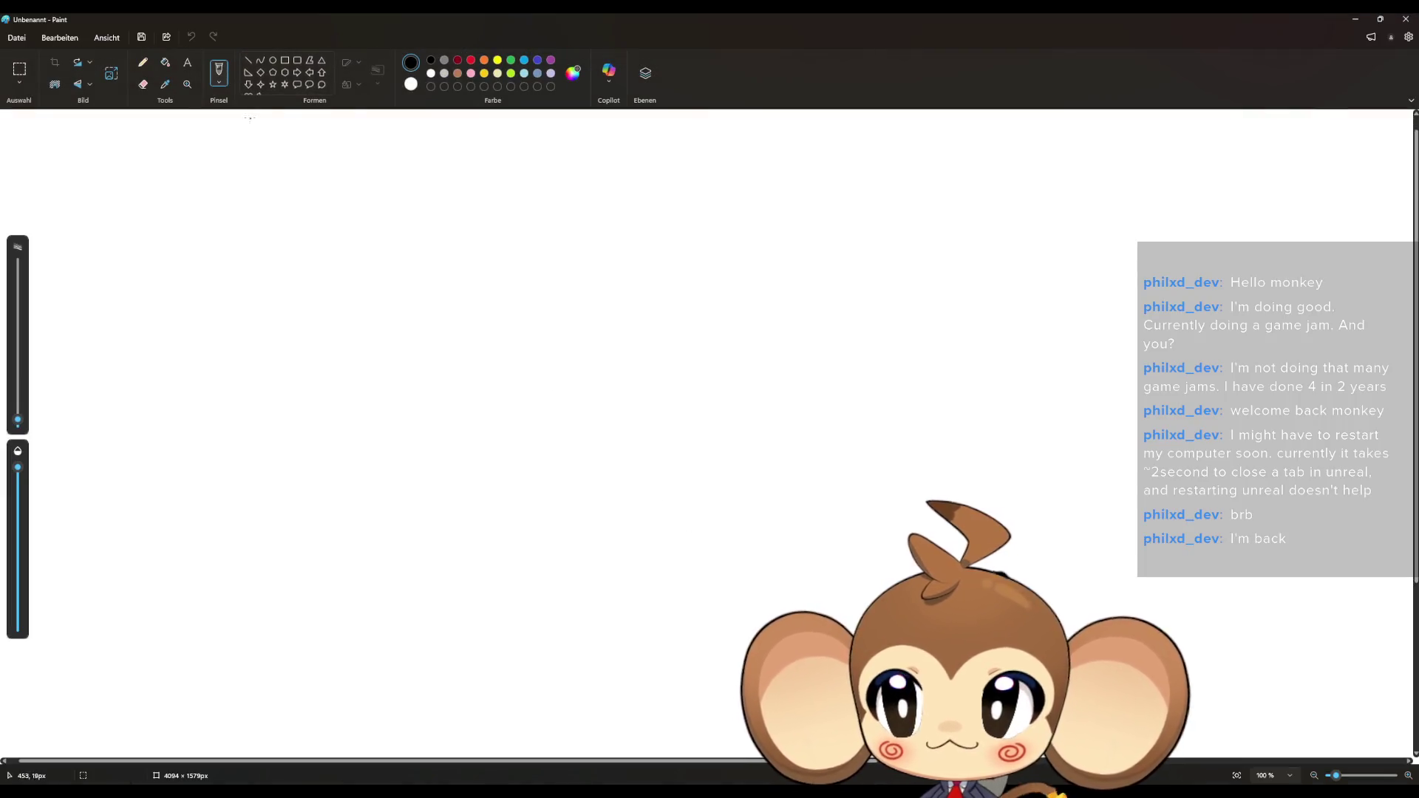
Select the pencil tool and settle on a thinner stroke after a test dot
{"action": "left_click", "coordinate": [143, 62]}
{"action": "left_click", "coordinate": [710, 437]}
{"action": "left_click_drag", "start_coordinate": [17, 420], "coordinate": [22, 426]}
{"action": "left_click", "coordinate": [522, 388]}
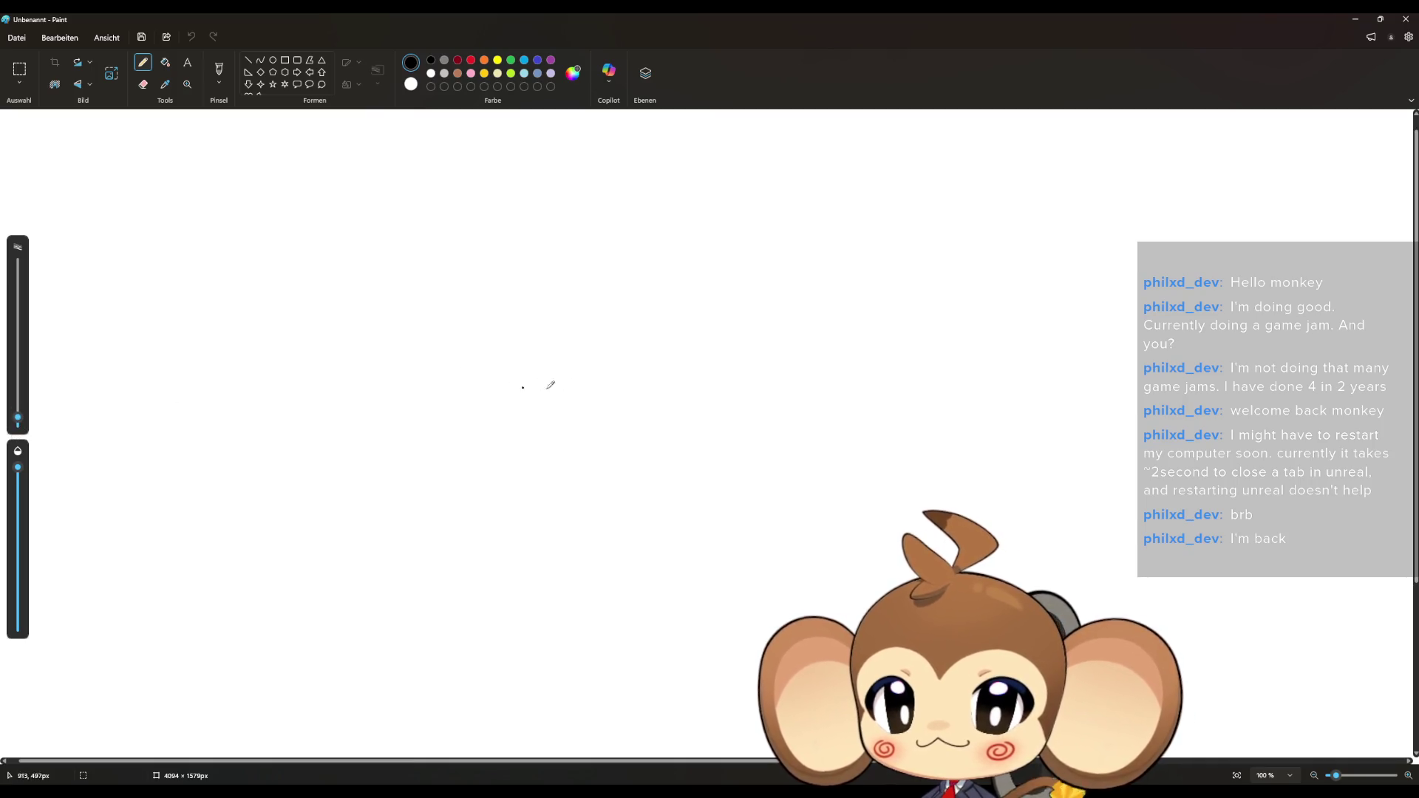
Draw the monkey's head arcs, left and right ears, and the inner face outline
{"action": "mouse_move", "coordinate": [529, 341]}
{"action": "left_mouse_down"}
{"action": "mouse_move", "coordinate": [608, 367]}
{"action": "mouse_move", "coordinate": [681, 328]}
{"action": "mouse_move", "coordinate": [710, 380]}
{"action": "left_mouse_up"}
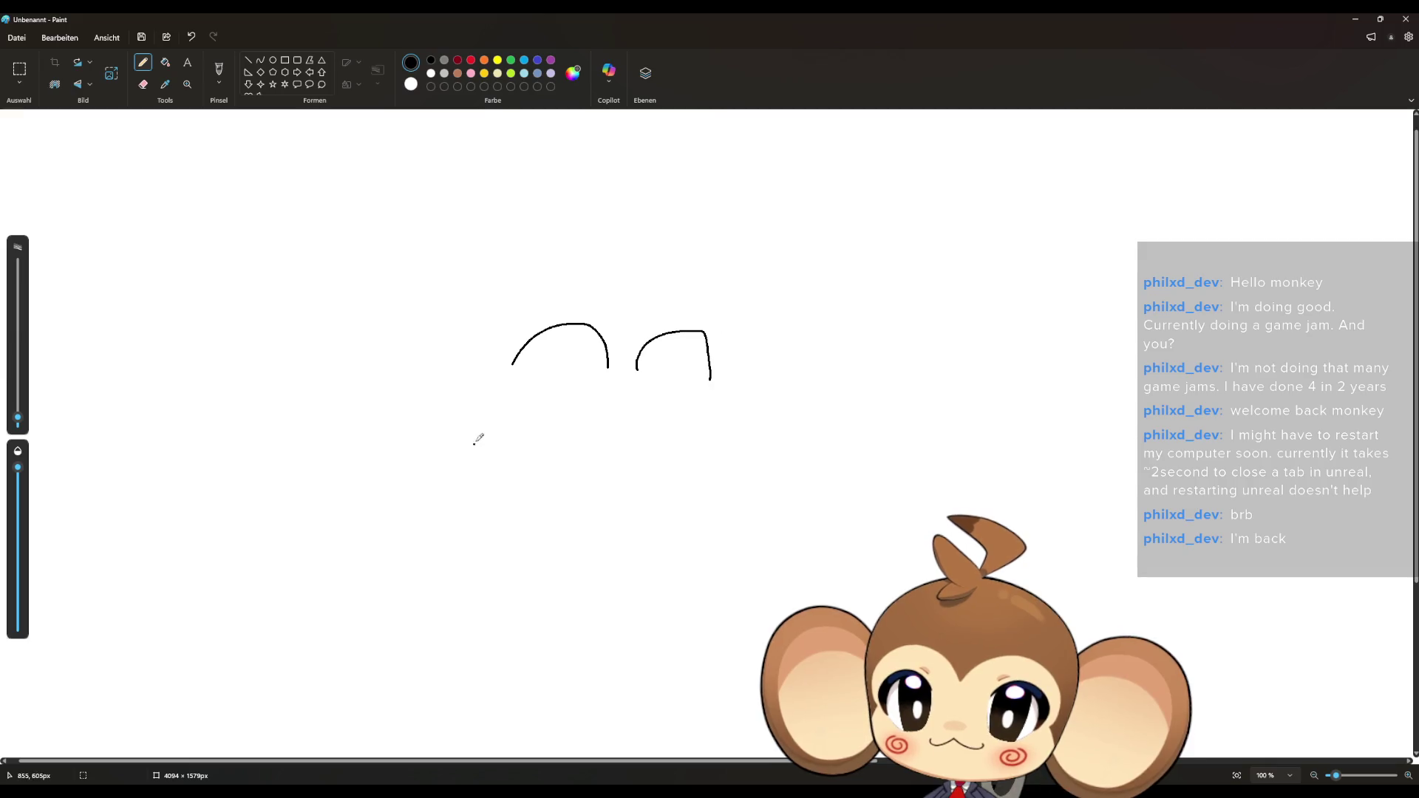
{"action": "mouse_move", "coordinate": [521, 414]}
{"action": "left_mouse_down"}
{"action": "mouse_move", "coordinate": [562, 455]}
{"action": "mouse_move", "coordinate": [746, 434]}
{"action": "left_mouse_up"}
{"action": "mouse_move", "coordinate": [671, 263]}
{"action": "left_mouse_down"}
{"action": "mouse_move", "coordinate": [390, 414]}
{"action": "mouse_move", "coordinate": [741, 548]}
{"action": "mouse_move", "coordinate": [754, 311]}
{"action": "mouse_move", "coordinate": [623, 256]}
{"action": "mouse_move", "coordinate": [665, 198]}
{"action": "left_mouse_up"}
{"action": "mouse_move", "coordinate": [782, 359]}
{"action": "left_mouse_down"}
{"action": "mouse_move", "coordinate": [921, 397]}
{"action": "mouse_move", "coordinate": [811, 415]}
{"action": "left_mouse_up"}
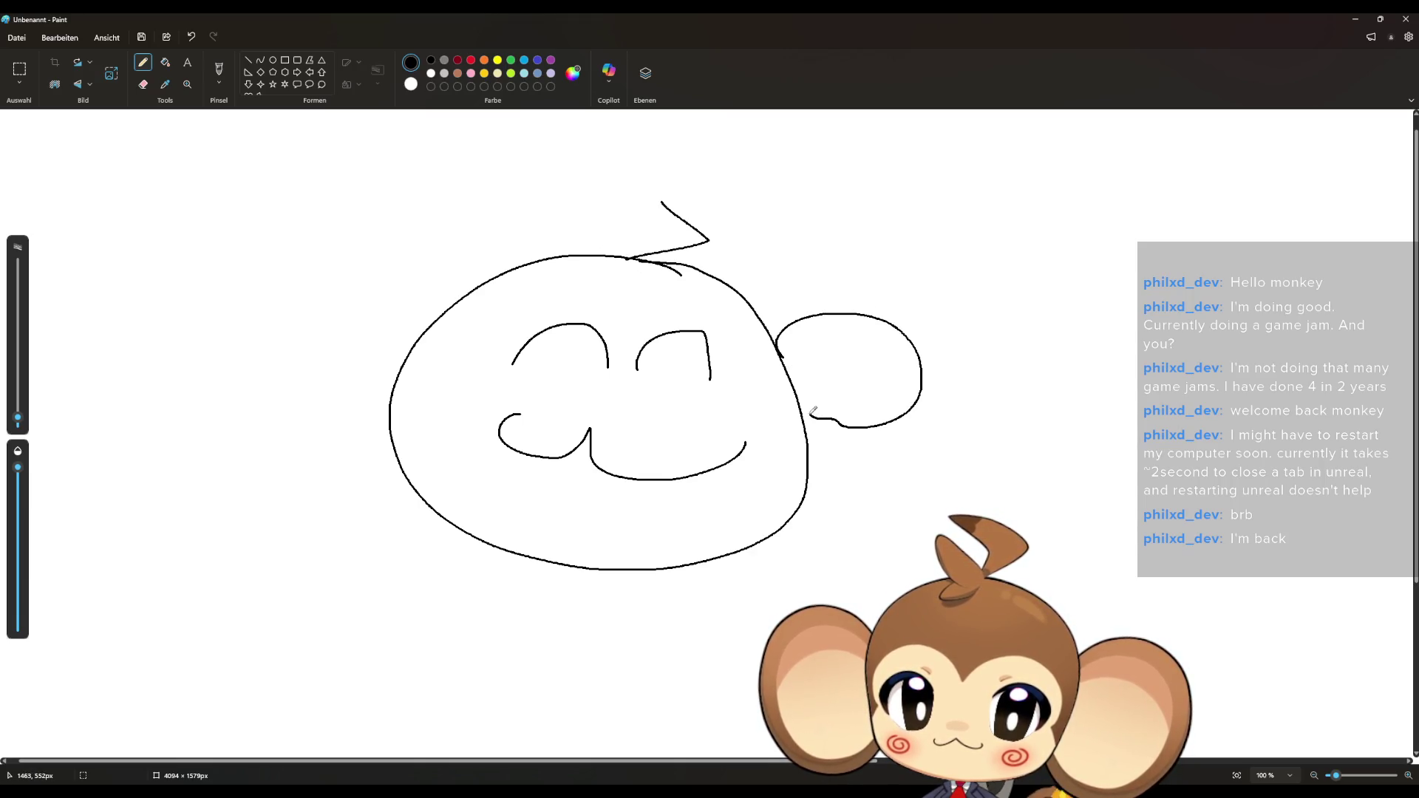
{"action": "mouse_move", "coordinate": [755, 312]}
{"action": "left_mouse_down"}
{"action": "mouse_move", "coordinate": [928, 462]}
{"action": "mouse_move", "coordinate": [808, 445]}
{"action": "left_mouse_up"}
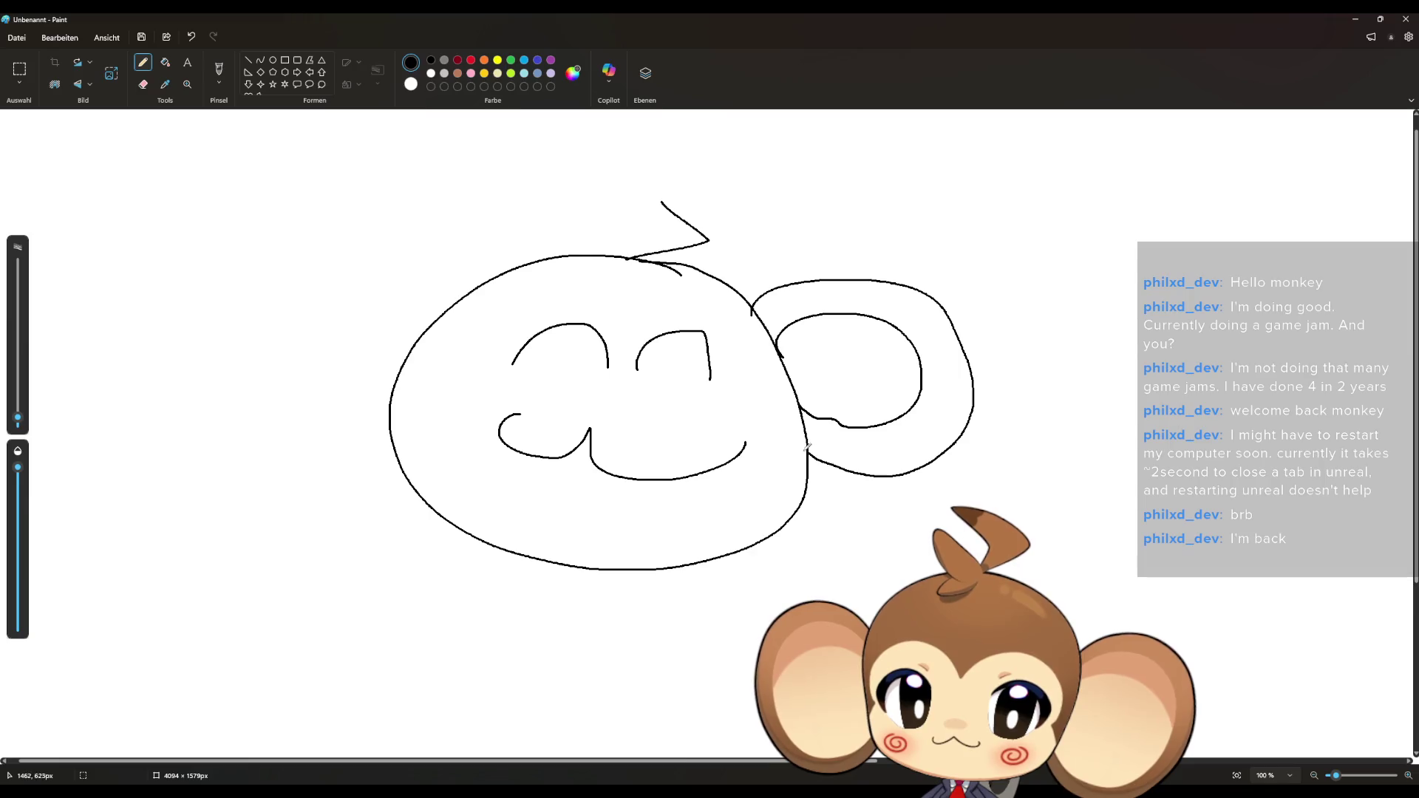
{"action": "left_click_drag", "start_coordinate": [394, 296], "coordinate": [400, 418]}
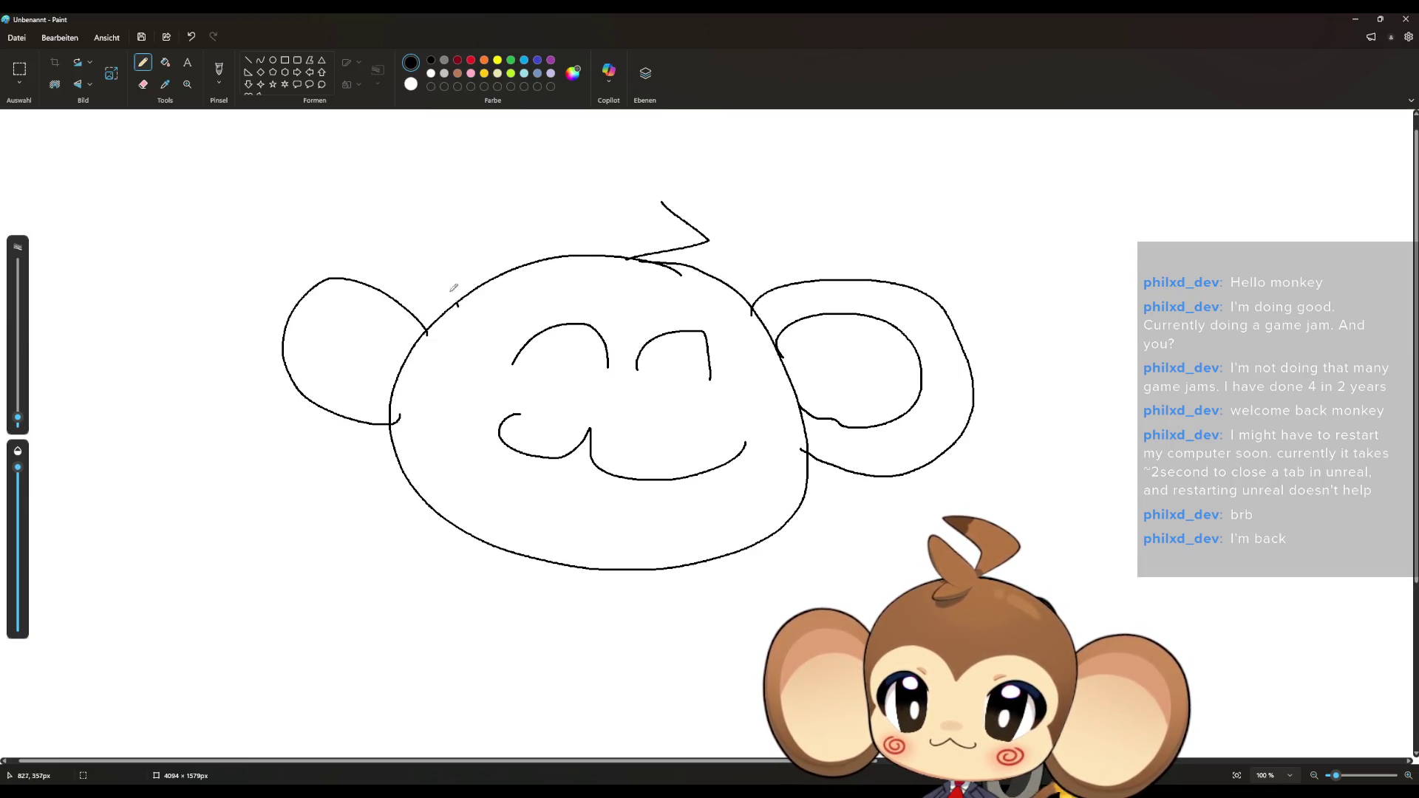
{"action": "mouse_move", "coordinate": [457, 305]}
{"action": "left_mouse_down"}
{"action": "mouse_move", "coordinate": [366, 477]}
{"action": "mouse_move", "coordinate": [406, 473]}
{"action": "left_mouse_up"}
{"action": "mouse_move", "coordinate": [634, 332]}
{"action": "left_mouse_down"}
{"action": "mouse_move", "coordinate": [465, 336]}
{"action": "mouse_move", "coordinate": [413, 440]}
{"action": "left_mouse_up"}
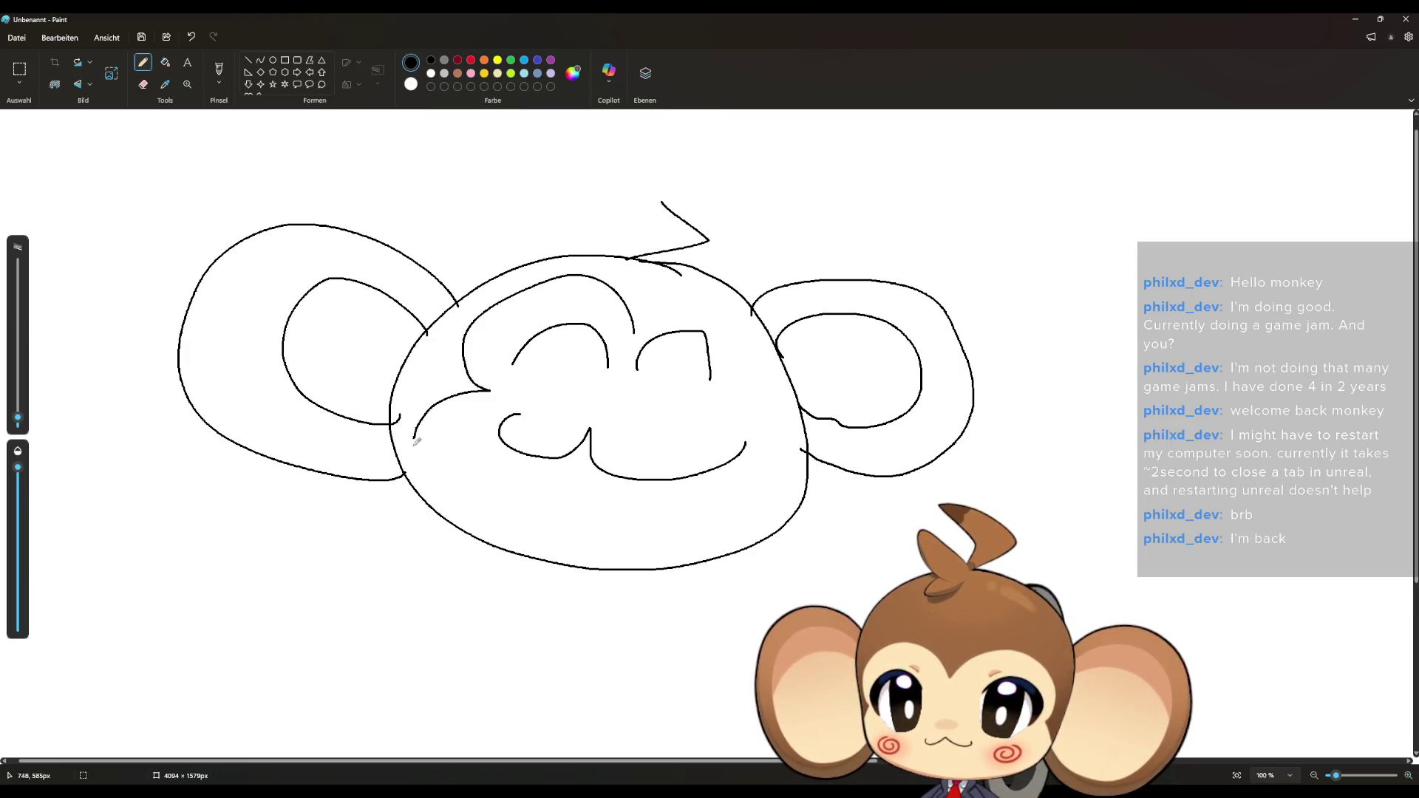
{"action": "mouse_move", "coordinate": [635, 332]}
{"action": "left_mouse_down"}
{"action": "mouse_move", "coordinate": [770, 373]}
{"action": "mouse_move", "coordinate": [807, 448]}
{"action": "left_mouse_up"}
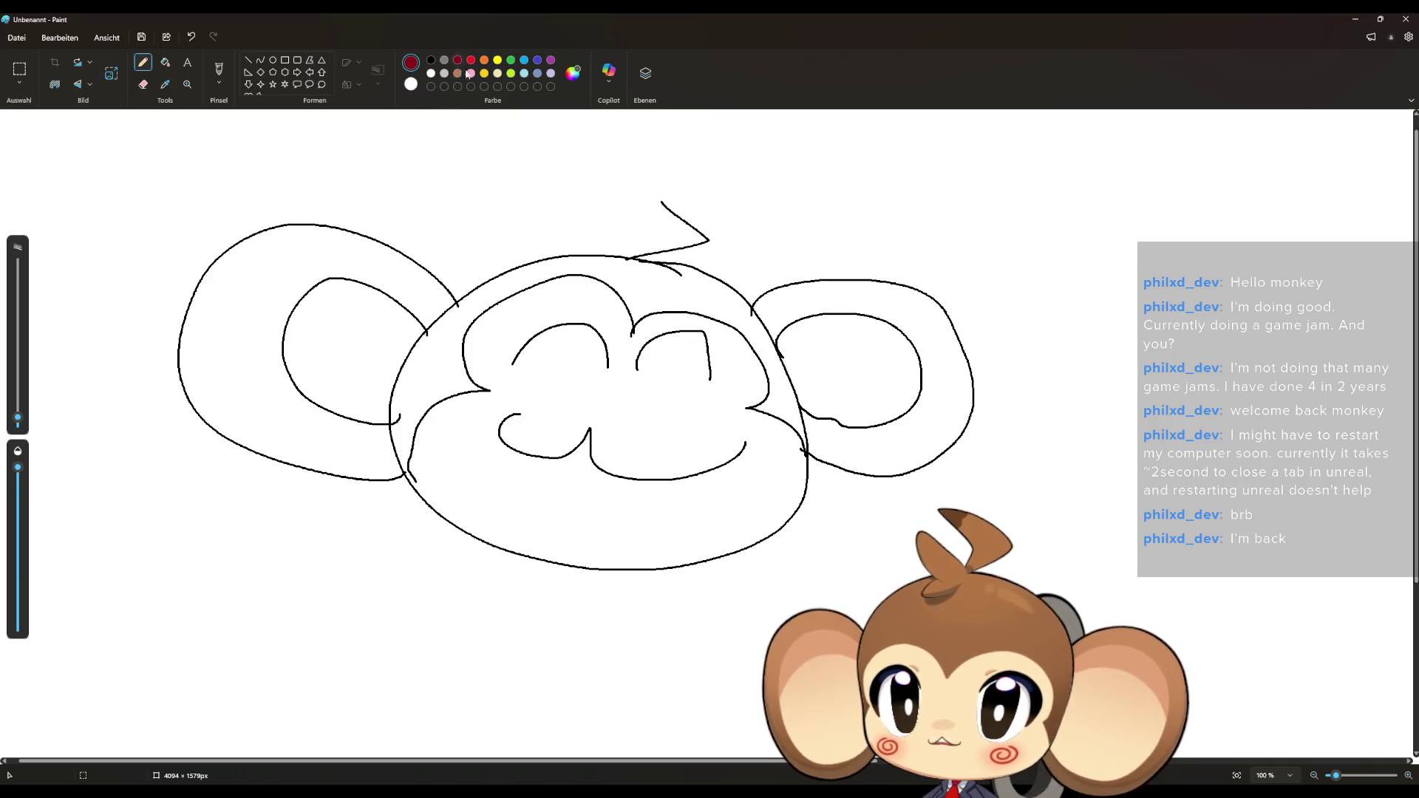
Add red spirals on both cheeks and letter BRB beneath the monkey
{"action": "left_click_drag", "start_coordinate": [467, 414], "coordinate": [462, 421]}
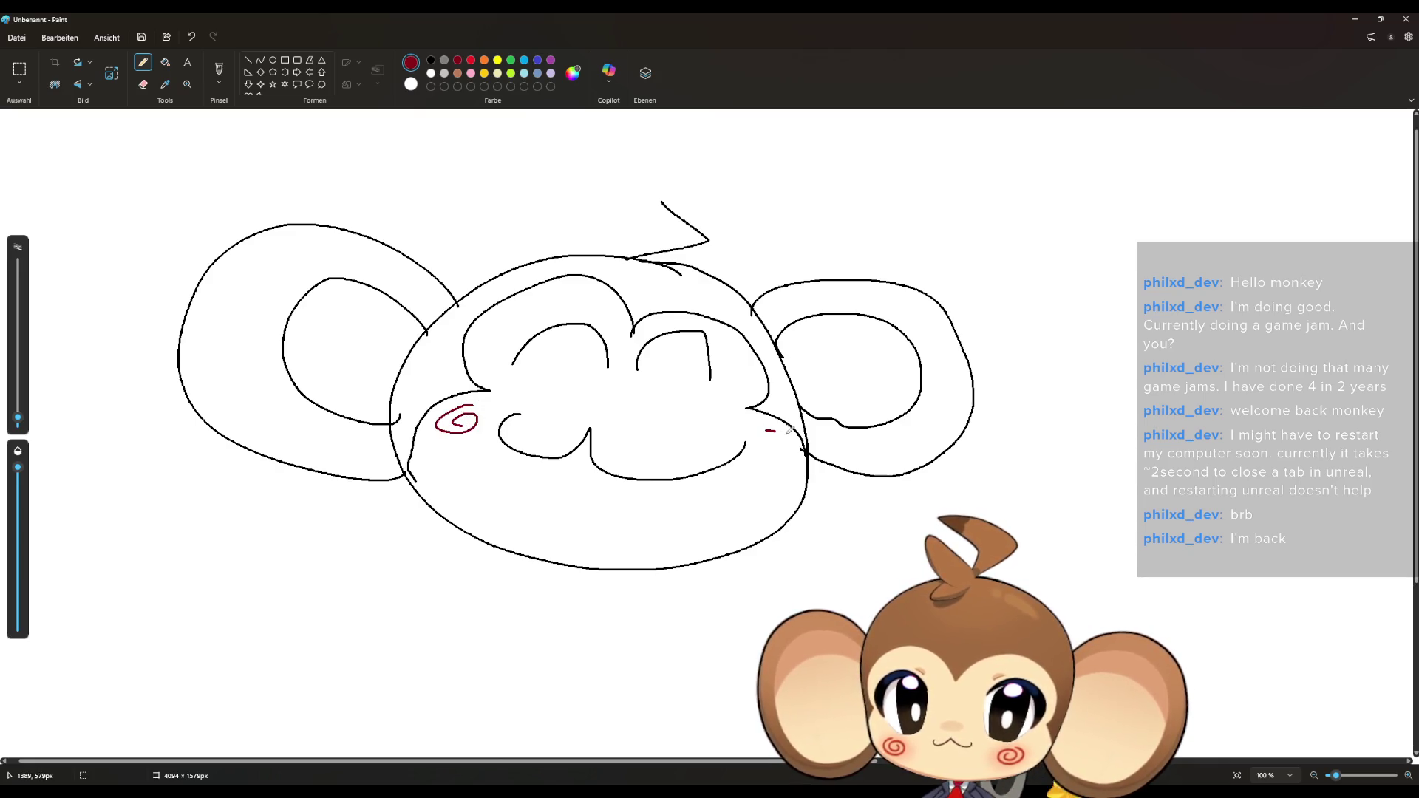
{"action": "left_click_drag", "start_coordinate": [790, 428], "coordinate": [780, 447]}
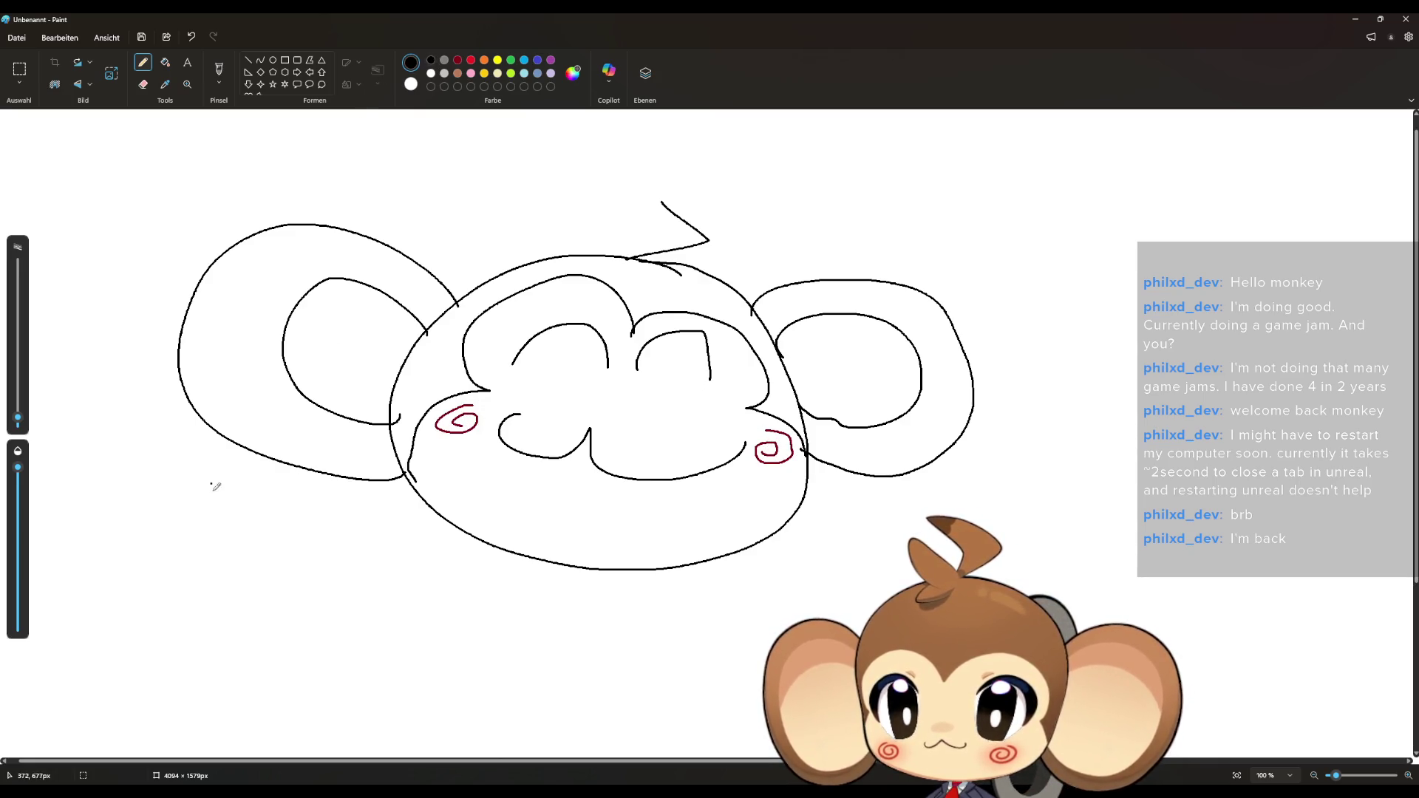
{"action": "left_click_drag", "start_coordinate": [214, 486], "coordinate": [165, 580]}
{"action": "mouse_move", "coordinate": [172, 493]}
{"action": "left_mouse_down"}
{"action": "mouse_move", "coordinate": [237, 576]}
{"action": "mouse_move", "coordinate": [166, 578]}
{"action": "left_mouse_up"}
{"action": "mouse_move", "coordinate": [290, 524]}
{"action": "left_mouse_down"}
{"action": "mouse_move", "coordinate": [274, 607]}
{"action": "mouse_move", "coordinate": [325, 622]}
{"action": "left_mouse_up"}
{"action": "mouse_move", "coordinate": [370, 546]}
{"action": "left_mouse_down"}
{"action": "mouse_move", "coordinate": [397, 606]}
{"action": "mouse_move", "coordinate": [329, 629]}
{"action": "left_mouse_up"}
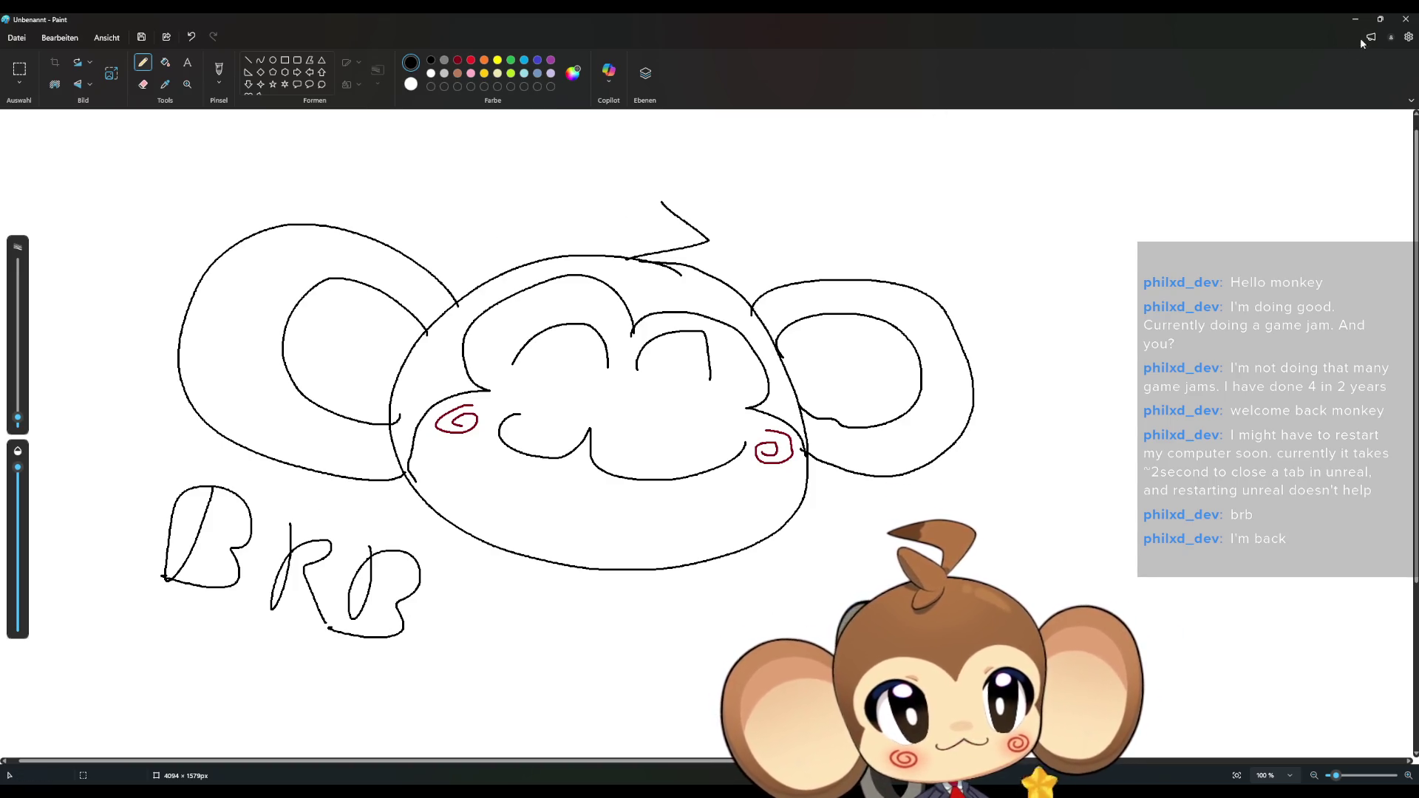
Close Paint with Nicht speichern and open the TakeCurrentOrblingFormationSnapshot function
{"action": "left_click", "coordinate": [1407, 21]}
{"action": "left_click", "coordinate": [703, 433]}
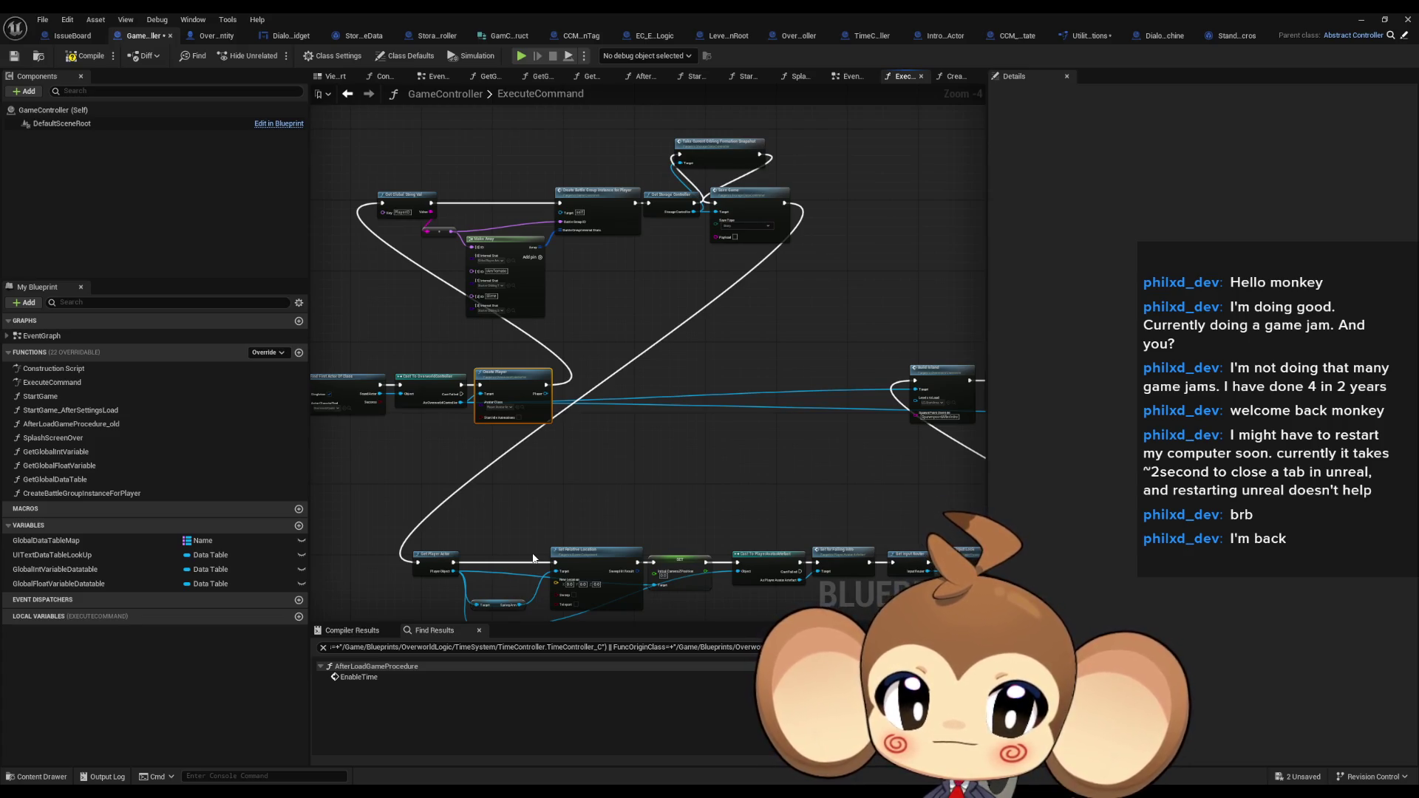
{"action": "scroll", "coordinate": [627, 322], "scroll_direction": "down", "scroll_amount": 3}
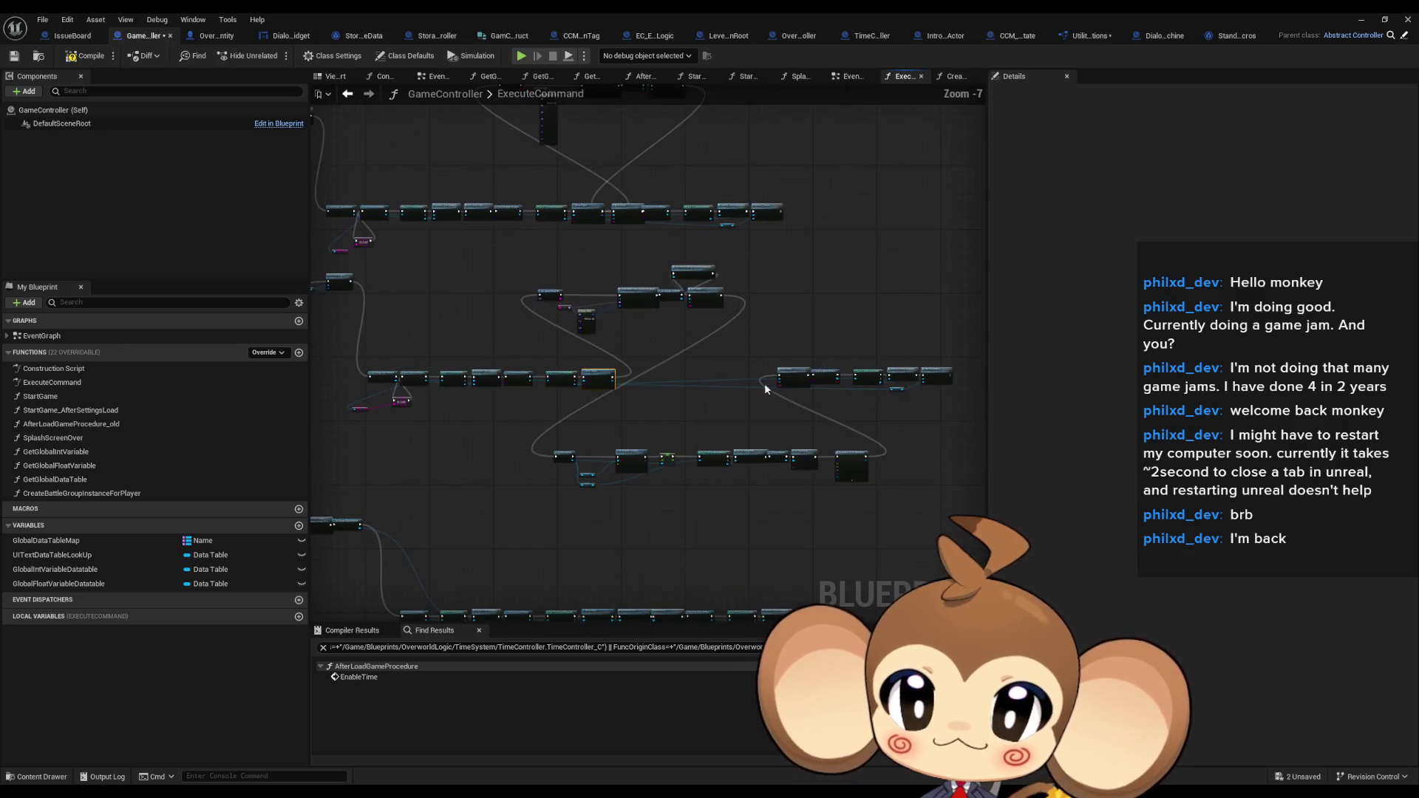
{"action": "scroll", "coordinate": [596, 374], "scroll_direction": "up", "scroll_amount": 4}
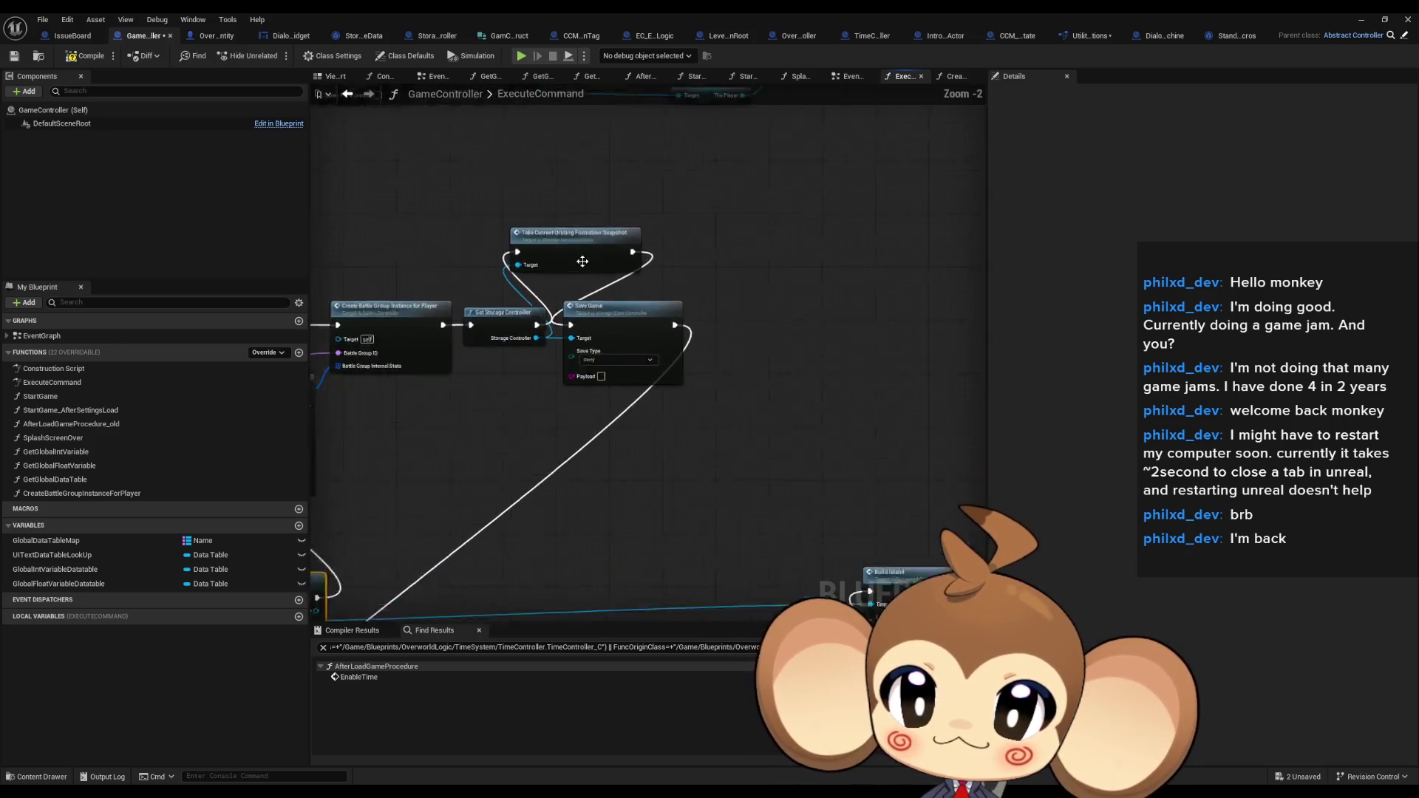
{"action": "double_click", "coordinate": [563, 247]}
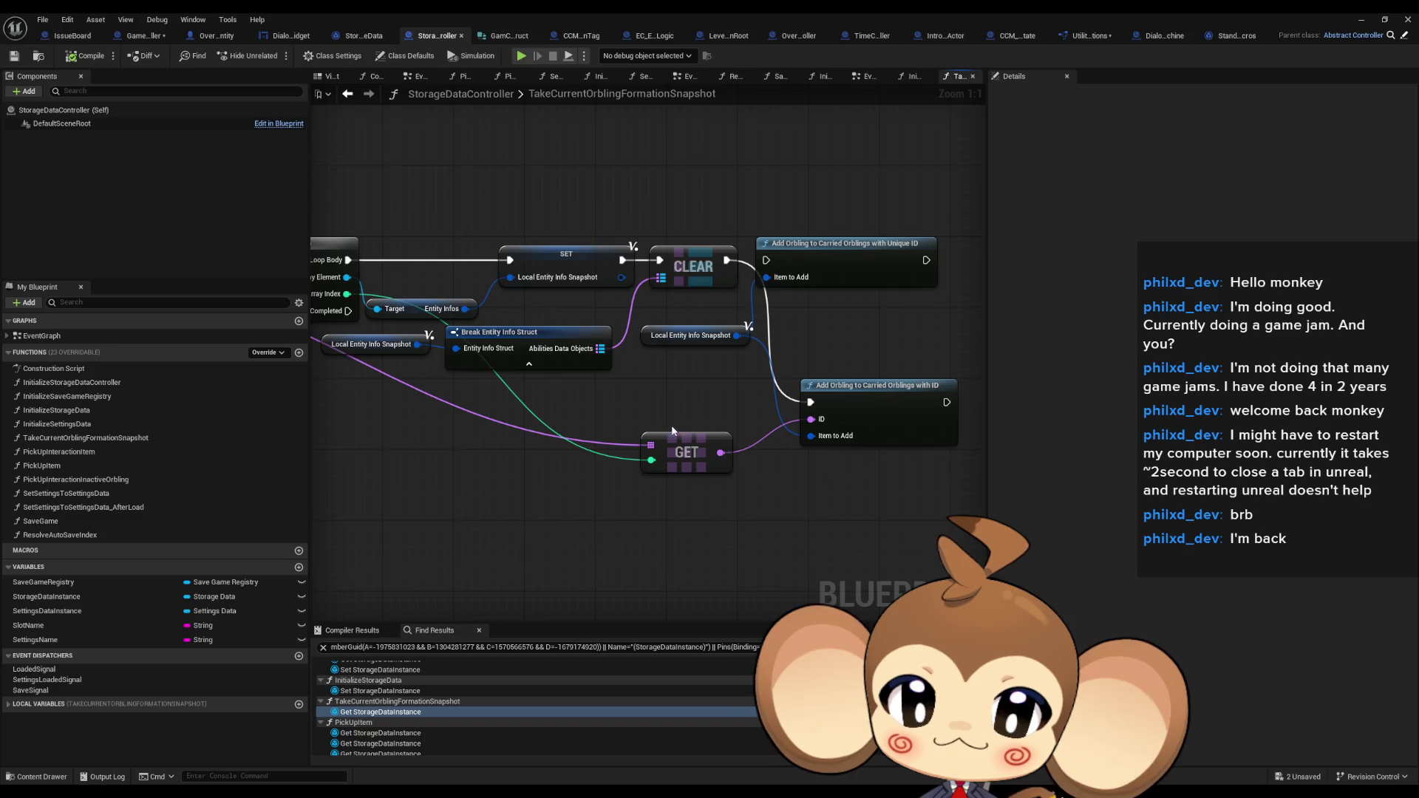
Inspect the snapshot graph's Local Entity Info Snapshot variable, then go back to GameController
{"action": "mouse_move", "coordinate": [723, 399]}
{"action": "left_mouse_down"}
{"action": "mouse_move", "coordinate": [807, 399]}
{"action": "mouse_move", "coordinate": [871, 422]}
{"action": "mouse_move", "coordinate": [674, 422]}
{"action": "left_mouse_up"}
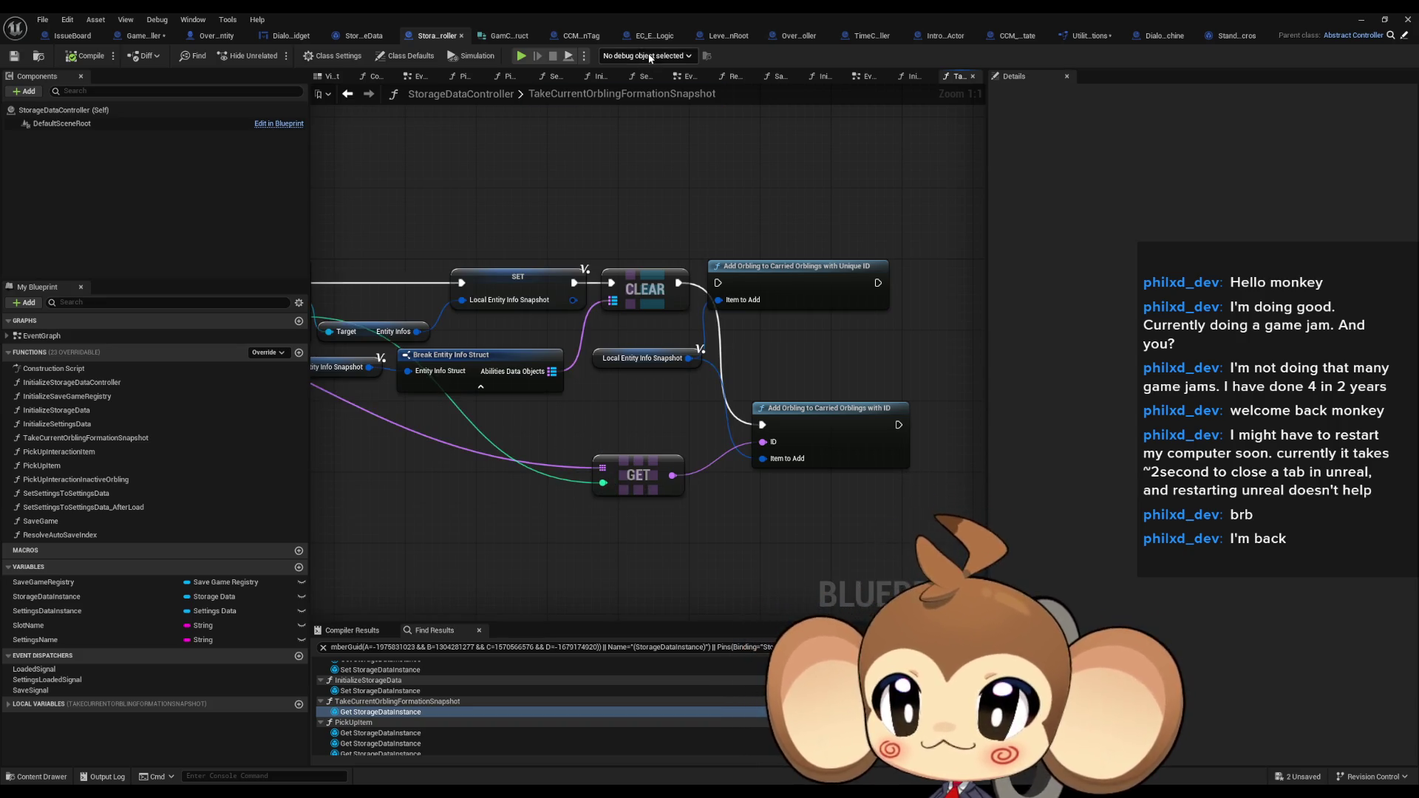
{"action": "left_click_drag", "start_coordinate": [748, 501], "coordinate": [800, 500]}
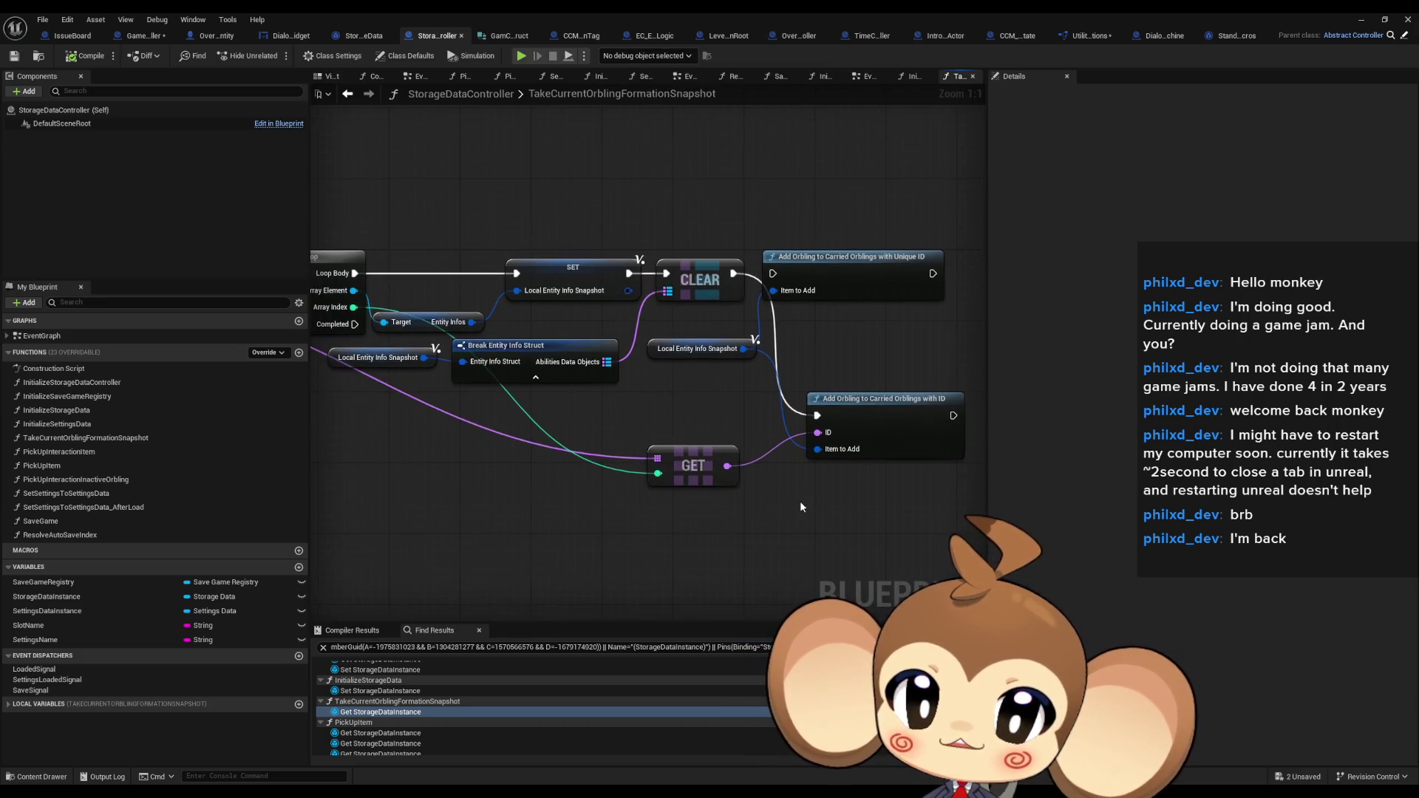
{"action": "left_click", "coordinate": [694, 348]}
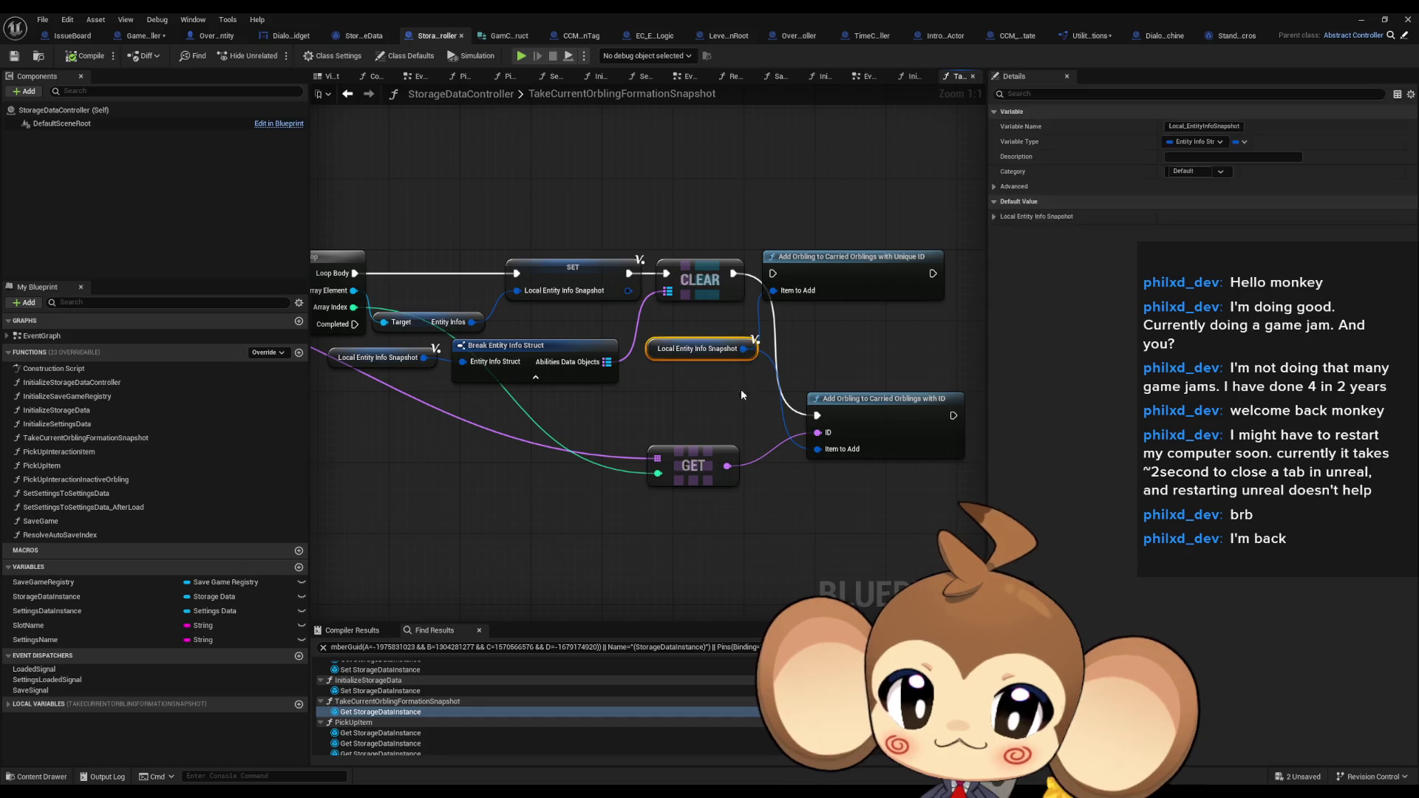
{"action": "left_click", "coordinate": [143, 35]}
Open CreateBattleGroupInstanceForPlayer and check the internal stat classes listed for Add Entity
{"action": "scroll", "coordinate": [579, 417], "scroll_direction": "down", "scroll_amount": 3}
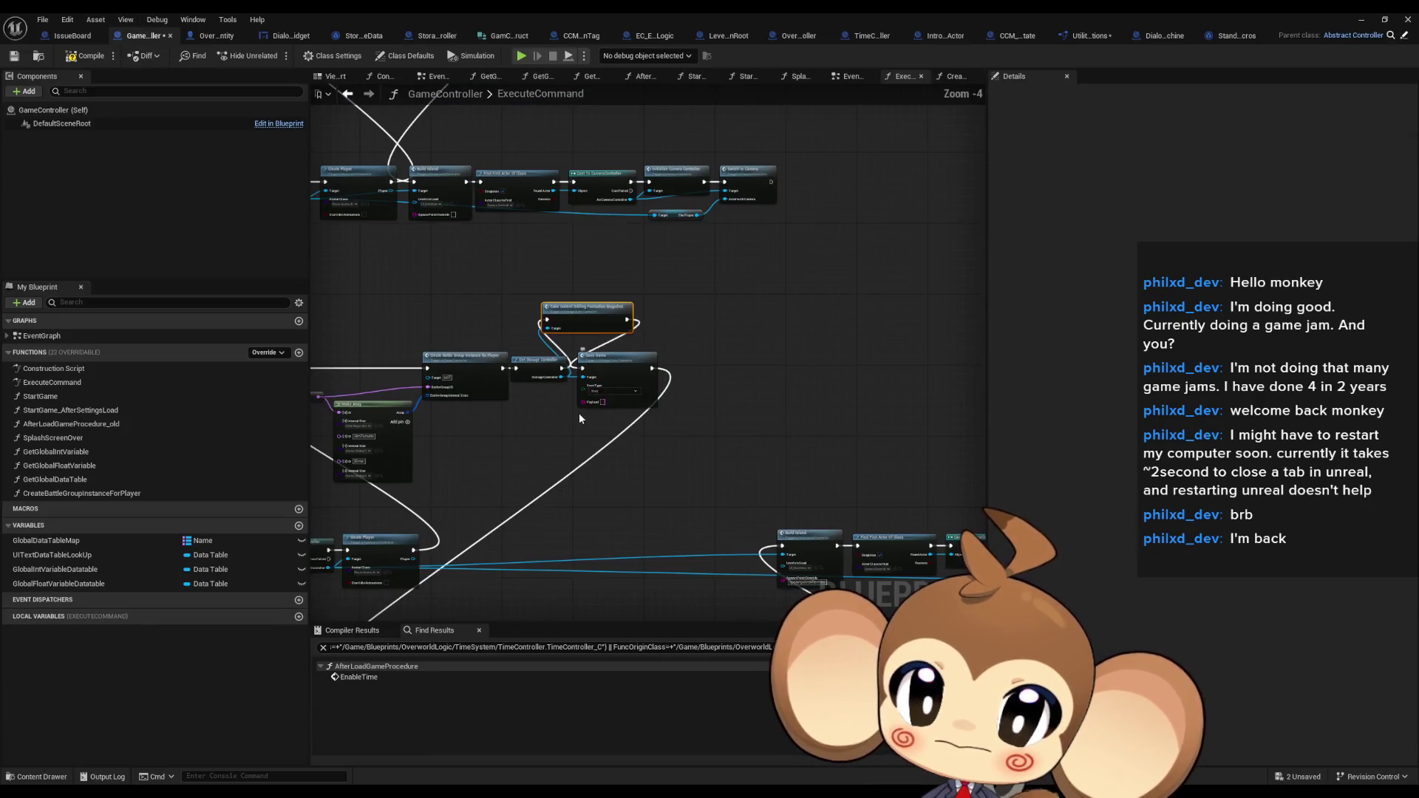
{"action": "scroll", "coordinate": [578, 412], "scroll_direction": "down", "scroll_amount": 2}
{"action": "scroll", "coordinate": [667, 401], "scroll_direction": "down", "scroll_amount": 2}
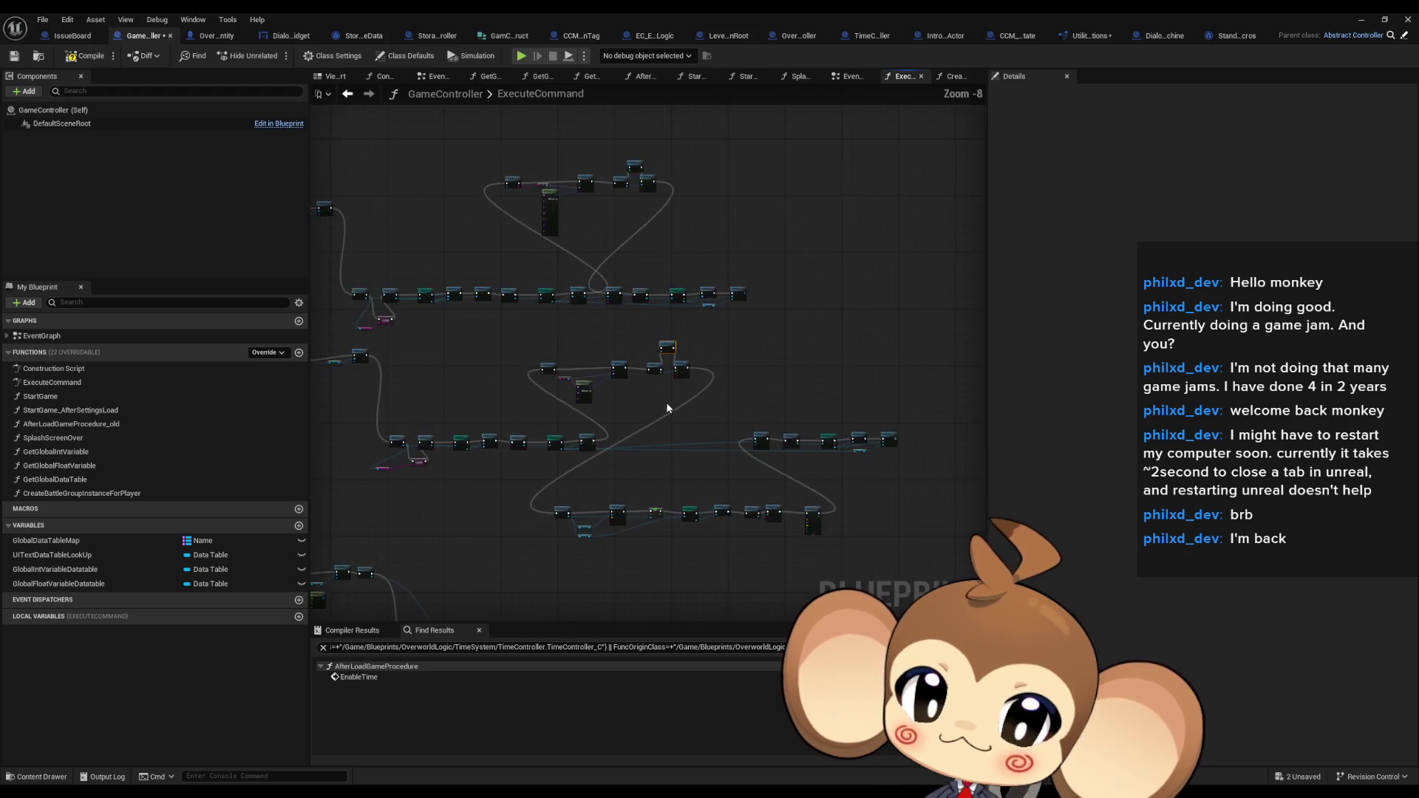
{"action": "double_click", "coordinate": [96, 494]}
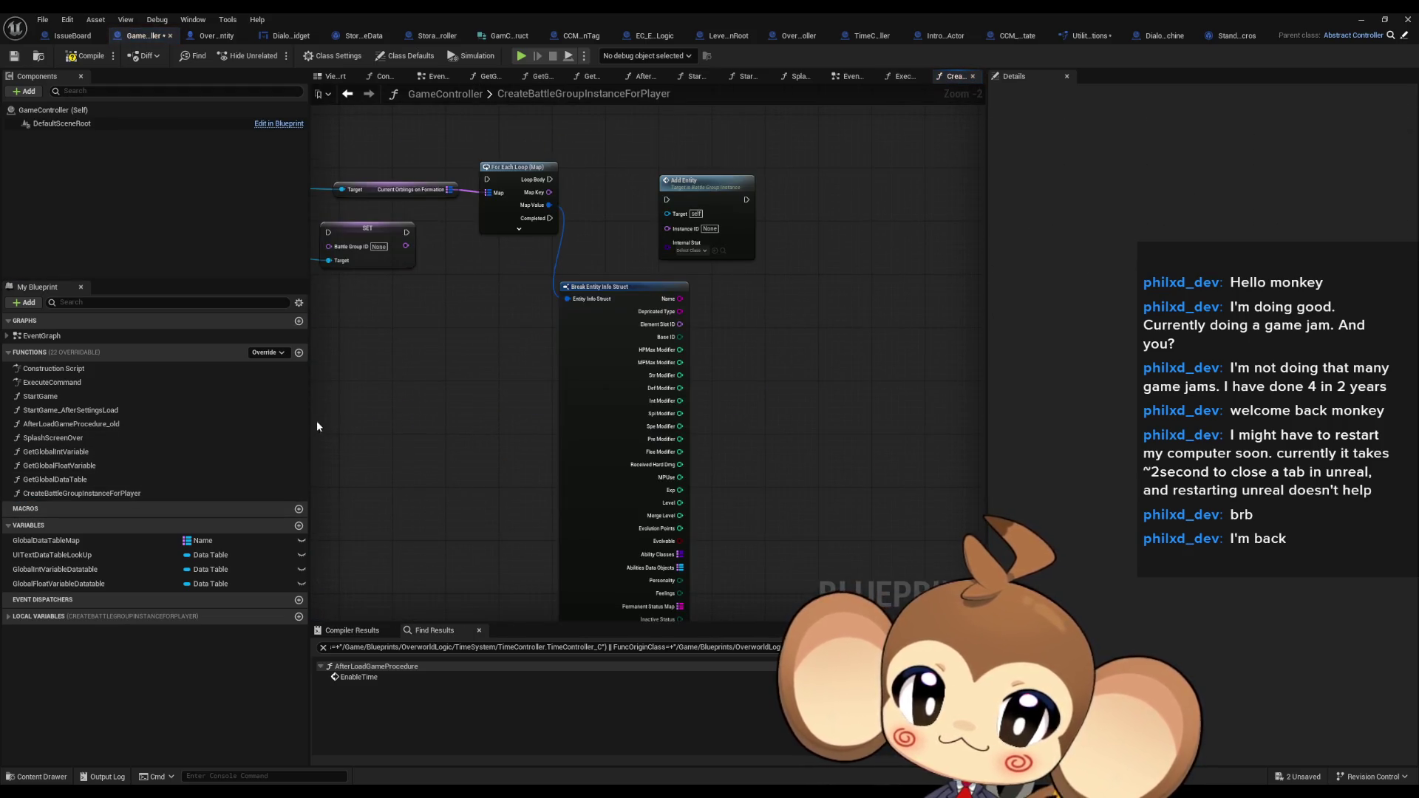
{"action": "scroll", "coordinate": [812, 275], "scroll_direction": "up", "scroll_amount": 2}
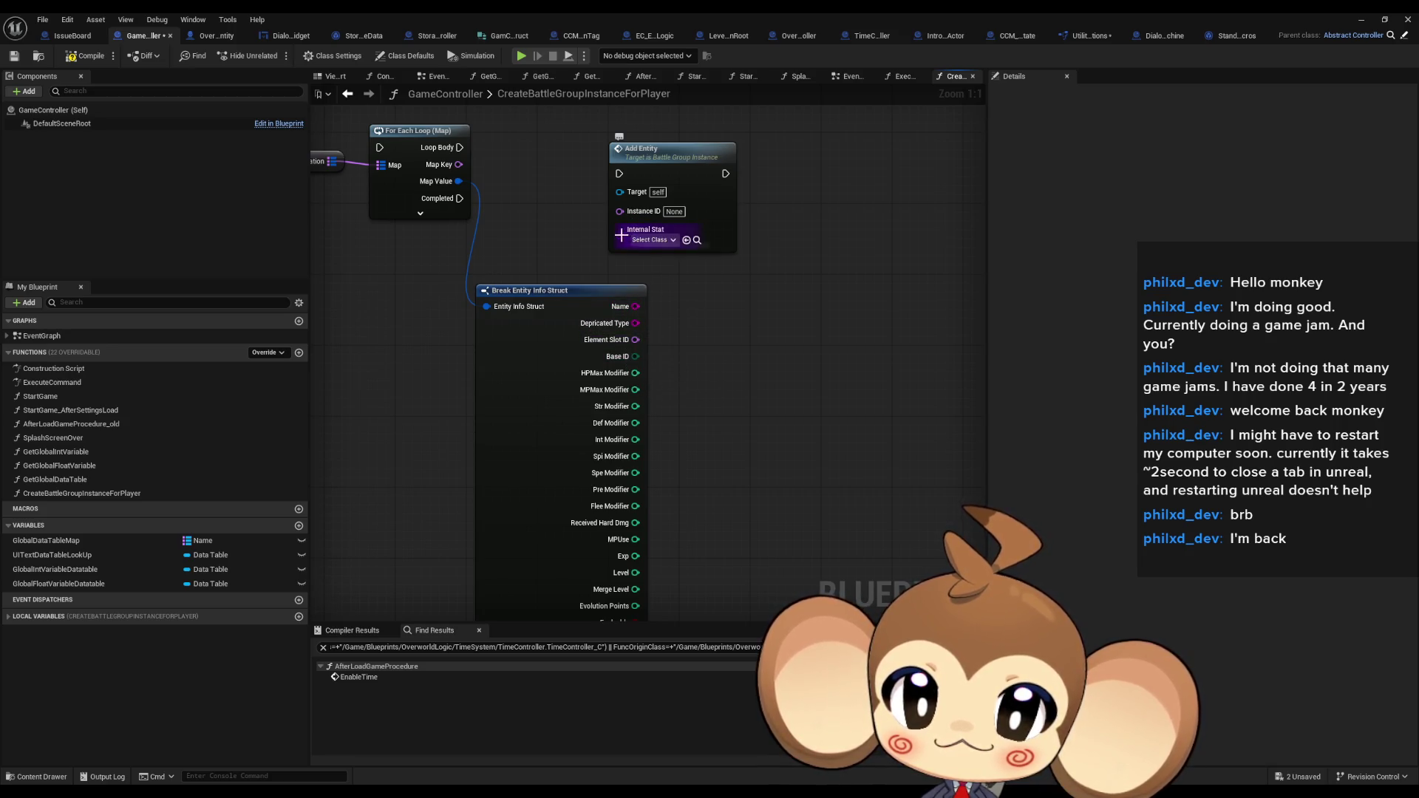
{"action": "left_click", "coordinate": [662, 240]}
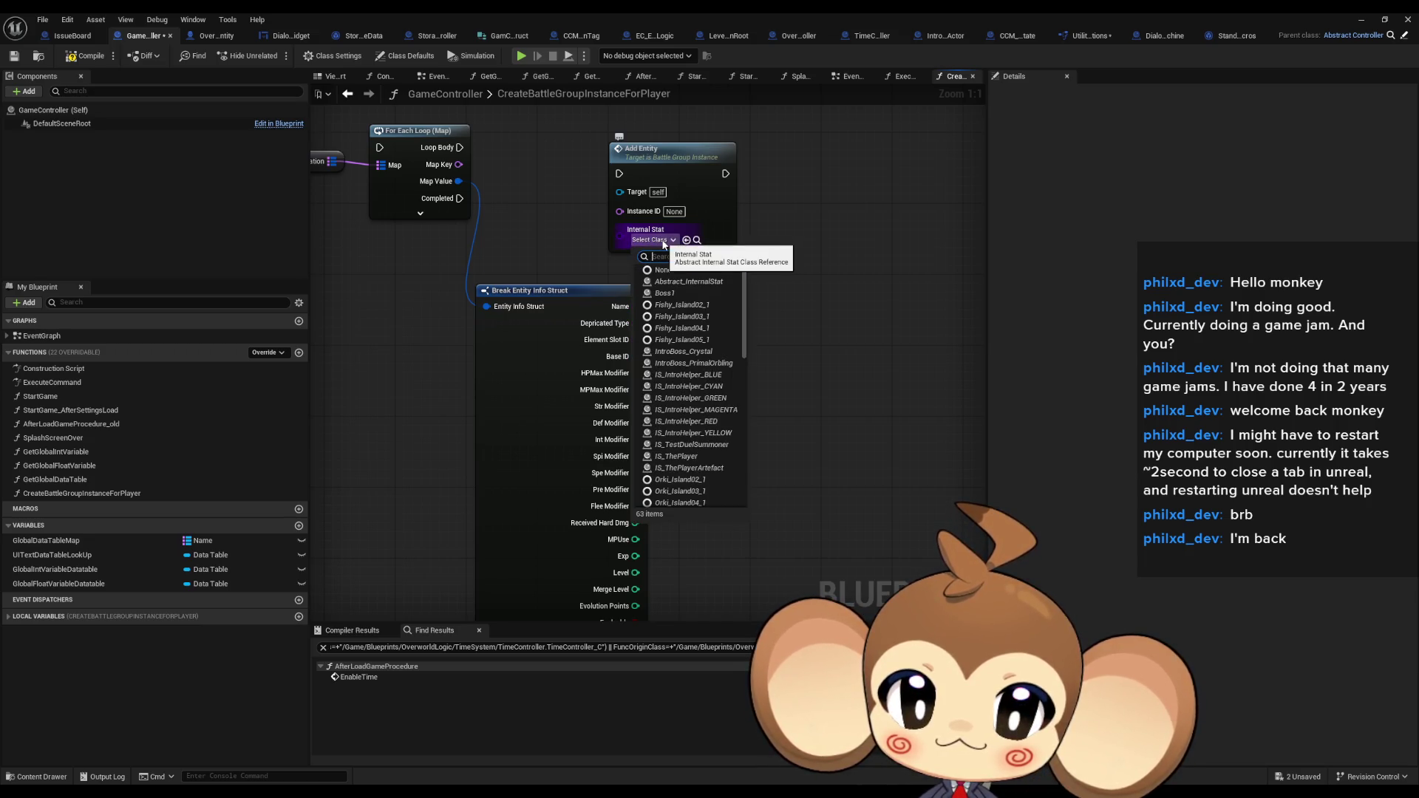
{"action": "left_click", "coordinate": [715, 379]}
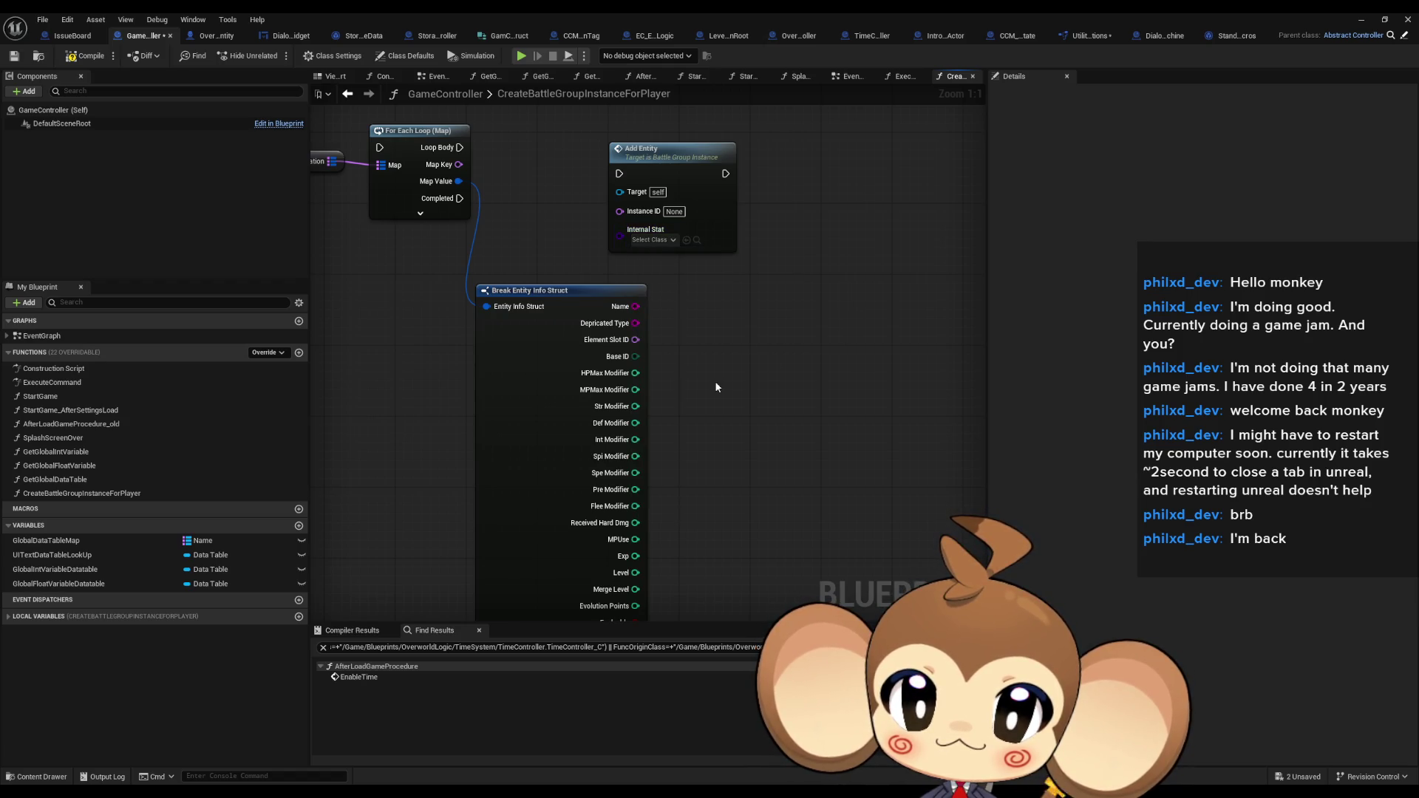
Add a Get Species to Base IDDatatable node found by searching 'base id'
{"action": "right_click", "coordinate": [693, 380]}
{"action": "type", "text": "base id"}
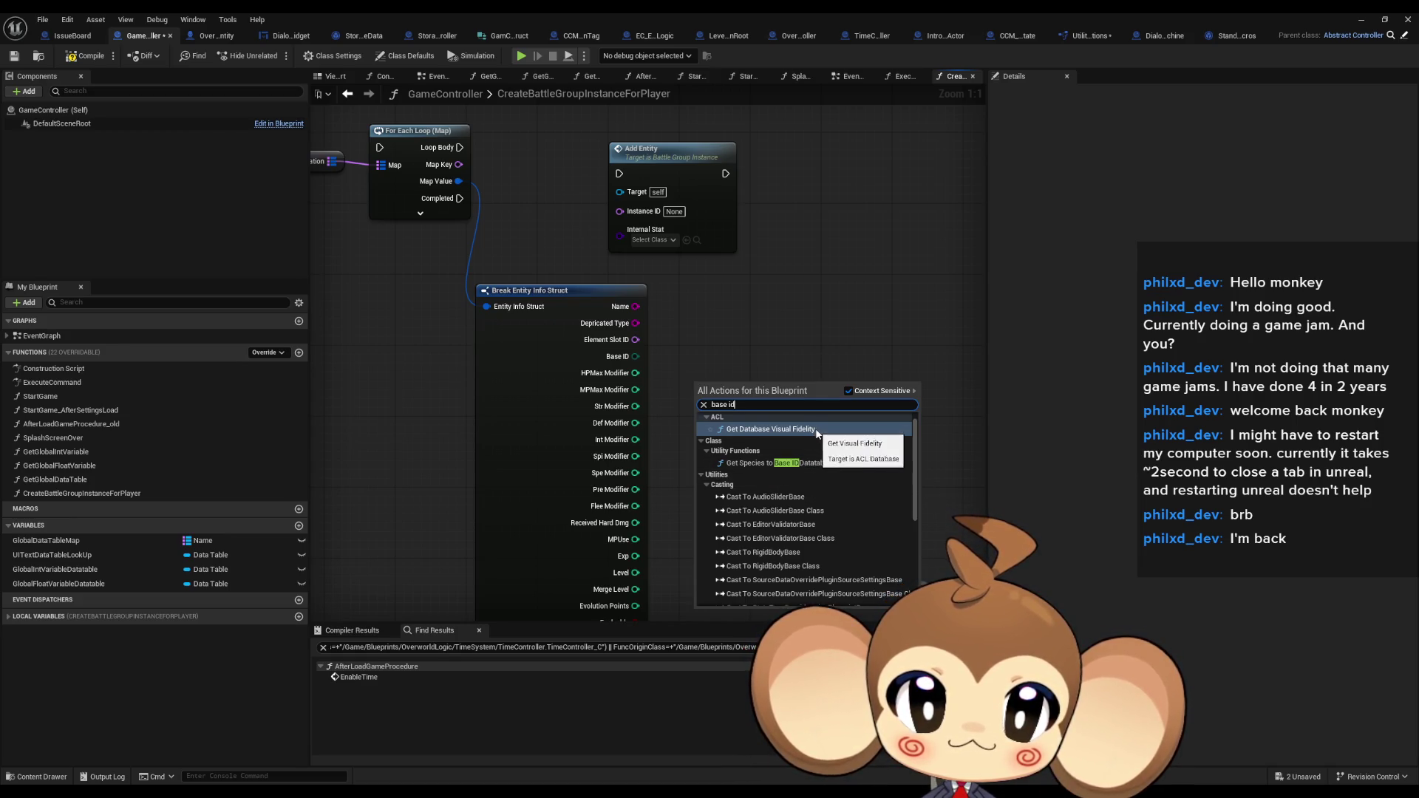
{"action": "scroll", "coordinate": [848, 452], "scroll_direction": "down", "scroll_amount": 2}
{"action": "scroll", "coordinate": [848, 453], "scroll_direction": "down", "scroll_amount": 5}
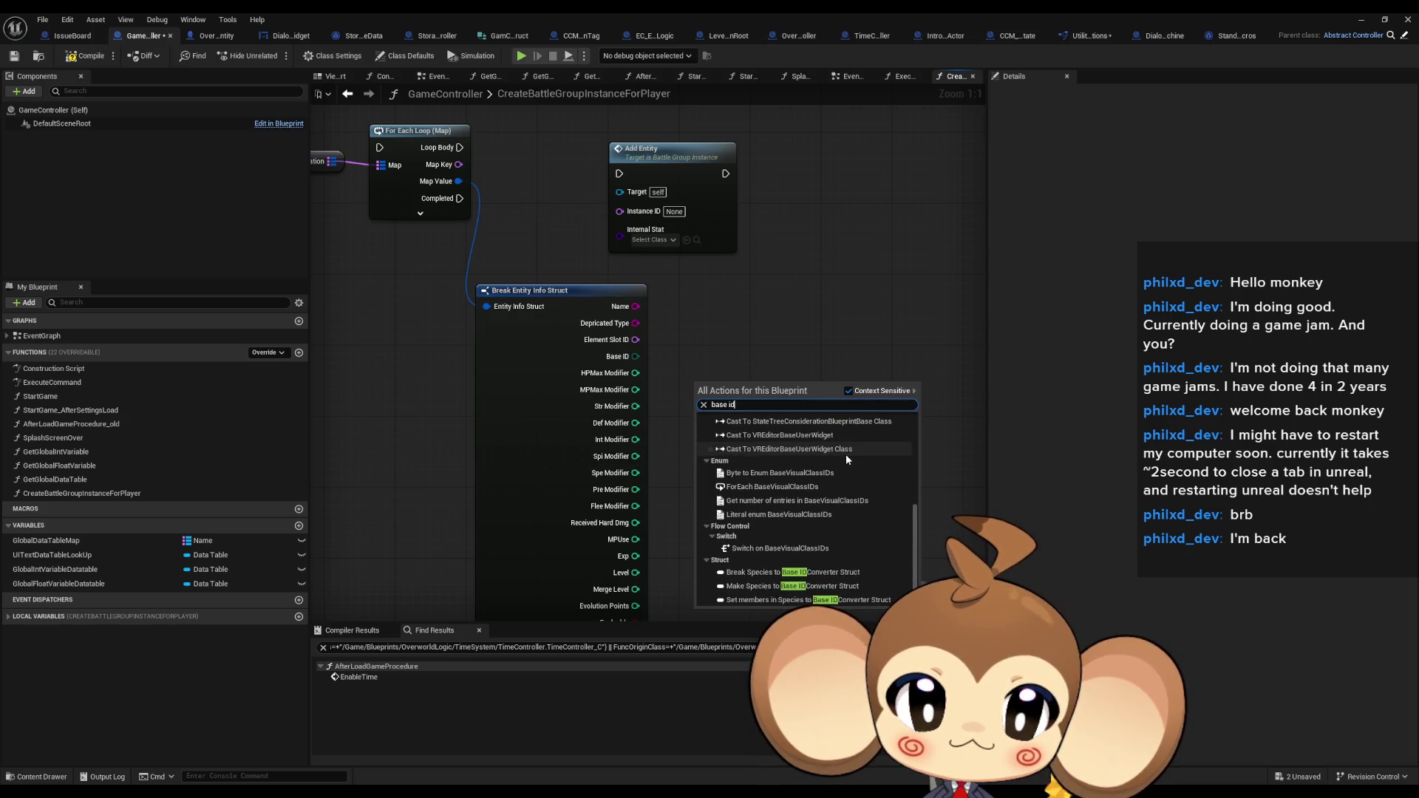
{"action": "scroll", "coordinate": [839, 462], "scroll_direction": "up", "scroll_amount": 10}
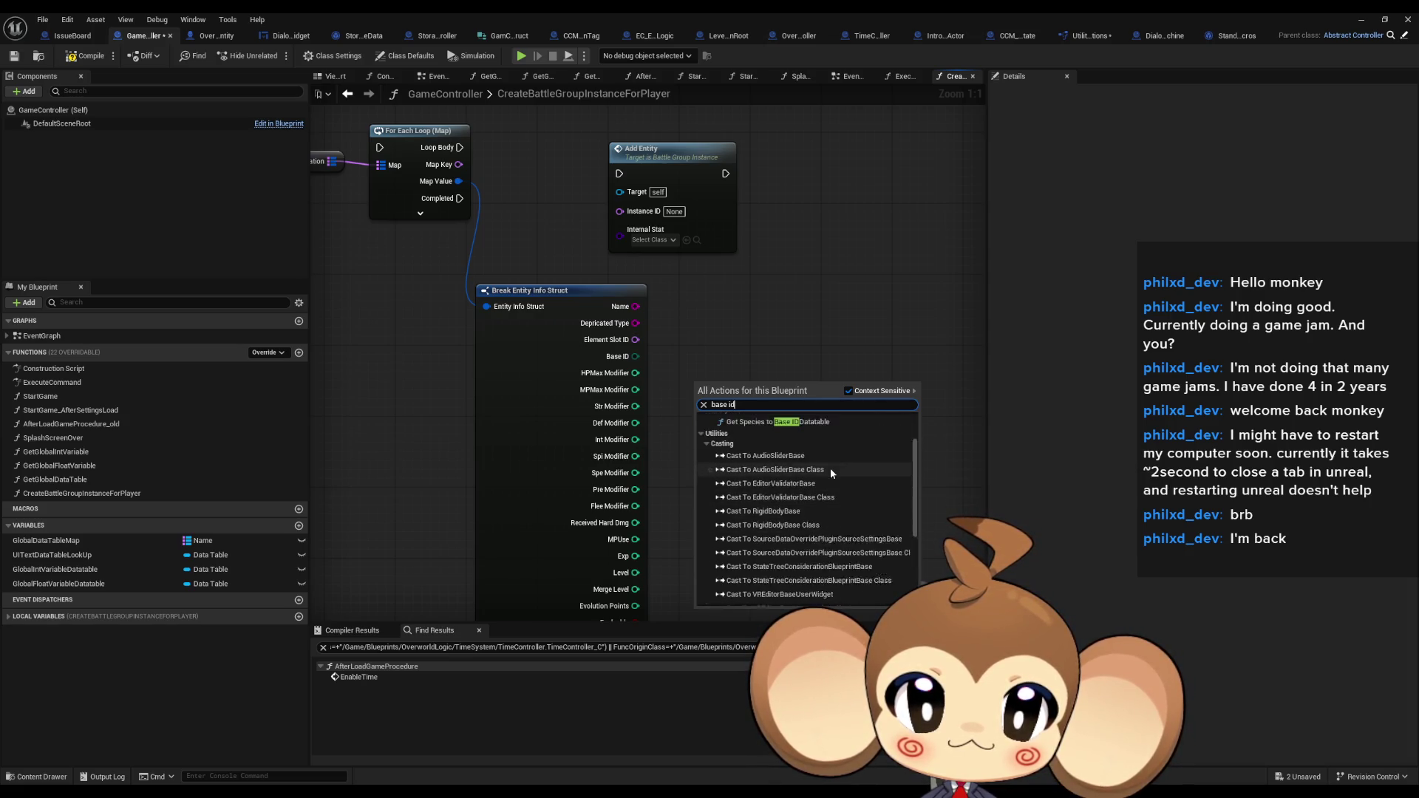
{"action": "left_click", "coordinate": [783, 479]}
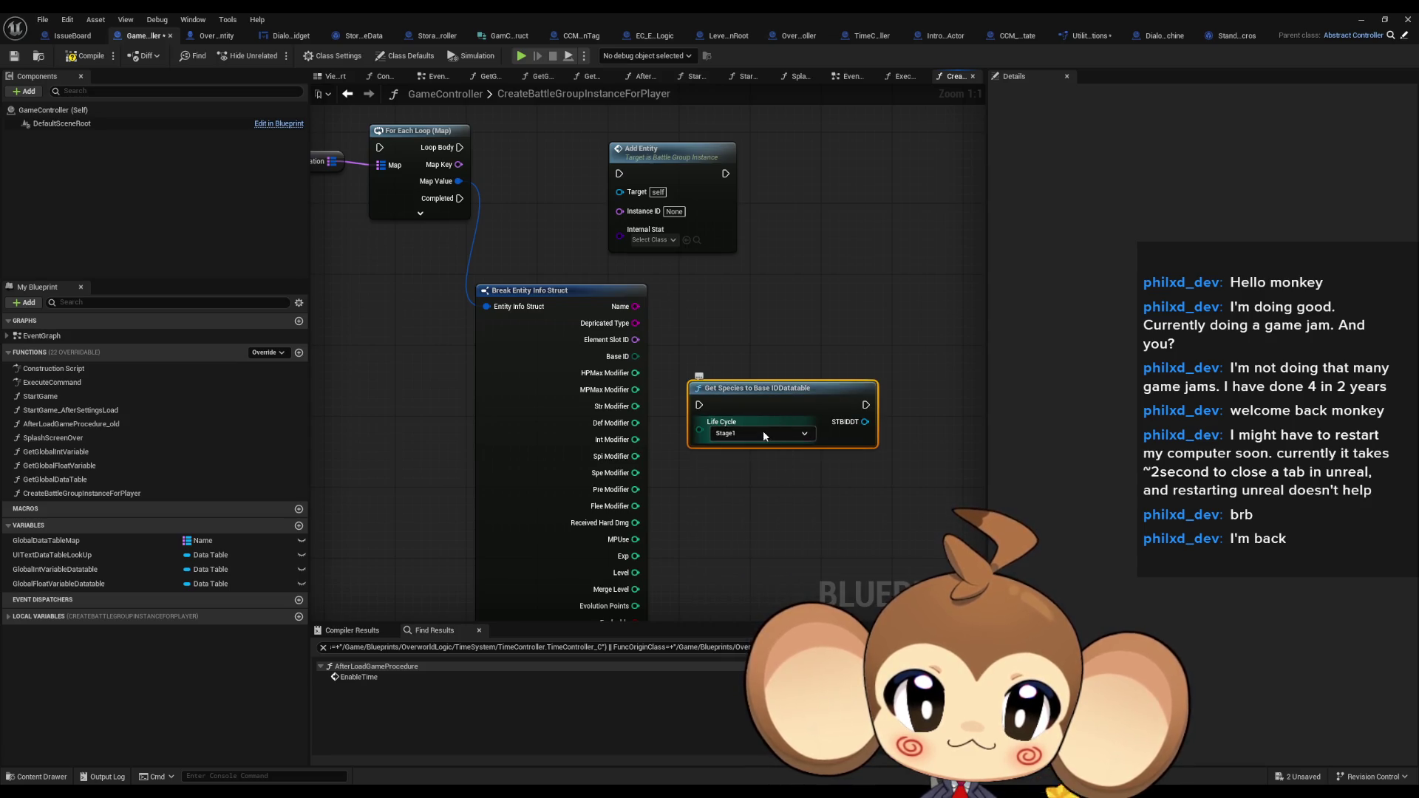
Find references to the Break Entity Info Struct node
{"action": "right_click", "coordinate": [543, 299]}
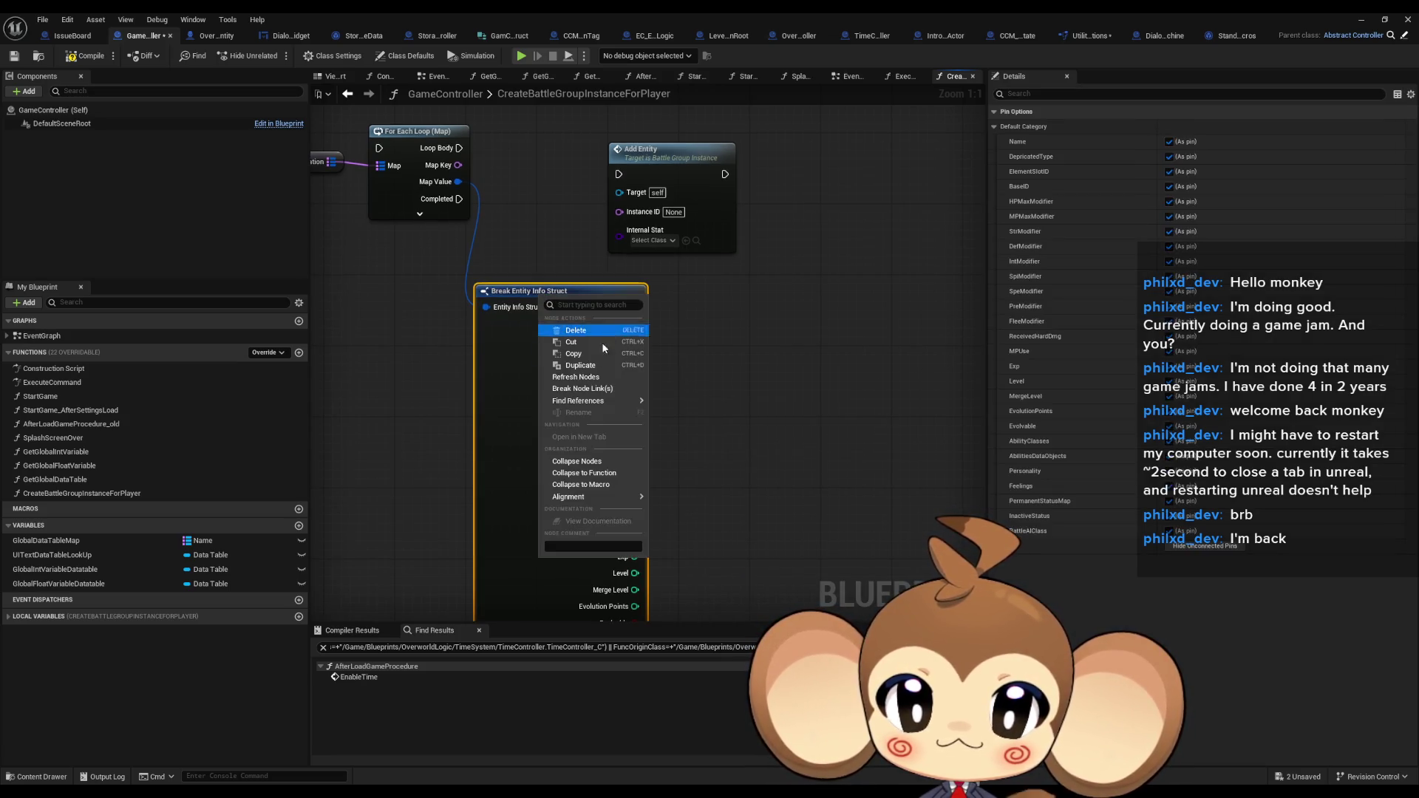
{"action": "mouse_move", "coordinate": [599, 401]}
{"action": "left_click", "coordinate": [678, 428]}
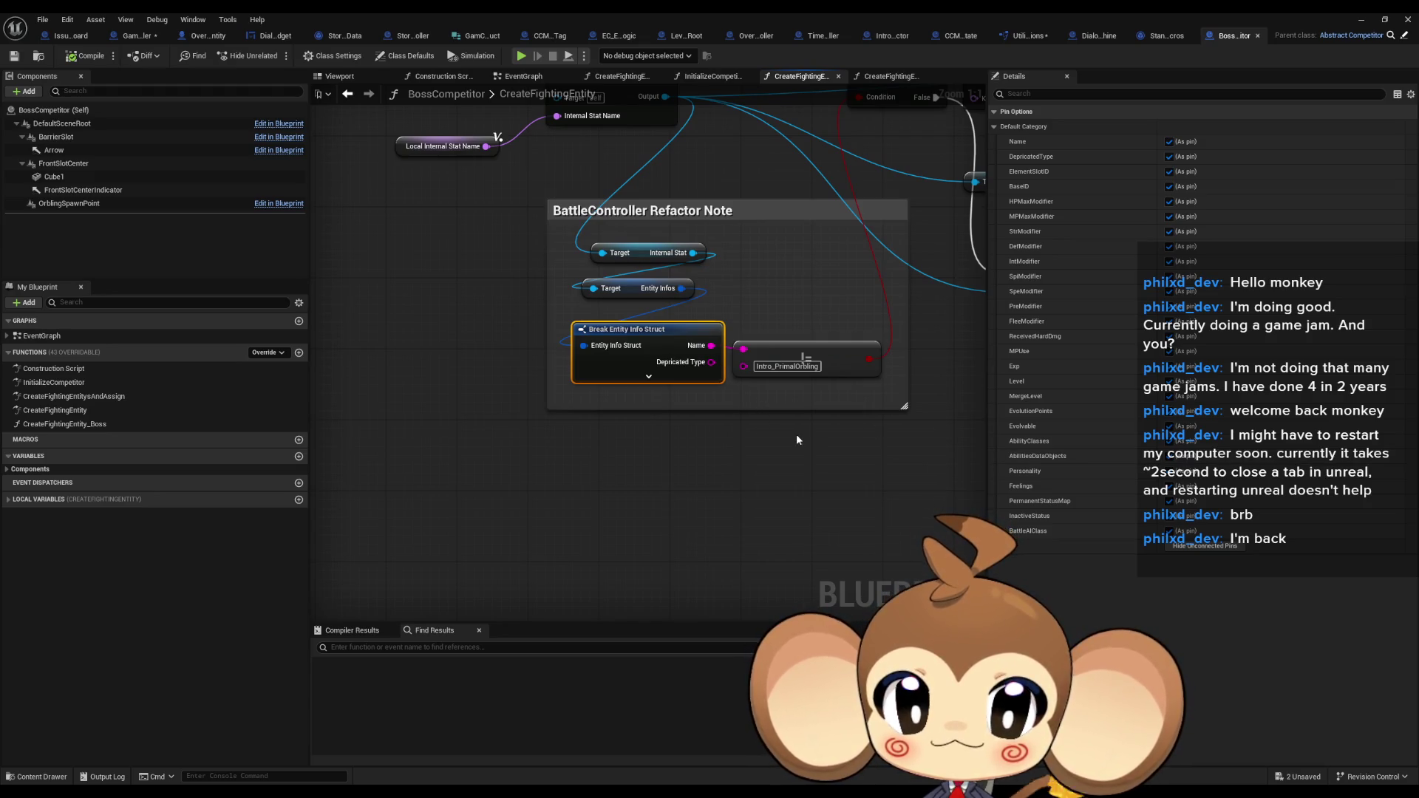
Pan through the boss creation chain and base stat lookup nodes, then switch to OrblingActivationPage's ExecuteItemsForRespecing
{"action": "left_click_drag", "start_coordinate": [796, 433], "coordinate": [786, 599]}
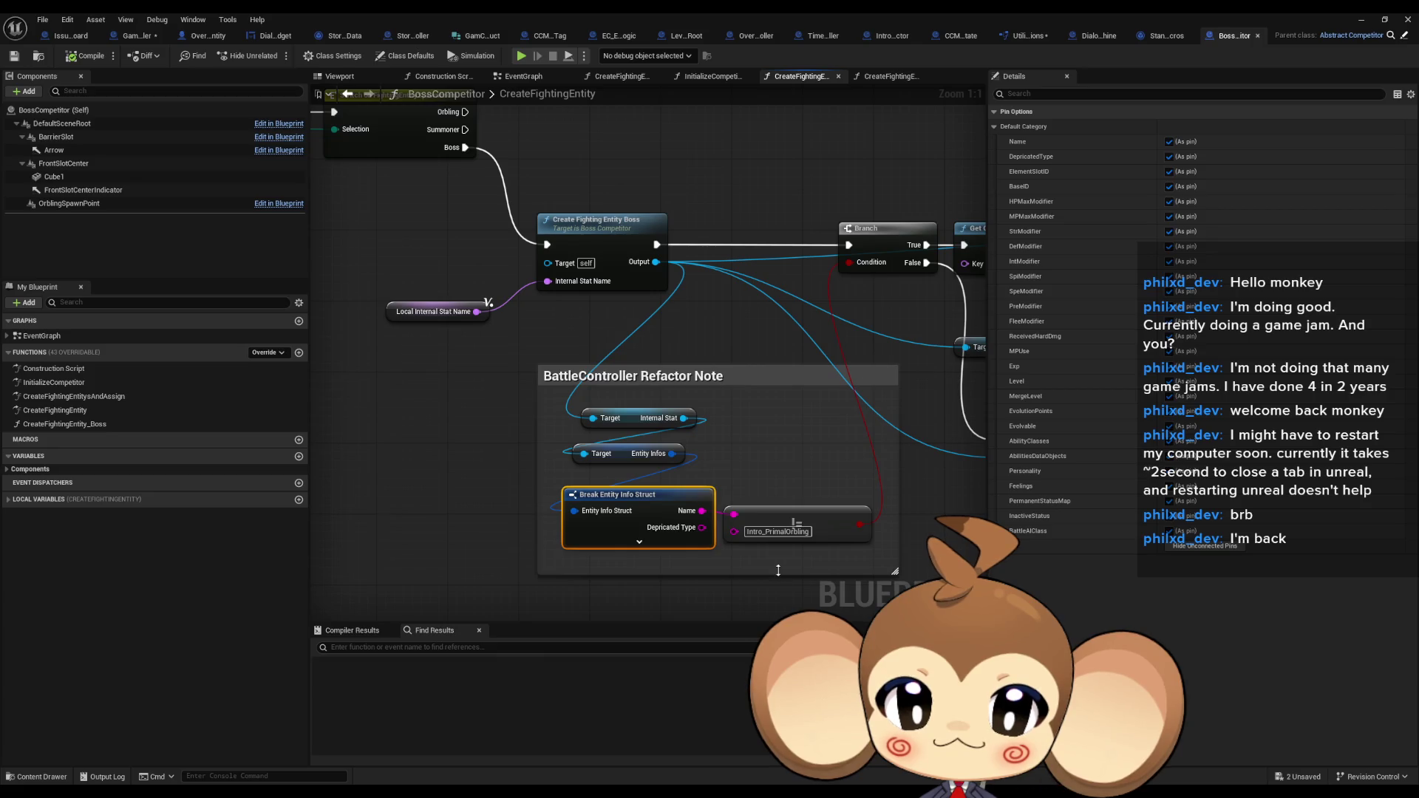
{"action": "mouse_move", "coordinate": [777, 570]}
{"action": "left_mouse_down"}
{"action": "mouse_move", "coordinate": [718, 498]}
{"action": "mouse_move", "coordinate": [709, 536]}
{"action": "mouse_move", "coordinate": [647, 610]}
{"action": "mouse_move", "coordinate": [612, 599]}
{"action": "mouse_move", "coordinate": [639, 566]}
{"action": "left_mouse_up"}
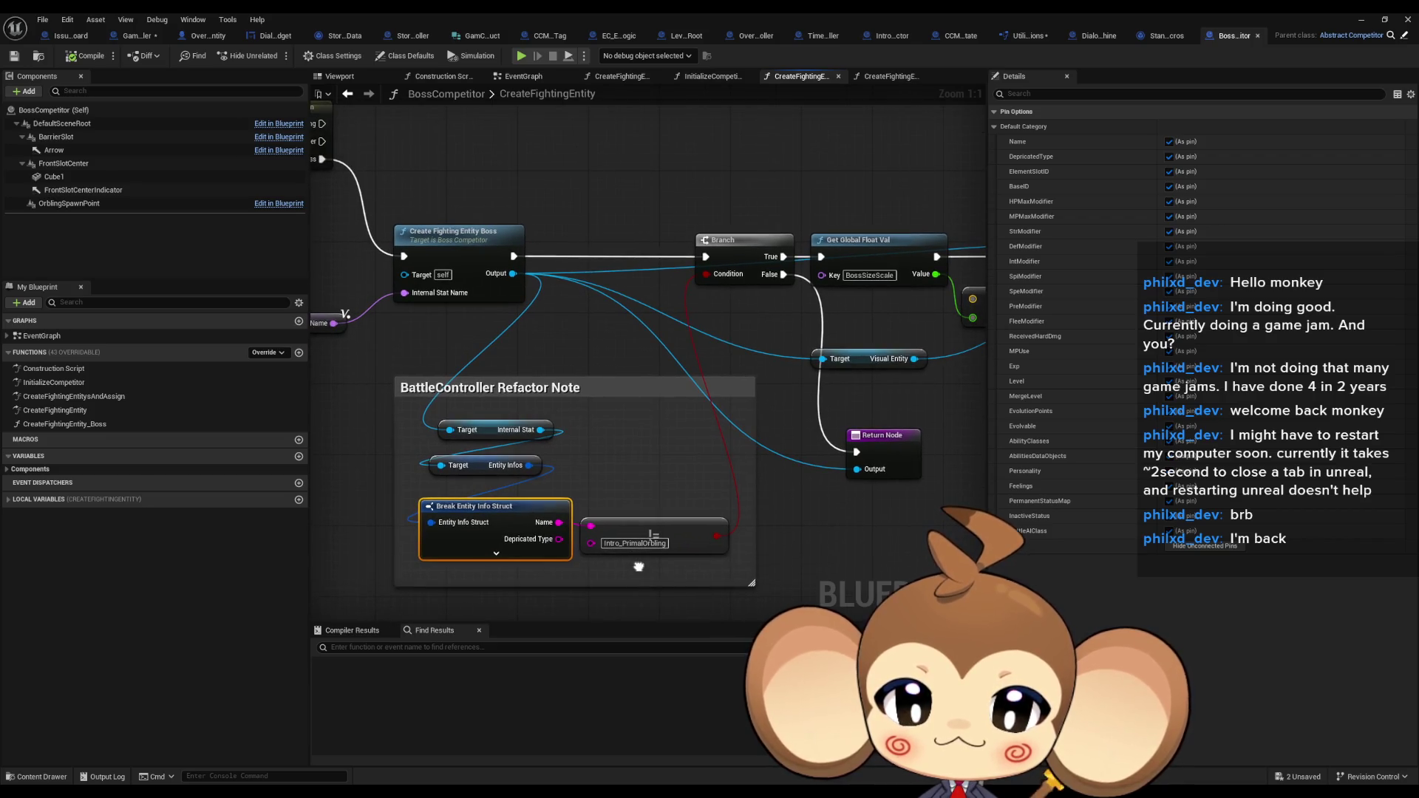
{"action": "scroll", "coordinate": [649, 556], "scroll_direction": "down", "scroll_amount": 3}
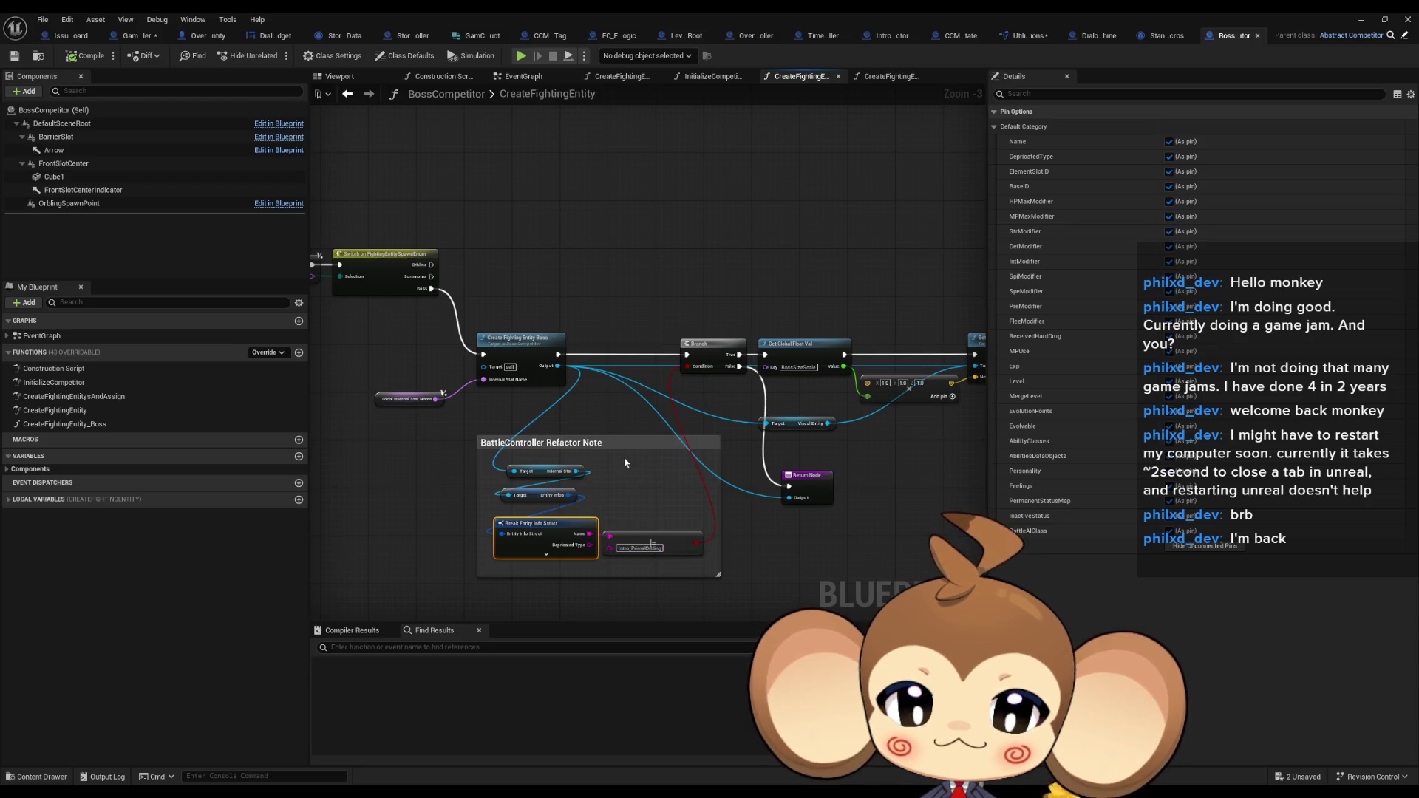
{"action": "mouse_move", "coordinate": [624, 456]}
{"action": "left_mouse_down"}
{"action": "mouse_move", "coordinate": [938, 509]}
{"action": "mouse_move", "coordinate": [447, 411]}
{"action": "left_mouse_up"}
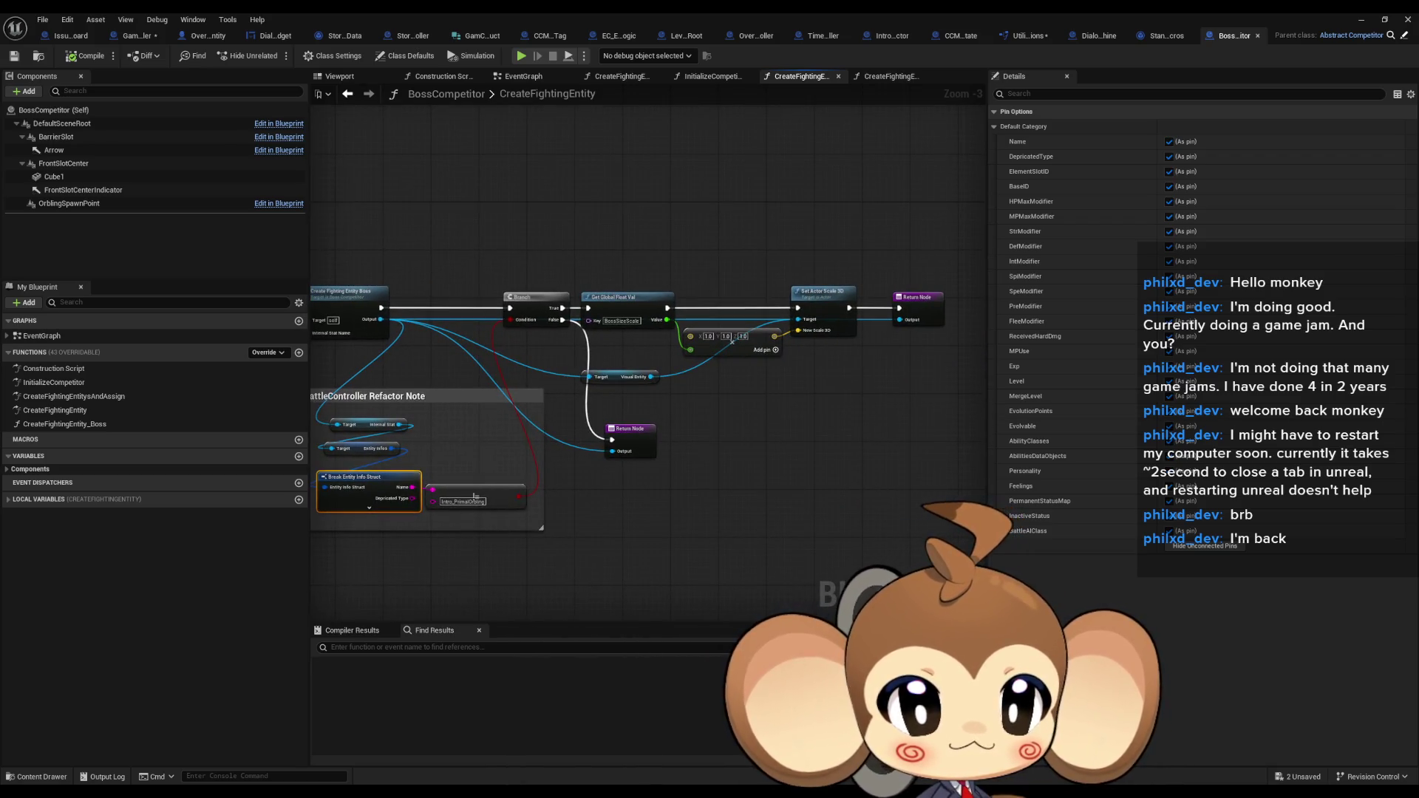
{"action": "scroll", "coordinate": [613, 356], "scroll_direction": "up", "scroll_amount": 2}
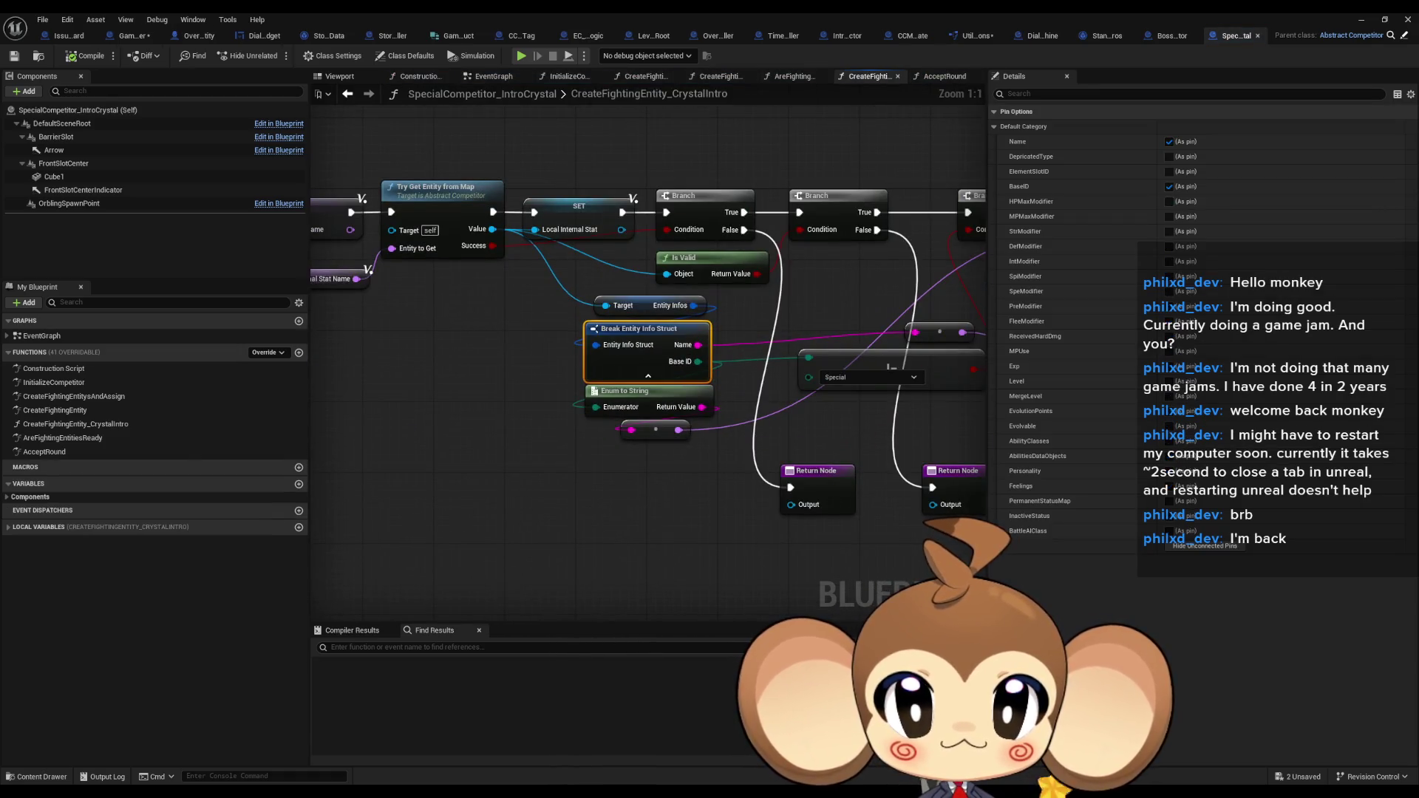
{"action": "left_click_drag", "start_coordinate": [814, 396], "coordinate": [578, 402]}
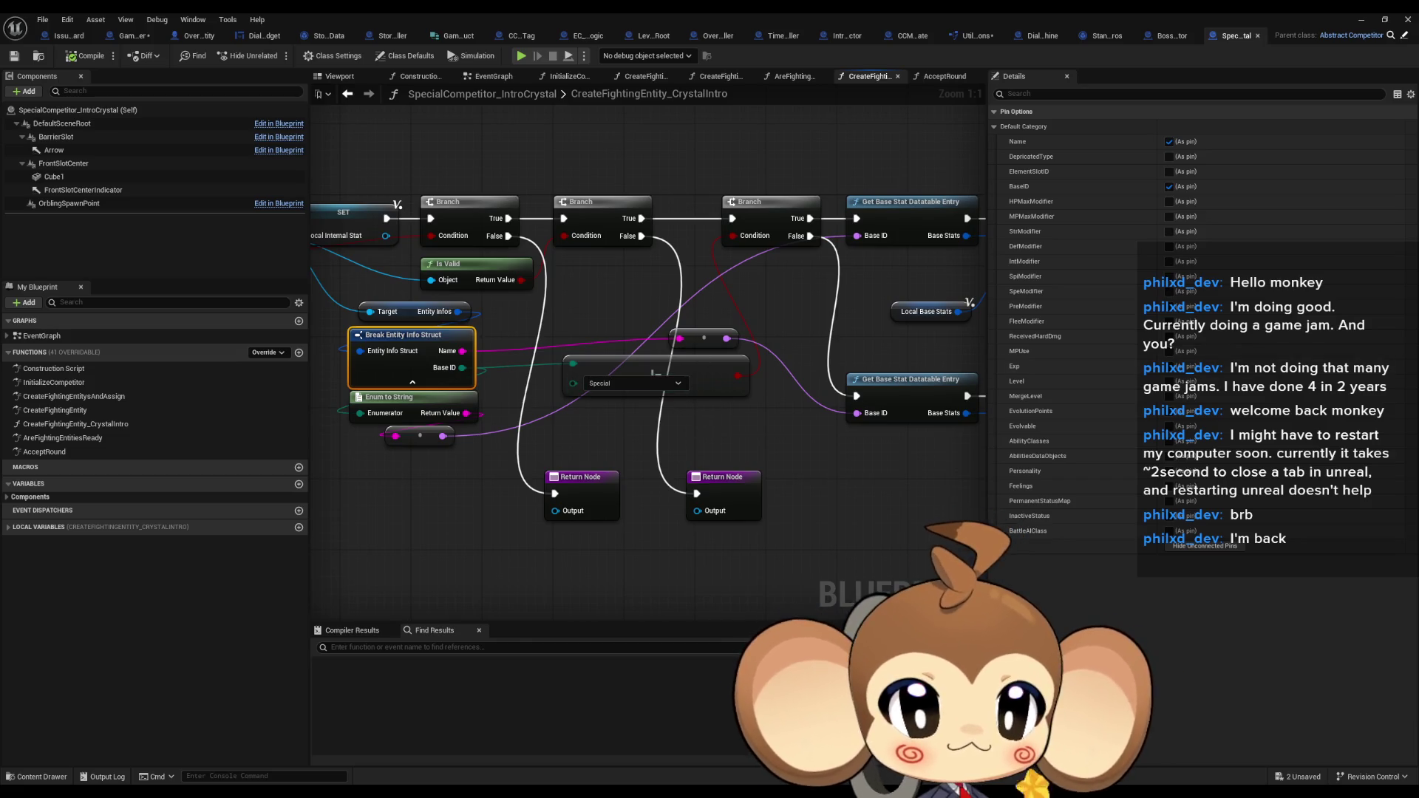
{"action": "left_click", "coordinate": [1165, 35]}
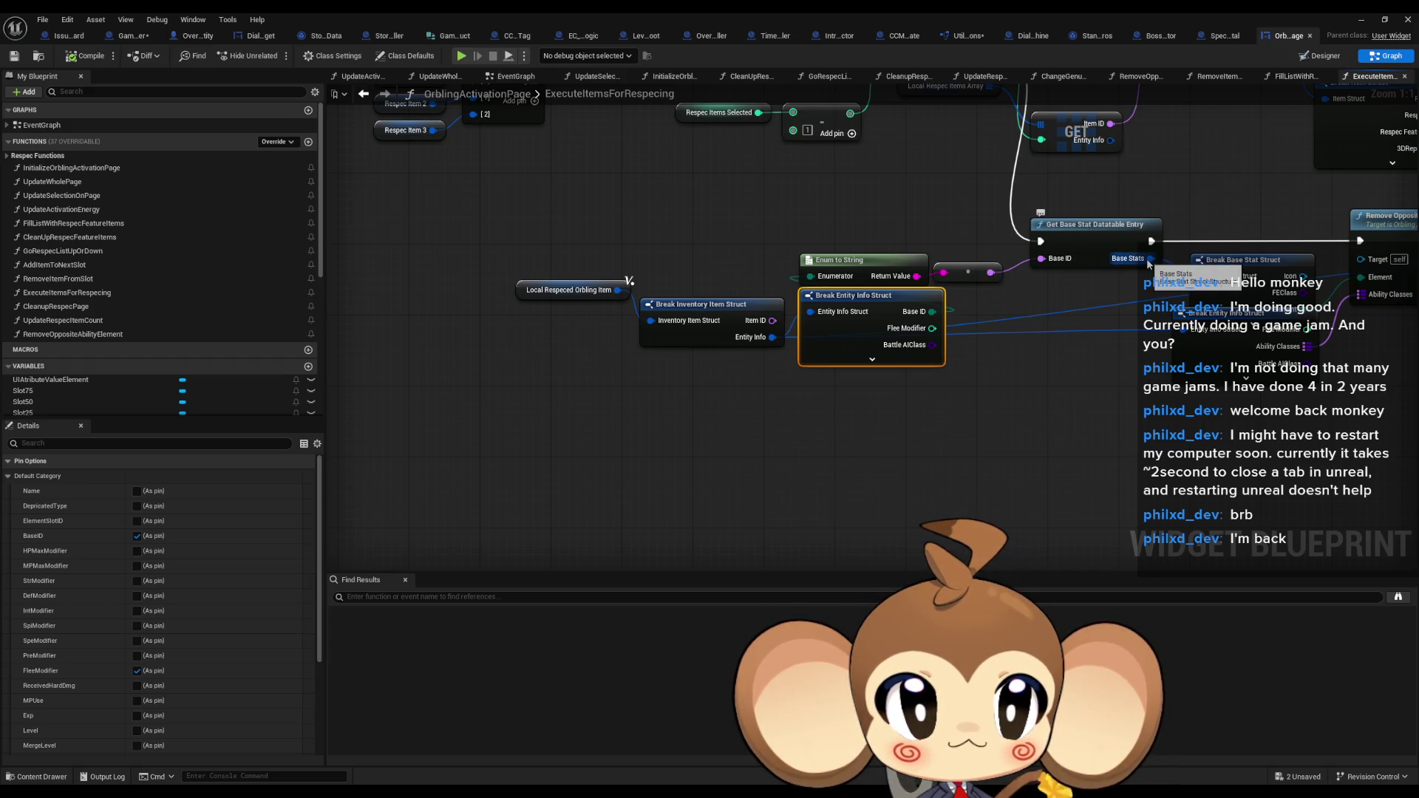
Paste Enum to String and Get Base Stat Datatable Entry into GameController, wire Base ID, hide unused break pins
{"action": "left_click_drag", "start_coordinate": [789, 212], "coordinate": [1049, 277]}
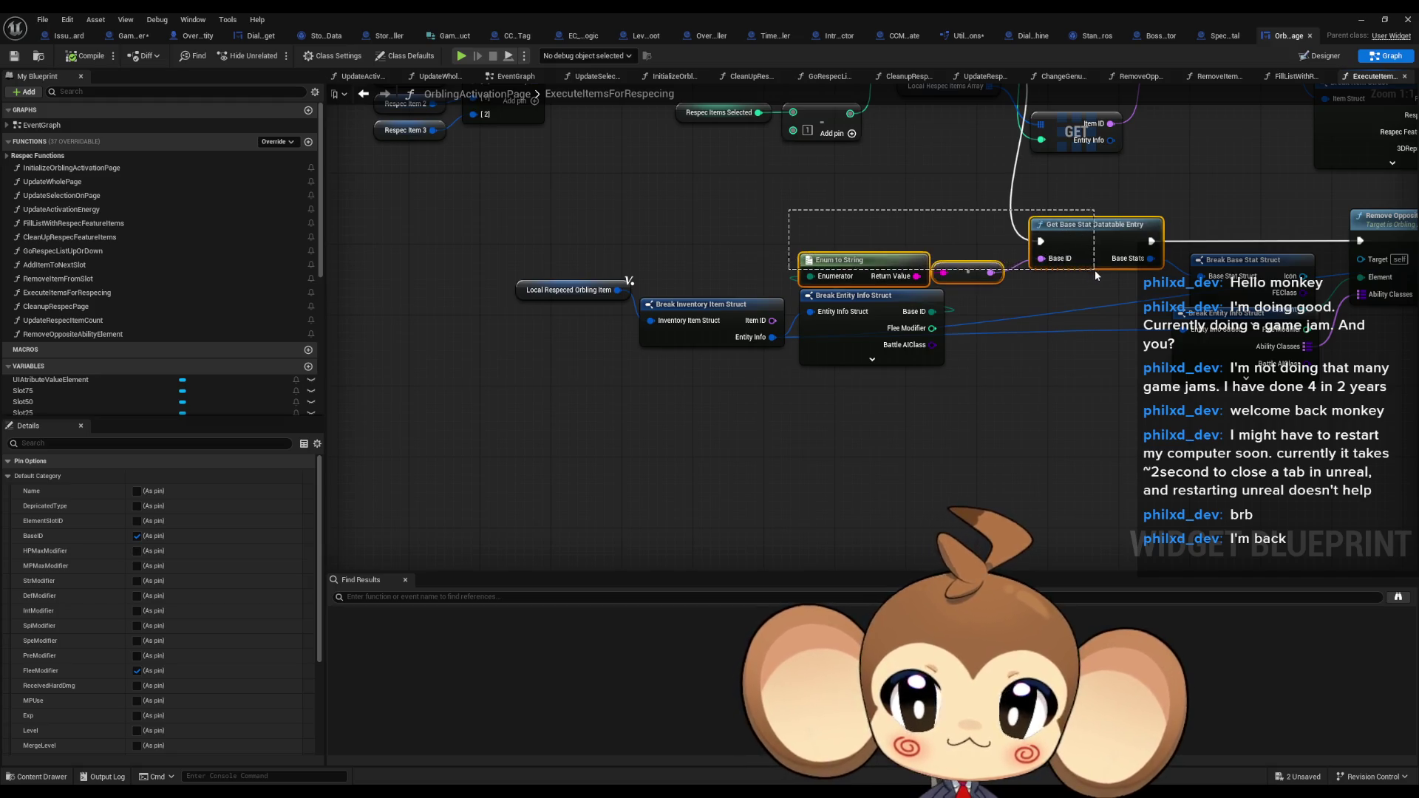
{"action": "left_click", "coordinate": [133, 35]}
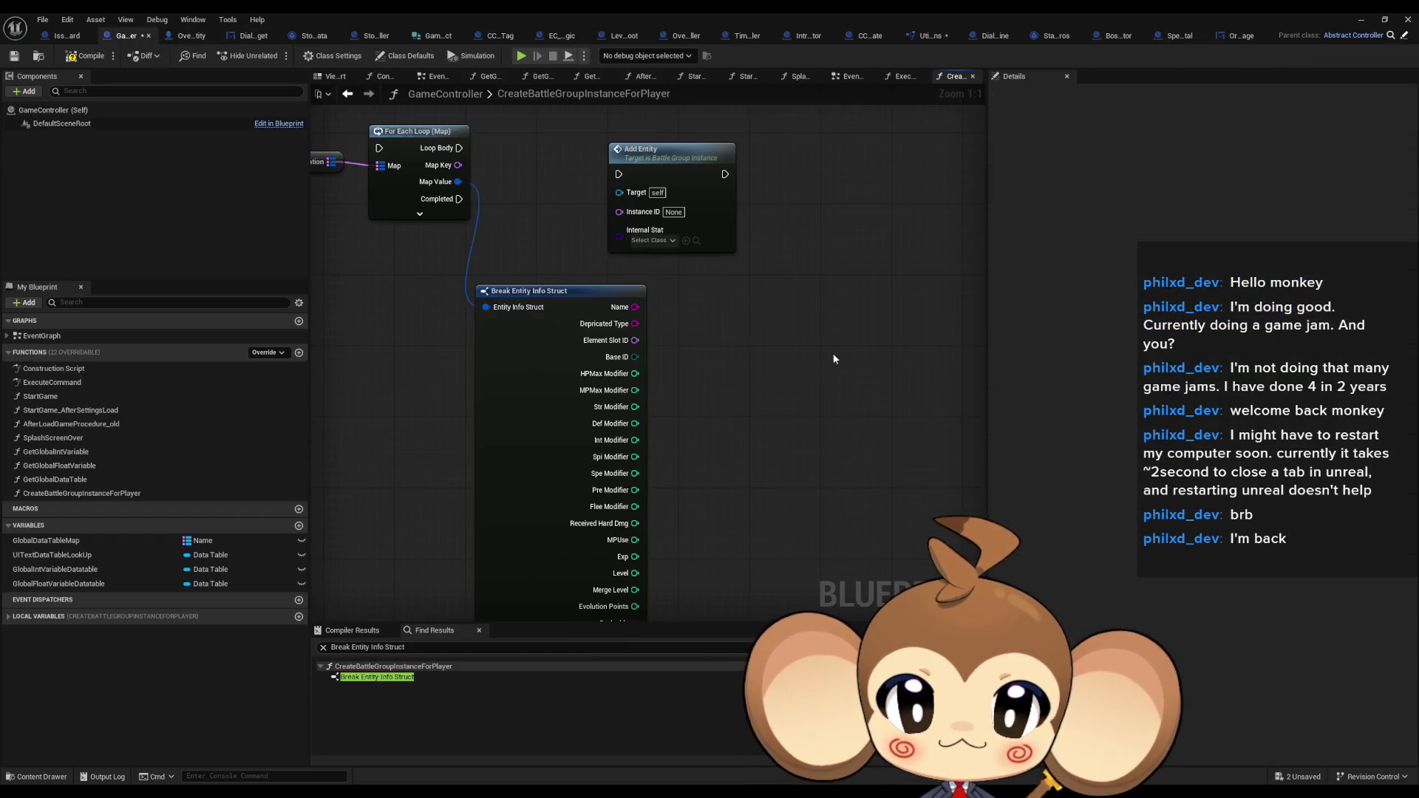
{"action": "key", "text": "ctrl+v"}
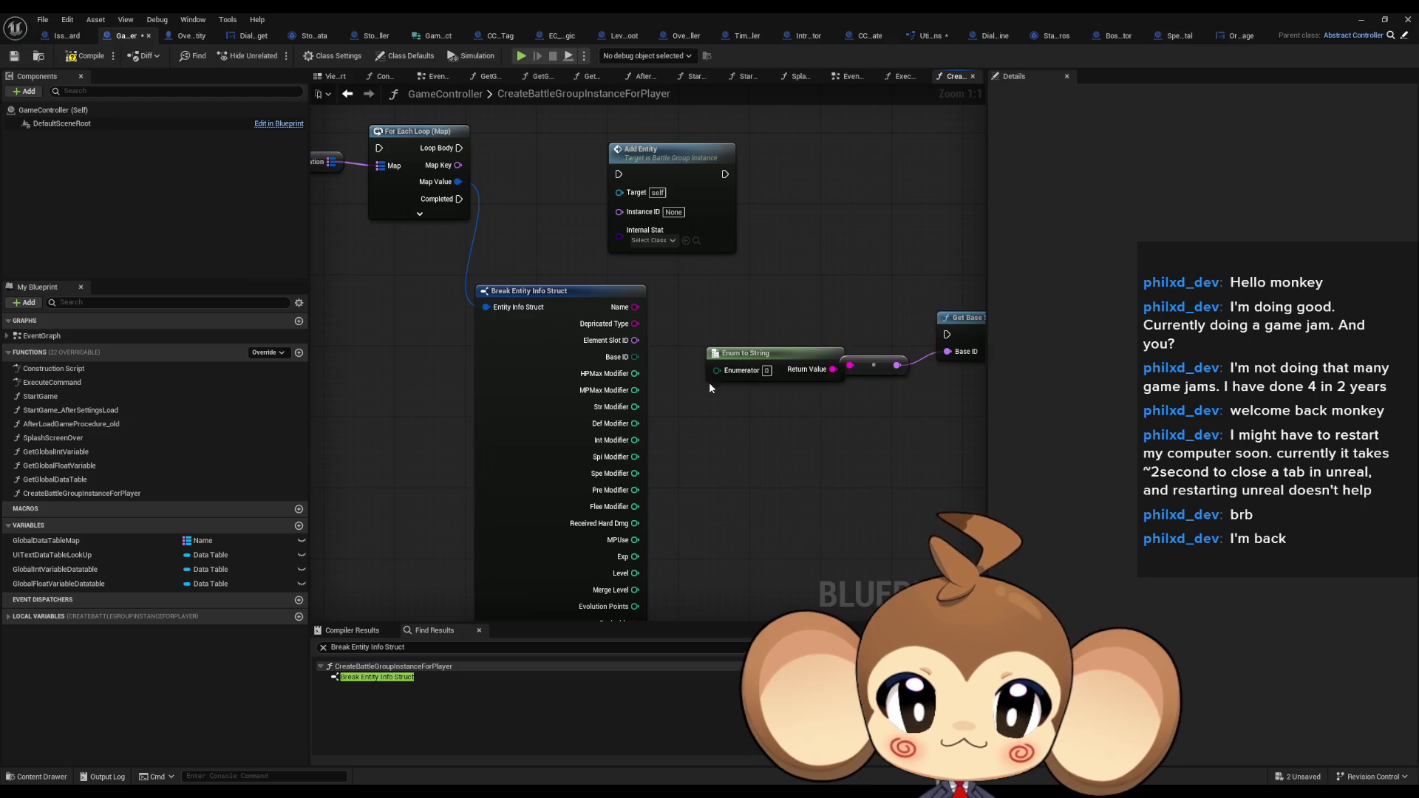
{"action": "left_click_drag", "start_coordinate": [722, 371], "coordinate": [634, 356]}
{"action": "left_click", "coordinate": [621, 357]}
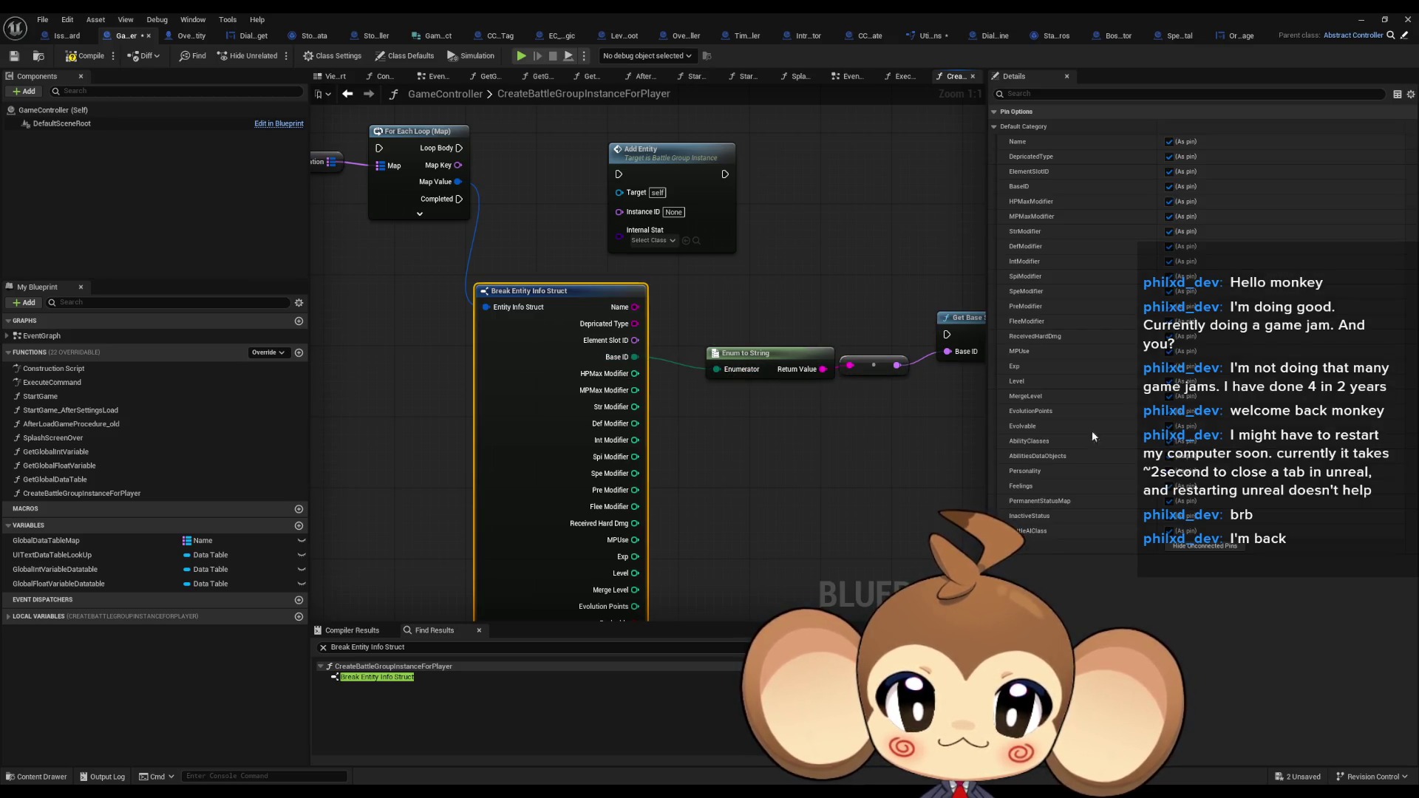
{"action": "left_click", "coordinate": [1205, 546]}
{"action": "left_click_drag", "start_coordinate": [968, 323], "coordinate": [611, 367]}
Split the Base Stats output into individual stat pins and review them
{"action": "right_click", "coordinate": [700, 396]}
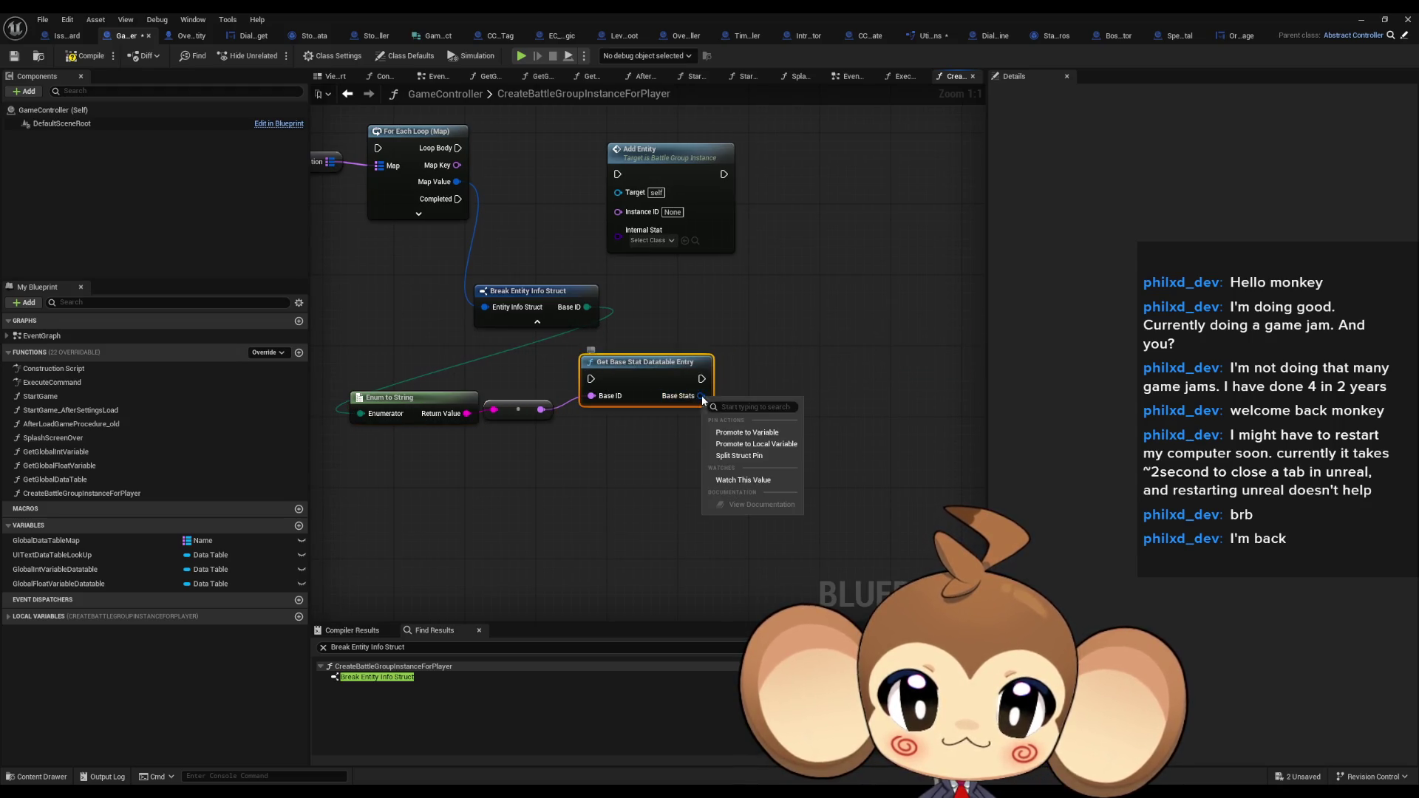
{"action": "left_click", "coordinate": [743, 458]}
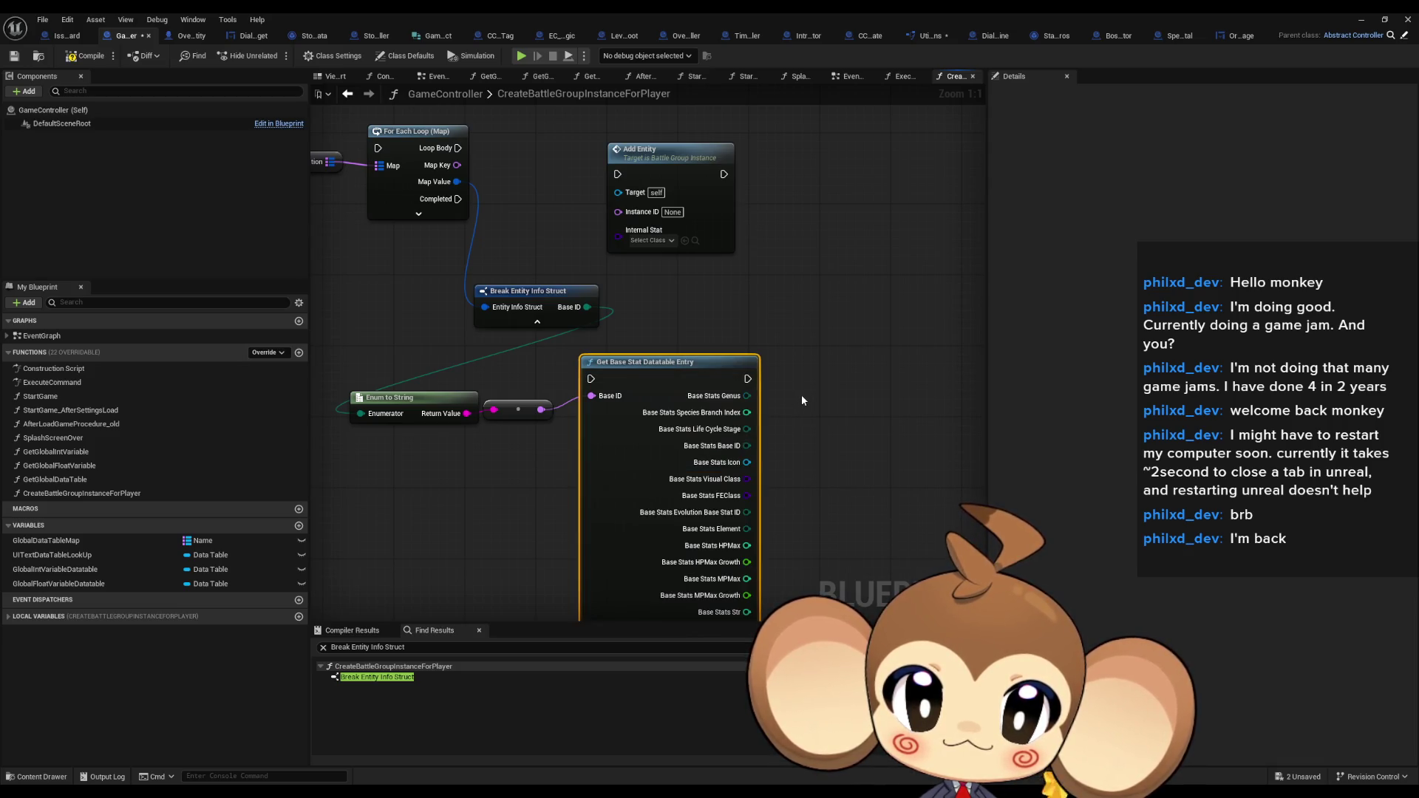
{"action": "mouse_move", "coordinate": [801, 395]}
{"action": "left_mouse_down"}
{"action": "mouse_move", "coordinate": [792, 195]}
{"action": "mouse_move", "coordinate": [807, 493]}
{"action": "left_mouse_up"}
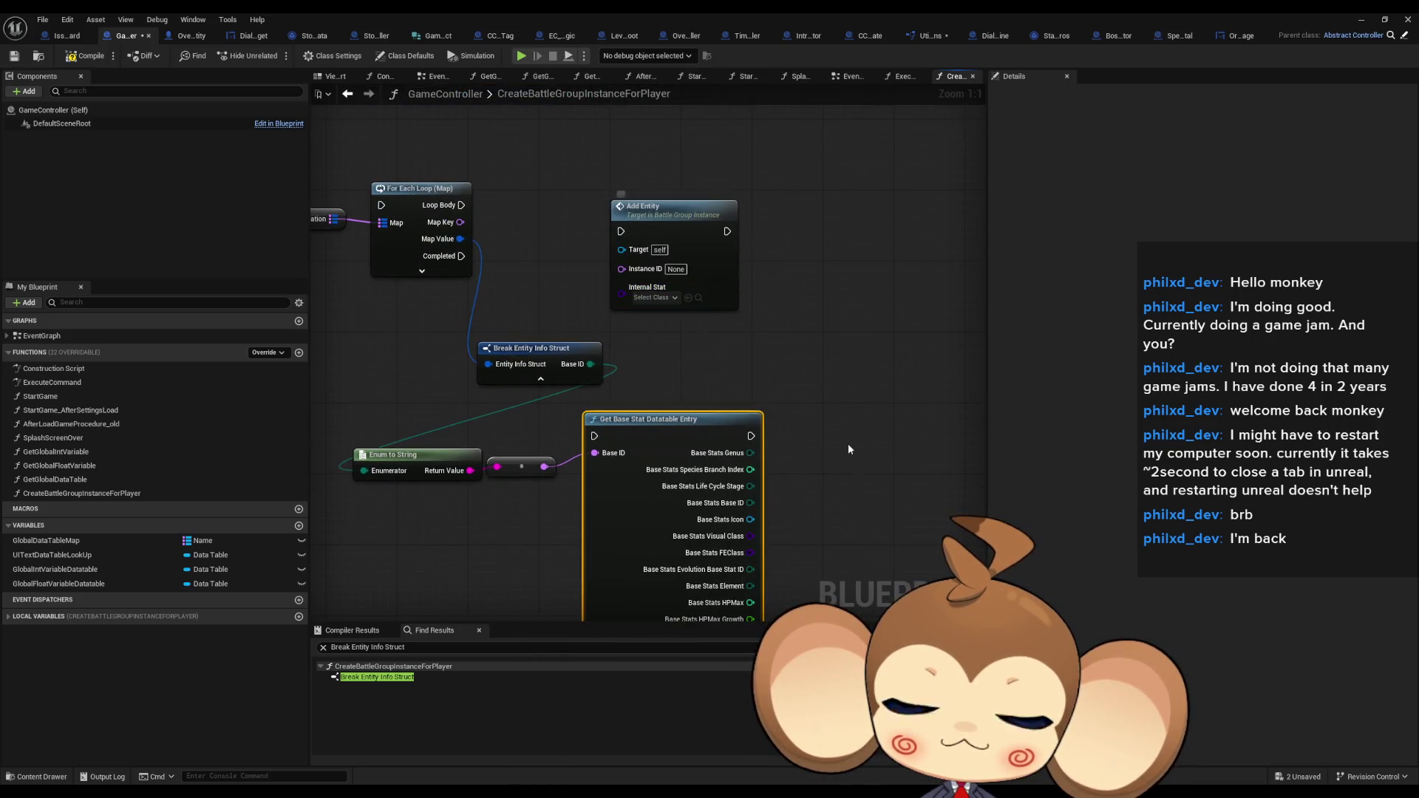
{"action": "mouse_move", "coordinate": [883, 489]}
{"action": "left_mouse_down"}
{"action": "mouse_move", "coordinate": [800, 367]}
{"action": "mouse_move", "coordinate": [731, 118]}
{"action": "left_mouse_up"}
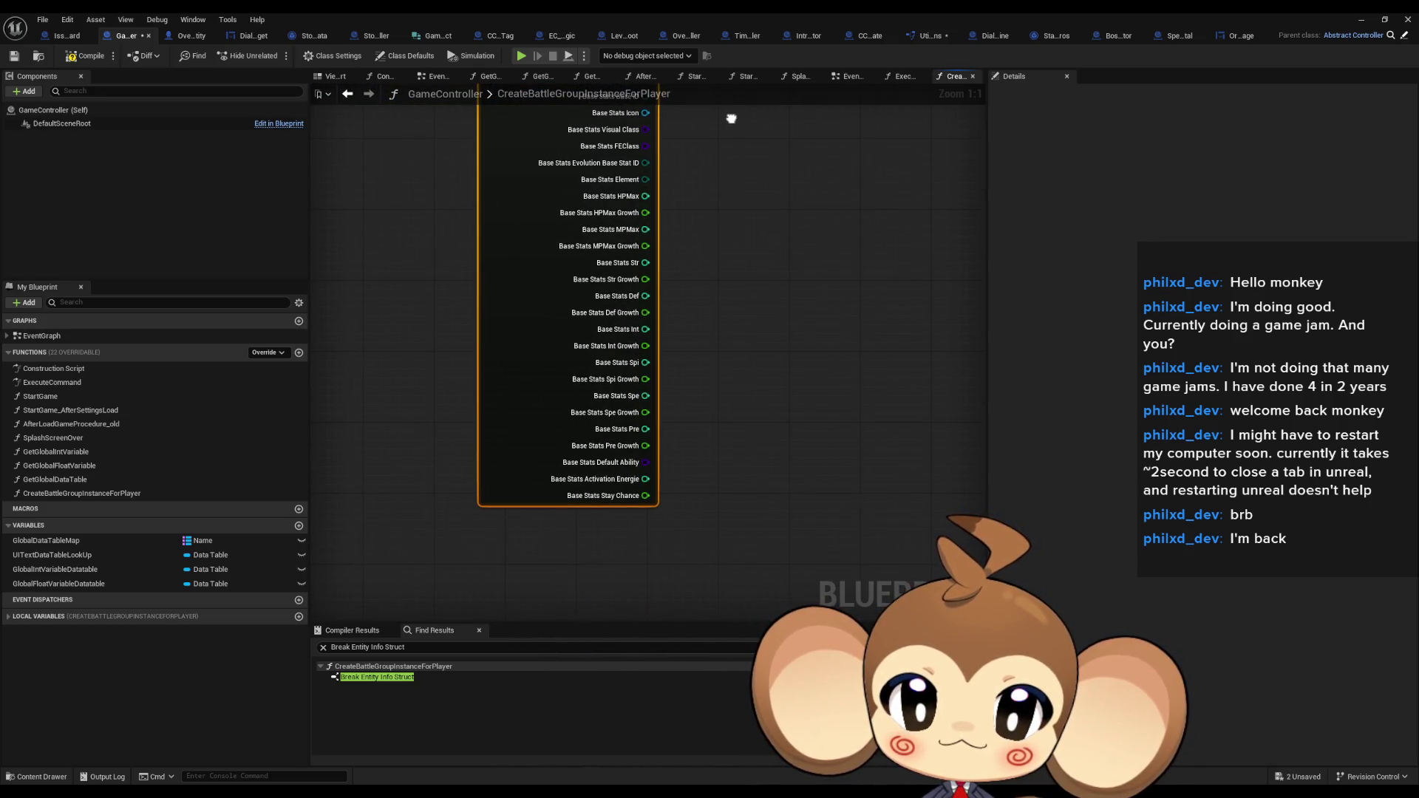
{"action": "left_click_drag", "start_coordinate": [717, 294], "coordinate": [773, 548]}
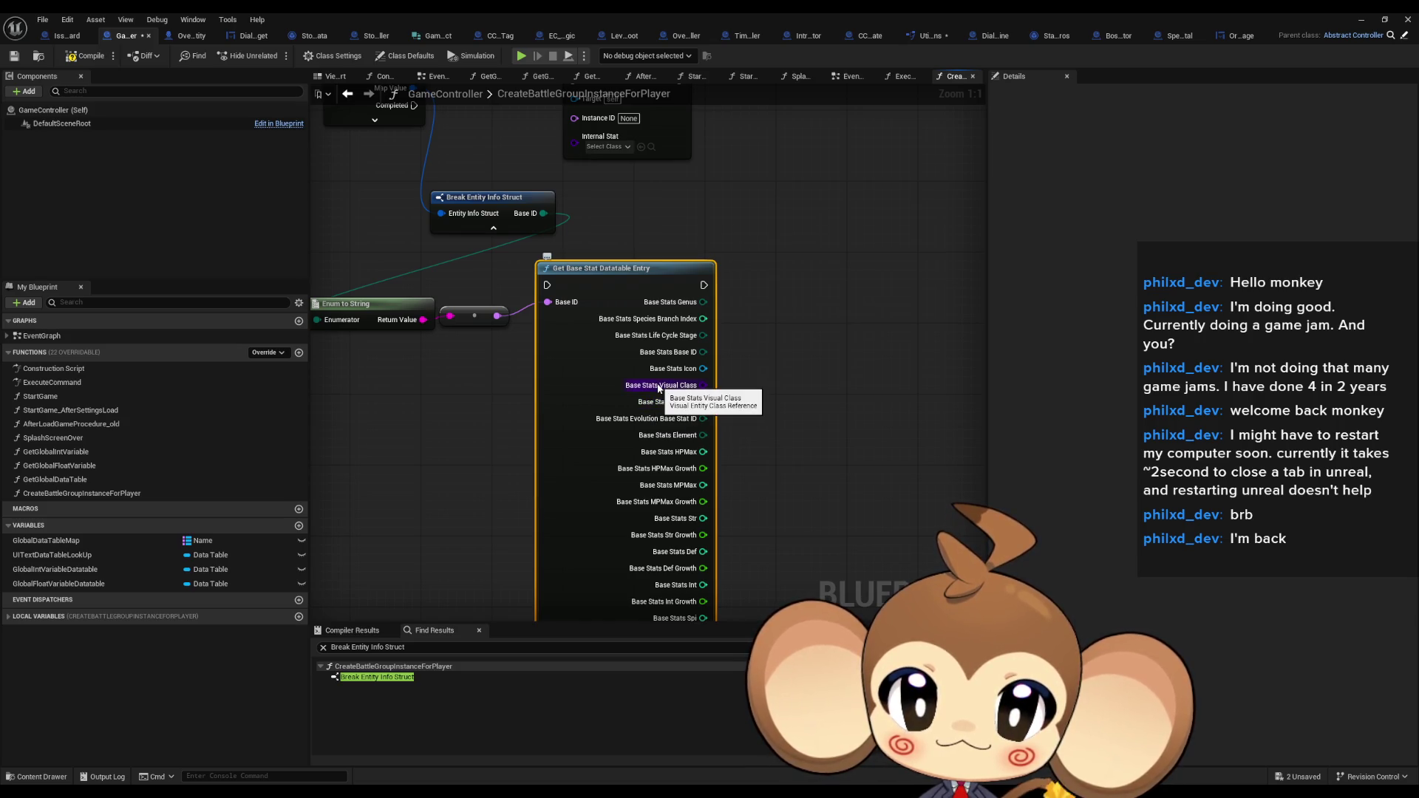
{"action": "scroll", "coordinate": [660, 388], "scroll_direction": "up", "scroll_amount": 4}
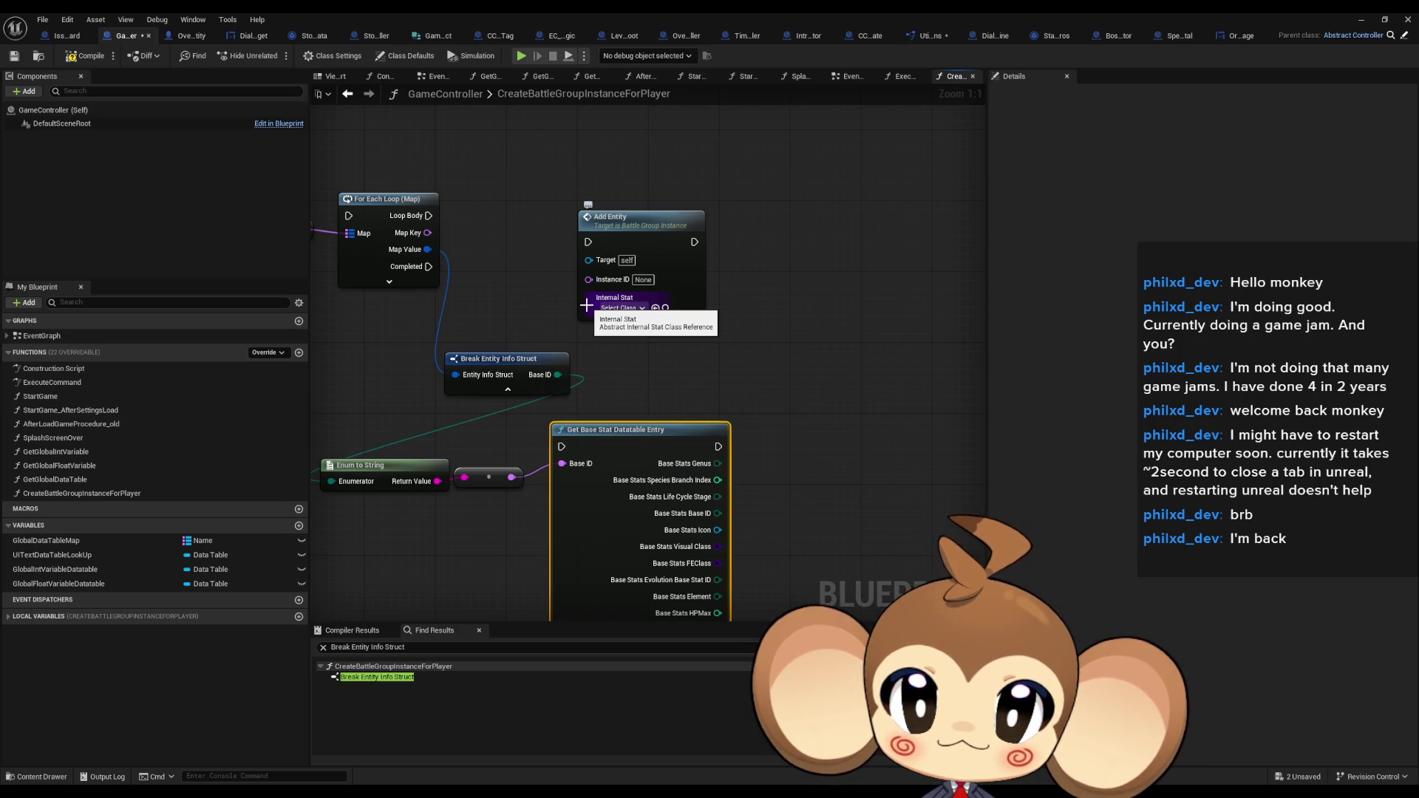
Inspect the options for Add Entity's Internal Stat input and node, leaving them unchanged
{"action": "right_click", "coordinate": [587, 306]}
{"action": "left_click", "coordinate": [534, 300]}
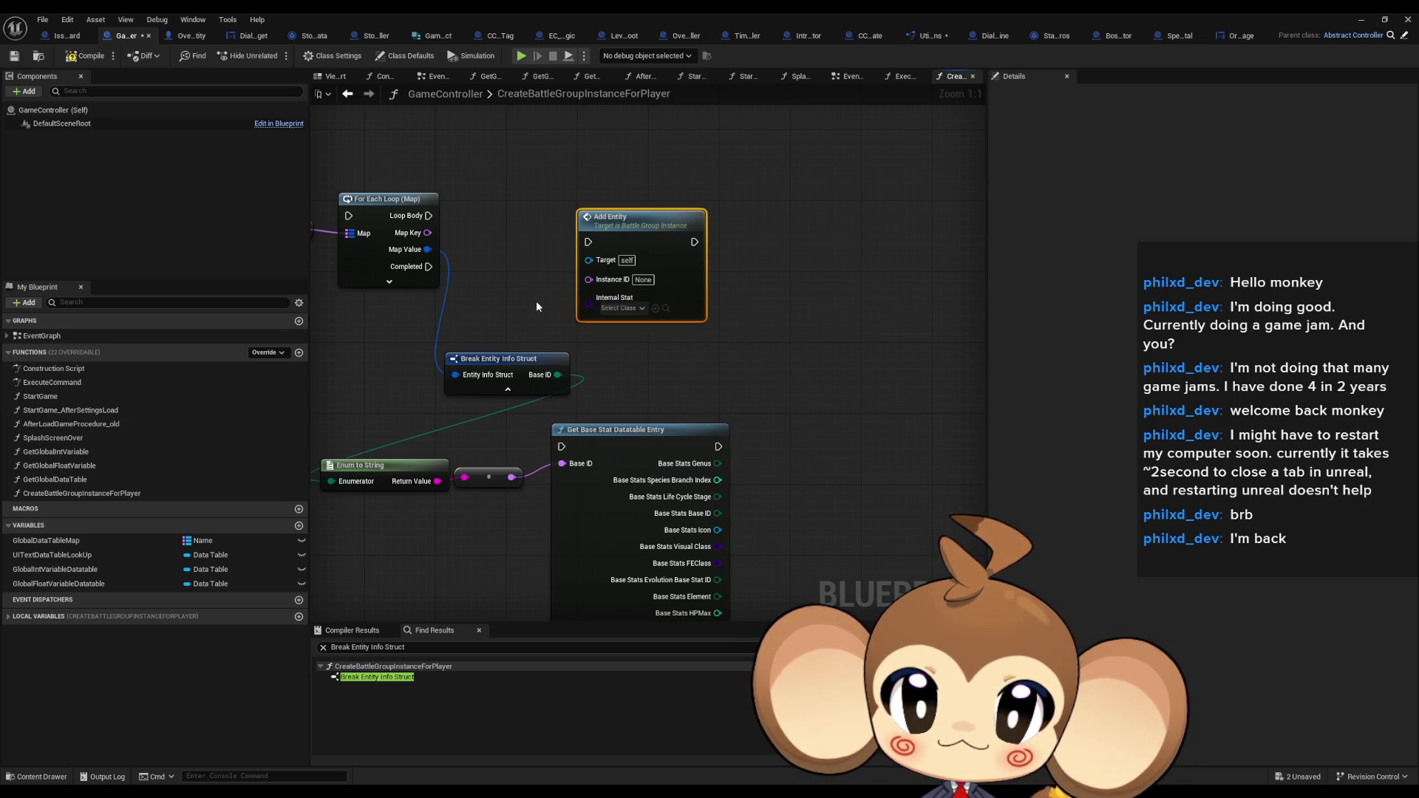
{"action": "right_click", "coordinate": [643, 229]}
{"action": "left_click", "coordinate": [790, 390]}
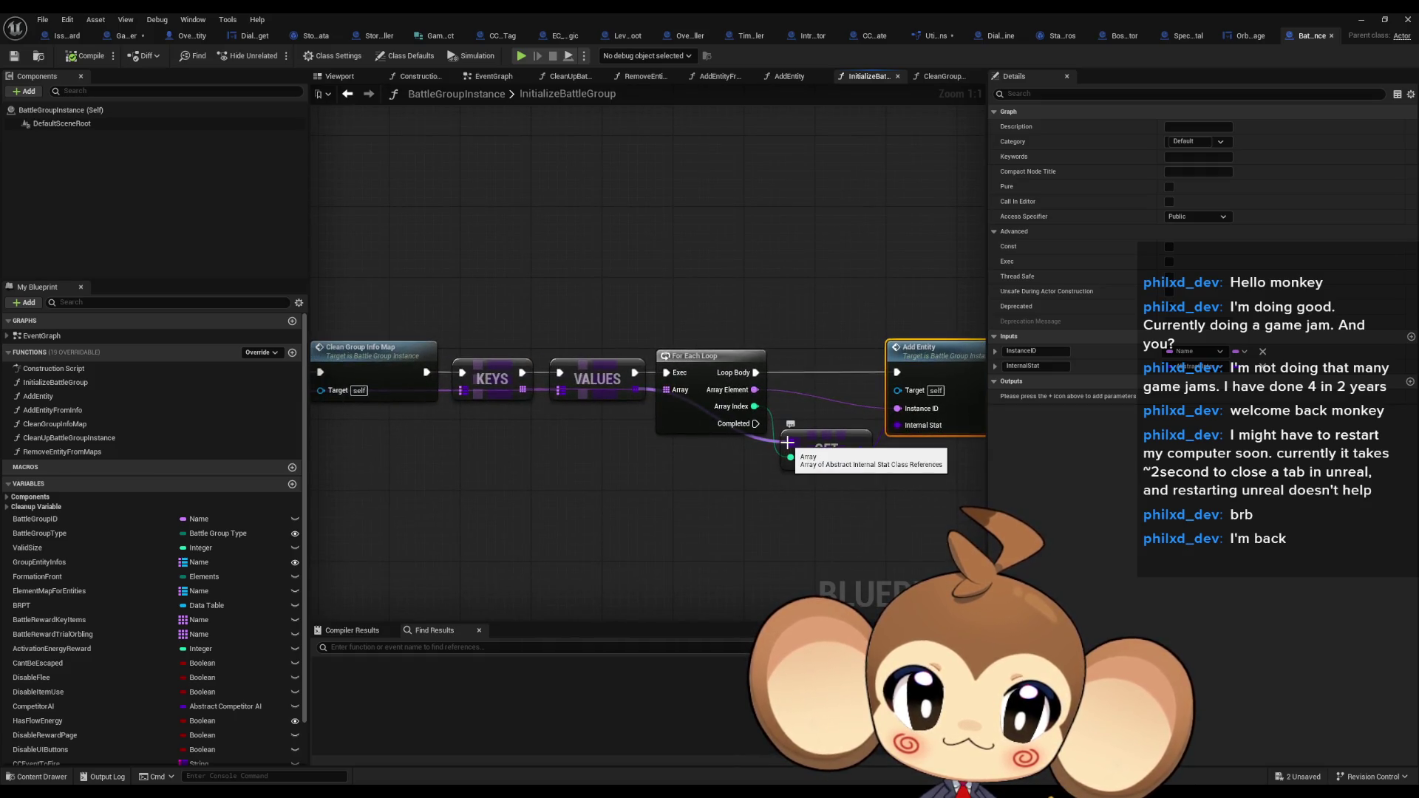
Browse InitializeBattleGroup's SET and Clean Group Info Map chain and view the entry node's options without changes
{"action": "left_click_drag", "start_coordinate": [592, 421], "coordinate": [780, 383]}
{"action": "scroll", "coordinate": [811, 354], "scroll_direction": "down", "scroll_amount": 1}
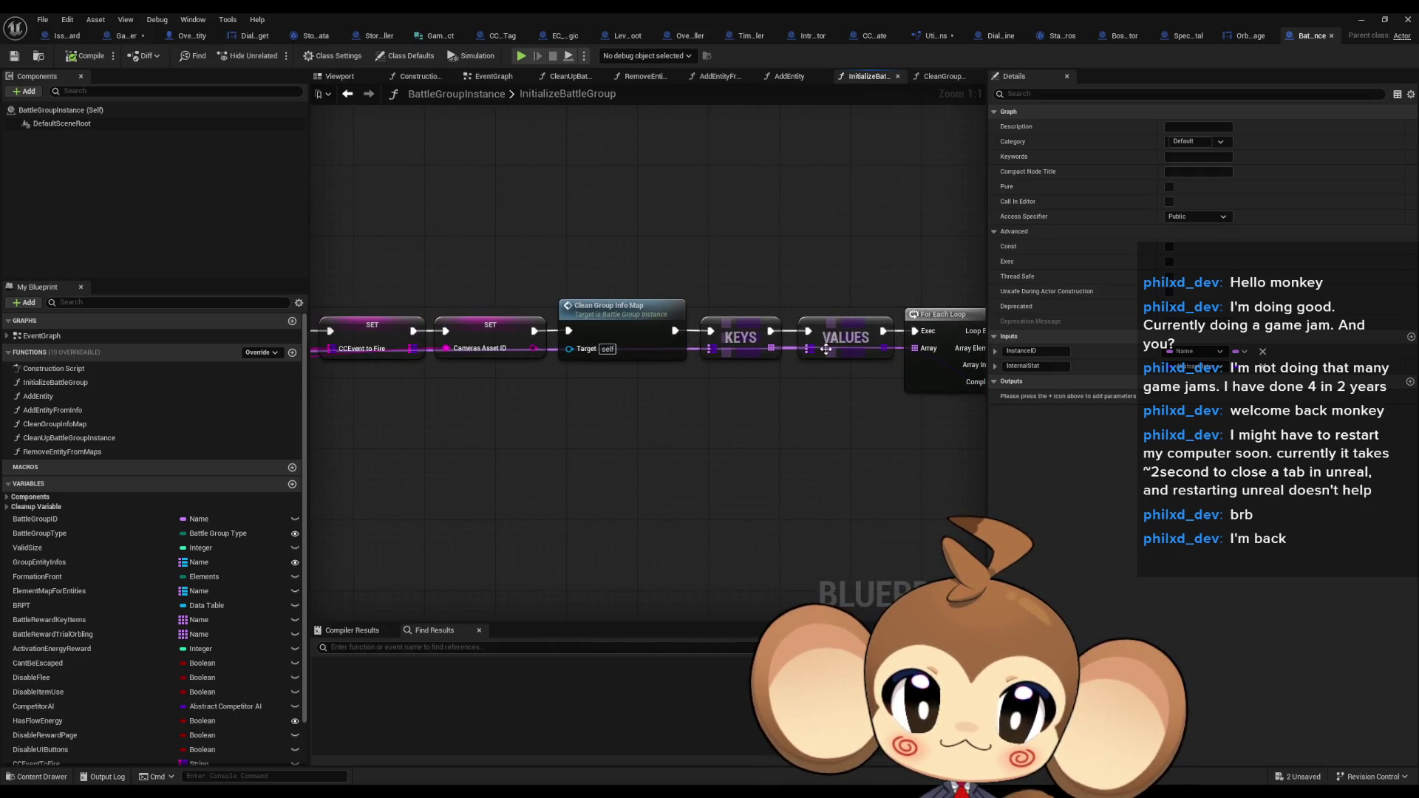
{"action": "scroll", "coordinate": [816, 358], "scroll_direction": "down", "scroll_amount": 1}
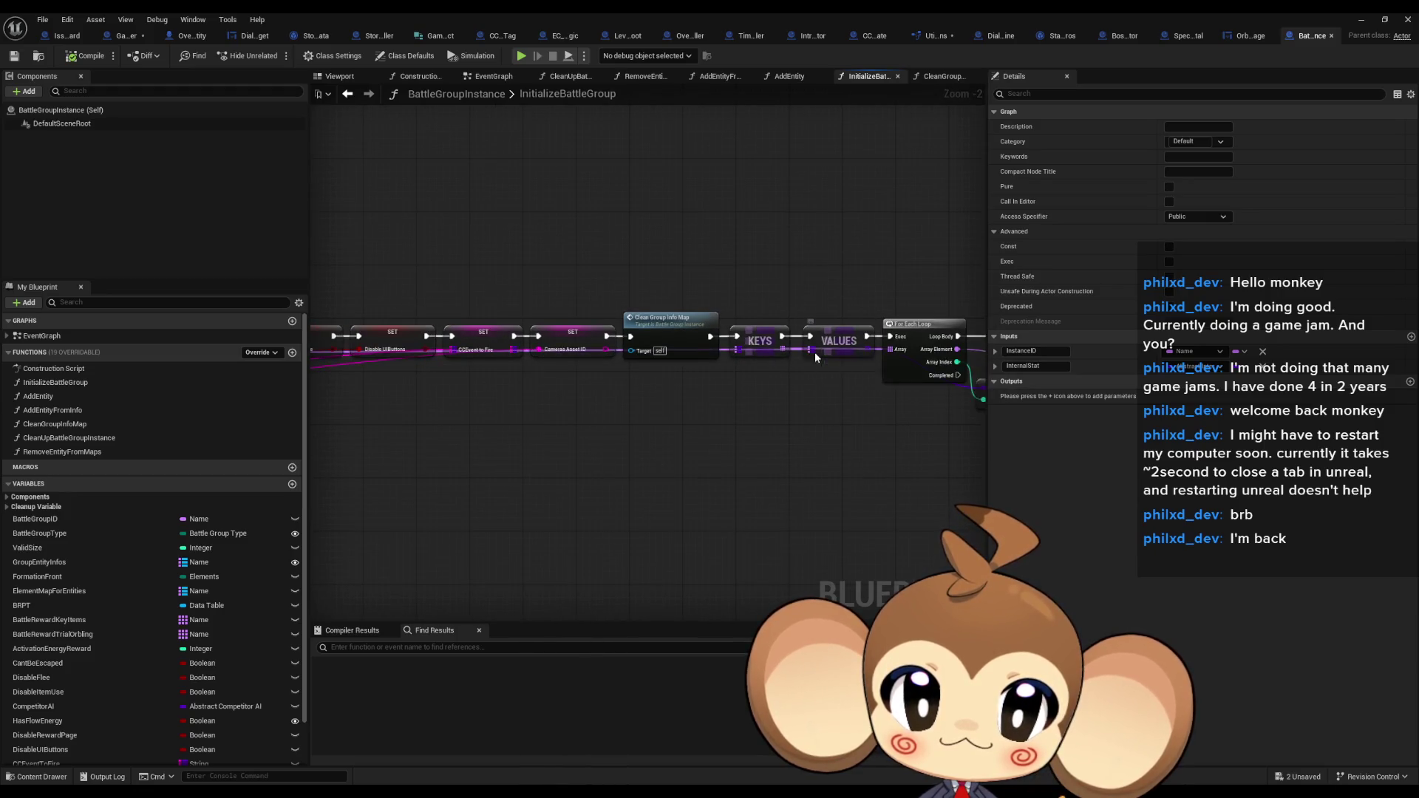
{"action": "left_click_drag", "start_coordinate": [816, 357], "coordinate": [930, 377]}
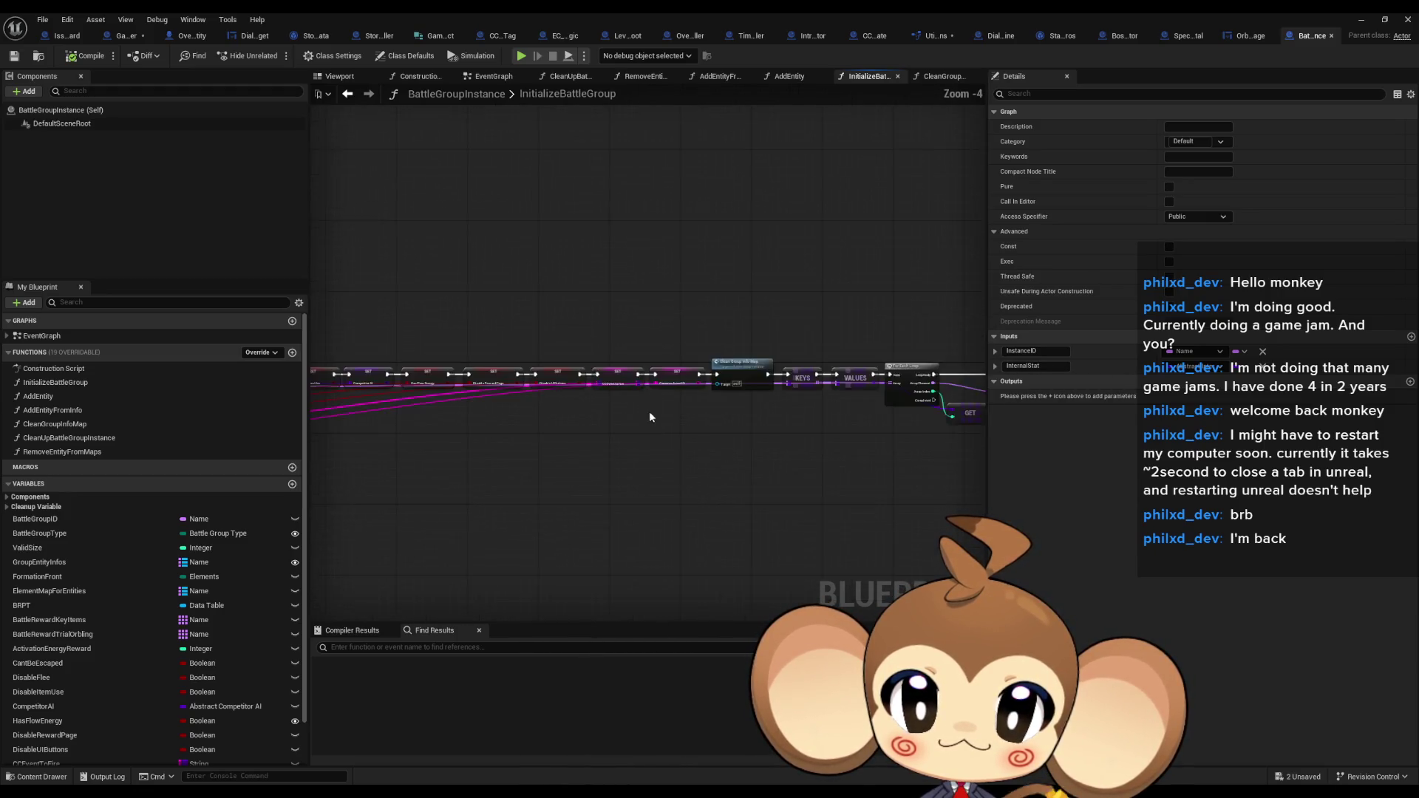
{"action": "mouse_move", "coordinate": [347, 414]}
{"action": "left_mouse_down"}
{"action": "mouse_move", "coordinate": [665, 429]}
{"action": "mouse_move", "coordinate": [475, 436]}
{"action": "left_mouse_up"}
{"action": "scroll", "coordinate": [475, 436], "scroll_direction": "up", "scroll_amount": 2}
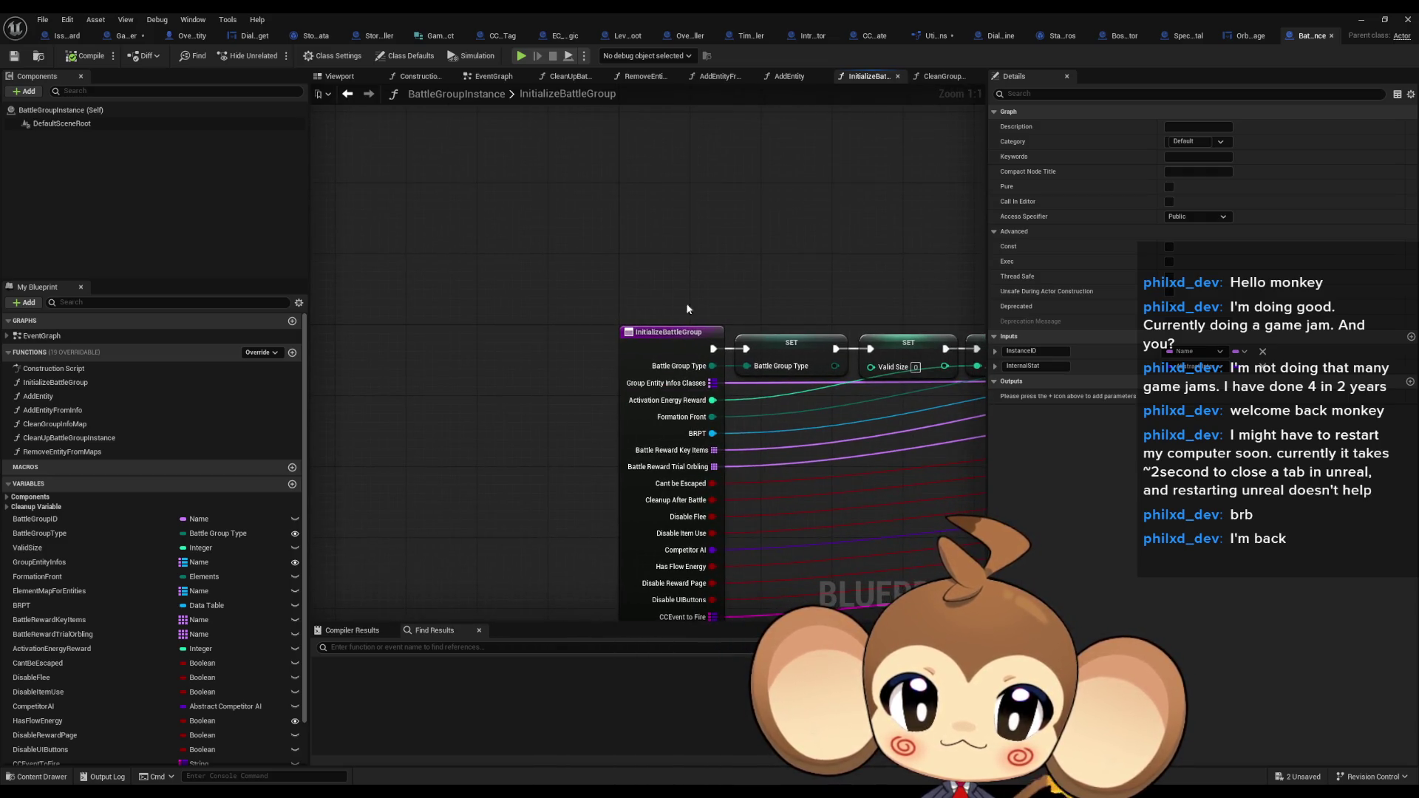
{"action": "left_click_drag", "start_coordinate": [687, 309], "coordinate": [595, 243]}
{"action": "right_click", "coordinate": [575, 287]}
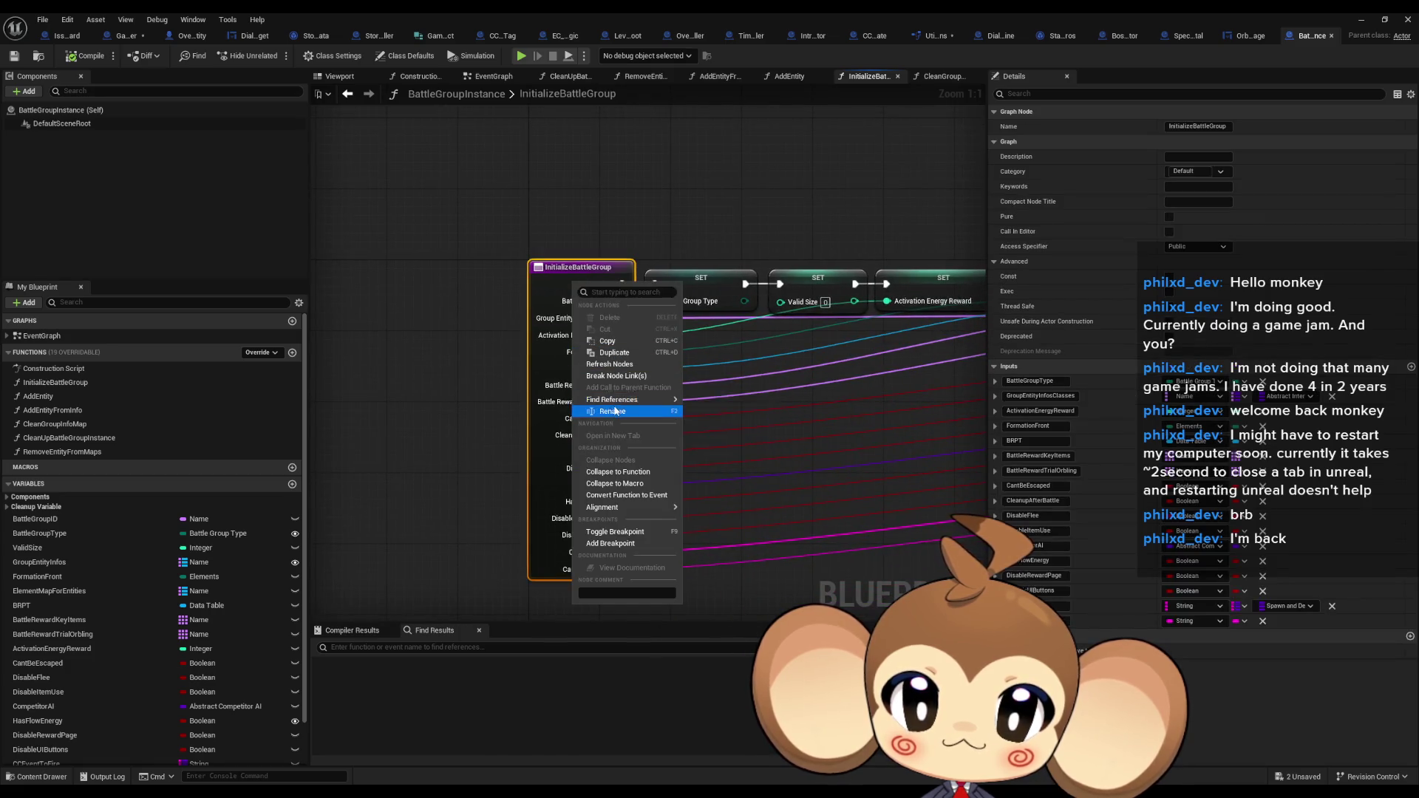
{"action": "left_click", "coordinate": [882, 456]}
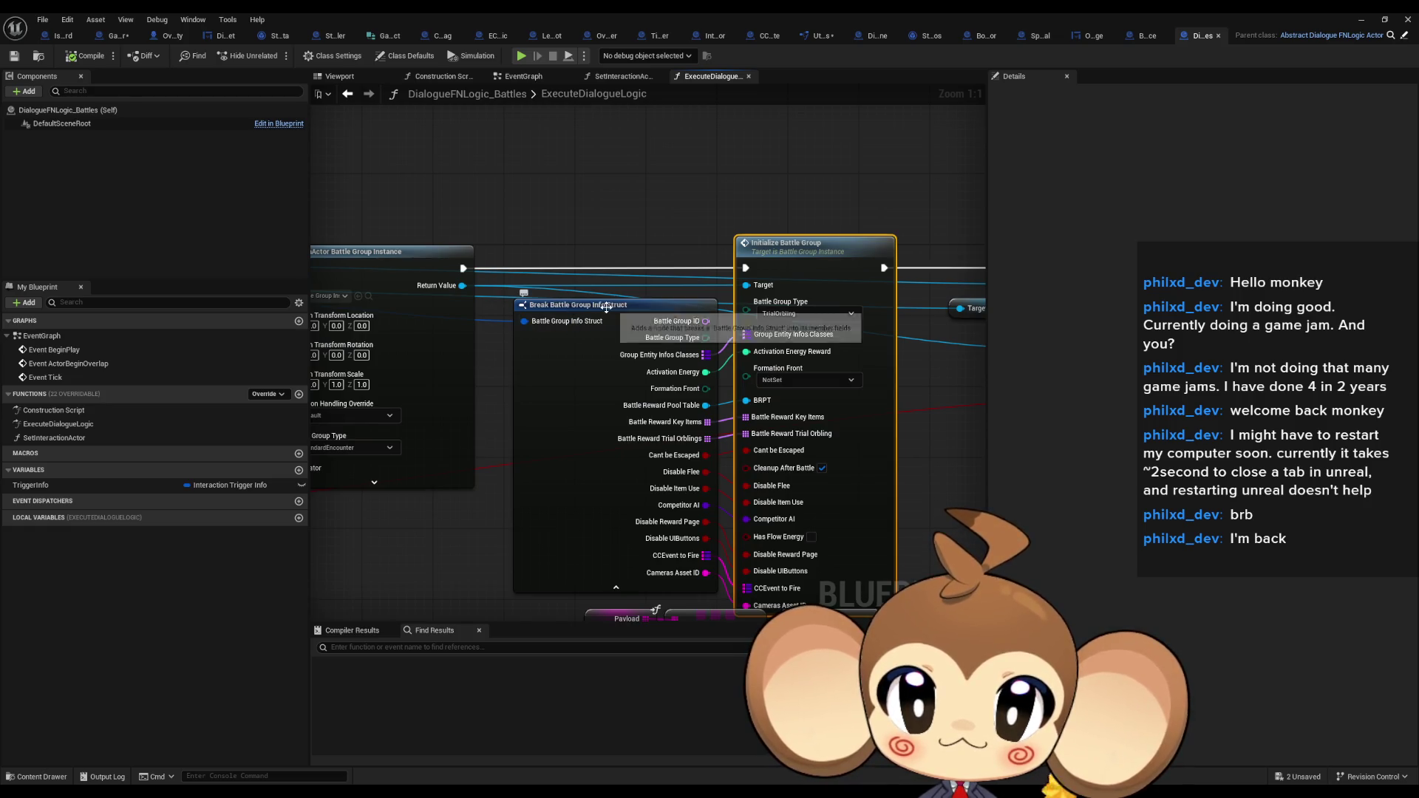
Review ExecuteDialogueLogic's SpawnActor and Break Battle Group Info Struct nodes, then return to GameController
{"action": "scroll", "coordinate": [710, 323], "scroll_direction": "down", "scroll_amount": 3}
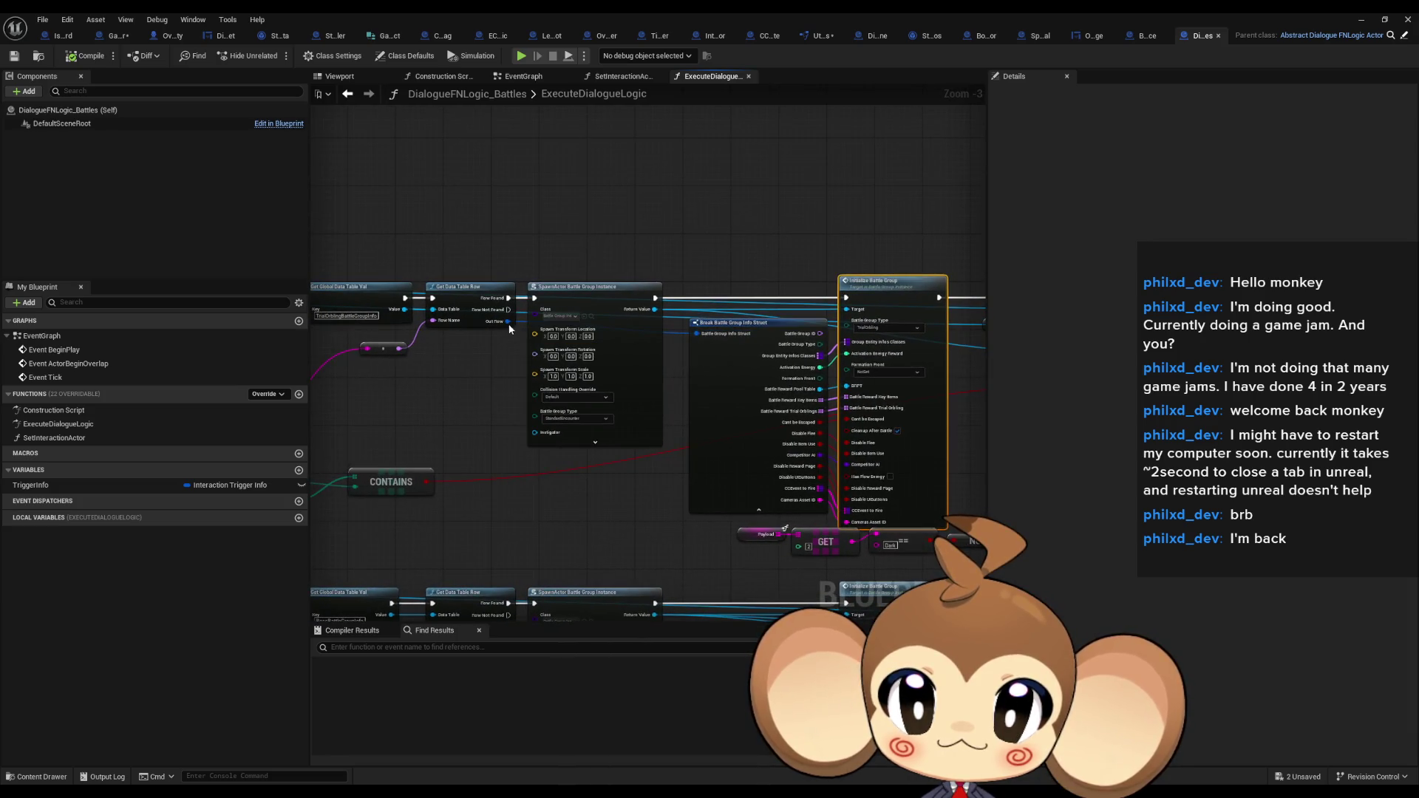
{"action": "left_click_drag", "start_coordinate": [514, 346], "coordinate": [790, 343]}
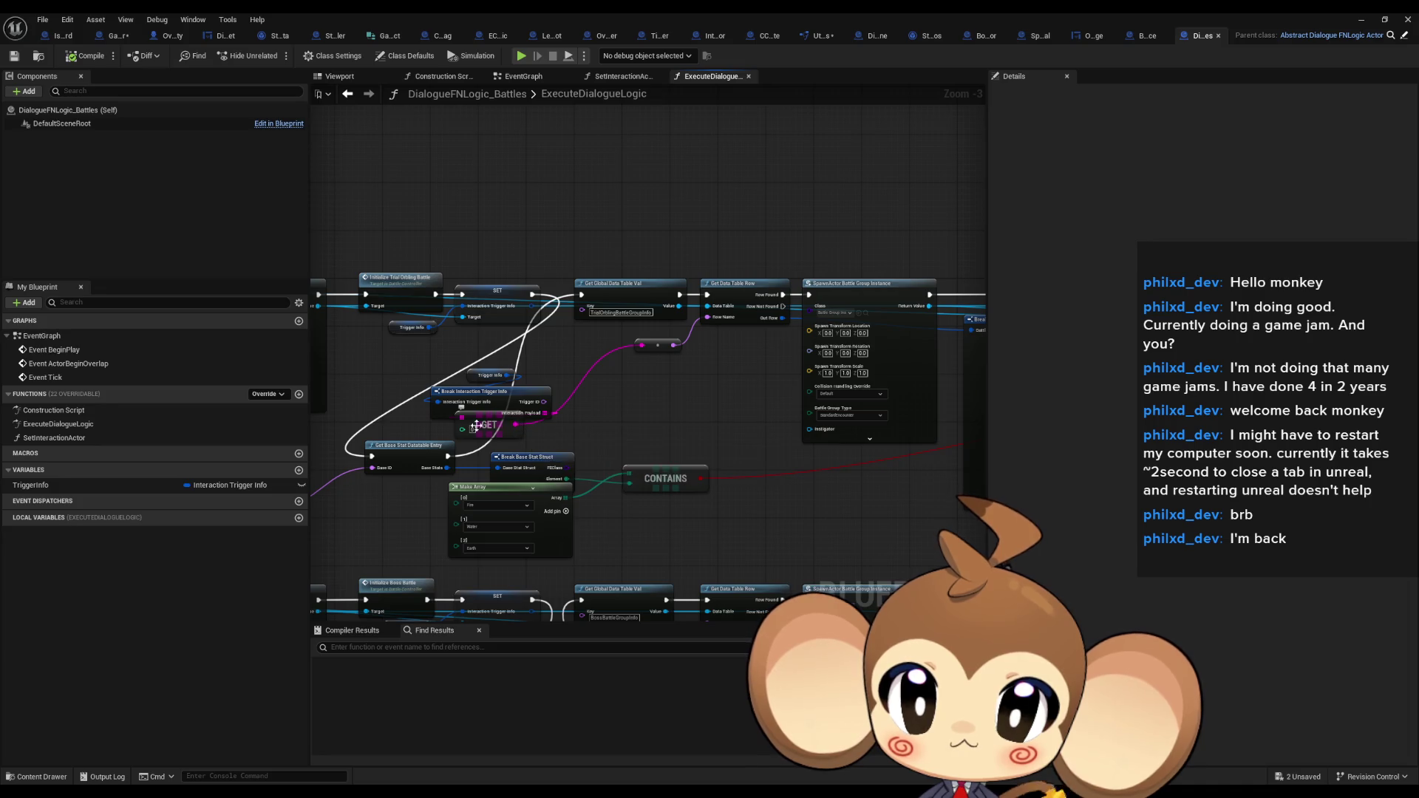
{"action": "scroll", "coordinate": [521, 425], "scroll_direction": "up", "scroll_amount": 3}
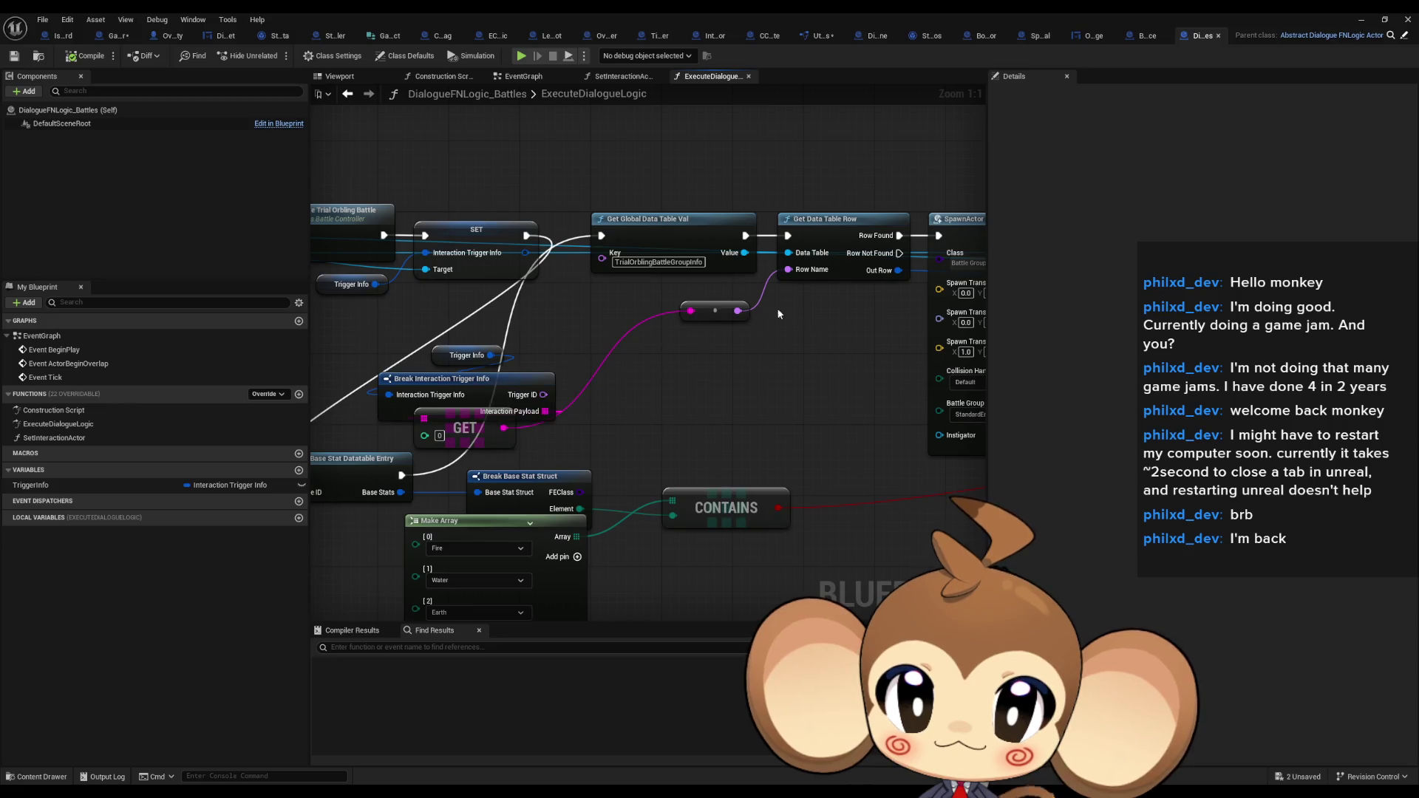
{"action": "left_click_drag", "start_coordinate": [777, 307], "coordinate": [443, 360]}
{"action": "scroll", "coordinate": [443, 360], "scroll_direction": "down", "scroll_amount": 6}
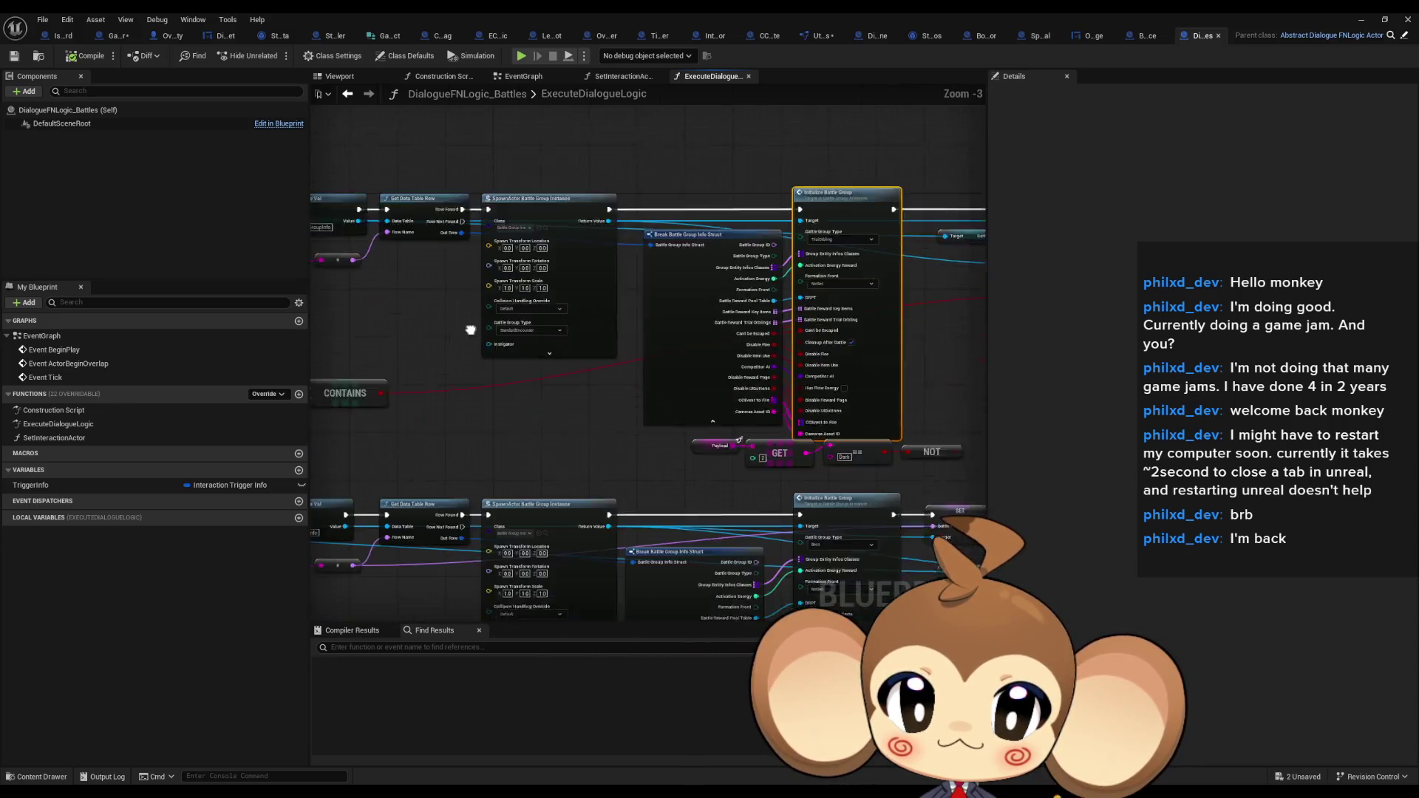
{"action": "scroll", "coordinate": [526, 353], "scroll_direction": "up", "scroll_amount": 3}
{"action": "scroll", "coordinate": [526, 353], "scroll_direction": "down", "scroll_amount": 1}
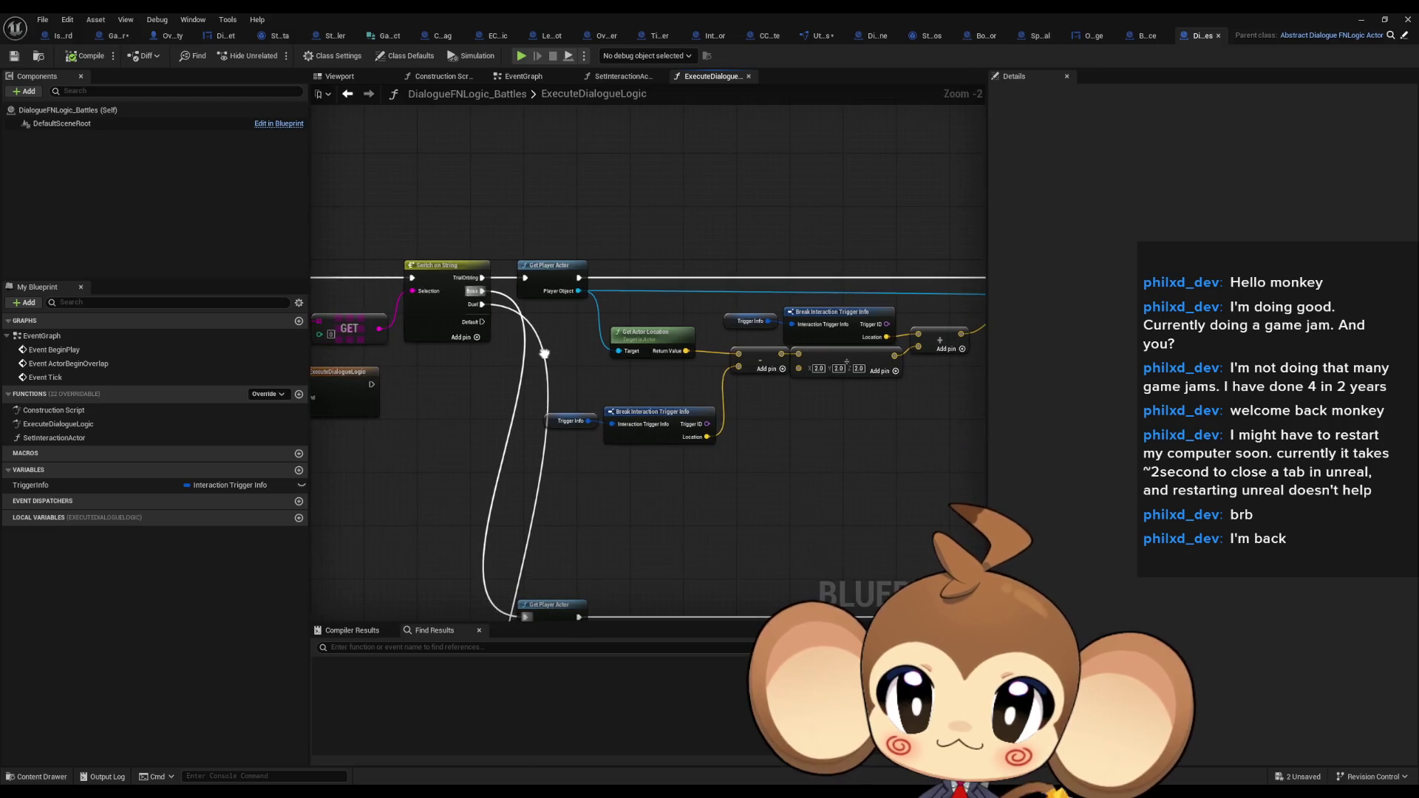
{"action": "scroll", "coordinate": [826, 365], "scroll_direction": "down", "scroll_amount": 2}
{"action": "scroll", "coordinate": [770, 349], "scroll_direction": "up", "scroll_amount": 5}
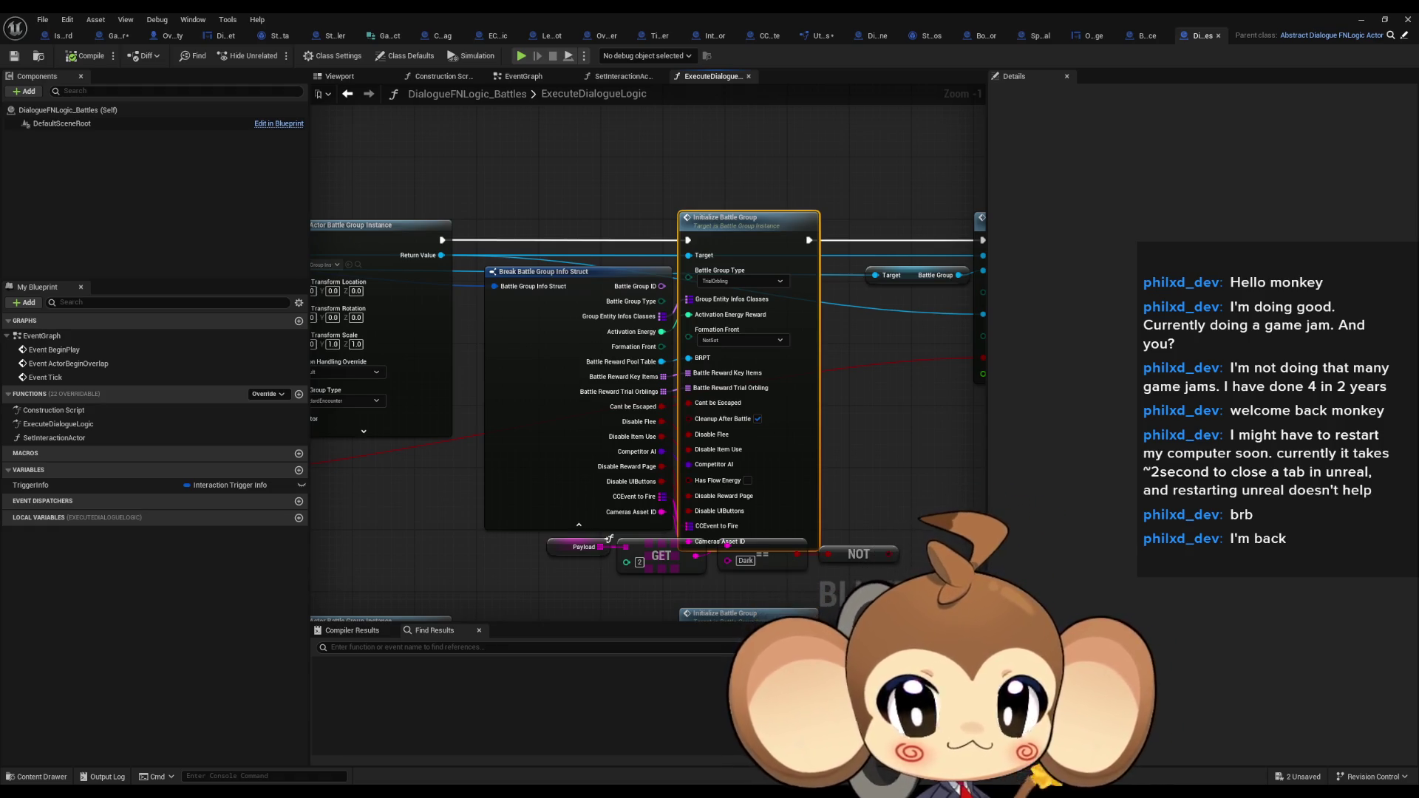
{"action": "left_click", "coordinate": [598, 280]}
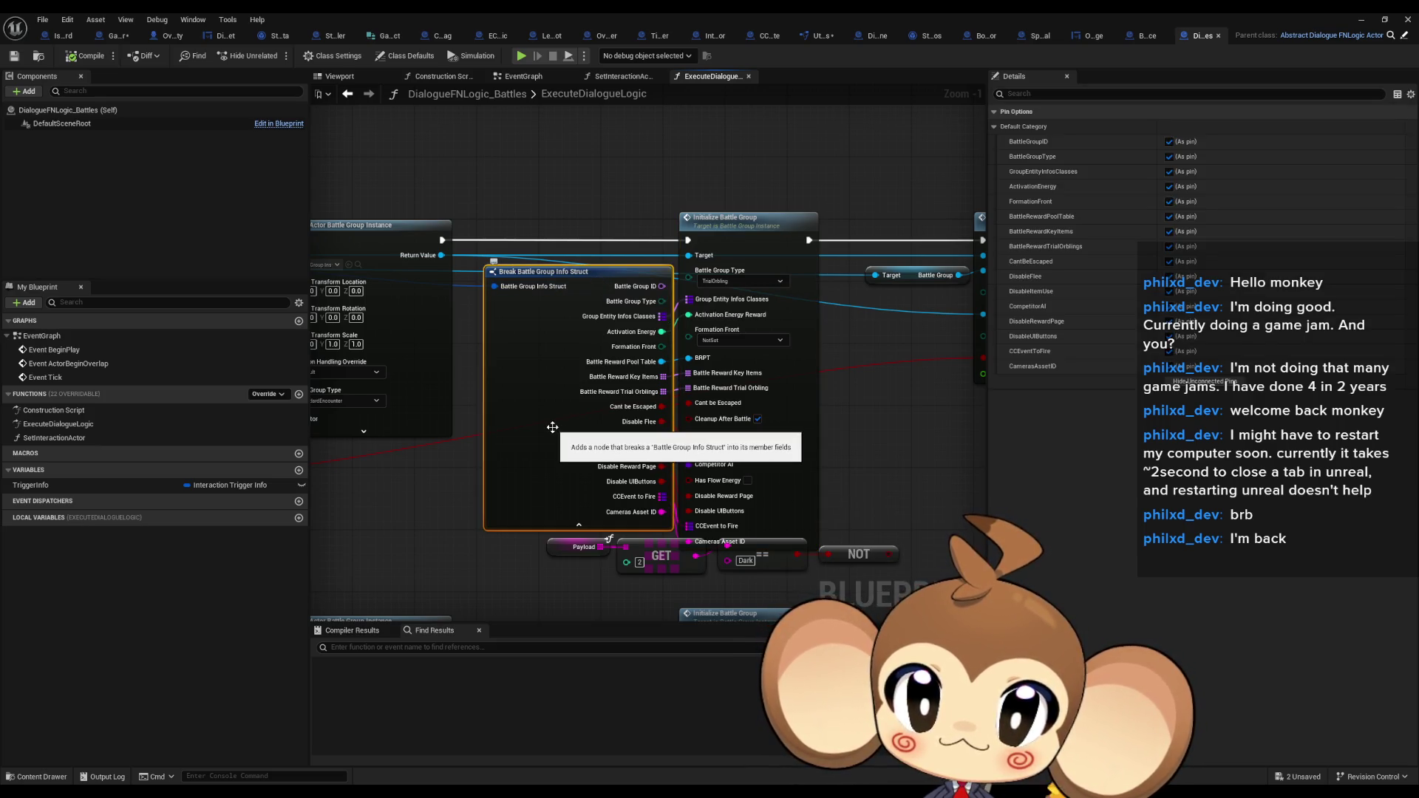
{"action": "key", "text": "ctrl+Tab"}
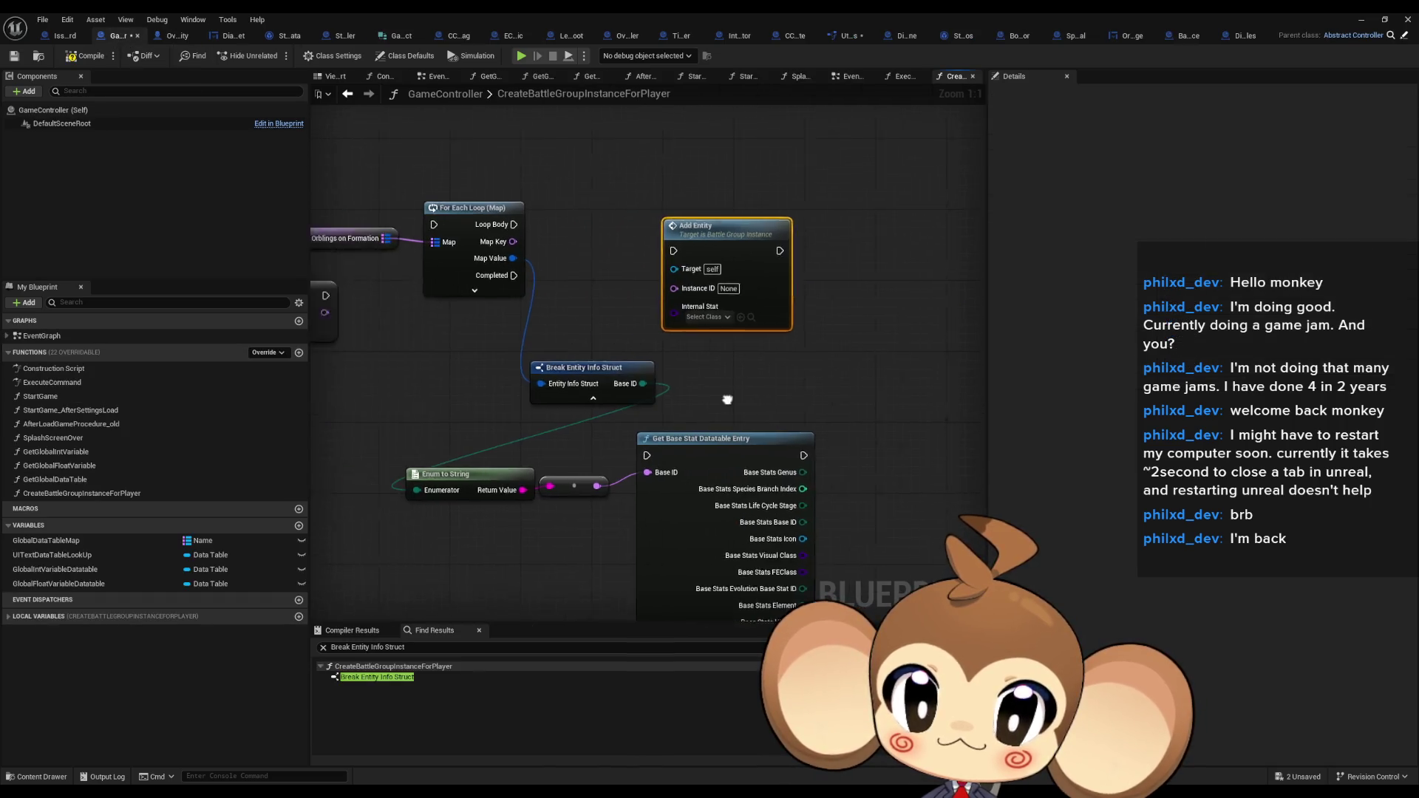
Browse Storage Data Instance's Variables > Default actions, dismiss the list, and switch to the StorageData blueprint
{"action": "left_click_drag", "start_coordinate": [727, 399], "coordinate": [897, 401]}
{"action": "scroll", "coordinate": [897, 401], "scroll_direction": "down", "scroll_amount": 1}
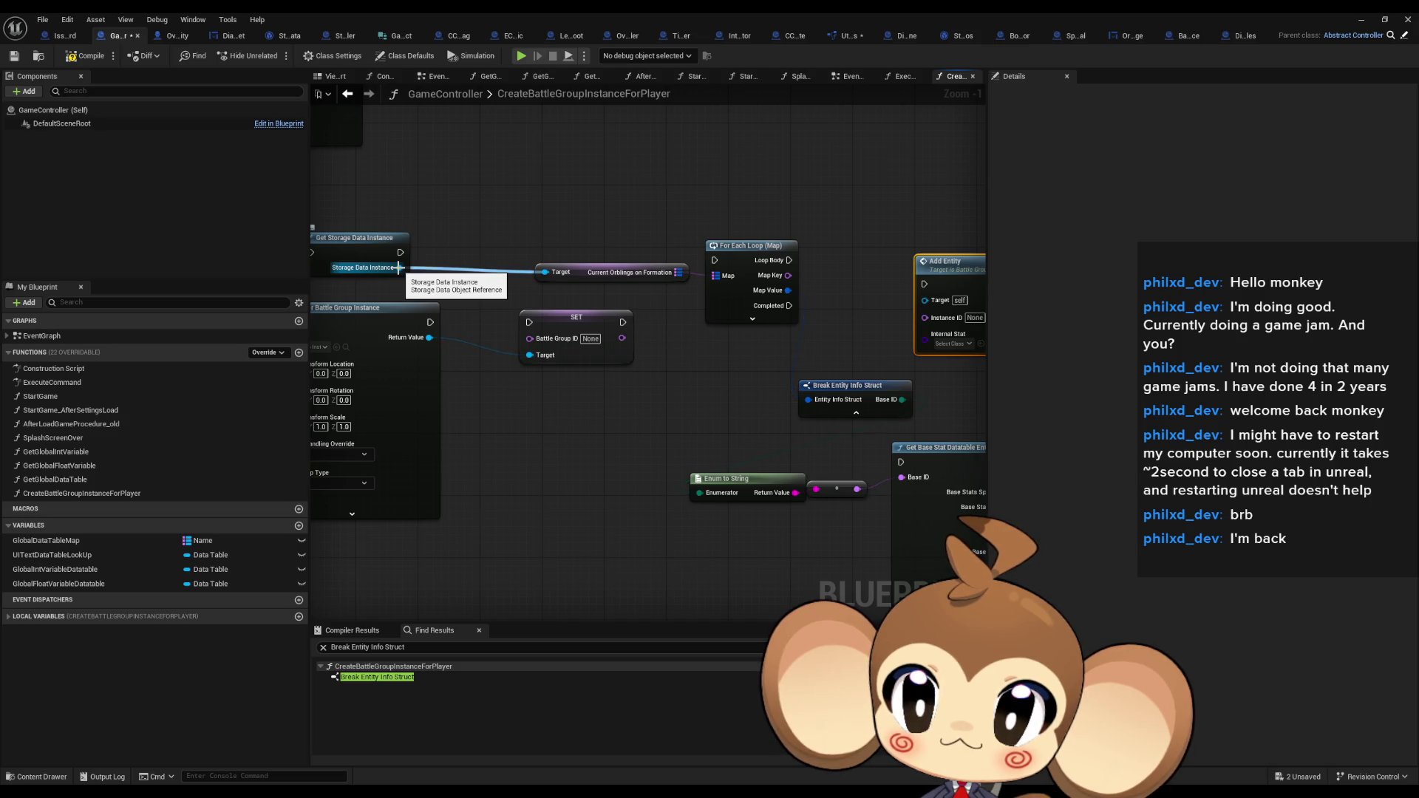
{"action": "left_click_drag", "start_coordinate": [399, 267], "coordinate": [512, 454]}
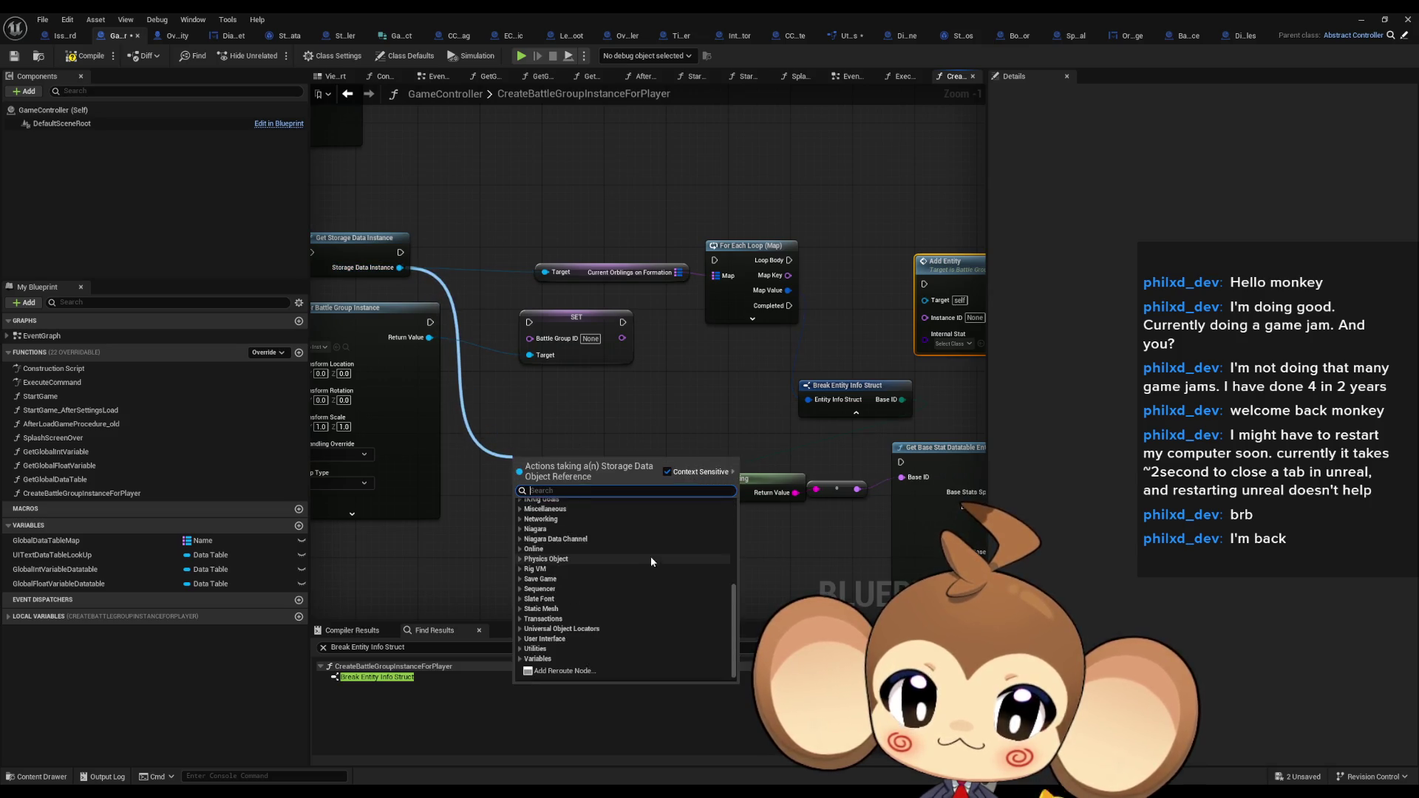
{"action": "left_click", "coordinate": [547, 658]}
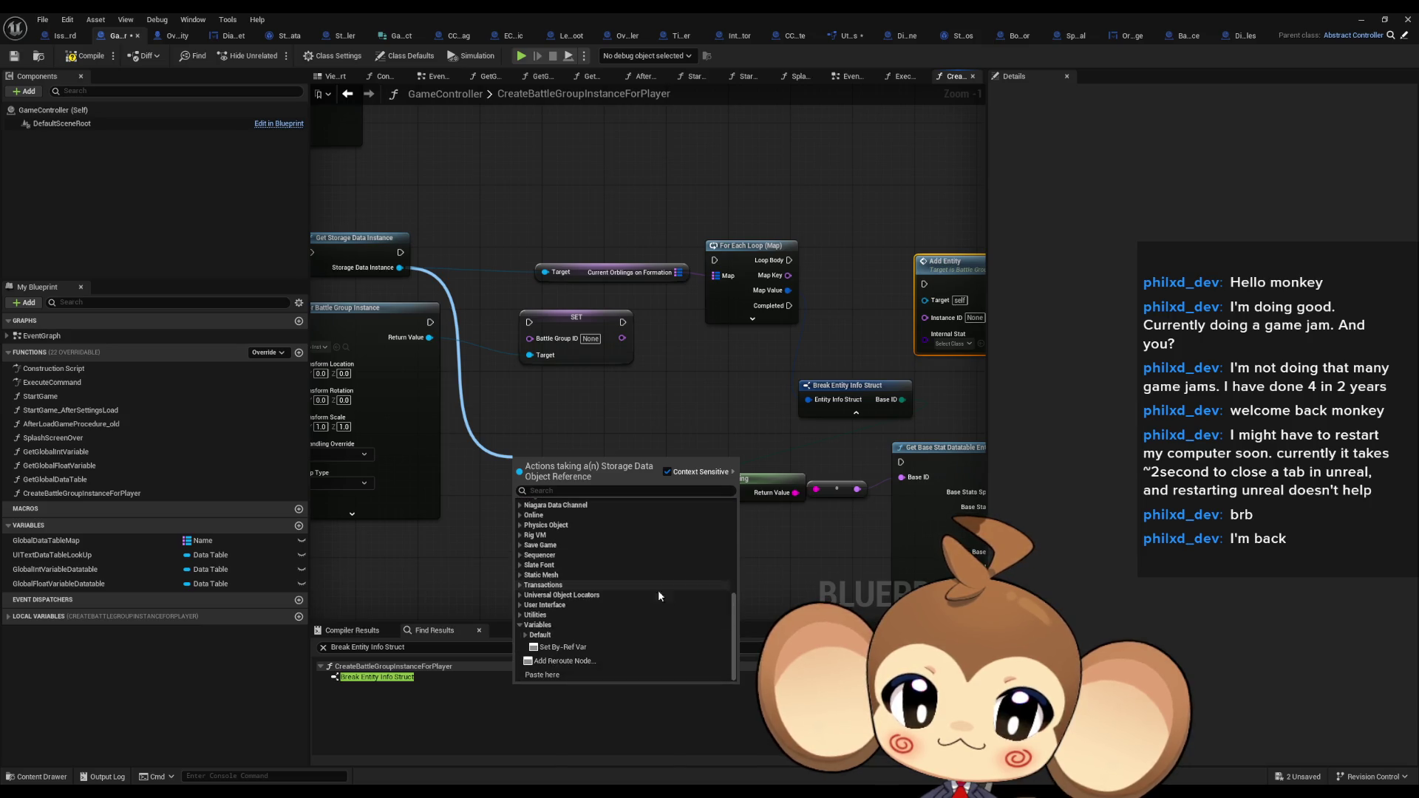
{"action": "left_click", "coordinate": [658, 635]}
{"action": "scroll", "coordinate": [672, 601], "scroll_direction": "down", "scroll_amount": 5}
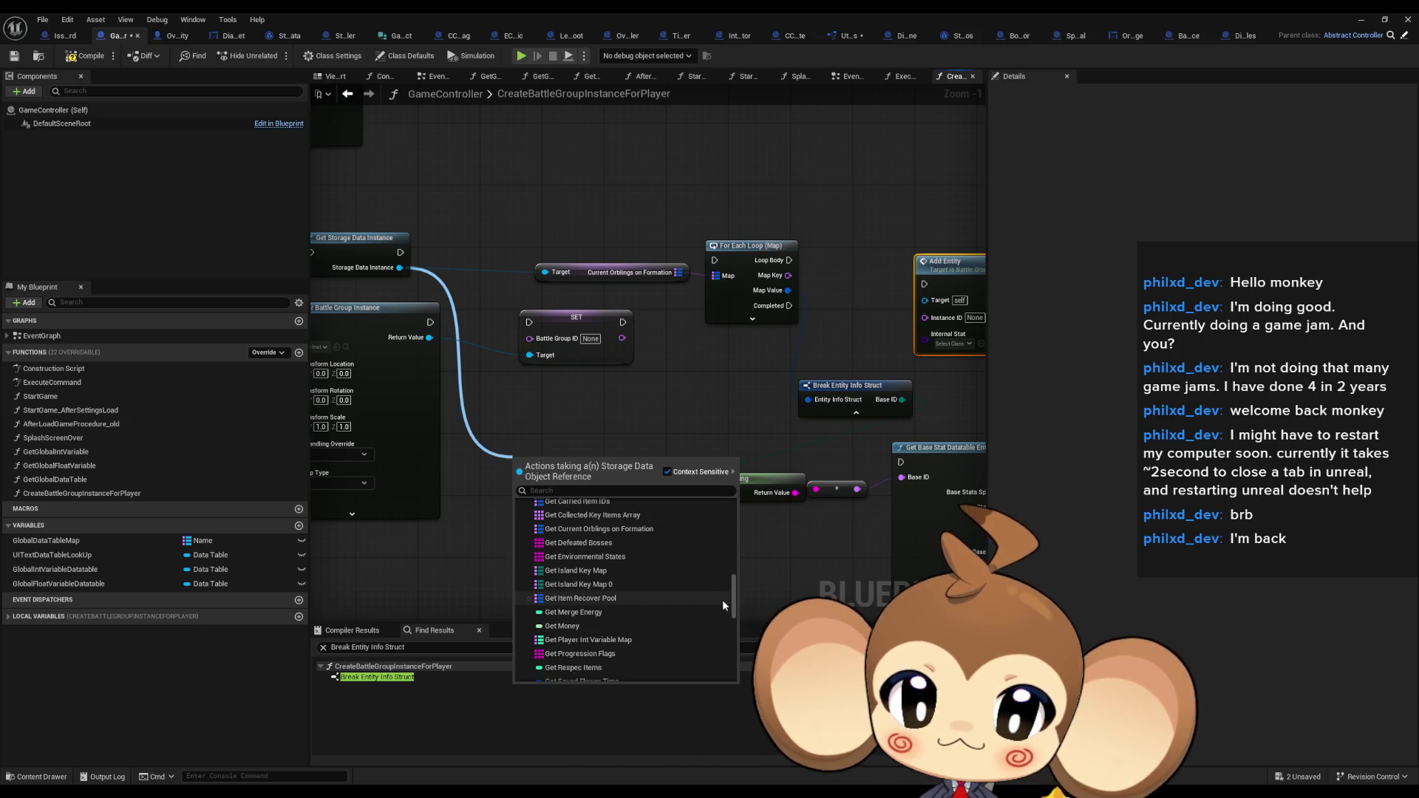
{"action": "scroll", "coordinate": [723, 600], "scroll_direction": "up", "scroll_amount": 1}
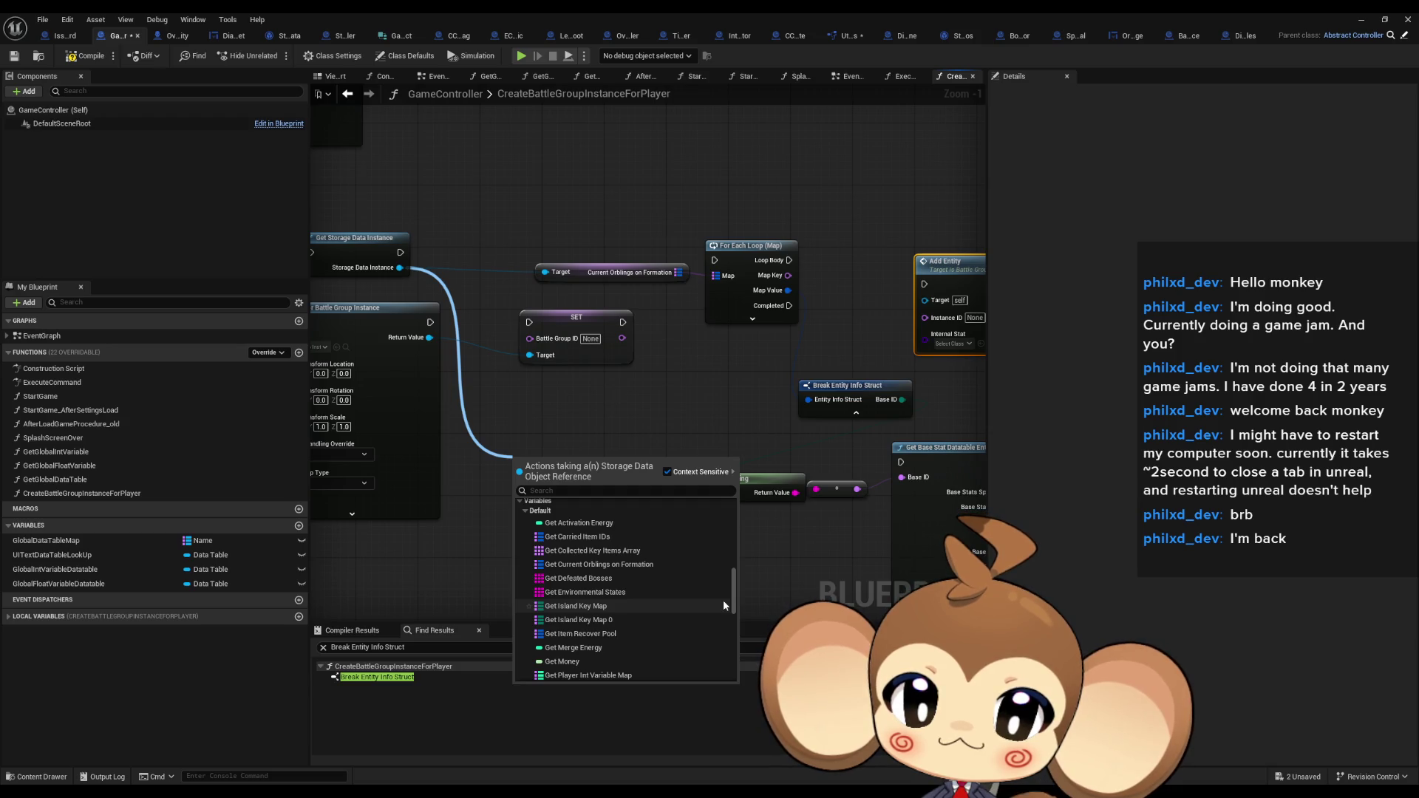
{"action": "scroll", "coordinate": [722, 607], "scroll_direction": "down", "scroll_amount": 5}
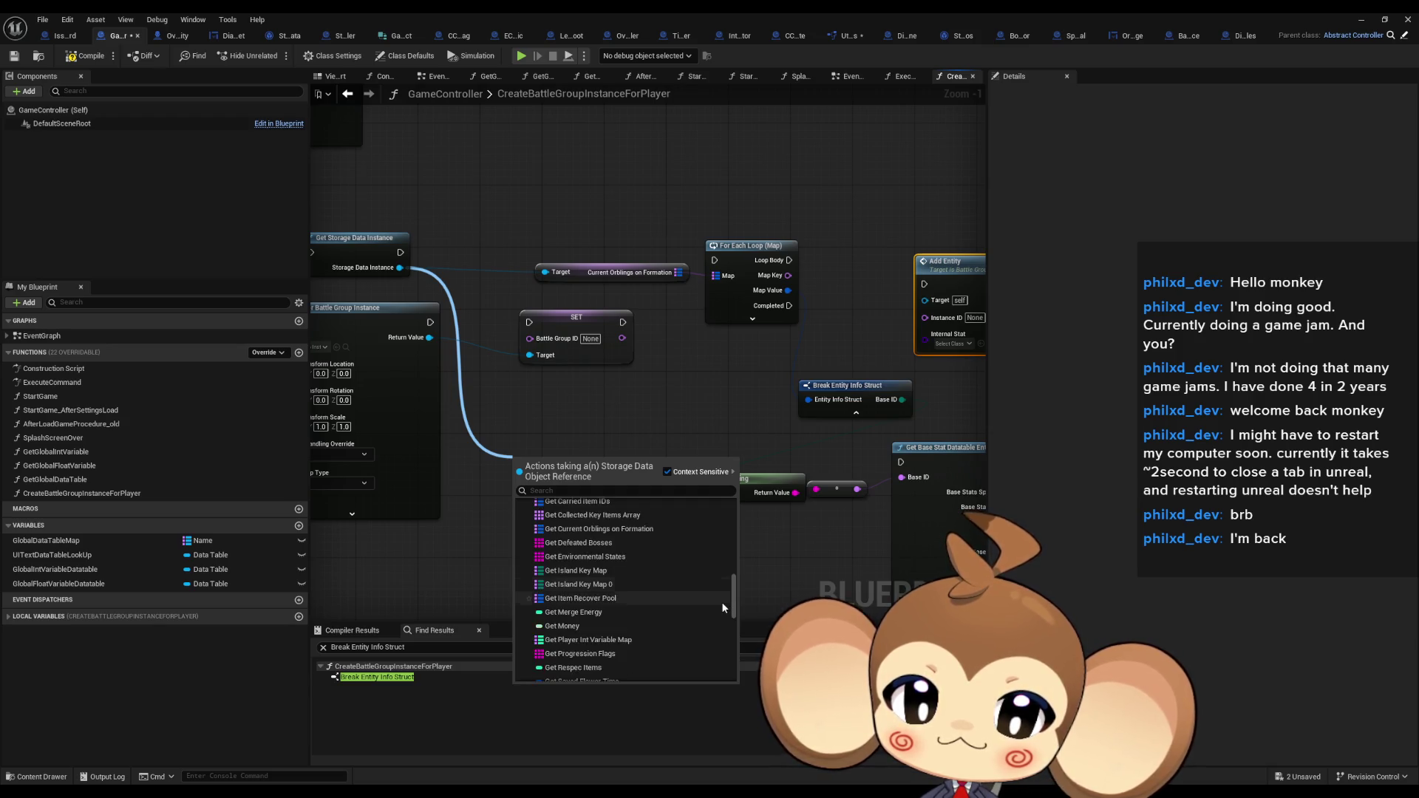
{"action": "scroll", "coordinate": [722, 606], "scroll_direction": "down", "scroll_amount": 8}
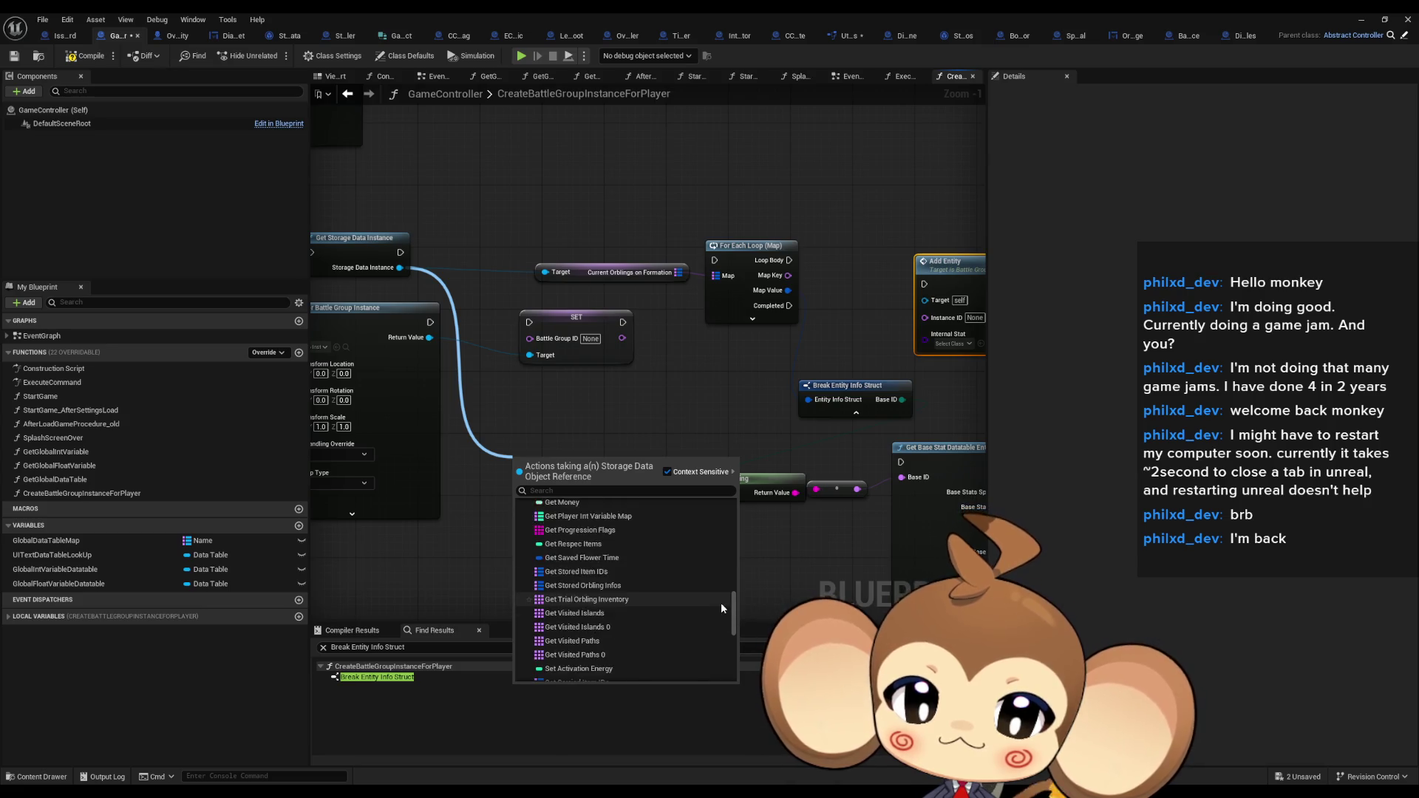
{"action": "scroll", "coordinate": [721, 607], "scroll_direction": "down", "scroll_amount": 7}
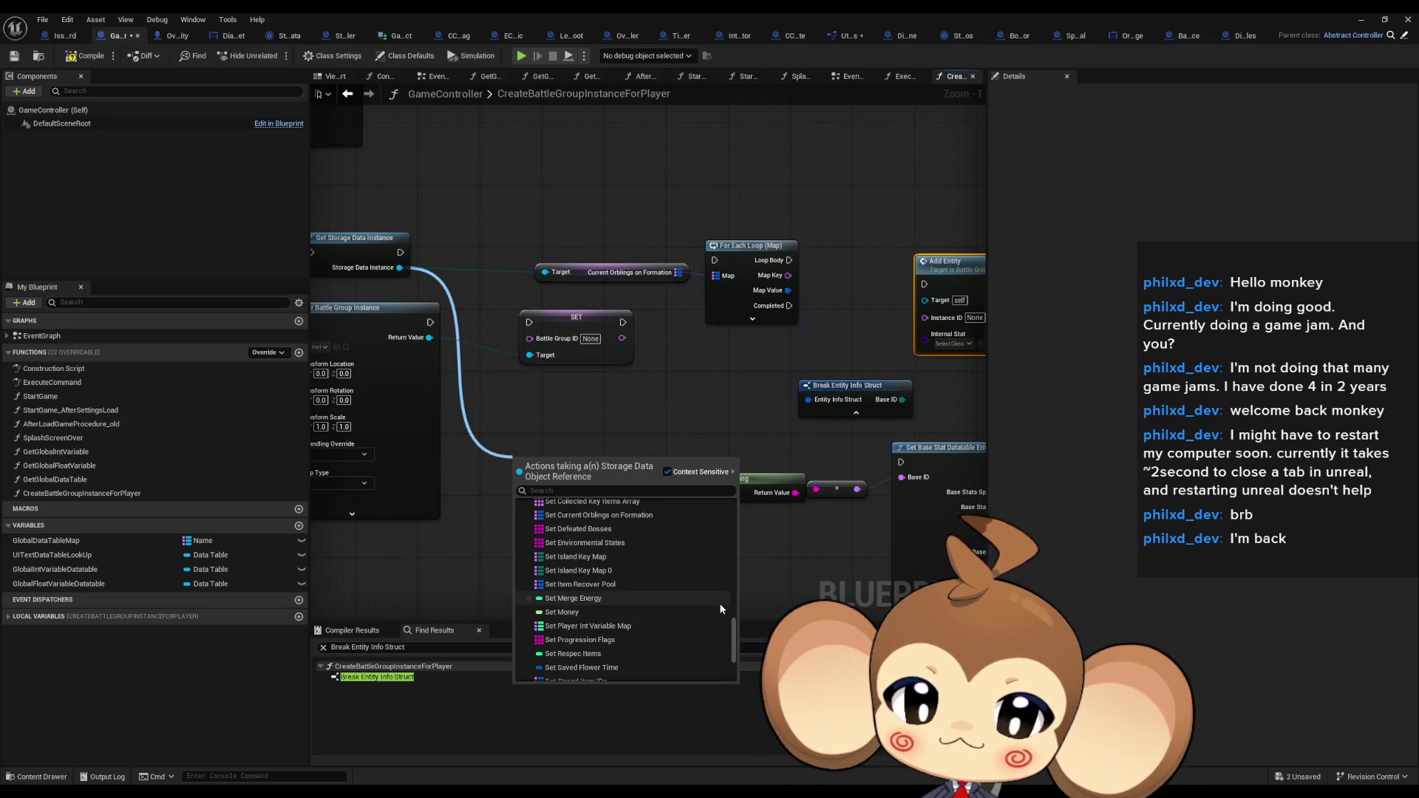
{"action": "left_click", "coordinate": [489, 422]}
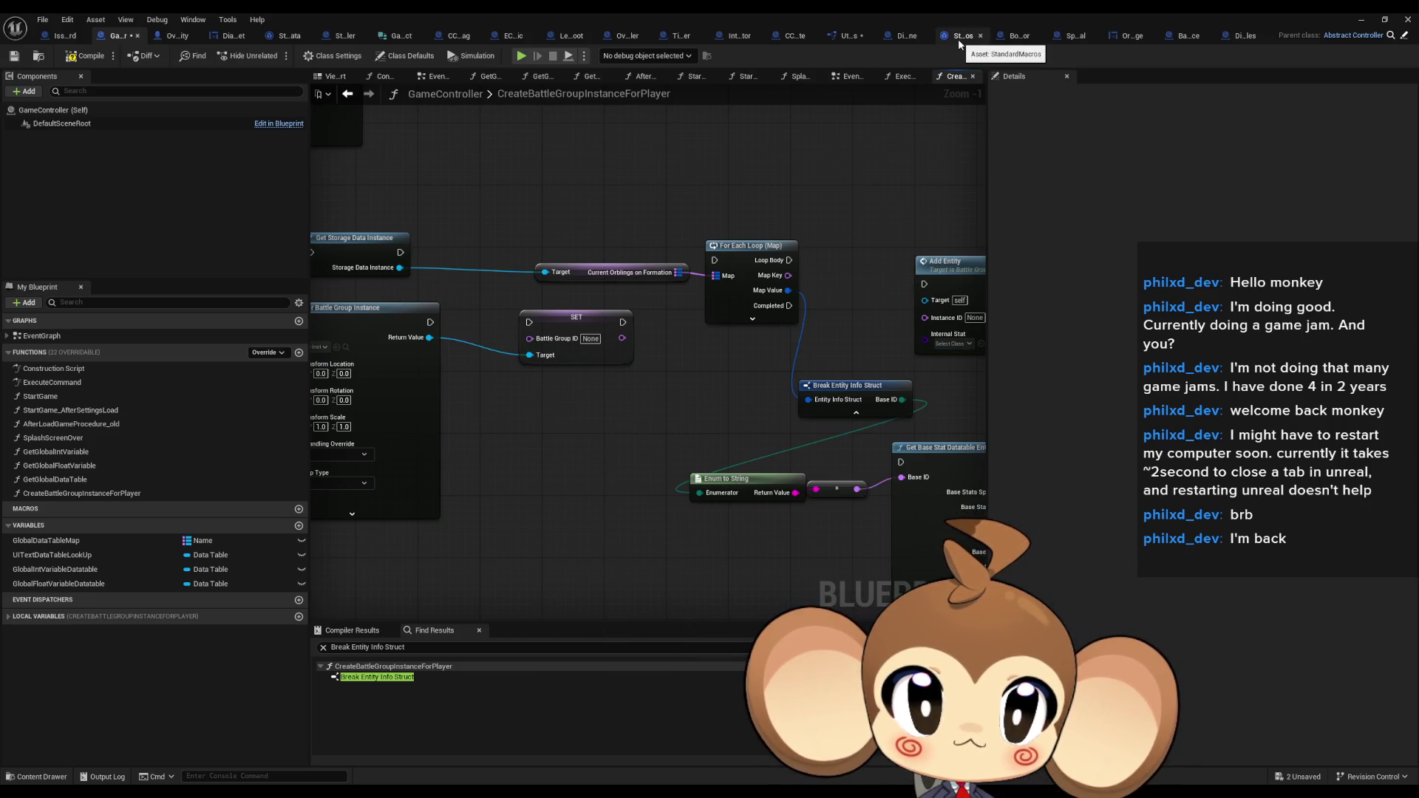
{"action": "left_click", "coordinate": [287, 35]}
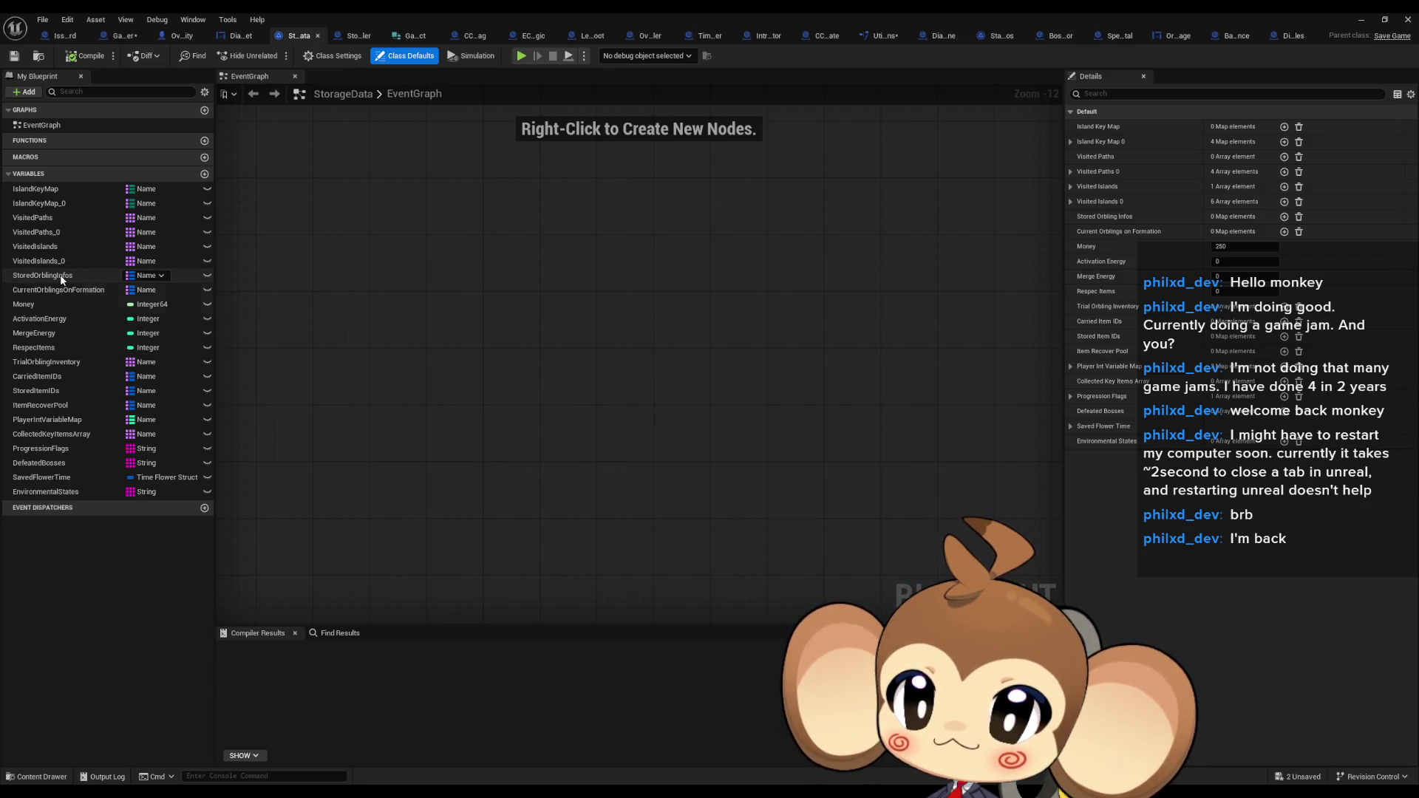
Check StoredOrblingInfos' variable type in Details, then return to GameController's graph
{"action": "left_click", "coordinate": [62, 278]}
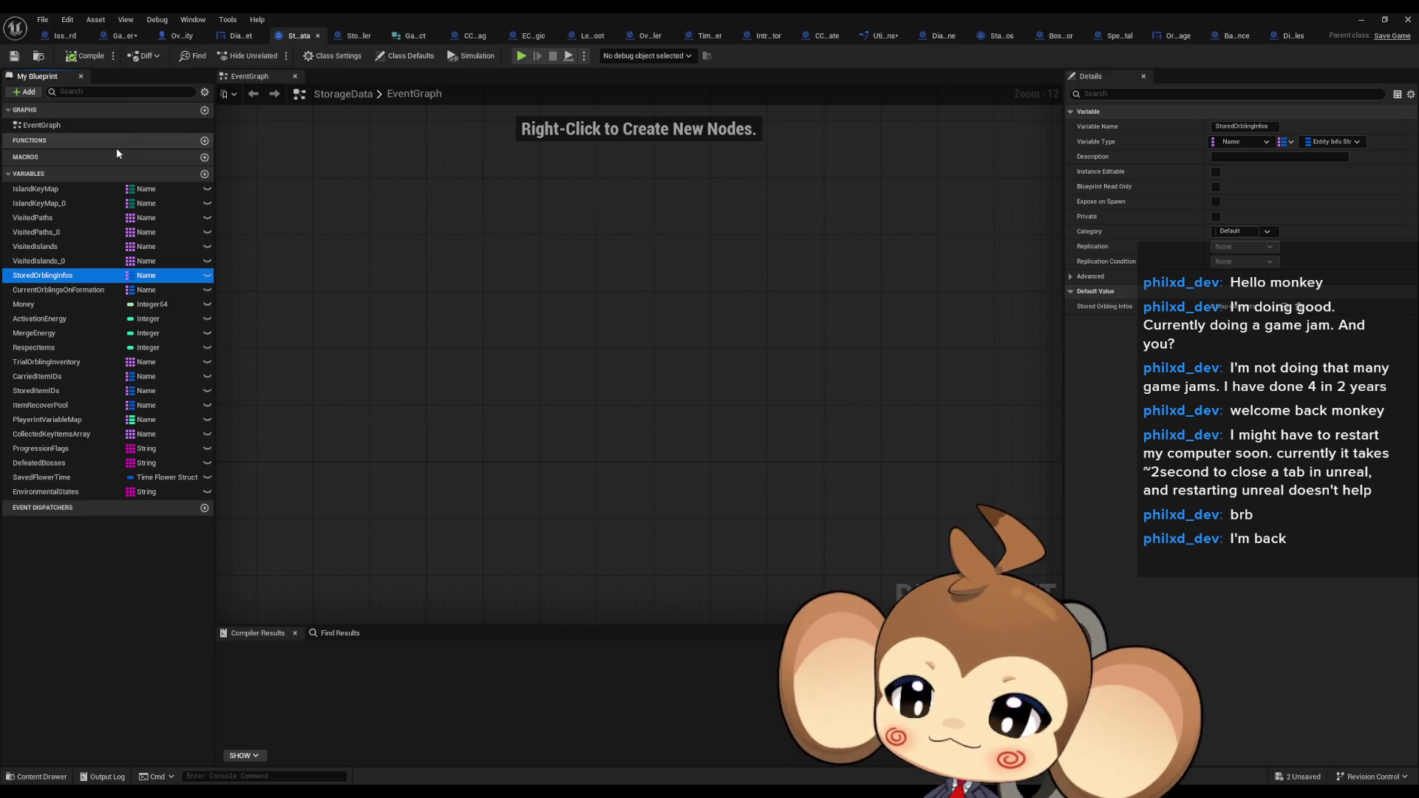
{"action": "left_click", "coordinate": [122, 37]}
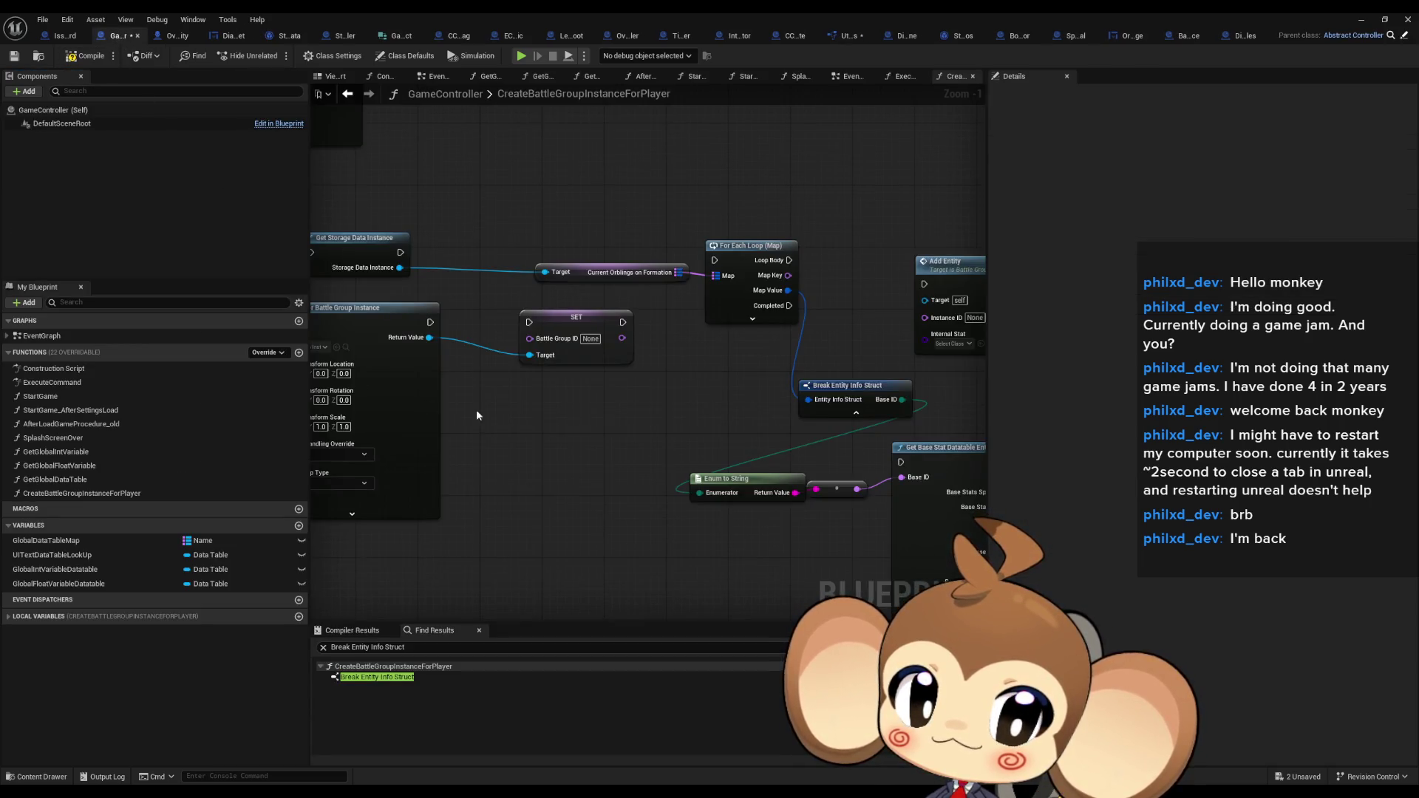
Add a Get Stored Orbling Infos node from Storage Data Instance feeding a For Each Loop (Map)
{"action": "left_click_drag", "start_coordinate": [476, 415], "coordinate": [316, 409]}
{"action": "left_click_drag", "start_coordinate": [317, 275], "coordinate": [543, 294]}
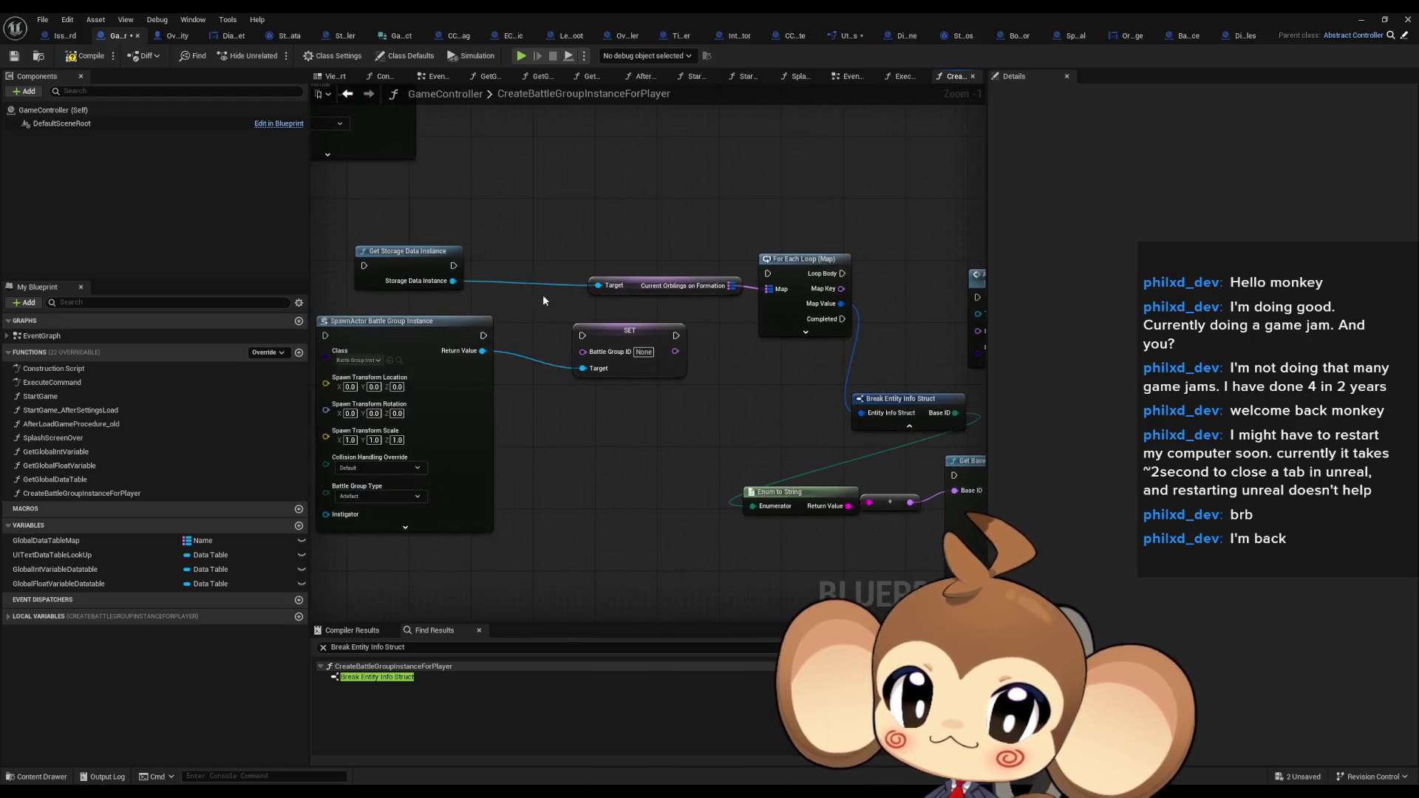
{"action": "left_click_drag", "start_coordinate": [452, 280], "coordinate": [560, 223]}
{"action": "type", "text": "stored"}
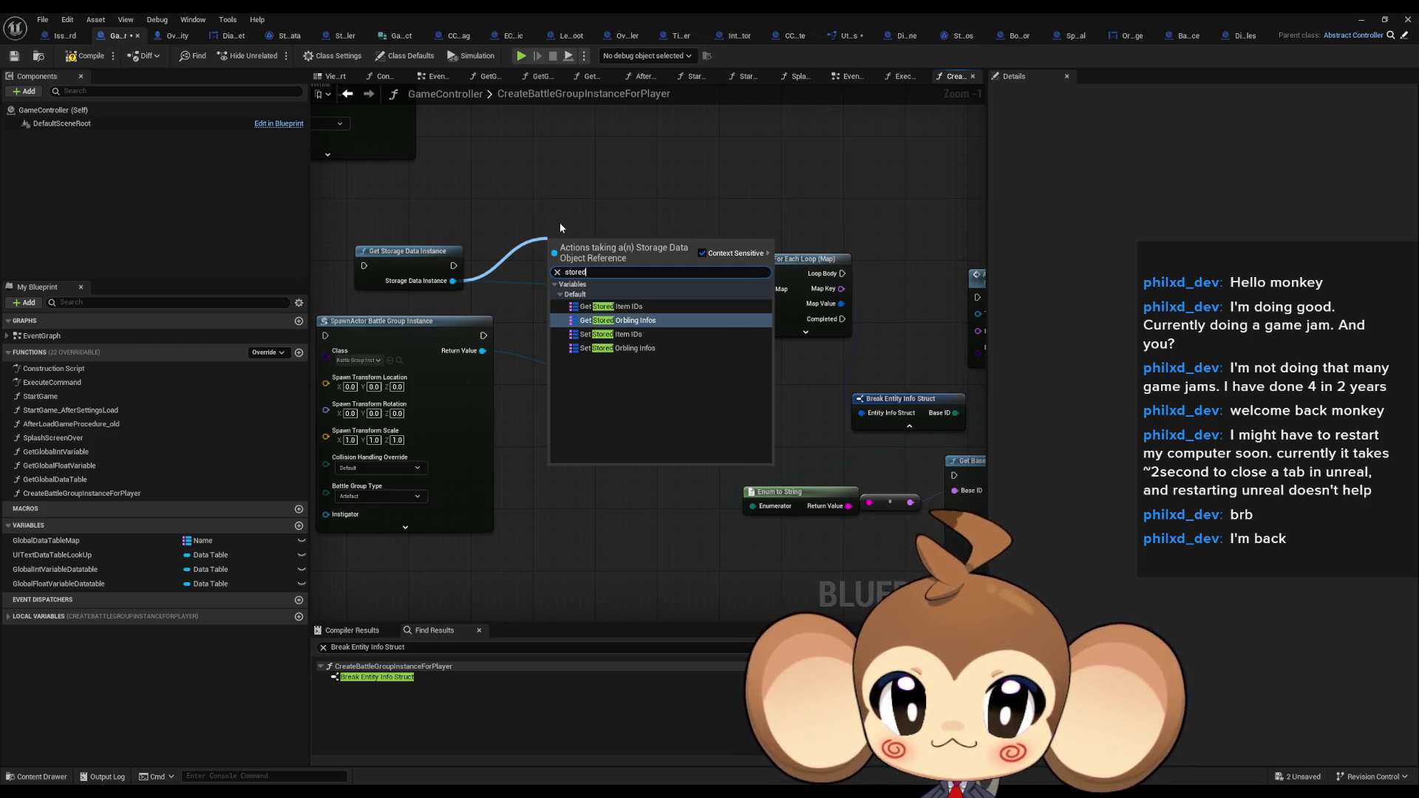
{"action": "key", "text": "Return"}
{"action": "mouse_move", "coordinate": [663, 251]}
{"action": "left_mouse_down"}
{"action": "mouse_move", "coordinate": [730, 178]}
{"action": "mouse_move", "coordinate": [777, 210]}
{"action": "mouse_move", "coordinate": [838, 201]}
{"action": "left_mouse_up"}
{"action": "type", "text": "for each"}
{"action": "key", "text": "Return"}
Break the new loop's Map Value with a fully expanded Break Entity Info Struct node
{"action": "right_click", "coordinate": [775, 210]}
{"action": "type", "text": "brea"}
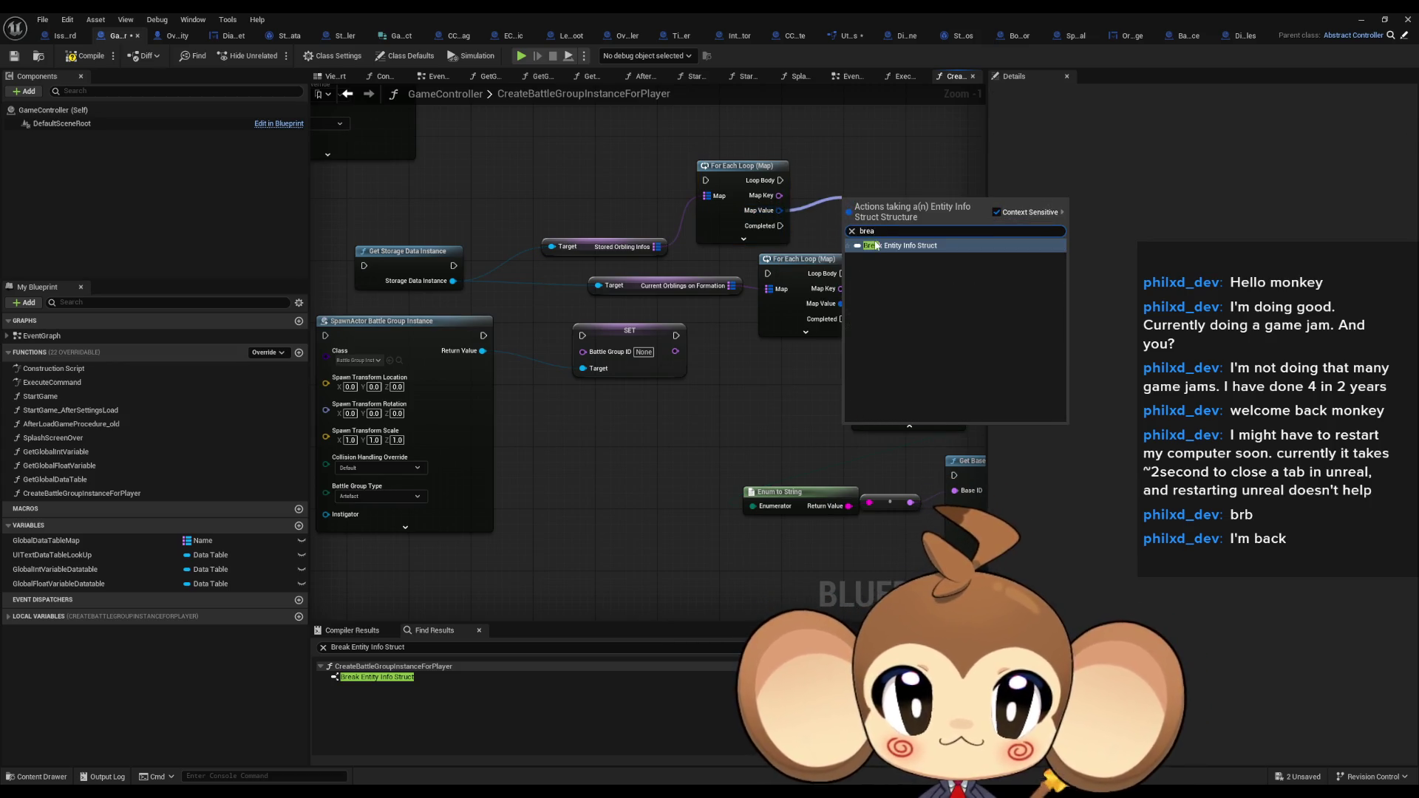
{"action": "left_click", "coordinate": [876, 246]}
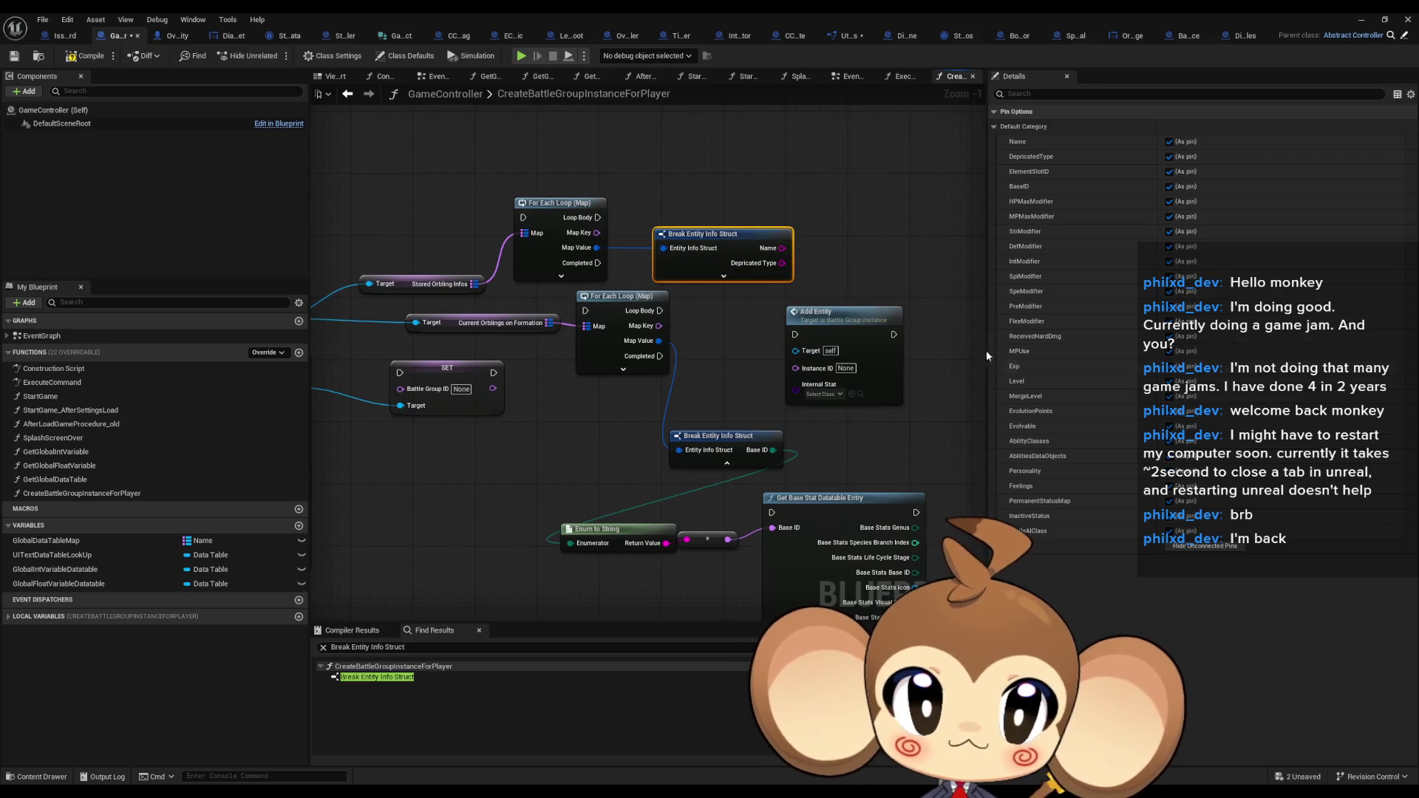
{"action": "left_click", "coordinate": [724, 276]}
{"action": "mouse_move", "coordinate": [709, 254]}
{"action": "left_mouse_down"}
{"action": "mouse_move", "coordinate": [716, 156]}
{"action": "mouse_move", "coordinate": [601, 442]}
{"action": "mouse_move", "coordinate": [390, 566]}
{"action": "mouse_move", "coordinate": [443, 335]}
{"action": "left_mouse_up"}
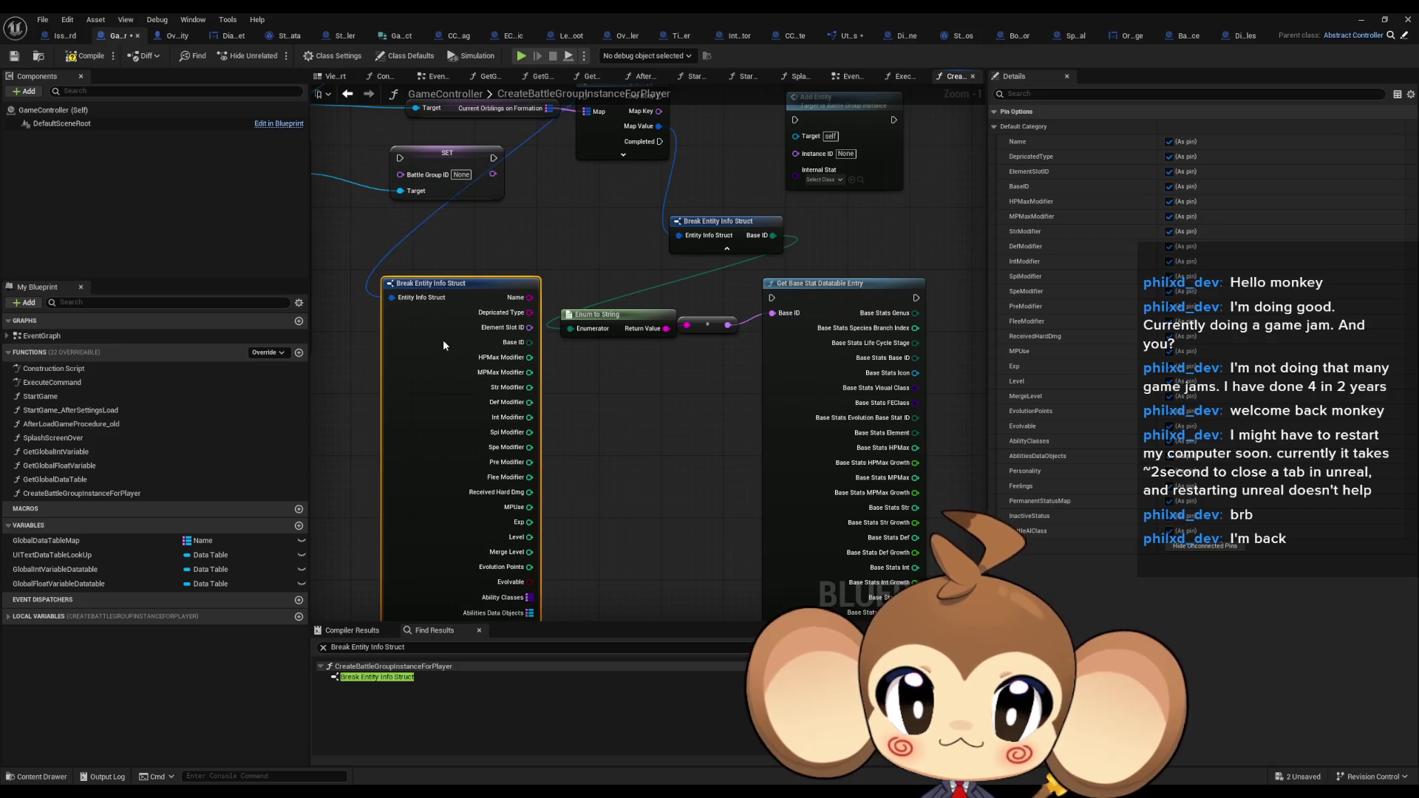
{"action": "left_click_drag", "start_coordinate": [615, 459], "coordinate": [611, 326]}
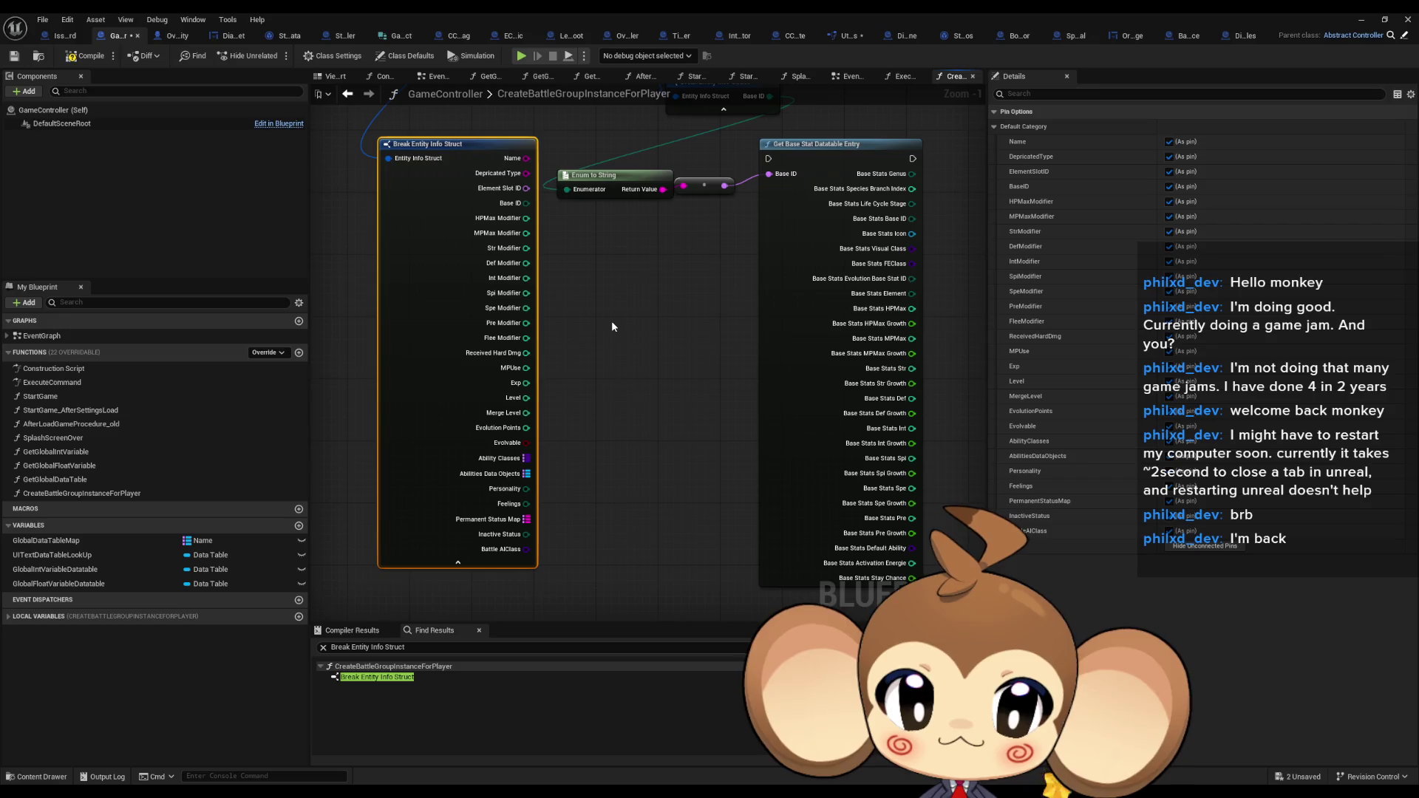
{"action": "mouse_move", "coordinate": [612, 326]}
{"action": "left_mouse_down"}
{"action": "mouse_move", "coordinate": [606, 426]}
{"action": "mouse_move", "coordinate": [644, 558]}
{"action": "left_mouse_up"}
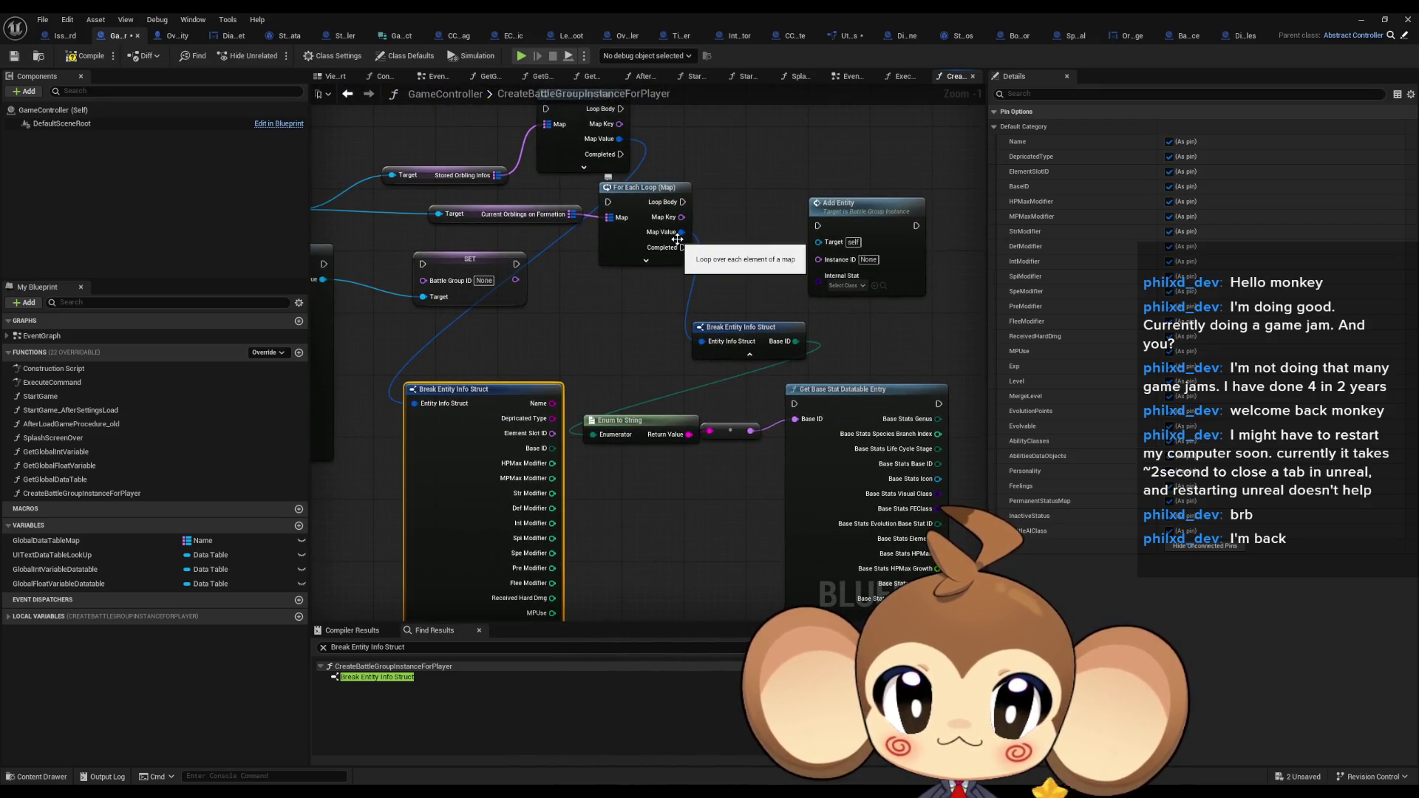
Add a second expanded Break Entity Info Struct on the formation loop's Map Value
{"action": "left_click_drag", "start_coordinate": [681, 232], "coordinate": [631, 538]}
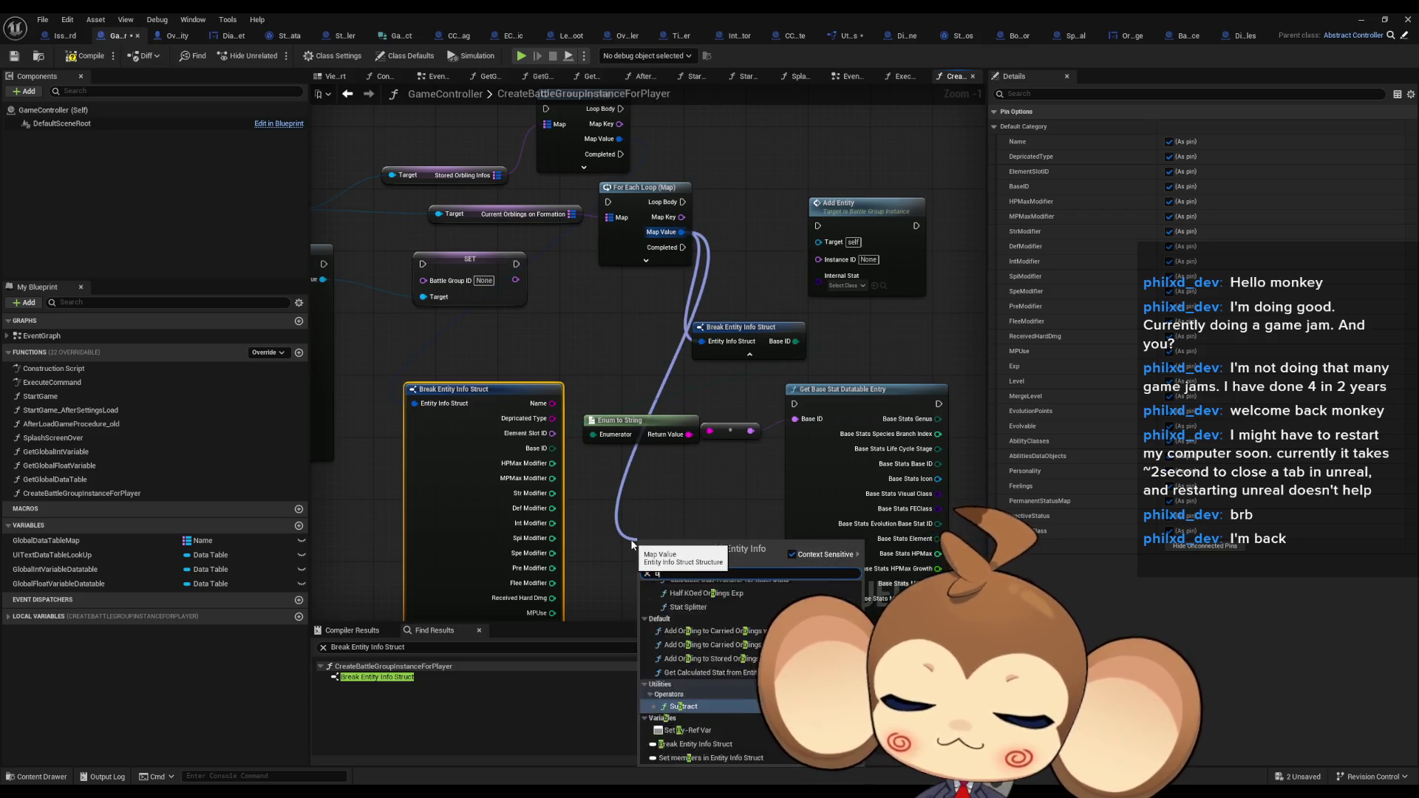
{"action": "left_click", "coordinate": [632, 540]}
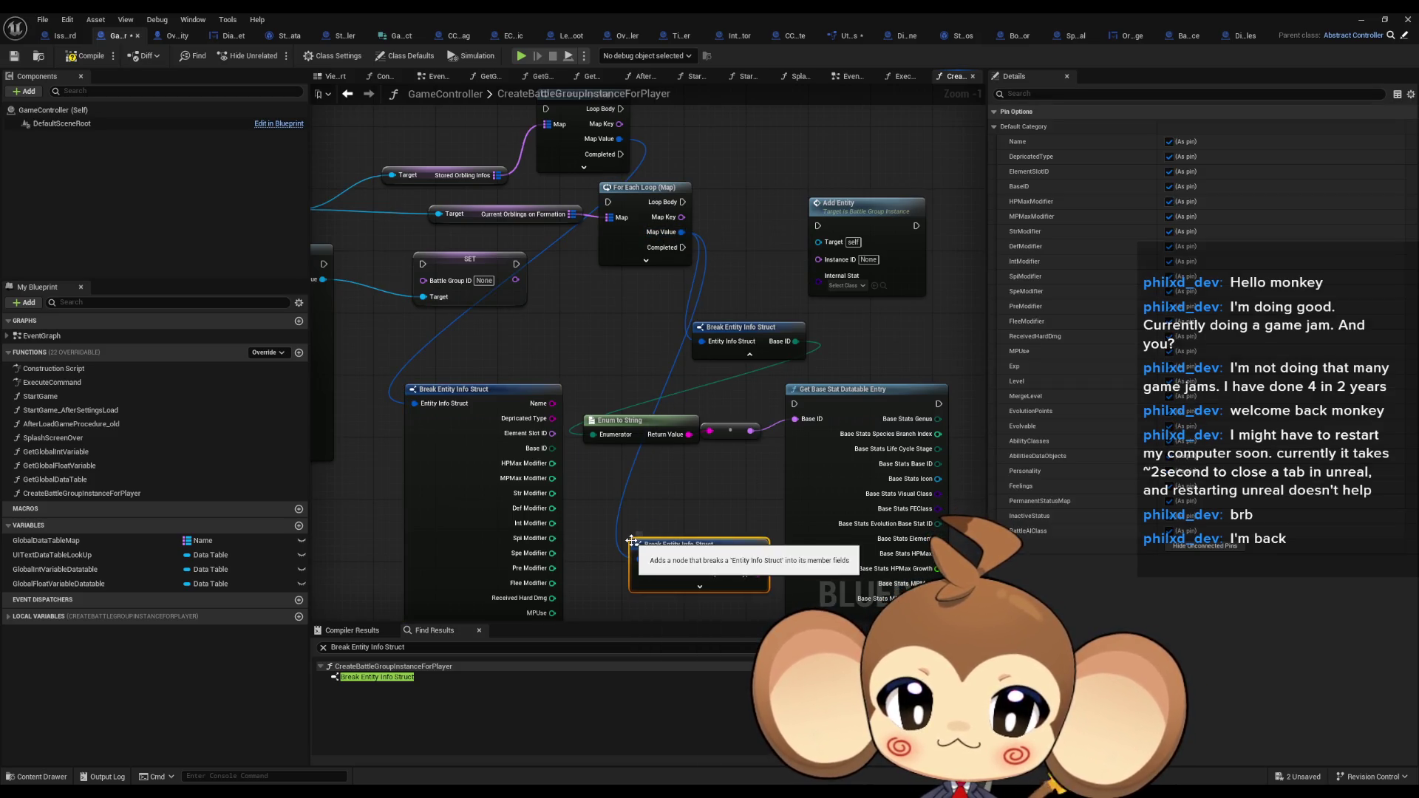
{"action": "left_click", "coordinate": [695, 589]}
{"action": "mouse_move", "coordinate": [689, 540]}
{"action": "left_mouse_down"}
{"action": "mouse_move", "coordinate": [628, 384]}
{"action": "mouse_move", "coordinate": [661, 503]}
{"action": "mouse_move", "coordinate": [794, 513]}
{"action": "left_mouse_up"}
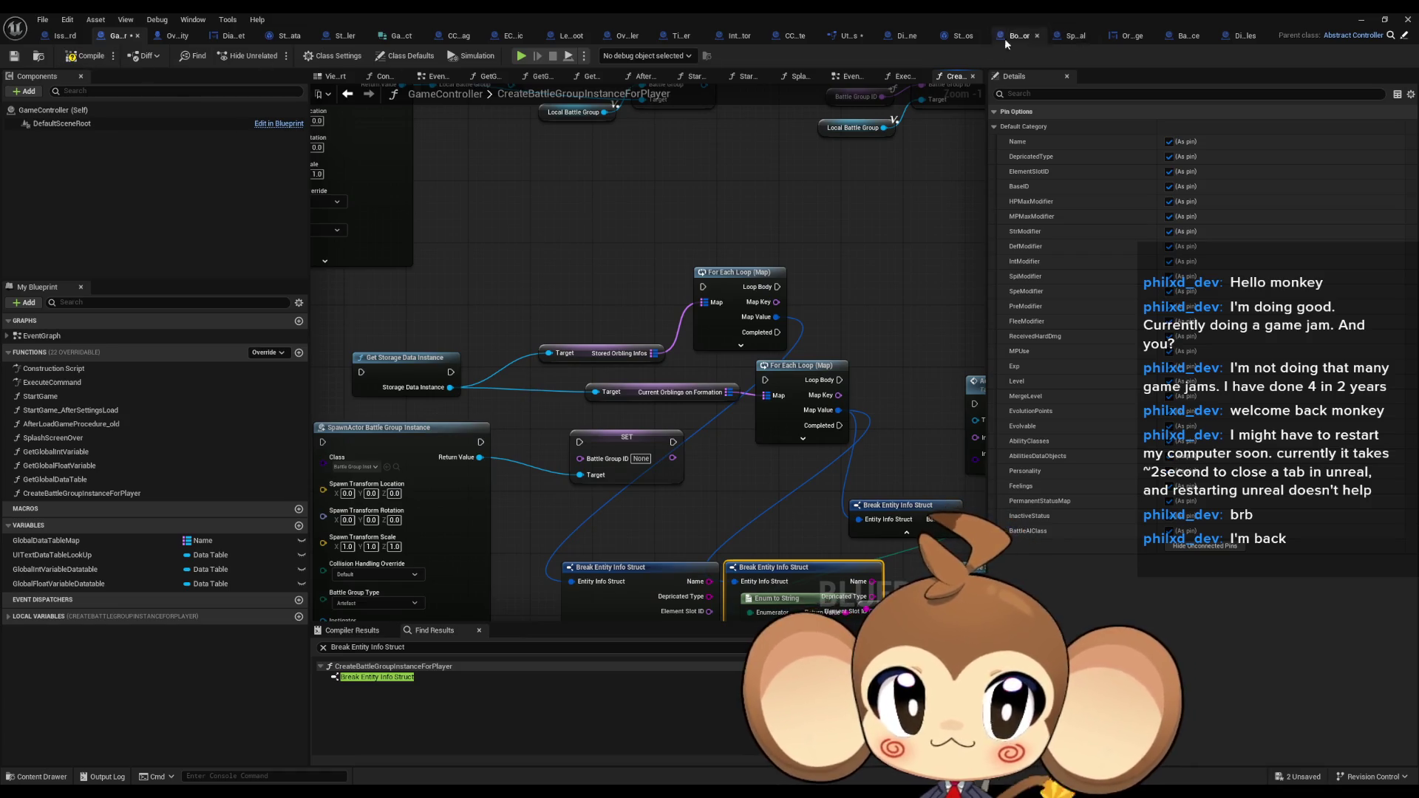
Glance at StorageData, then open the Add Entity node's function graph from GameController
{"action": "left_click", "coordinate": [288, 37]}
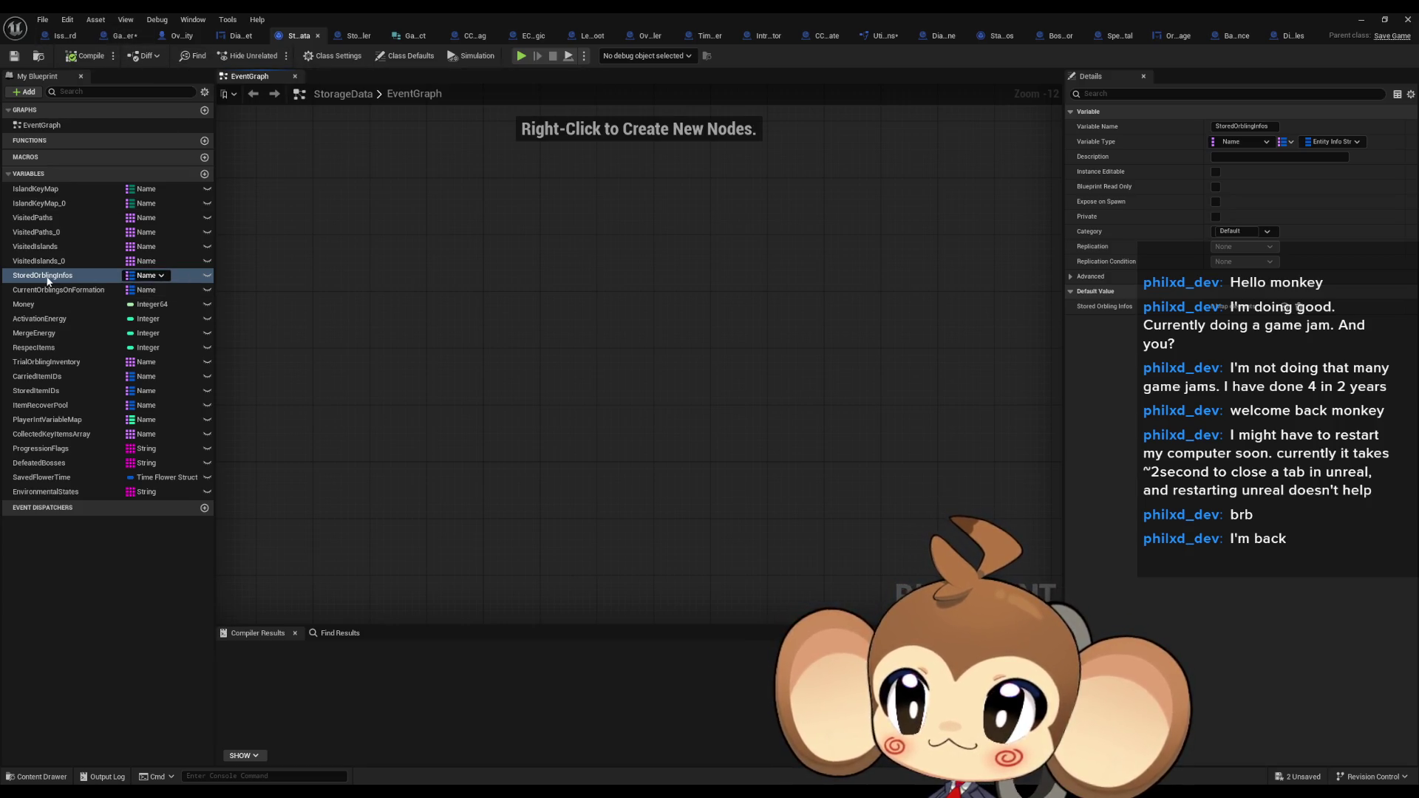
{"action": "left_click", "coordinate": [122, 35]}
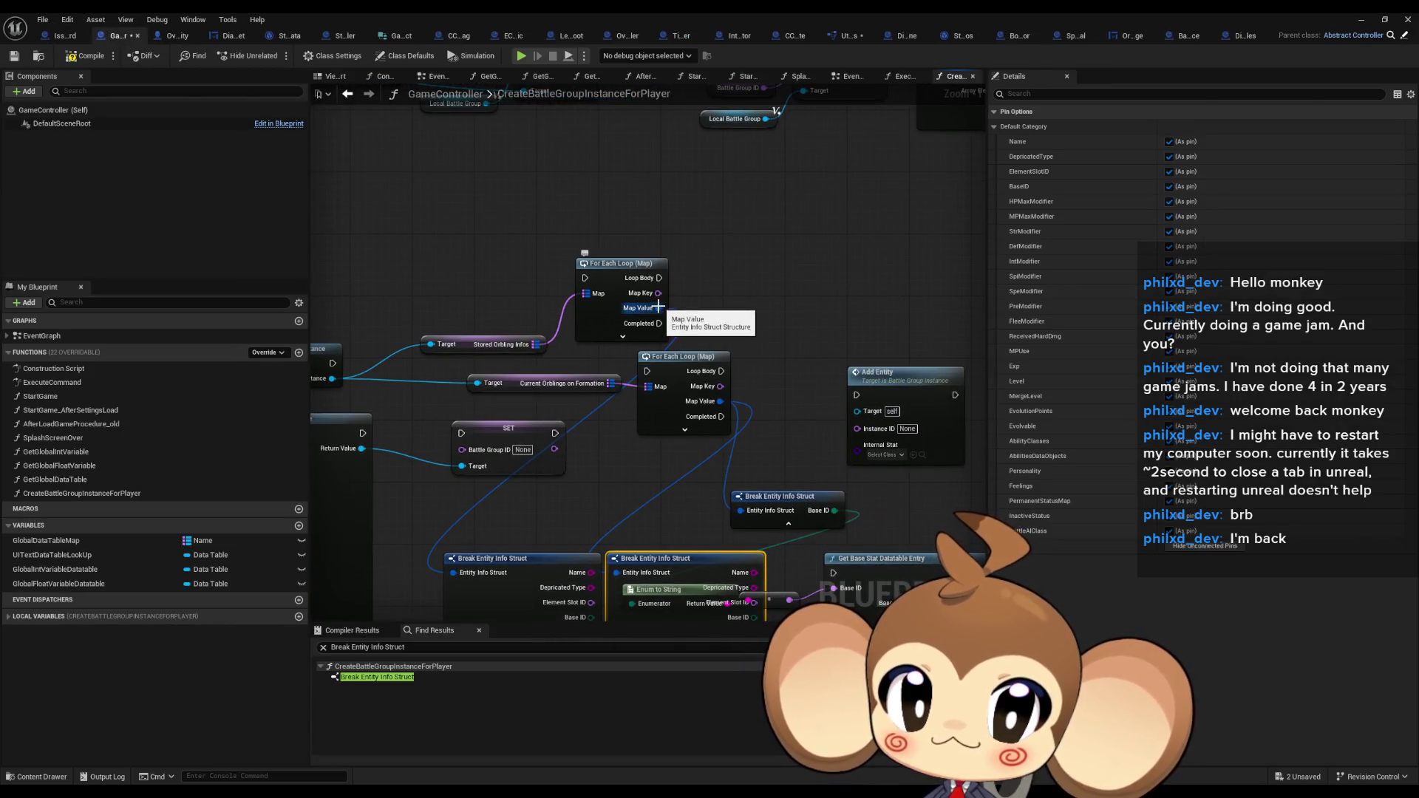
{"action": "left_click_drag", "start_coordinate": [654, 308], "coordinate": [582, 309]}
{"action": "left_click", "coordinate": [841, 374]}
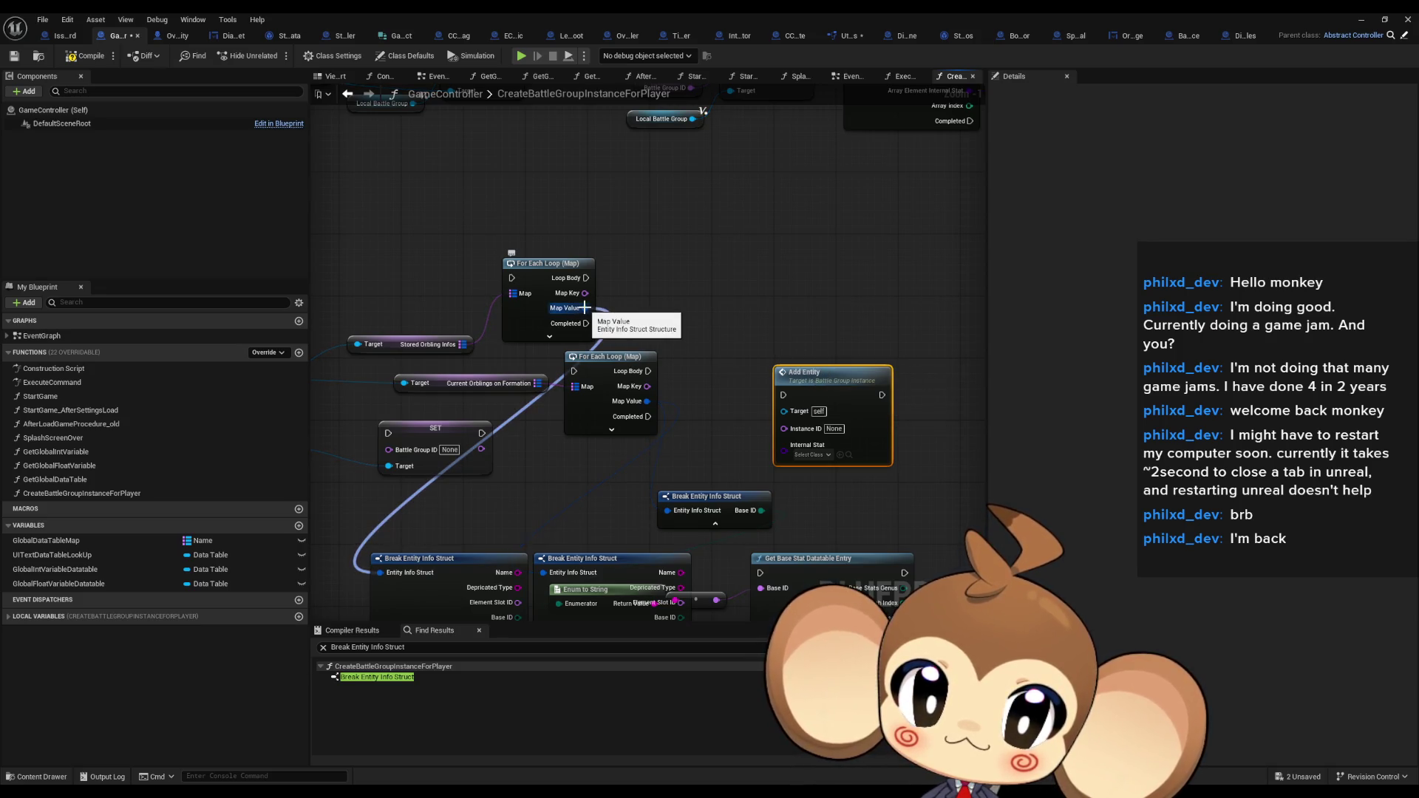
{"action": "double_click", "coordinate": [812, 373]}
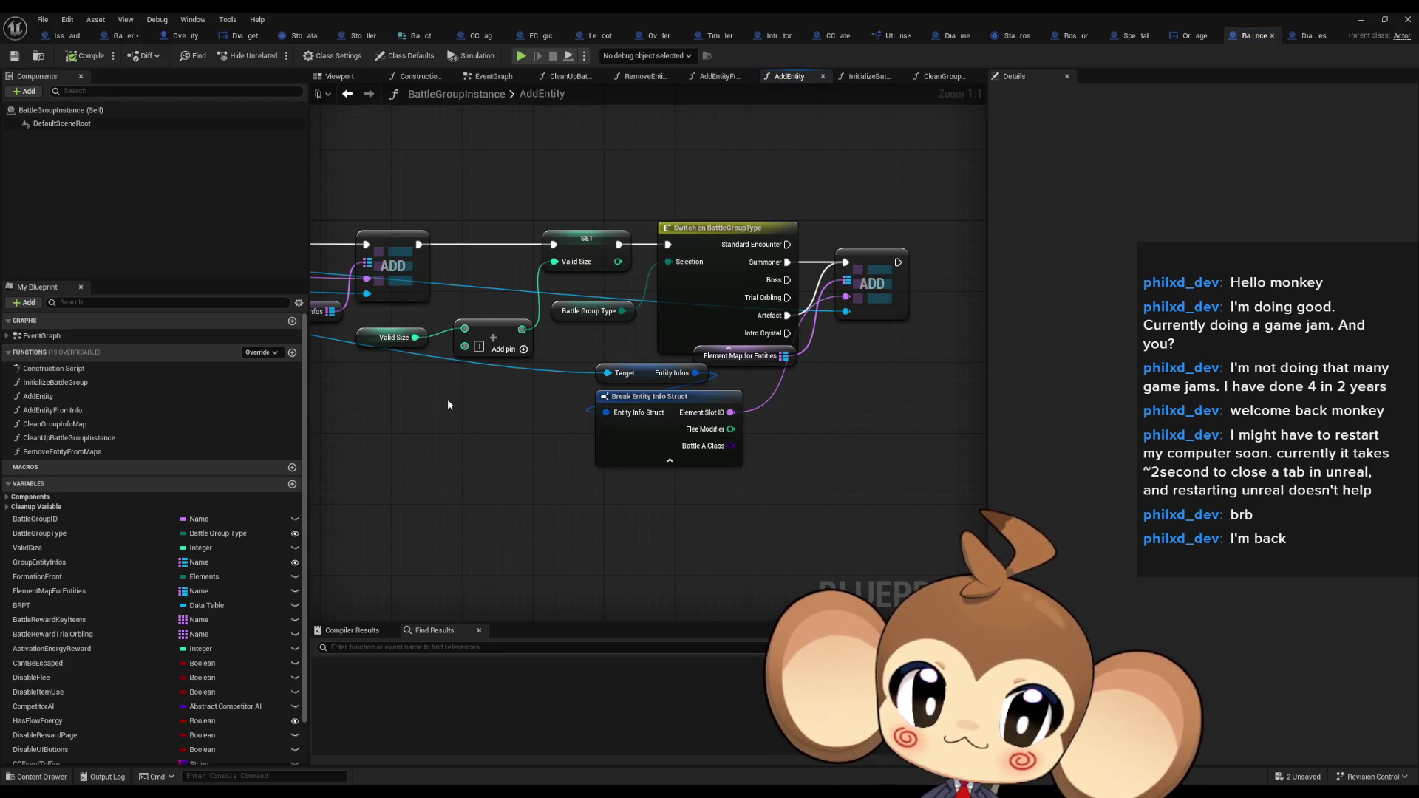
Find all references to AddEntity by name from its entry node
{"action": "scroll", "coordinate": [446, 398], "scroll_direction": "down", "scroll_amount": 2}
{"action": "left_click_drag", "start_coordinate": [446, 398], "coordinate": [667, 399]}
{"action": "left_click_drag", "start_coordinate": [773, 454], "coordinate": [642, 445]}
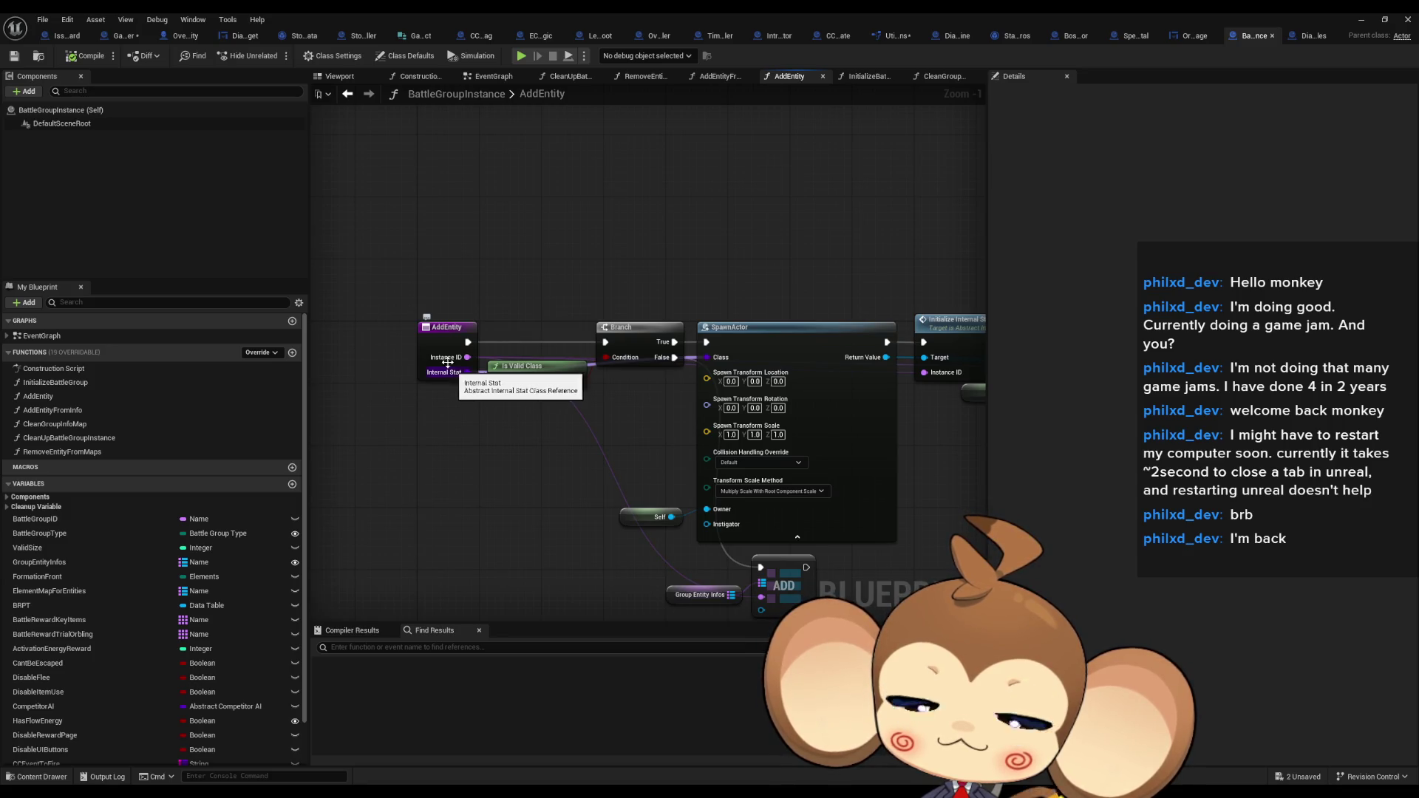
{"action": "right_click", "coordinate": [438, 346]}
{"action": "mouse_move", "coordinate": [481, 462]}
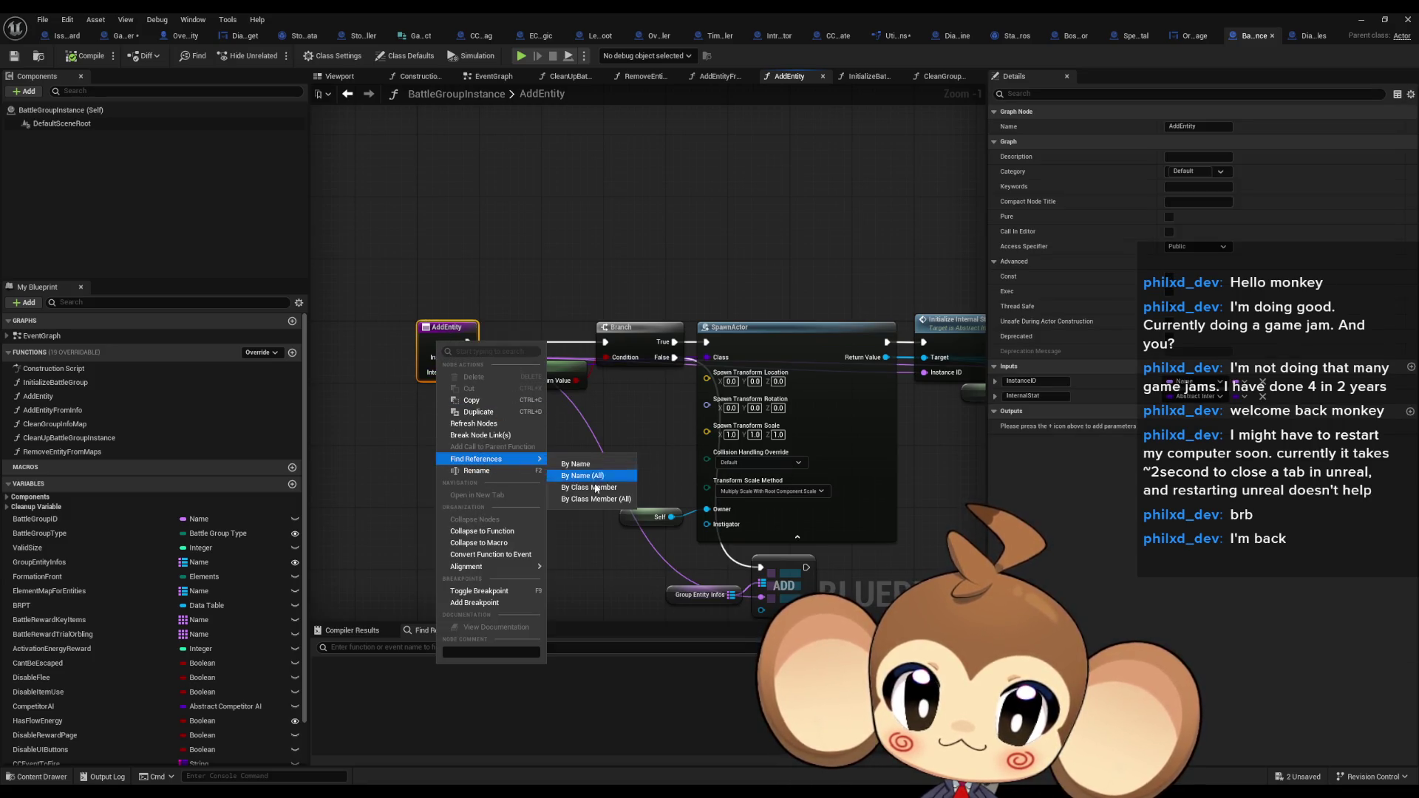
{"action": "left_click", "coordinate": [596, 487]}
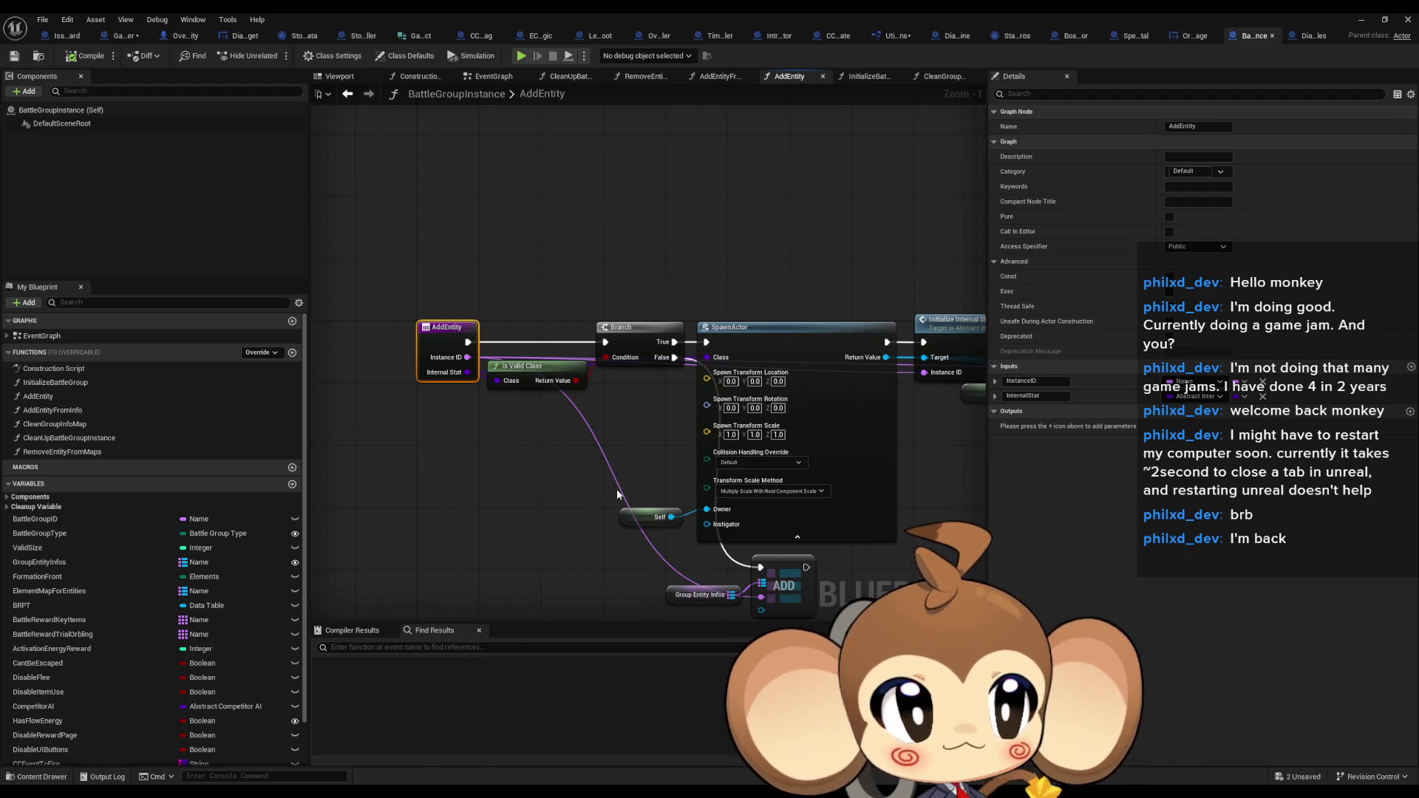
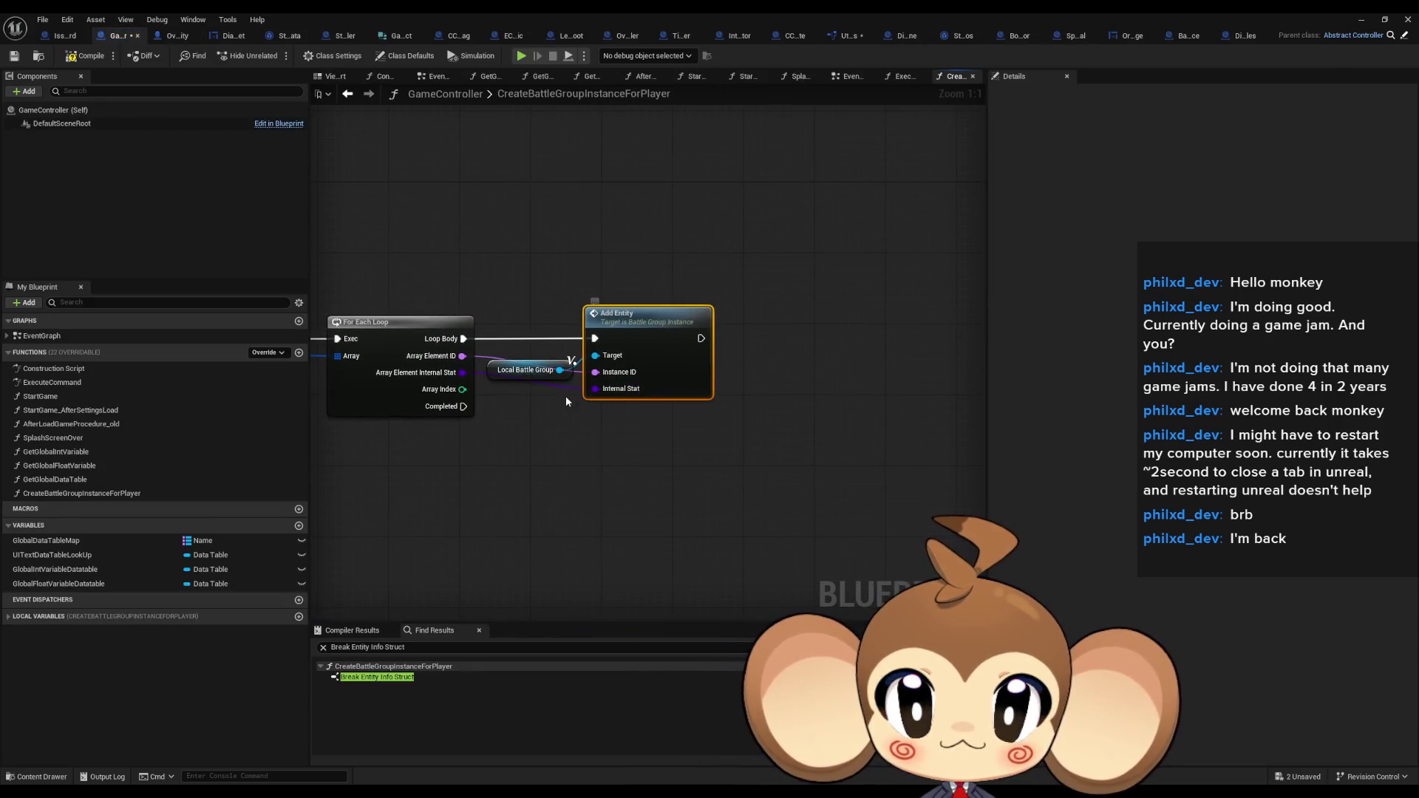
From the StorageData blueprint, find all references to CurrentOrblingsOnFormation and open the getter result
{"action": "left_click", "coordinate": [270, 35]}
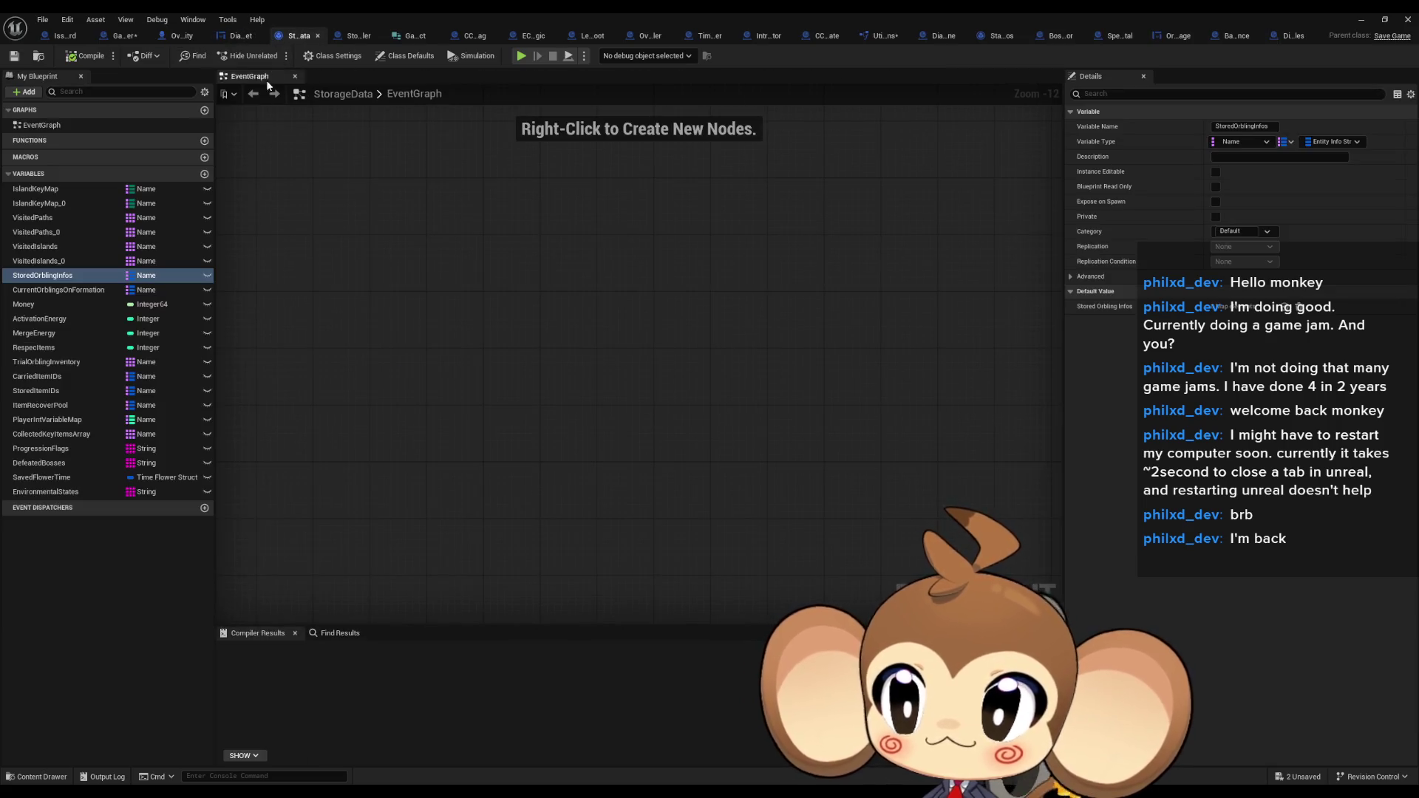
{"action": "right_click", "coordinate": [54, 291]}
{"action": "mouse_move", "coordinate": [111, 328]}
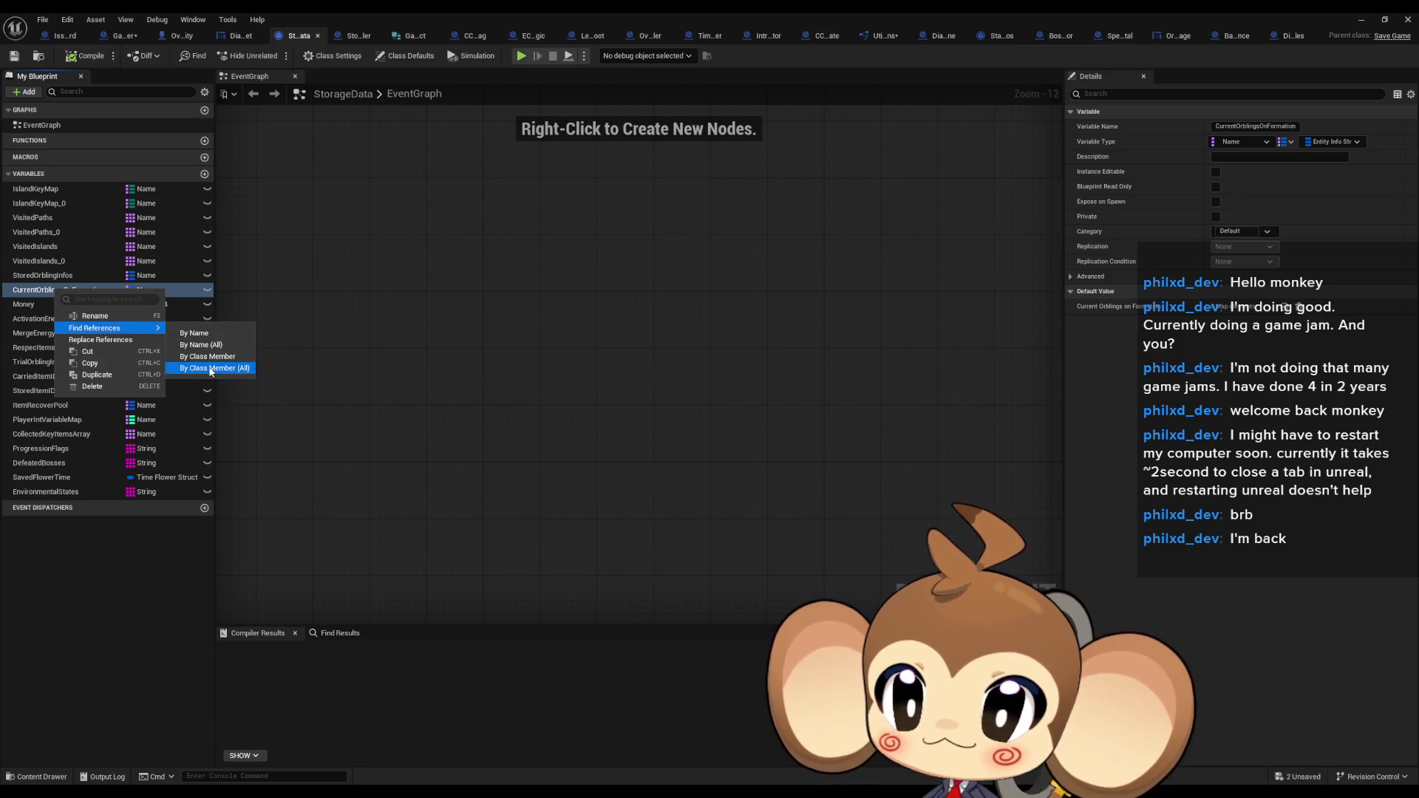
{"action": "left_click", "coordinate": [211, 368]}
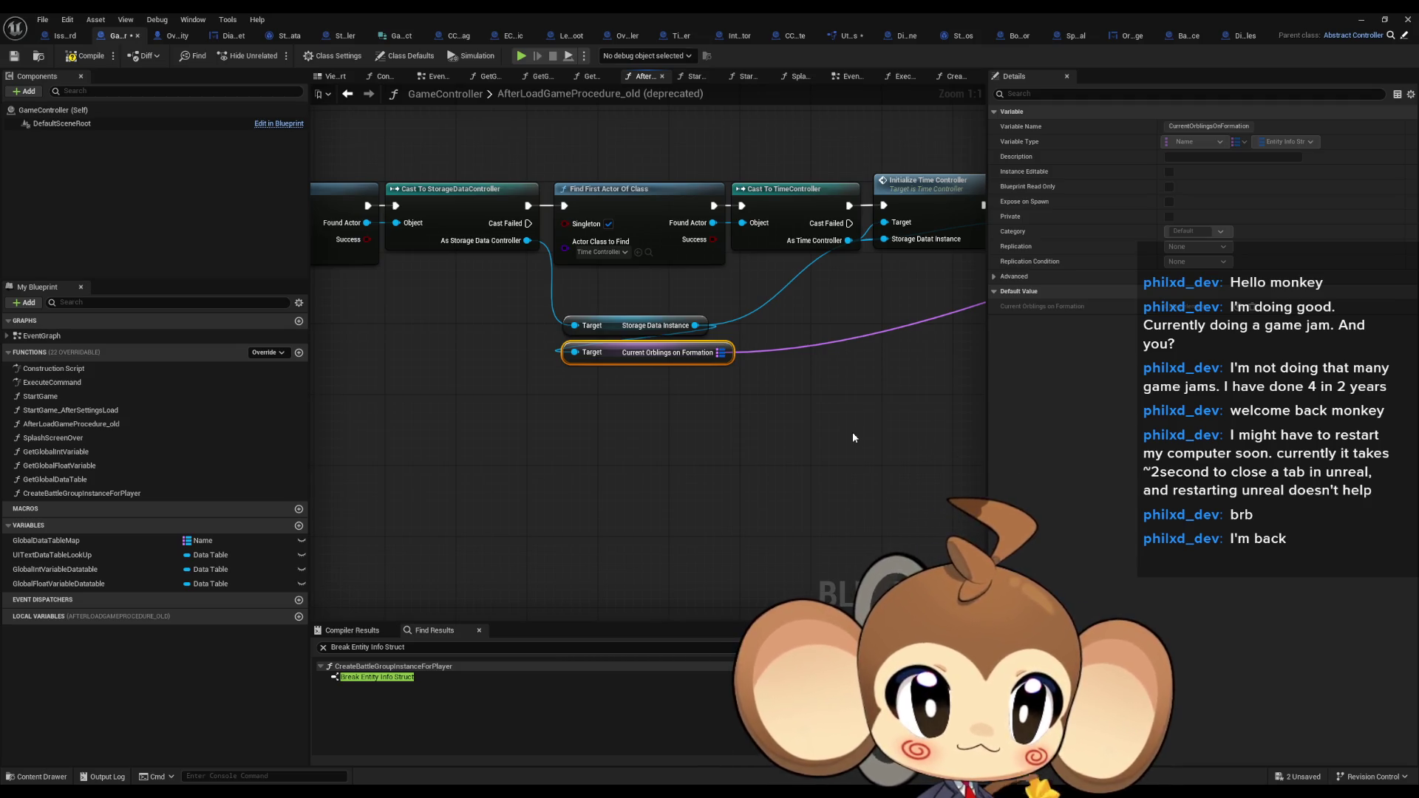
Review Create Player from Save in the load procedure and open the CreateBattleGroupFromEntityArray function
{"action": "mouse_move", "coordinate": [852, 438]}
{"action": "left_mouse_down"}
{"action": "mouse_move", "coordinate": [681, 381]}
{"action": "mouse_move", "coordinate": [344, 424]}
{"action": "left_mouse_up"}
{"action": "left_click_drag", "start_coordinate": [544, 357], "coordinate": [605, 356]}
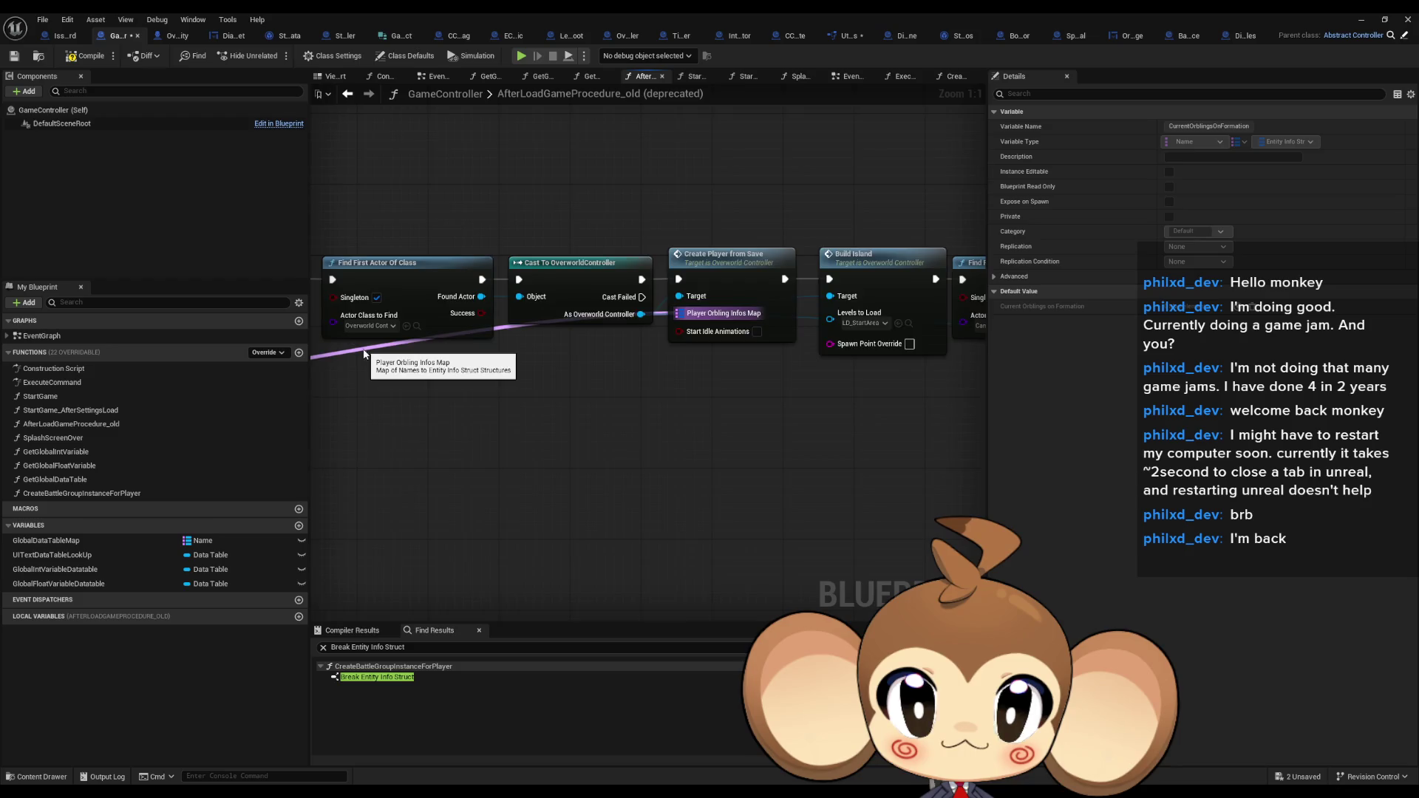
{"action": "scroll", "coordinate": [364, 353], "scroll_direction": "down", "scroll_amount": 2}
{"action": "mouse_move", "coordinate": [364, 353]}
{"action": "left_mouse_down"}
{"action": "mouse_move", "coordinate": [674, 405]}
{"action": "mouse_move", "coordinate": [965, 405]}
{"action": "mouse_move", "coordinate": [415, 399]}
{"action": "mouse_move", "coordinate": [649, 306]}
{"action": "left_mouse_up"}
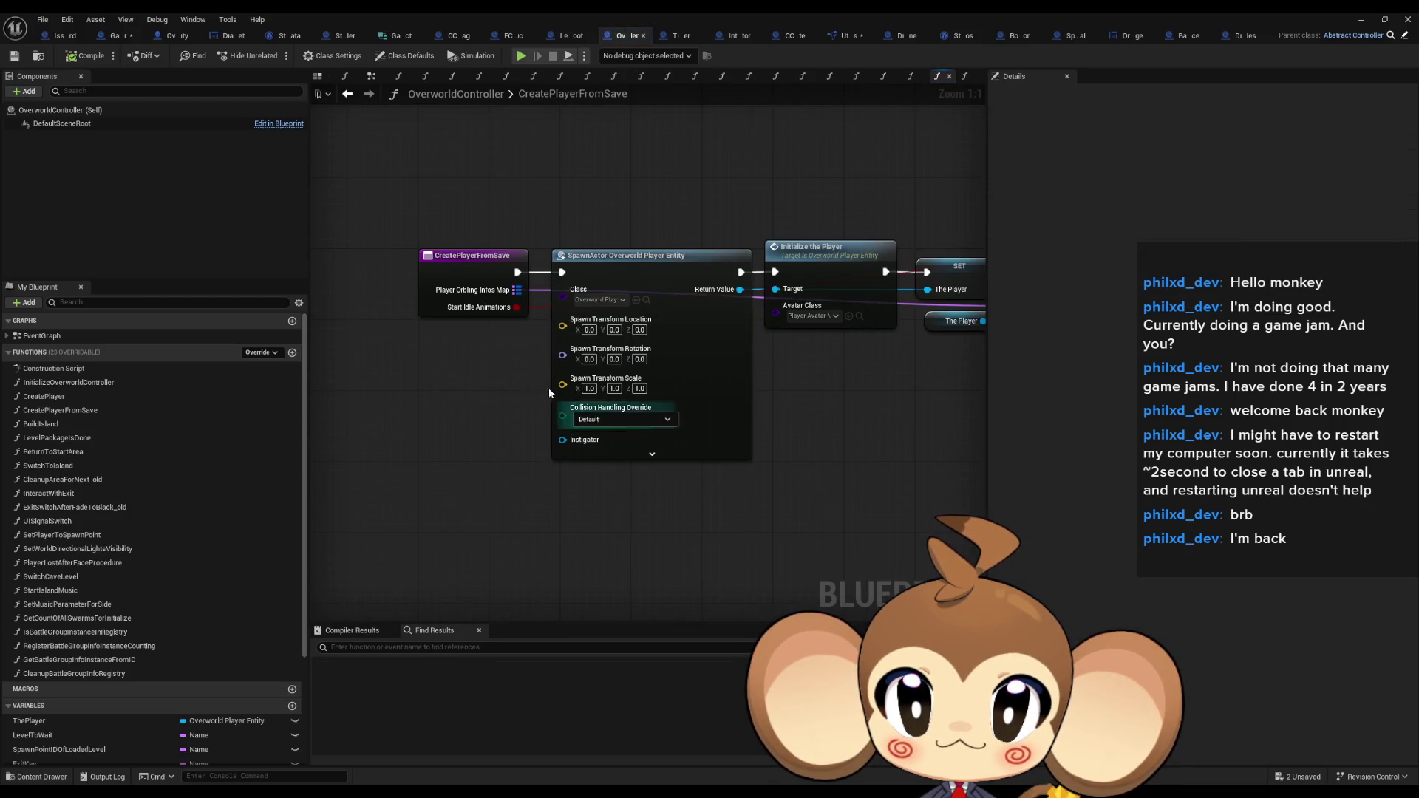
{"action": "scroll", "coordinate": [548, 388], "scroll_direction": "down", "scroll_amount": 2}
{"action": "left_click_drag", "start_coordinate": [512, 308], "coordinate": [416, 326]}
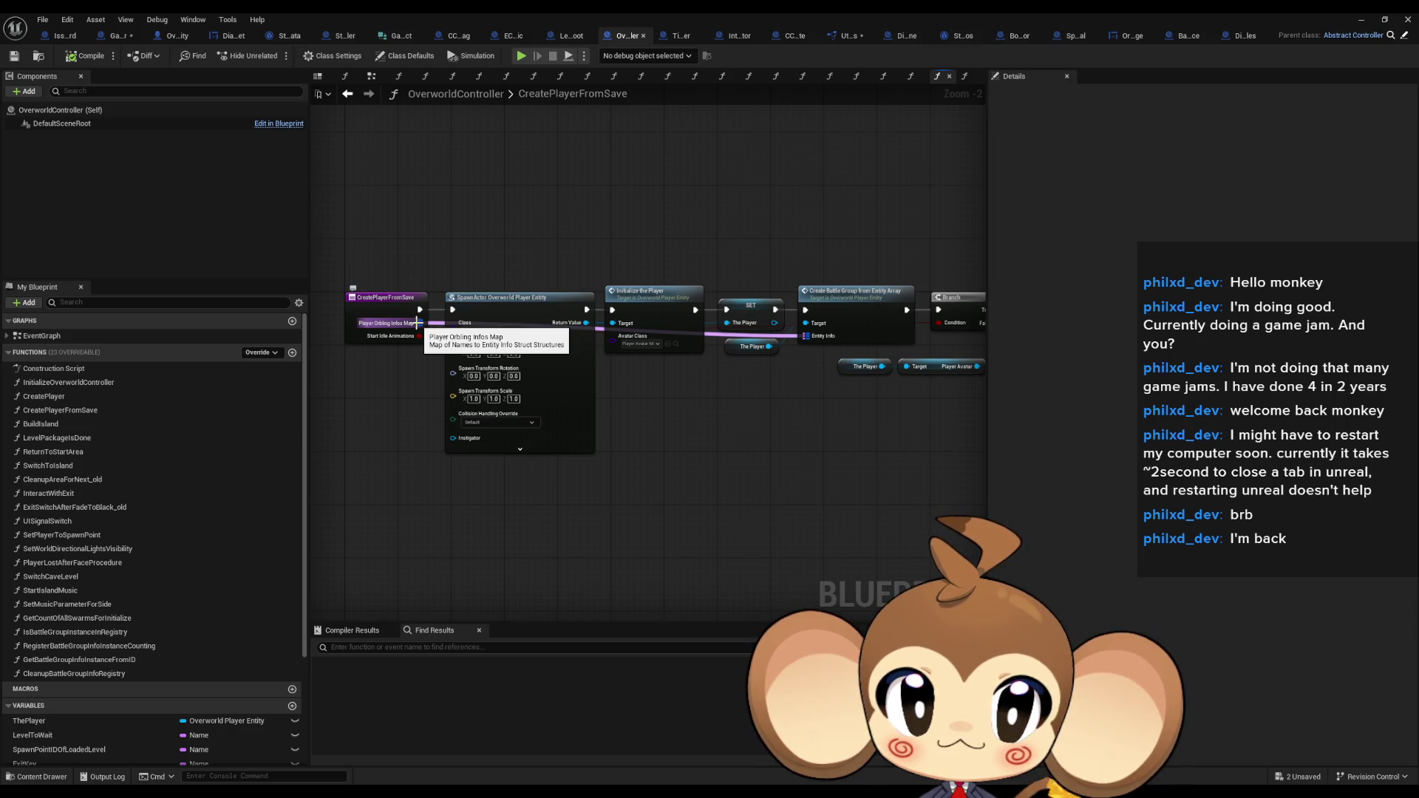
{"action": "double_click", "coordinate": [833, 305]}
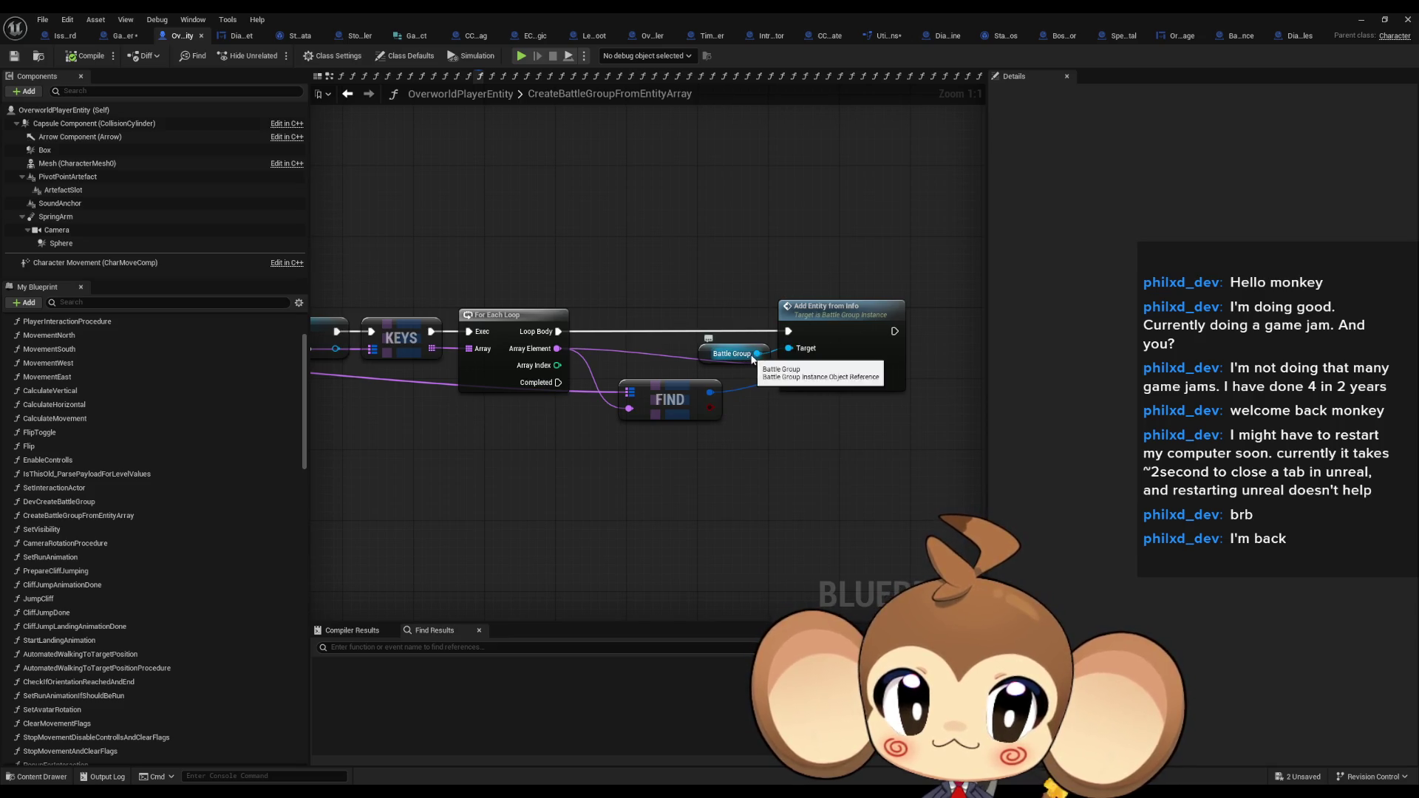
Open GameController's CreateBattleGroupInstanceForPlayer function graph and view its lower node cluster
{"action": "left_click", "coordinate": [115, 36]}
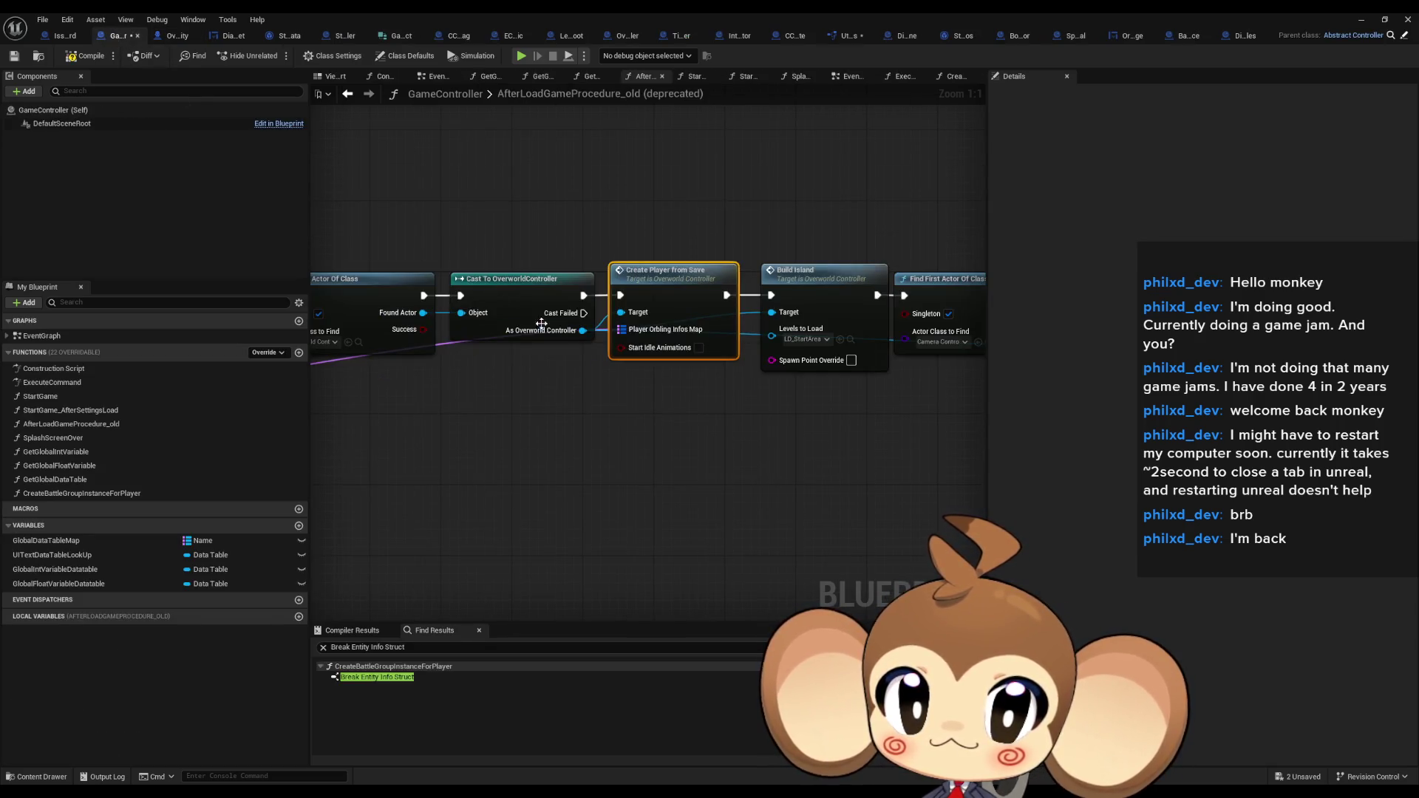
{"action": "scroll", "coordinate": [632, 372], "scroll_direction": "down", "scroll_amount": 2}
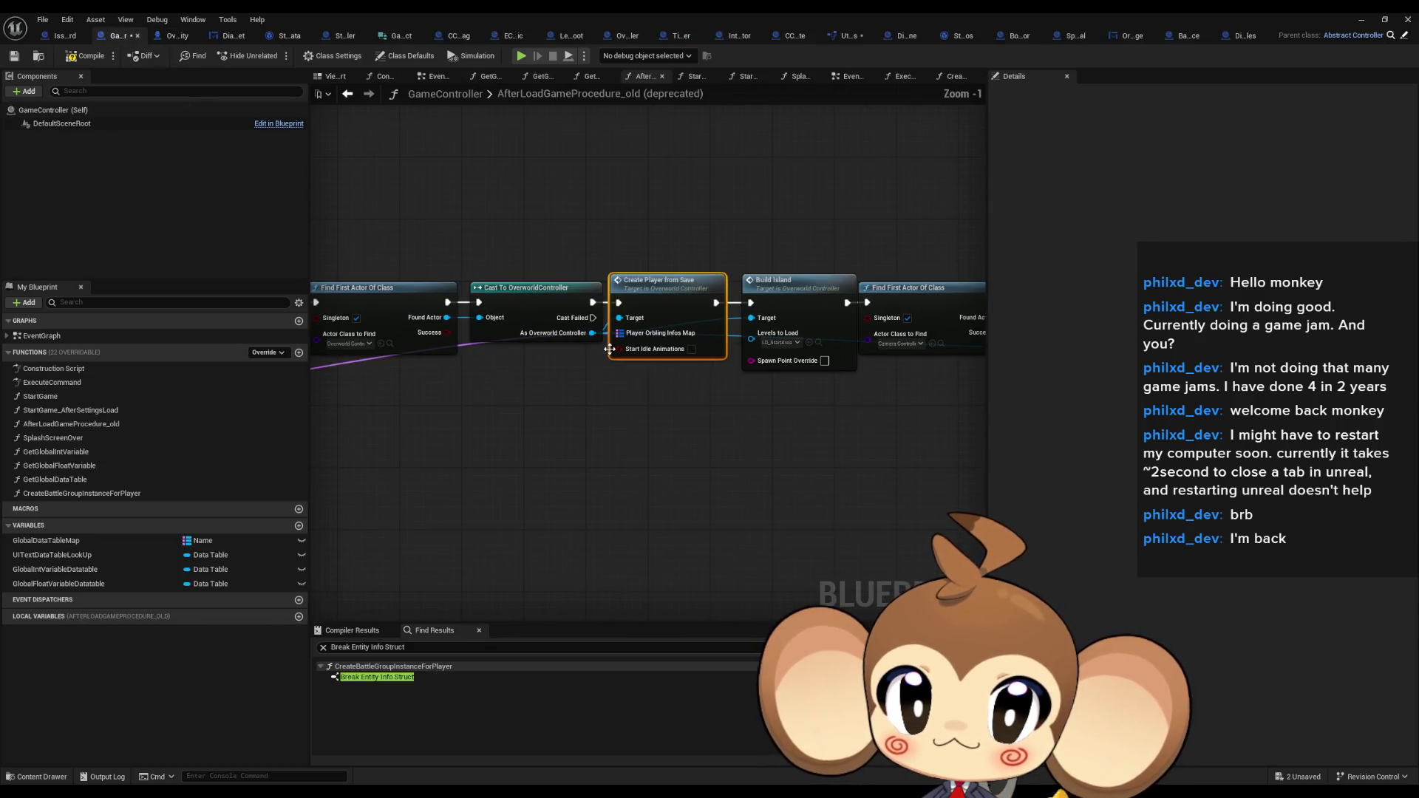
{"action": "double_click", "coordinate": [82, 493]}
{"action": "scroll", "coordinate": [571, 400], "scroll_direction": "down", "scroll_amount": 3}
{"action": "left_click_drag", "start_coordinate": [572, 400], "coordinate": [604, 378]}
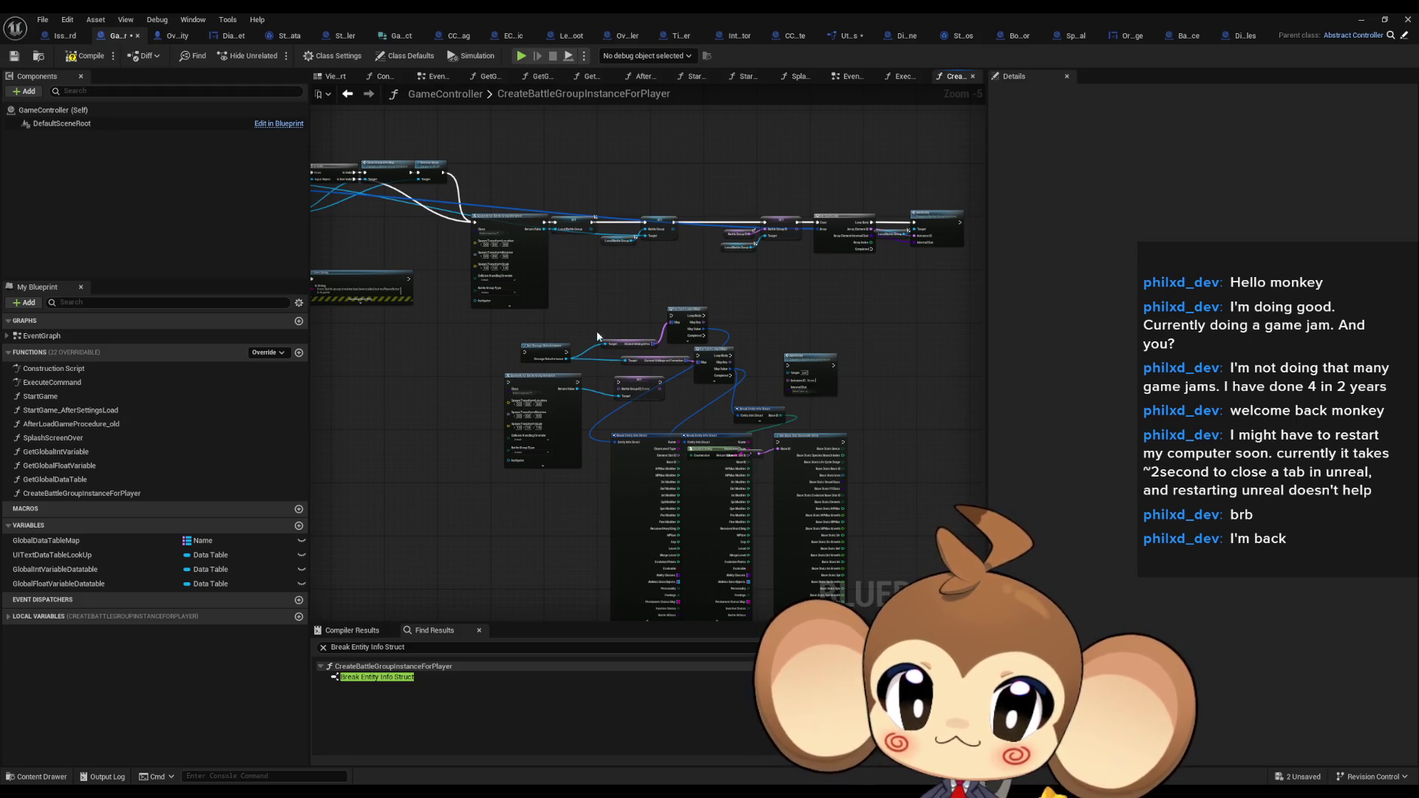
Delete the lower spawn-and-break-struct node cluster, including the lower SpawnActor node
{"action": "mouse_move", "coordinate": [606, 316]}
{"action": "left_mouse_down"}
{"action": "mouse_move", "coordinate": [849, 587]}
{"action": "mouse_move", "coordinate": [906, 545]}
{"action": "left_mouse_up"}
{"action": "key", "text": "Delete"}
{"action": "scroll", "coordinate": [534, 342], "scroll_direction": "up", "scroll_amount": 4}
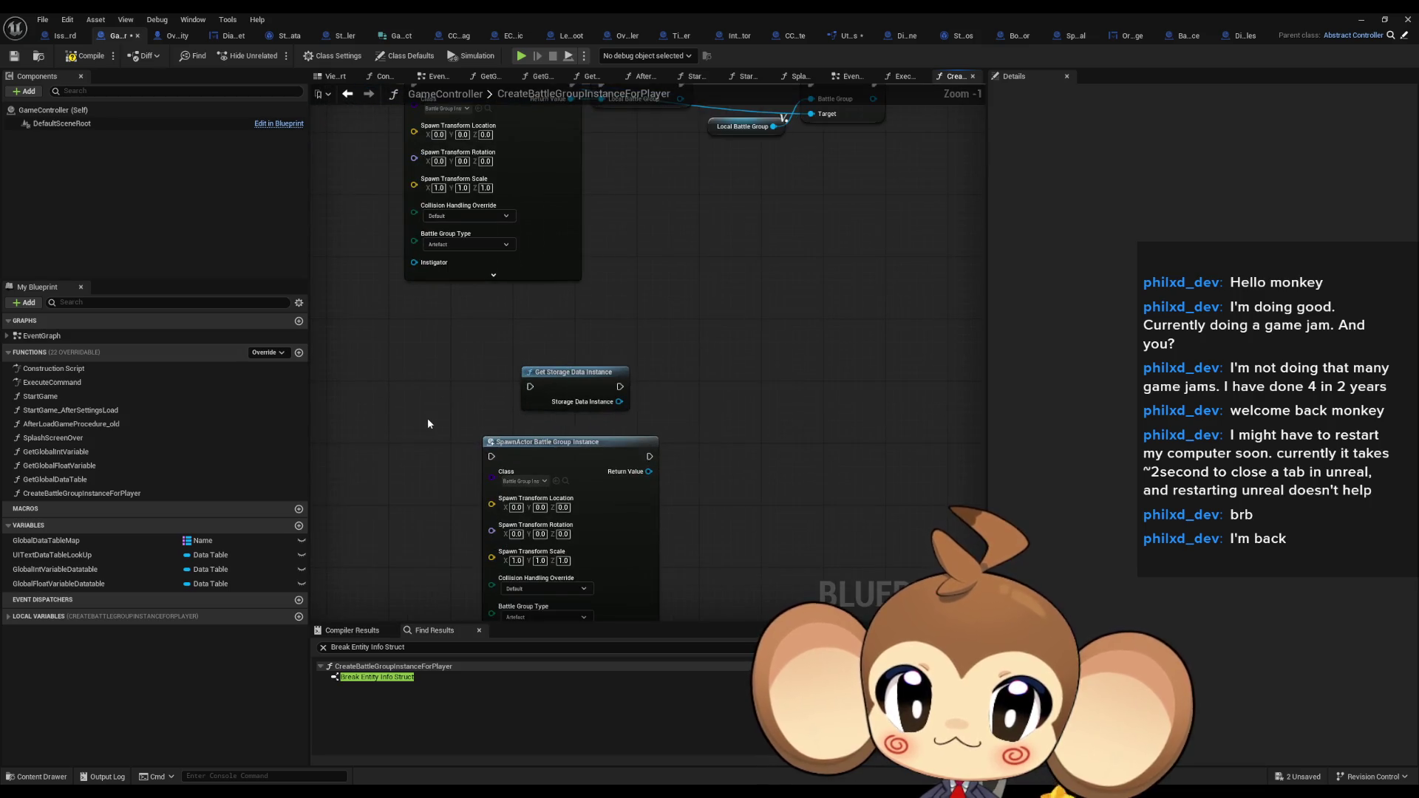
{"action": "key", "text": "Delete"}
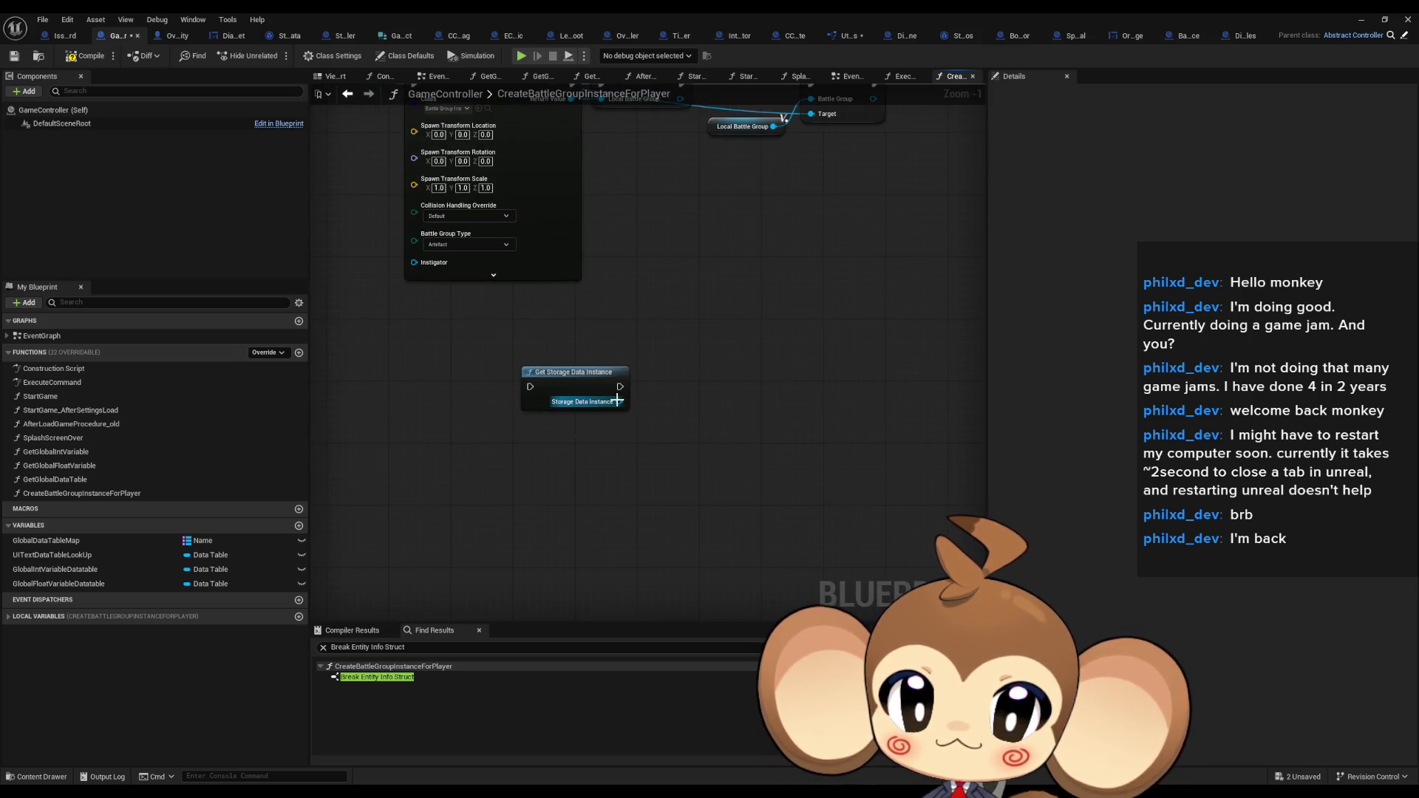
Add a Current Orblings on Formation getter from the Storage Data Instance output
{"action": "left_click_drag", "start_coordinate": [619, 401], "coordinate": [654, 458]}
{"action": "type", "text": "curre"}
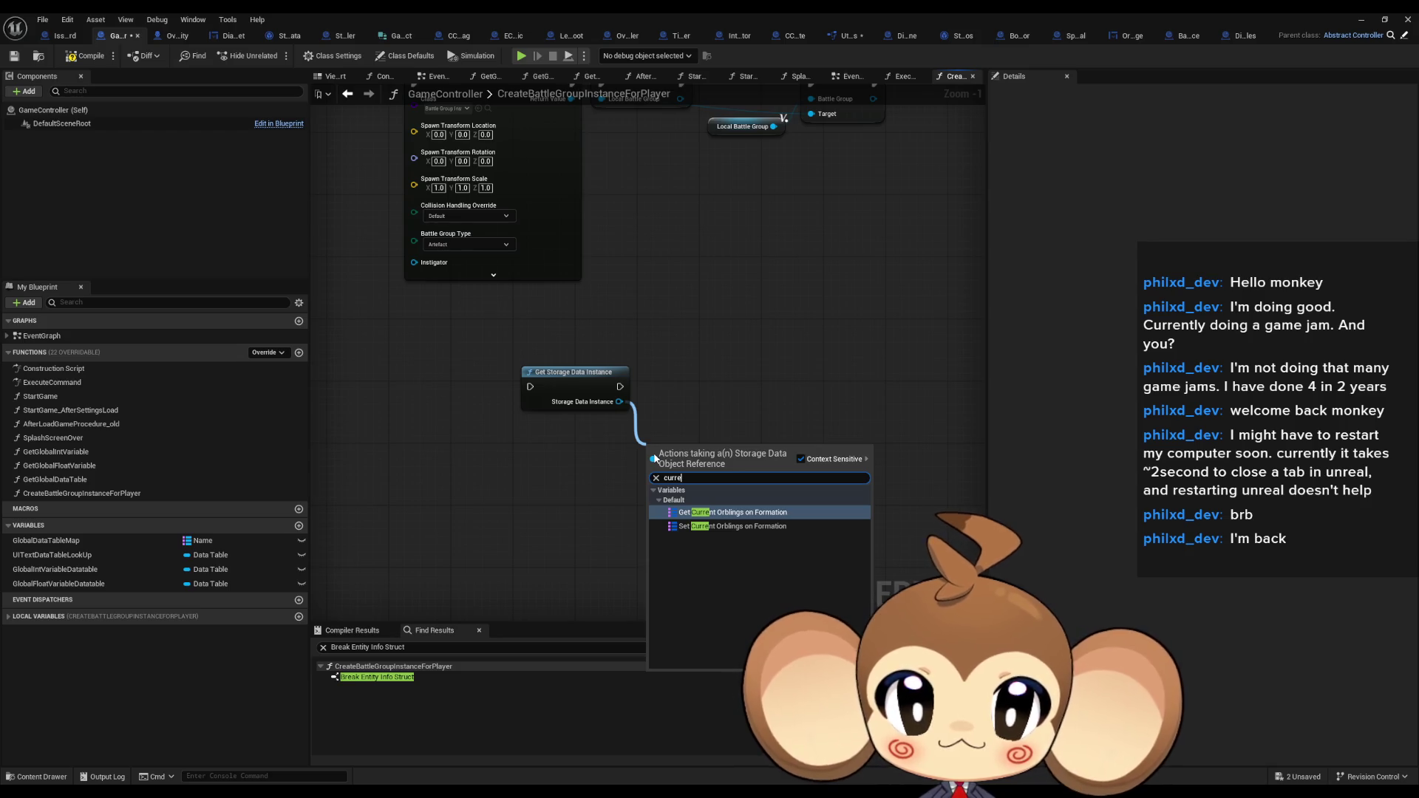
{"action": "key", "text": "Return"}
{"action": "scroll", "coordinate": [654, 453], "scroll_direction": "down", "scroll_amount": 2}
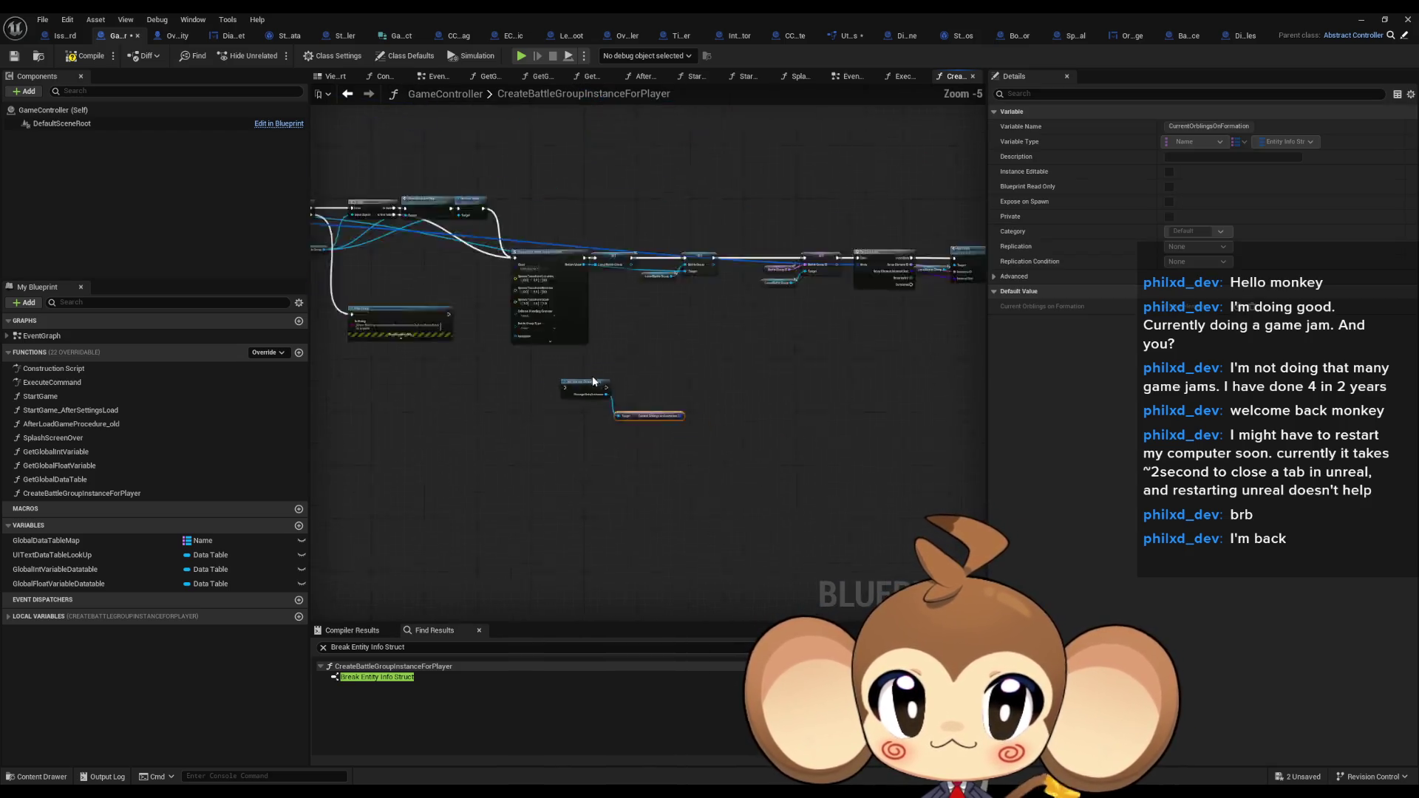
{"action": "mouse_move", "coordinate": [564, 392]}
{"action": "left_mouse_down"}
{"action": "mouse_move", "coordinate": [955, 462]}
{"action": "mouse_move", "coordinate": [774, 442]}
{"action": "left_mouse_up"}
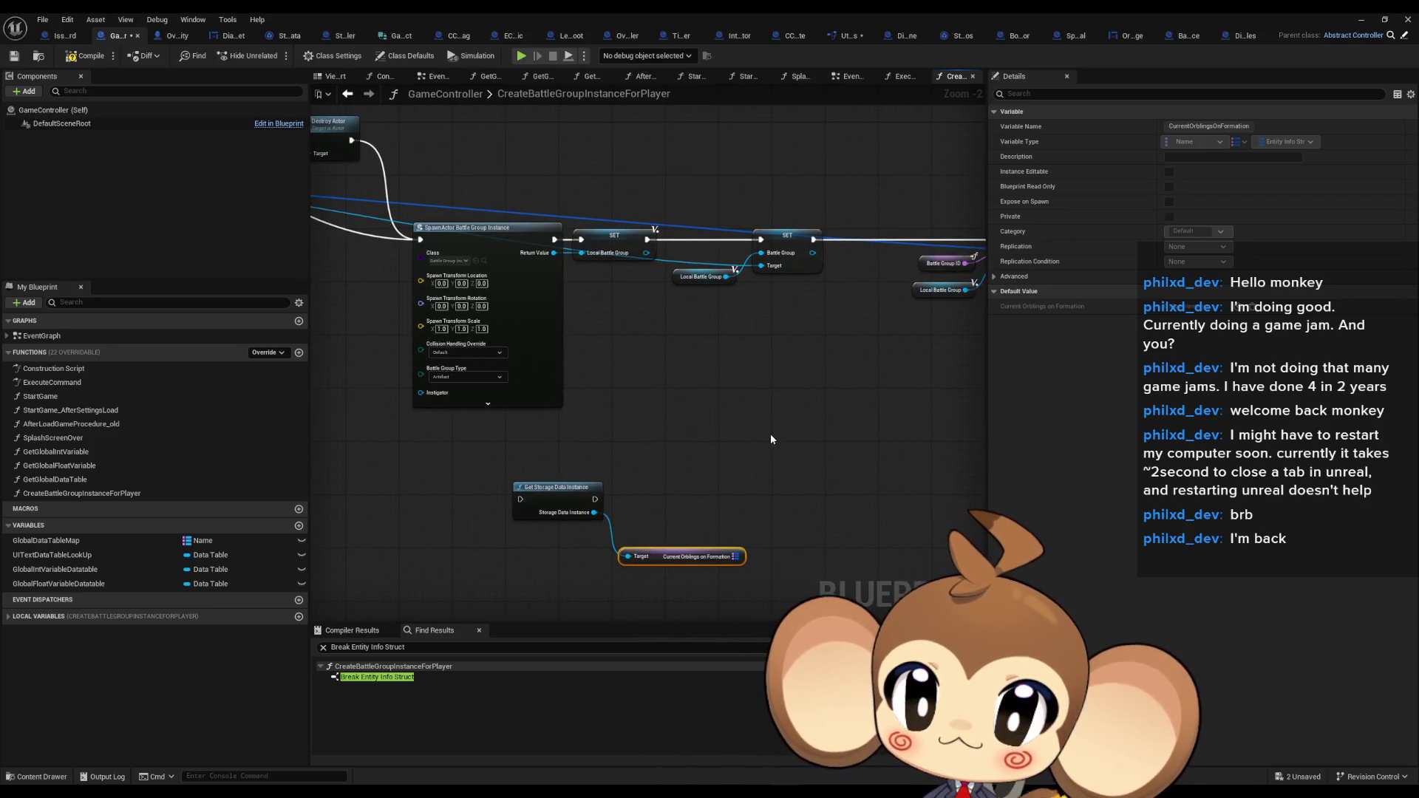
{"action": "scroll", "coordinate": [765, 392], "scroll_direction": "down", "scroll_amount": 2}
{"action": "scroll", "coordinate": [764, 385], "scroll_direction": "down", "scroll_amount": 1}
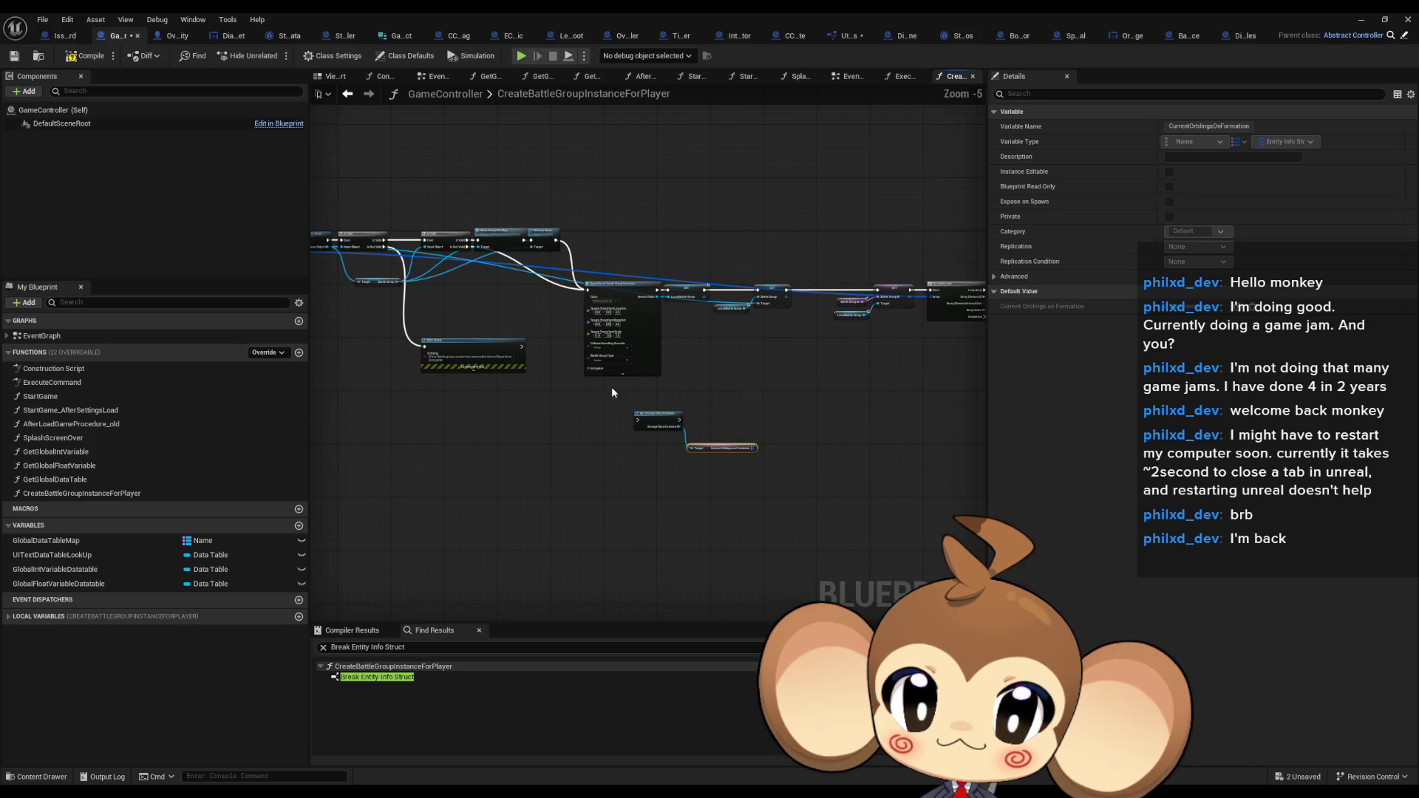
{"action": "left_click_drag", "start_coordinate": [610, 387], "coordinate": [614, 406]}
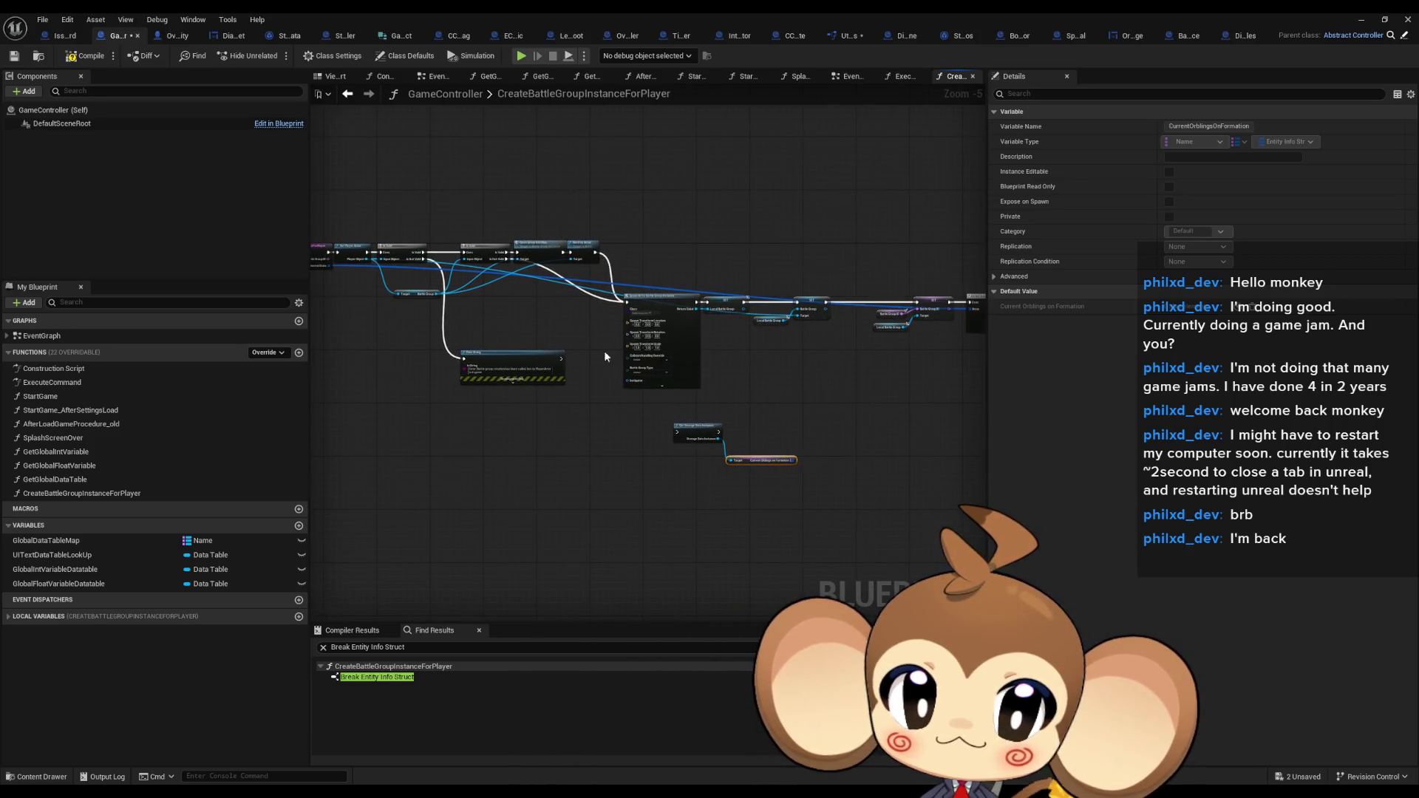
{"action": "scroll", "coordinate": [676, 336], "scroll_direction": "up", "scroll_amount": 2}
{"action": "mouse_move", "coordinate": [809, 388]}
{"action": "left_mouse_down"}
{"action": "mouse_move", "coordinate": [473, 373]}
{"action": "mouse_move", "coordinate": [883, 332]}
{"action": "left_mouse_up"}
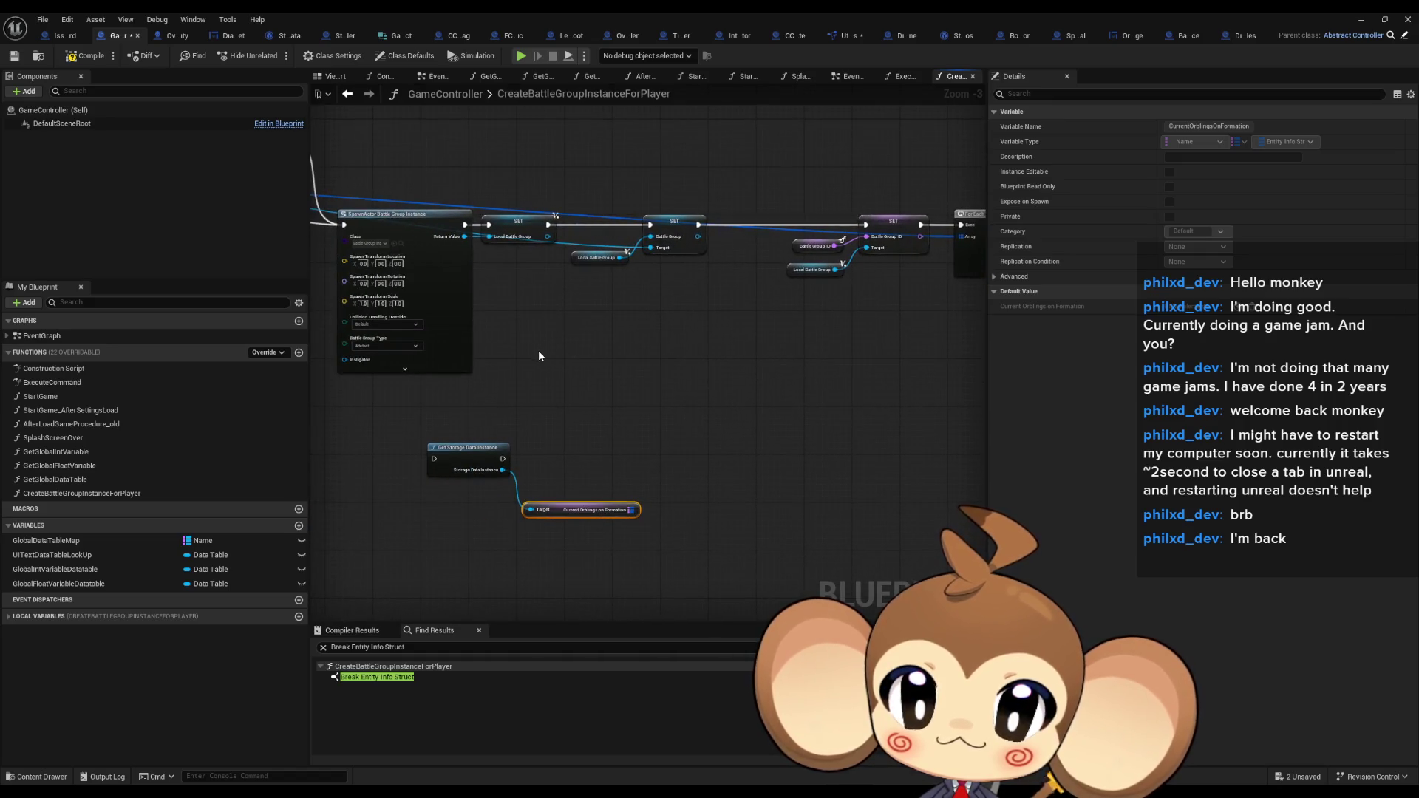
Add a Get Player Actor node below the storage getter
{"action": "right_click", "coordinate": [459, 581]}
{"action": "type", "text": "the palye"}
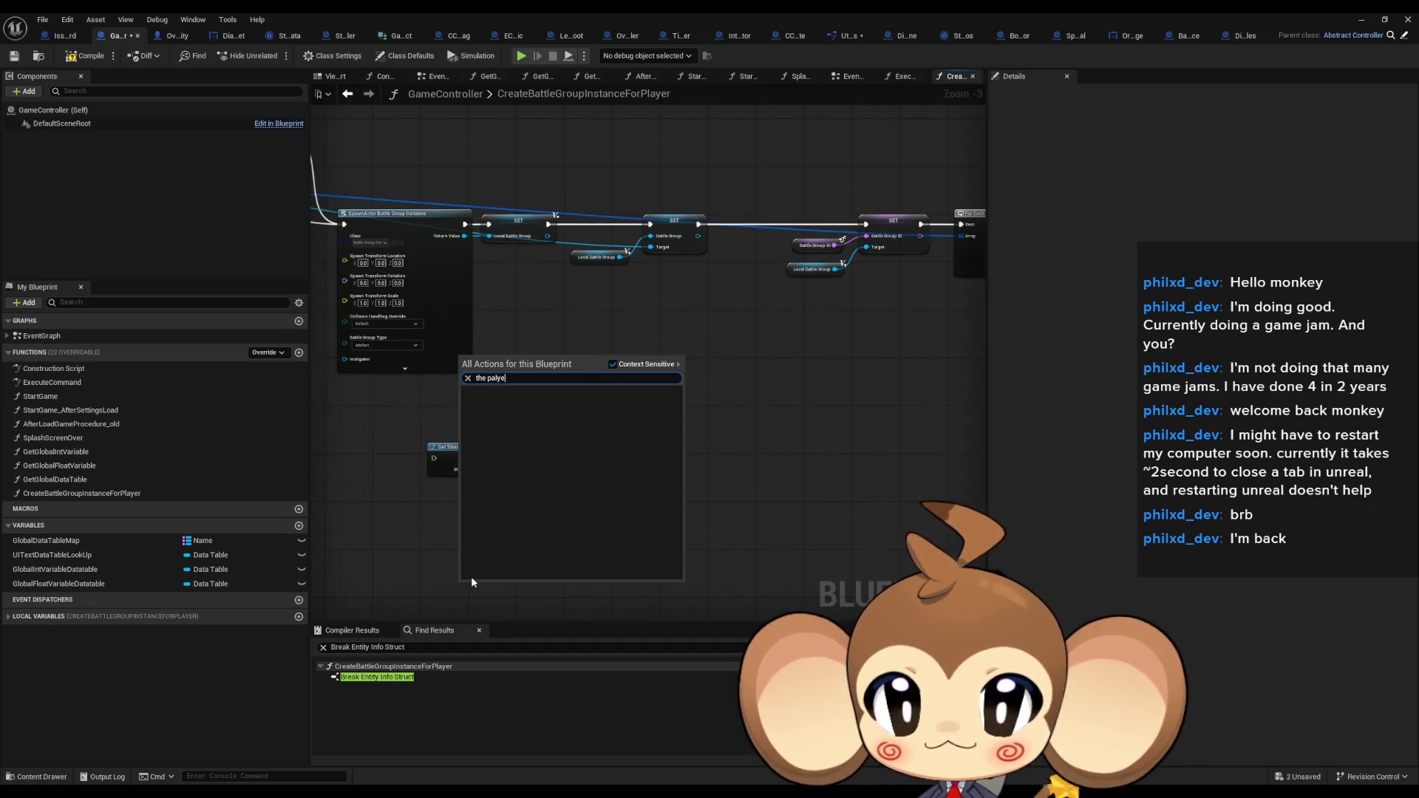
{"action": "type", "text": "get play actor"}
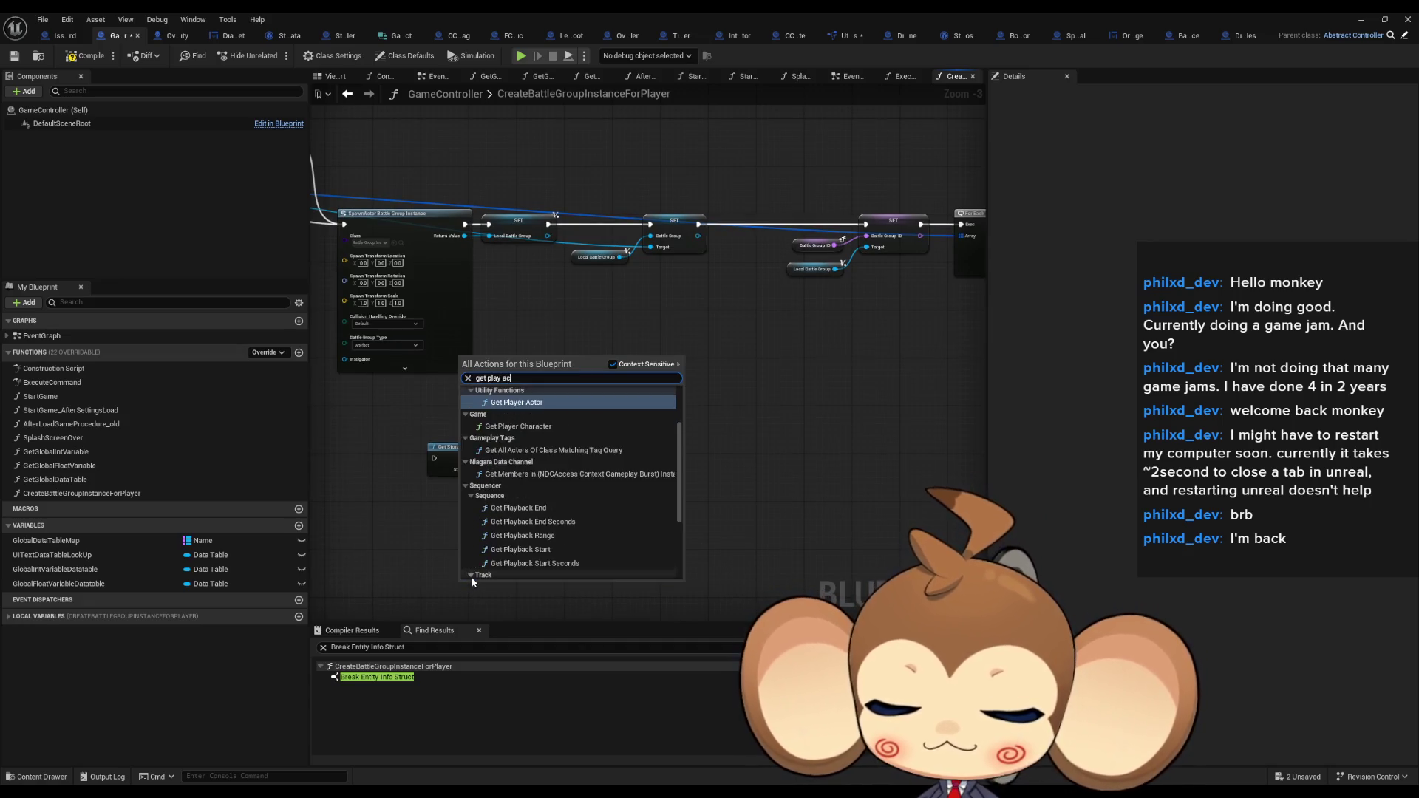
{"action": "key", "text": "Return"}
{"action": "mouse_move", "coordinate": [517, 610]}
{"action": "left_mouse_down"}
{"action": "mouse_move", "coordinate": [490, 574]}
{"action": "mouse_move", "coordinate": [581, 578]}
{"action": "left_mouse_up"}
{"action": "type", "text": "c"}
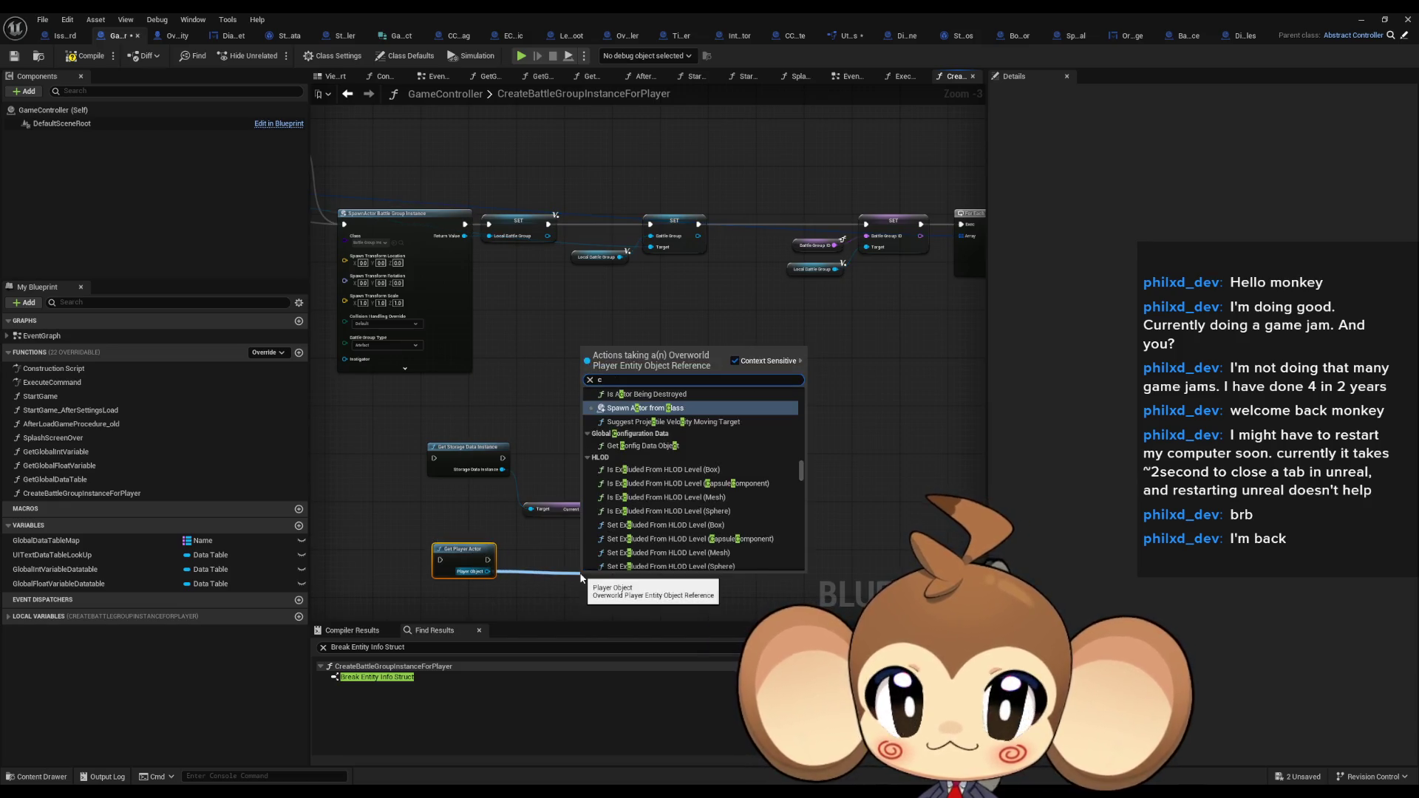
{"action": "type", "text": "reat from in"}
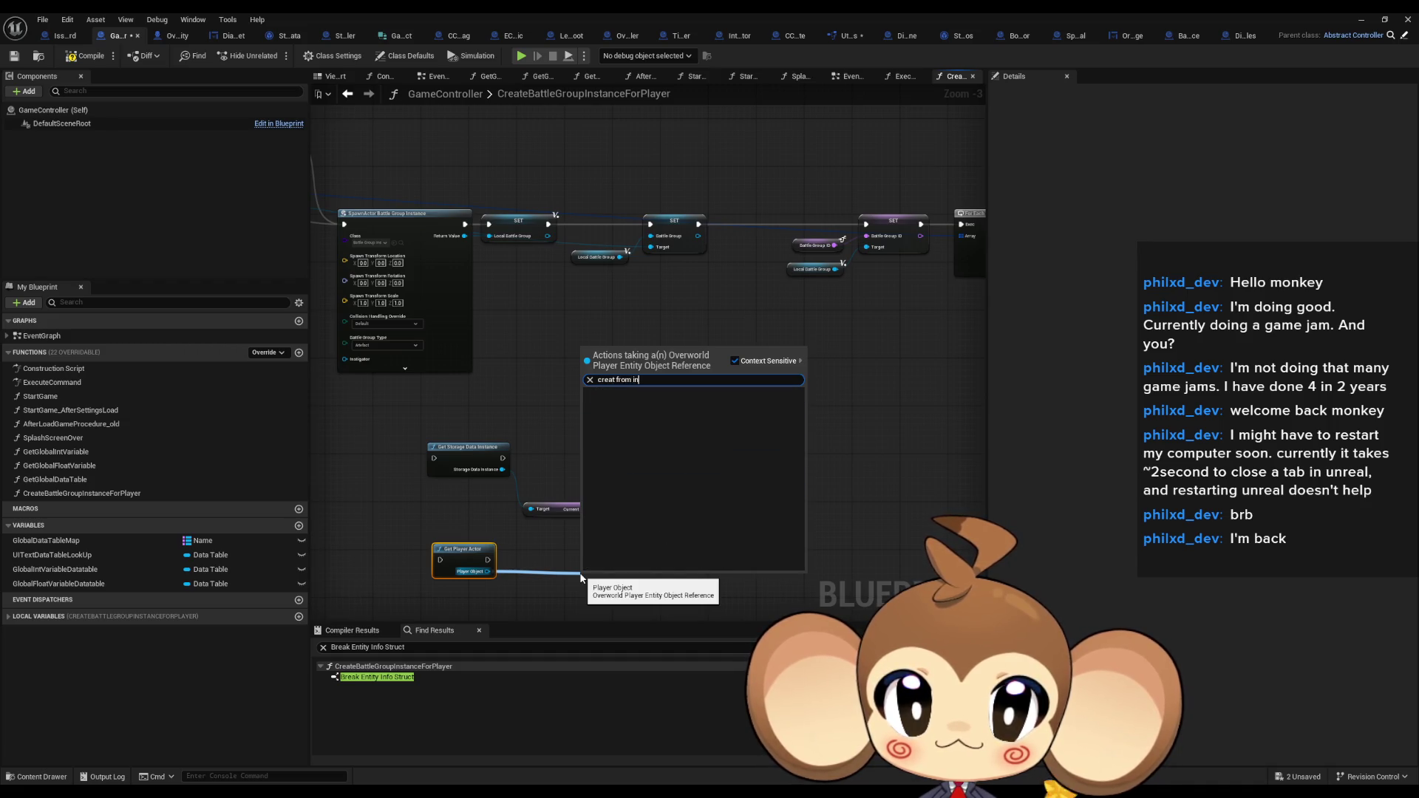
{"action": "key", "text": "ctrl+Left"}
{"action": "key", "text": "ctrl+BackSpace"}
{"action": "key", "text": "ctrl+BackSpace"}
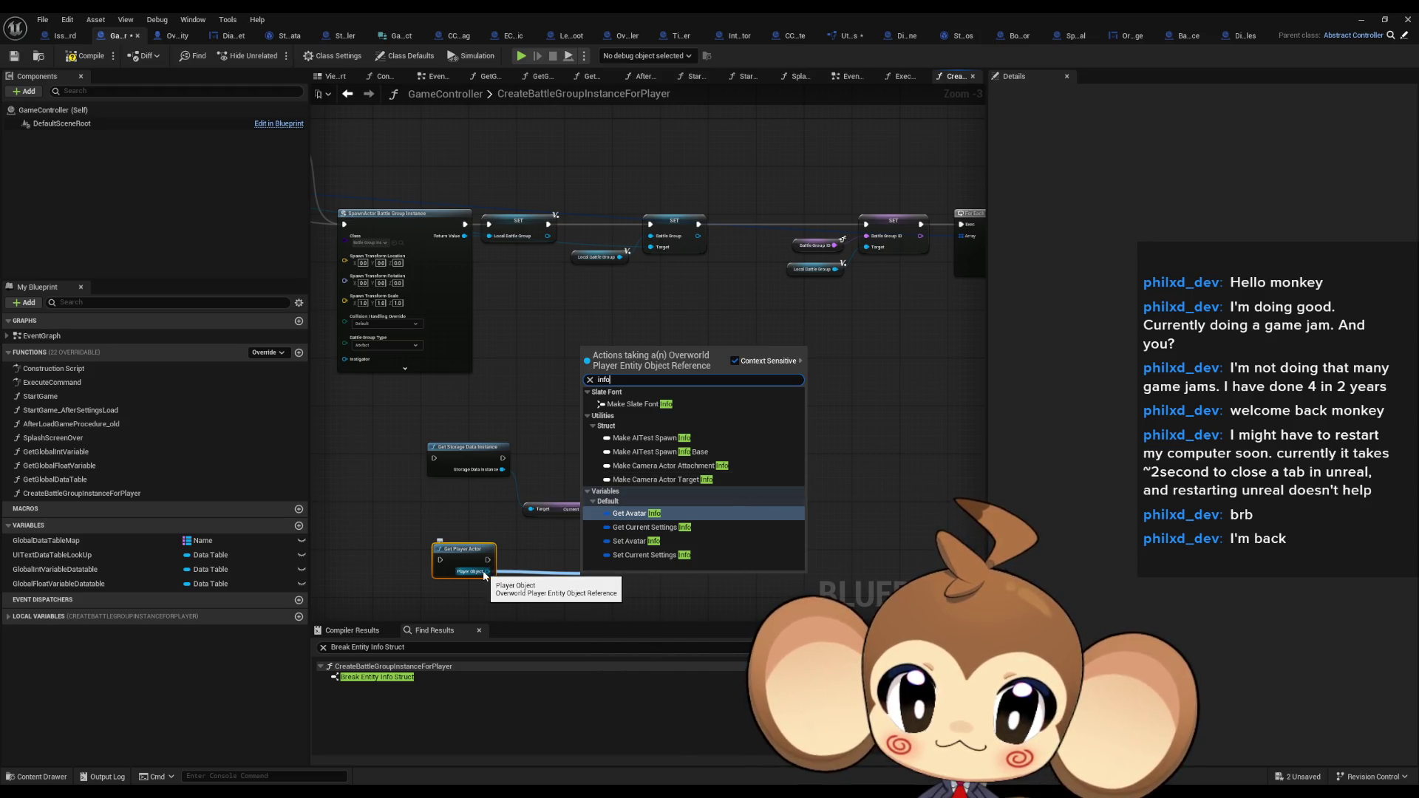
{"action": "left_click", "coordinate": [1239, 37]}
{"action": "left_click", "coordinate": [118, 35]}
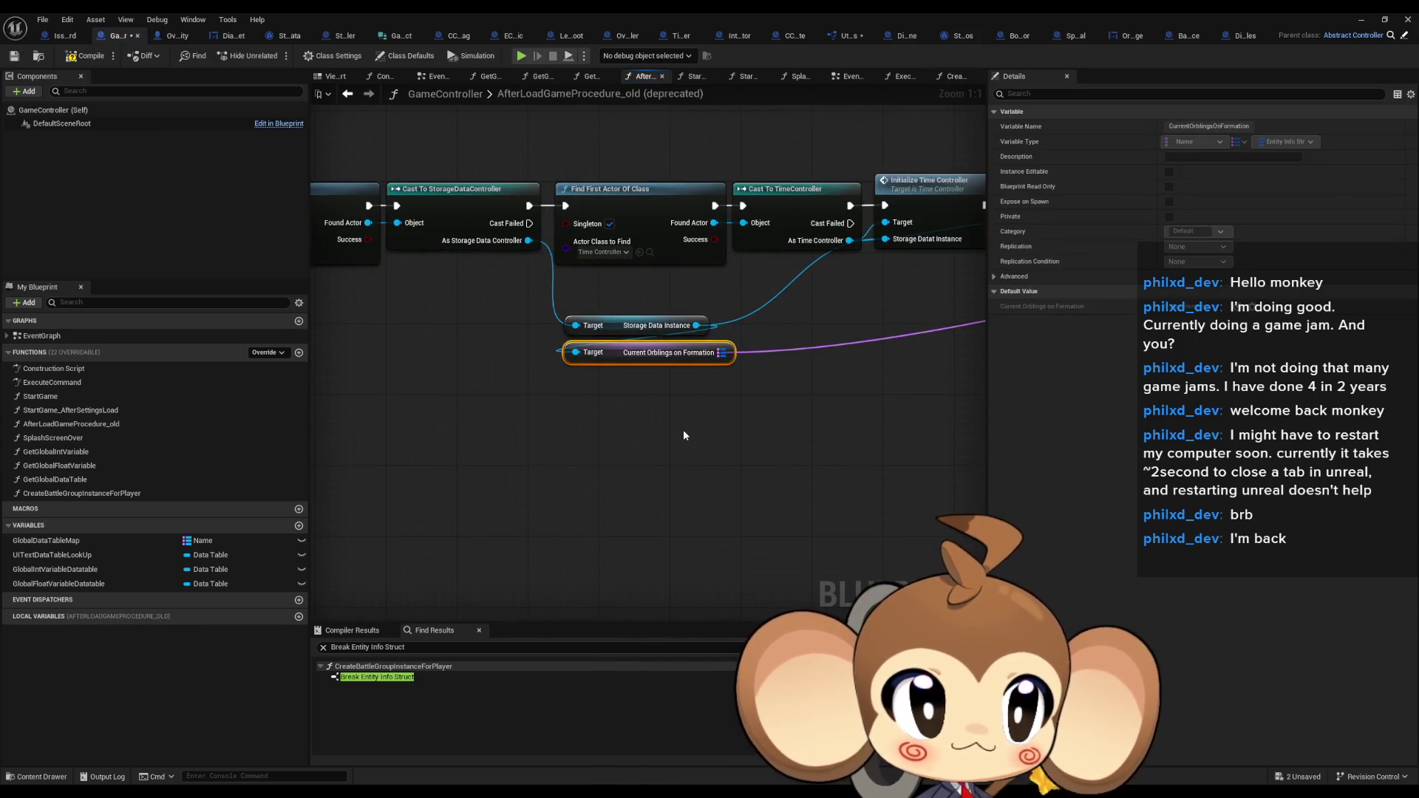
Return to the CreateBattleGroupInstanceForPlayer function graph
{"action": "scroll", "coordinate": [683, 432], "scroll_direction": "down", "scroll_amount": 3}
{"action": "left_click_drag", "start_coordinate": [687, 410], "coordinate": [358, 424]}
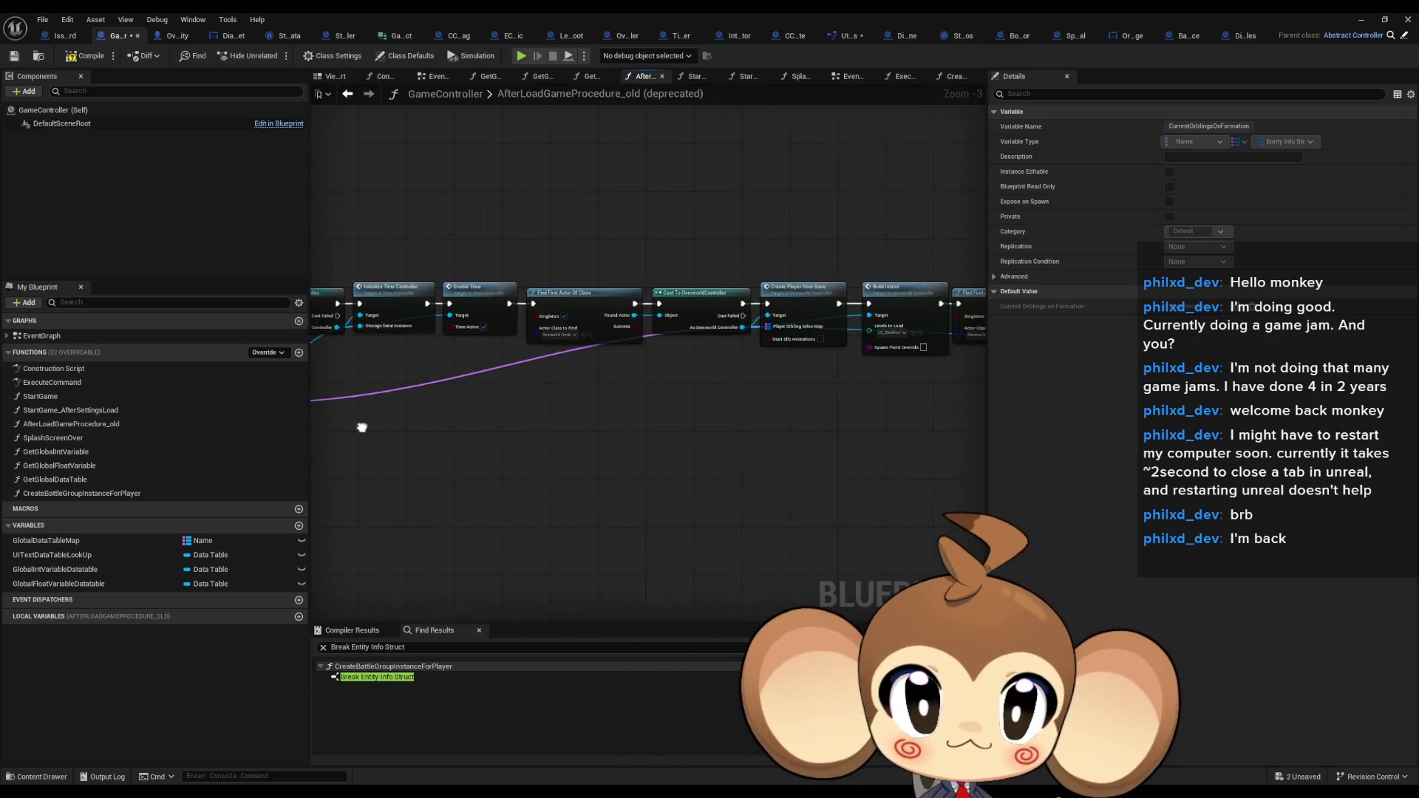
{"action": "scroll", "coordinate": [583, 387], "scroll_direction": "up", "scroll_amount": 3}
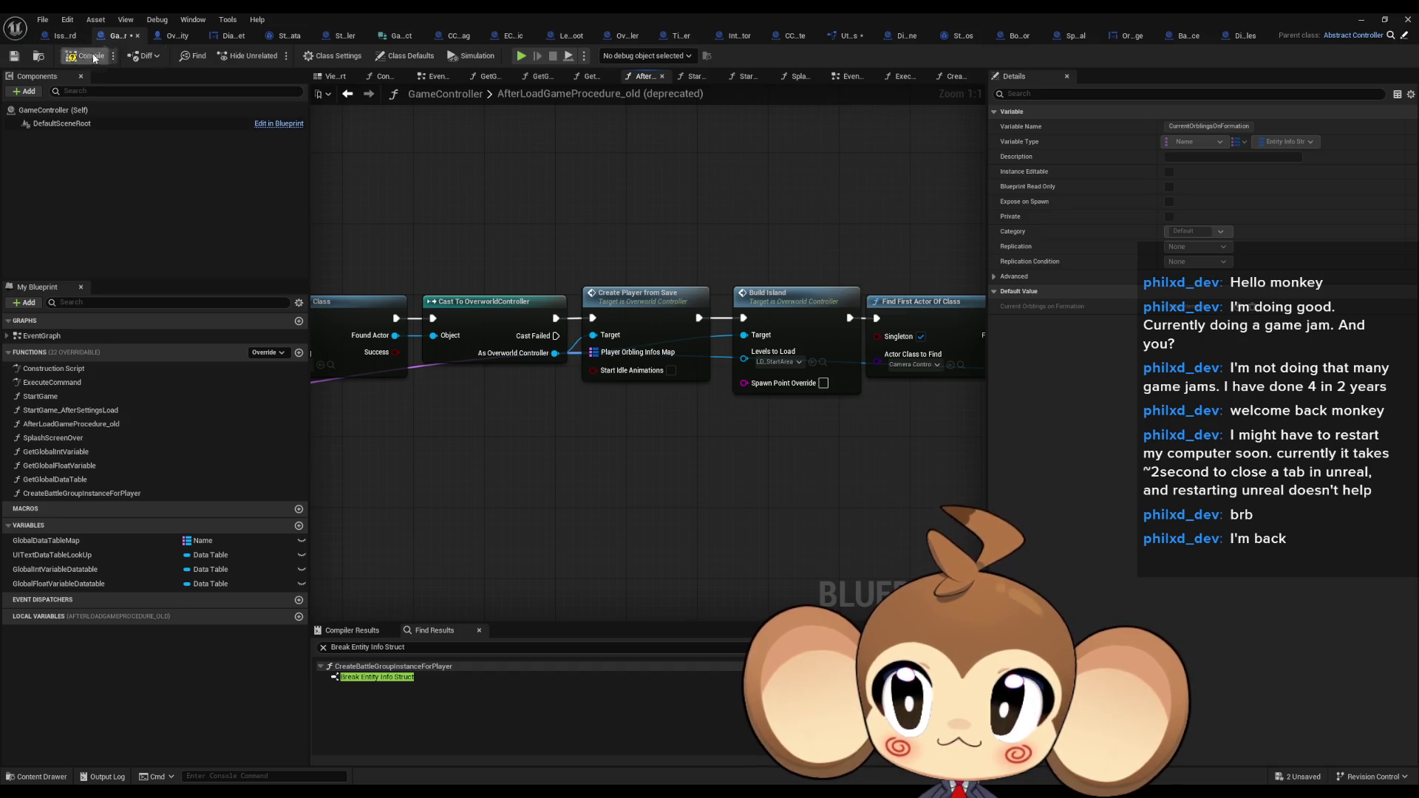
{"action": "double_click", "coordinate": [63, 494]}
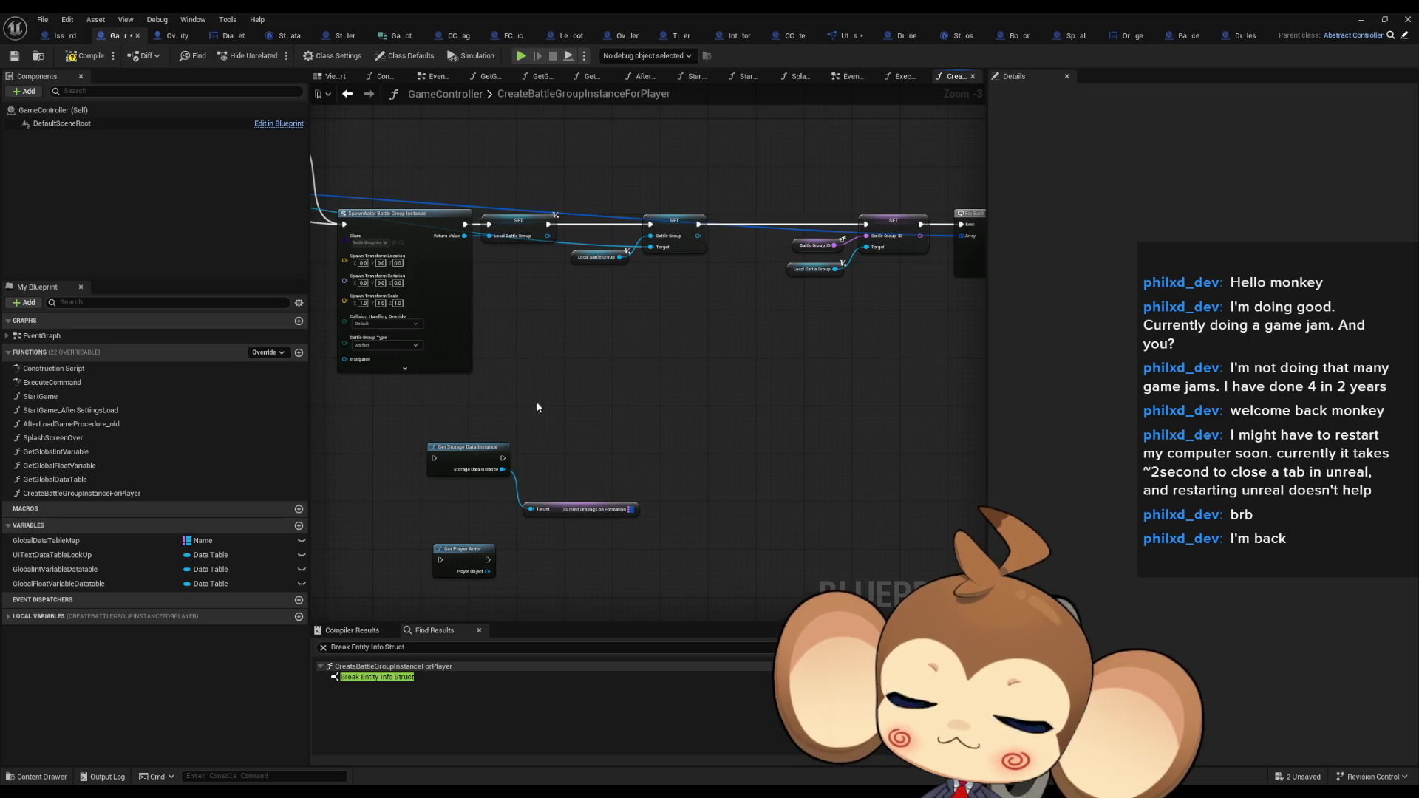
Select and remove the Set Storage Data Instance, its target and Set Player Actor nodes
{"action": "scroll", "coordinate": [536, 406], "scroll_direction": "down", "scroll_amount": 5}
{"action": "scroll", "coordinate": [544, 411], "scroll_direction": "up", "scroll_amount": 4}
{"action": "left_click_drag", "start_coordinate": [513, 367], "coordinate": [742, 526]}
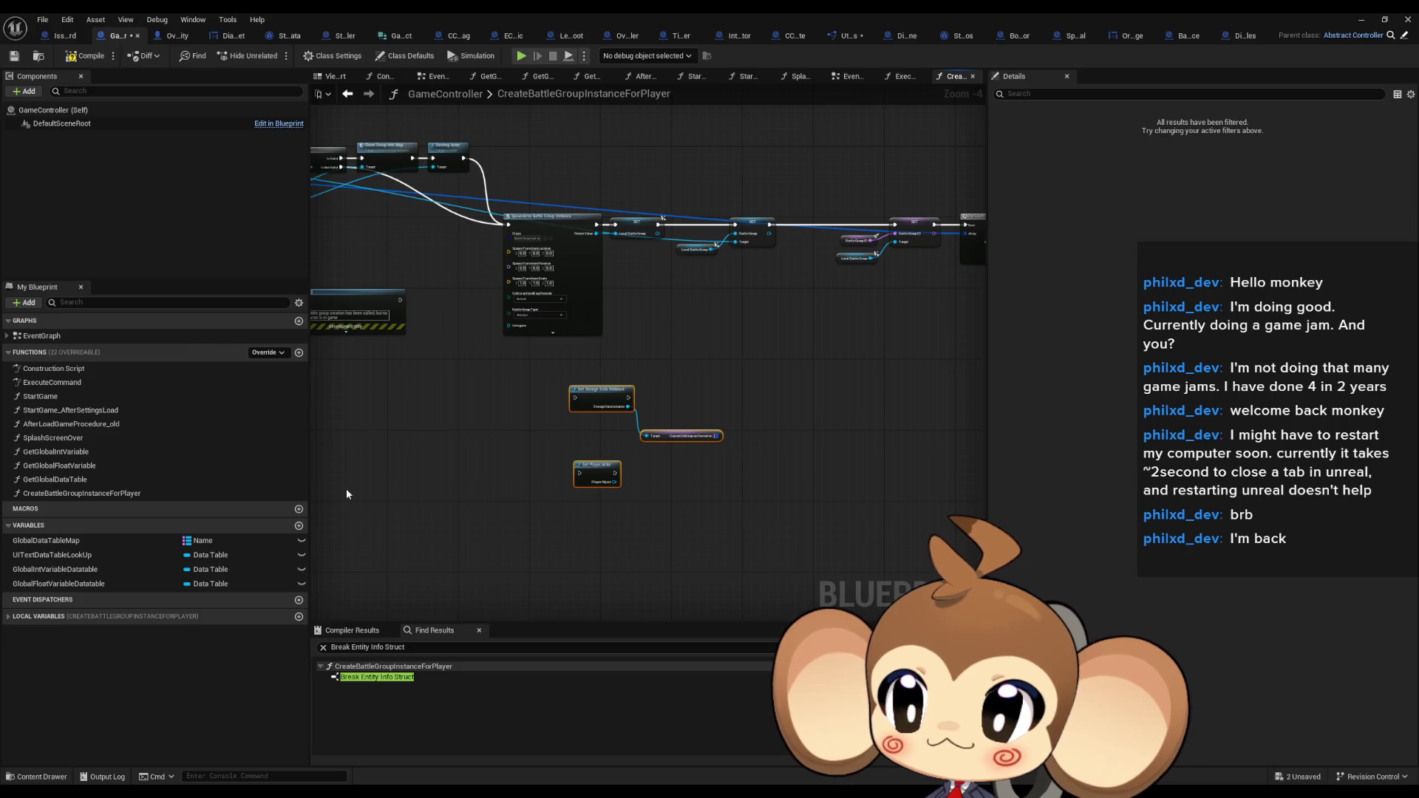
{"action": "left_click", "coordinate": [569, 501]}
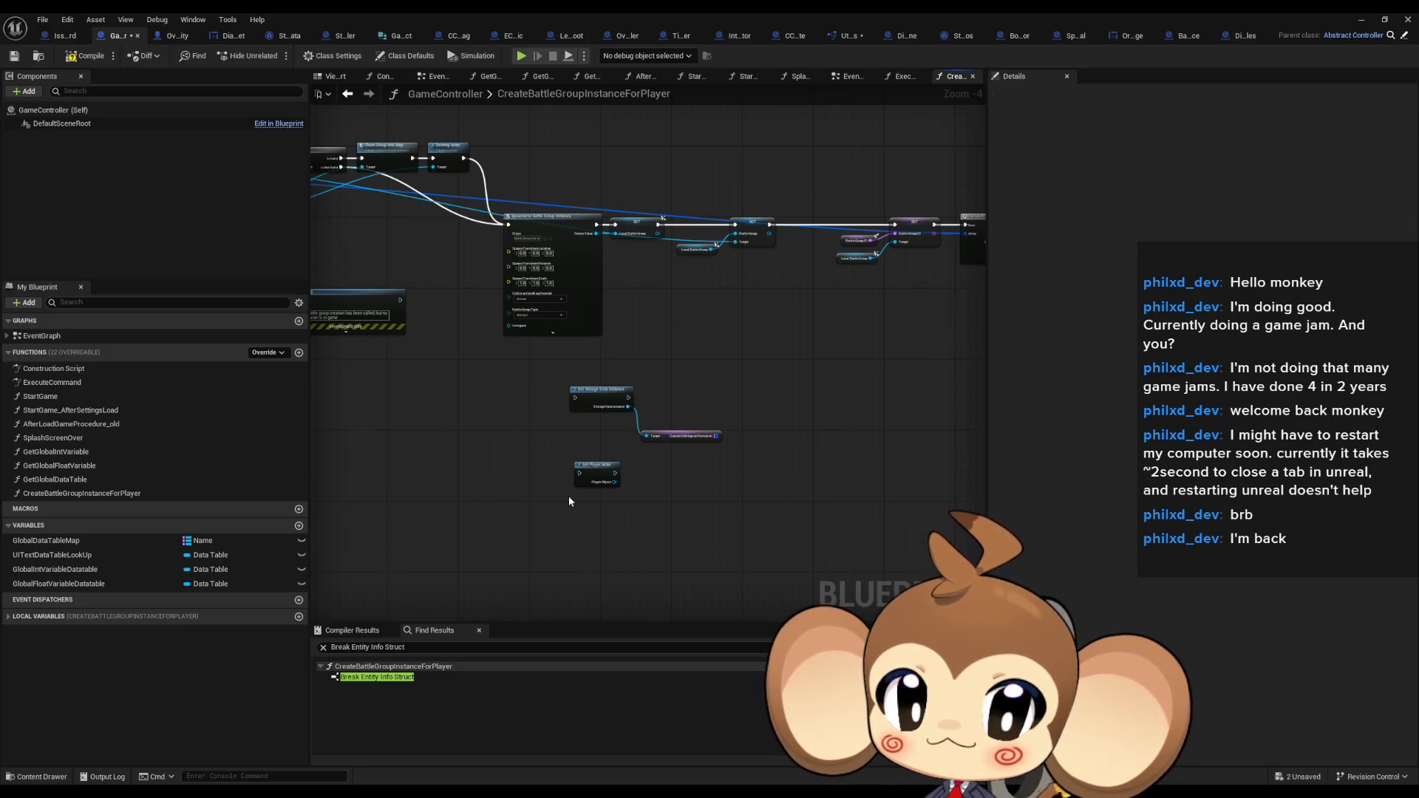
{"action": "left_click_drag", "start_coordinate": [513, 373], "coordinate": [724, 517]}
{"action": "key", "text": "Delete"}
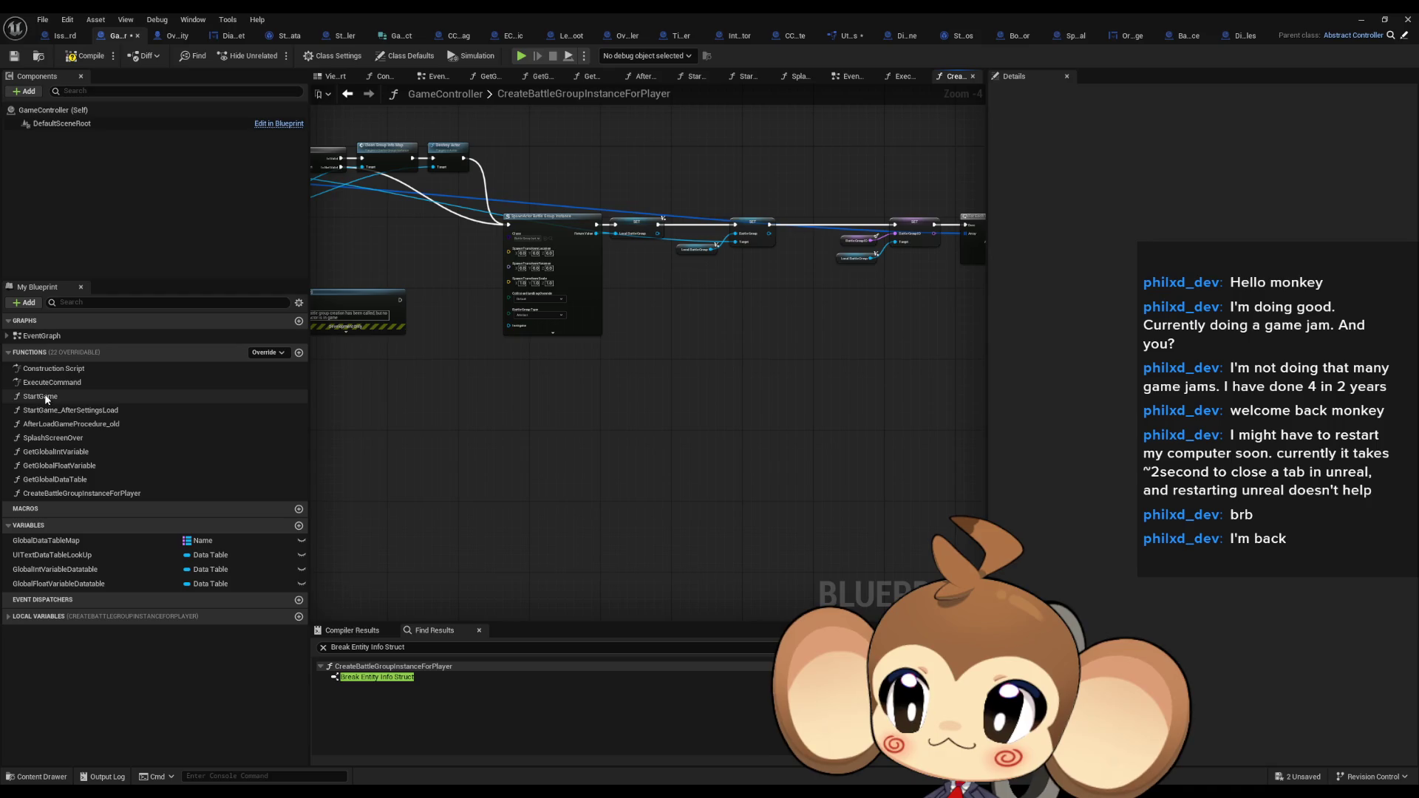
Paste the cut nodes into ExecuteCommand and add a Get Overworld Controller node
{"action": "double_click", "coordinate": [58, 384]}
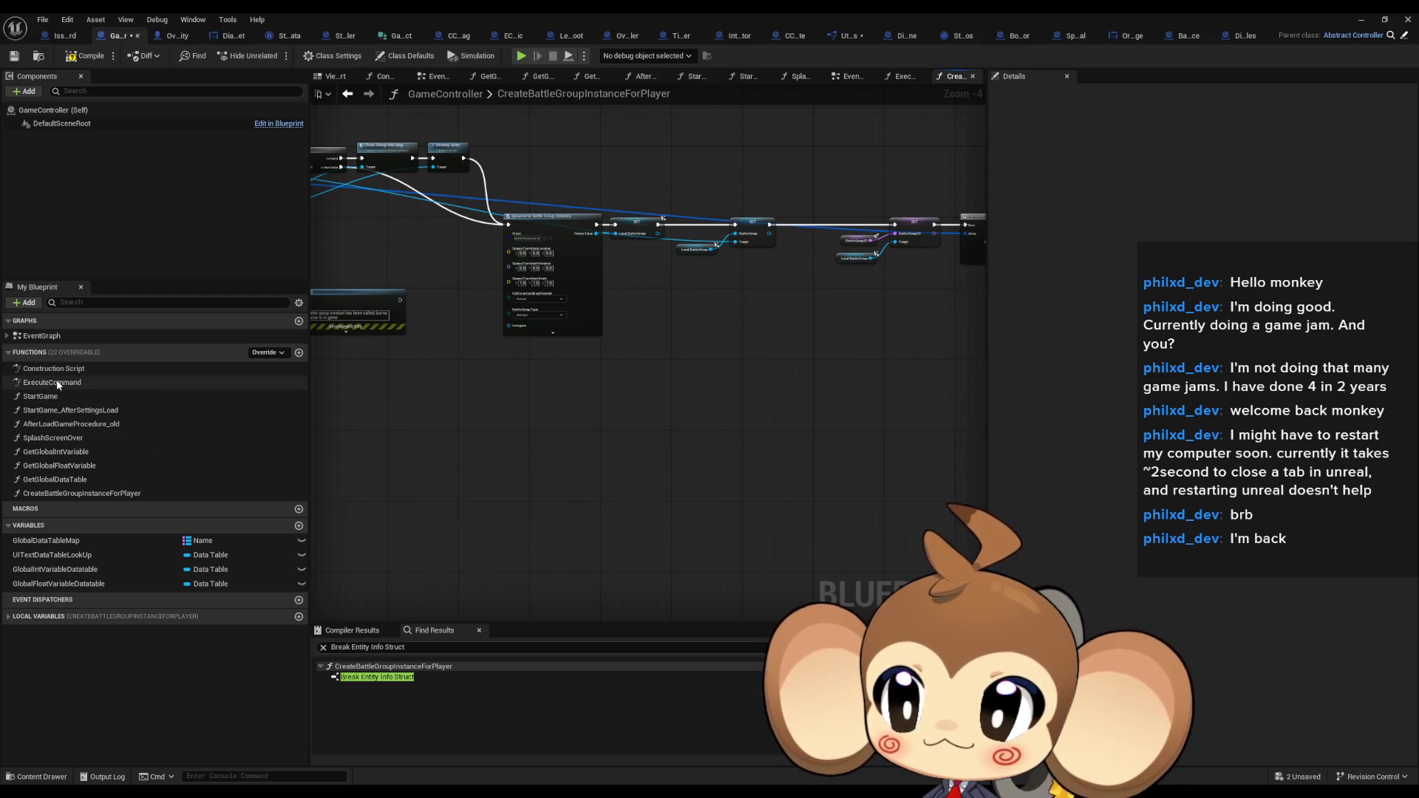
{"action": "scroll", "coordinate": [546, 522], "scroll_direction": "up", "scroll_amount": 4}
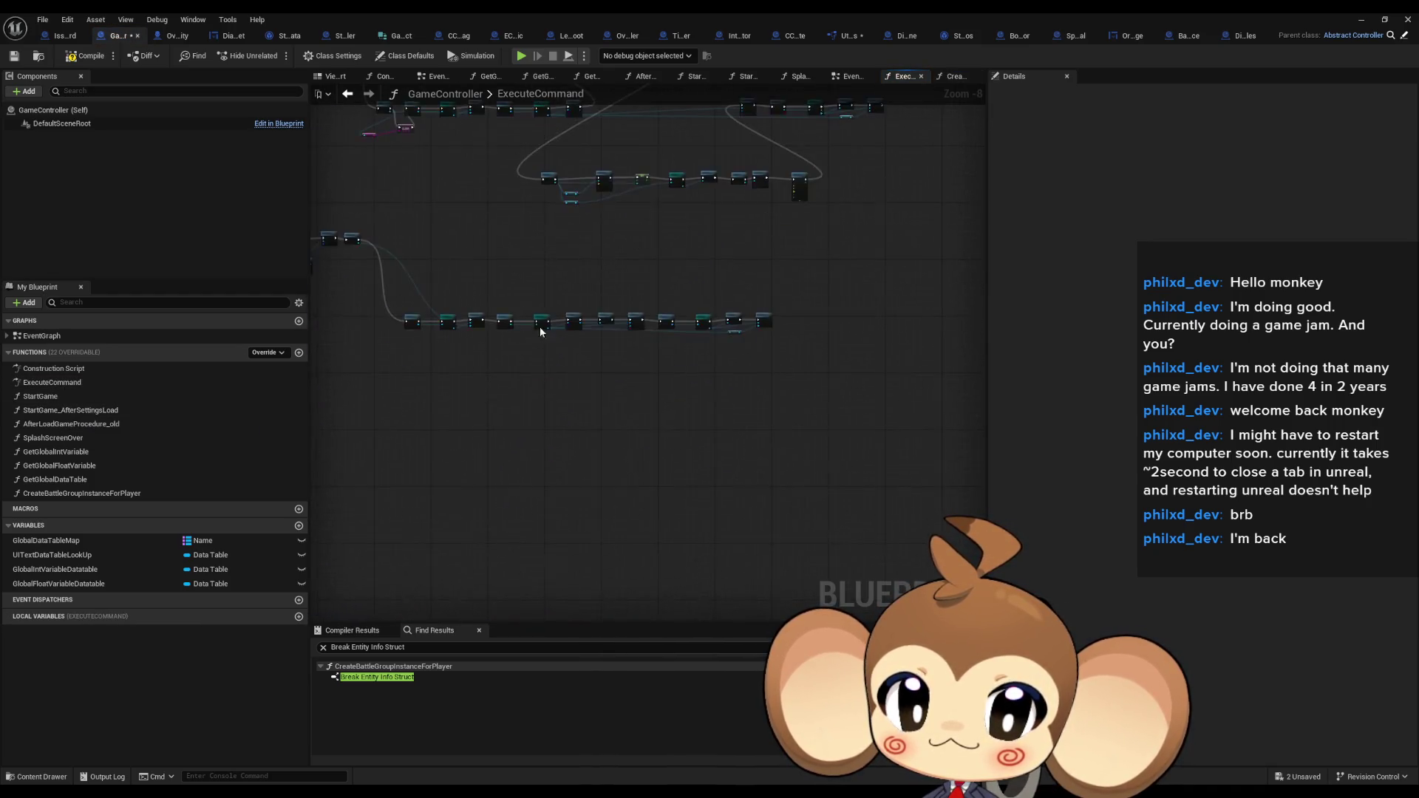
{"action": "key", "text": "ctrl+v"}
{"action": "scroll", "coordinate": [624, 436], "scroll_direction": "up", "scroll_amount": 3}
{"action": "right_click", "coordinate": [599, 364]}
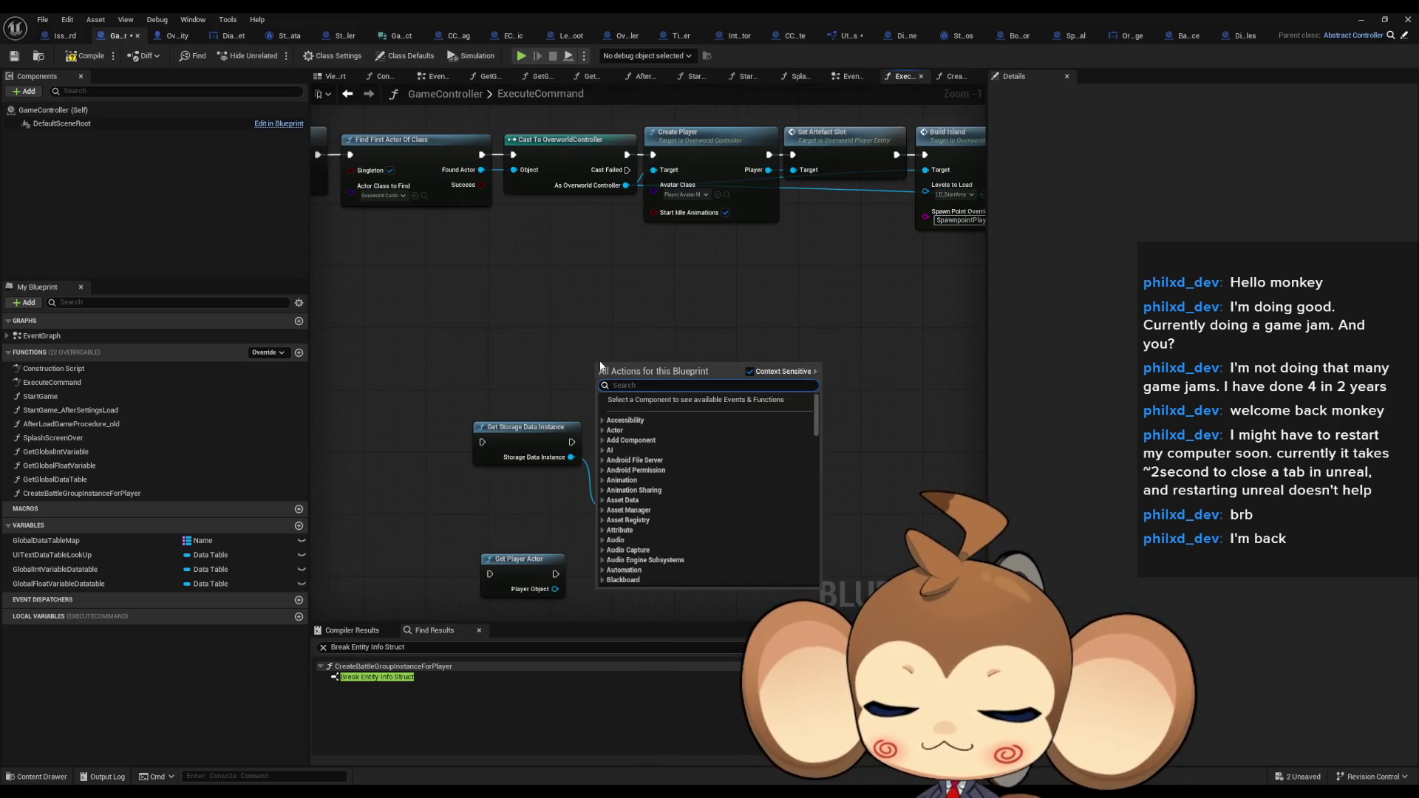
{"action": "type", "text": "get over"}
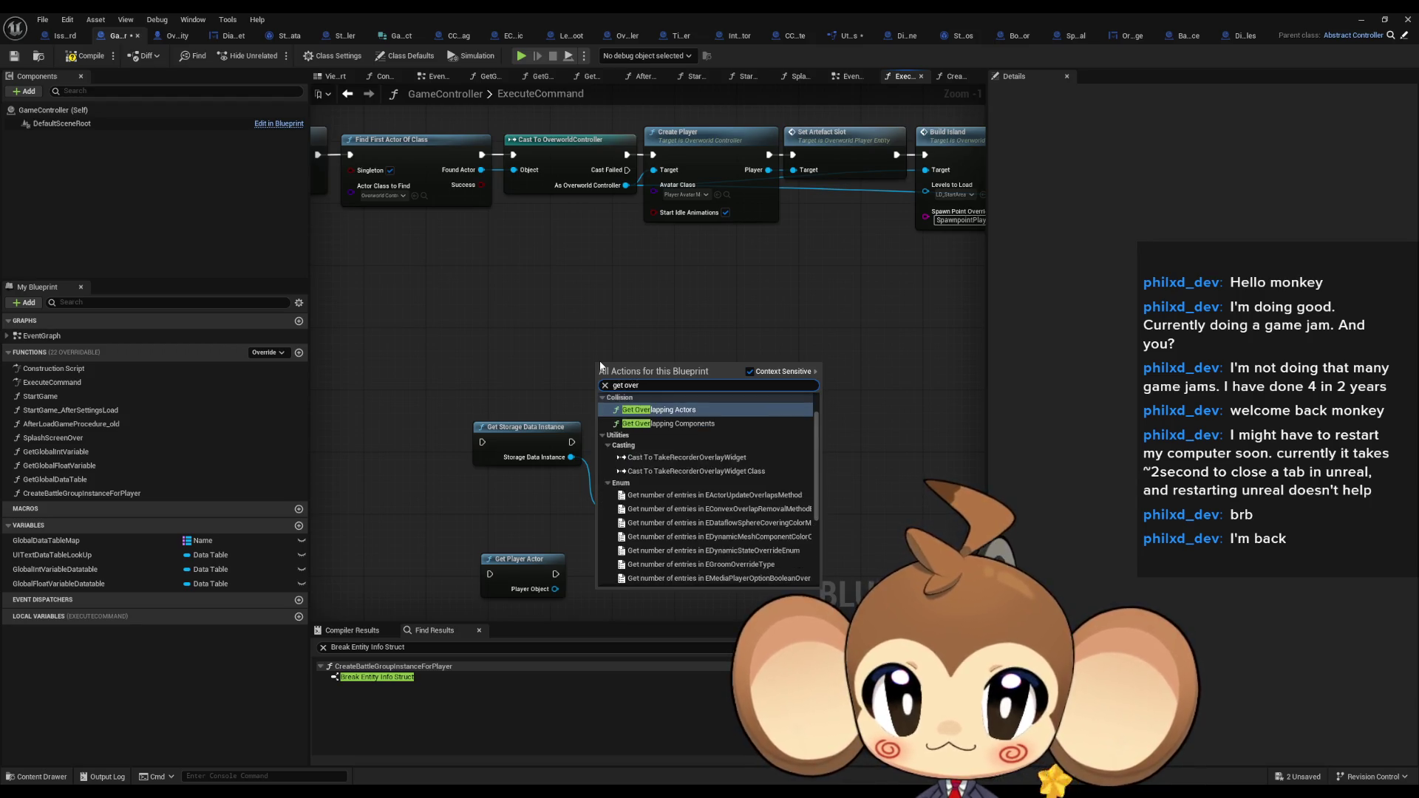
{"action": "type", "text": "wor"}
{"action": "key", "text": "Return"}
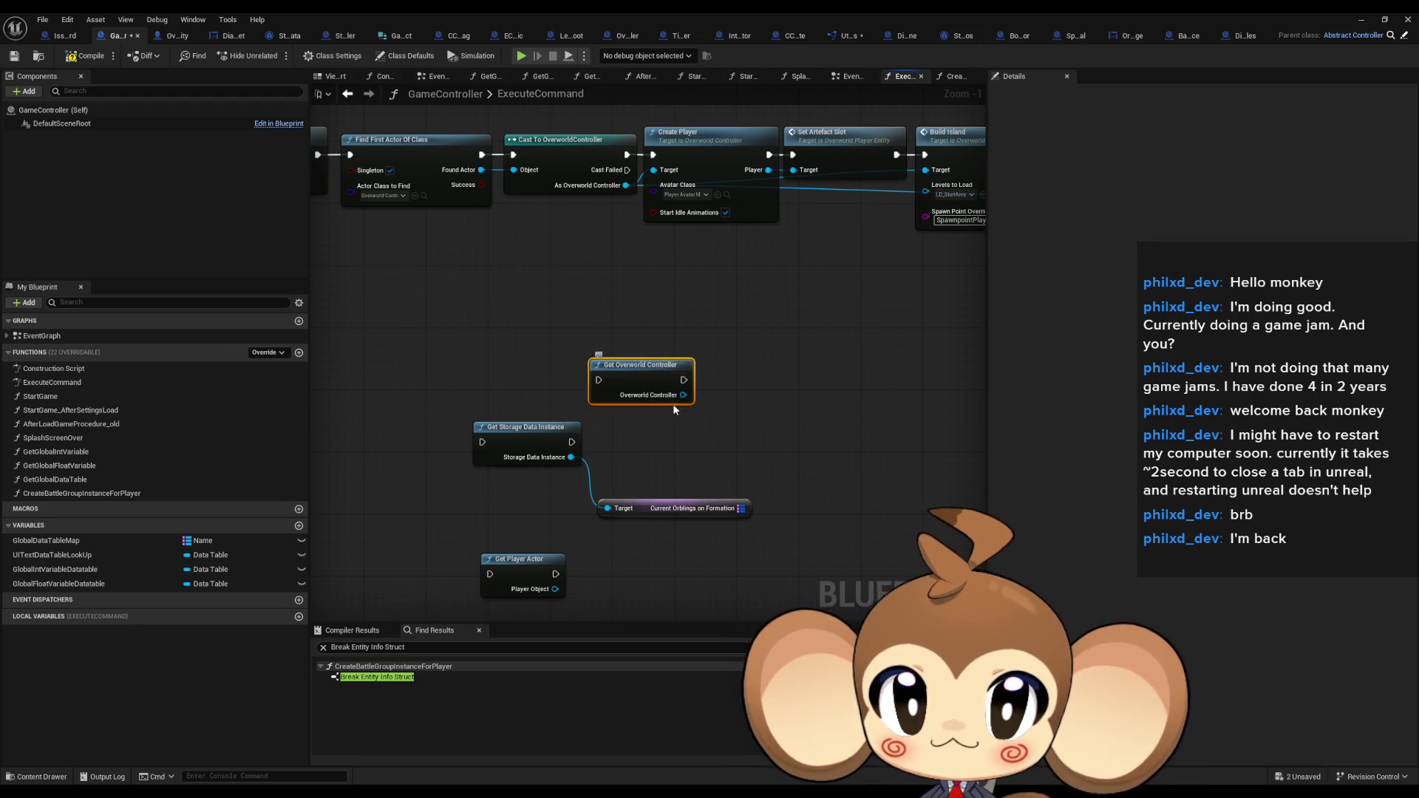
Search for a 'from info' action off Overworld Controller, cancel, and check OverworldPlayerEntity
{"action": "left_click_drag", "start_coordinate": [683, 394], "coordinate": [753, 395]}
{"action": "type", "text": "f"}
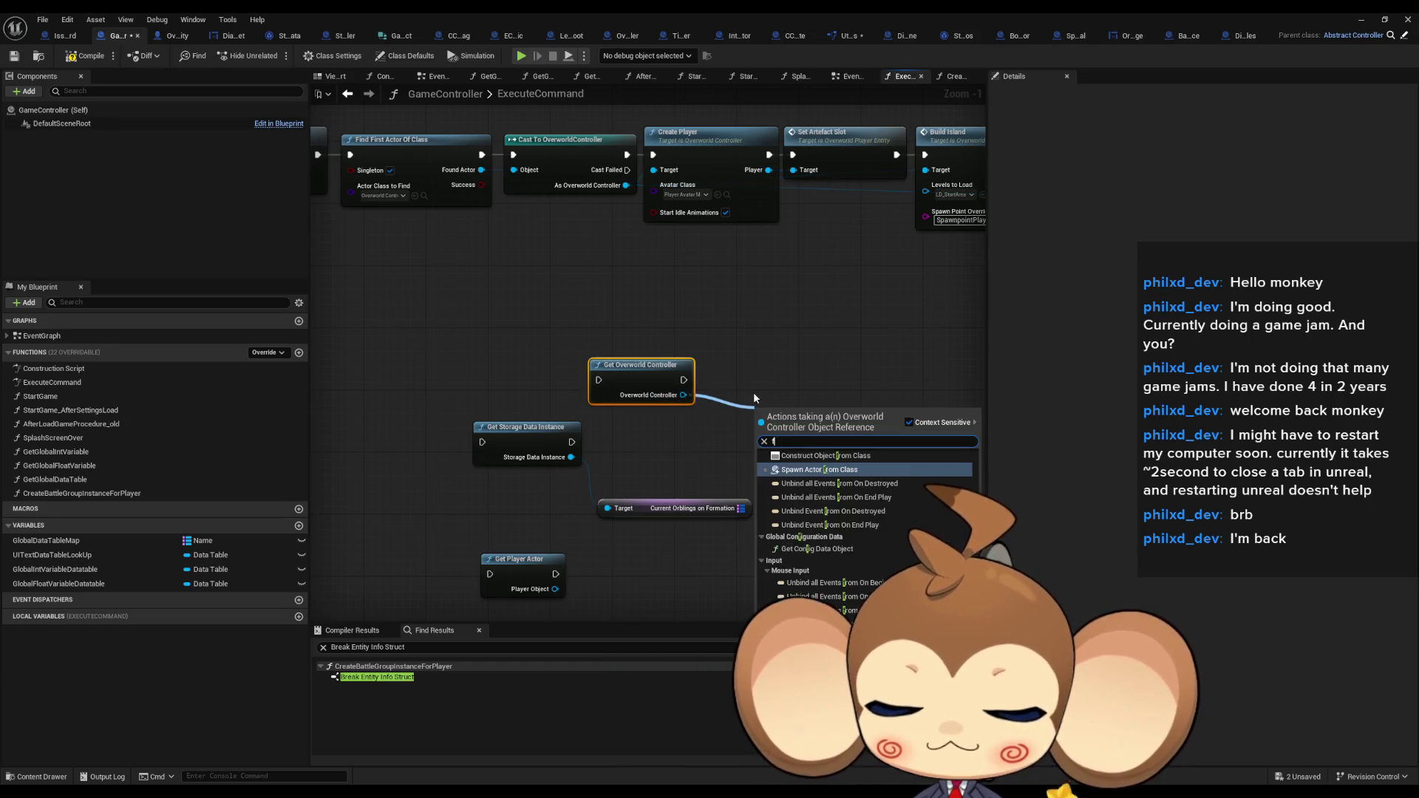
{"action": "type", "text": "rom info"}
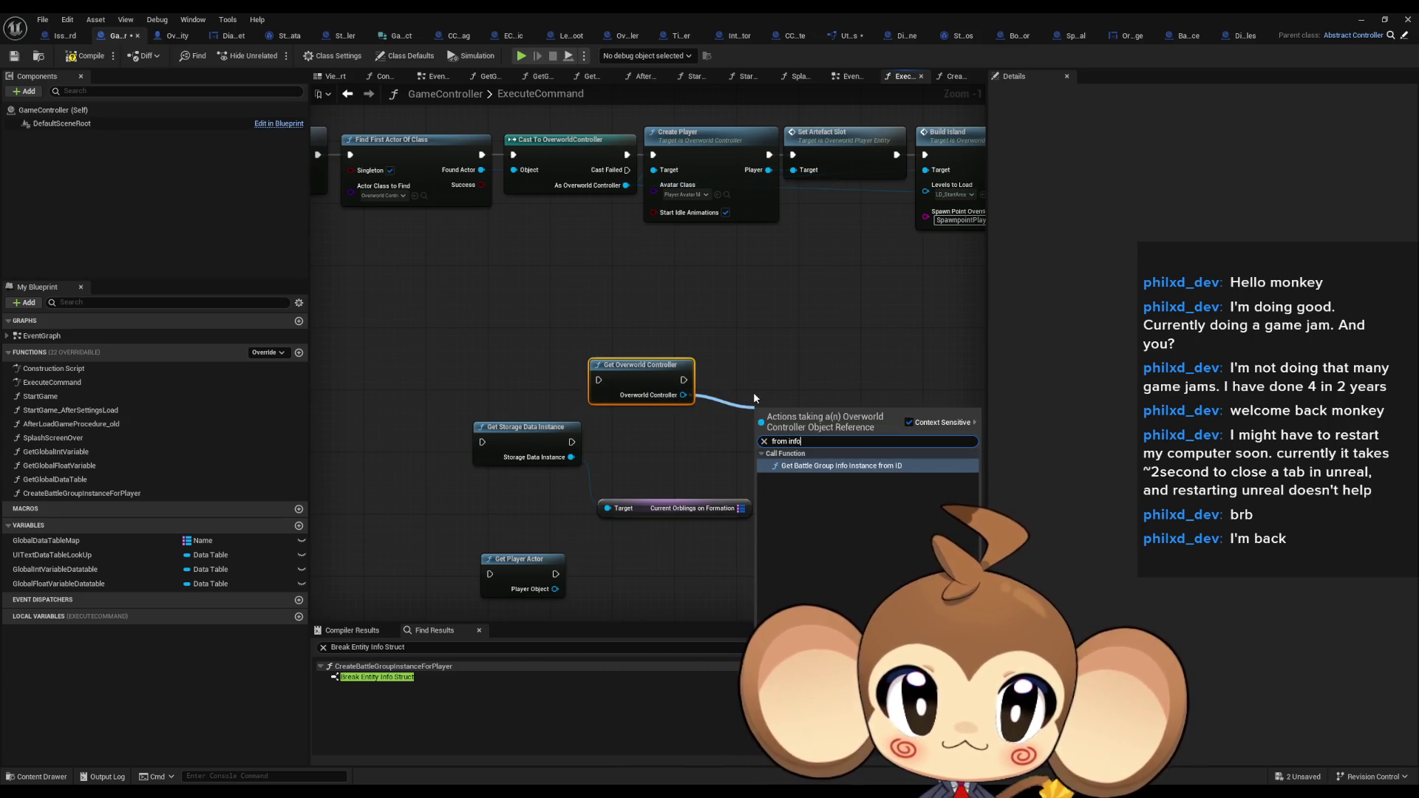
{"action": "key", "text": "Home"}
{"action": "key", "text": "Delete"}
{"action": "key", "text": "Delete"}
{"action": "key", "text": "Delete"}
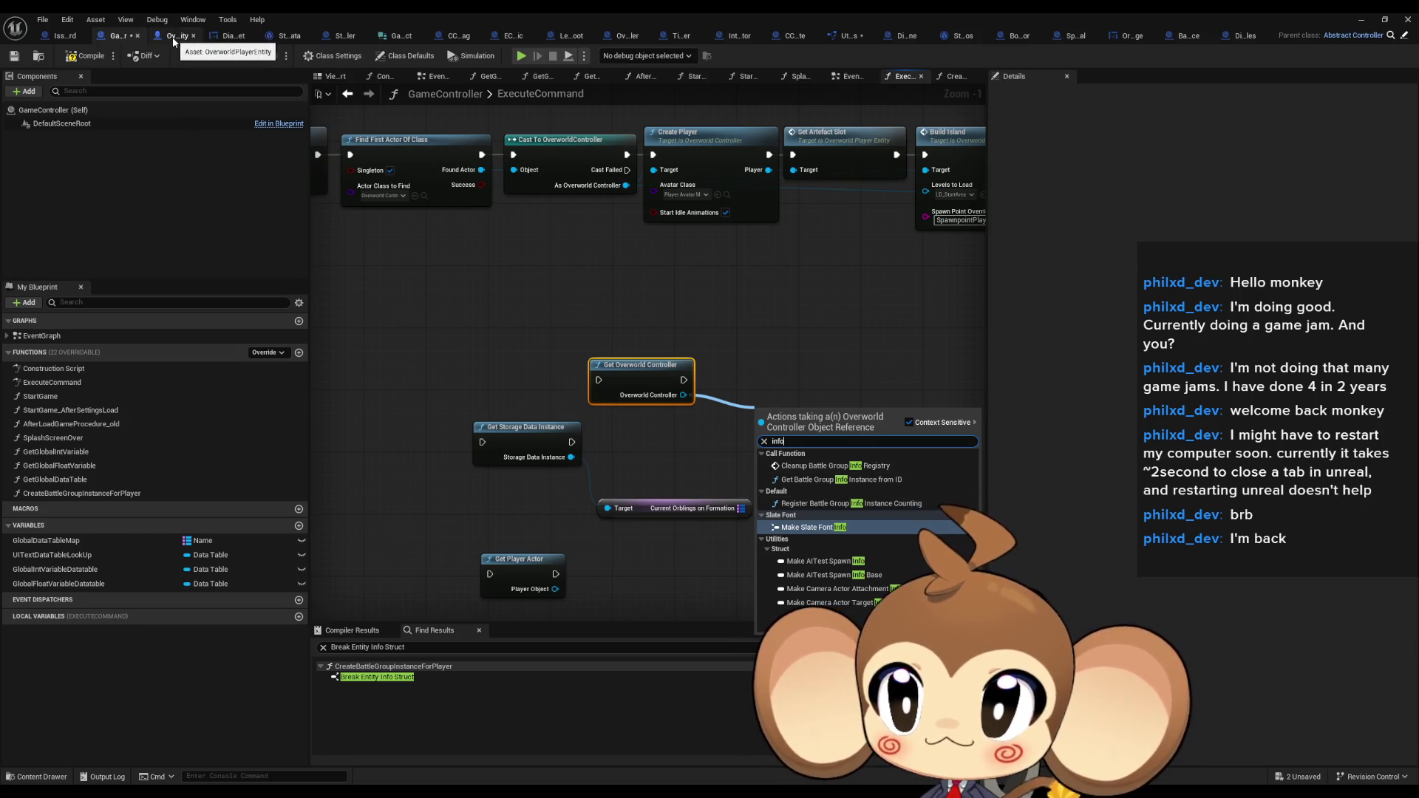
{"action": "key", "text": "ctrl+z"}
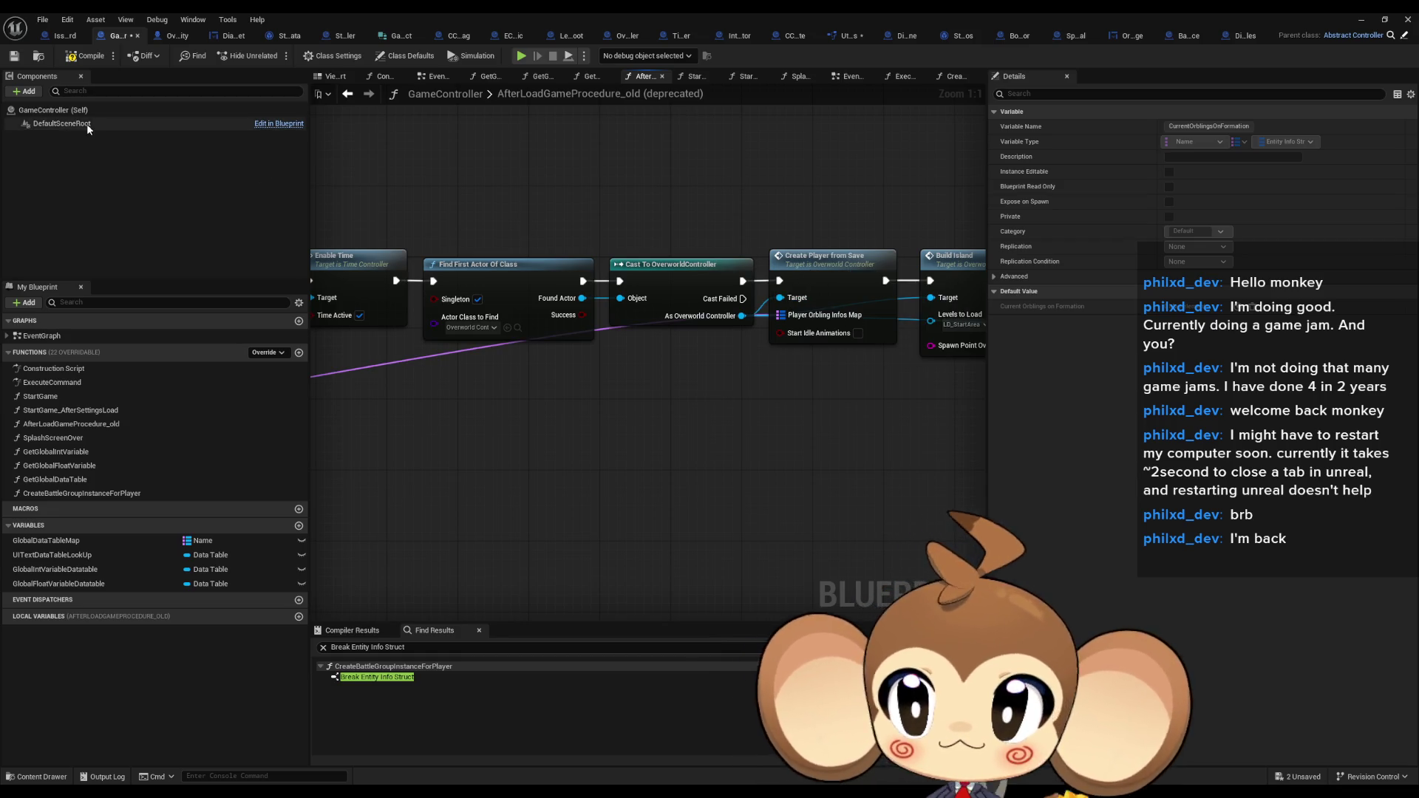
{"action": "left_click", "coordinate": [174, 36]}
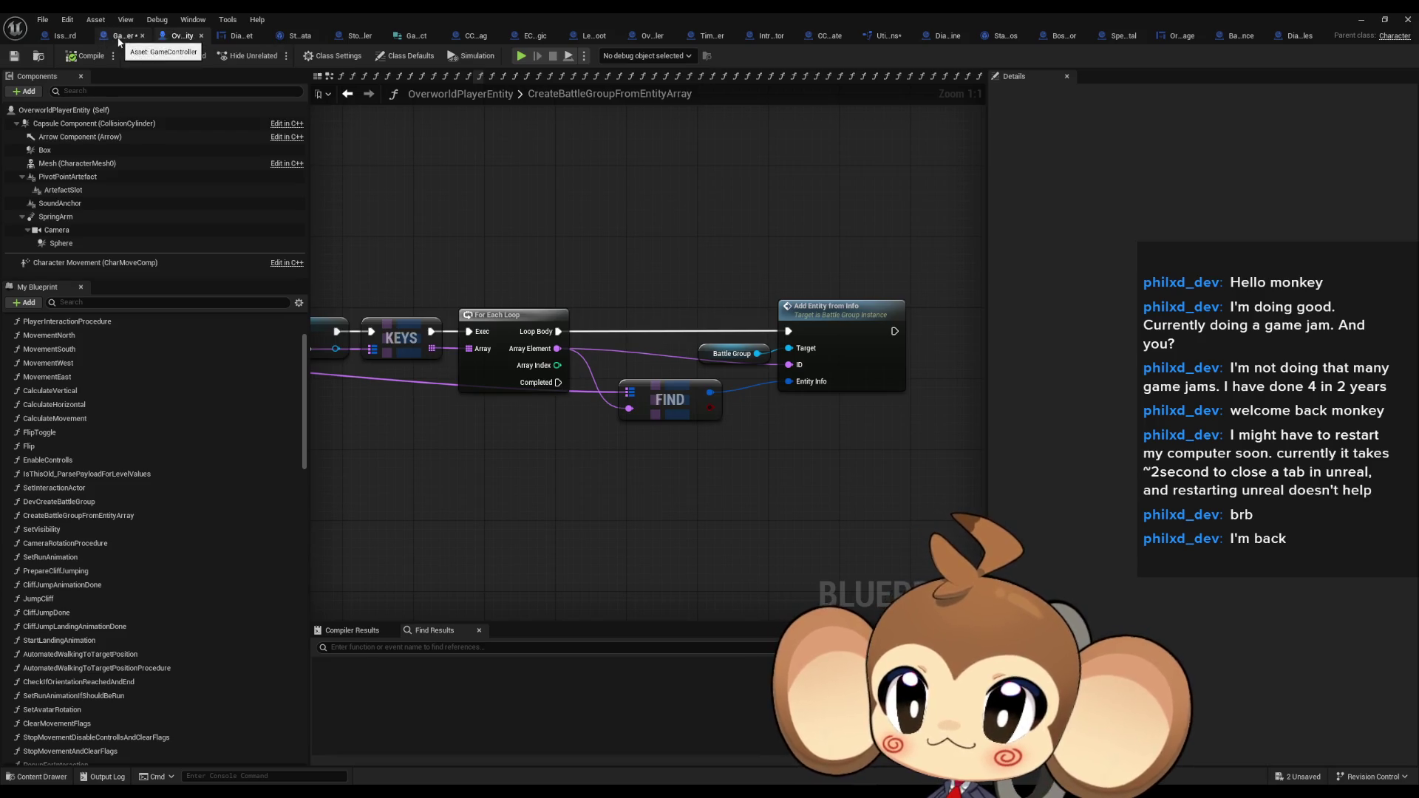
{"action": "left_click", "coordinate": [120, 35]}
{"action": "double_click", "coordinate": [53, 493]}
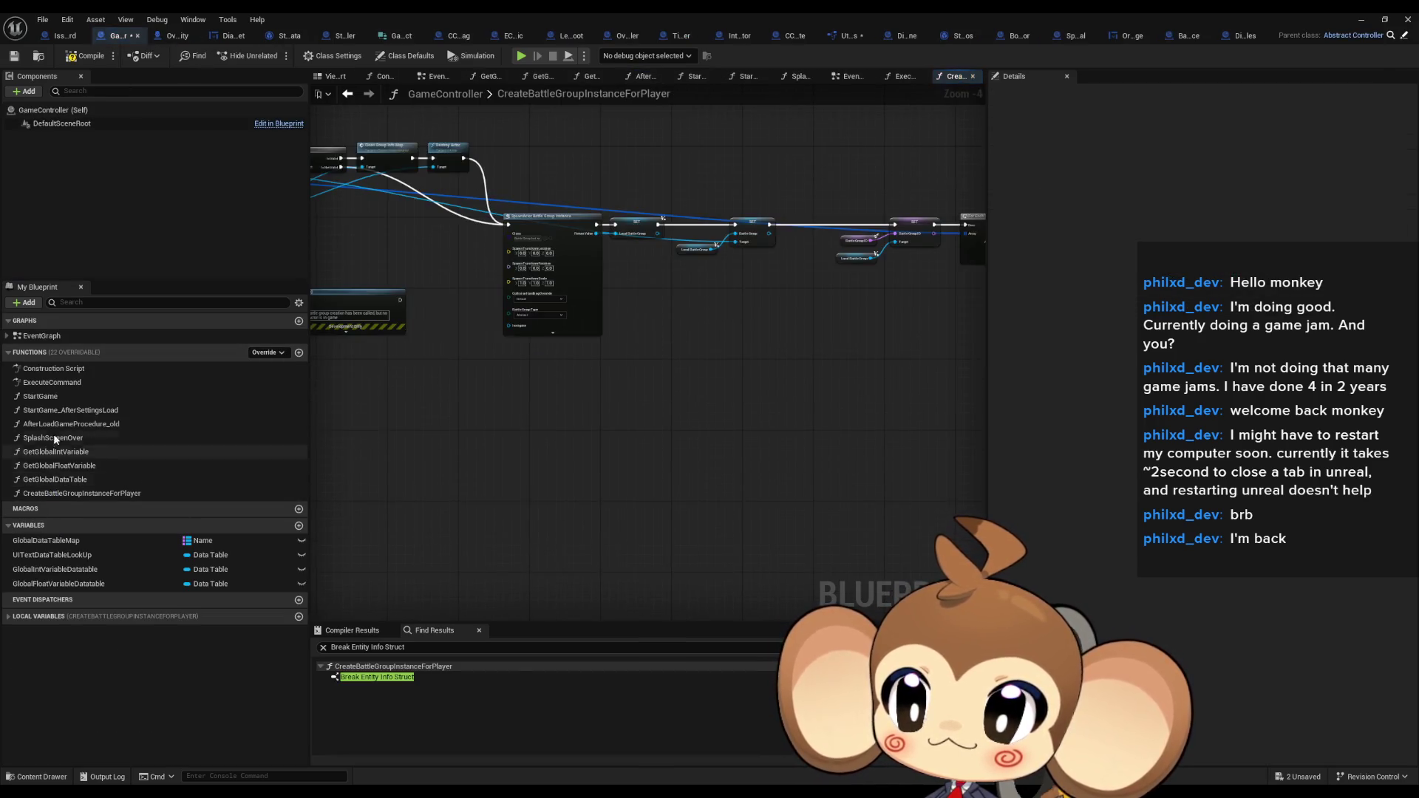
{"action": "double_click", "coordinate": [52, 382]}
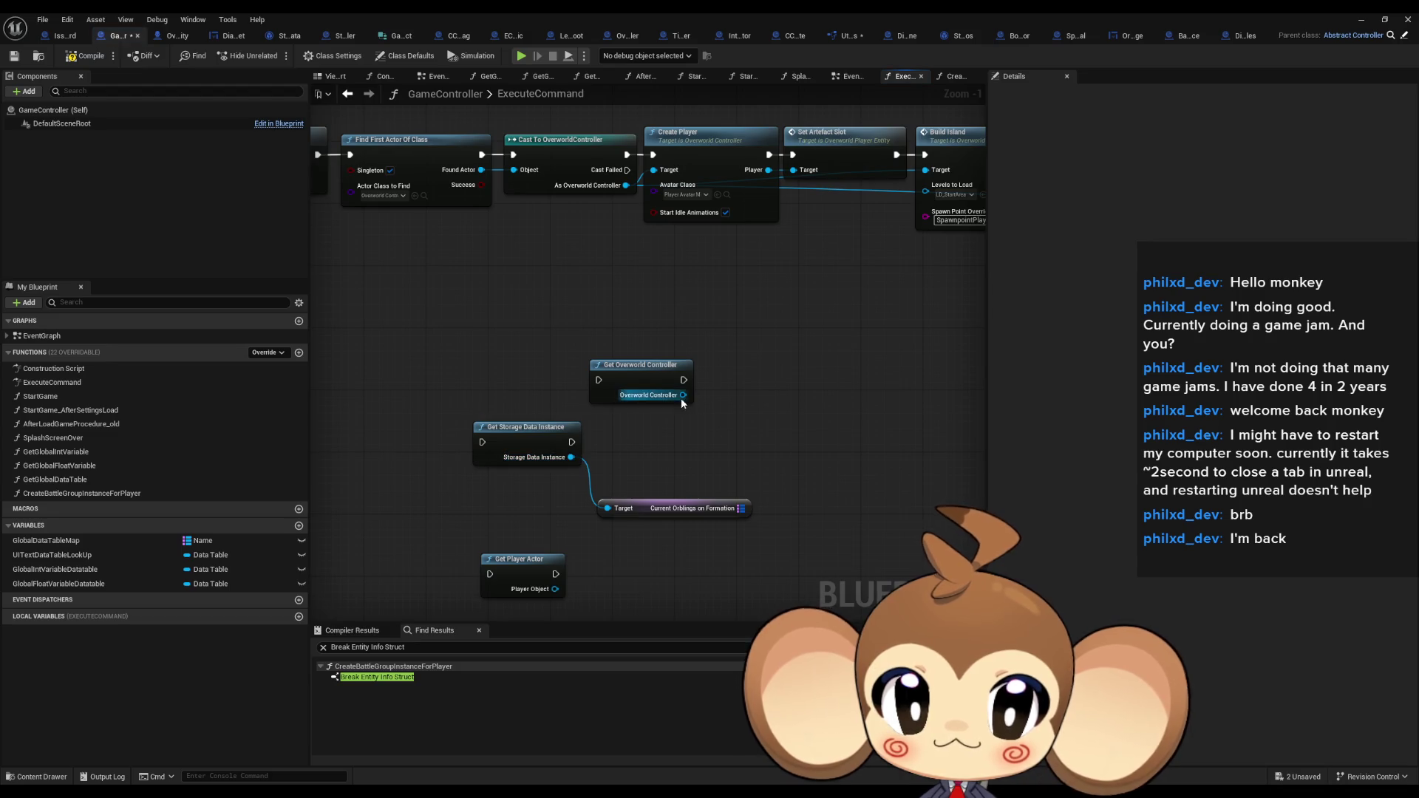
Add Create Player from Save off Overworld Controller and wire in Current Orblings on Formation
{"action": "left_click_drag", "start_coordinate": [682, 395], "coordinate": [750, 418]}
{"action": "type", "text": "crea fro"}
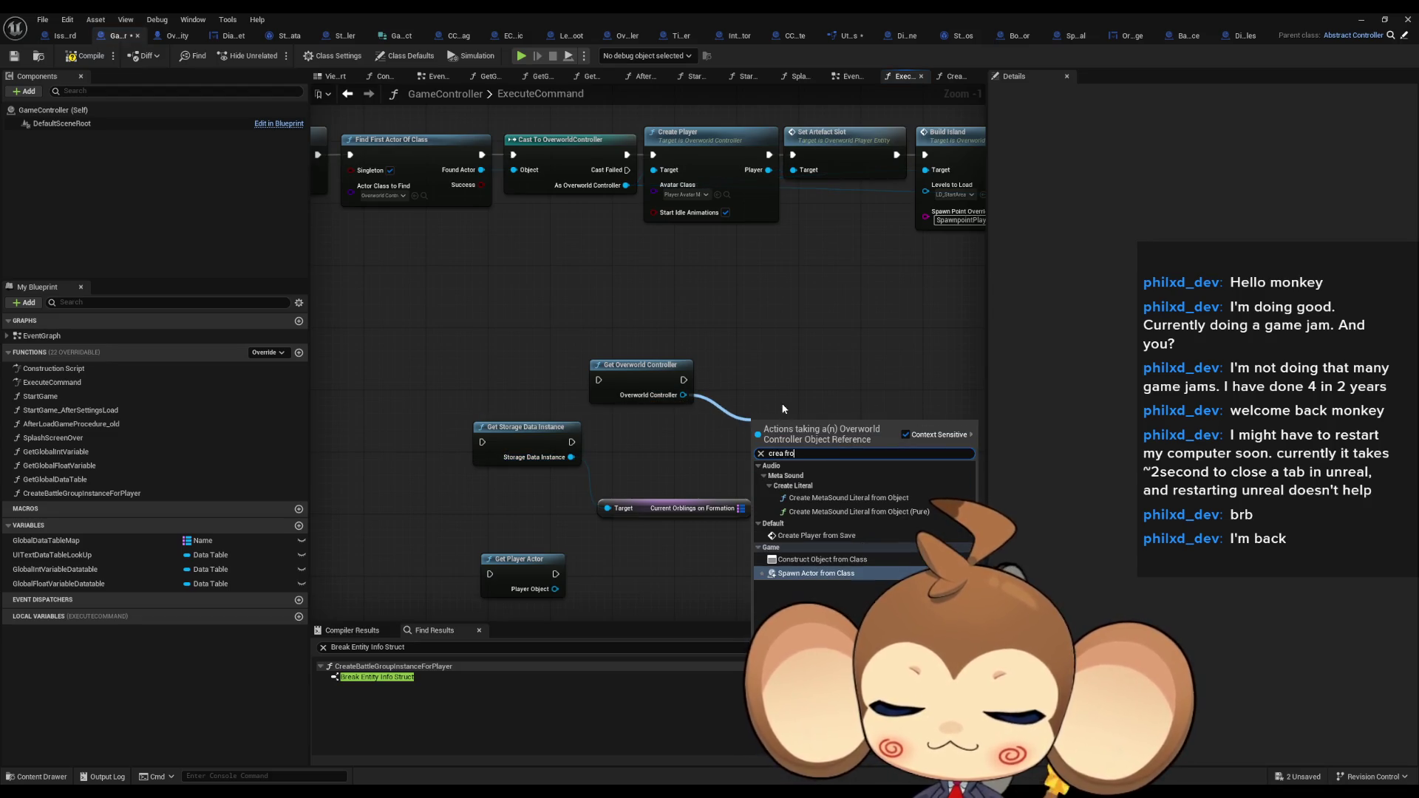
{"action": "type", "text": "m sav"}
{"action": "key", "text": "Return"}
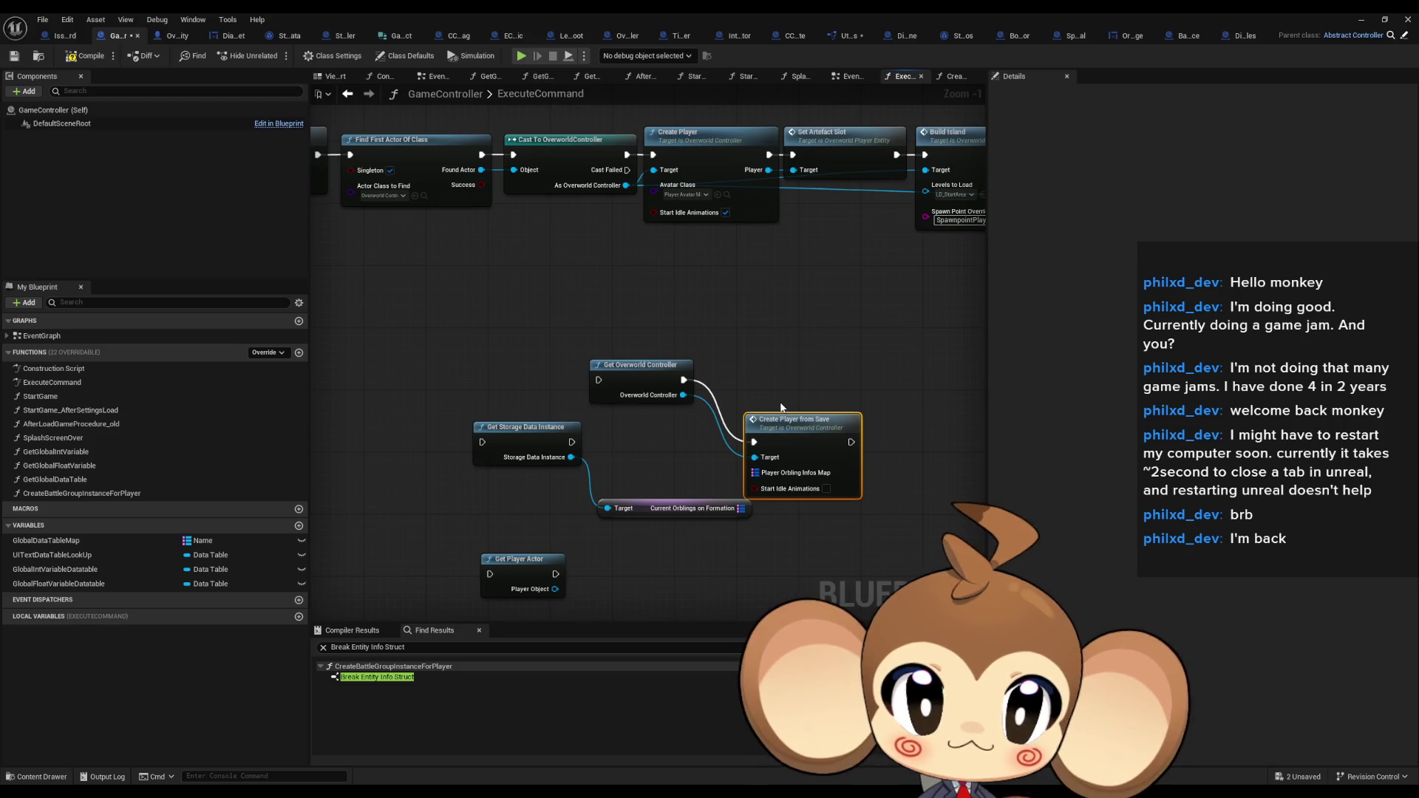
{"action": "left_click_drag", "start_coordinate": [784, 421], "coordinate": [855, 421]}
{"action": "mouse_move", "coordinate": [825, 518]}
{"action": "left_mouse_down"}
{"action": "mouse_move", "coordinate": [600, 485]}
{"action": "mouse_move", "coordinate": [668, 452]}
{"action": "mouse_move", "coordinate": [675, 411]}
{"action": "left_mouse_up"}
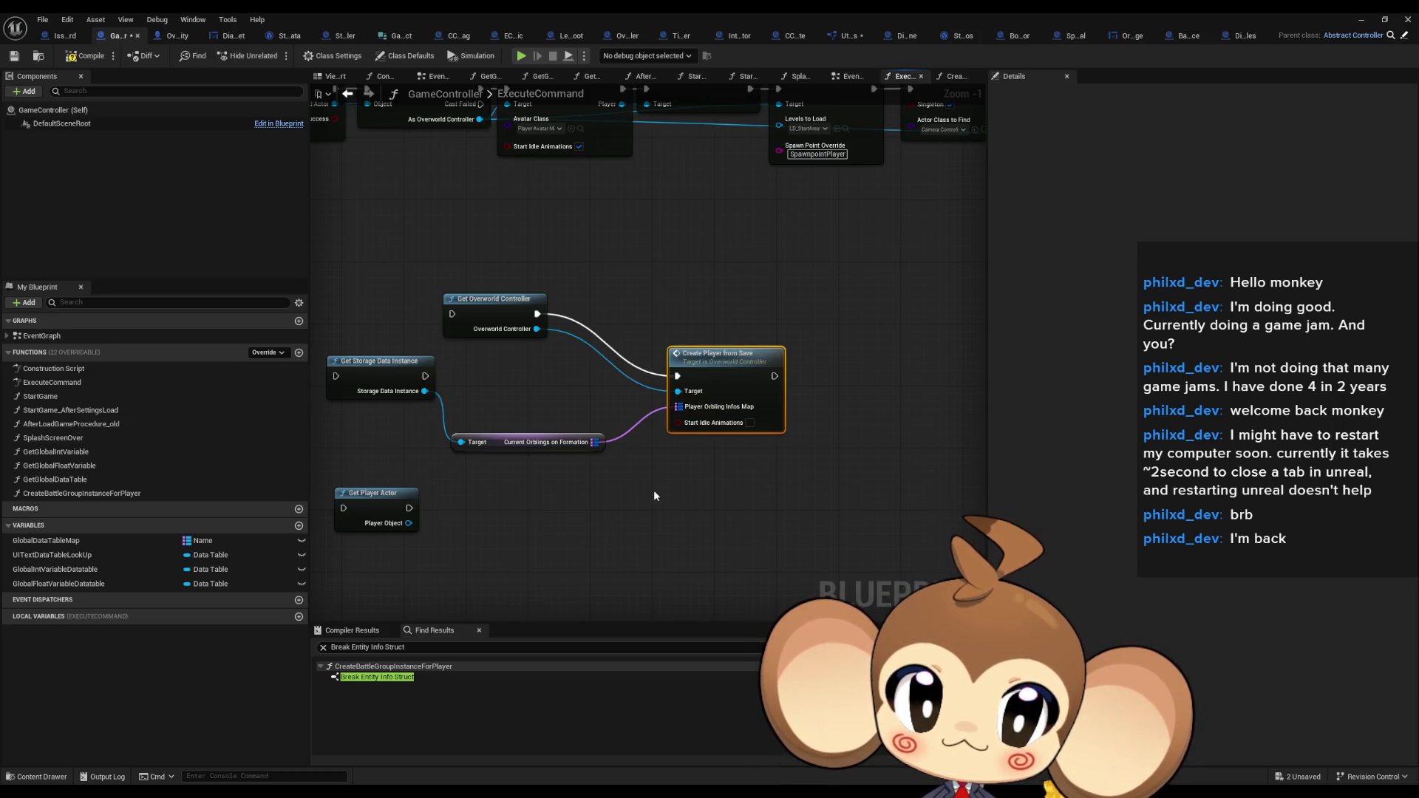
{"action": "scroll", "coordinate": [661, 466], "scroll_direction": "down", "scroll_amount": 3}
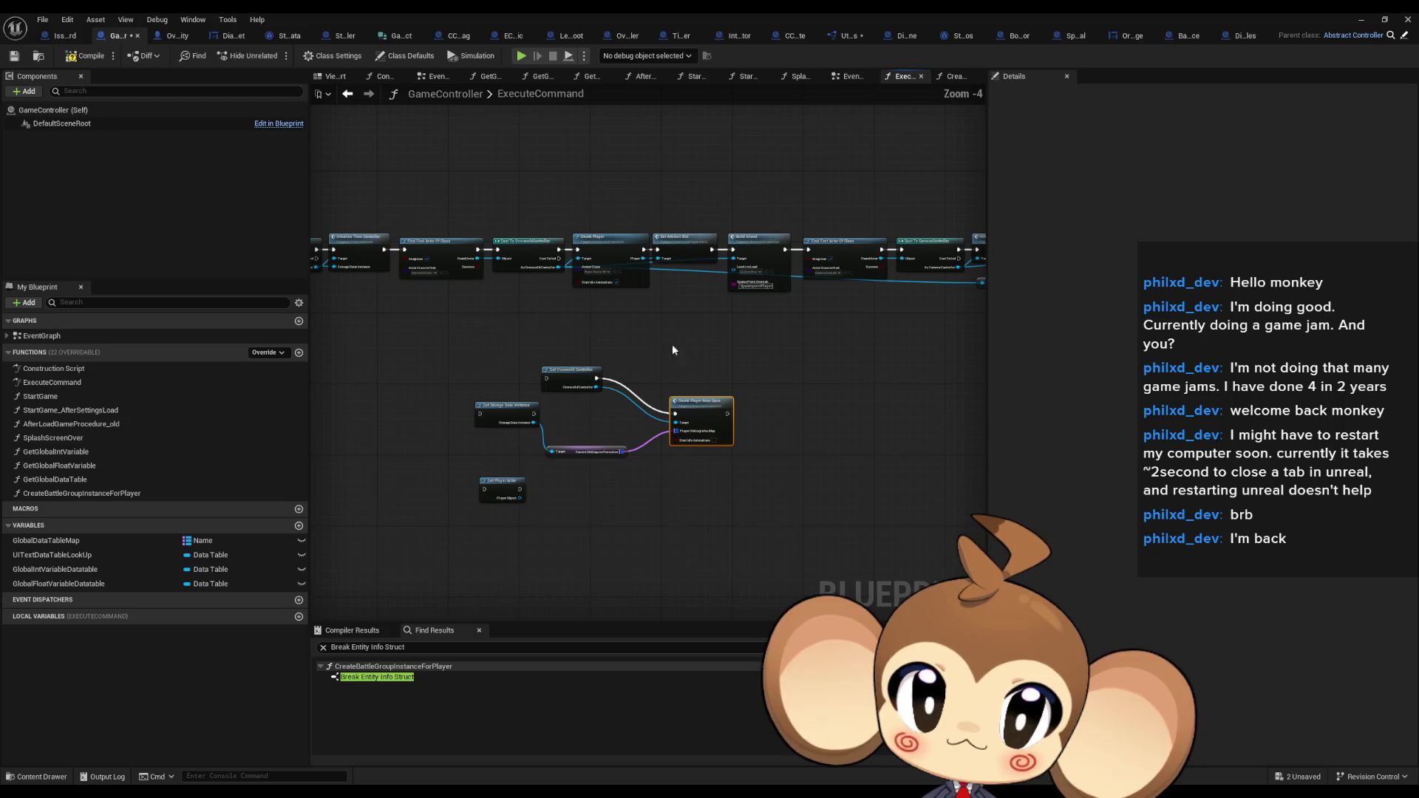
{"action": "scroll", "coordinate": [674, 324], "scroll_direction": "up", "scroll_amount": 2}
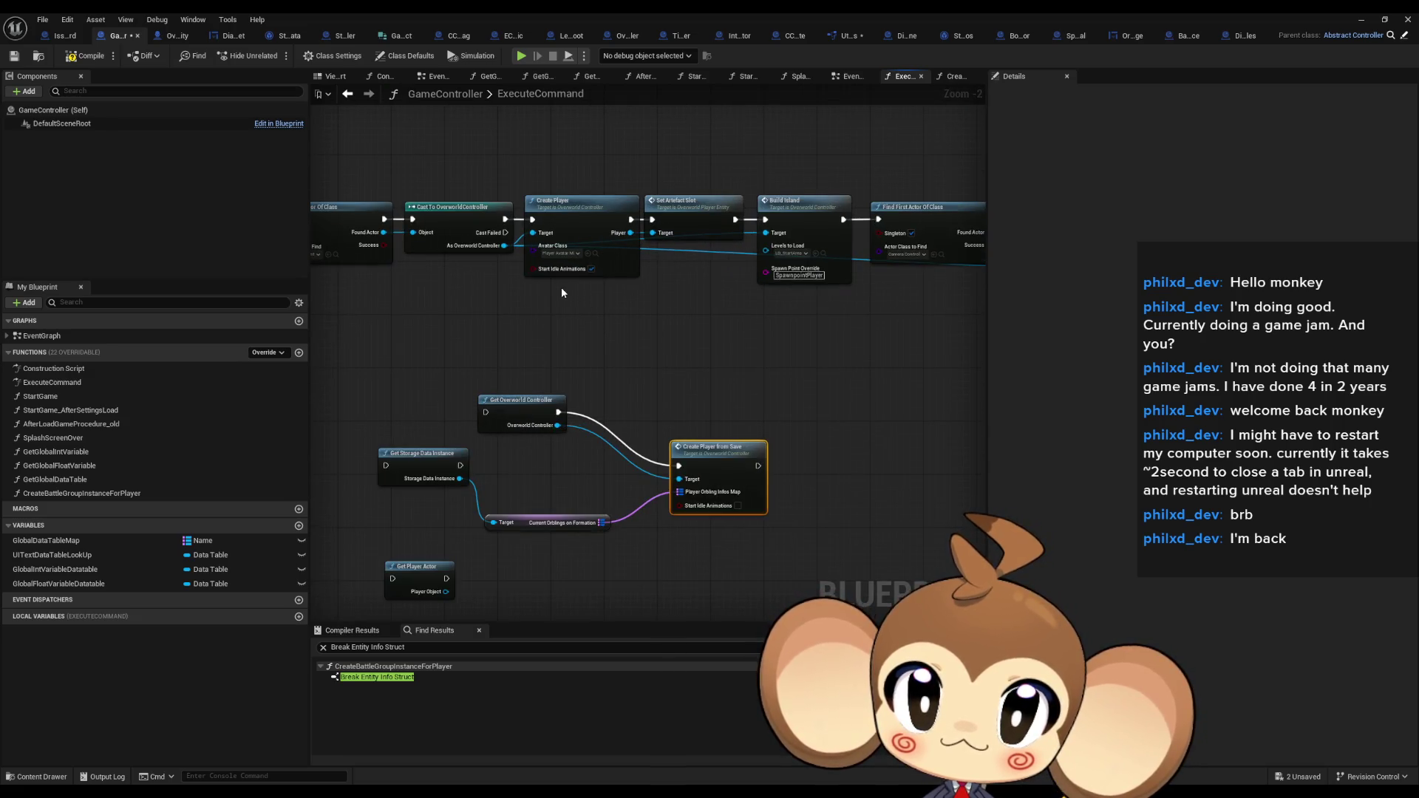
{"action": "left_click_drag", "start_coordinate": [657, 146], "coordinate": [683, 198]}
{"action": "scroll", "coordinate": [698, 295], "scroll_direction": "up", "scroll_amount": 1}
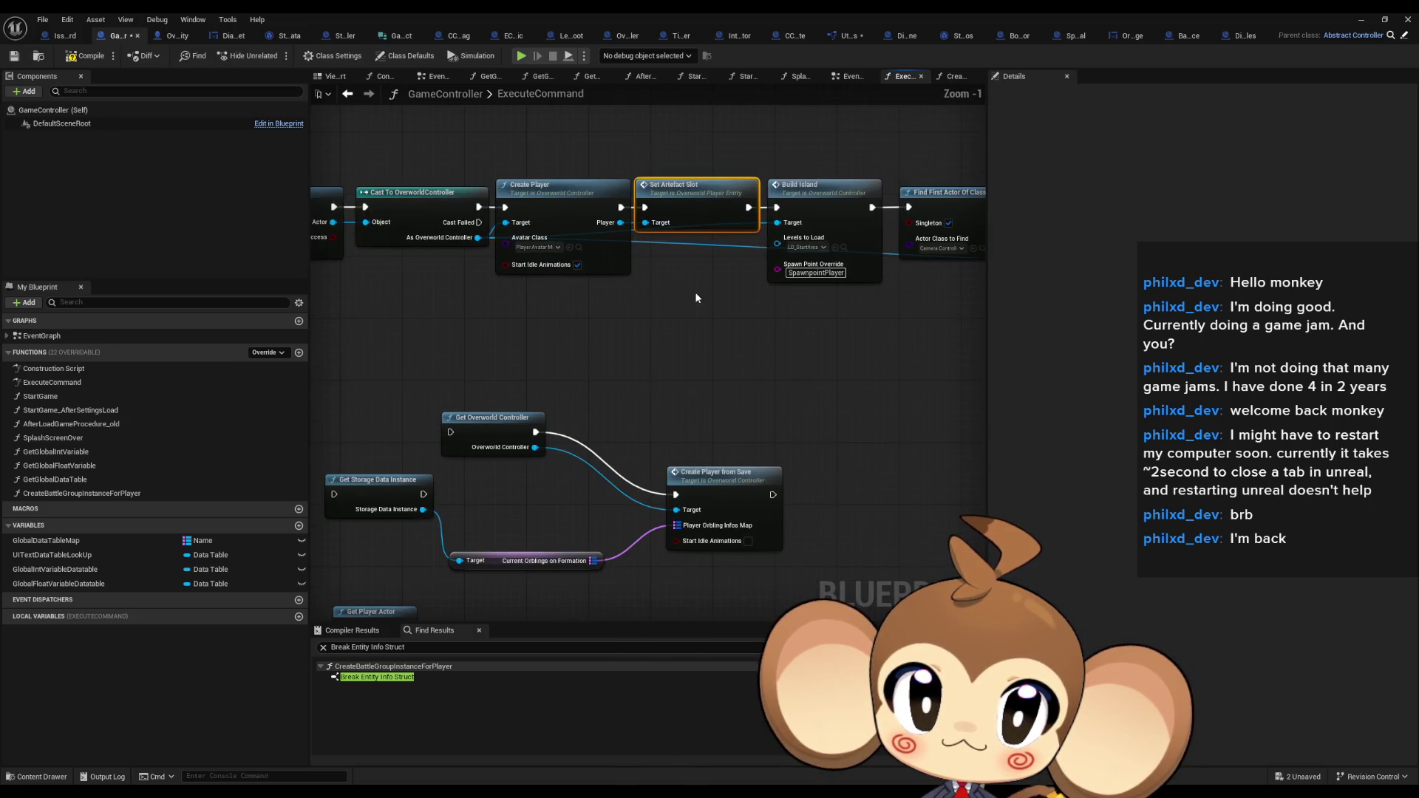
{"action": "left_click_drag", "start_coordinate": [694, 298], "coordinate": [575, 323]}
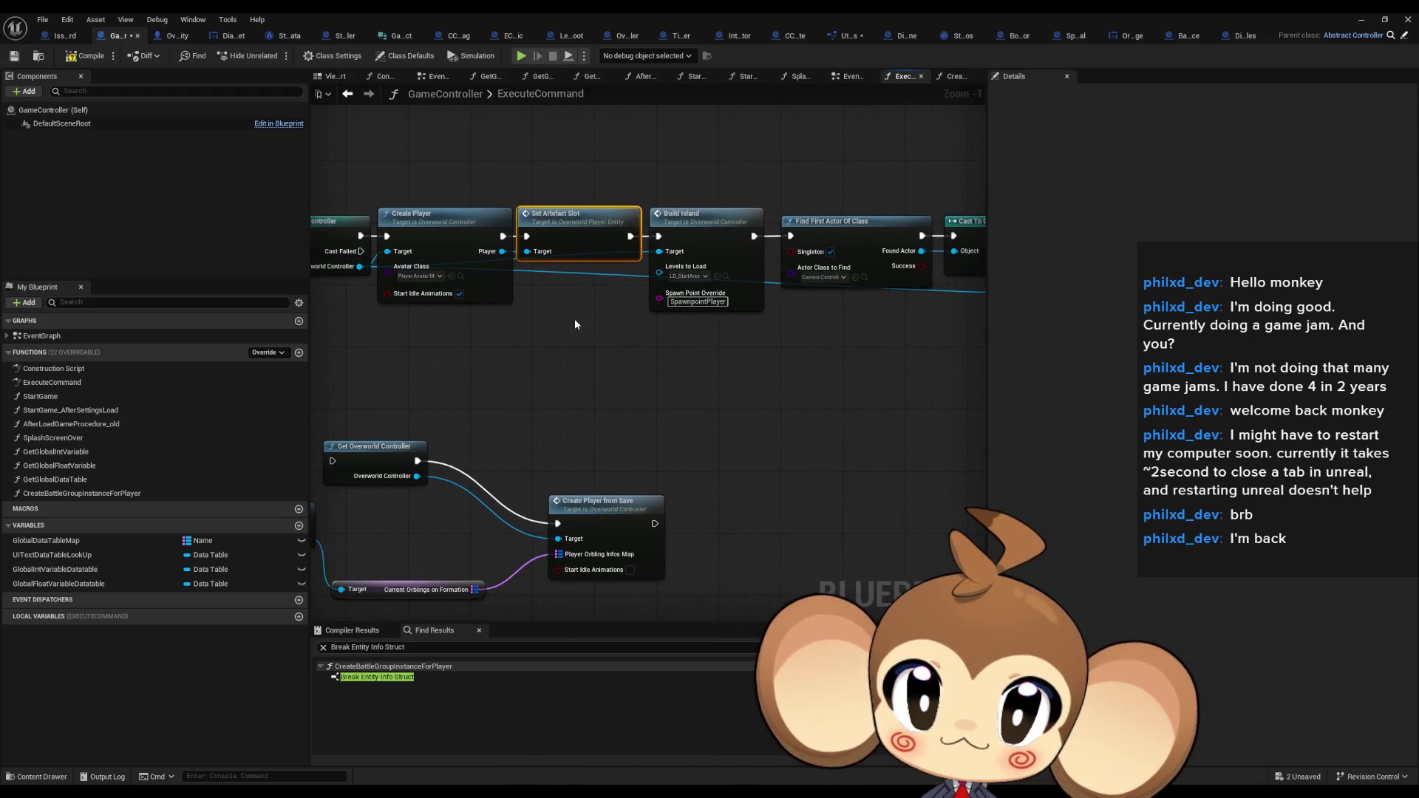
Inspect CreatePlayerFromSave's SpawnActor Overworld Player Entity and Initialize the Player nodes
{"action": "double_click", "coordinate": [595, 502]}
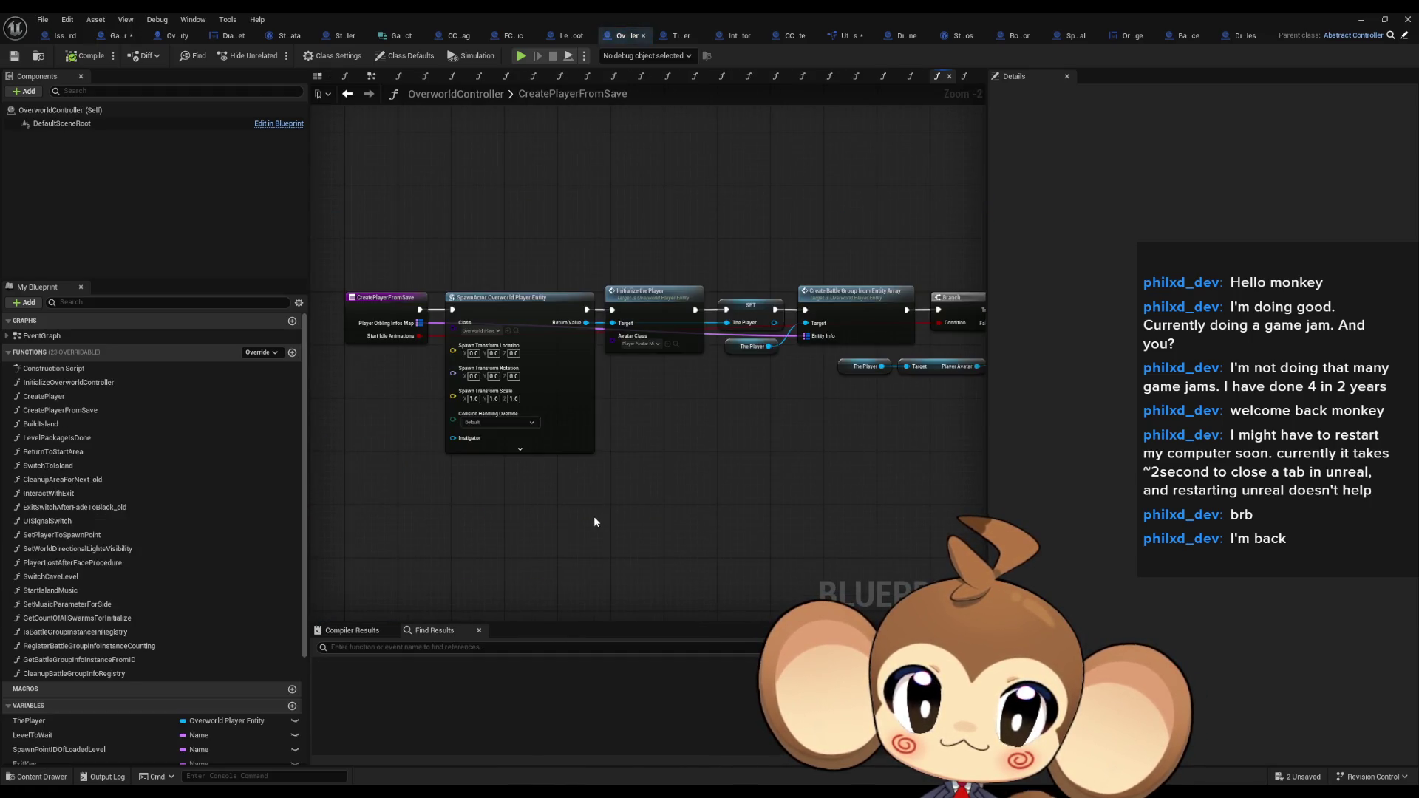
{"action": "scroll", "coordinate": [622, 405], "scroll_direction": "up", "scroll_amount": 1}
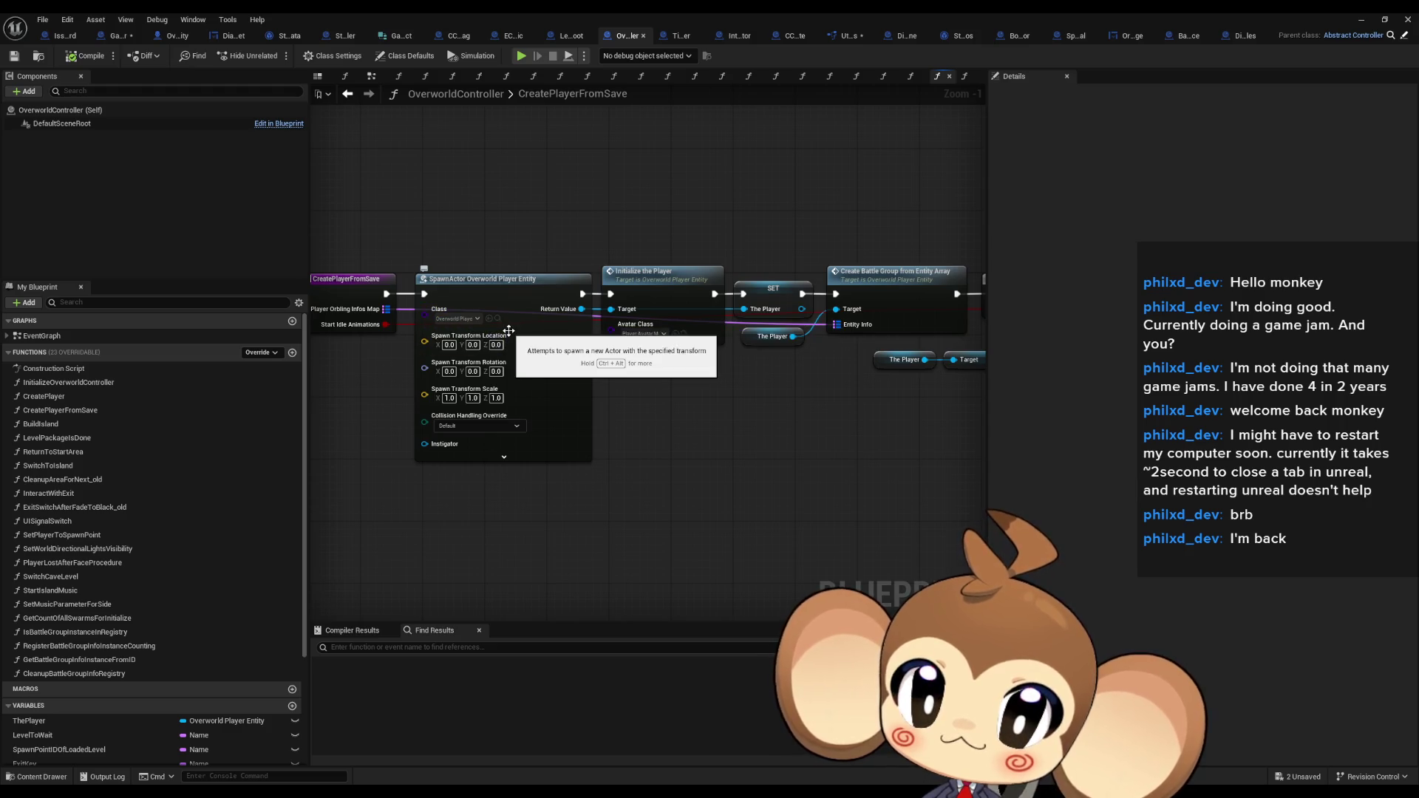
{"action": "left_click", "coordinate": [502, 299]}
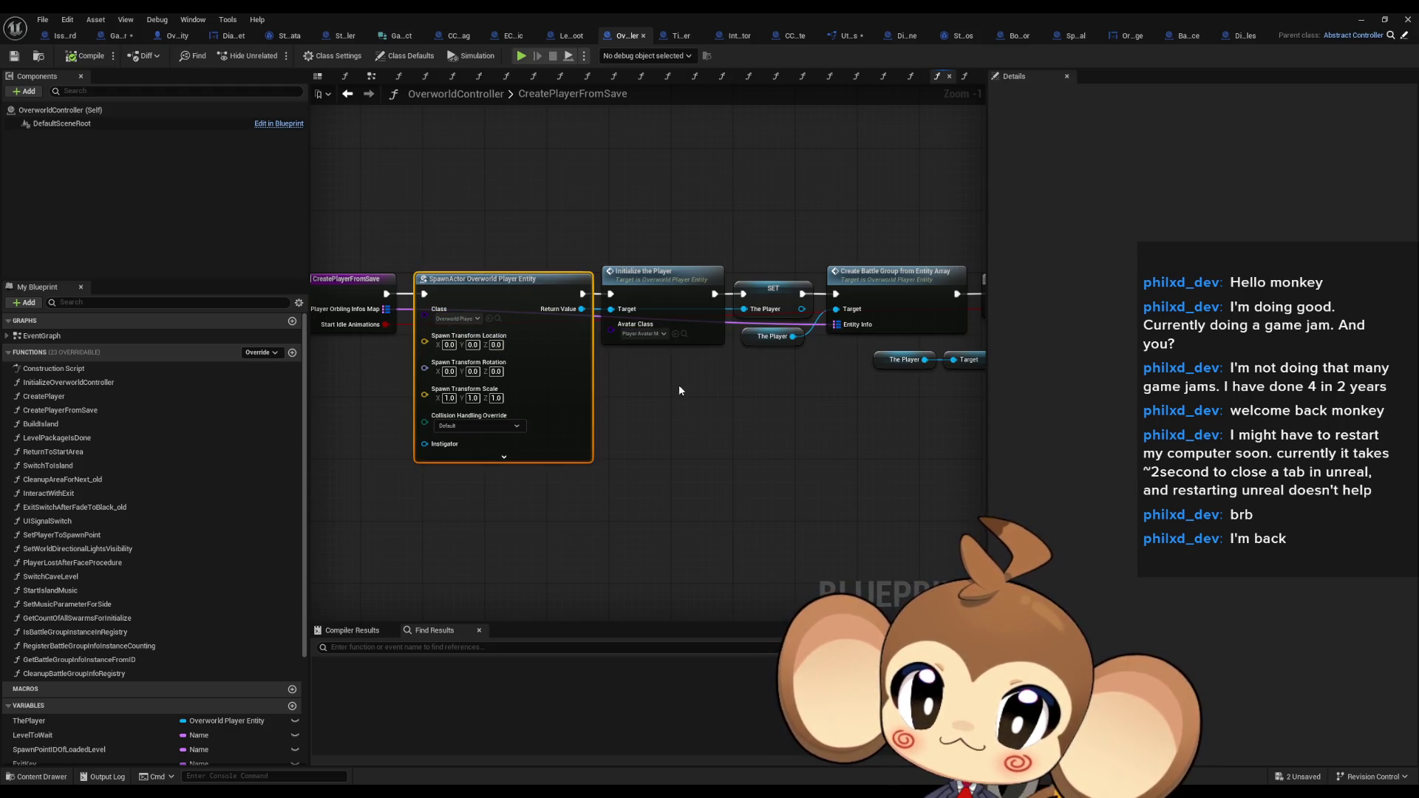
{"action": "left_click", "coordinate": [643, 310]}
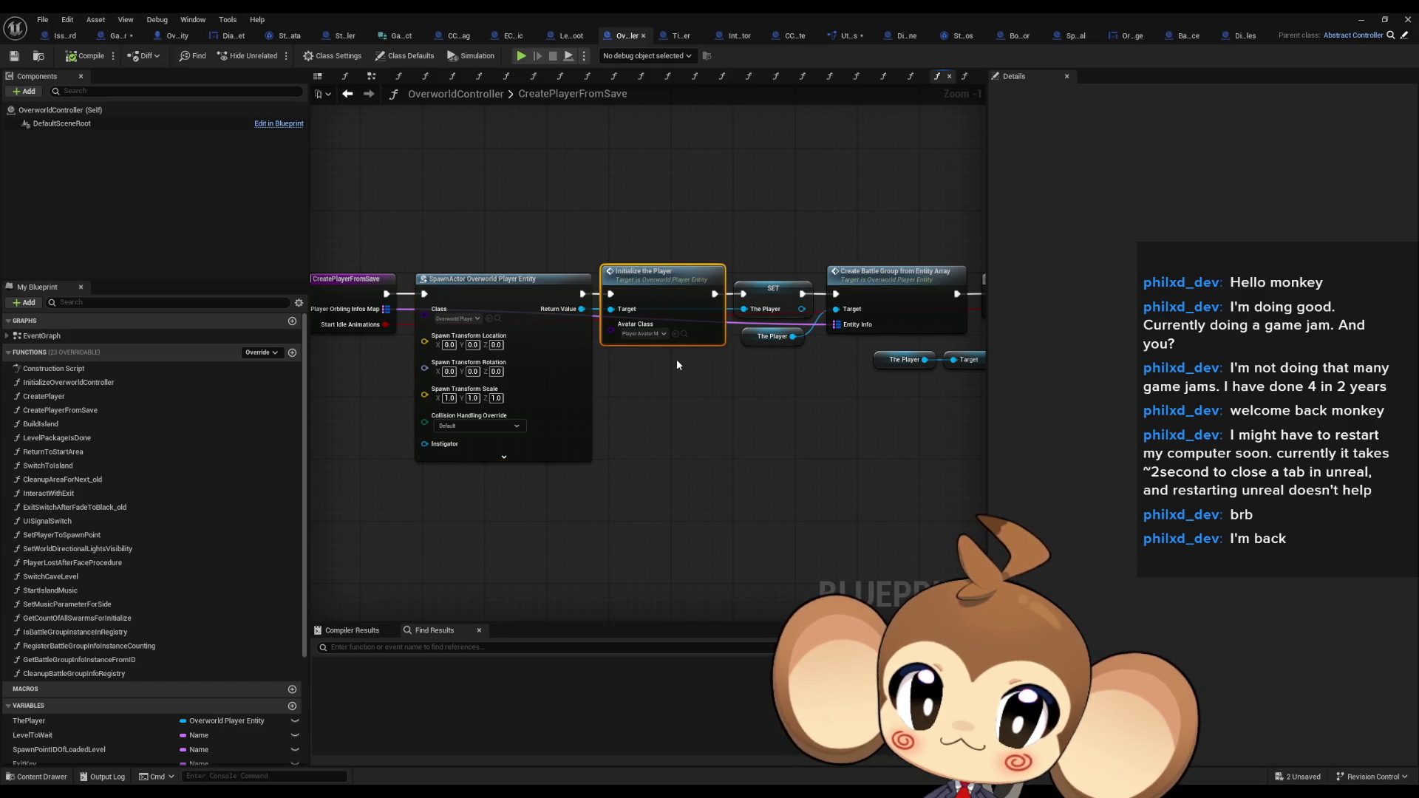
{"action": "left_click_drag", "start_coordinate": [651, 363], "coordinate": [780, 350]}
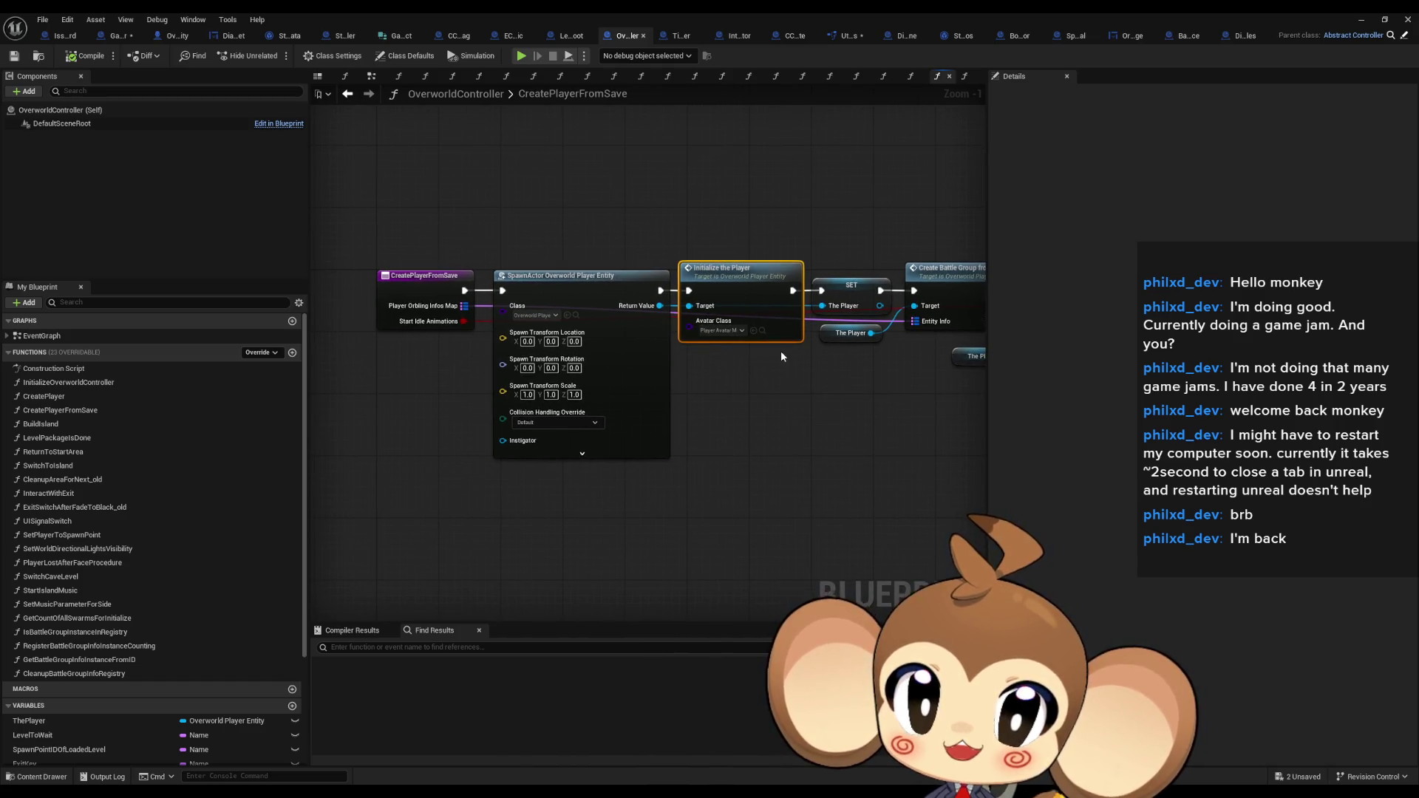
{"action": "left_click_drag", "start_coordinate": [677, 379], "coordinate": [479, 381]}
Select the Create Battle Group from Entity Array node and The Player getter
{"action": "left_click", "coordinate": [684, 281]}
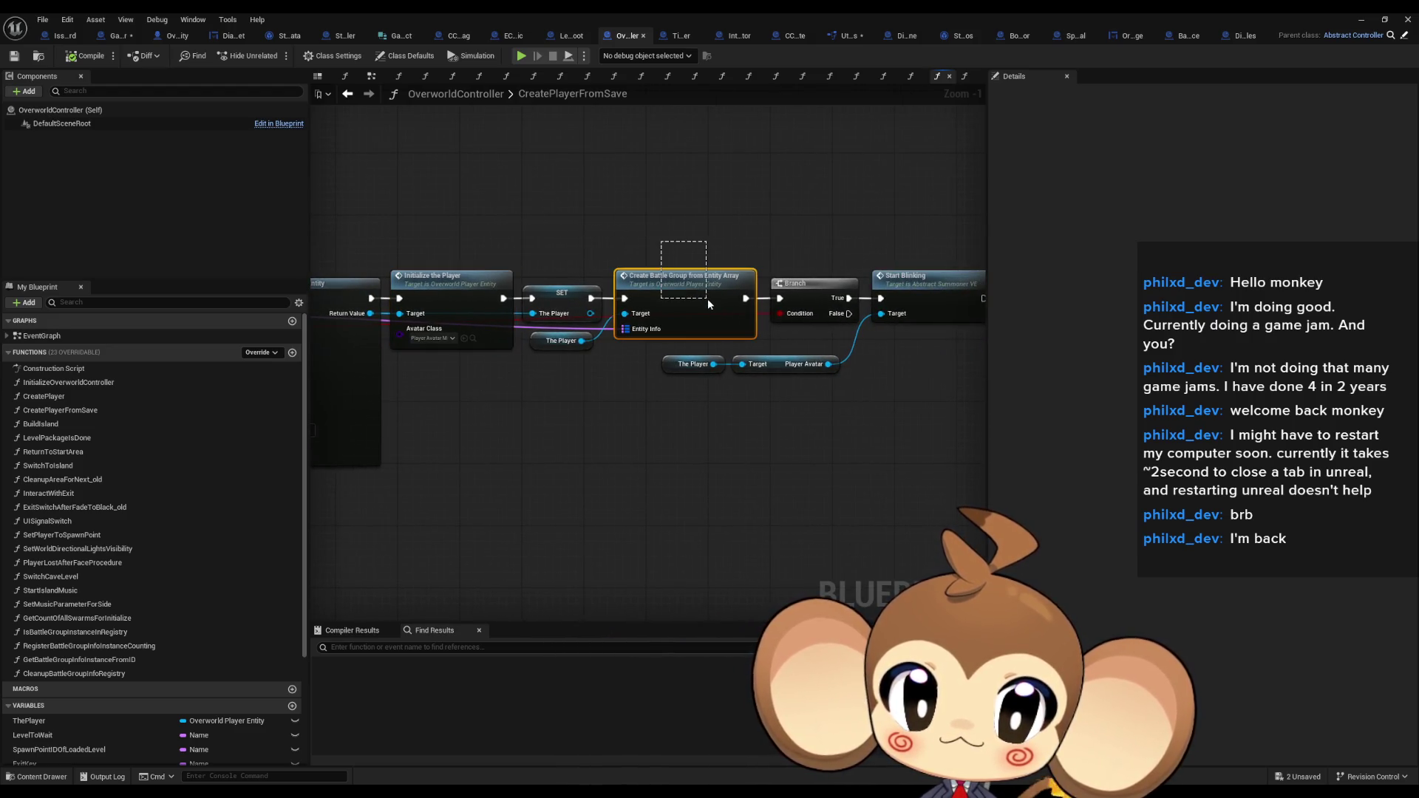
{"action": "left_click", "coordinate": [565, 341], "text": "ctrl"}
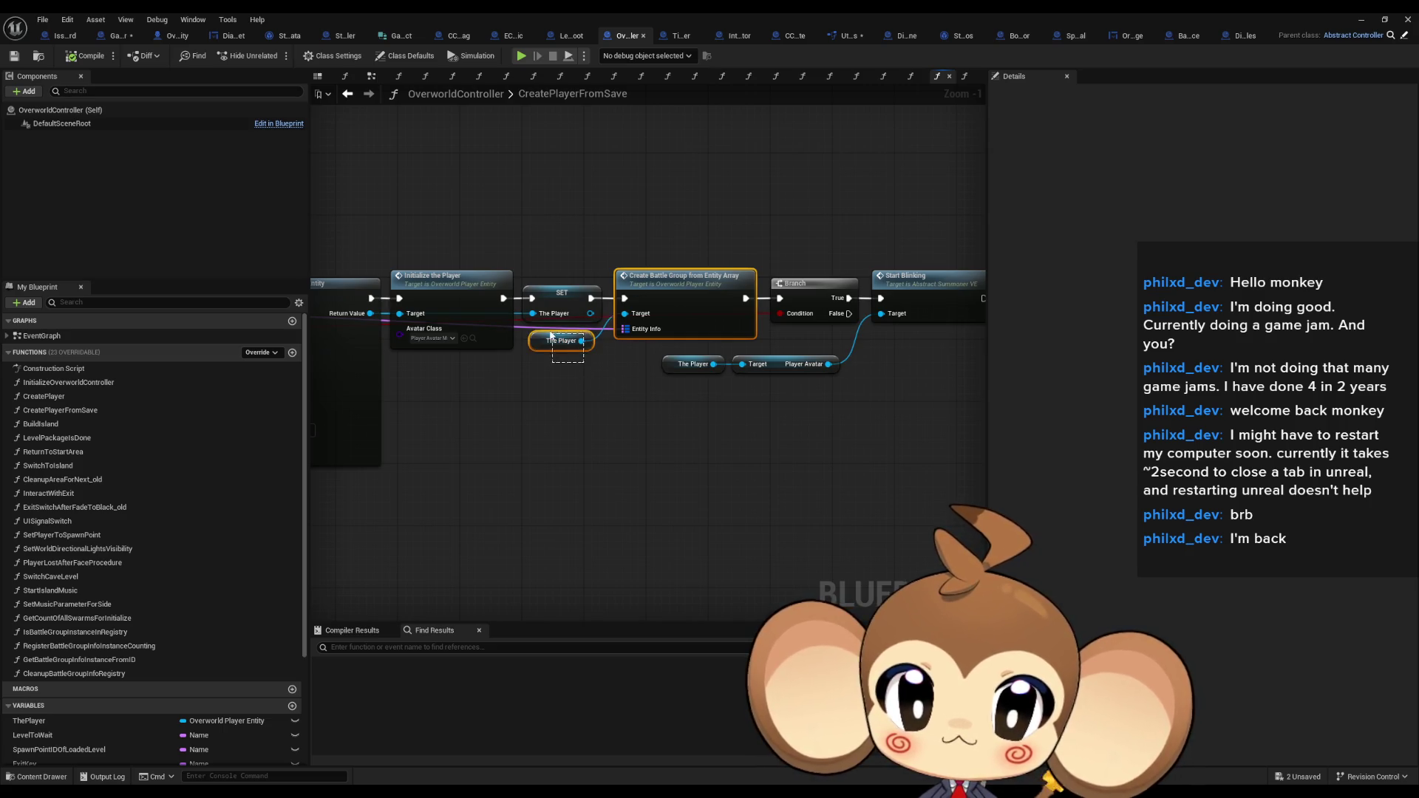
{"action": "left_click_drag", "start_coordinate": [666, 357], "coordinate": [478, 369]}
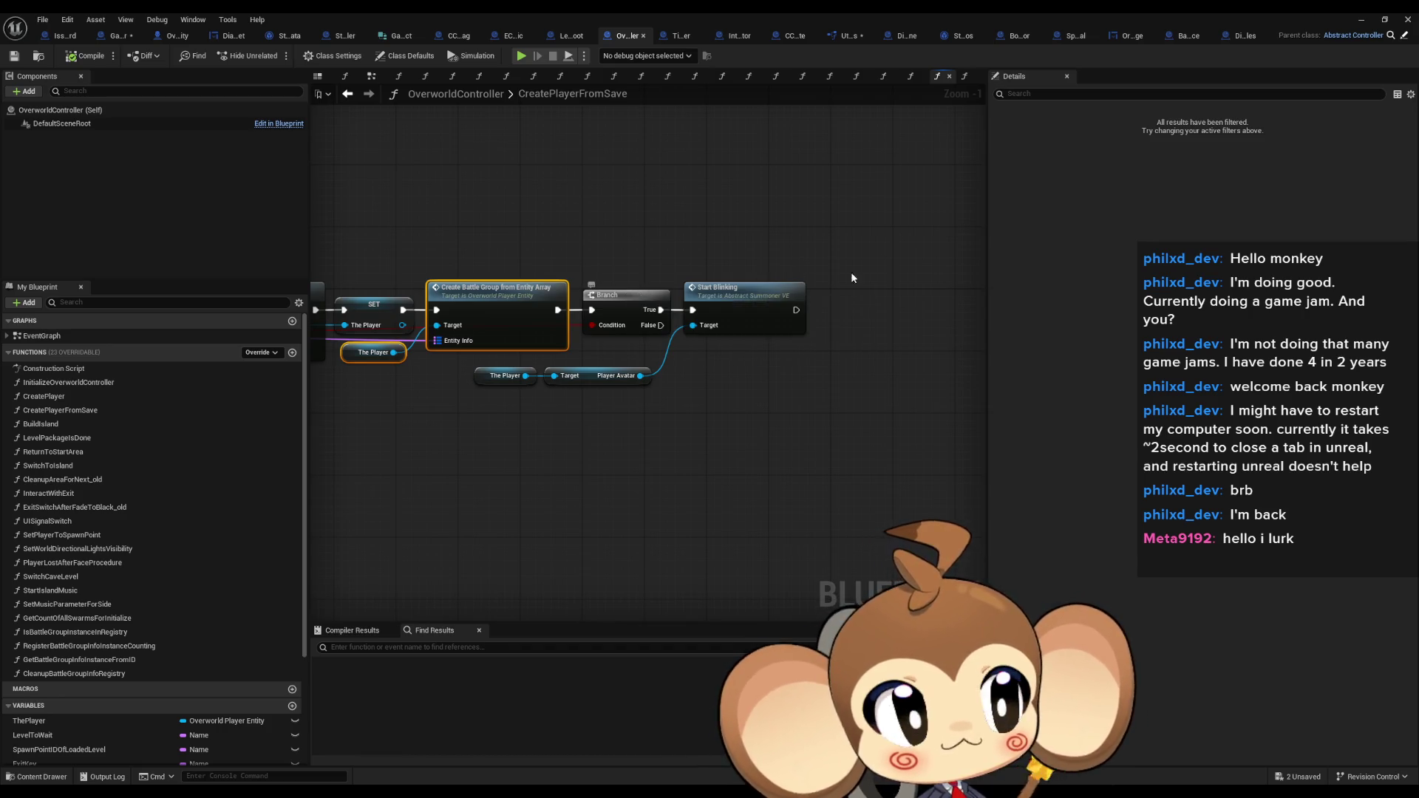
Paste the battle group call into ExecuteCommand, wiring Player Object to Target and orblings to Entity Info
{"action": "left_click", "coordinate": [111, 36]}
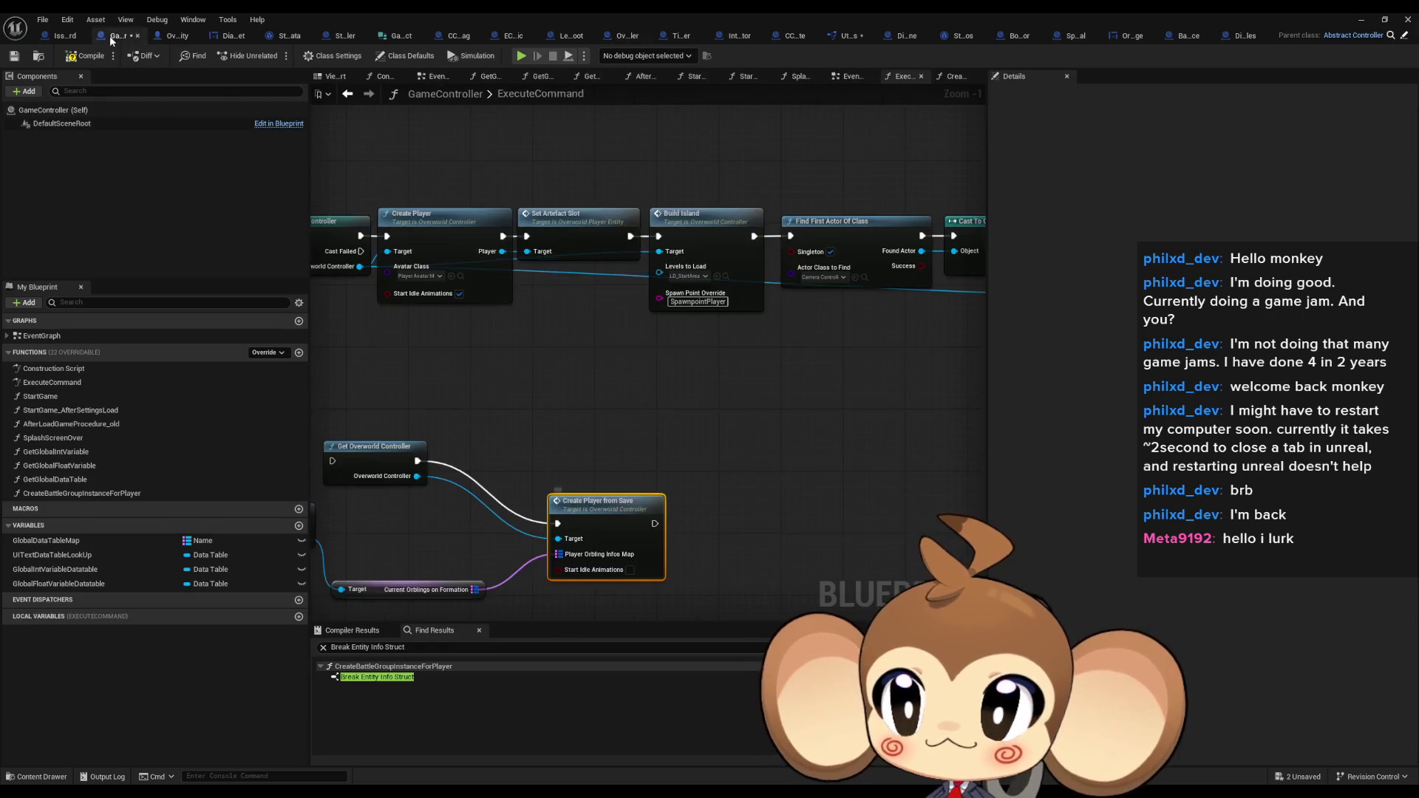
{"action": "key", "text": "ctrl+v"}
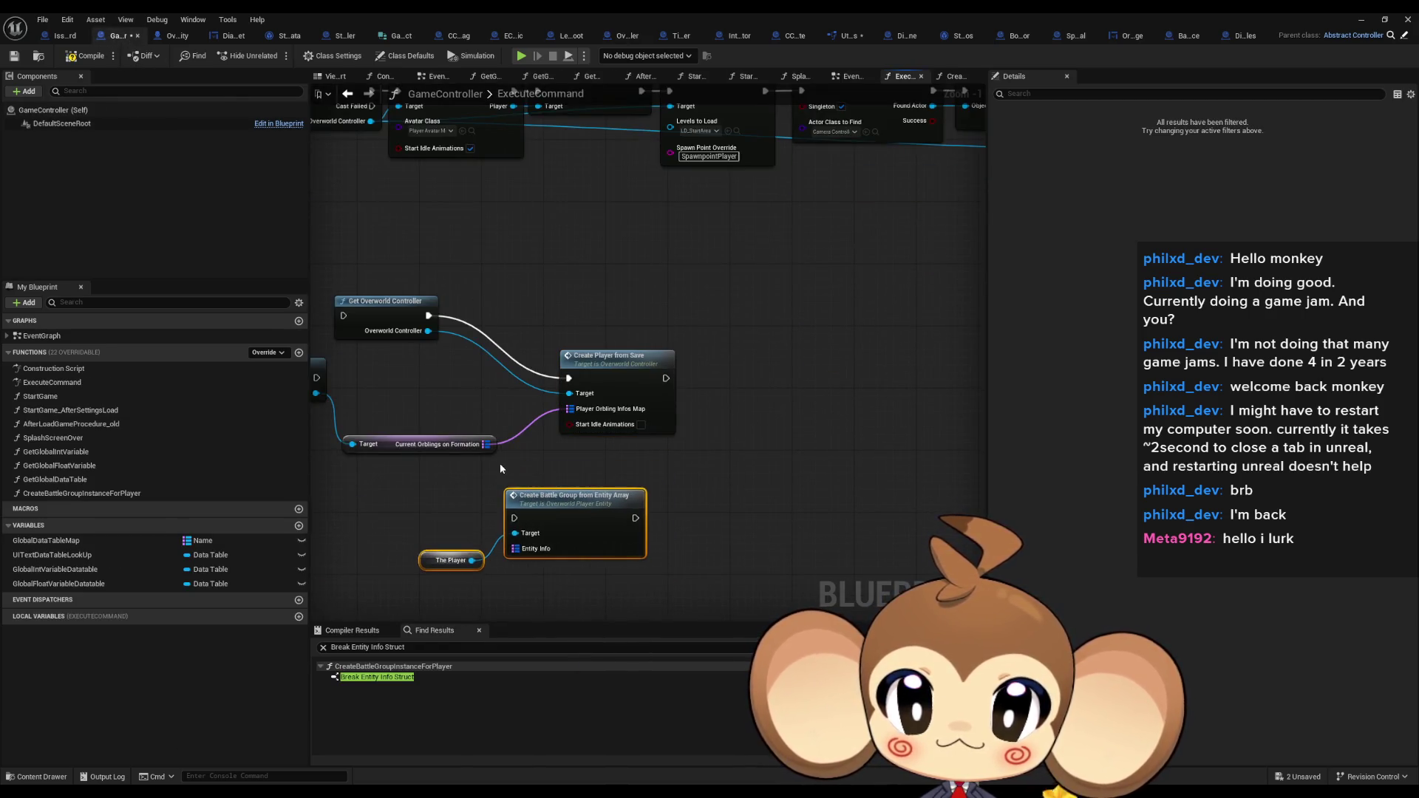
{"action": "left_click_drag", "start_coordinate": [500, 462], "coordinate": [625, 438]}
{"action": "mouse_move", "coordinate": [462, 485]}
{"action": "left_mouse_down"}
{"action": "mouse_move", "coordinate": [674, 507]}
{"action": "mouse_move", "coordinate": [678, 493]}
{"action": "left_mouse_up"}
{"action": "left_click_drag", "start_coordinate": [648, 404], "coordinate": [721, 478]}
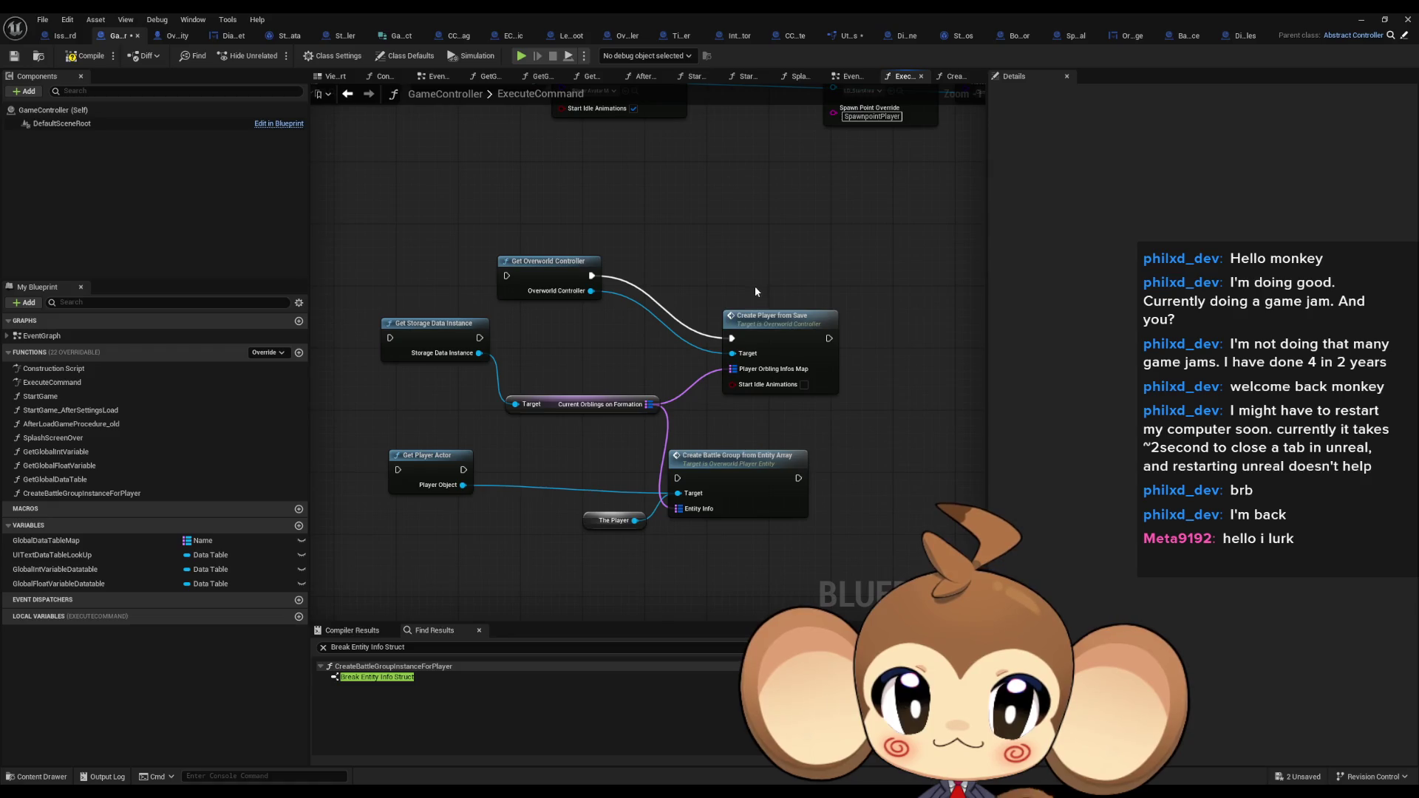
{"action": "left_click_drag", "start_coordinate": [761, 317], "coordinate": [775, 204]}
{"action": "double_click", "coordinate": [727, 471]}
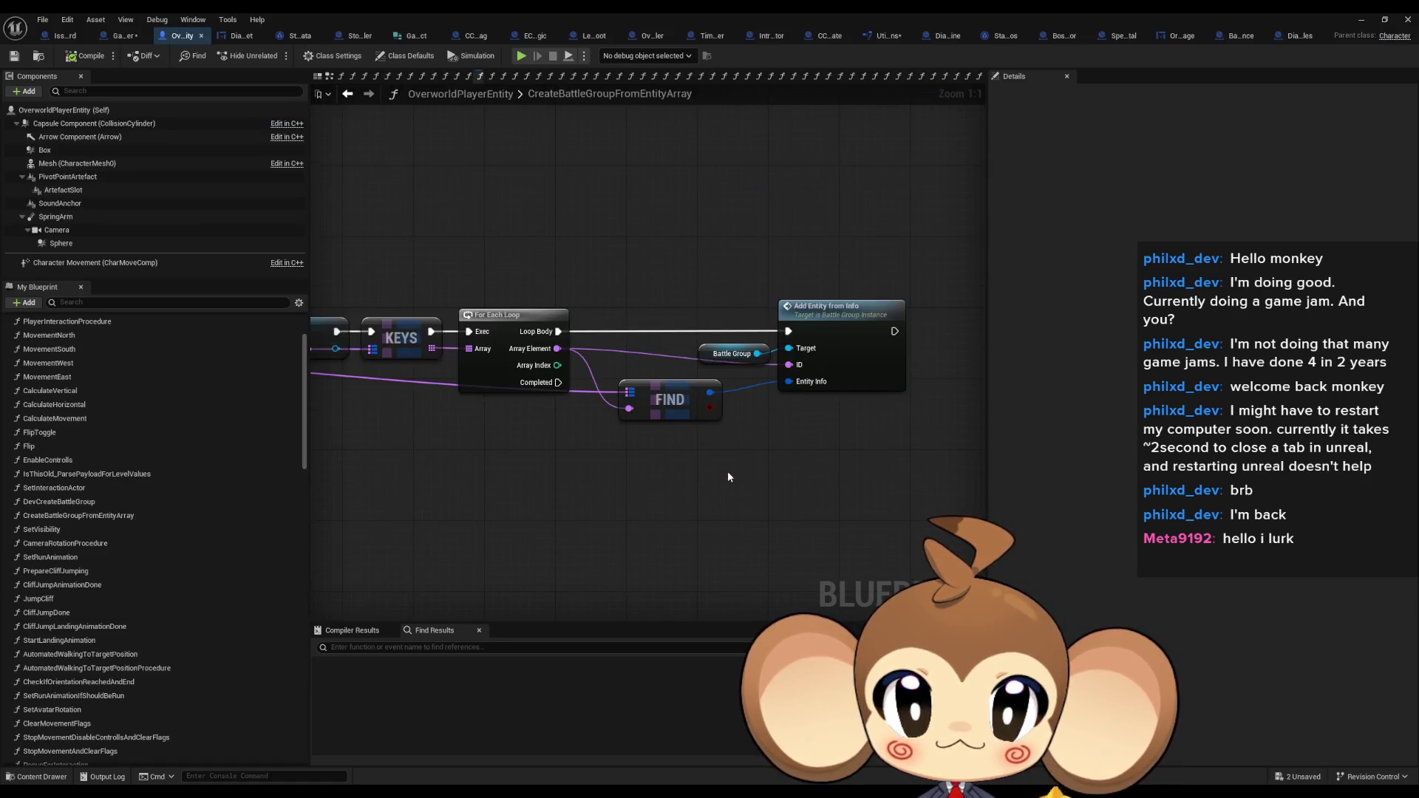
Check the battle group function's BattleGroup SET and Add Entity from Info loop, then return to ExecuteCommand
{"action": "scroll", "coordinate": [685, 477], "scroll_direction": "down", "scroll_amount": 2}
{"action": "left_click_drag", "start_coordinate": [531, 481], "coordinate": [881, 469]}
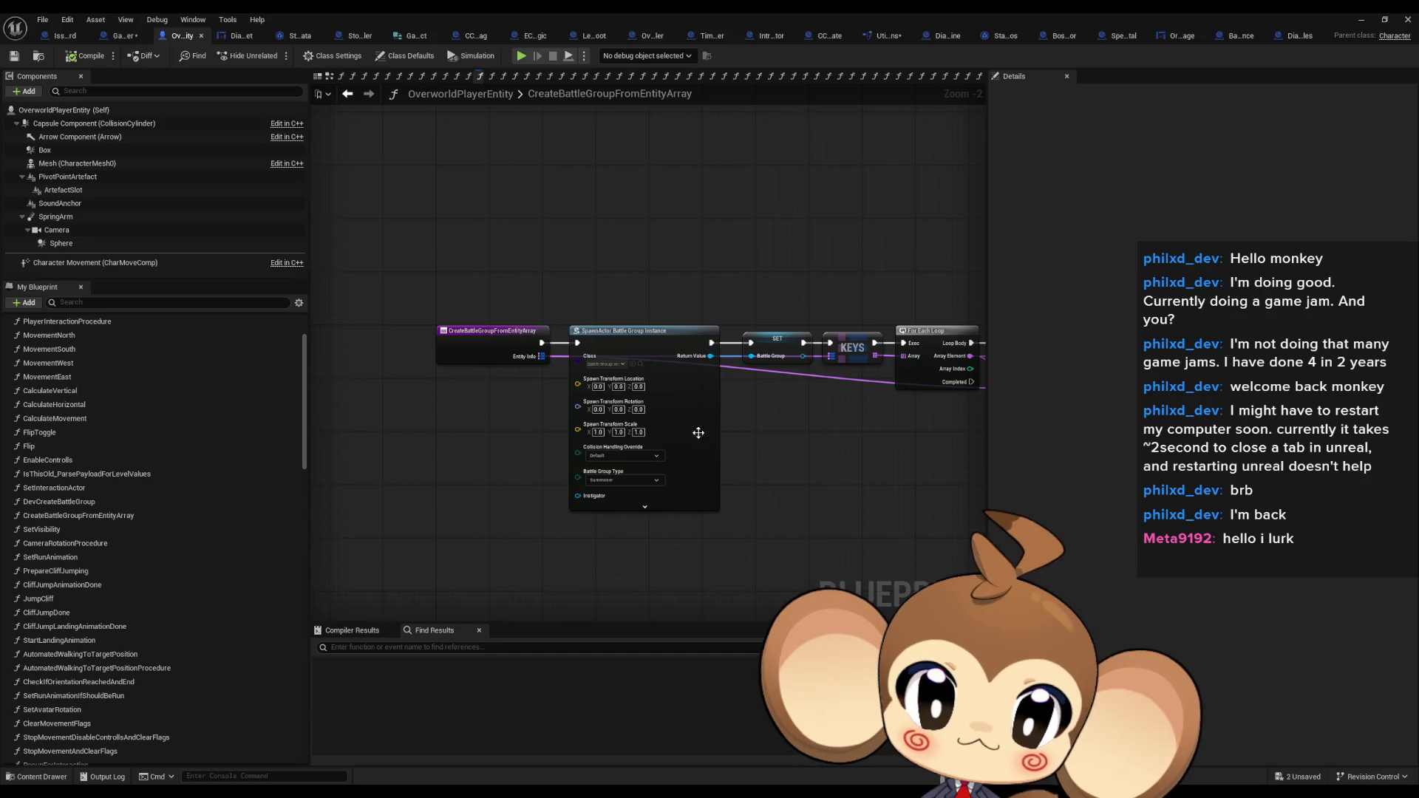
{"action": "scroll", "coordinate": [614, 364], "scroll_direction": "up", "scroll_amount": 2}
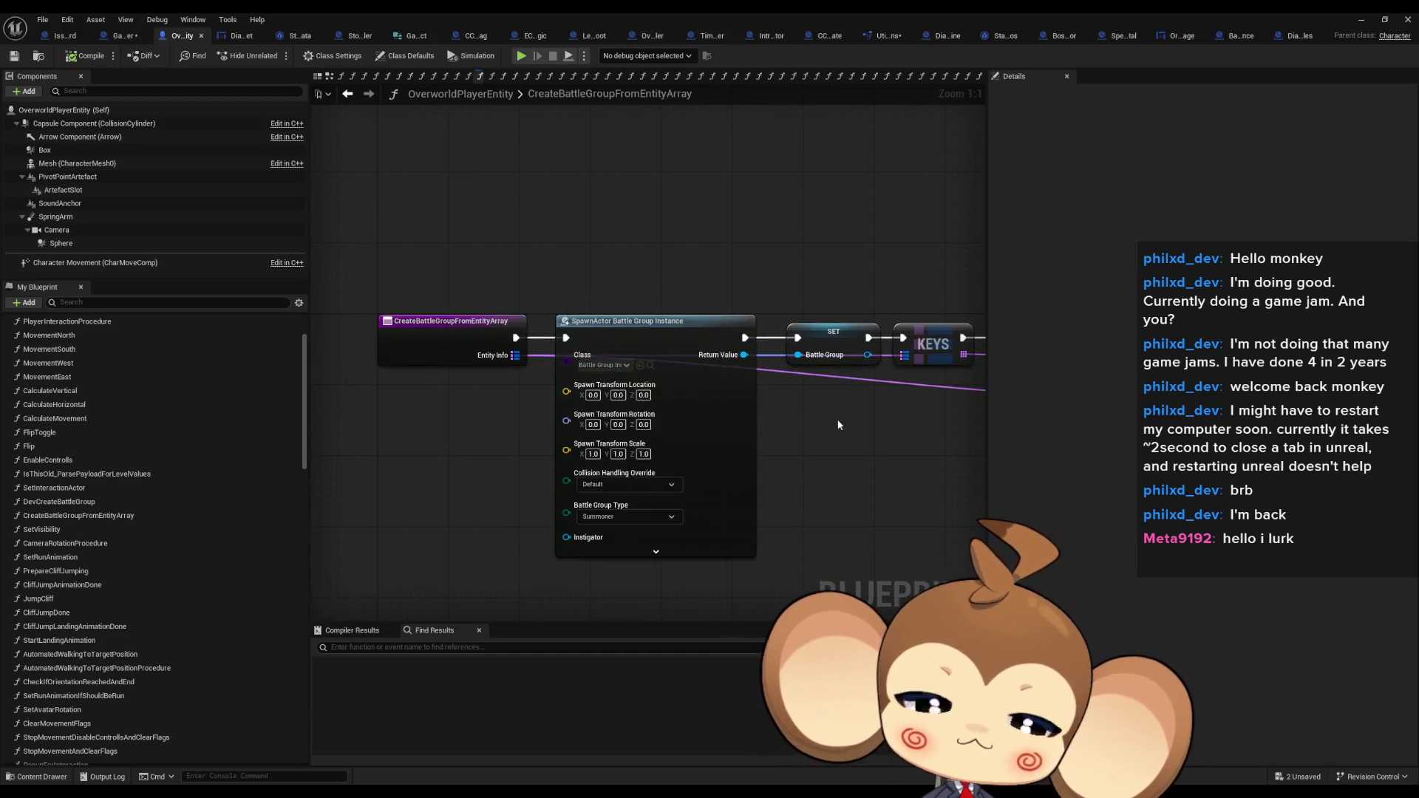
{"action": "left_click_drag", "start_coordinate": [835, 419], "coordinate": [751, 426]}
{"action": "left_click", "coordinate": [745, 341]}
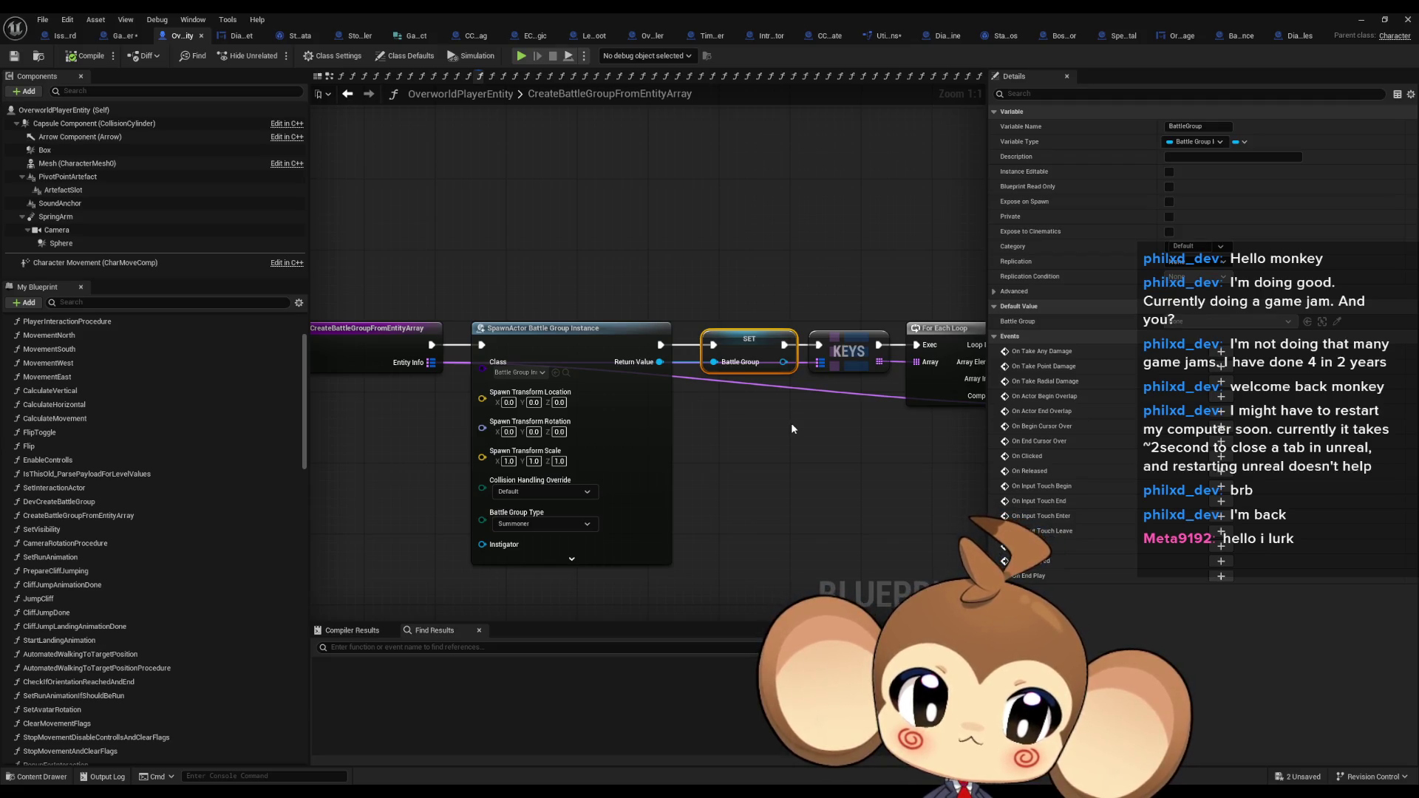
{"action": "left_click_drag", "start_coordinate": [792, 429], "coordinate": [283, 409]}
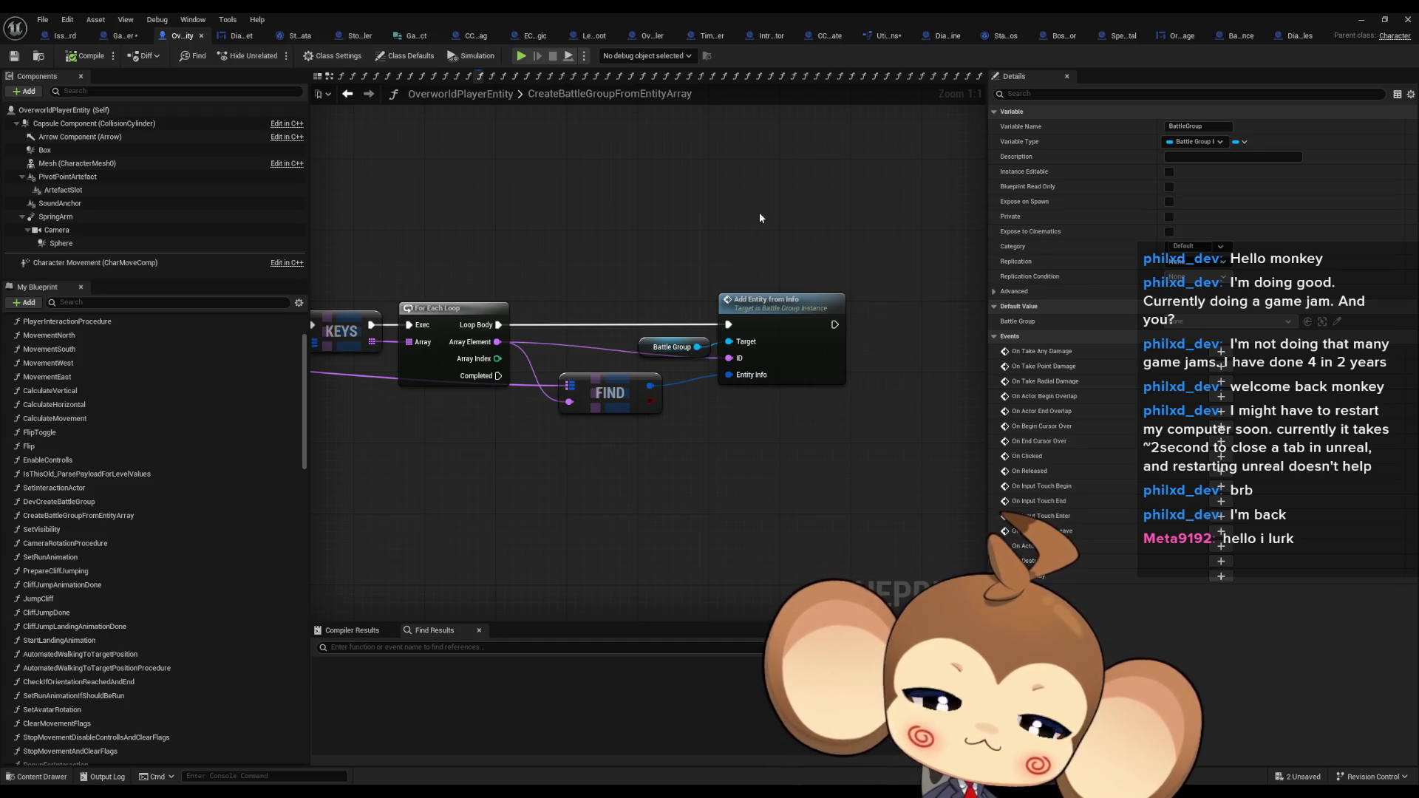
{"action": "left_click_drag", "start_coordinate": [761, 218], "coordinate": [842, 439]}
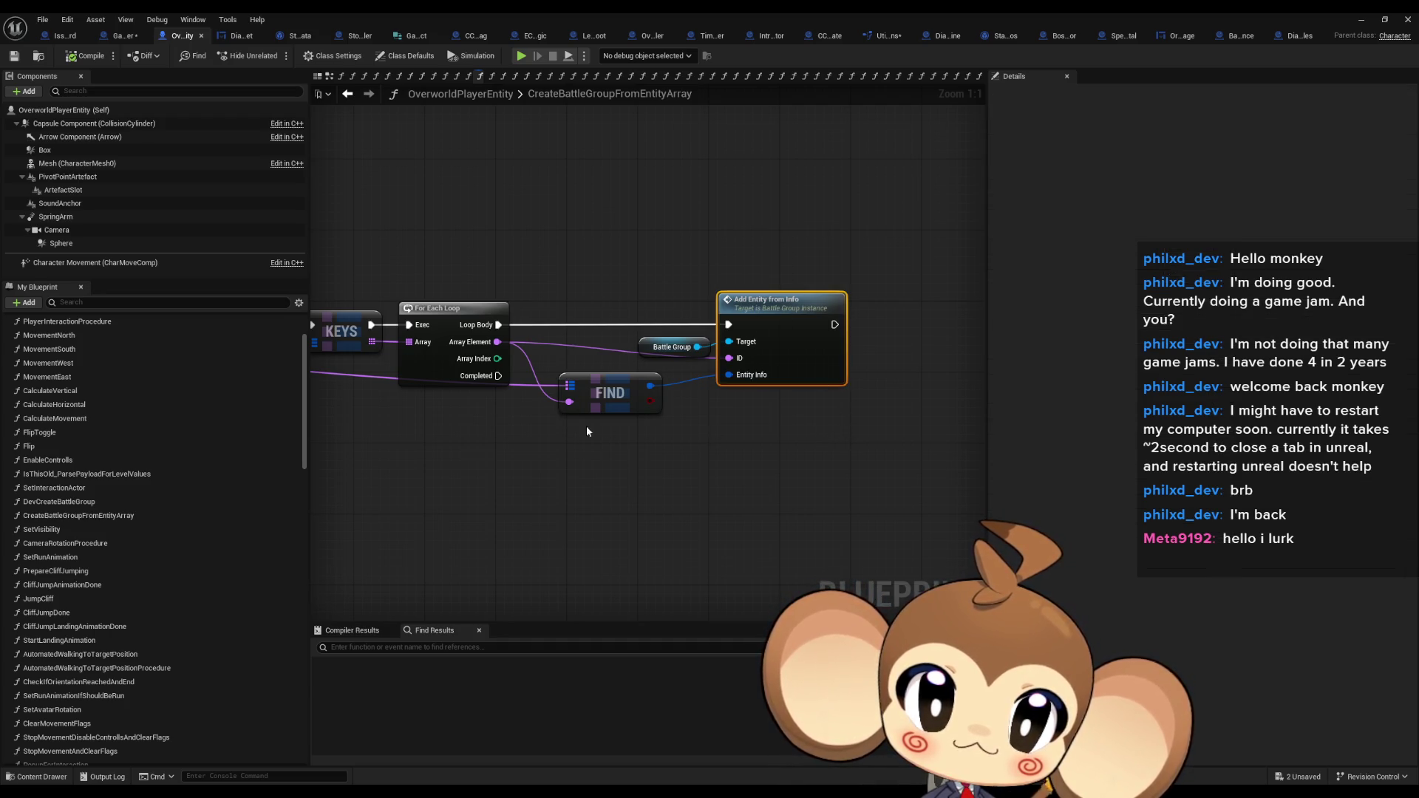
{"action": "scroll", "coordinate": [588, 431], "scroll_direction": "down", "scroll_amount": 2}
{"action": "scroll", "coordinate": [589, 430], "scroll_direction": "up", "scroll_amount": 2}
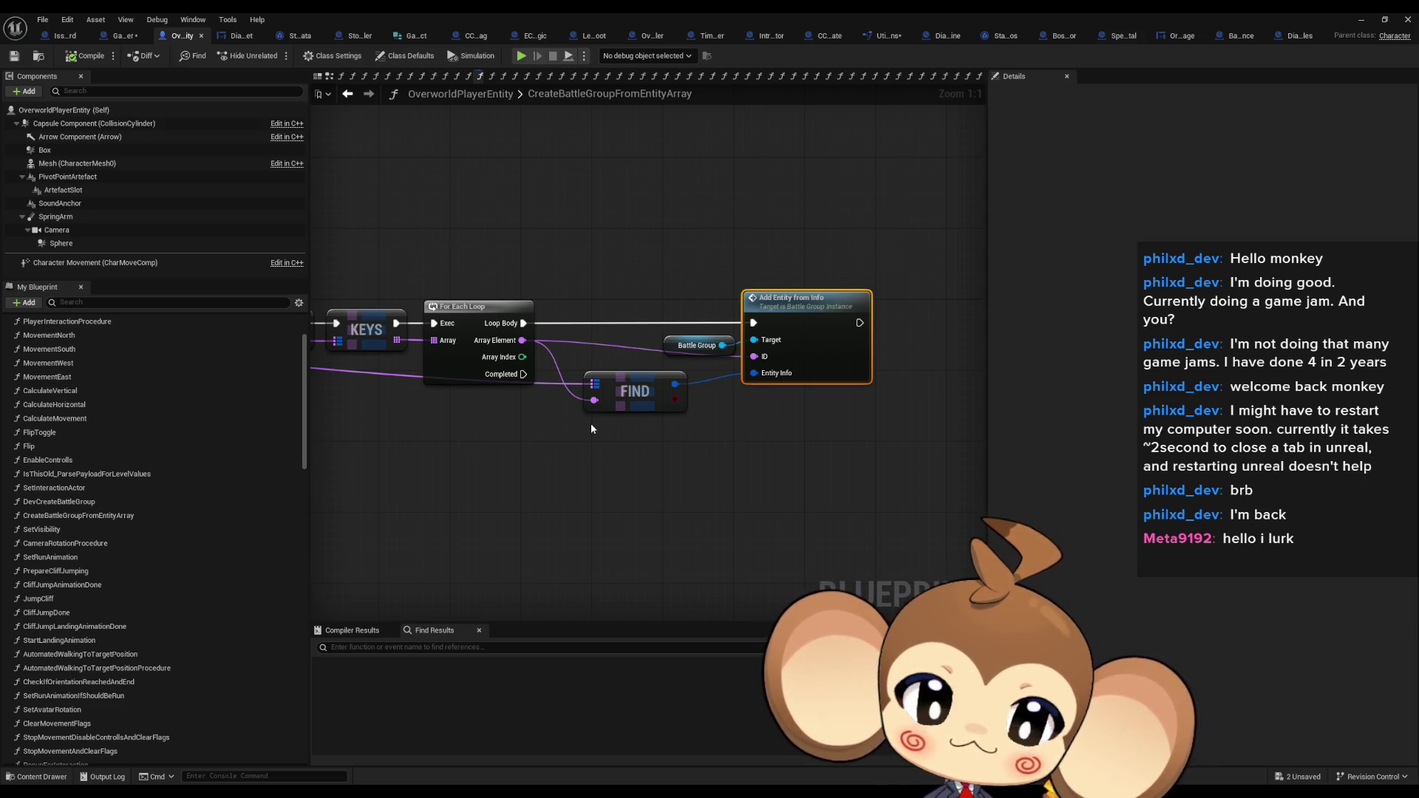
{"action": "left_click", "coordinate": [123, 37]}
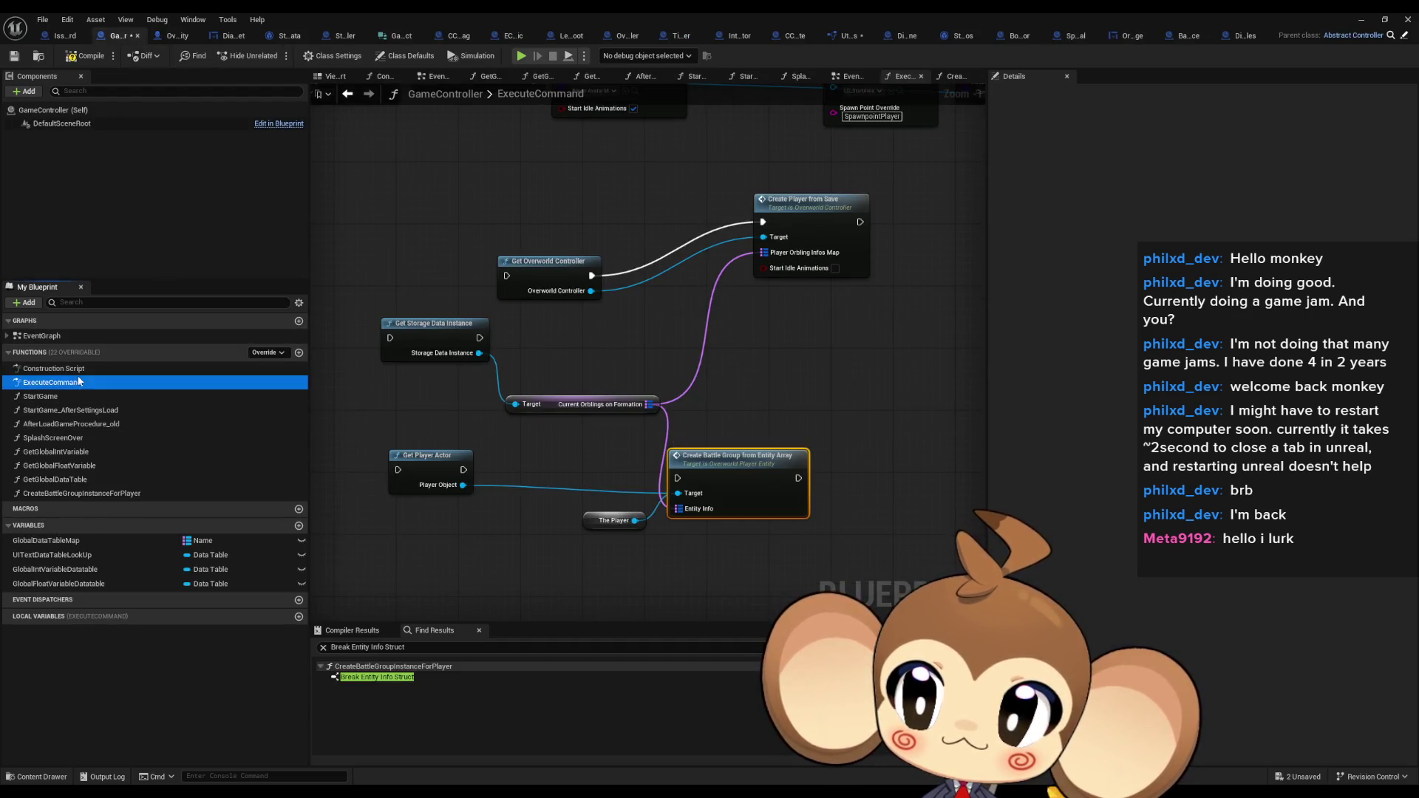
Compile the GameController blueprint and recheck the Create Battle Group function
{"action": "double_click", "coordinate": [87, 436]}
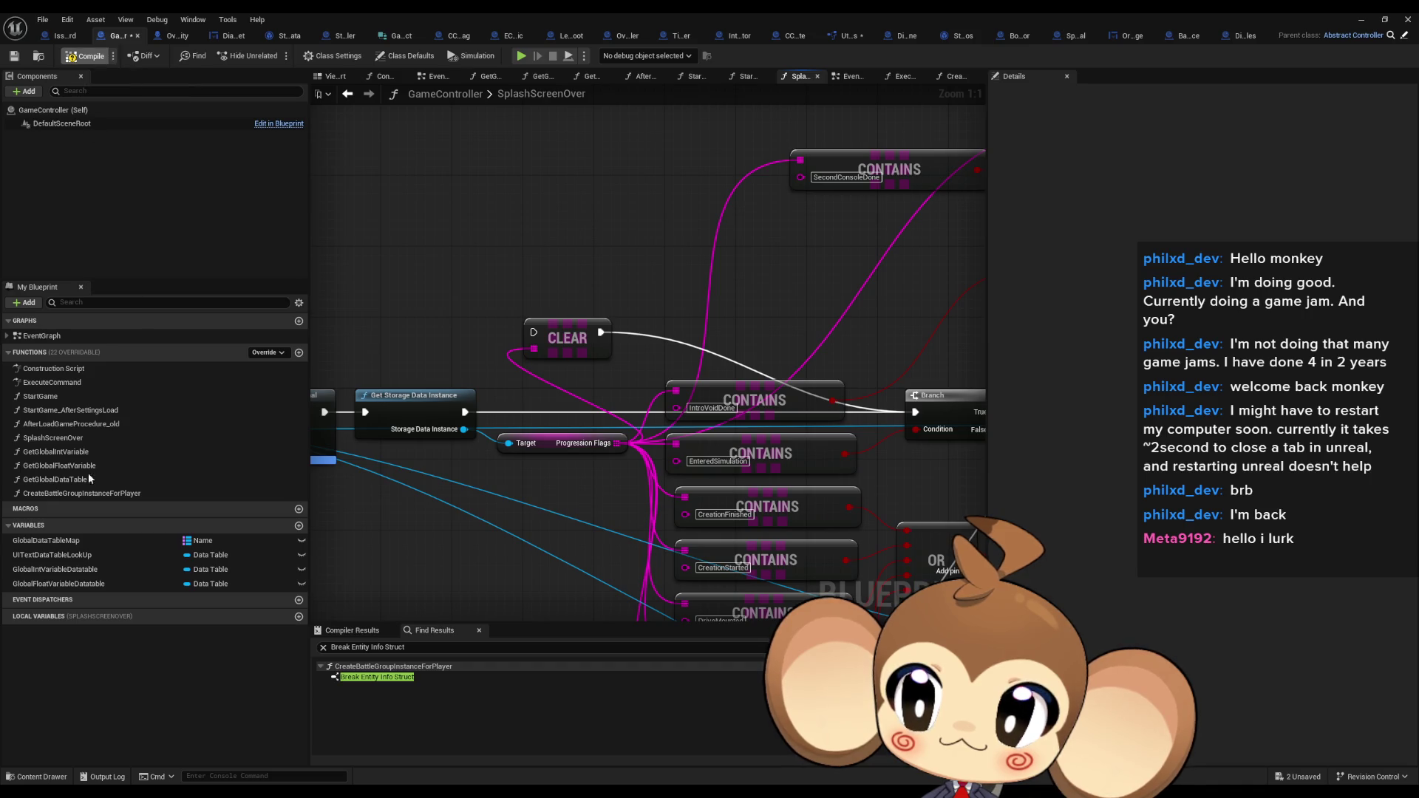
{"action": "key", "text": "ctrl+s"}
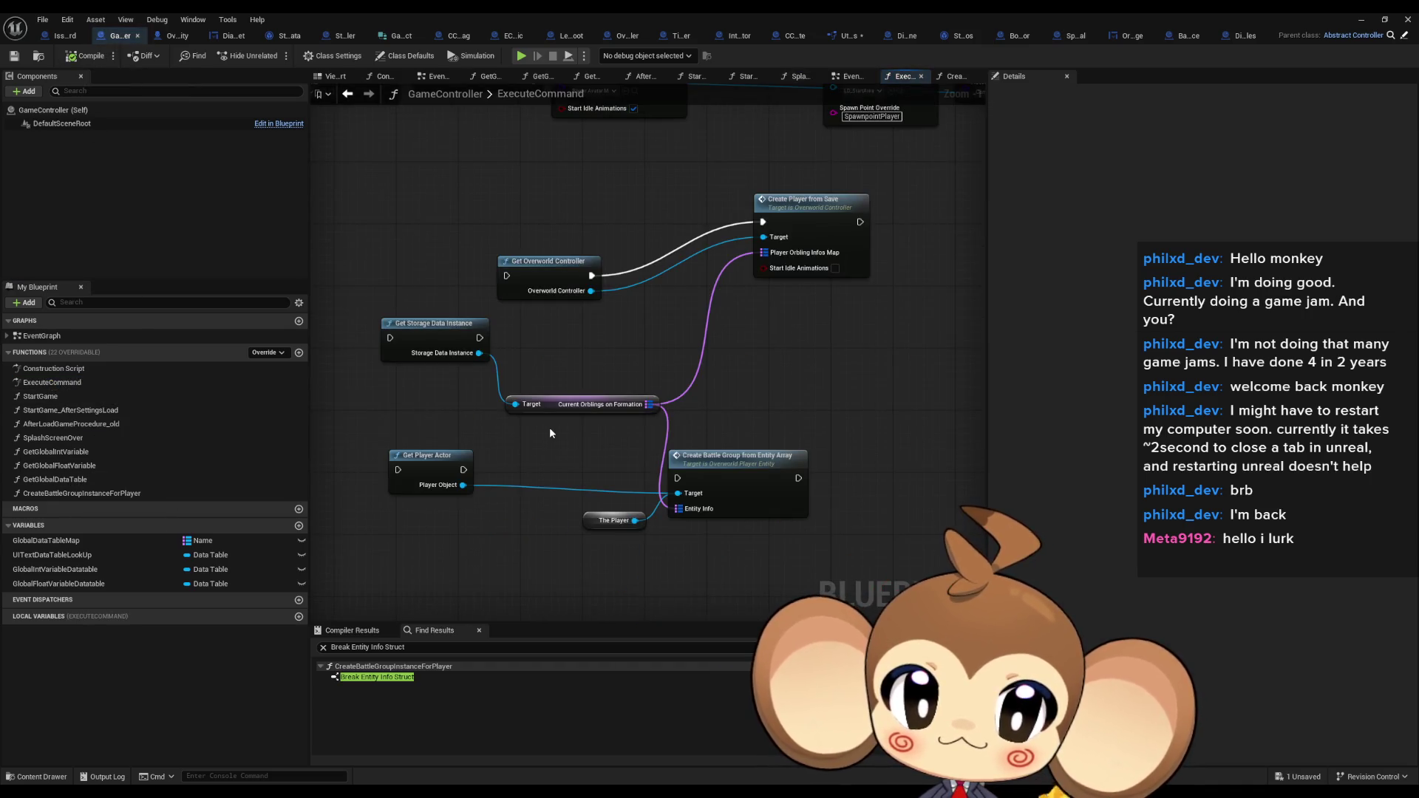
{"action": "left_click_drag", "start_coordinate": [703, 427], "coordinate": [641, 383]}
{"action": "double_click", "coordinate": [702, 427]}
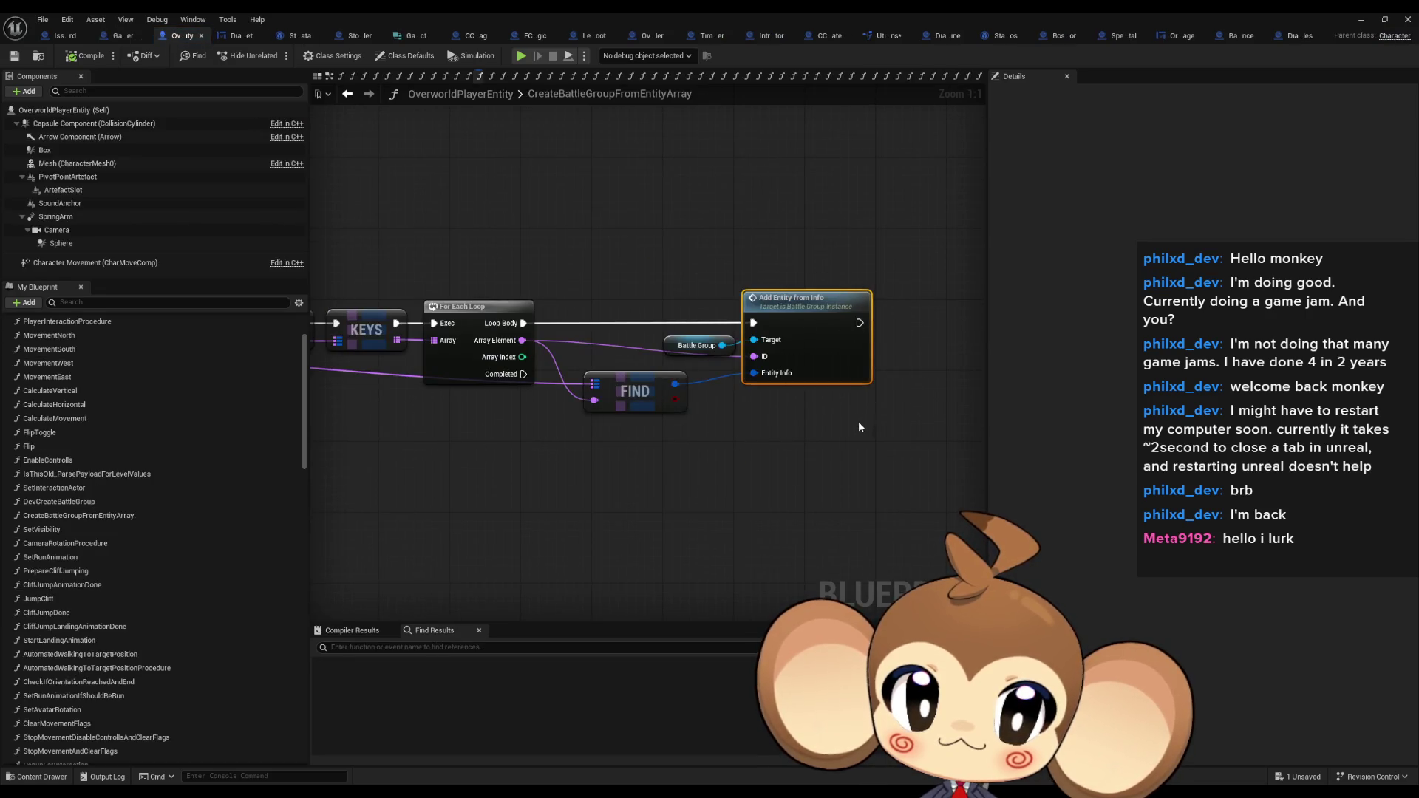
{"action": "left_click", "coordinate": [114, 37]}
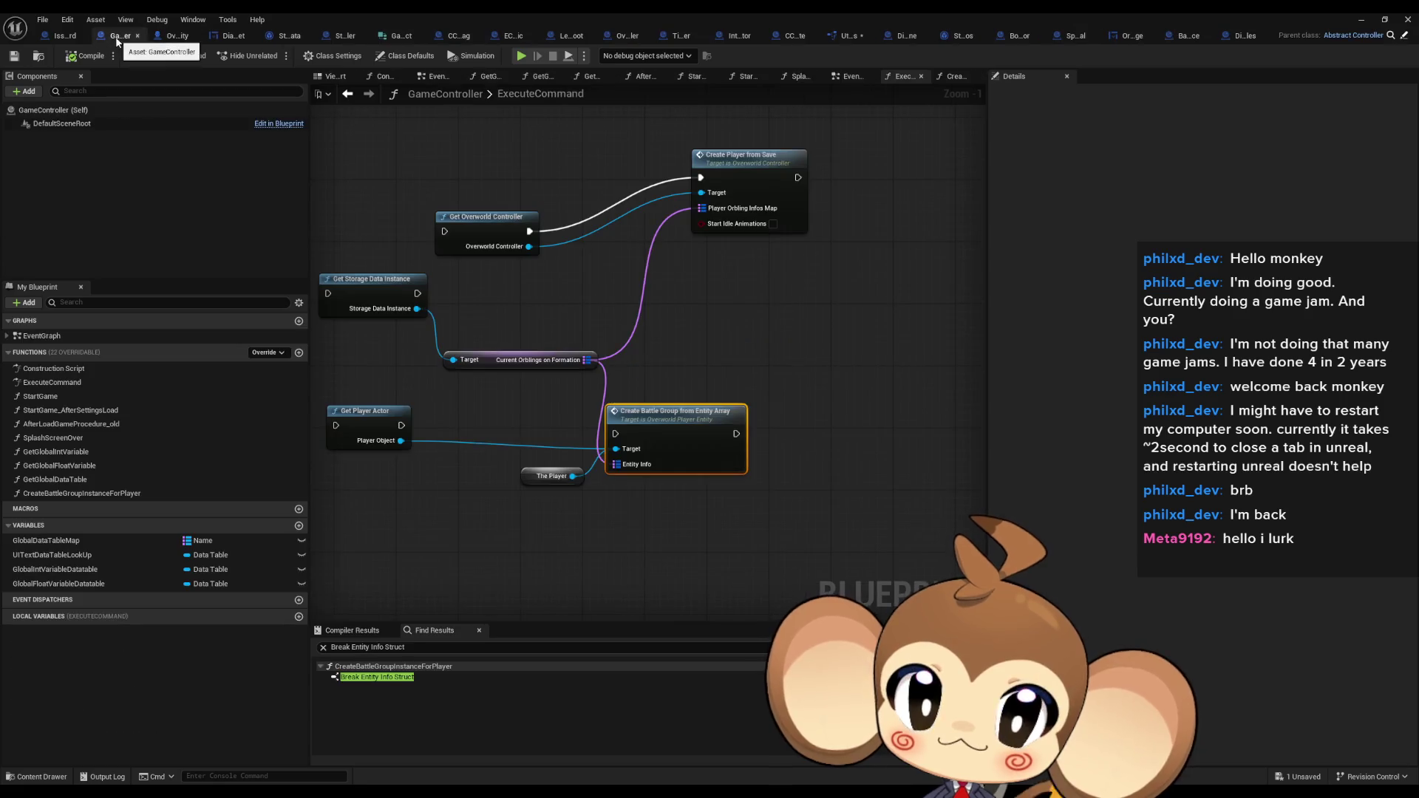
Delete The Player node from ExecuteCommand and minimize the Blueprint editor to reach the level
{"action": "left_click_drag", "start_coordinate": [454, 486], "coordinate": [515, 493]}
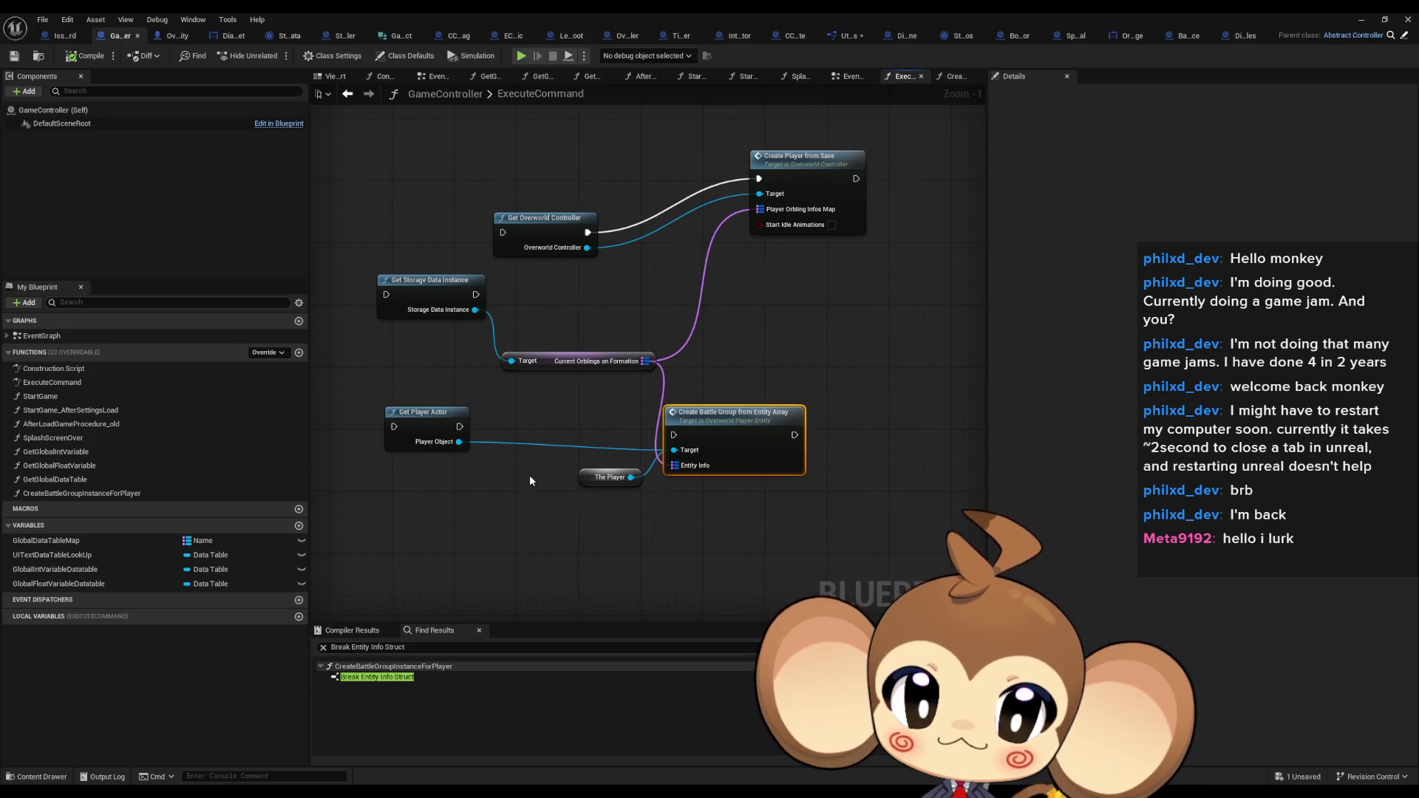
{"action": "scroll", "coordinate": [518, 449], "scroll_direction": "down", "scroll_amount": 3}
{"action": "scroll", "coordinate": [532, 465], "scroll_direction": "up", "scroll_amount": 4}
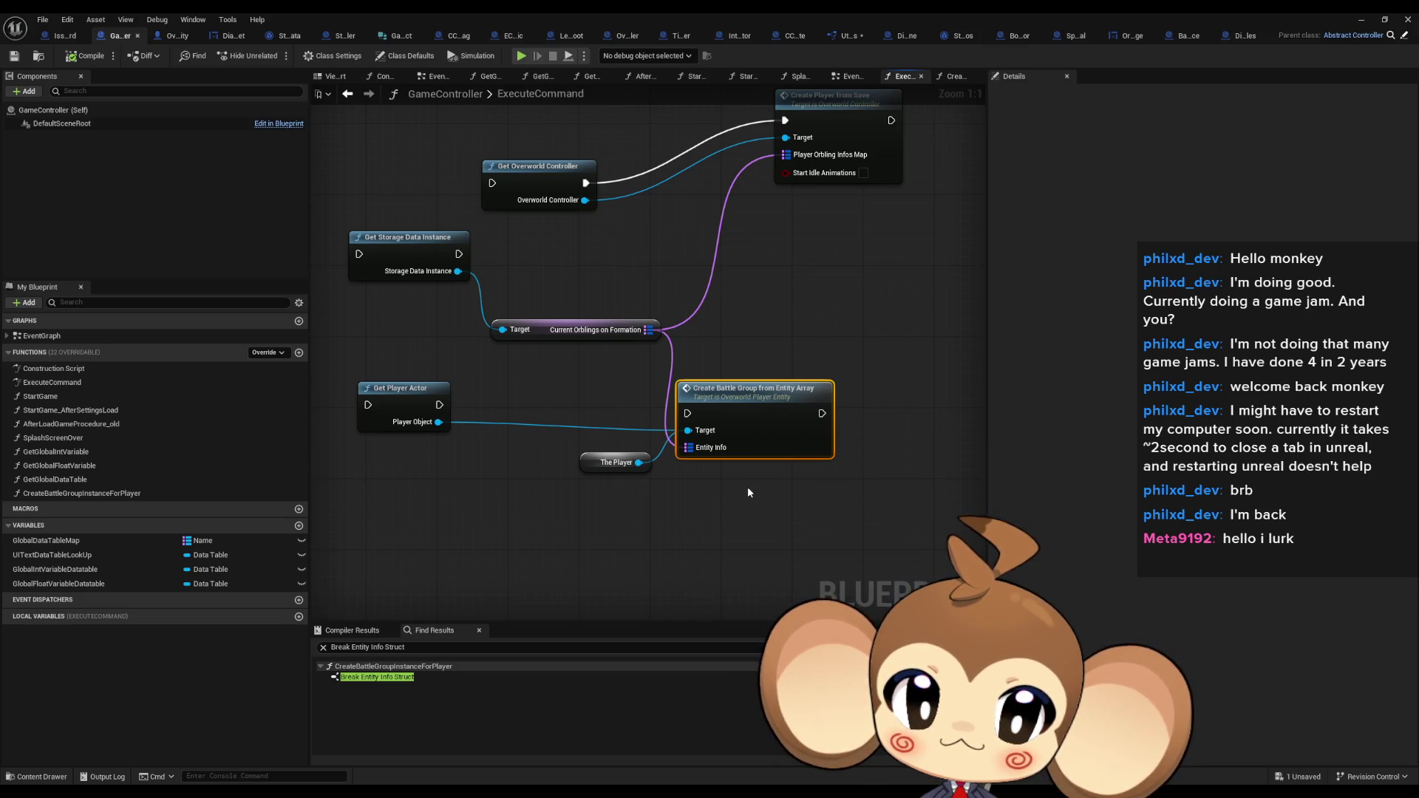
{"action": "left_click", "coordinate": [614, 465]}
{"action": "key", "text": "Delete"}
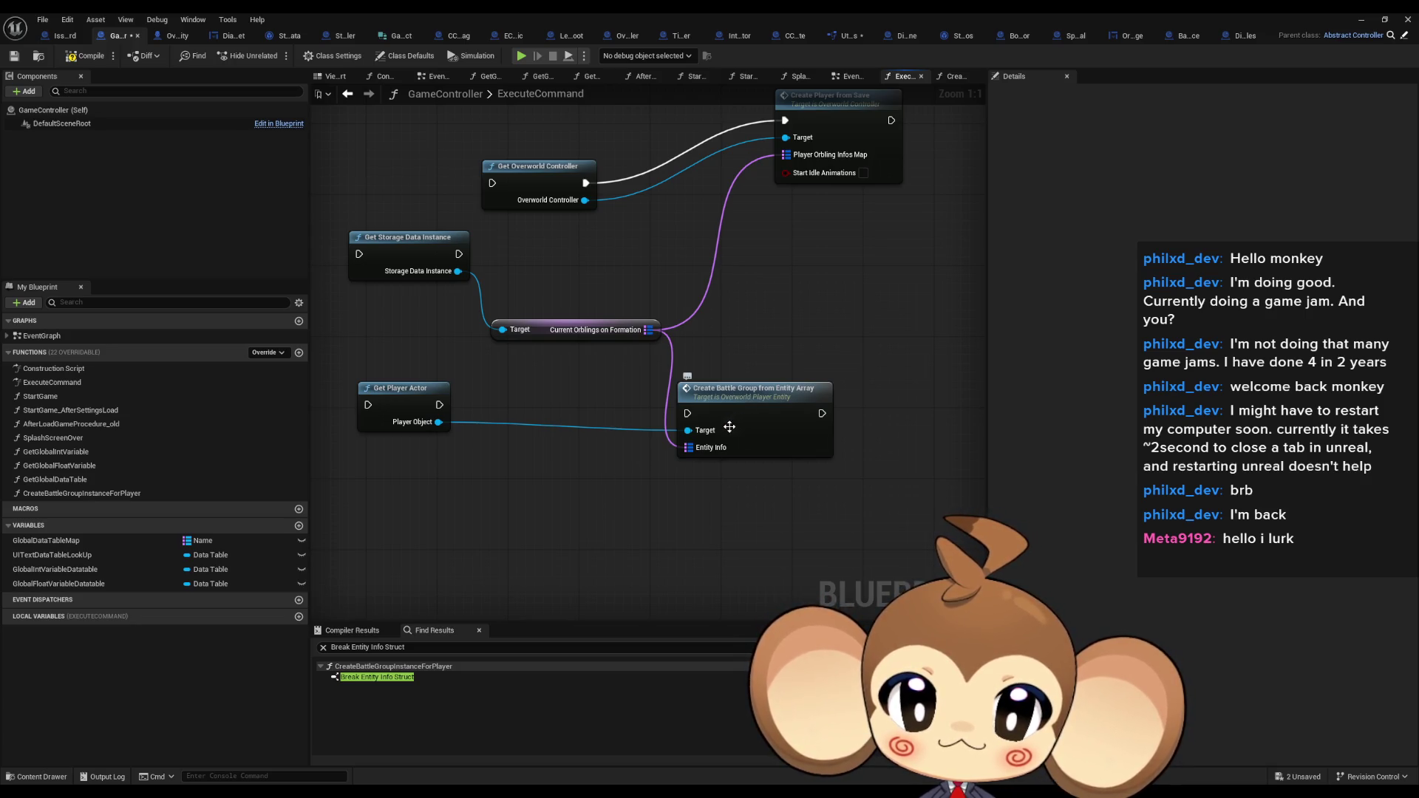
{"action": "scroll", "coordinate": [721, 435], "scroll_direction": "down", "scroll_amount": 4}
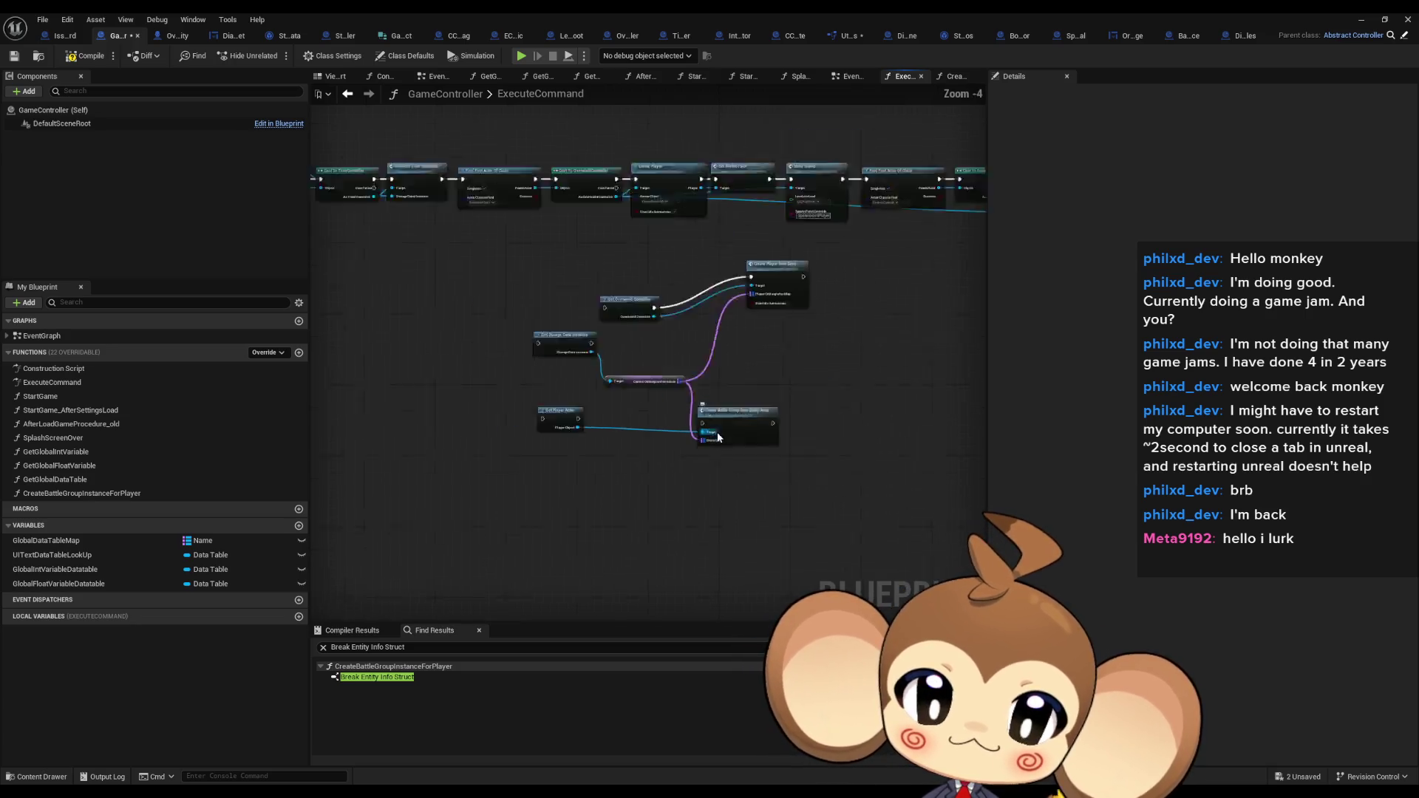
{"action": "scroll", "coordinate": [739, 296], "scroll_direction": "up", "scroll_amount": 3}
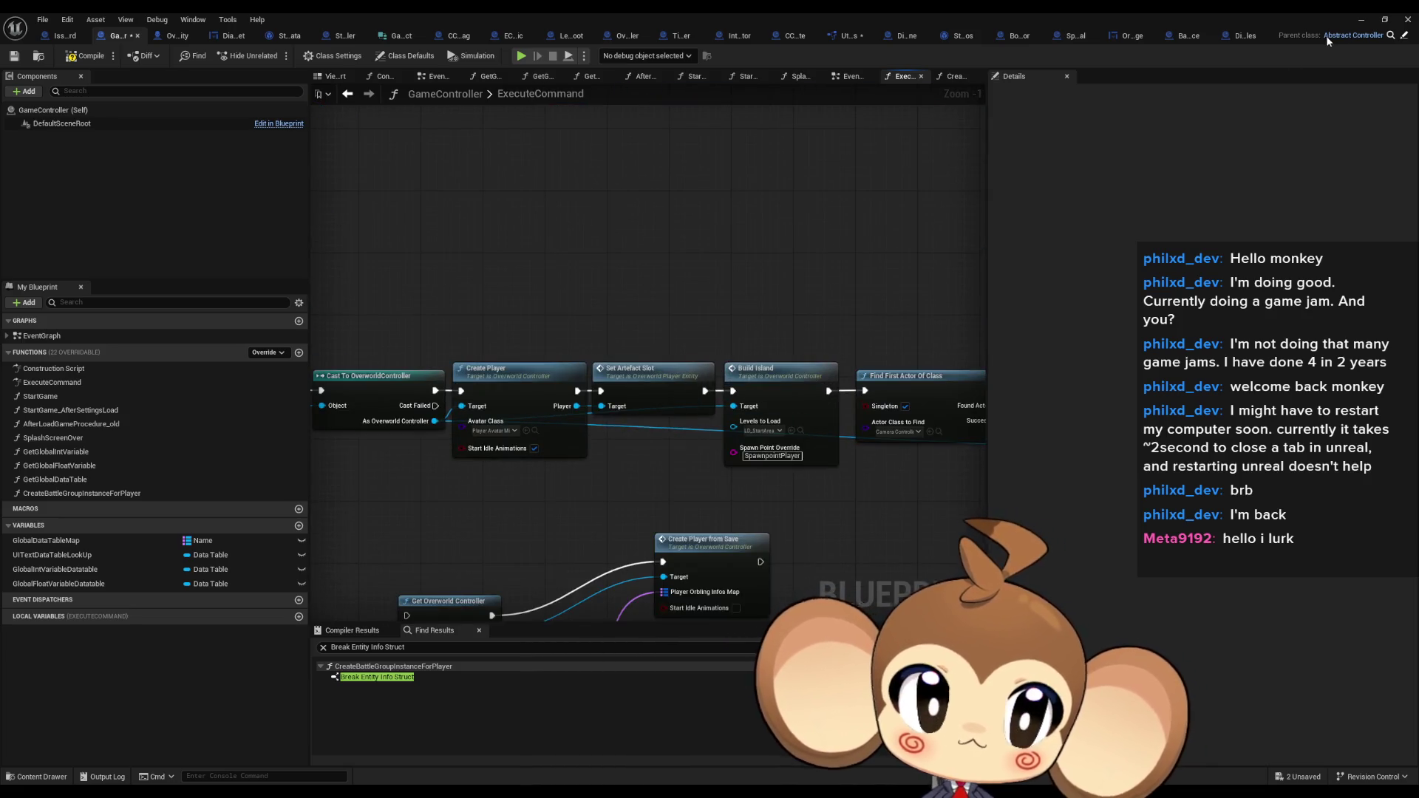
{"action": "left_click", "coordinate": [1362, 22]}
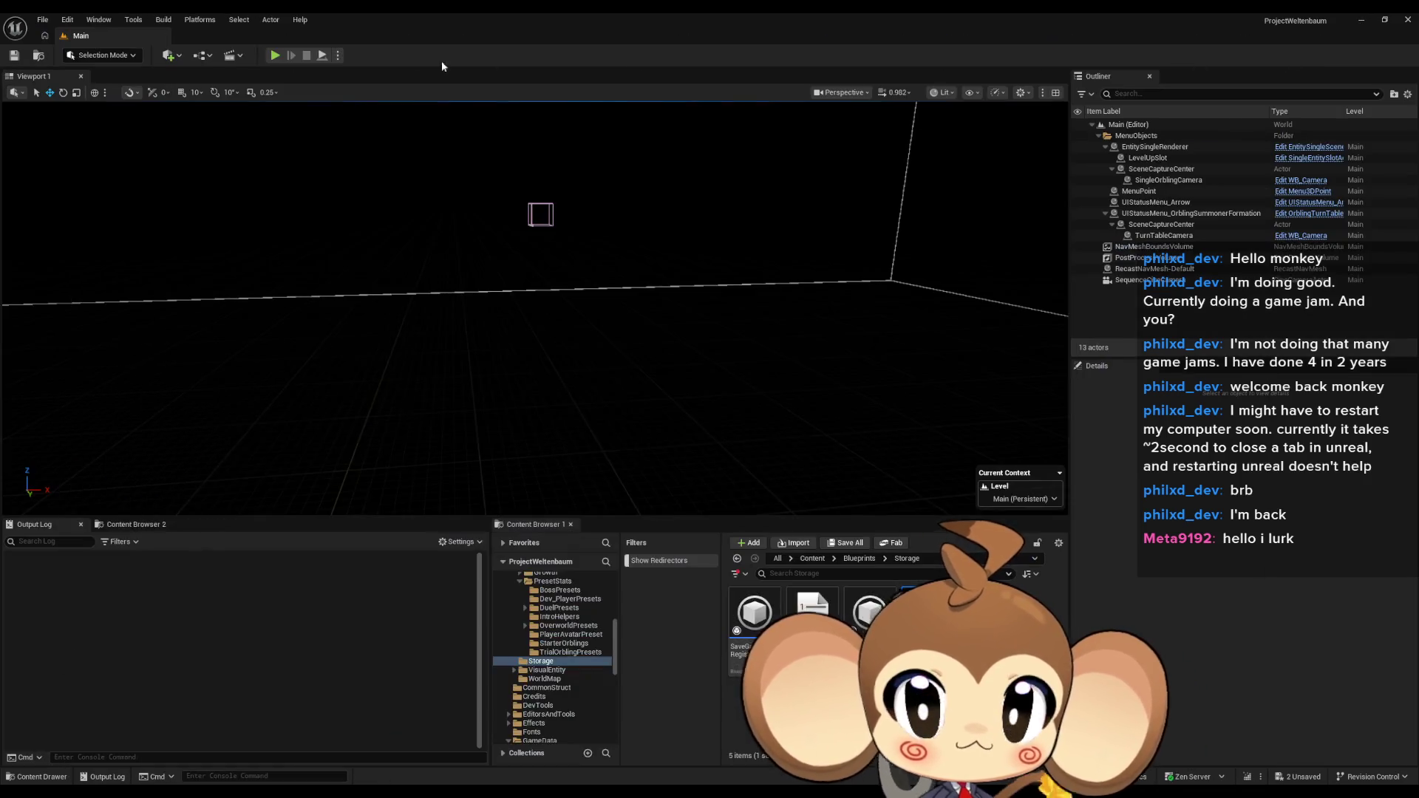
Play-test the Main level in the editor and open the Tools menu
{"action": "left_click", "coordinate": [274, 58]}
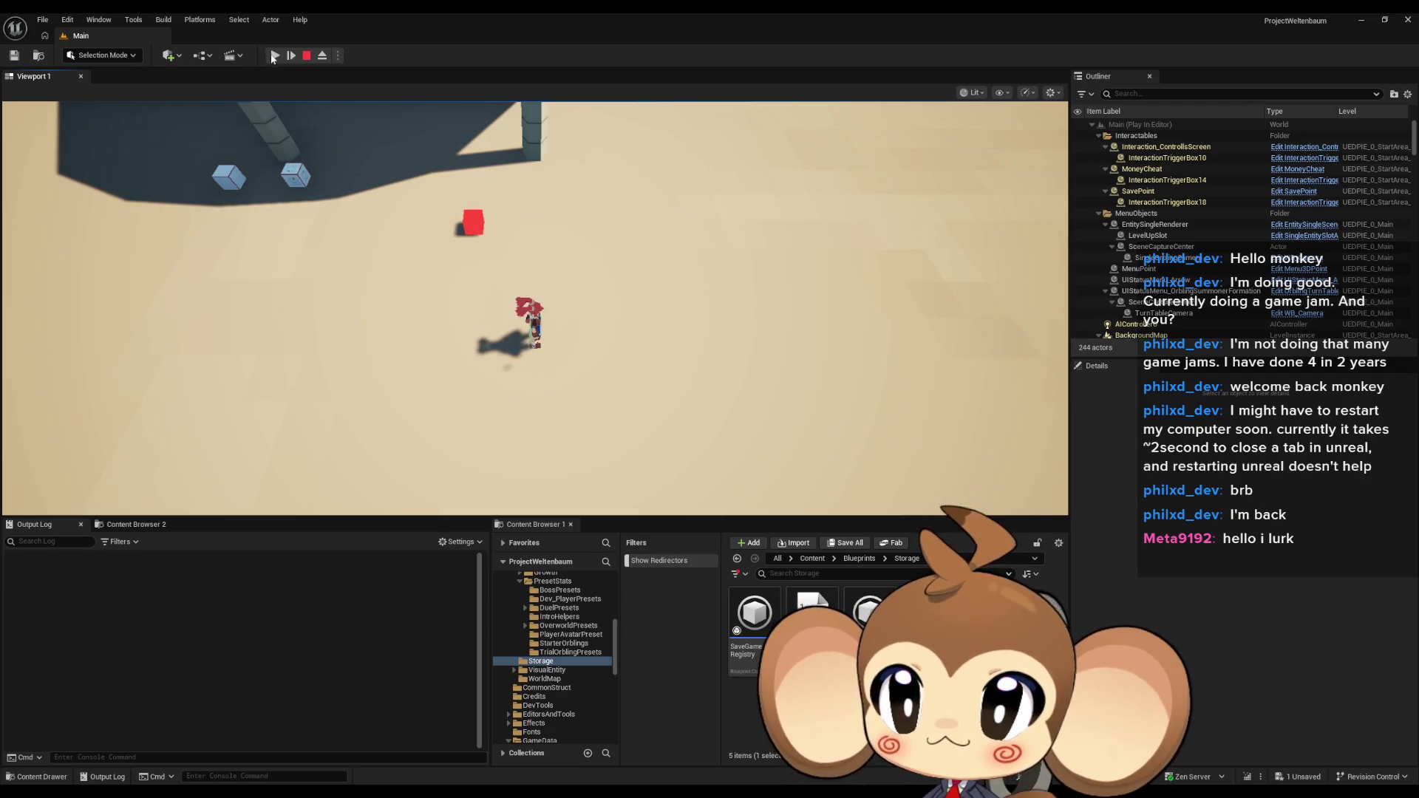
{"action": "left_click", "coordinate": [134, 20]}
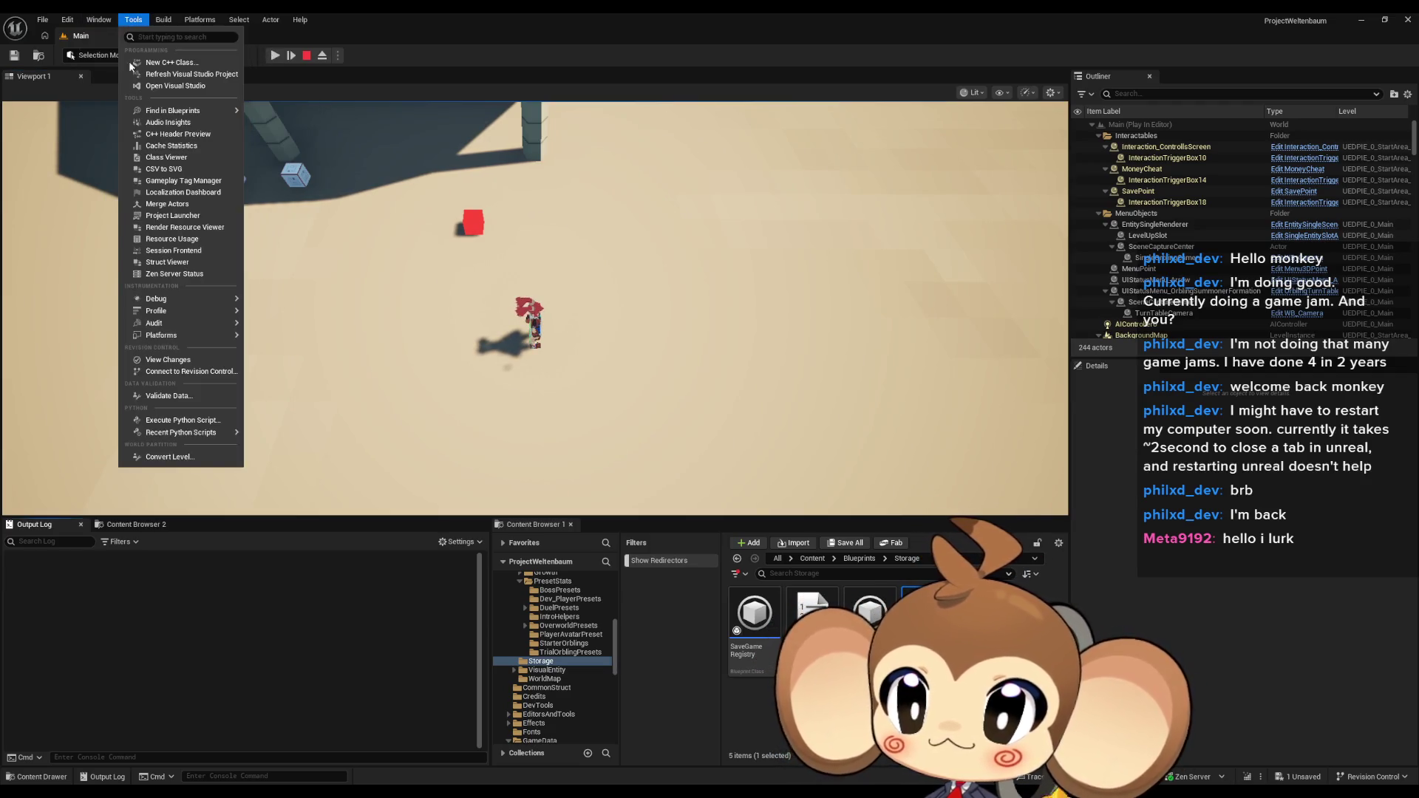
Open the Blueprint Debugger and pick OverworldPlayerEntity as the blueprint to debug
{"action": "mouse_move", "coordinate": [166, 303]}
{"action": "left_click", "coordinate": [304, 327]}
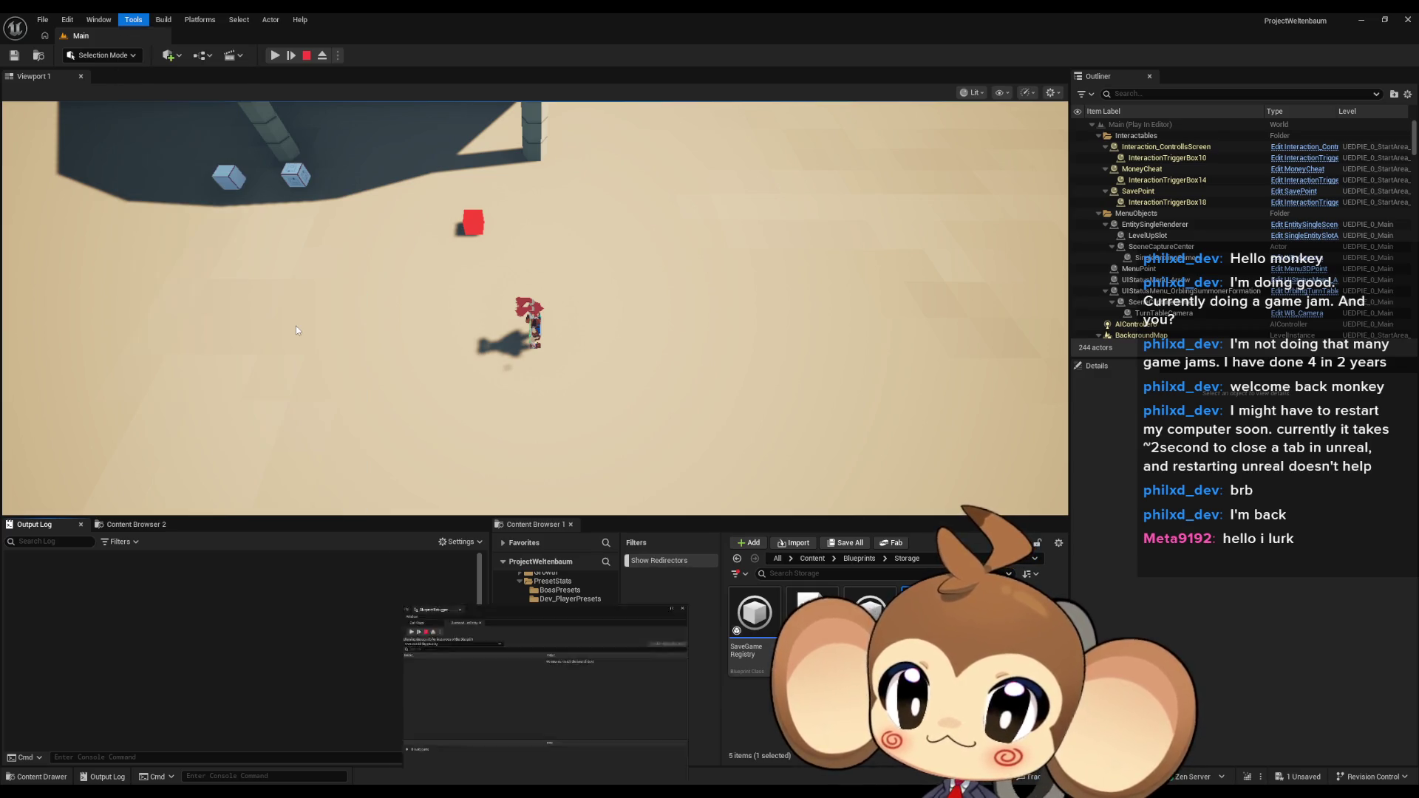
{"action": "left_click", "coordinate": [437, 476]}
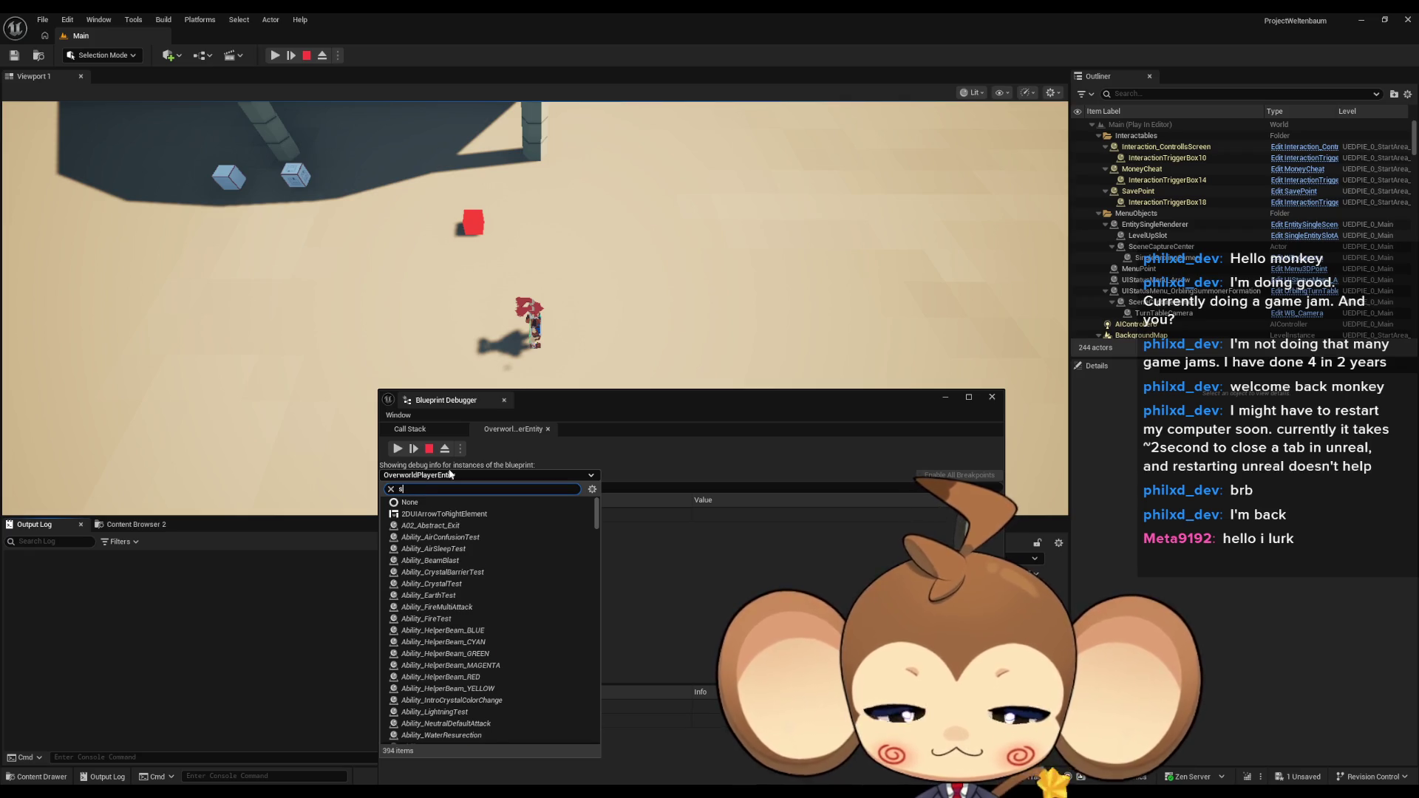
{"action": "type", "text": "t"}
{"action": "key", "text": "BackSpace"}
{"action": "key", "text": "BackSpace"}
{"action": "type", "text": "player ove"}
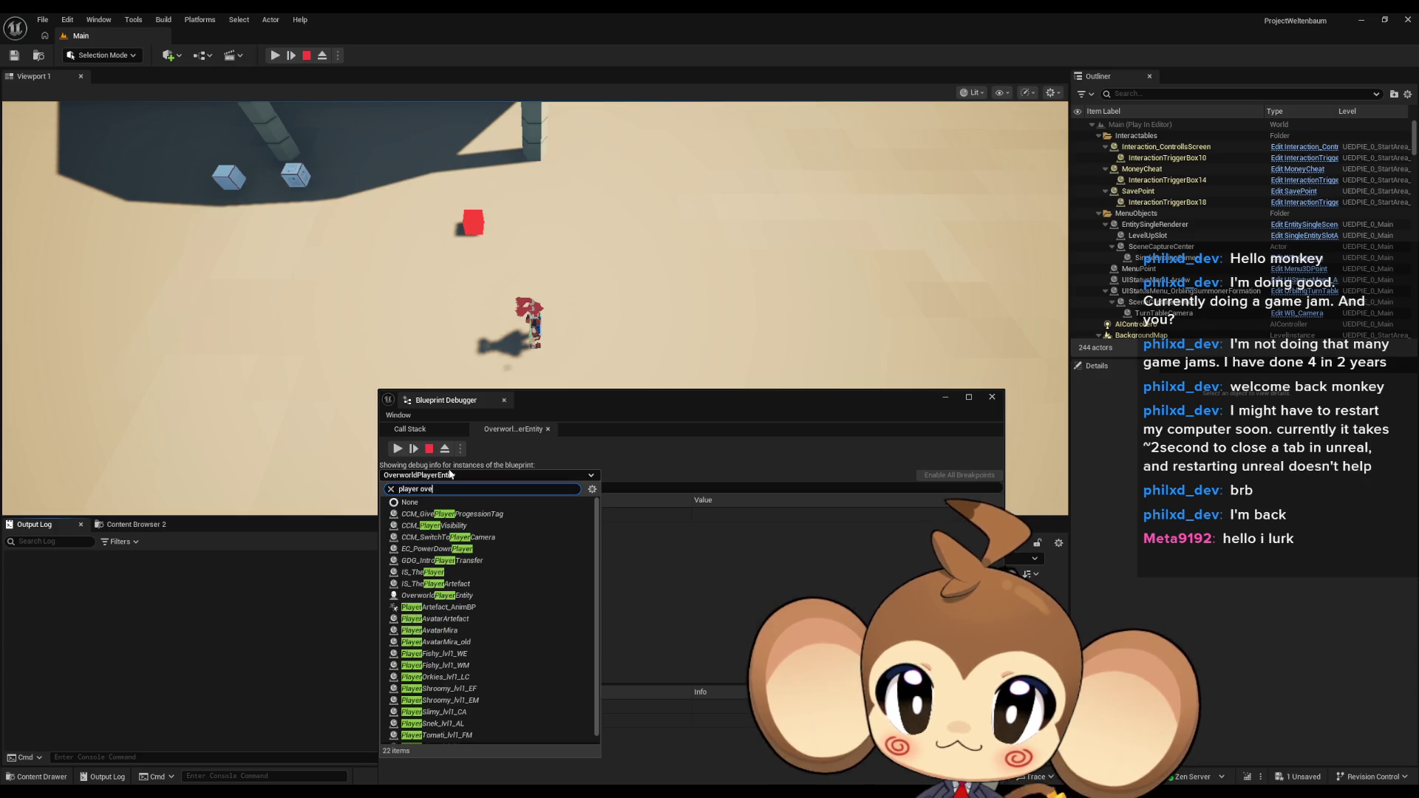
{"action": "type", "text": "r"}
{"action": "left_click", "coordinate": [399, 515]}
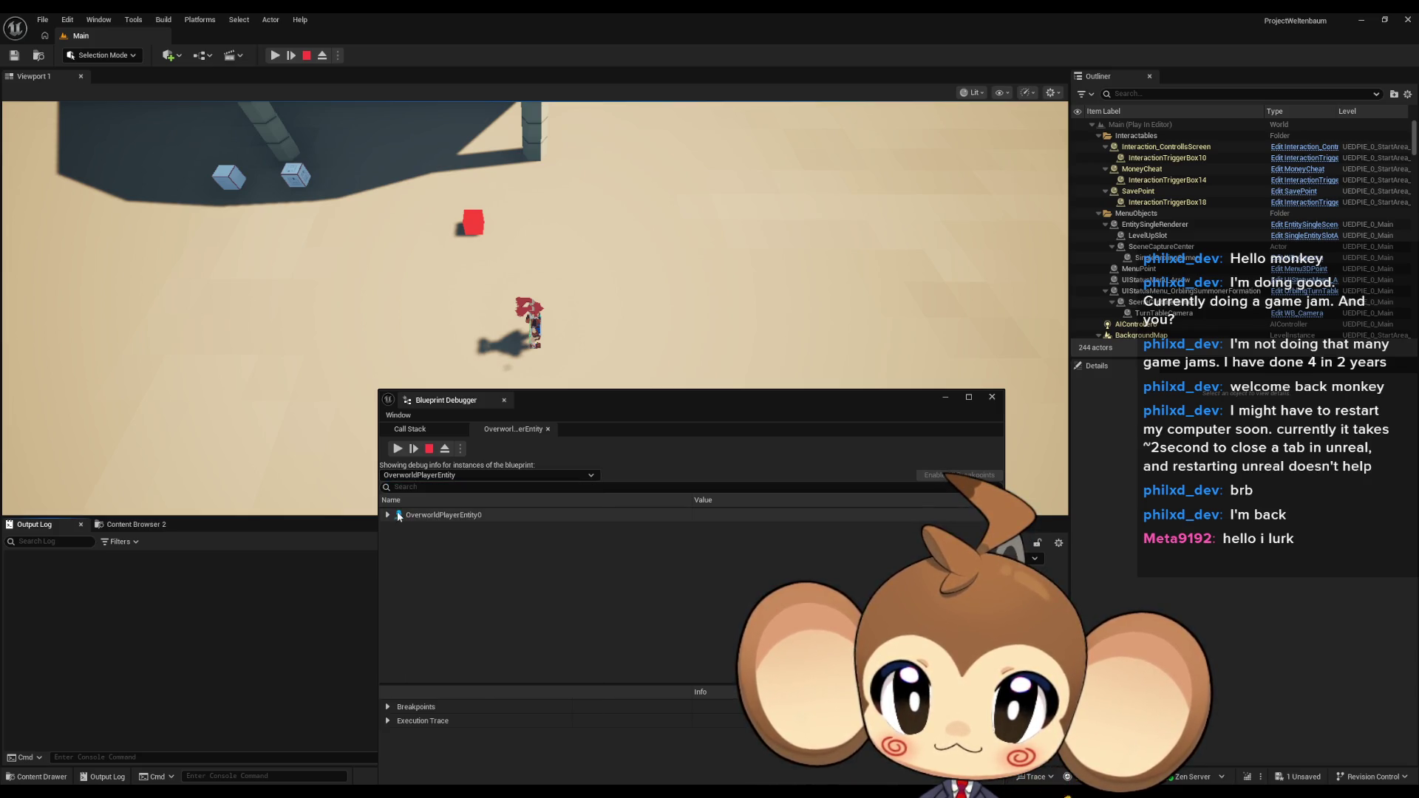
Check the Battle Group variable's value under Self, then stop the play-test
{"action": "left_click", "coordinate": [396, 529]}
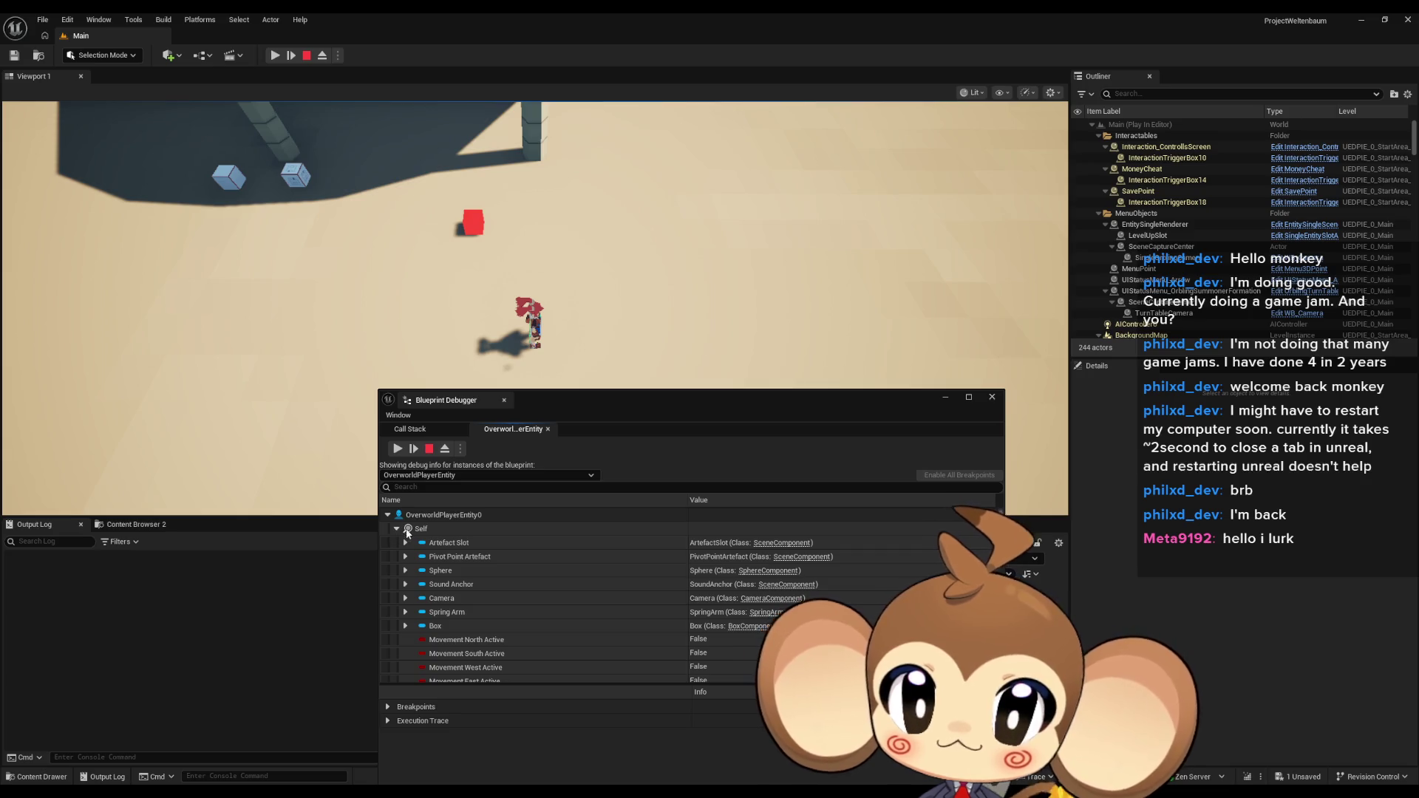
{"action": "scroll", "coordinate": [458, 546], "scroll_direction": "down", "scroll_amount": 5}
{"action": "scroll", "coordinate": [481, 551], "scroll_direction": "down", "scroll_amount": 3}
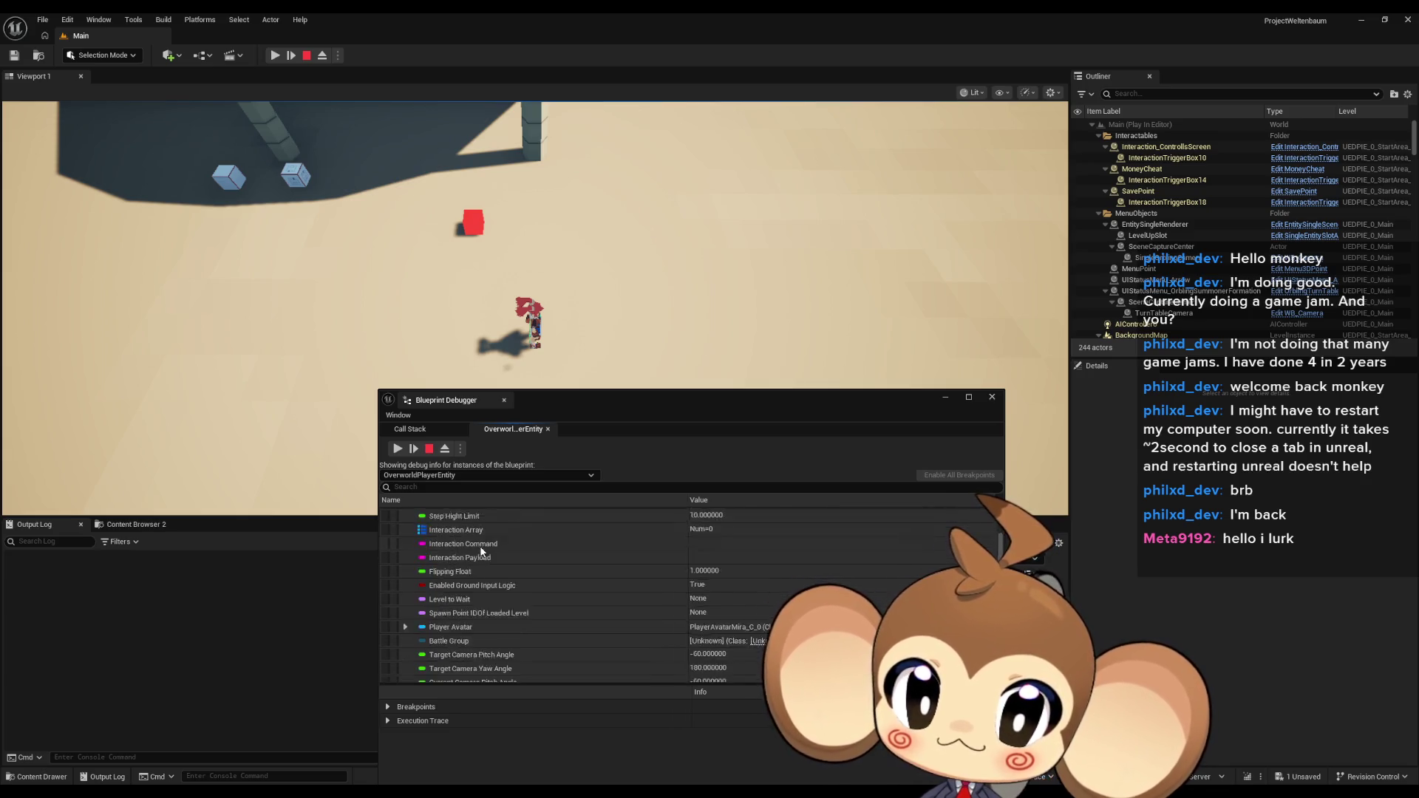
{"action": "scroll", "coordinate": [512, 590], "scroll_direction": "down", "scroll_amount": 2}
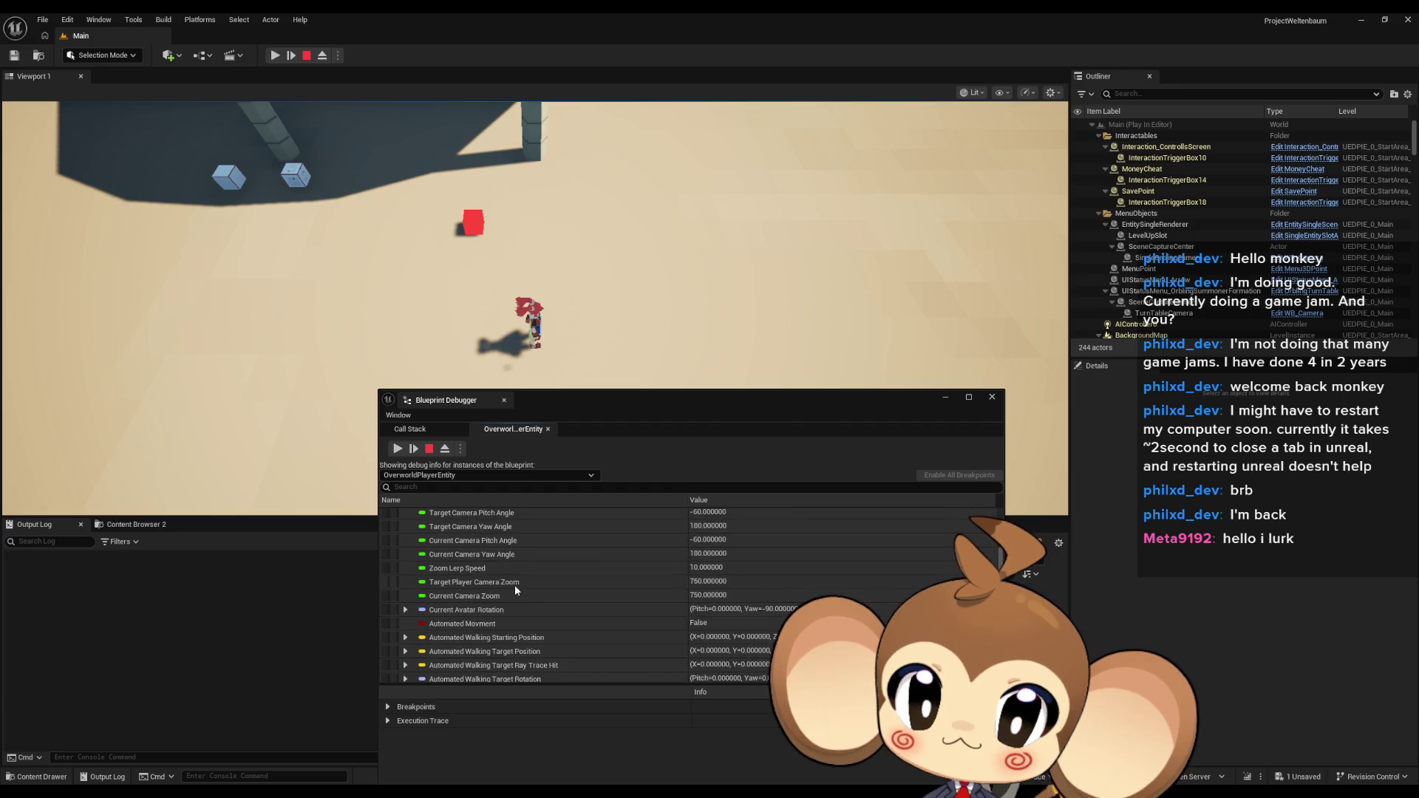
{"action": "scroll", "coordinate": [516, 582], "scroll_direction": "up", "scroll_amount": 1}
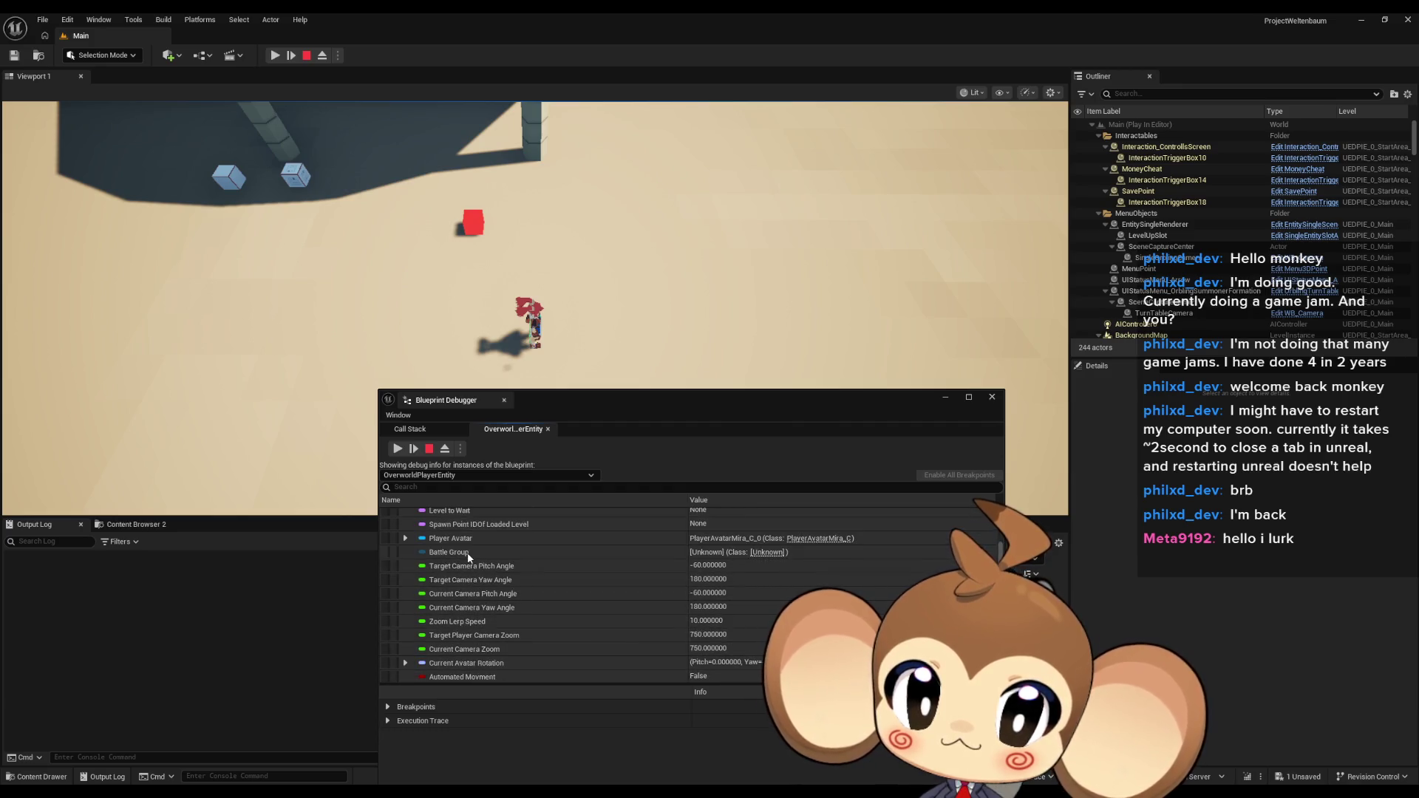
{"action": "left_click", "coordinate": [489, 554]}
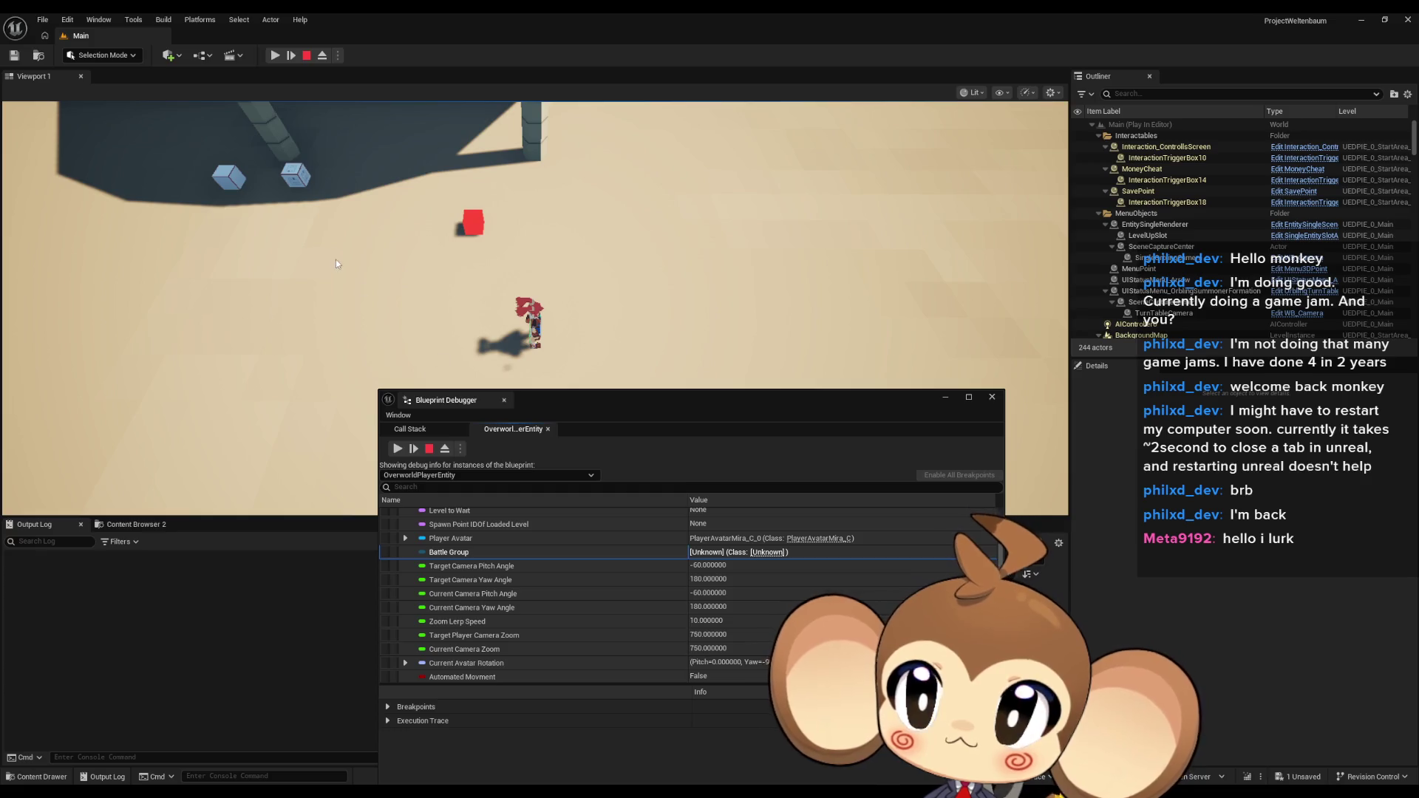
{"action": "left_click", "coordinate": [433, 450]}
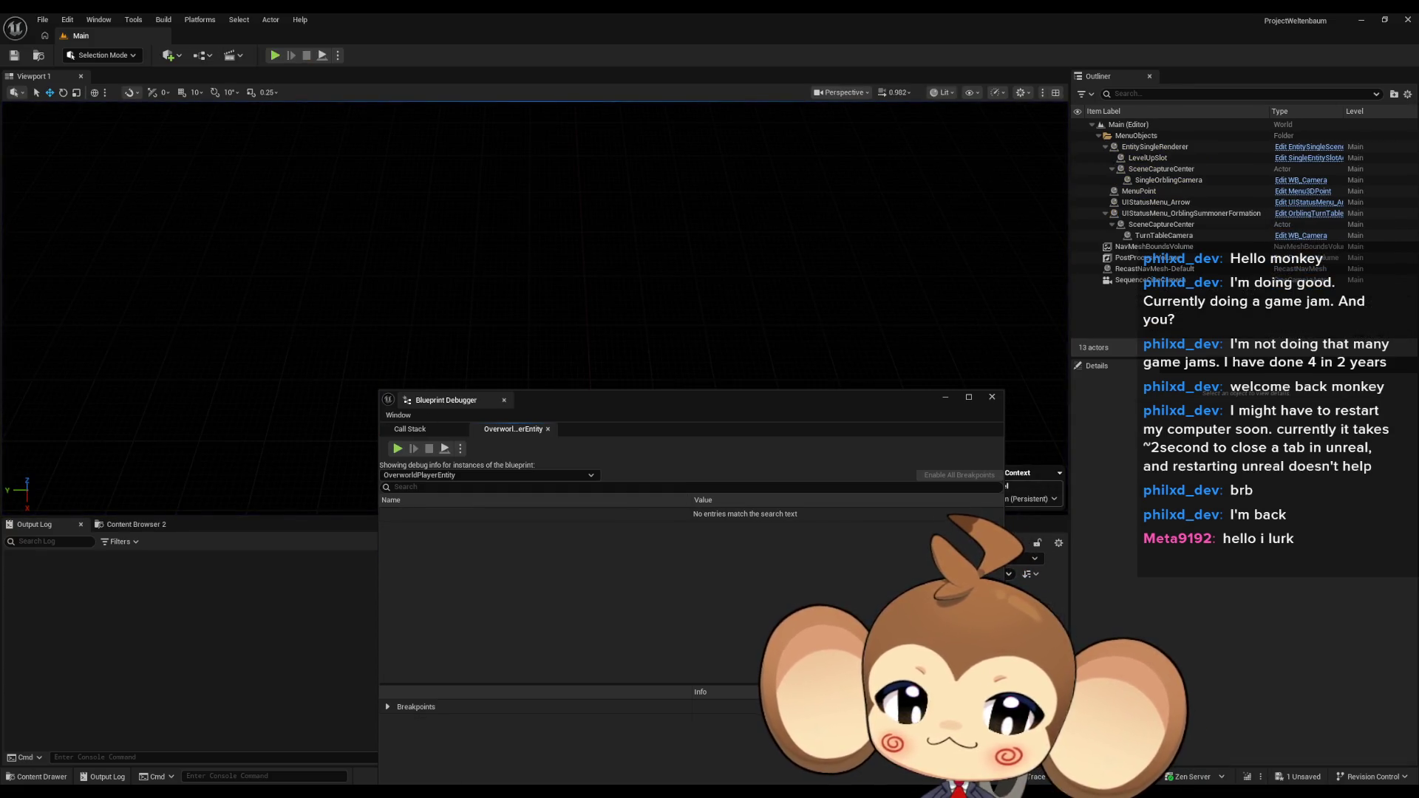
In GameController, link the storage data node to Get Player Actor and open Create Battle Group from Entity Array
{"action": "left_click", "coordinate": [481, 736]}
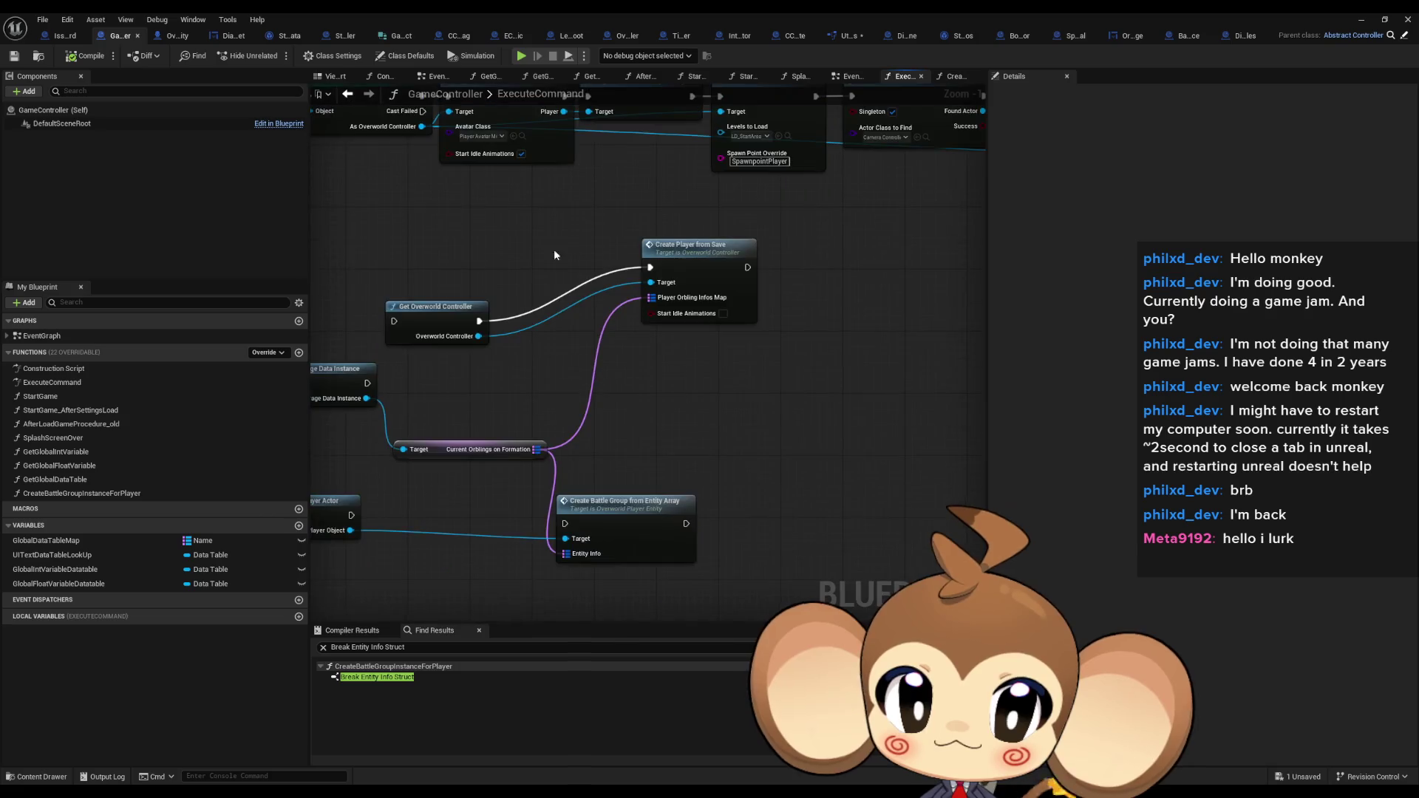
{"action": "mouse_move", "coordinate": [618, 517]}
{"action": "left_mouse_down"}
{"action": "mouse_move", "coordinate": [699, 508]}
{"action": "mouse_move", "coordinate": [507, 494]}
{"action": "mouse_move", "coordinate": [431, 507]}
{"action": "left_mouse_up"}
{"action": "left_click", "coordinate": [716, 515]}
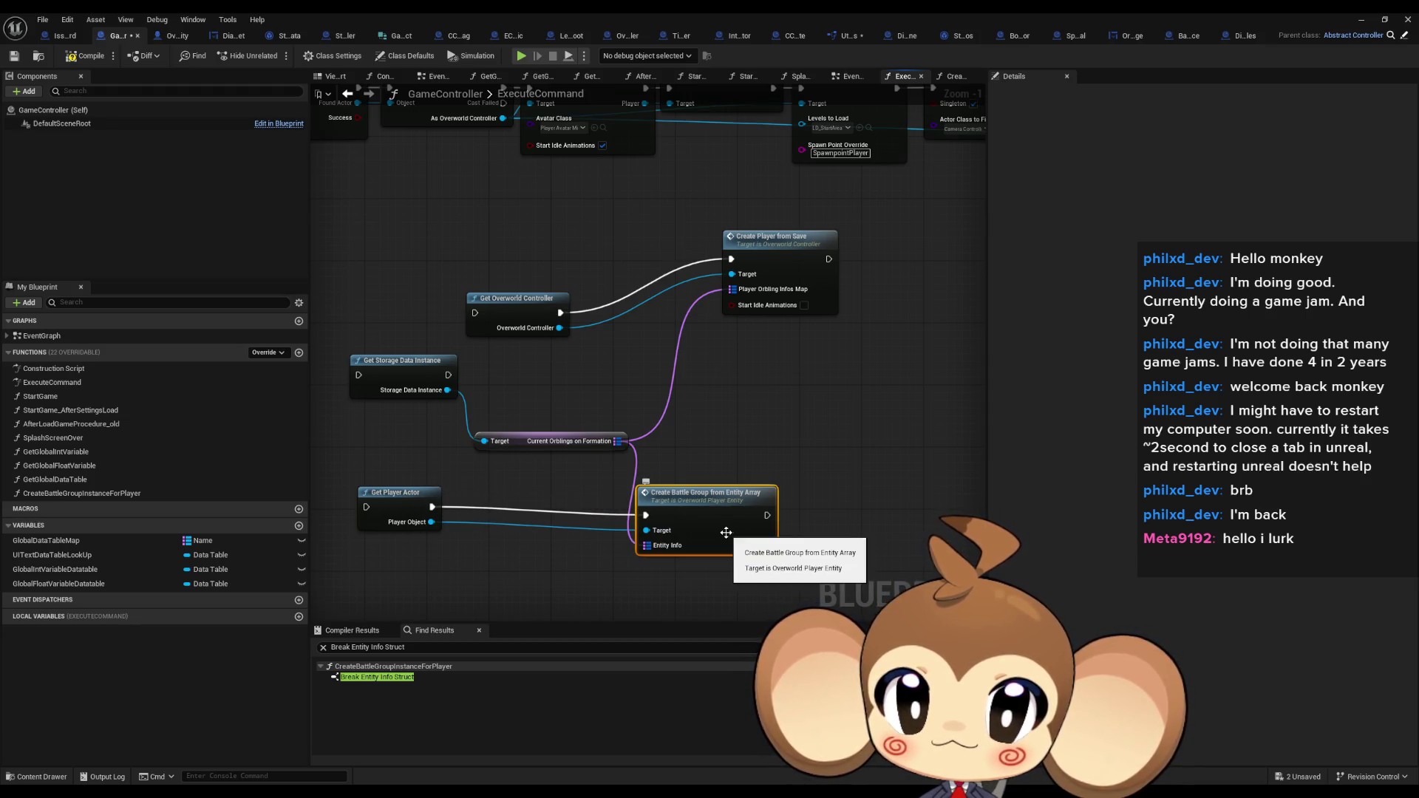
{"action": "left_click_drag", "start_coordinate": [448, 379], "coordinate": [366, 507]}
{"action": "double_click", "coordinate": [702, 512]}
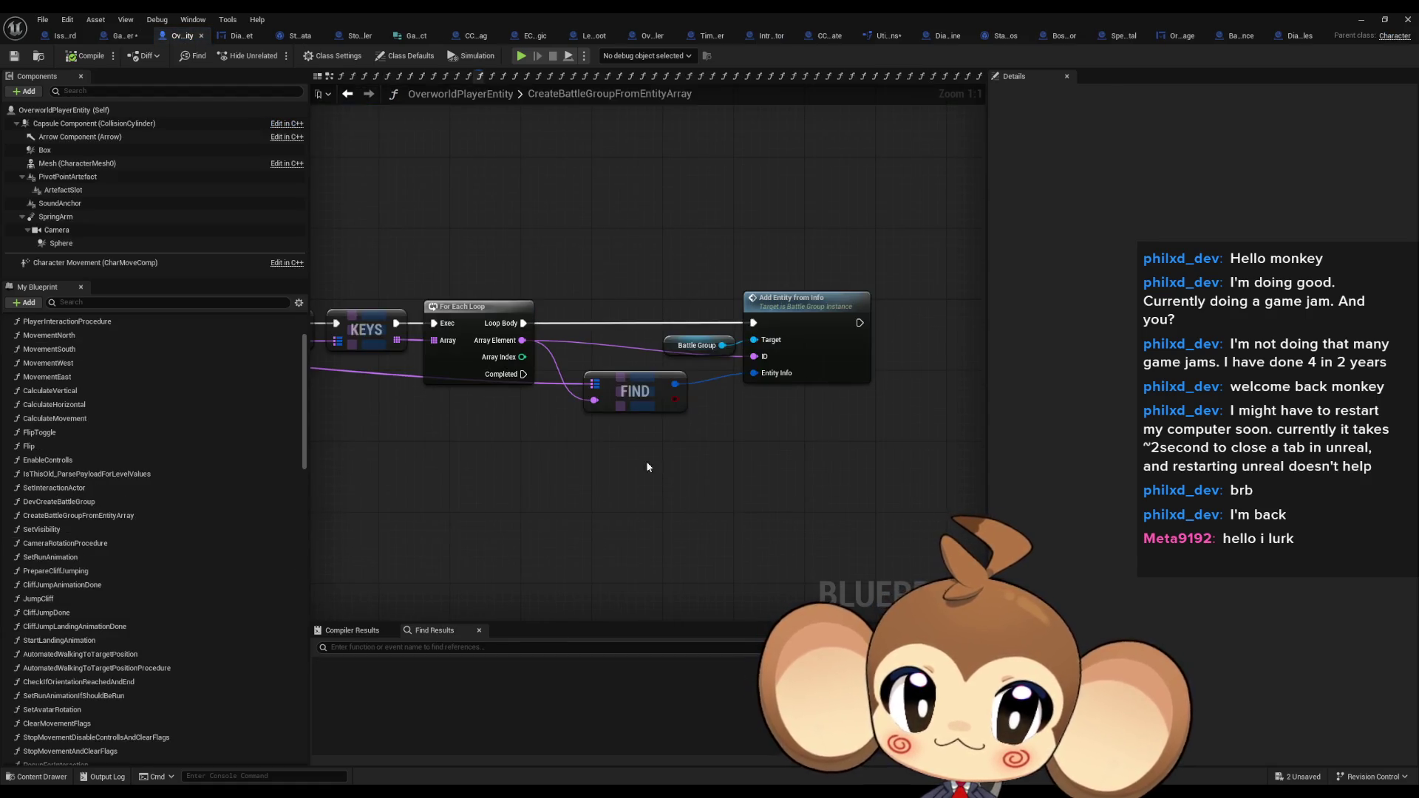
Inspect the function's Battle Group and Add Entity from Info nodes, then return to ExecuteCommand
{"action": "mouse_move", "coordinate": [662, 458]}
{"action": "left_mouse_down"}
{"action": "mouse_move", "coordinate": [1404, 517]}
{"action": "mouse_move", "coordinate": [1079, 519]}
{"action": "left_mouse_up"}
{"action": "left_click_drag", "start_coordinate": [1152, 487], "coordinate": [766, 473]}
{"action": "mouse_move", "coordinate": [739, 325]}
{"action": "left_mouse_down"}
{"action": "mouse_move", "coordinate": [833, 468]}
{"action": "mouse_move", "coordinate": [1396, 464]}
{"action": "mouse_move", "coordinate": [1380, 469]}
{"action": "left_mouse_up"}
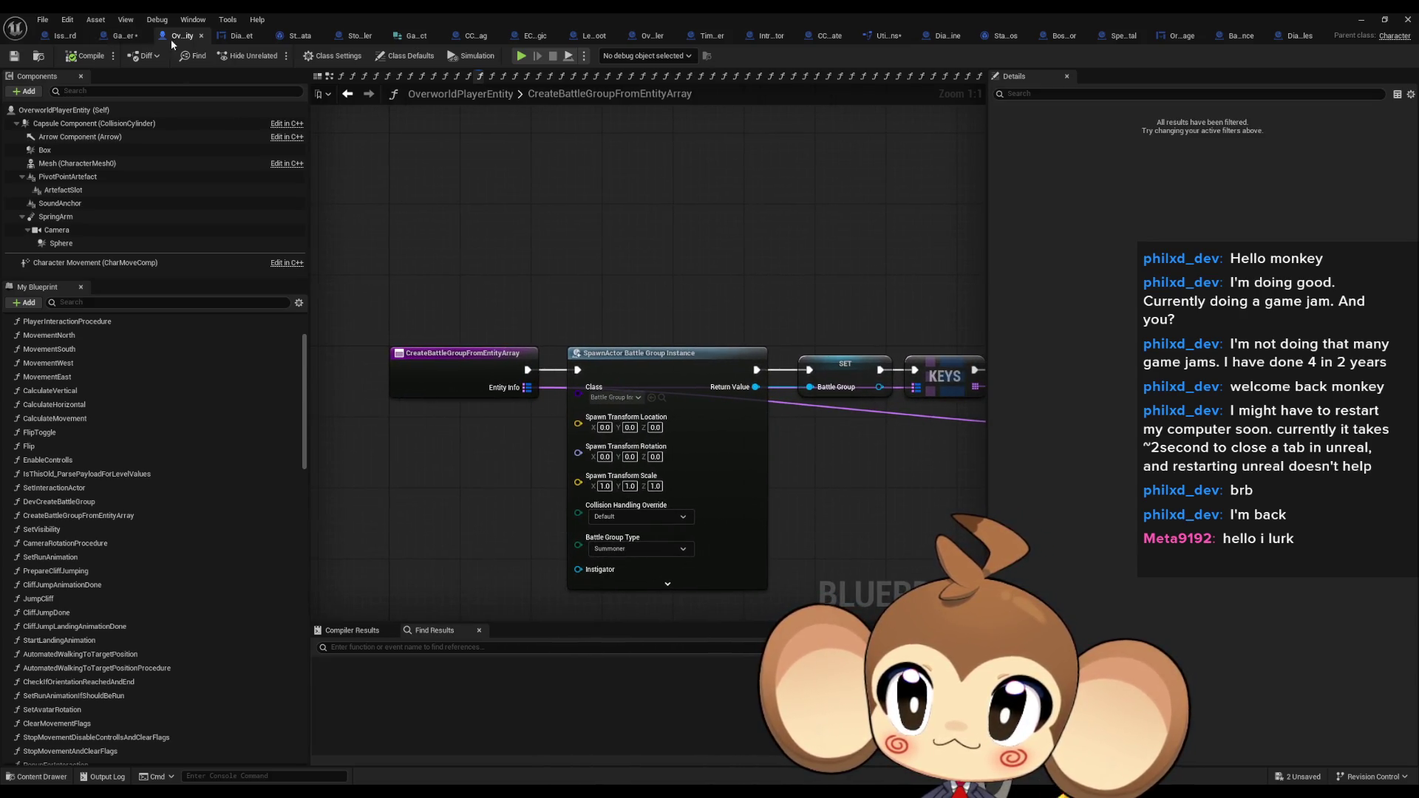
{"action": "left_click", "coordinate": [118, 35]}
{"action": "scroll", "coordinate": [484, 399], "scroll_direction": "down", "scroll_amount": 2}
Delete the Get Player Actor, Get Overworld Controller and Create Player from Save nodes
{"action": "scroll", "coordinate": [484, 400], "scroll_direction": "up", "scroll_amount": 5}
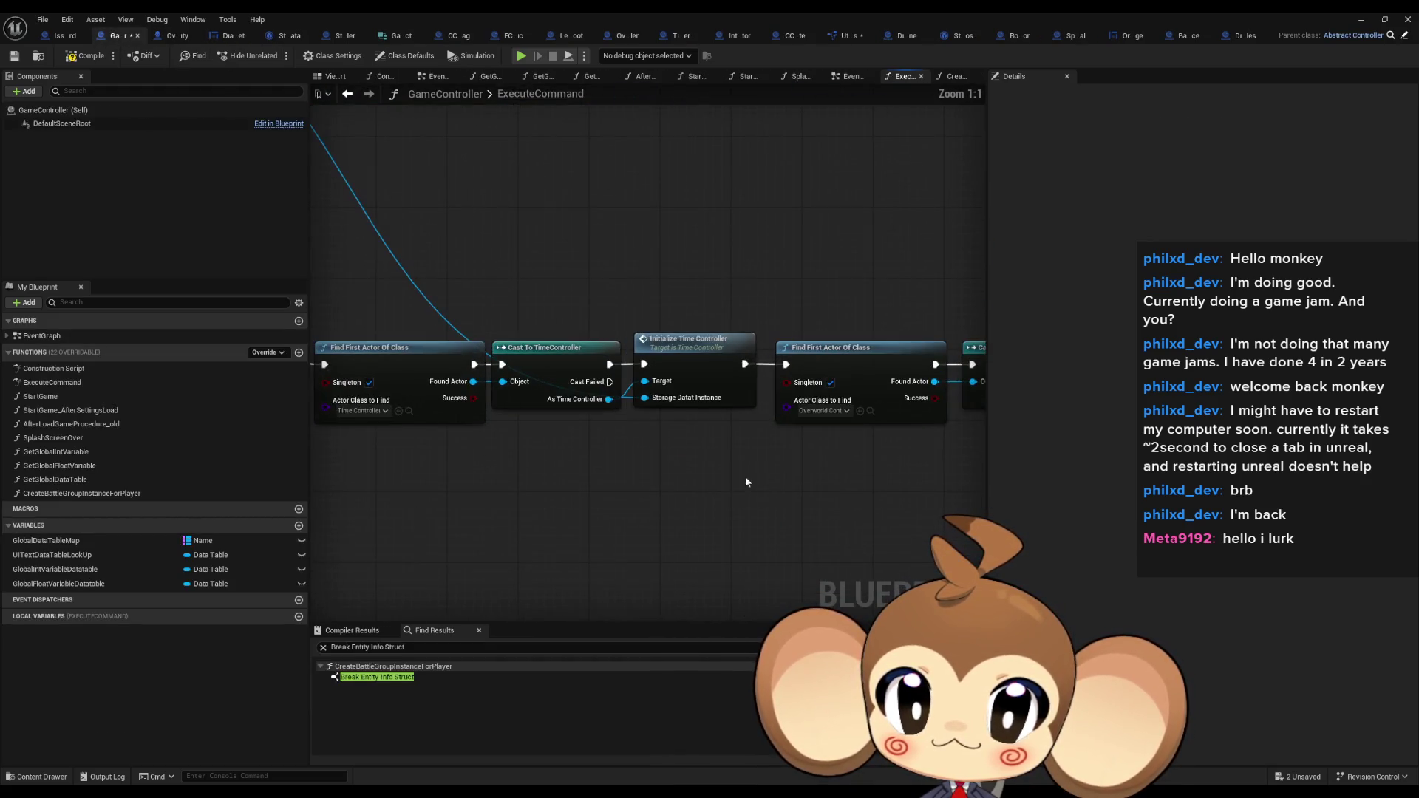
{"action": "mouse_move", "coordinate": [776, 481]}
{"action": "left_mouse_down"}
{"action": "mouse_move", "coordinate": [628, 485]}
{"action": "mouse_move", "coordinate": [290, 456]}
{"action": "left_mouse_up"}
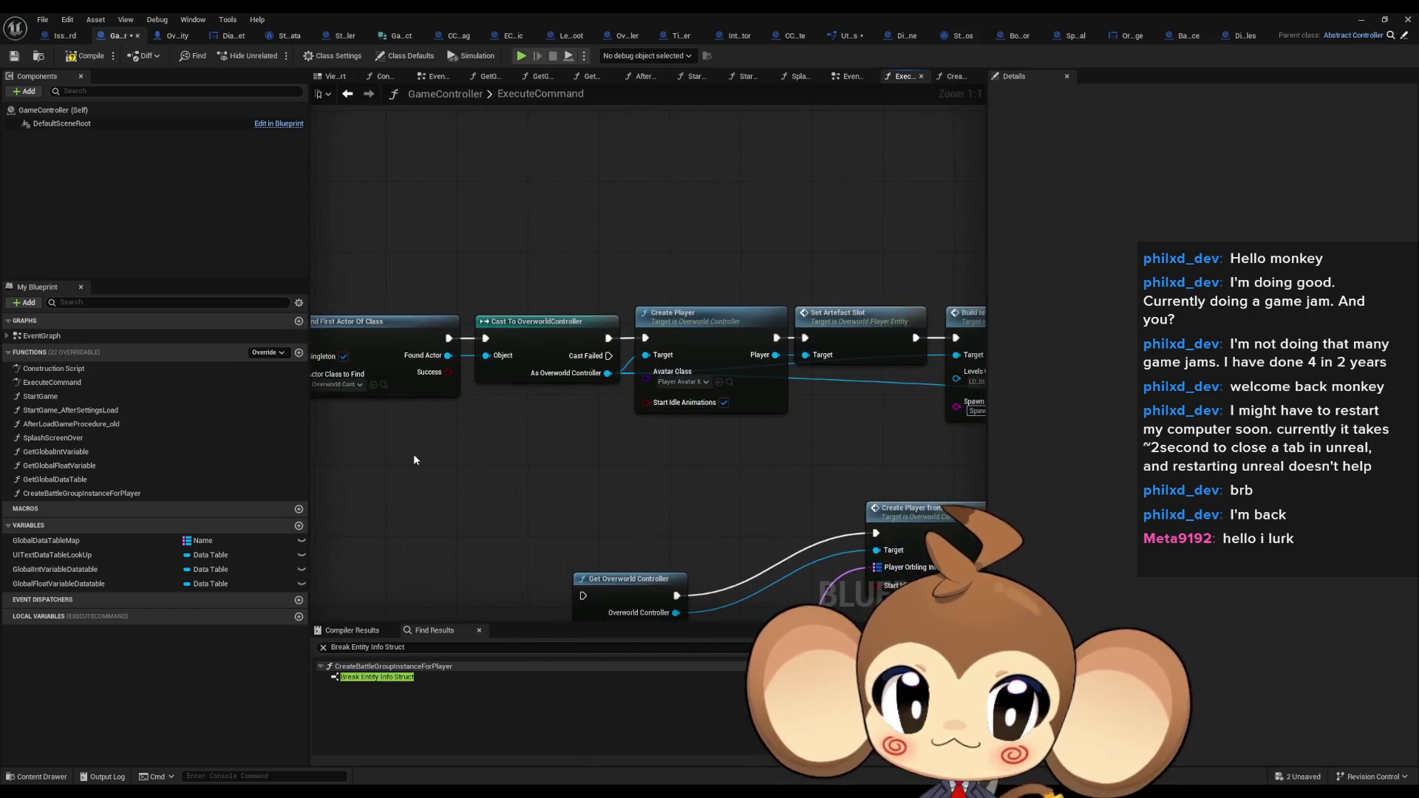
{"action": "left_click_drag", "start_coordinate": [688, 250], "coordinate": [721, 390]}
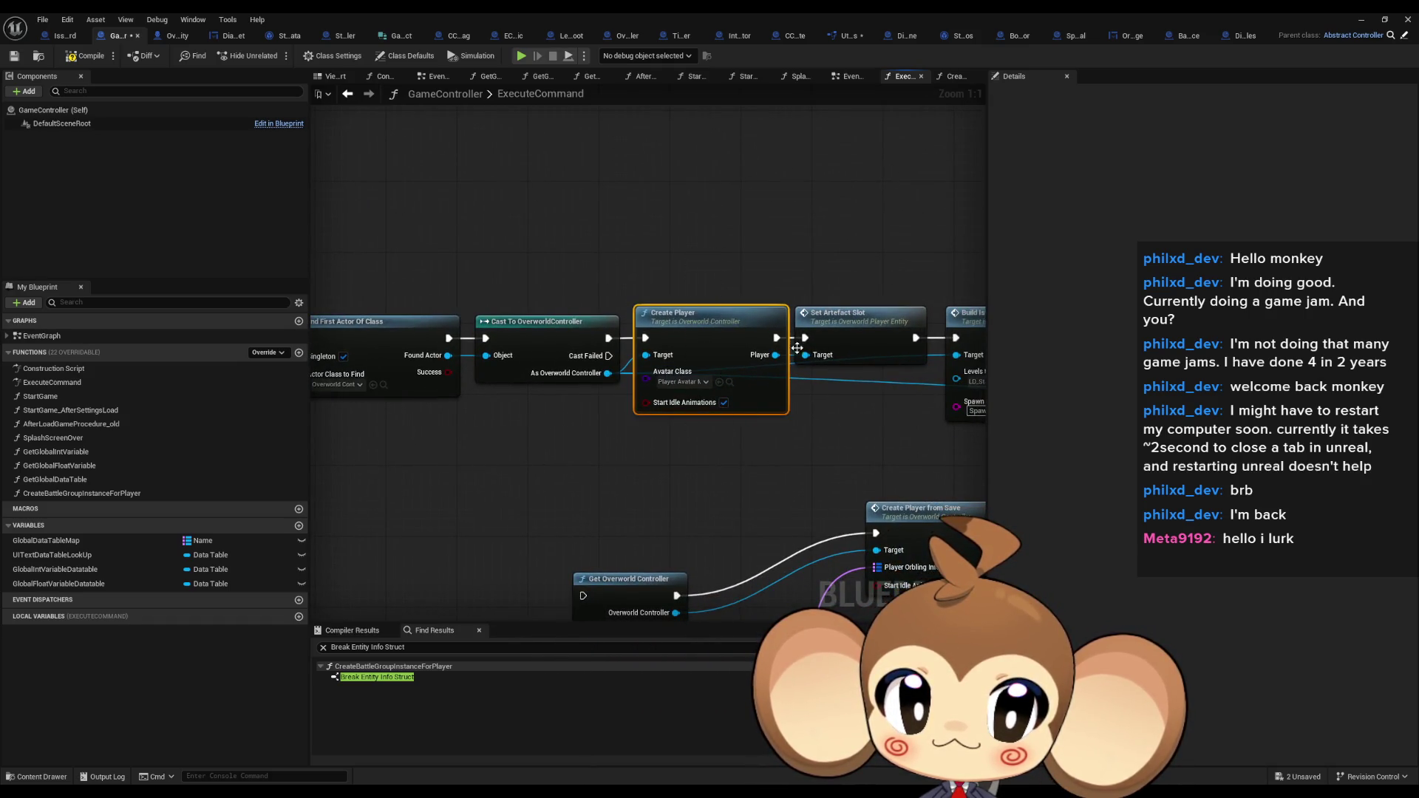
{"action": "mouse_move", "coordinate": [796, 347]}
{"action": "left_mouse_down"}
{"action": "mouse_move", "coordinate": [653, 374]}
{"action": "mouse_move", "coordinate": [665, 221]}
{"action": "mouse_move", "coordinate": [628, 443]}
{"action": "mouse_move", "coordinate": [603, 433]}
{"action": "mouse_move", "coordinate": [662, 583]}
{"action": "mouse_move", "coordinate": [687, 594]}
{"action": "mouse_move", "coordinate": [767, 481]}
{"action": "left_mouse_up"}
{"action": "scroll", "coordinate": [698, 290], "scroll_direction": "down", "scroll_amount": 2}
{"action": "left_click", "coordinate": [503, 584]}
{"action": "key", "text": "Delete"}
{"action": "mouse_move", "coordinate": [531, 342]}
{"action": "left_mouse_down"}
{"action": "mouse_move", "coordinate": [621, 378]}
{"action": "mouse_move", "coordinate": [844, 414]}
{"action": "mouse_move", "coordinate": [720, 449]}
{"action": "left_mouse_up"}
{"action": "key", "text": "Delete"}
{"action": "key", "text": "ctrl+z"}
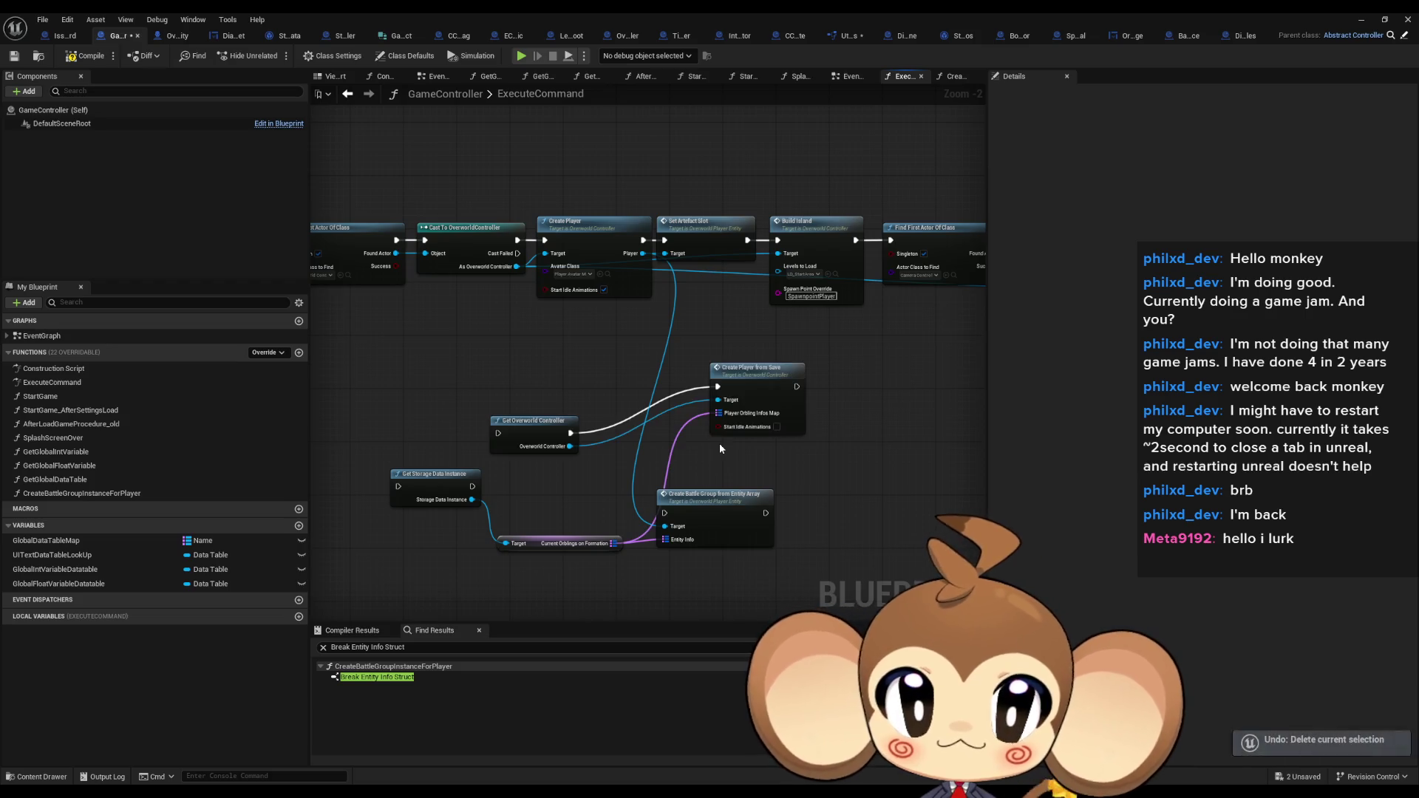
{"action": "key", "text": "Delete"}
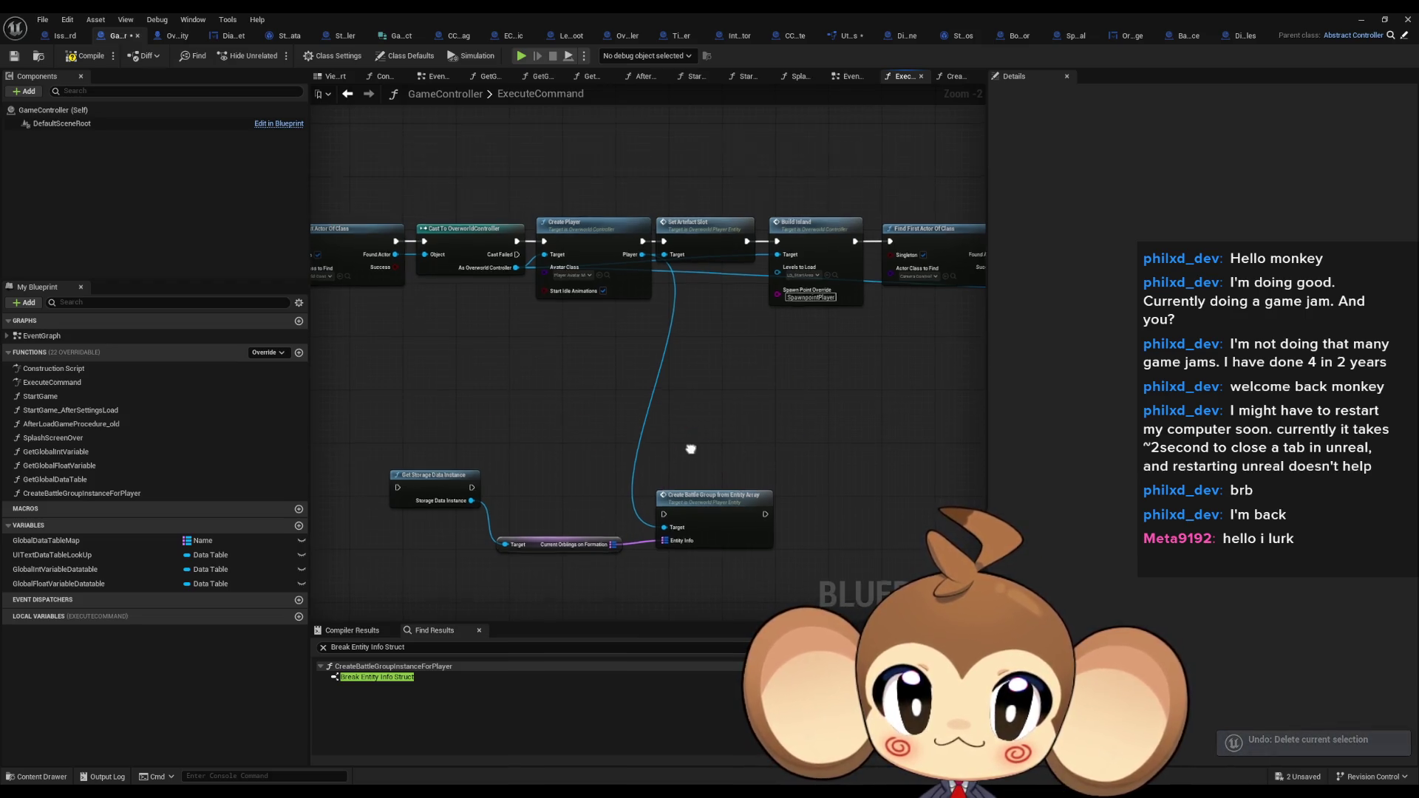
Run Create Battle Group after the storage data node and before Build Island, then compile
{"action": "mouse_move", "coordinate": [704, 458]}
{"action": "left_mouse_down"}
{"action": "mouse_move", "coordinate": [684, 501]}
{"action": "mouse_move", "coordinate": [458, 505]}
{"action": "left_mouse_up"}
{"action": "left_click", "coordinate": [783, 292]}
{"action": "left_click_drag", "start_coordinate": [458, 505], "coordinate": [494, 332]}
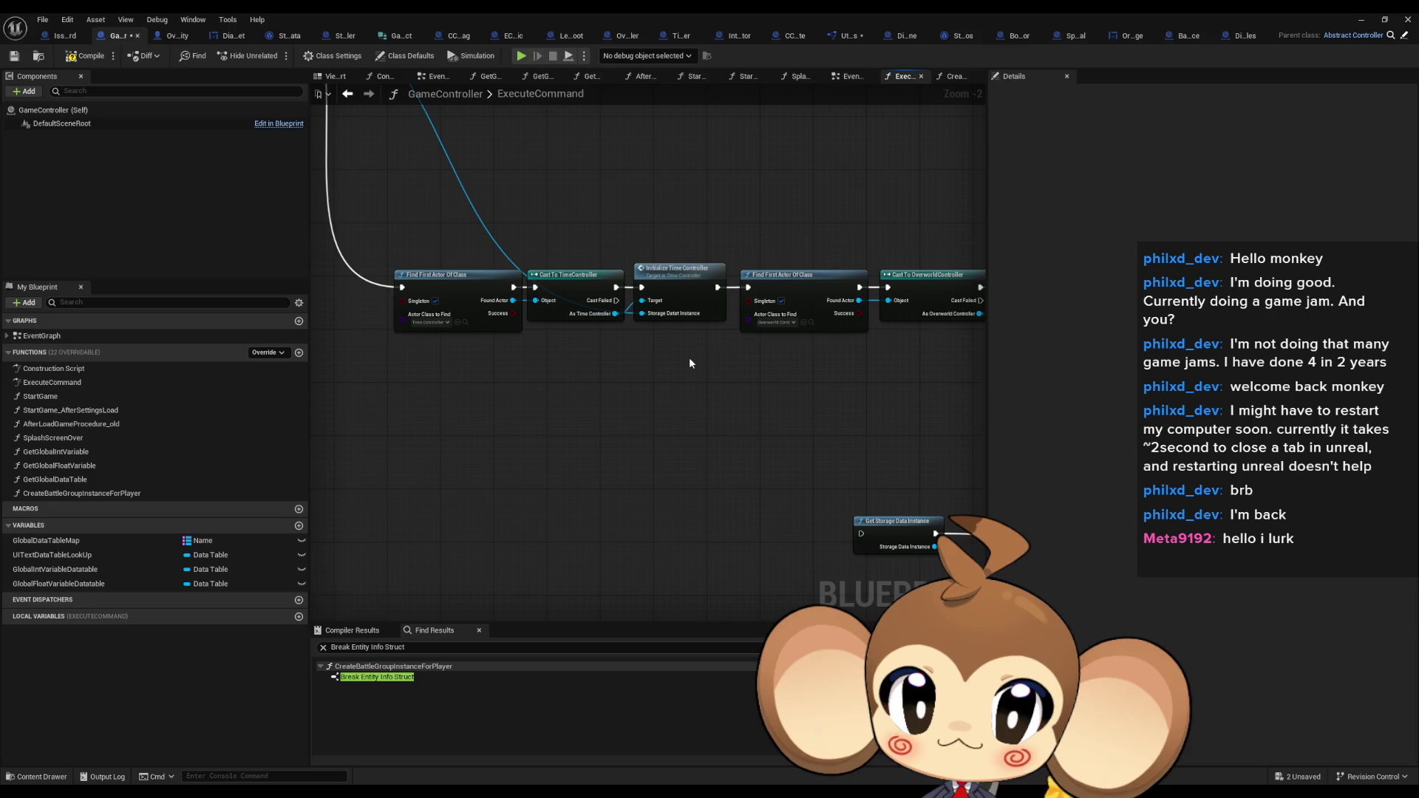
{"action": "left_click_drag", "start_coordinate": [686, 435], "coordinate": [158, 418]}
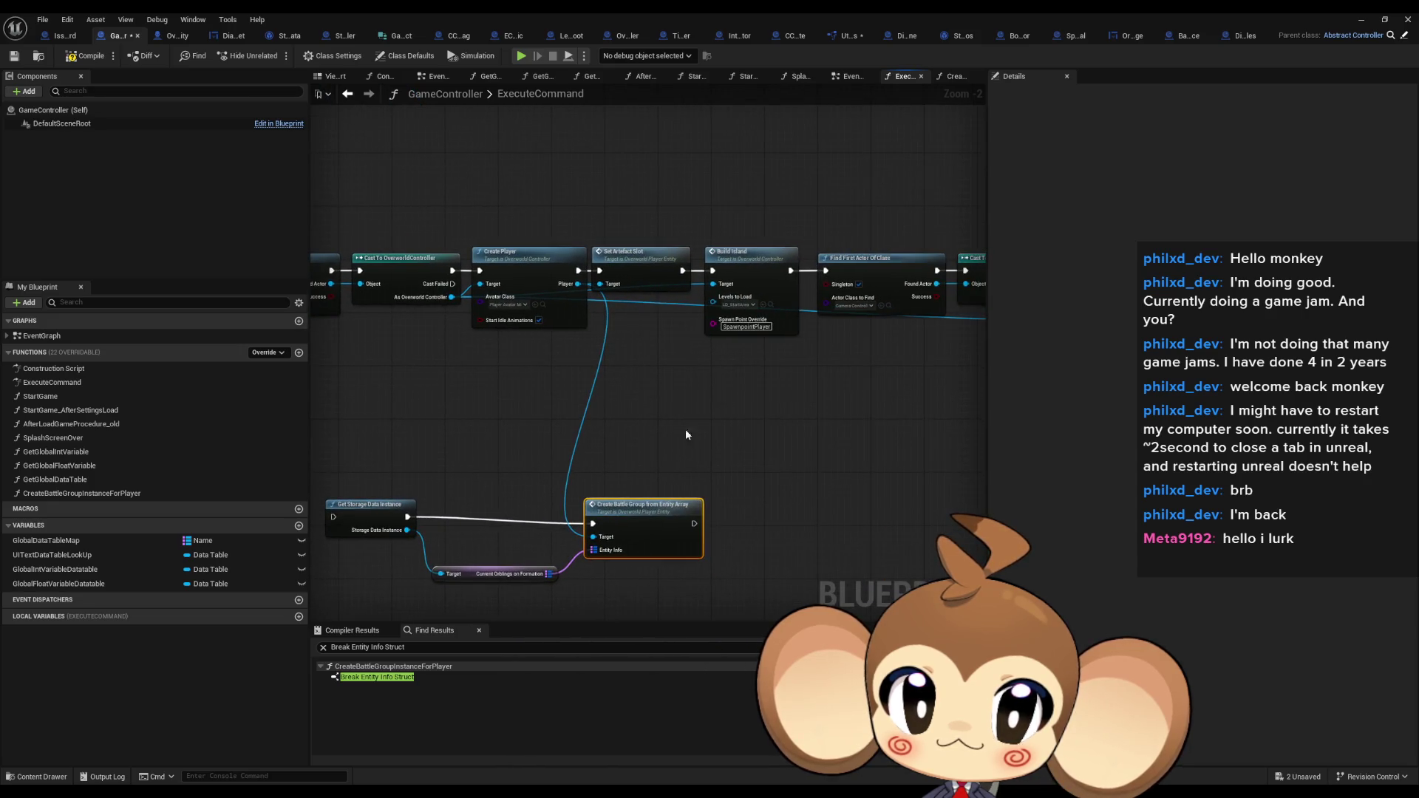
{"action": "mouse_move", "coordinate": [694, 524]}
{"action": "left_mouse_down"}
{"action": "mouse_move", "coordinate": [712, 271]}
{"action": "mouse_move", "coordinate": [680, 271]}
{"action": "mouse_move", "coordinate": [304, 529]}
{"action": "mouse_move", "coordinate": [394, 517]}
{"action": "left_mouse_up"}
{"action": "left_click", "coordinate": [93, 57]}
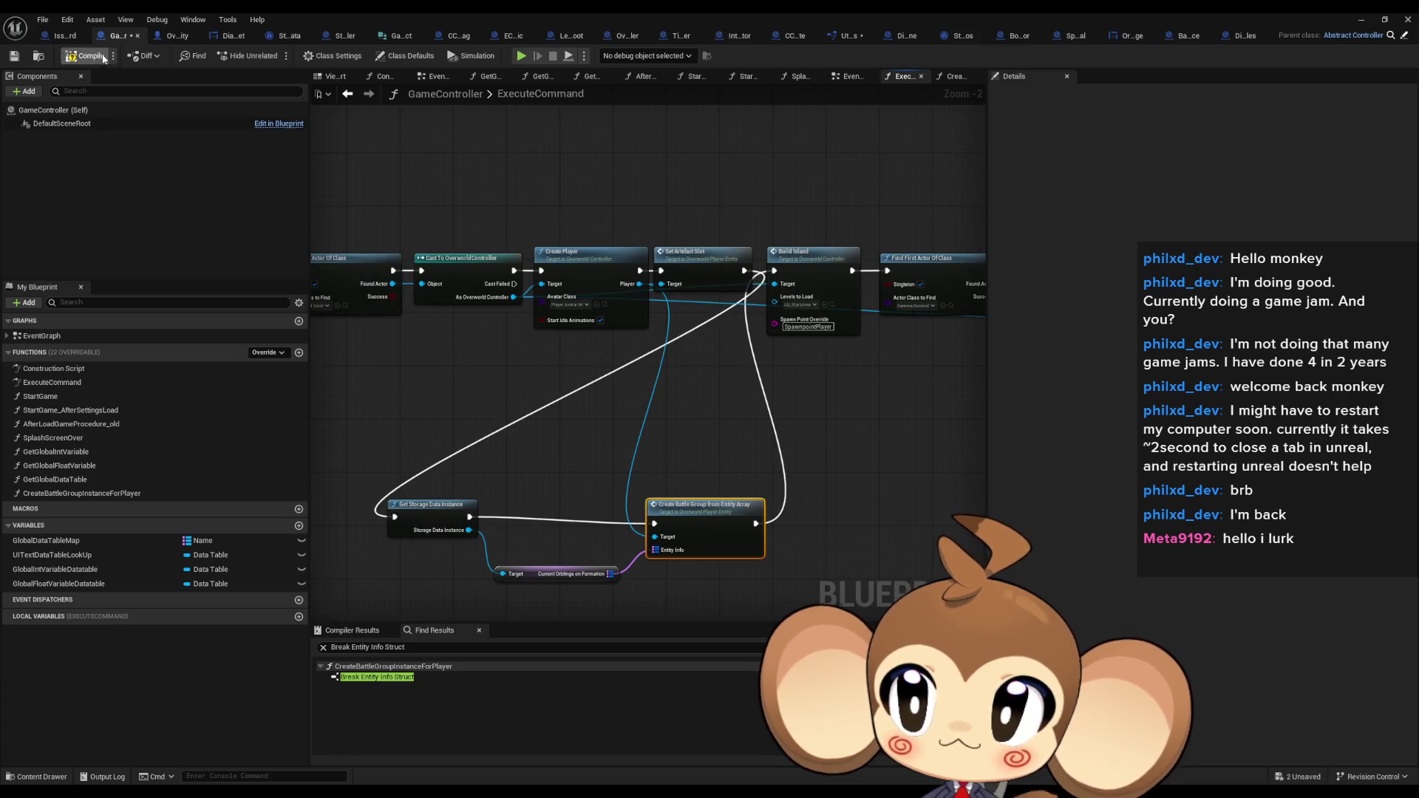
Run a quick play-test of the level and stop it
{"action": "left_click", "coordinate": [1385, 18]}
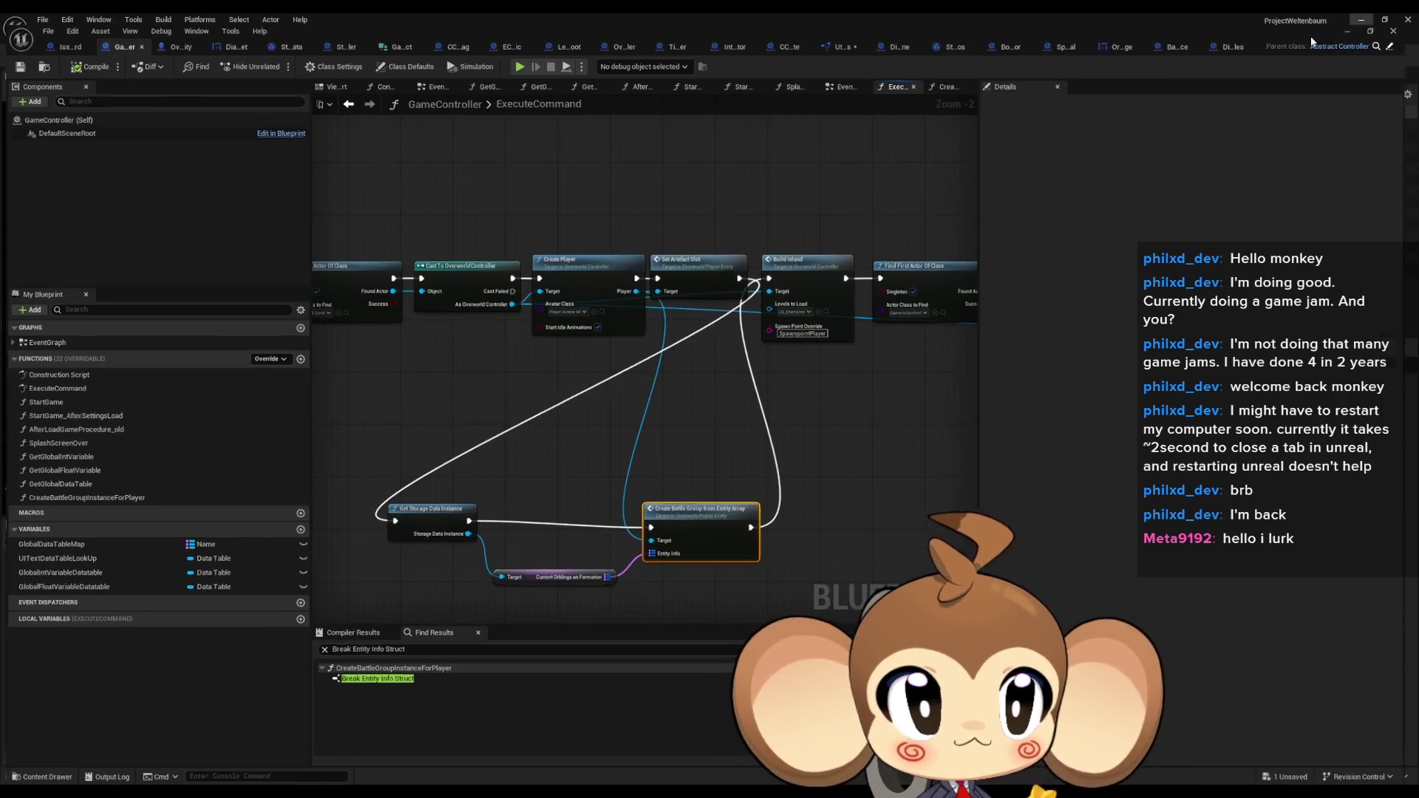
{"action": "key", "text": "alt+p"}
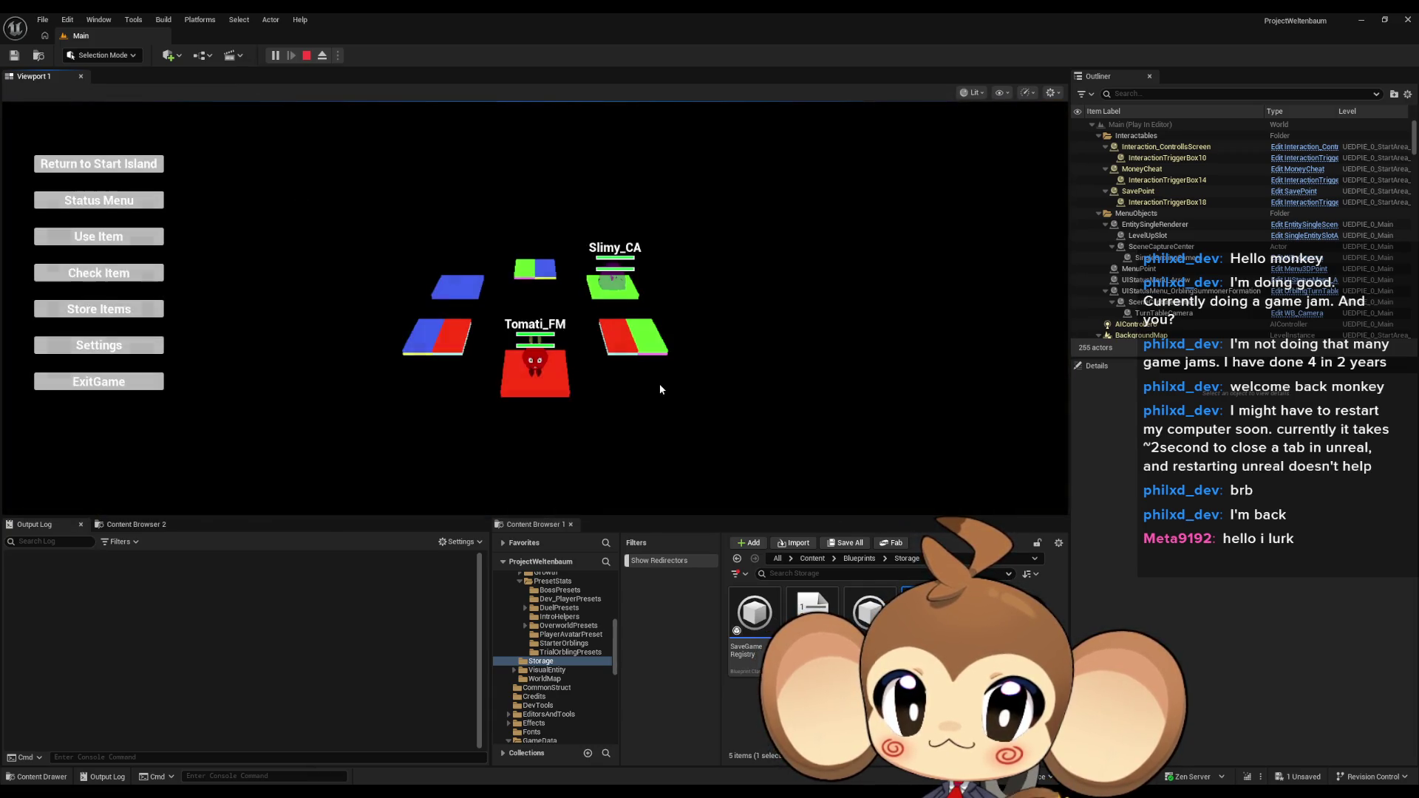
{"action": "left_click", "coordinate": [309, 62]}
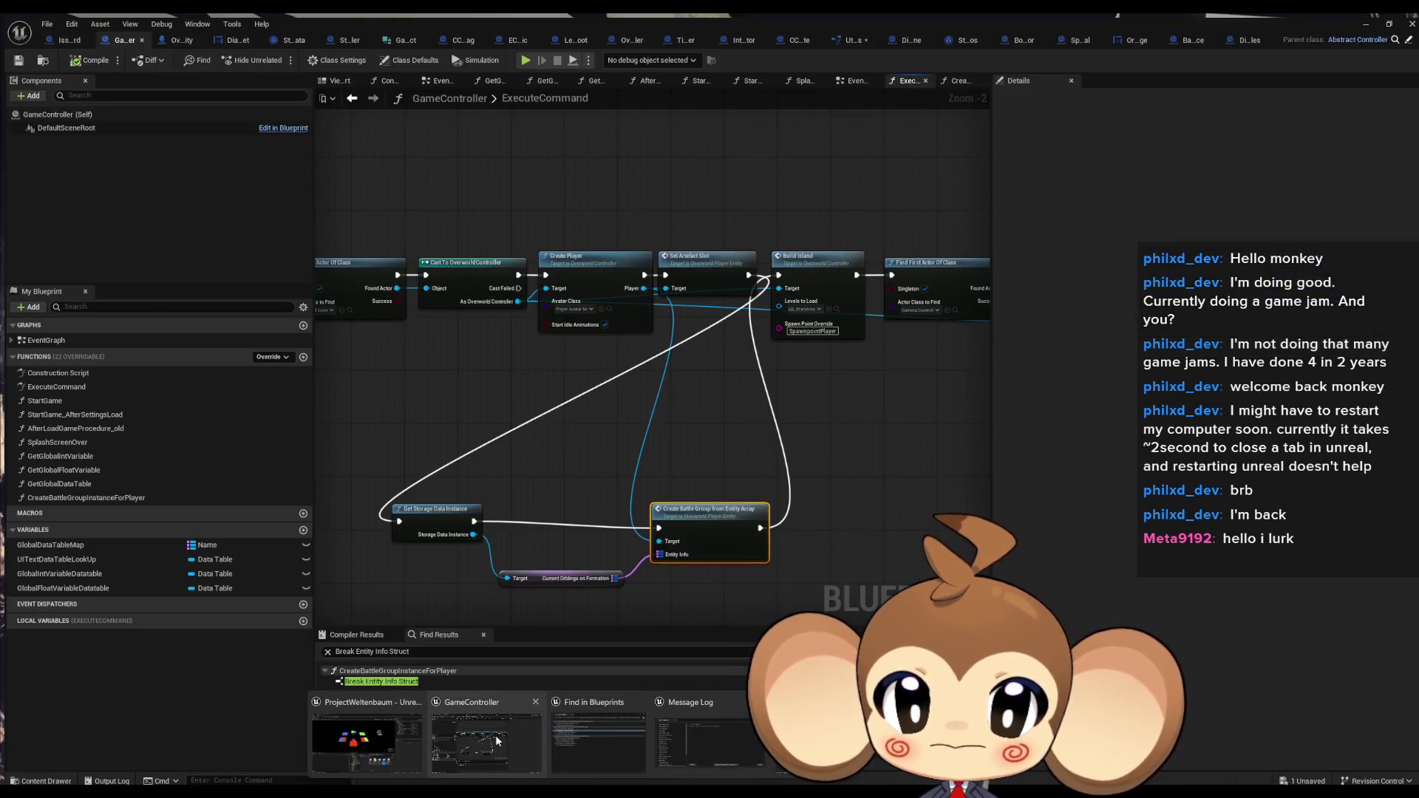
Close the extra asset tabs in GameController's blueprint editor and then the editor window
{"action": "left_click", "coordinate": [443, 731]}
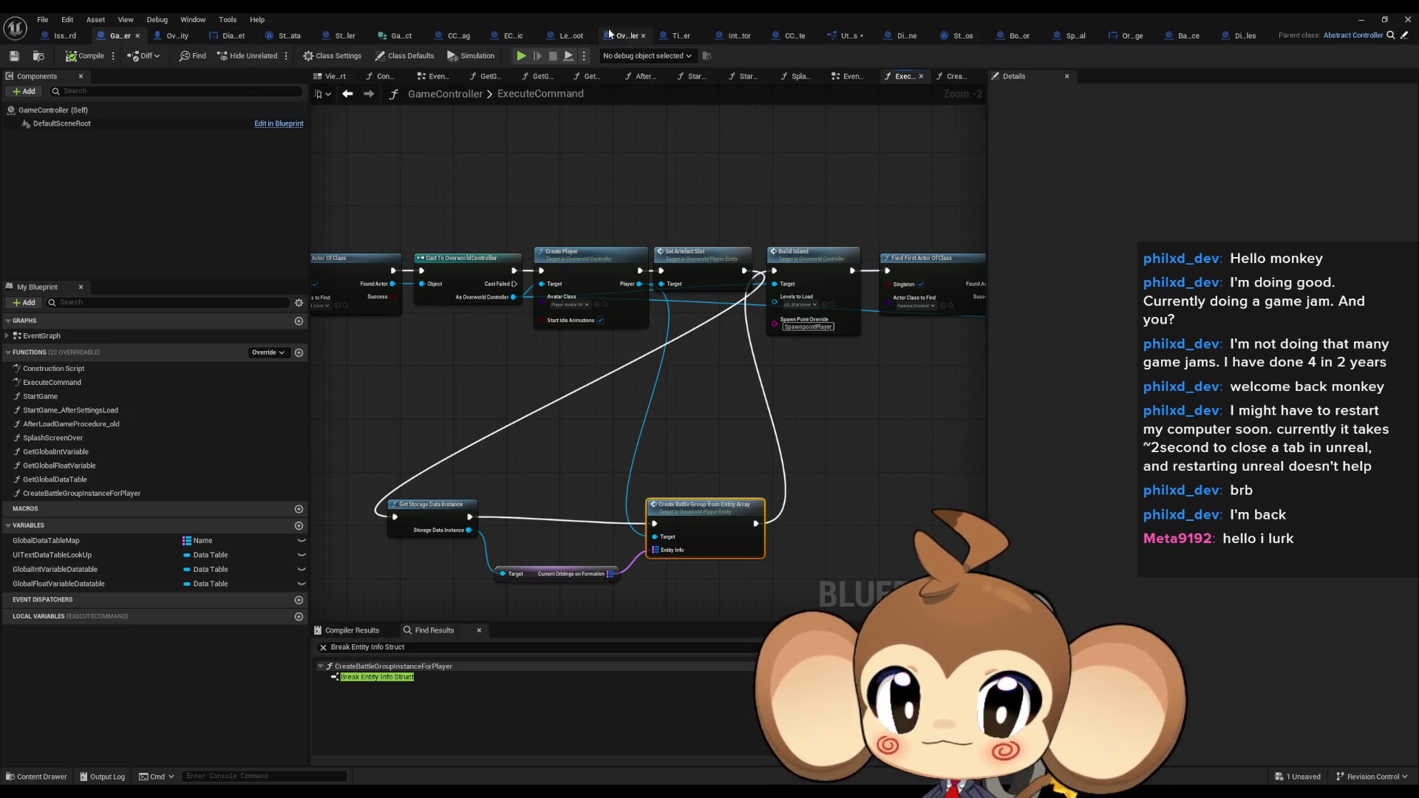
{"action": "left_click", "coordinate": [591, 36]}
{"action": "left_click", "coordinate": [628, 35]}
{"action": "left_click", "coordinate": [665, 36]}
{"action": "left_click", "coordinate": [694, 35]}
{"action": "left_click", "coordinate": [711, 36]}
{"action": "left_click", "coordinate": [711, 36]}
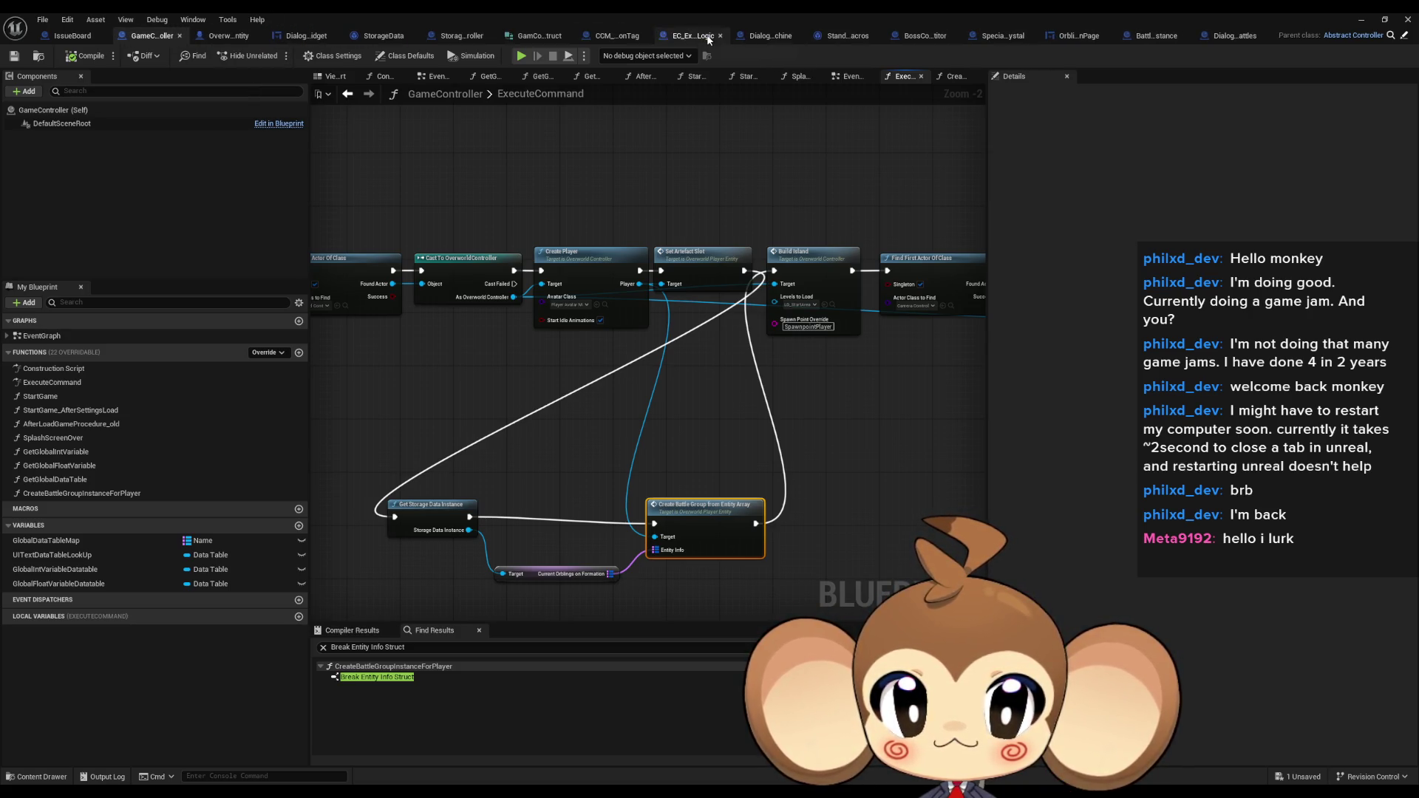
{"action": "left_click", "coordinate": [710, 35]}
{"action": "left_click", "coordinate": [710, 36]}
{"action": "left_click", "coordinate": [711, 35]}
{"action": "left_click", "coordinate": [1361, 19]}
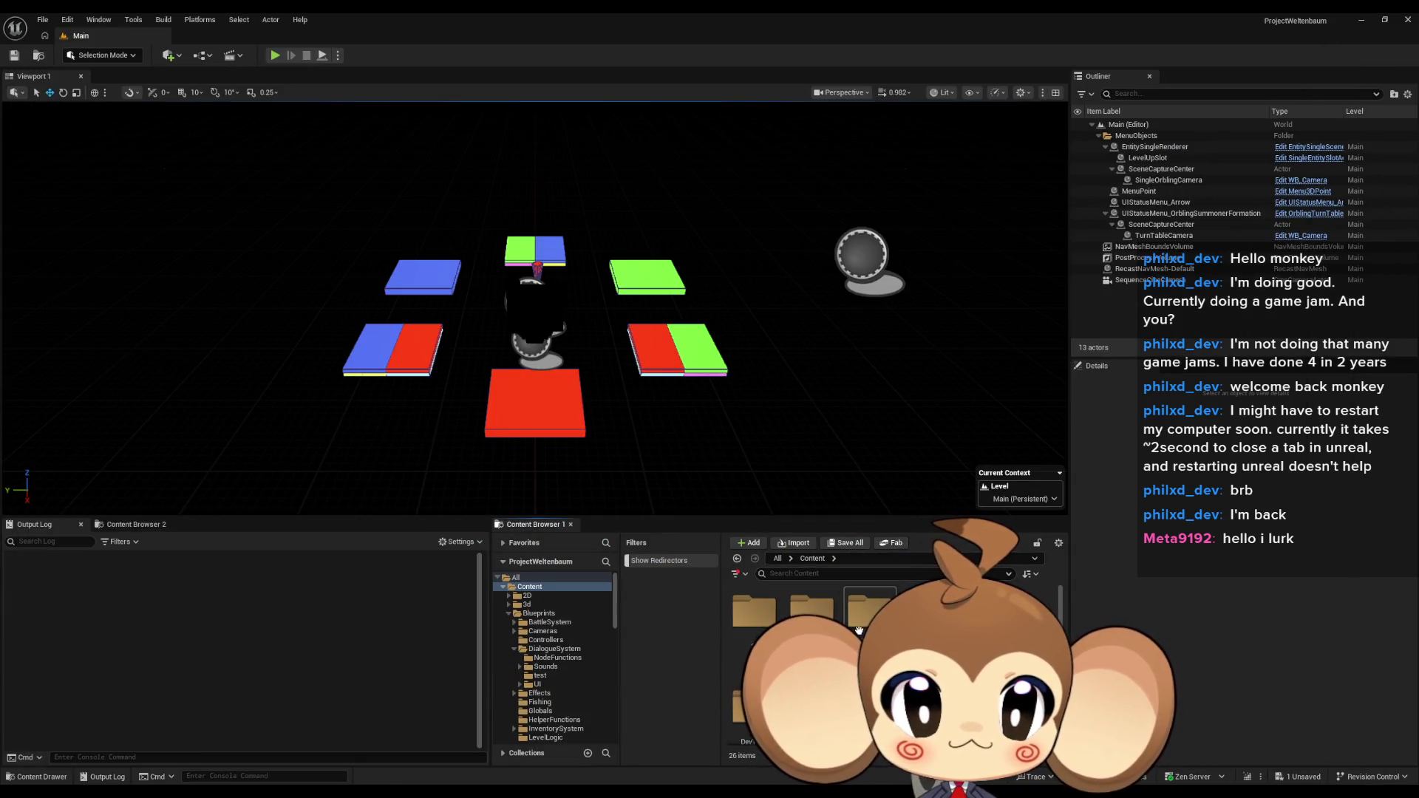
Find time controller in the Content Browser, browse to TimeSystem, and open TimeController
{"action": "left_click", "coordinate": [539, 613]}
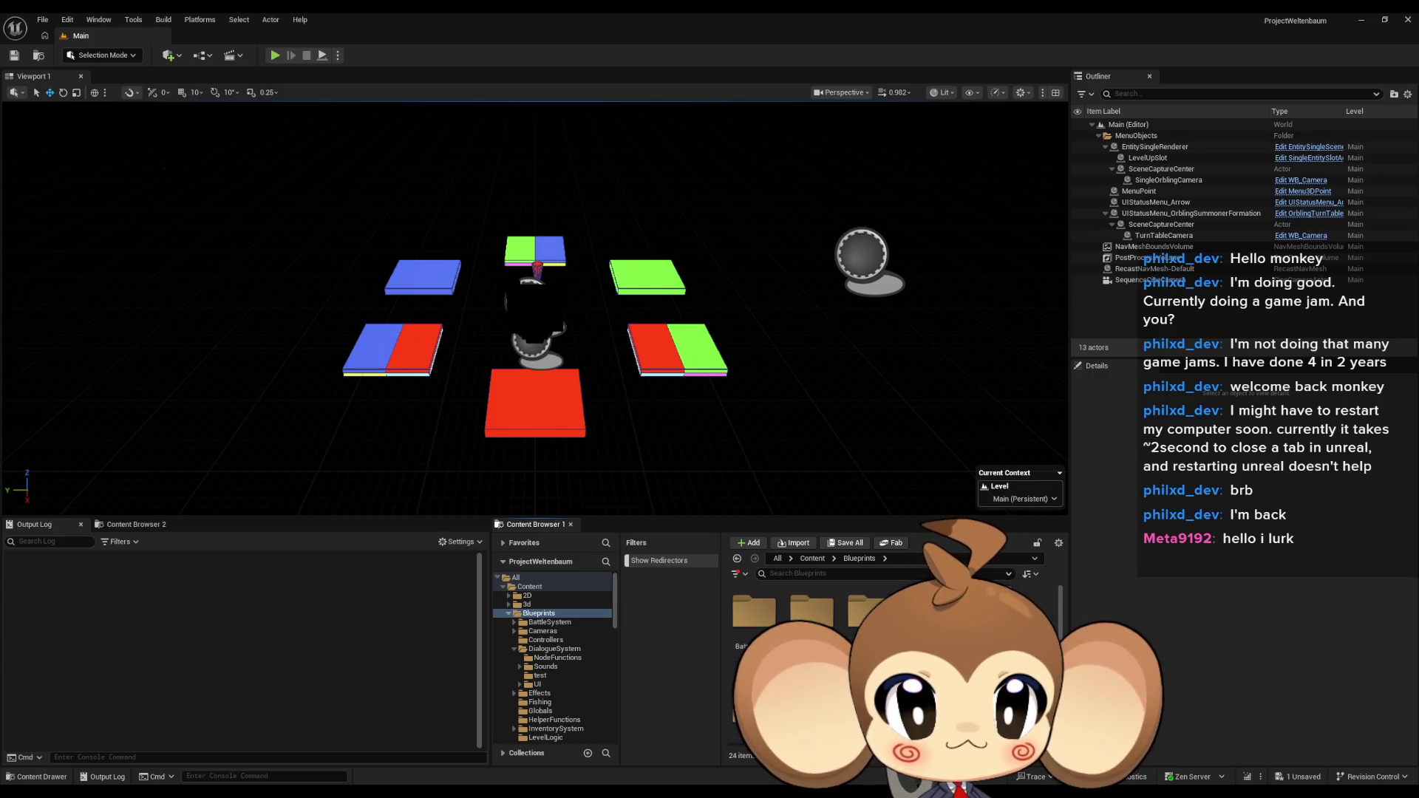
{"action": "double_click", "coordinate": [870, 610]}
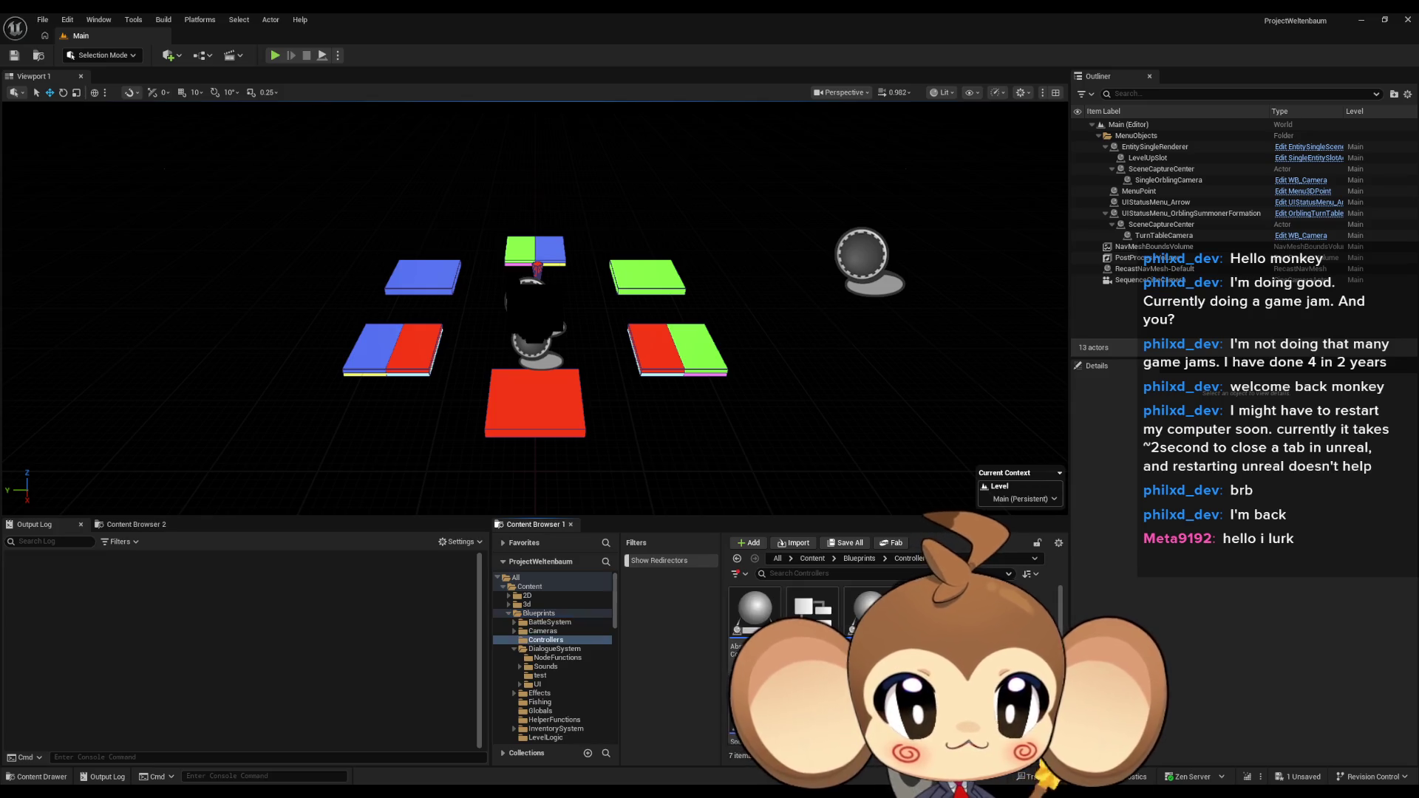
{"action": "left_click", "coordinate": [859, 558]}
{"action": "scroll", "coordinate": [813, 651], "scroll_direction": "down", "scroll_amount": 3}
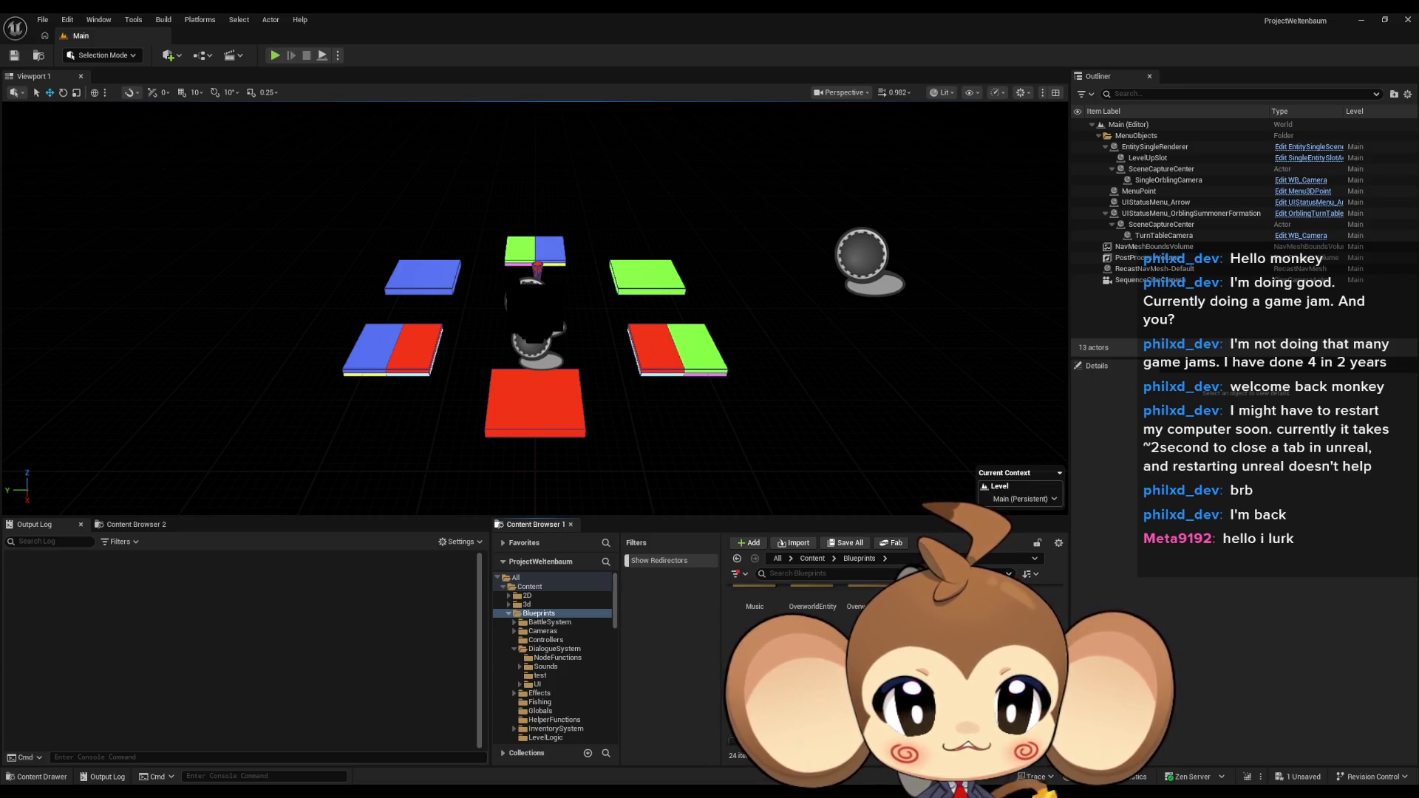
{"action": "scroll", "coordinate": [813, 643], "scroll_direction": "up", "scroll_amount": 1}
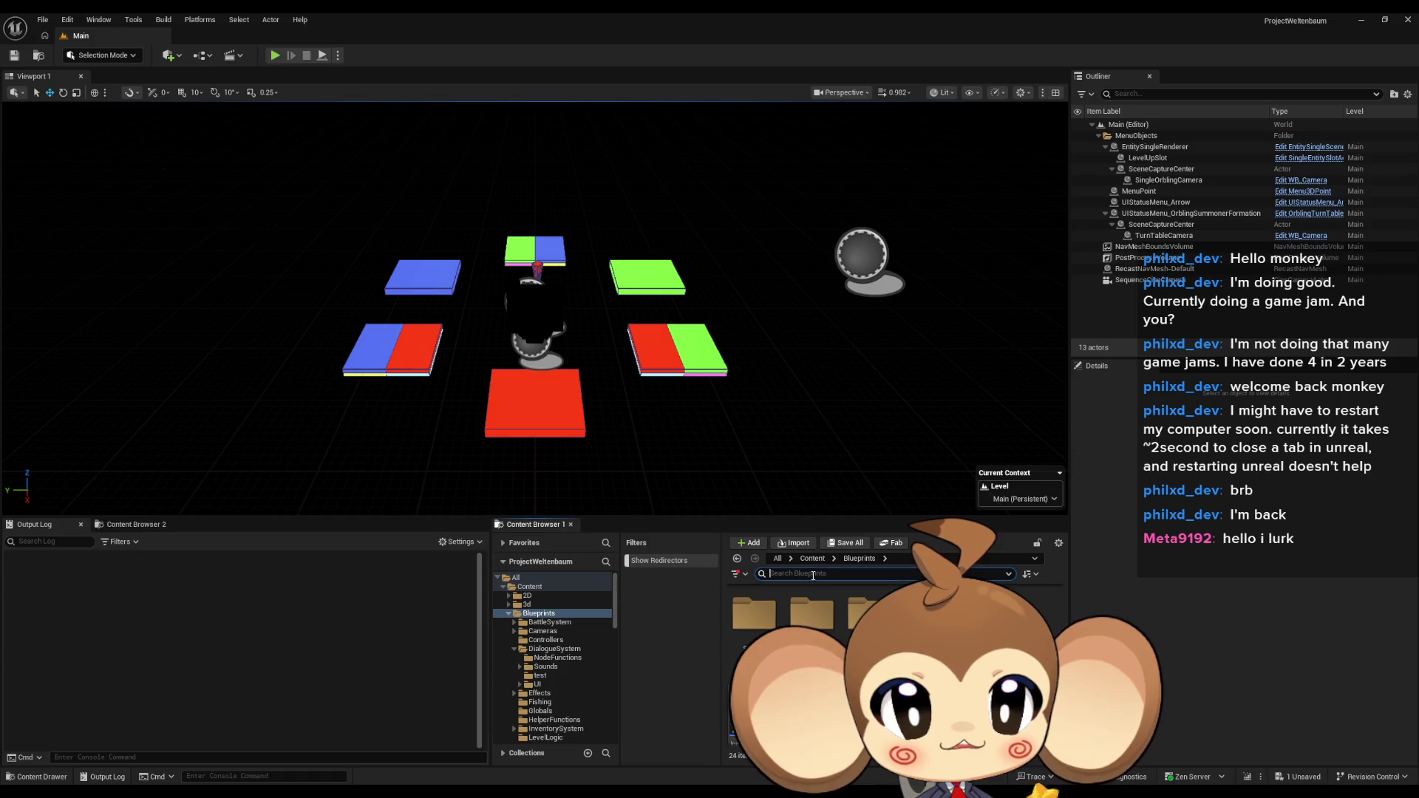
{"action": "left_click", "coordinate": [881, 573]}
{"action": "type", "text": "time cont"}
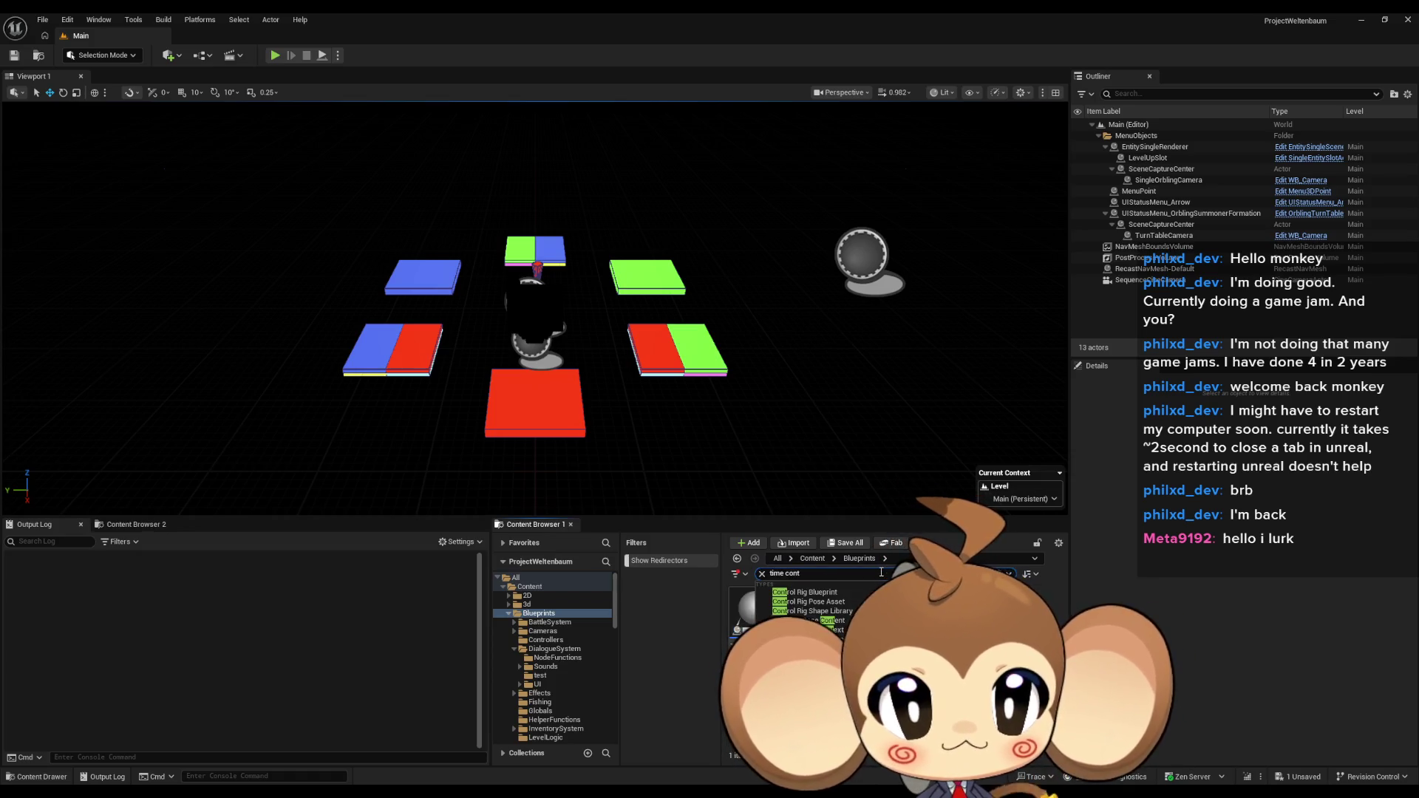
{"action": "right_click", "coordinate": [753, 610]}
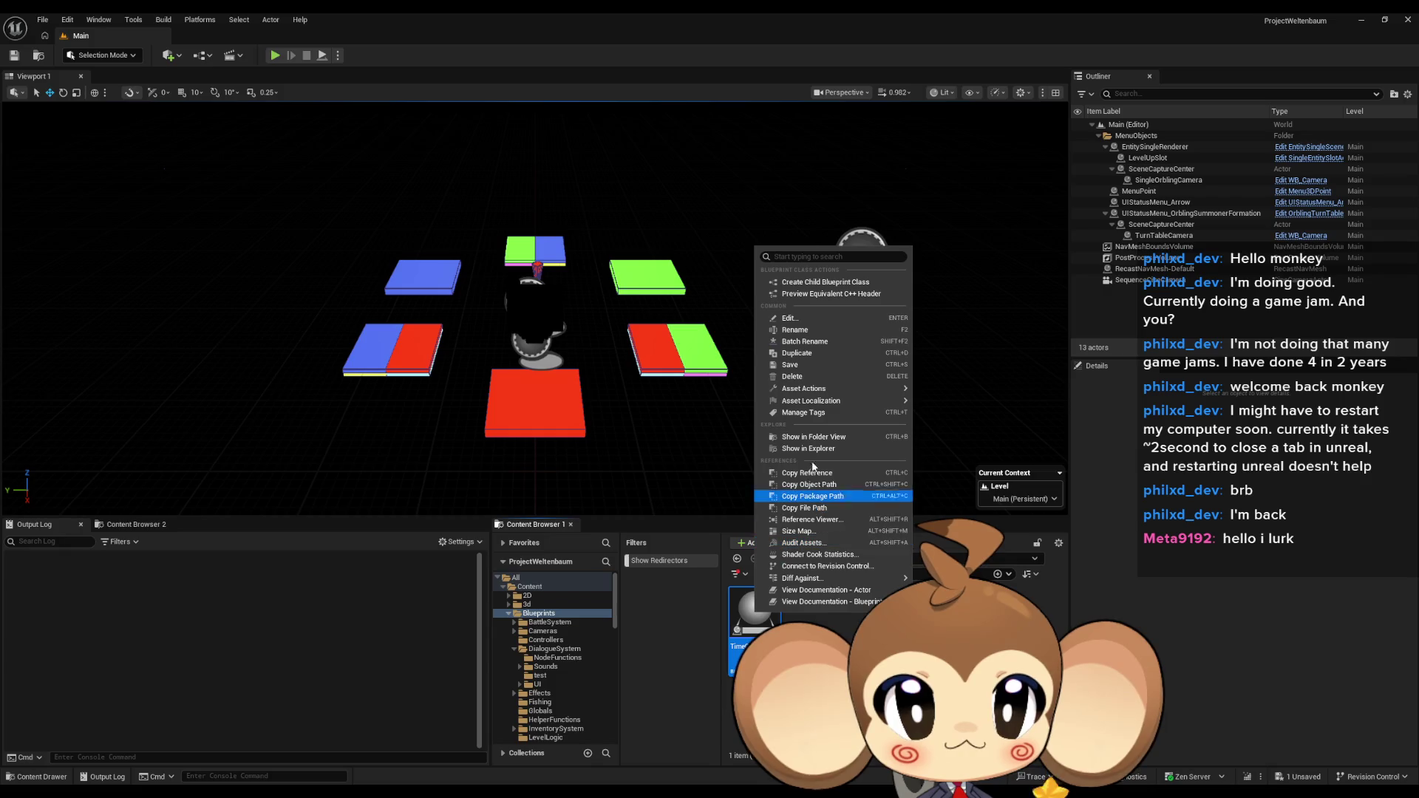
{"action": "left_click", "coordinate": [812, 436]}
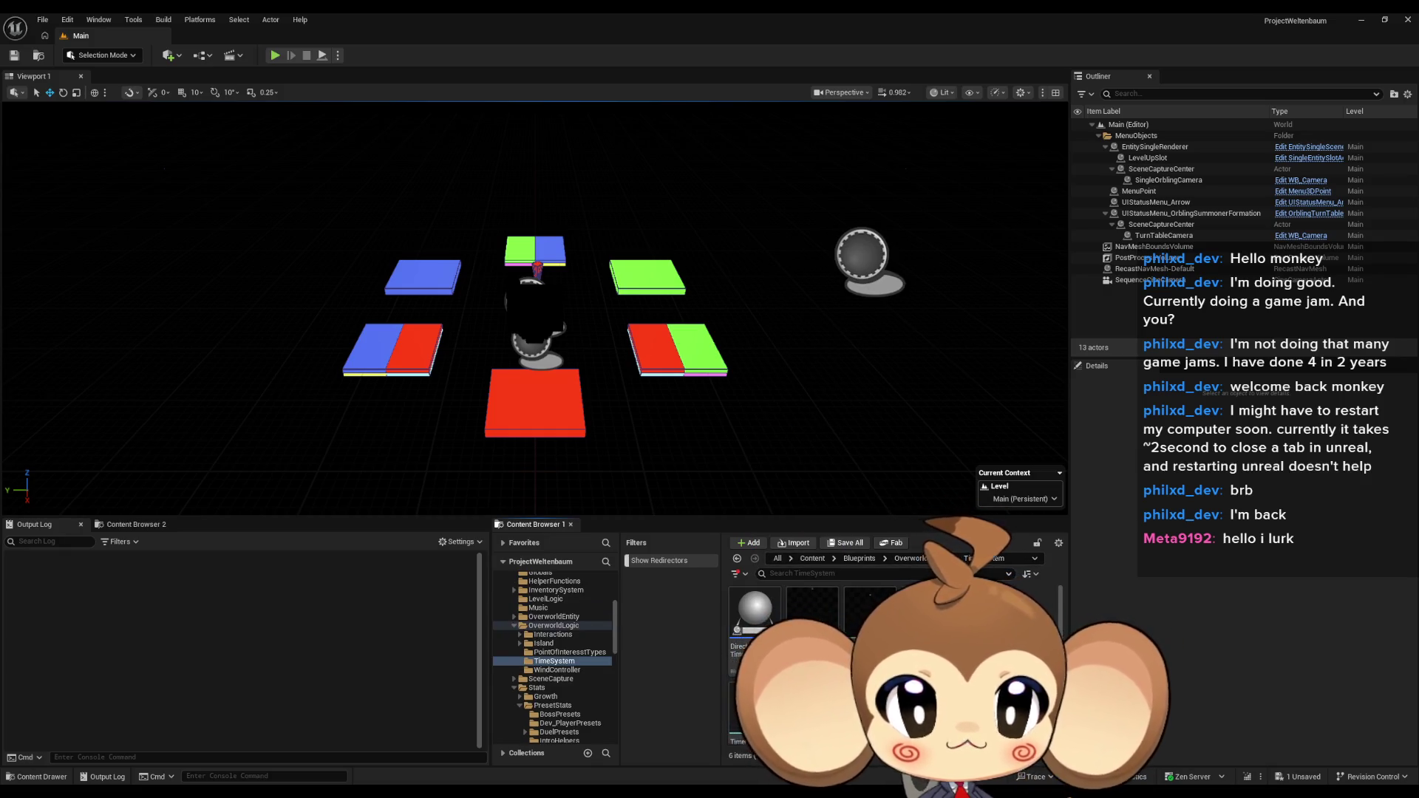
{"action": "double_click", "coordinate": [869, 636]}
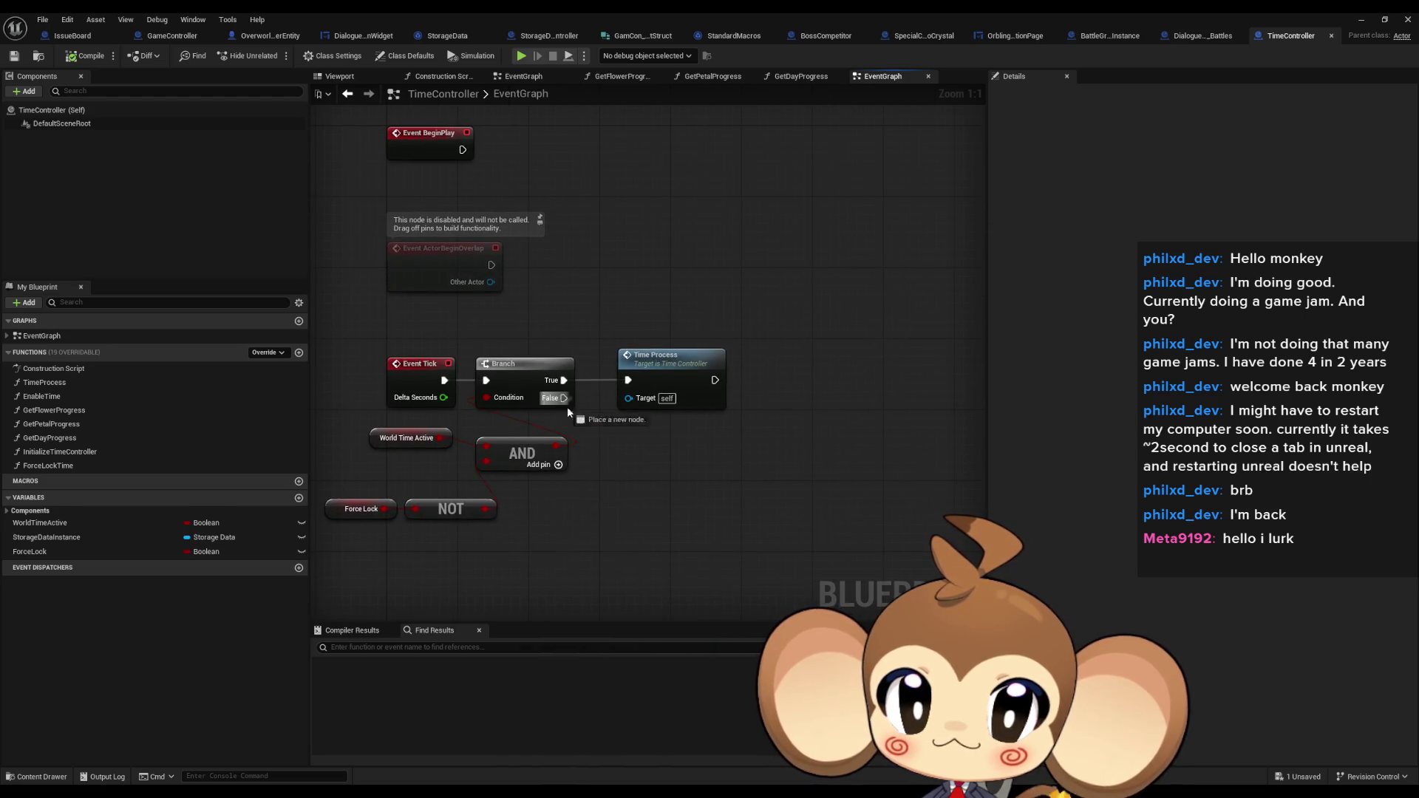
Add a Print String node off the Branch with an Append node feeding its text
{"action": "left_click_drag", "start_coordinate": [566, 407], "coordinate": [591, 517]}
{"action": "type", "text": "print string"}
{"action": "key", "text": "Return"}
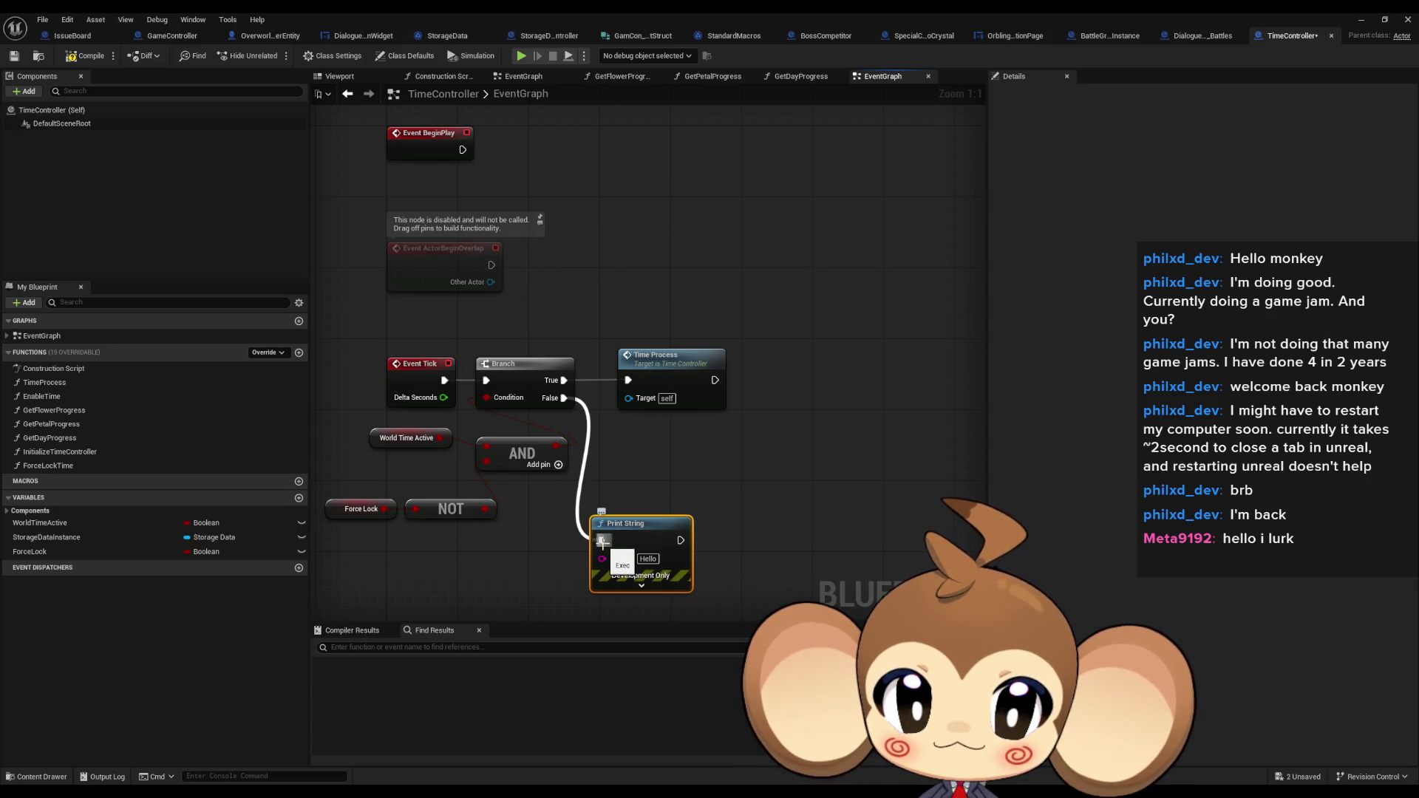
{"action": "left_click", "coordinate": [602, 543], "text": "alt"}
{"action": "mouse_move", "coordinate": [614, 550]}
{"action": "left_mouse_down"}
{"action": "mouse_move", "coordinate": [668, 550]}
{"action": "mouse_move", "coordinate": [548, 565]}
{"action": "mouse_move", "coordinate": [533, 542]}
{"action": "mouse_move", "coordinate": [568, 561]}
{"action": "left_mouse_up"}
{"action": "type", "text": "append"}
{"action": "key", "text": "Return"}
Give Append a third input, wire the NOT result into A and C, then compile and save
{"action": "left_click", "coordinate": [622, 524]}
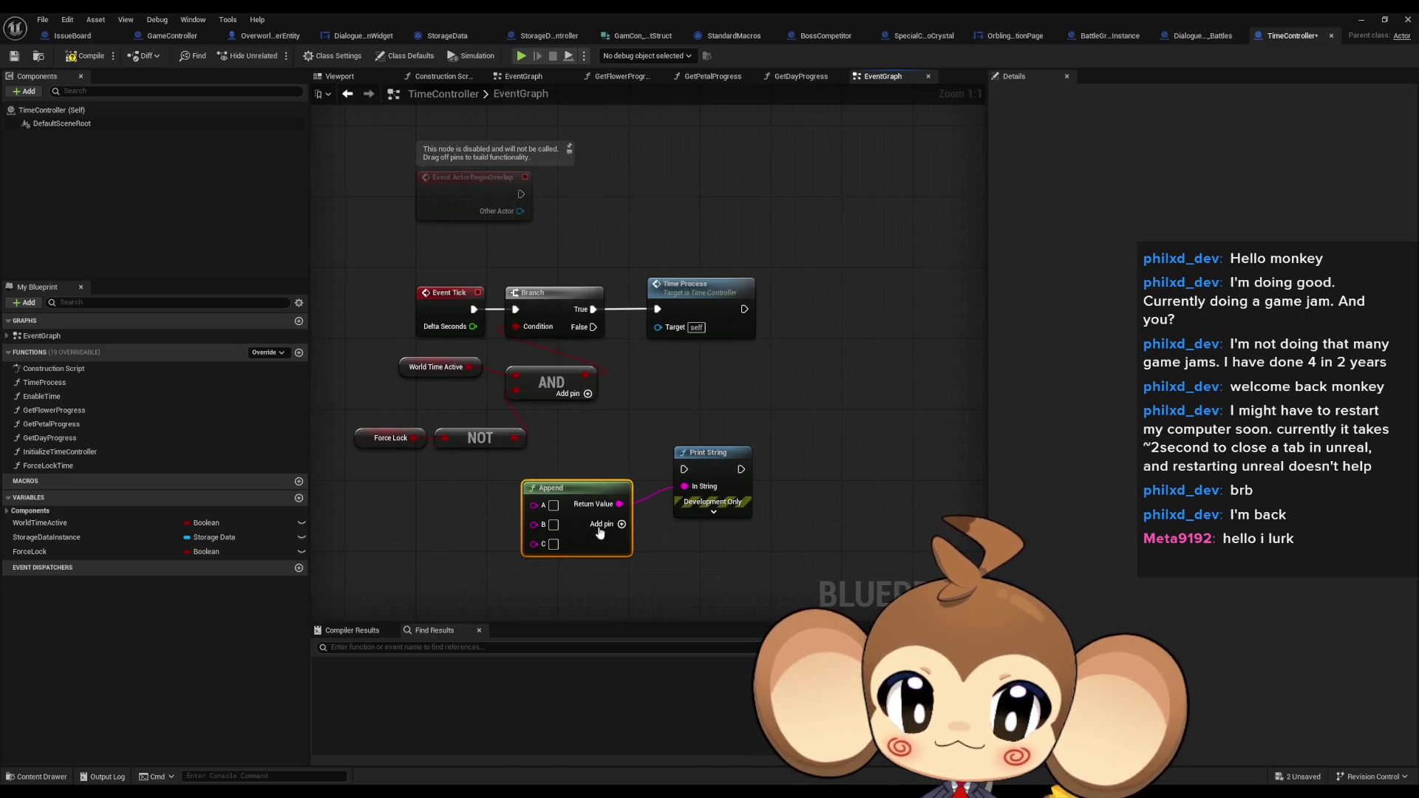
{"action": "type", "text": "/"}
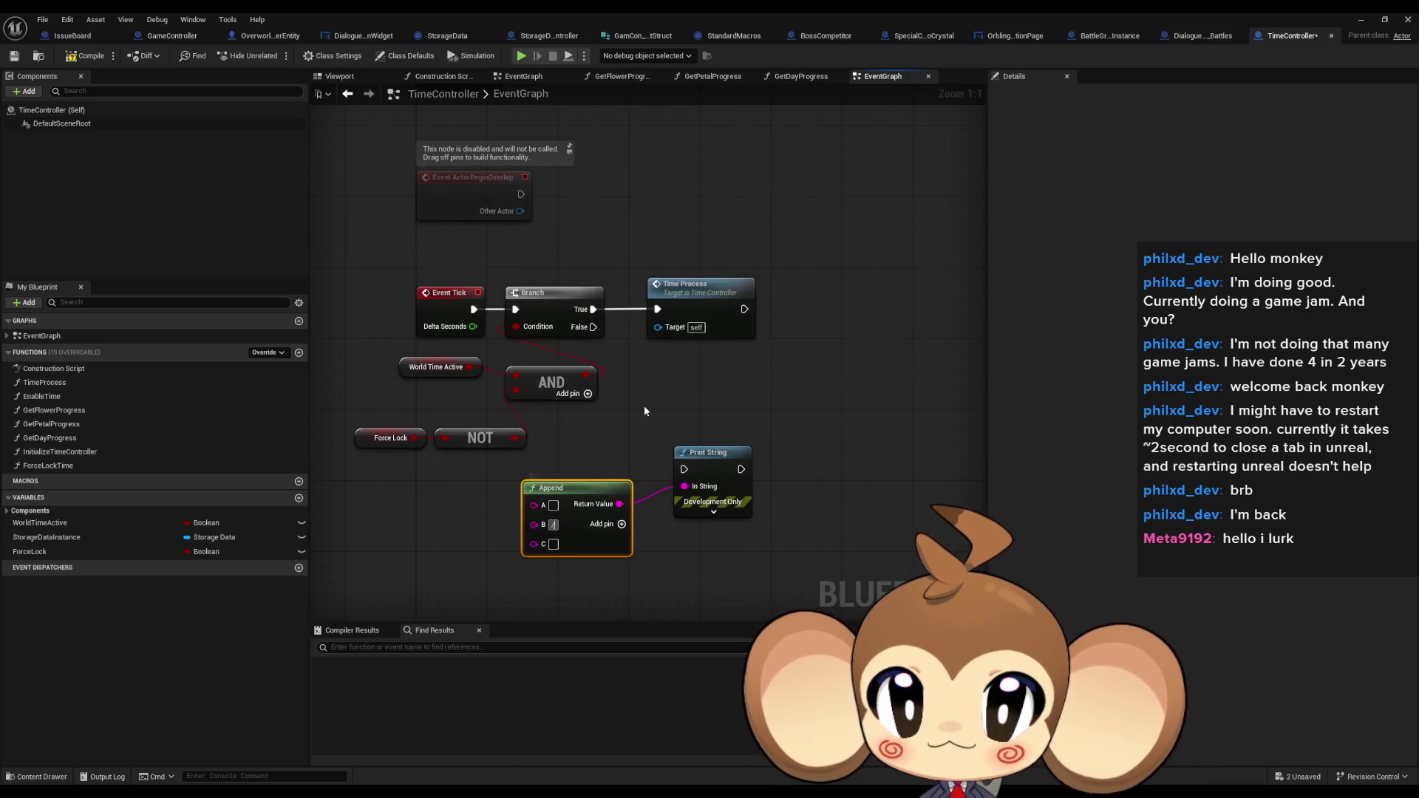
{"action": "left_click", "coordinate": [643, 411]}
{"action": "left_click_drag", "start_coordinate": [684, 469], "coordinate": [515, 314]}
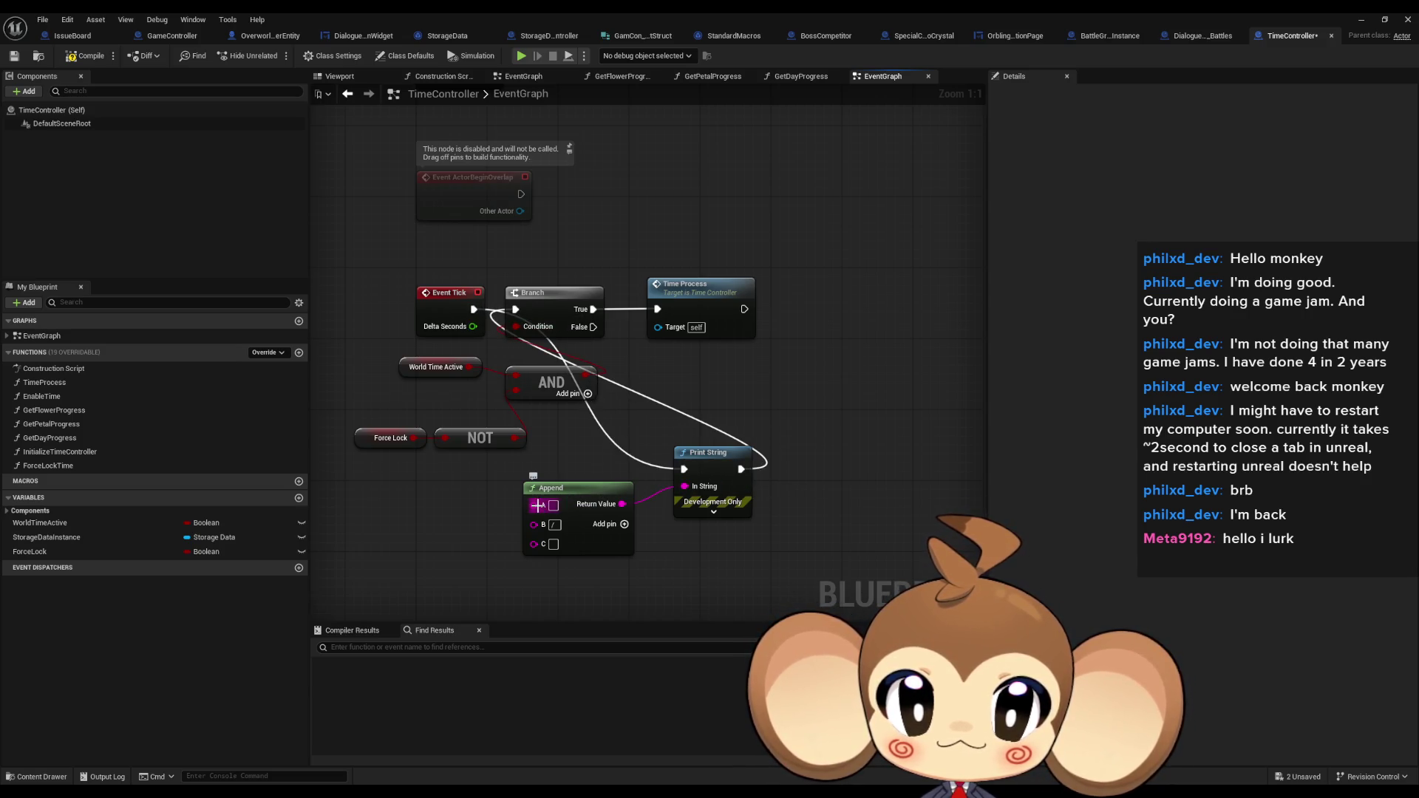
{"action": "mouse_move", "coordinate": [538, 505]}
{"action": "left_mouse_down"}
{"action": "mouse_move", "coordinate": [466, 377]}
{"action": "mouse_move", "coordinate": [519, 429]}
{"action": "left_mouse_up"}
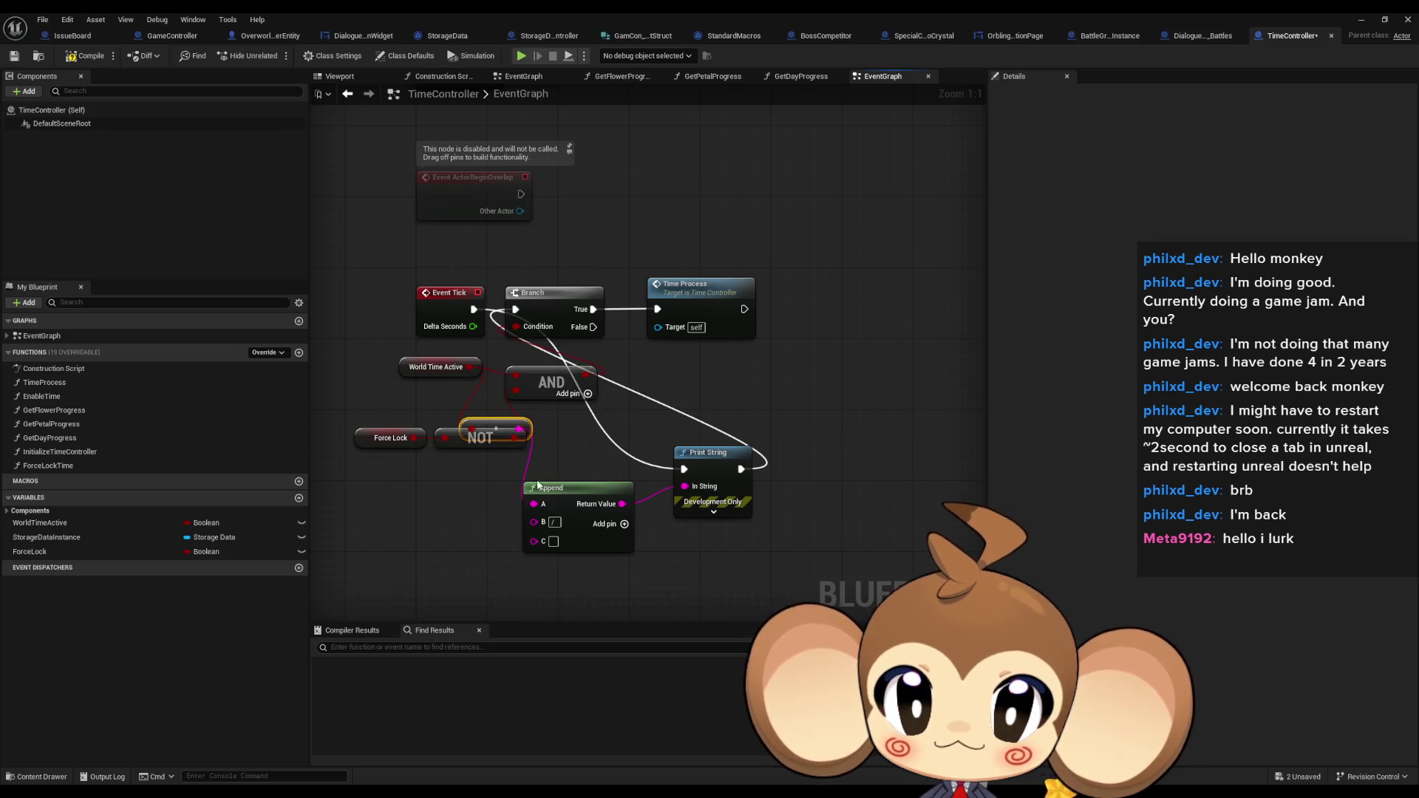
{"action": "mouse_move", "coordinate": [533, 541]}
{"action": "left_mouse_down"}
{"action": "mouse_move", "coordinate": [515, 436]}
{"action": "mouse_move", "coordinate": [458, 546]}
{"action": "left_mouse_up"}
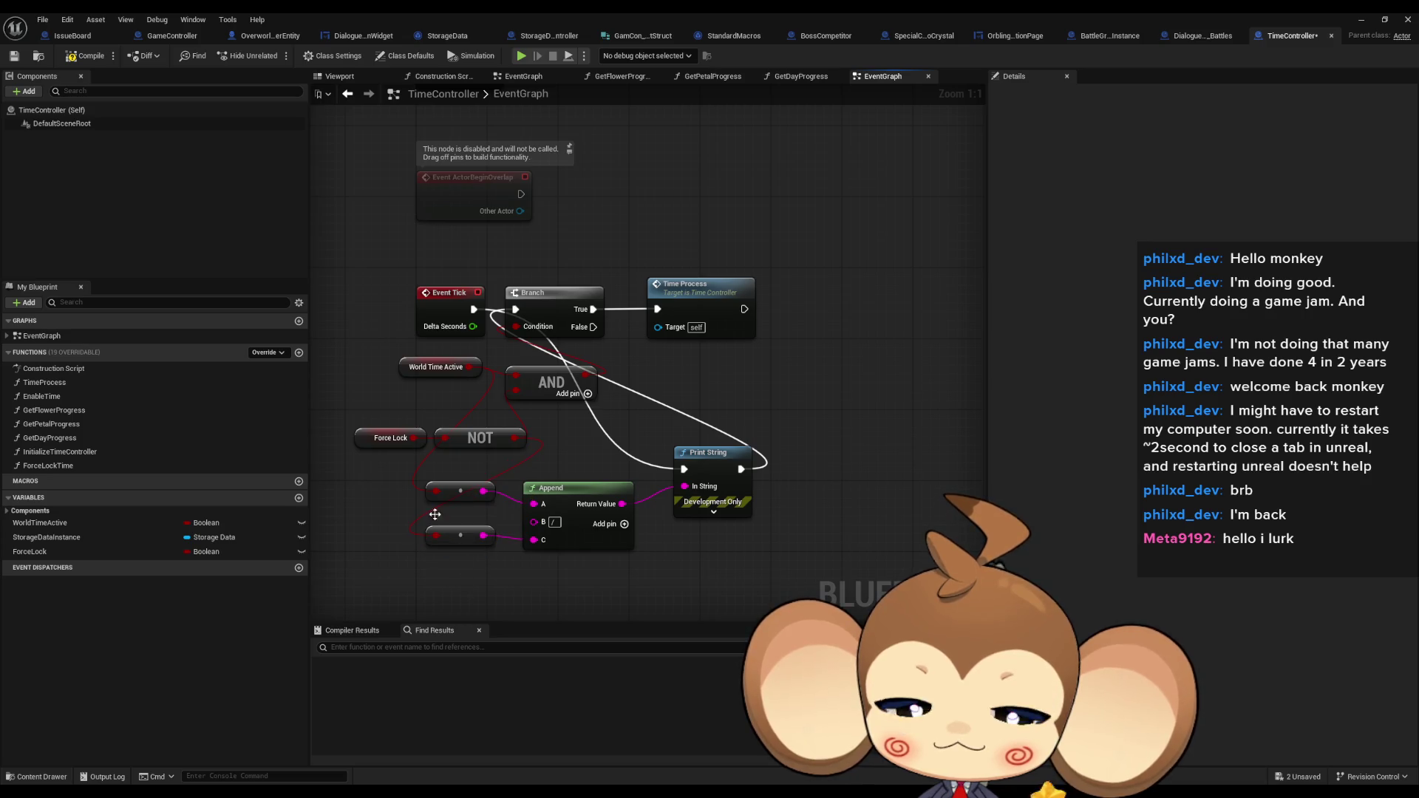
{"action": "left_click", "coordinate": [93, 58]}
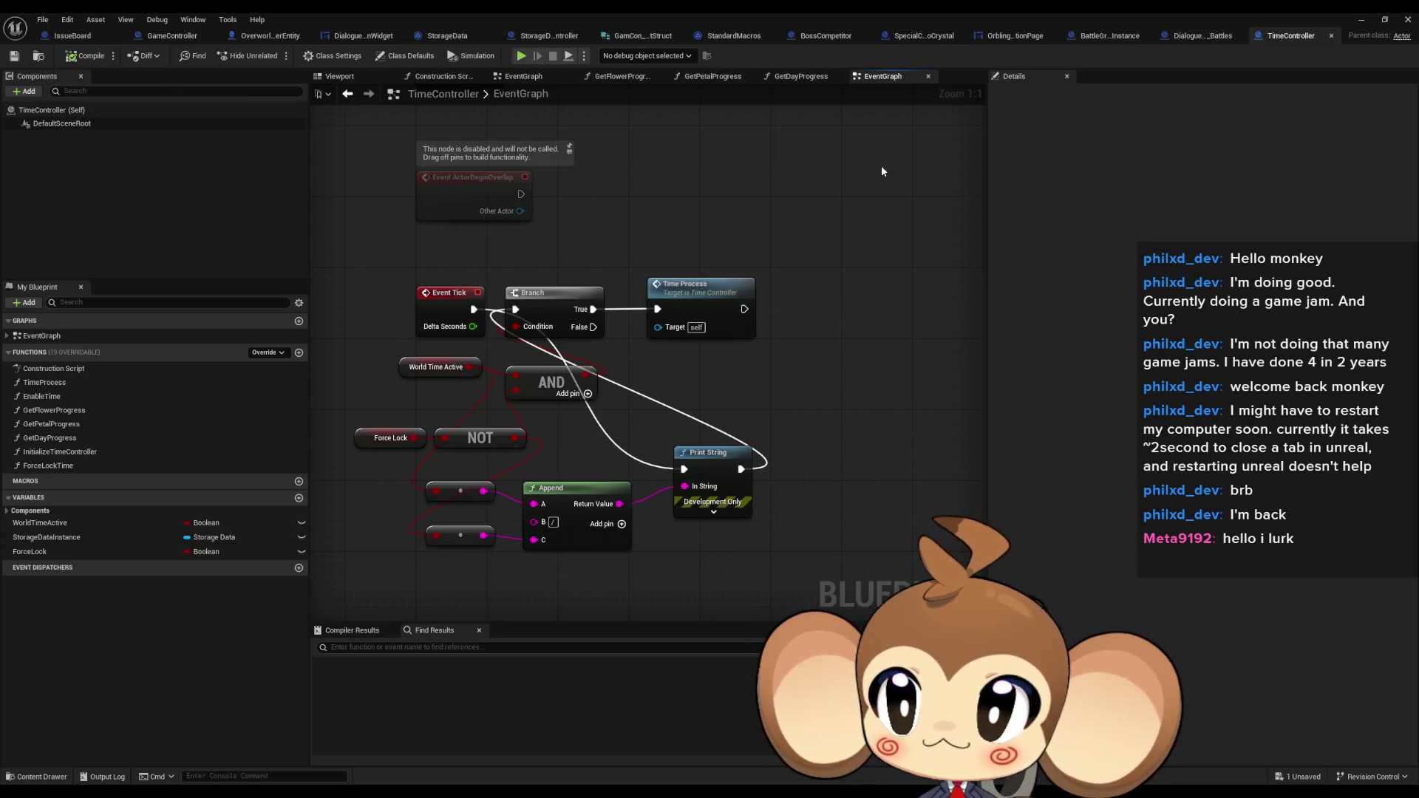
Open GameController's SplashScreenOver graph and wire Get Storage Data Instance's execution into CLEAR
{"action": "left_click", "coordinate": [170, 36]}
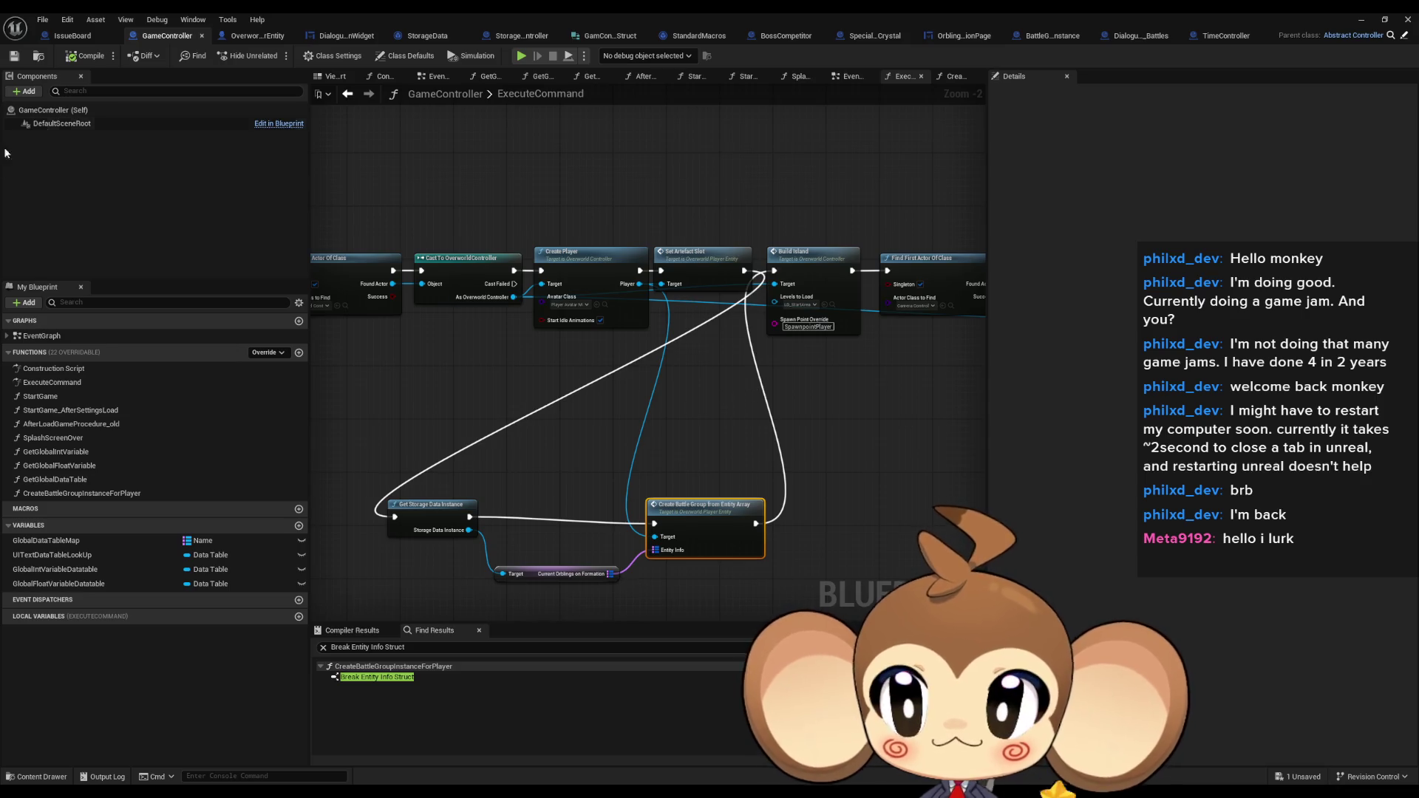
{"action": "left_click", "coordinate": [60, 440]}
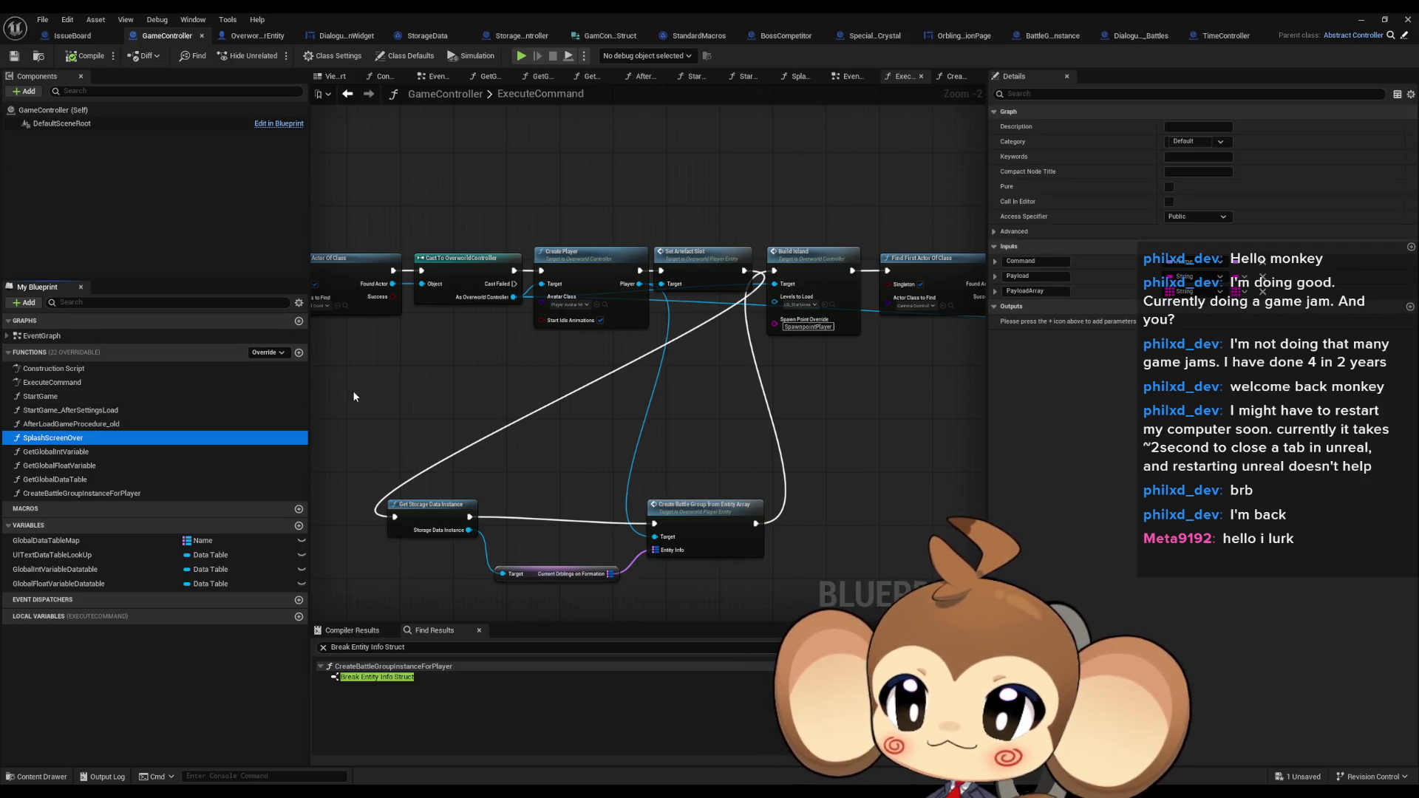
{"action": "double_click", "coordinate": [61, 439]}
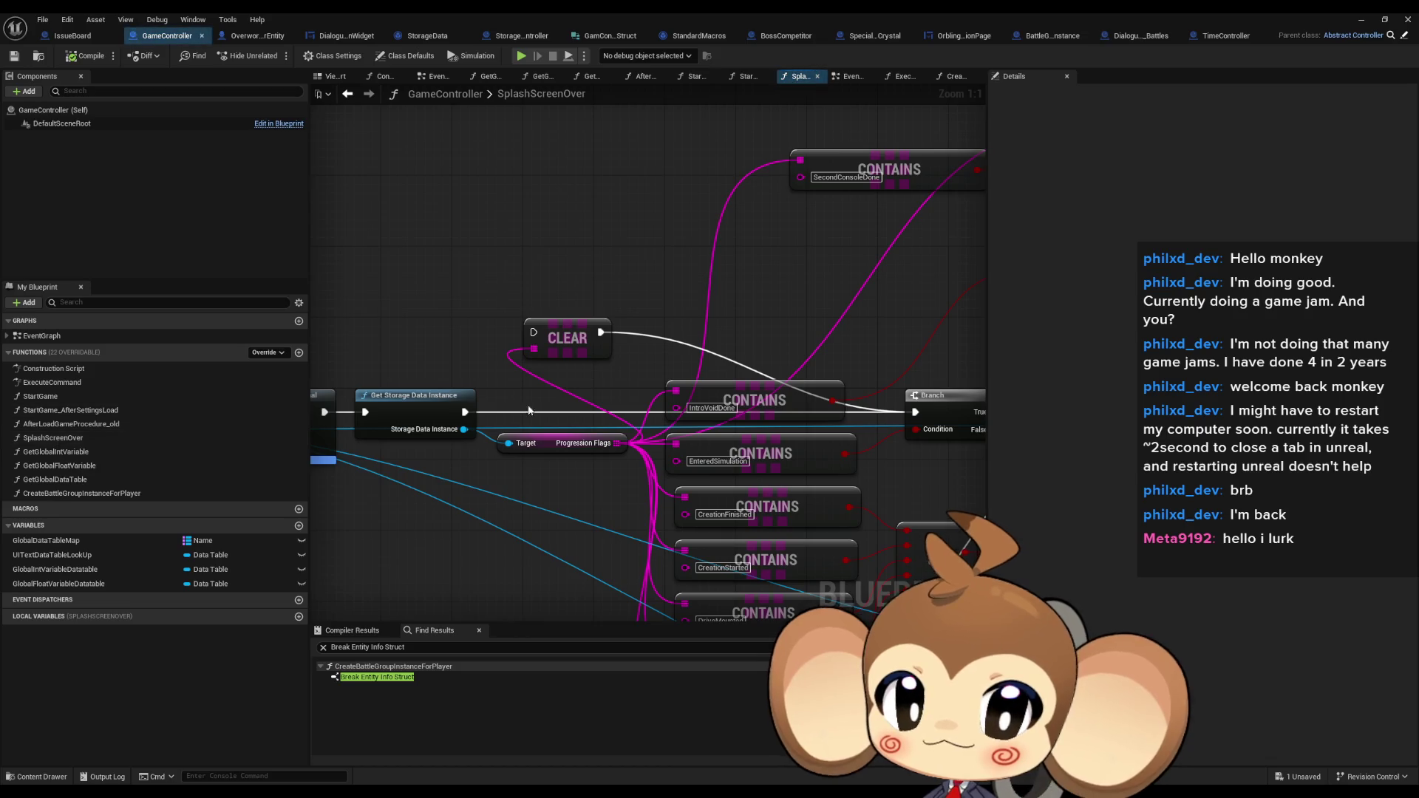
{"action": "left_click_drag", "start_coordinate": [464, 412], "coordinate": [533, 331]}
{"action": "left_click", "coordinate": [1408, 19]}
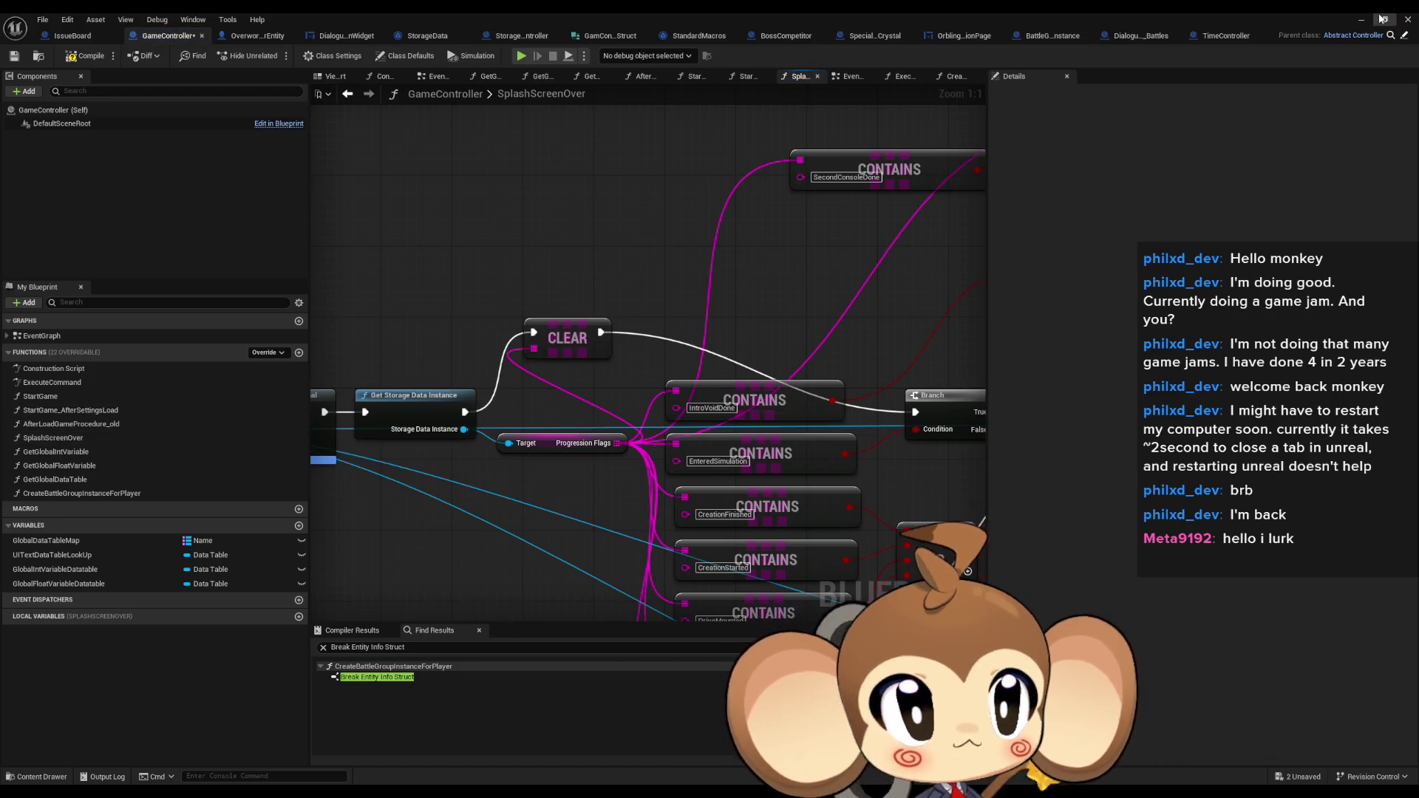
Start Play, skip the opening dialogue, and answer 'yes' to the NDA prompt
{"action": "left_click", "coordinate": [275, 56]}
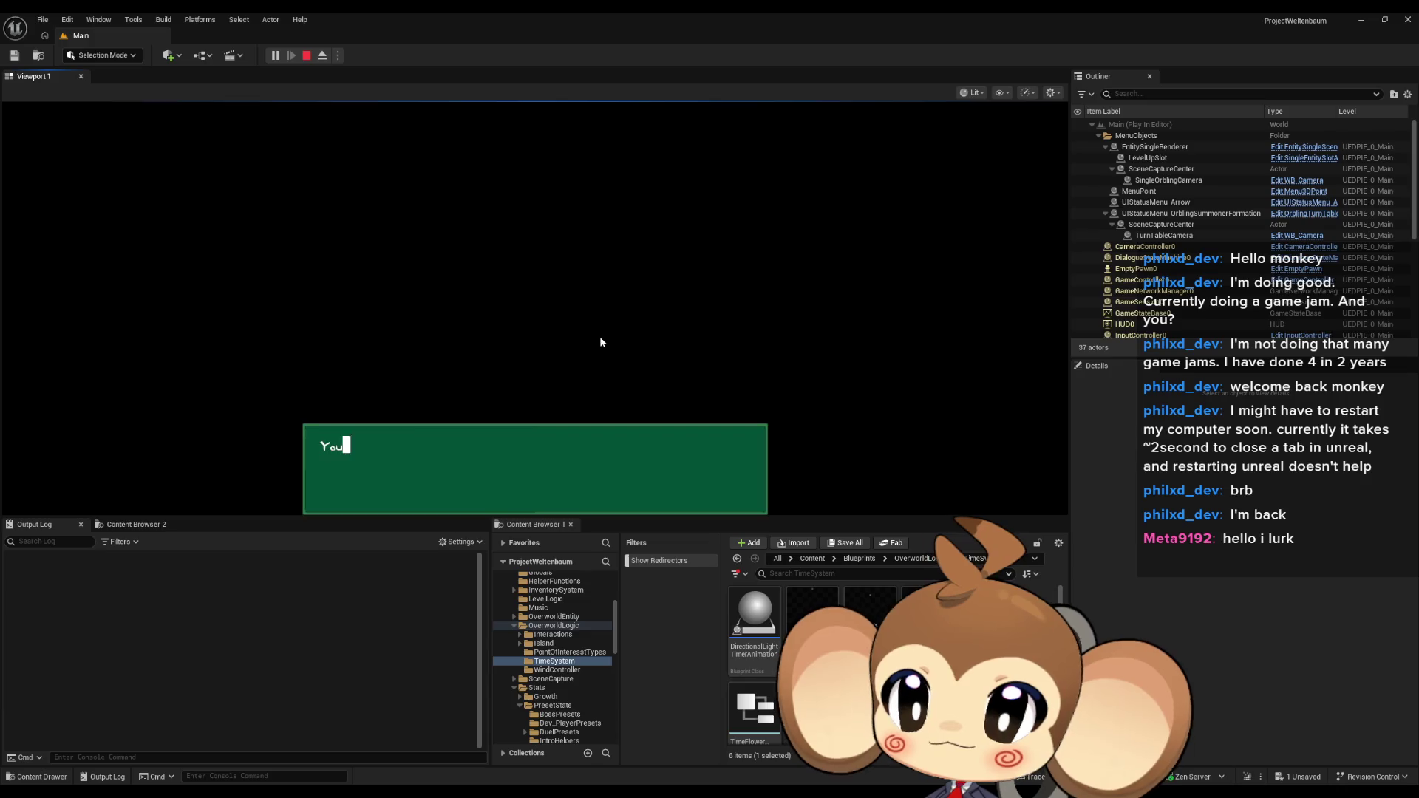
{"action": "key", "text": "space"}
{"action": "key", "text": "space"}
{"action": "key", "text": "space"}
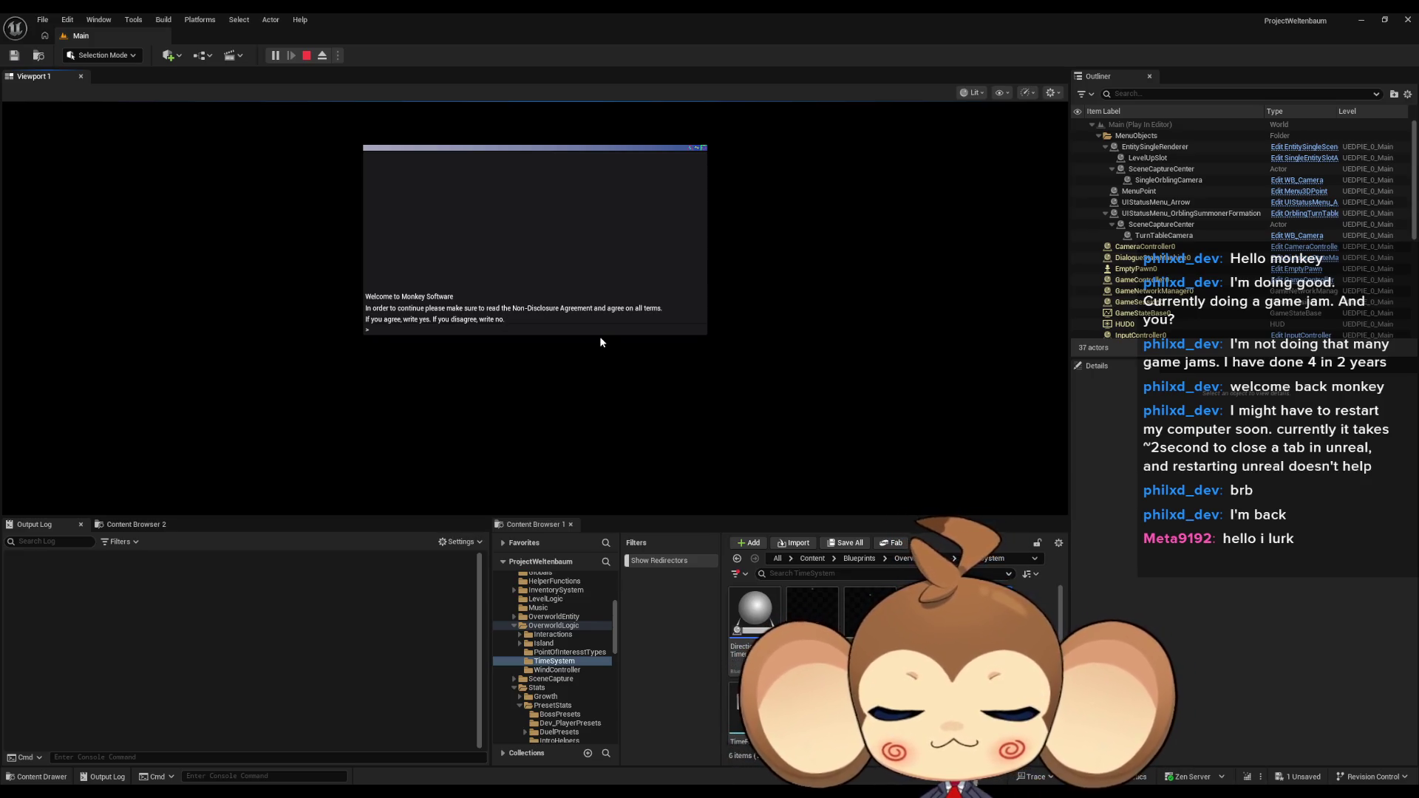
{"action": "type", "text": "yes"}
{"action": "key", "text": "Return"}
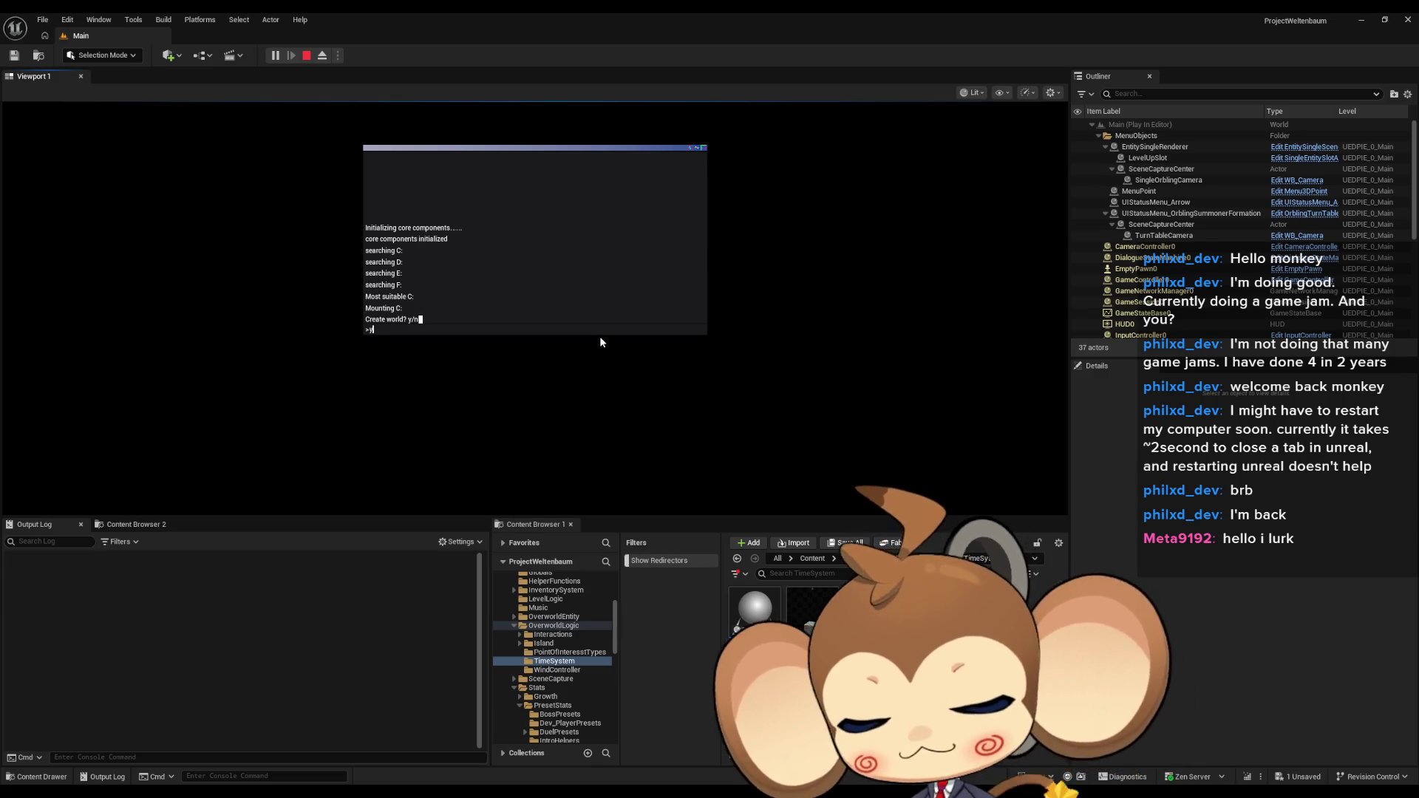
Answer 'y' at the 'Create world? y/n' prompt in the play-test terminal
{"action": "type", "text": "y"}
{"action": "key", "text": "Return"}
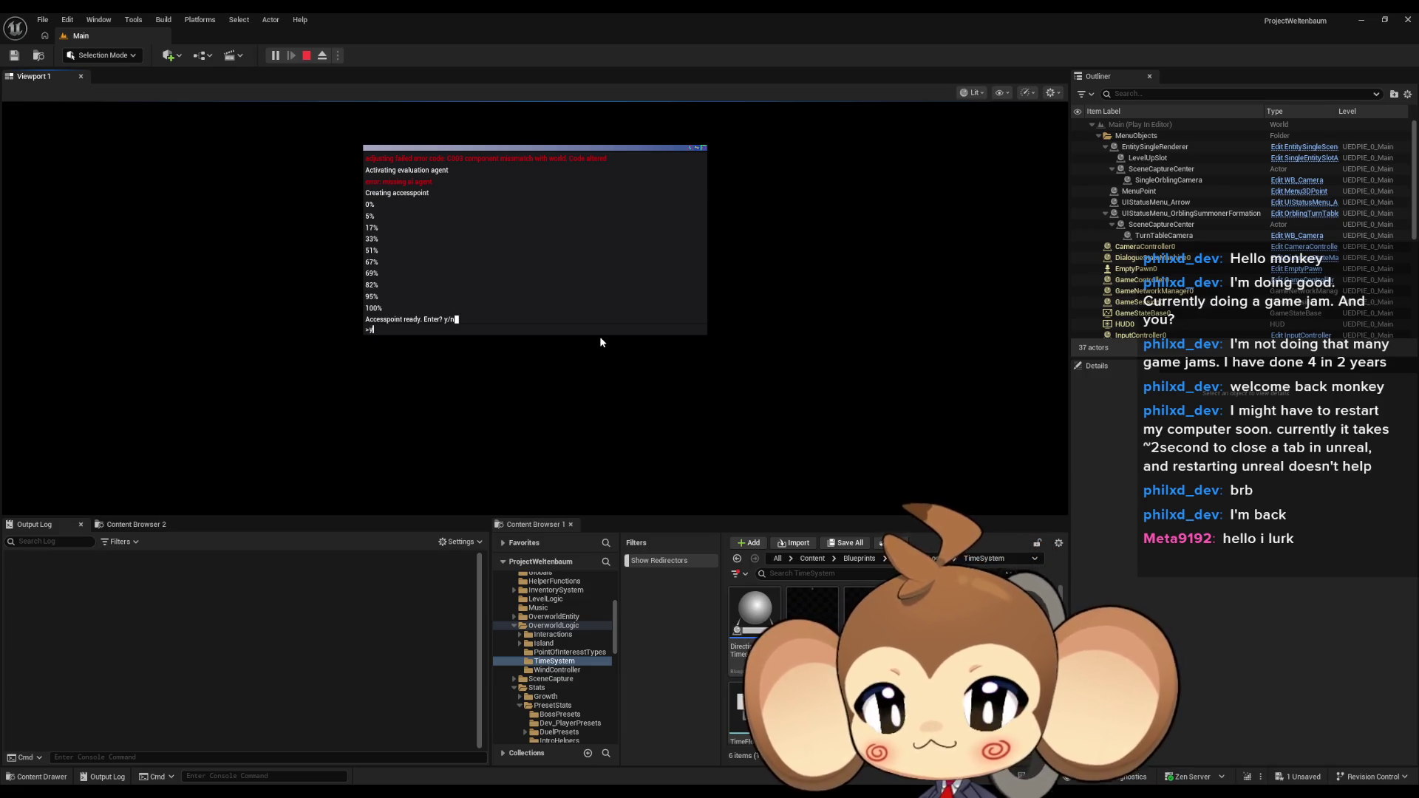
Confirm entering the access point at the 'Accesspoint ready. Enter?' prompt
{"action": "key", "text": "Return"}
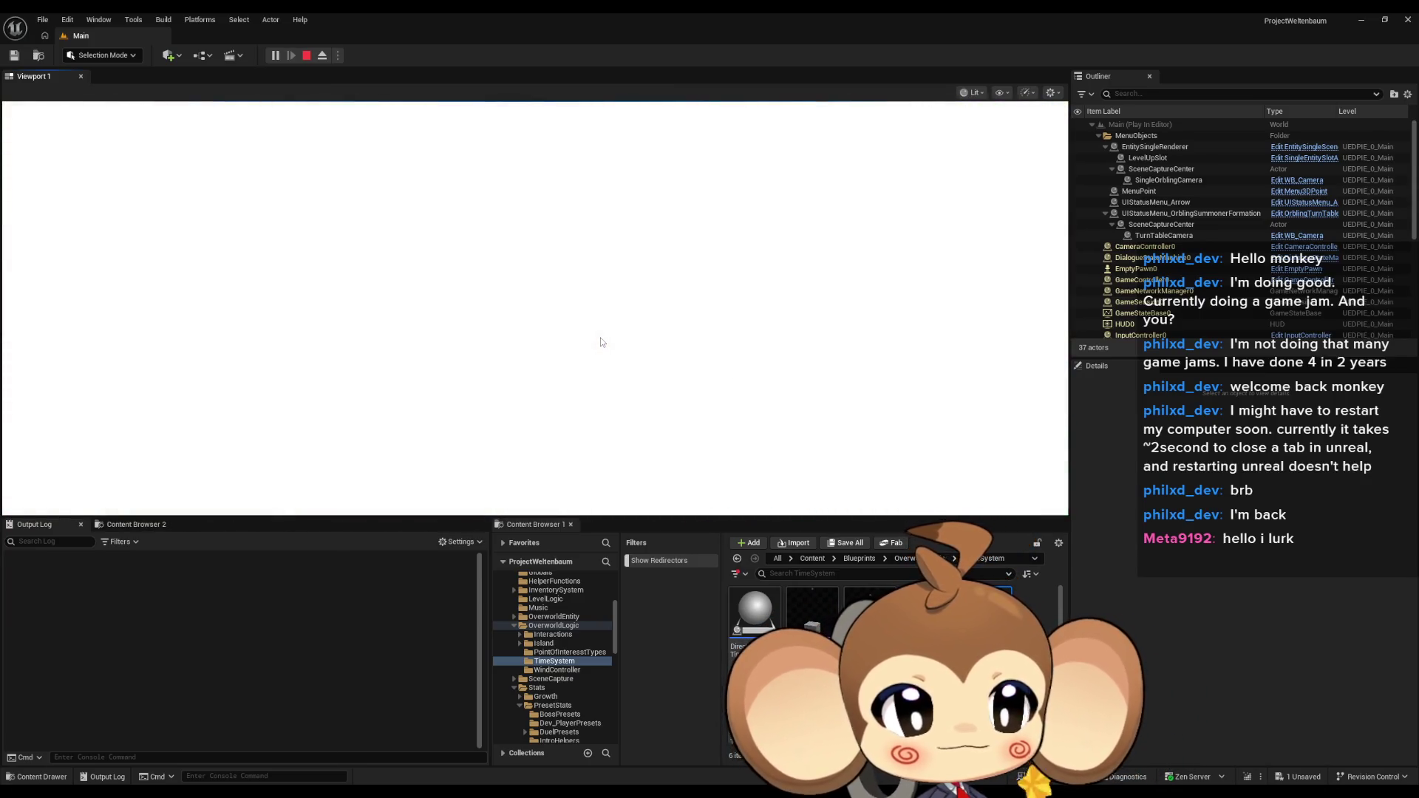
Stop the play session and route Get Storage Data Instance's execution to the Branch instead of CLEAR
{"action": "key", "text": "Escape"}
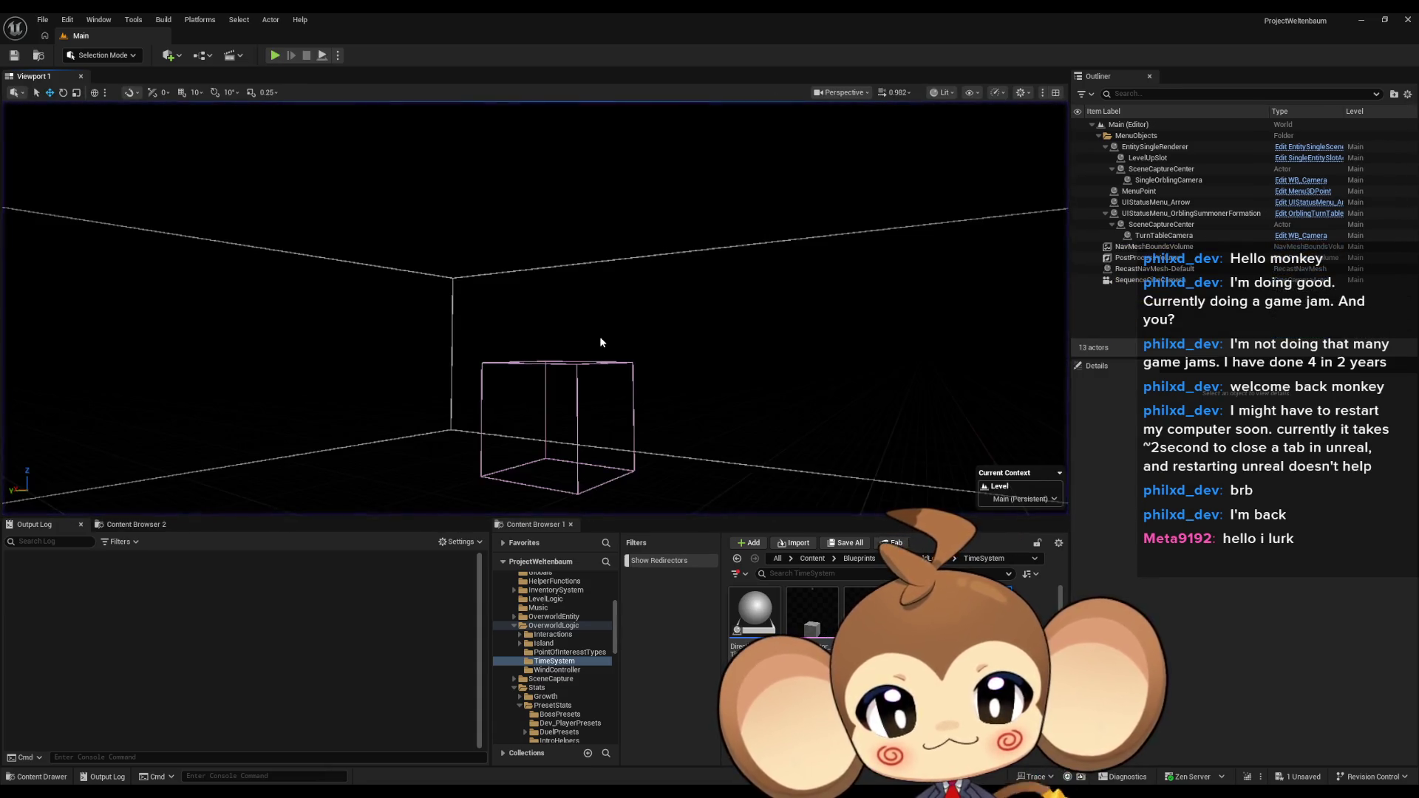
{"action": "left_click", "coordinate": [504, 743]}
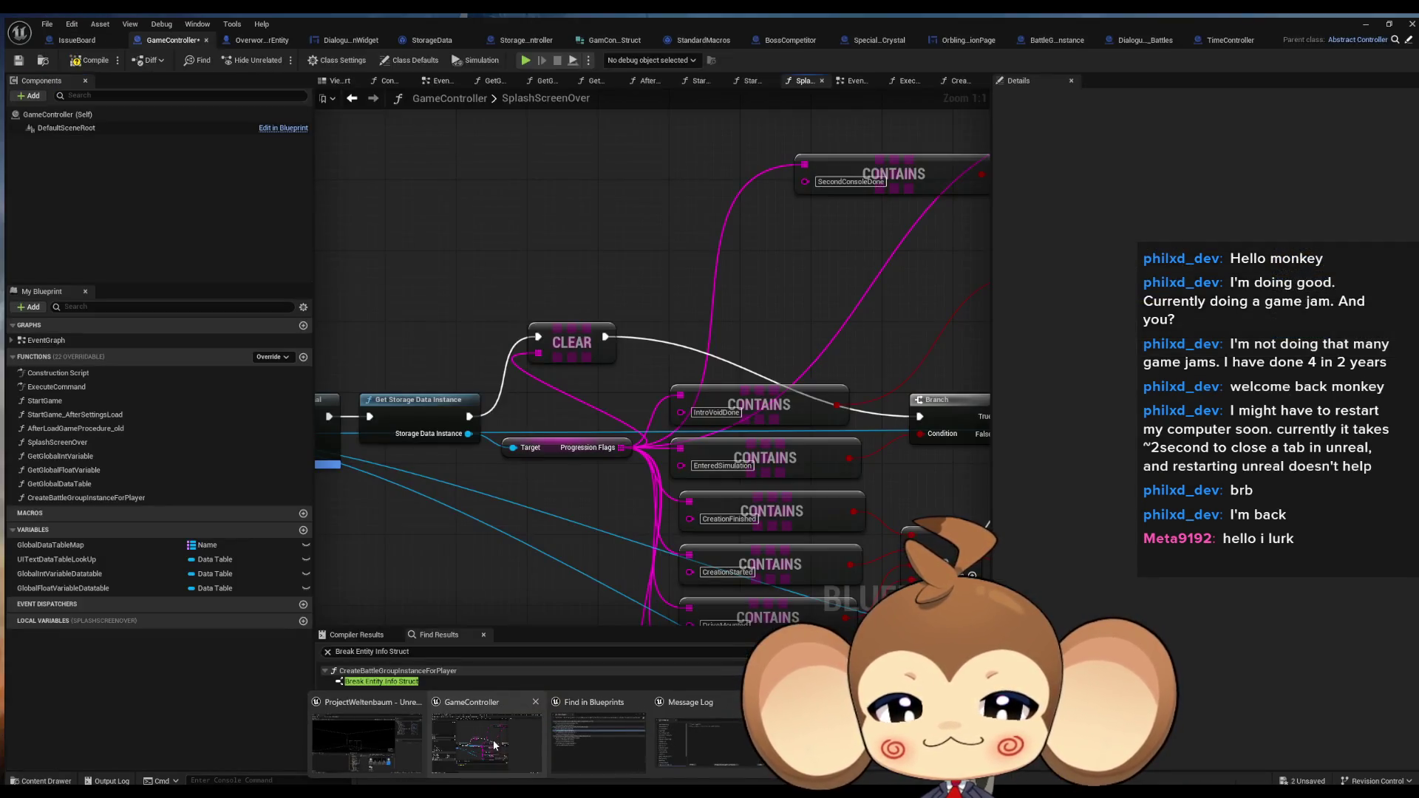
{"action": "left_click_drag", "start_coordinate": [463, 411], "coordinate": [915, 411]}
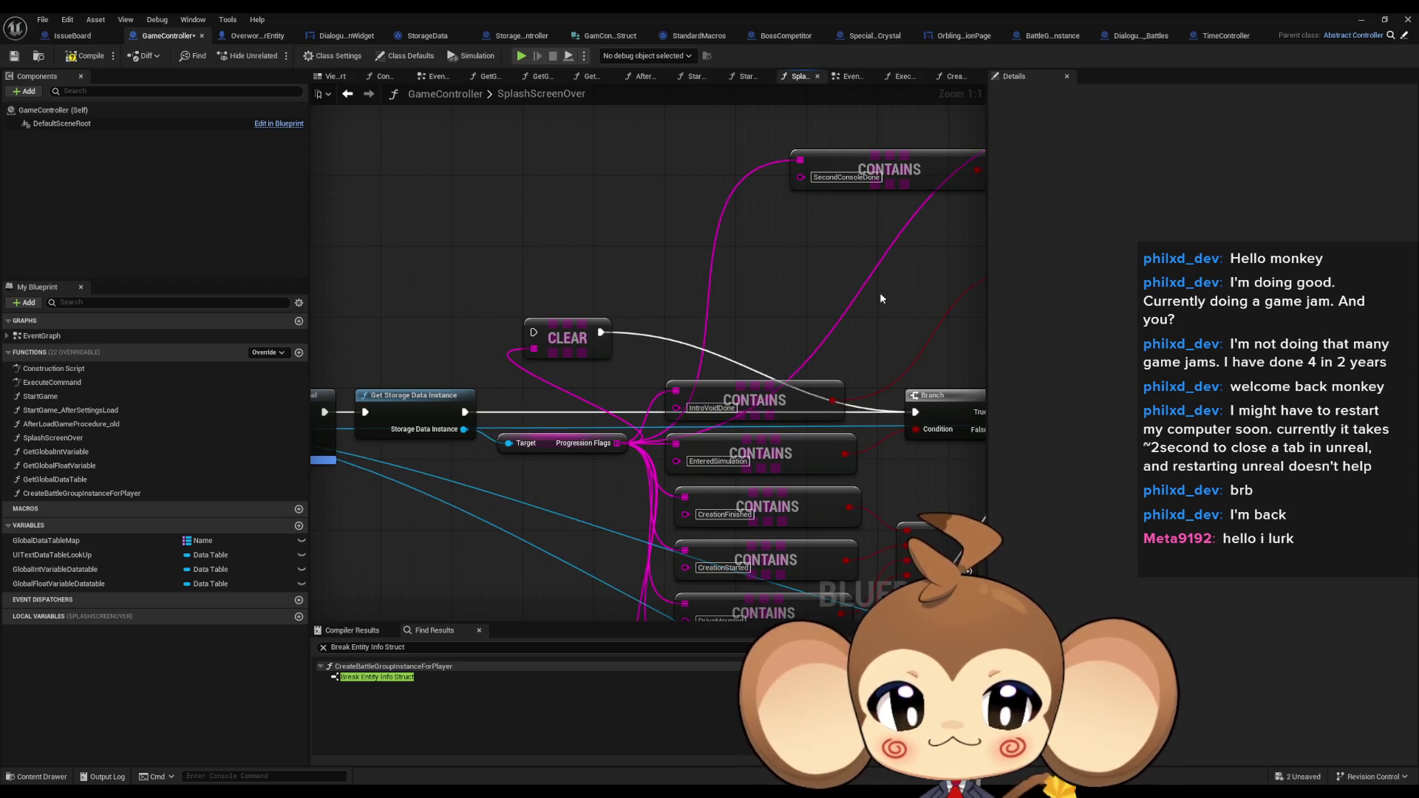
{"action": "left_click", "coordinate": [1361, 20]}
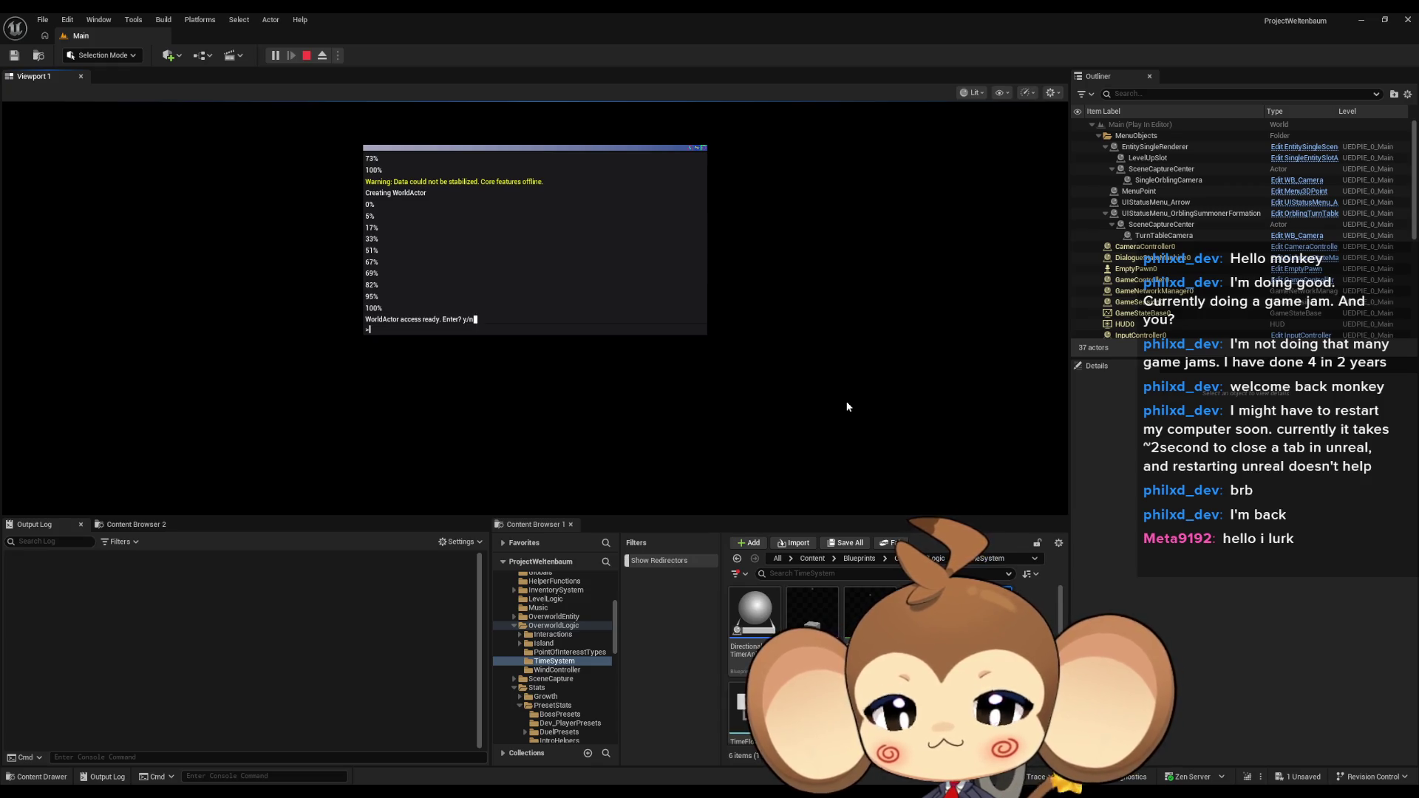
{"action": "type", "text": "y"}
Confirm WorldActor access at the play-test terminal prompt
{"action": "key", "text": "Return"}
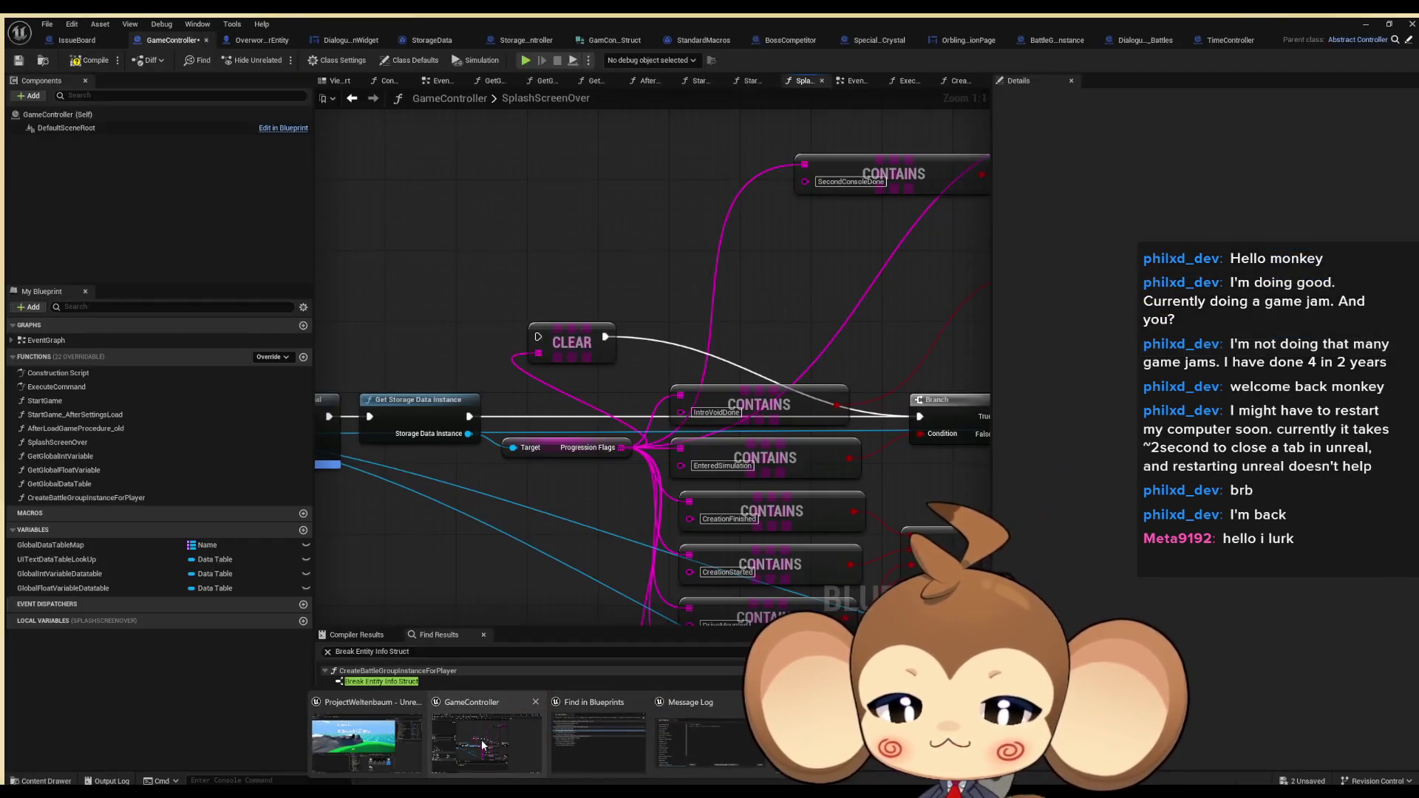
Debug the spawned TimeController0 instance in its EventGraph, with the level editor's Output Log filters showing
{"action": "left_click", "coordinate": [1225, 35]}
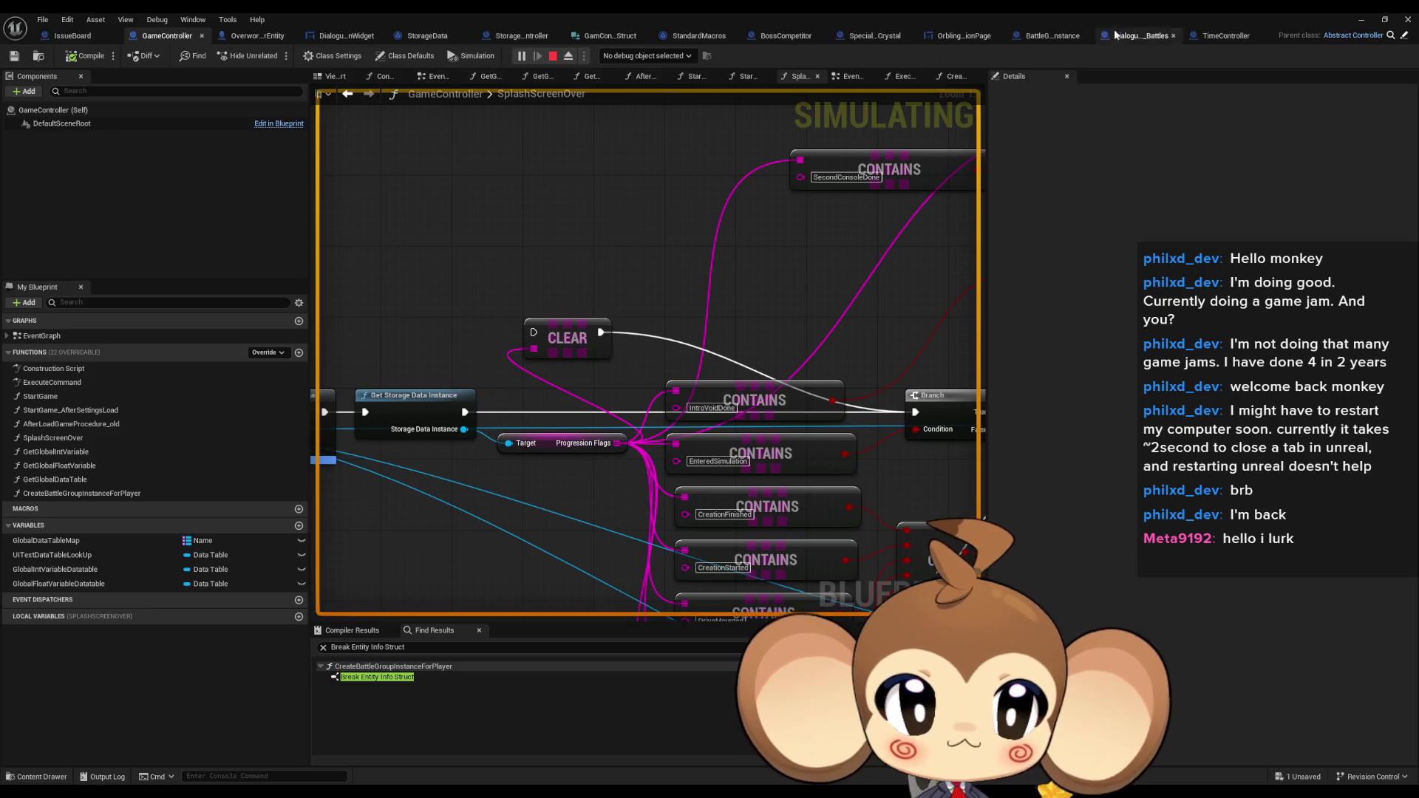
{"action": "left_click", "coordinate": [647, 55]}
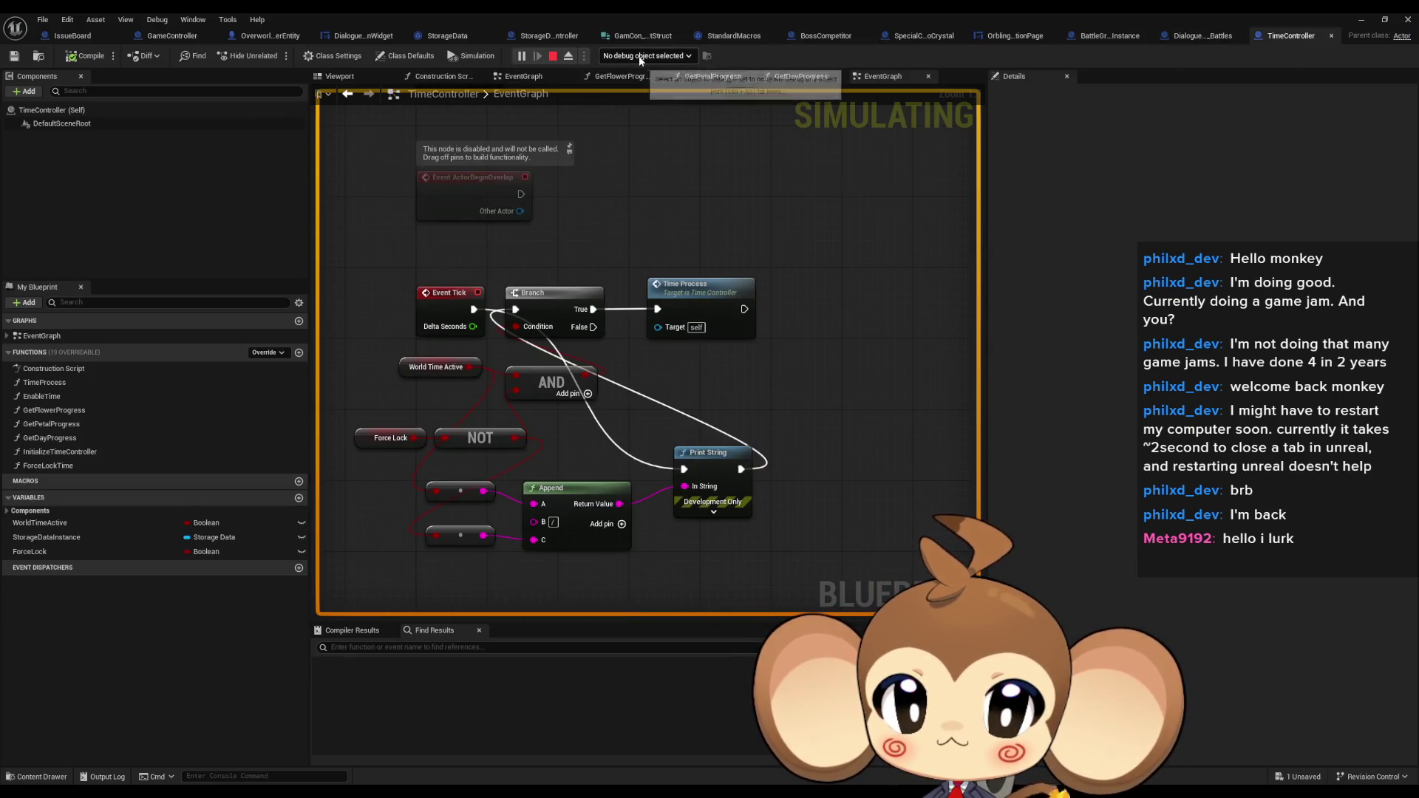
{"action": "left_click", "coordinate": [640, 82]}
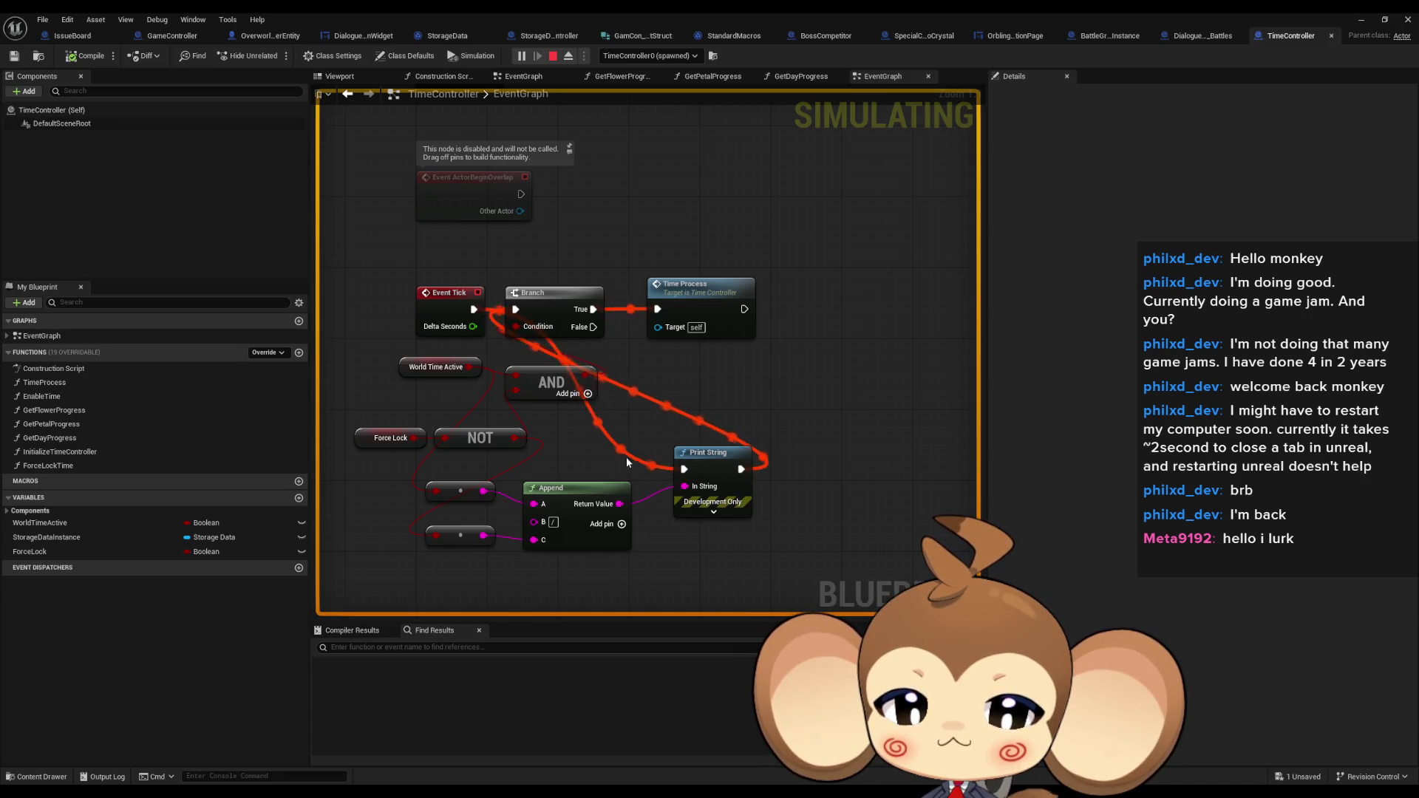
{"action": "double_click", "coordinate": [587, 14]}
{"action": "left_click", "coordinate": [118, 542]}
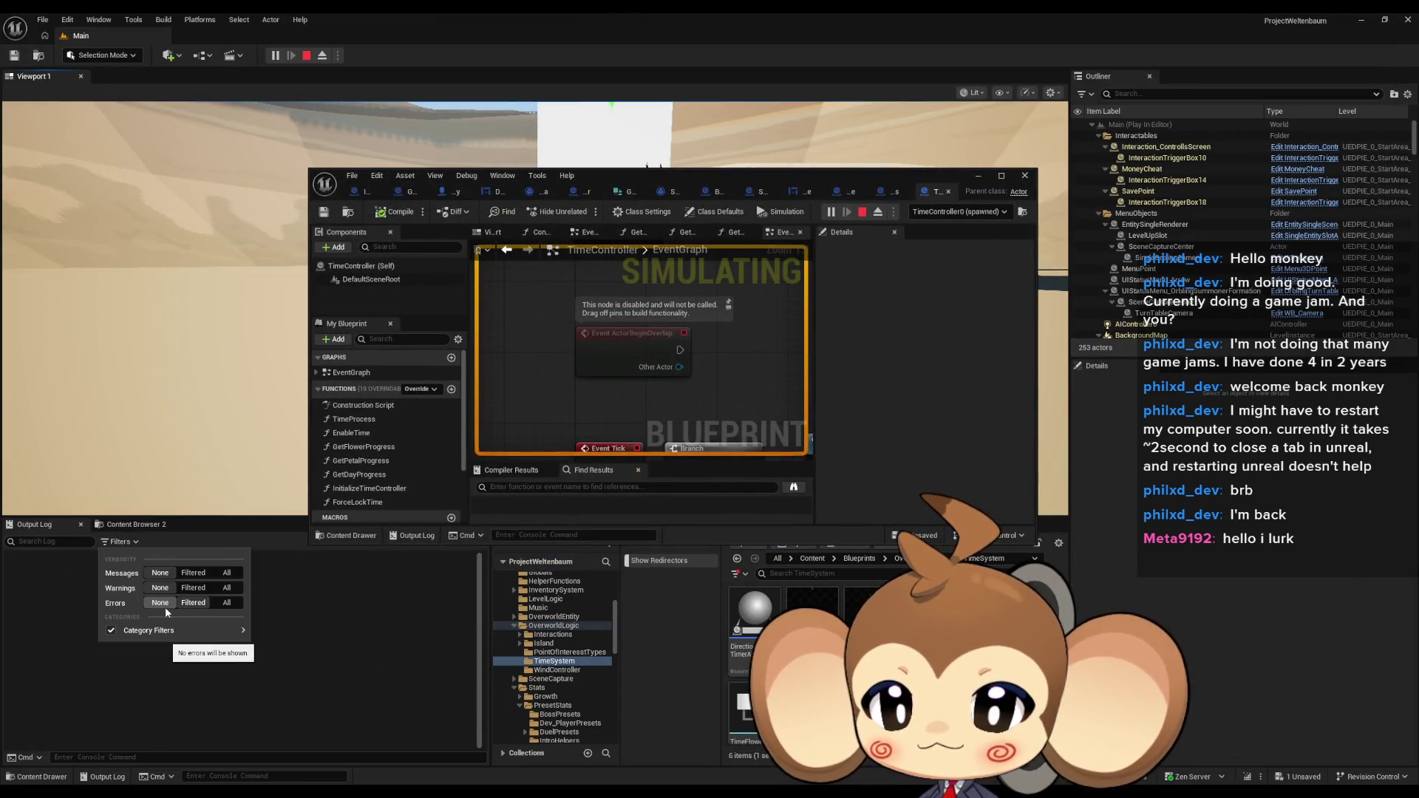
Dismiss the log filter options and bring the Branch and AND nodes into view
{"action": "mouse_move", "coordinate": [222, 631]}
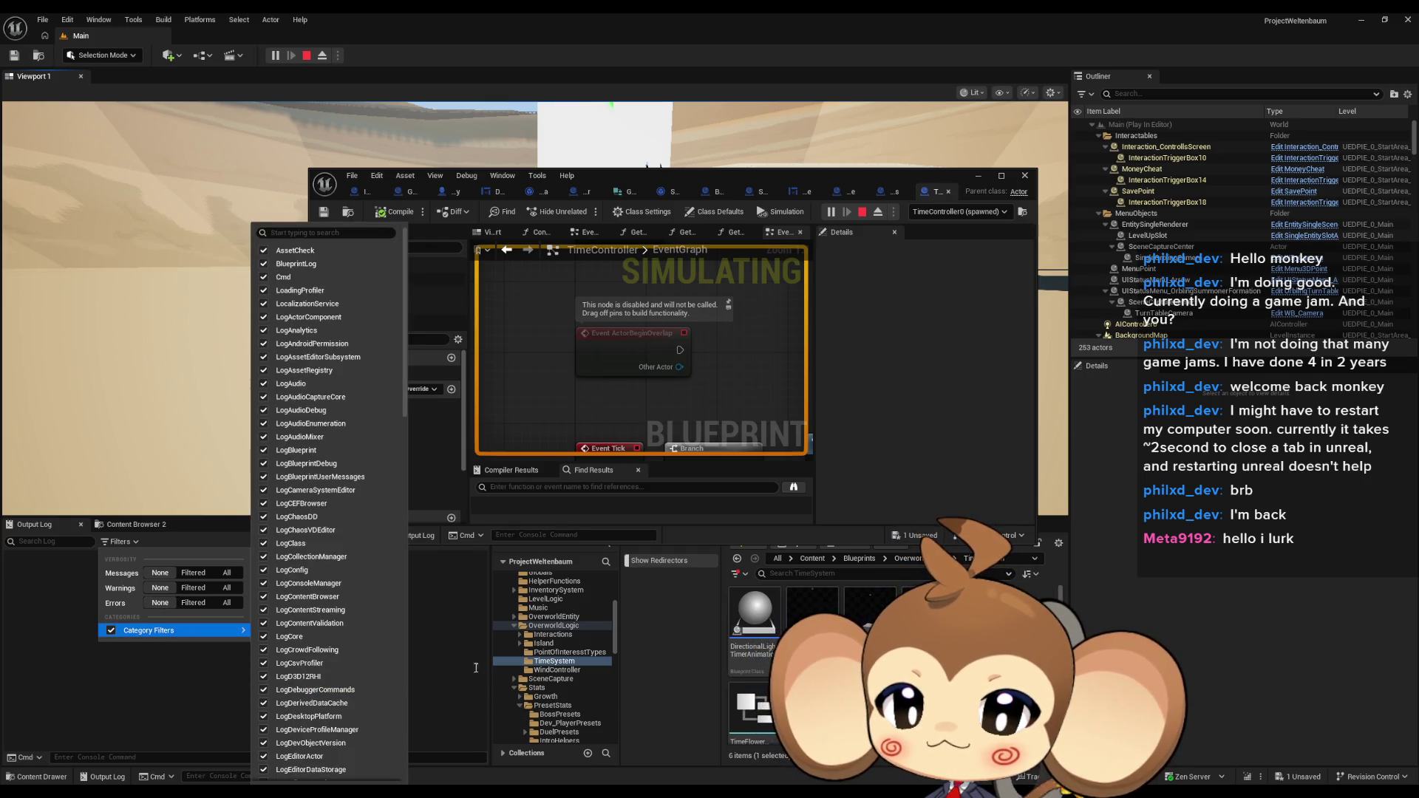
{"action": "left_click", "coordinate": [444, 650]}
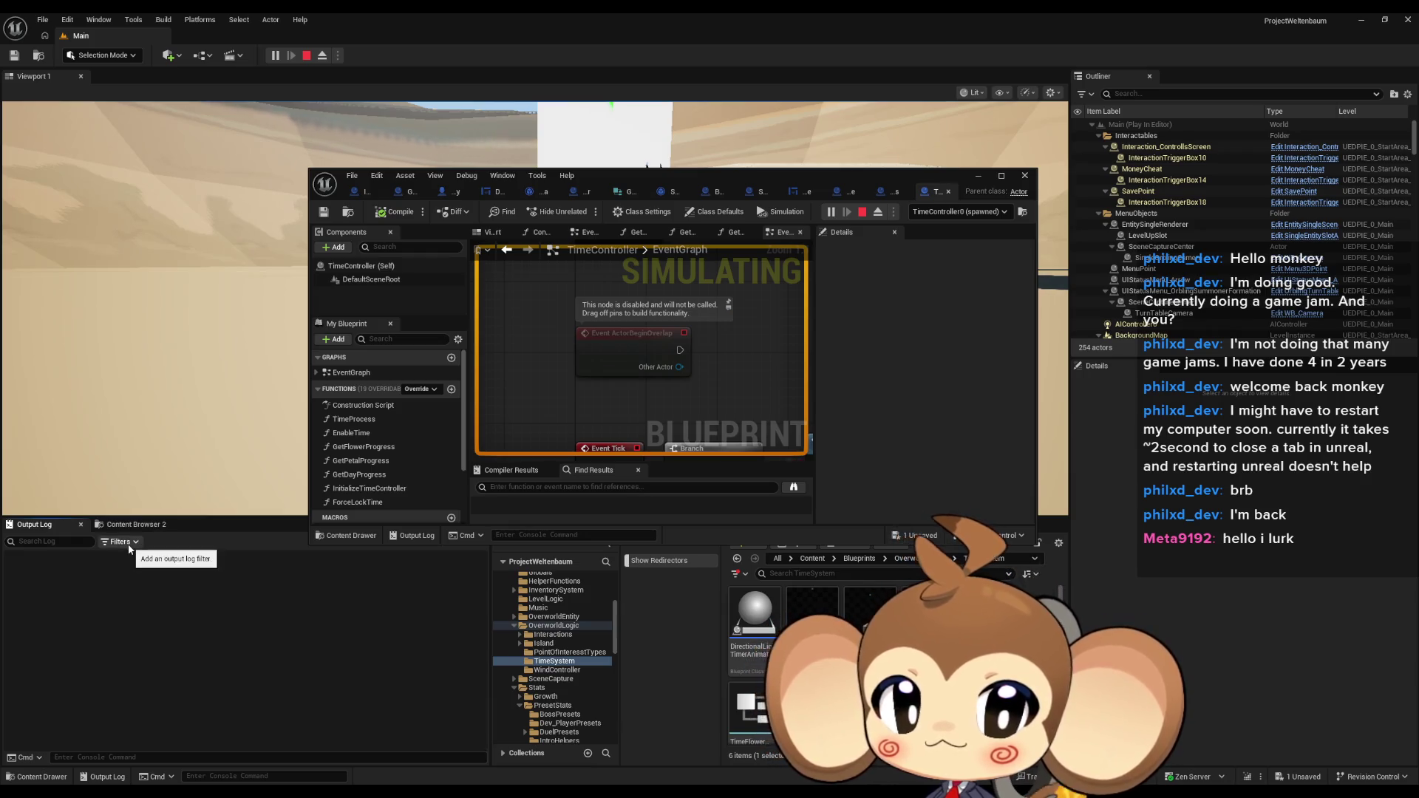
{"action": "mouse_move", "coordinate": [784, 437]}
{"action": "left_mouse_down"}
{"action": "mouse_move", "coordinate": [603, 293]}
{"action": "mouse_move", "coordinate": [654, 224]}
{"action": "left_mouse_up"}
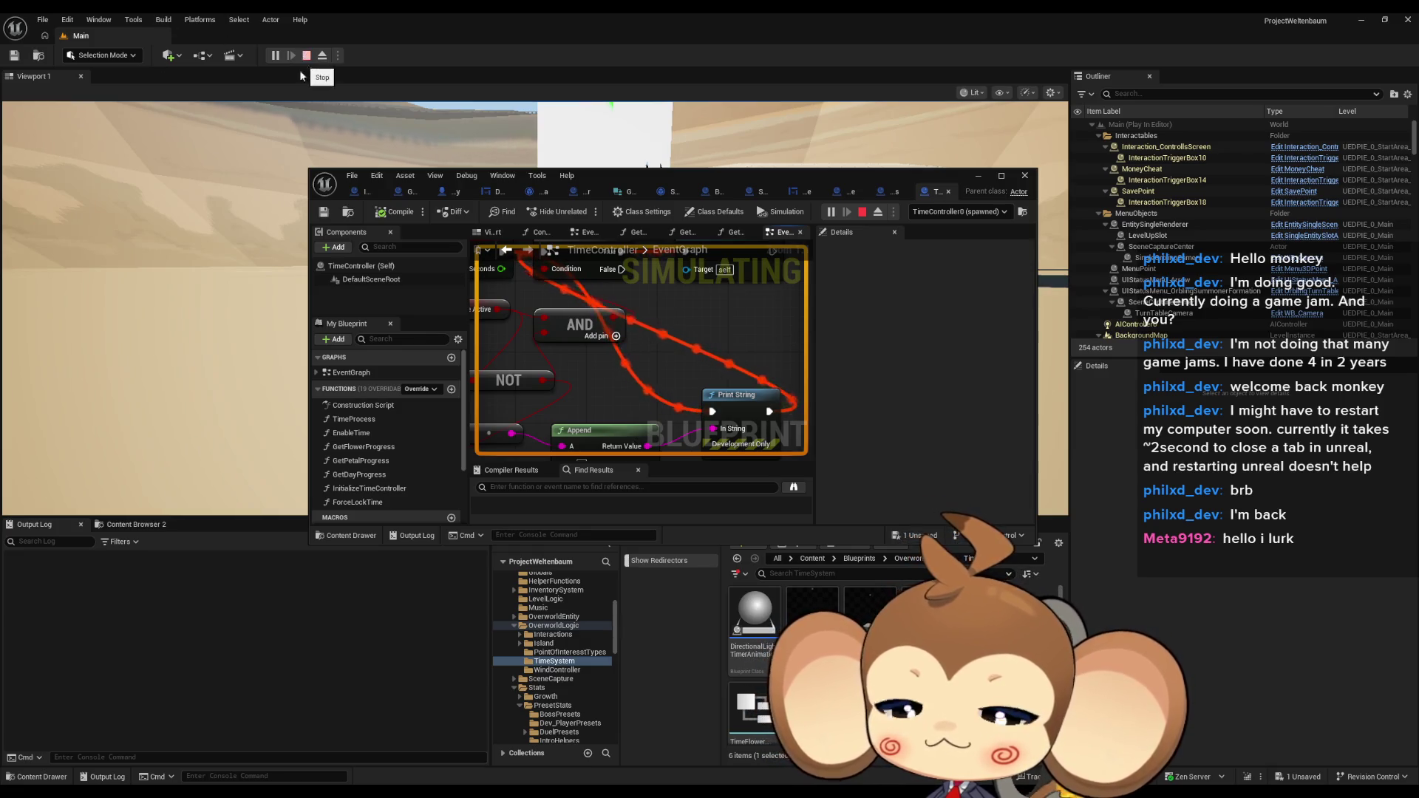
Reset the Output Log filters to show all entries, review the TimeController false/true prints, and minimize the Blueprint
{"action": "left_click", "coordinate": [118, 542]}
{"action": "mouse_move", "coordinate": [115, 630]}
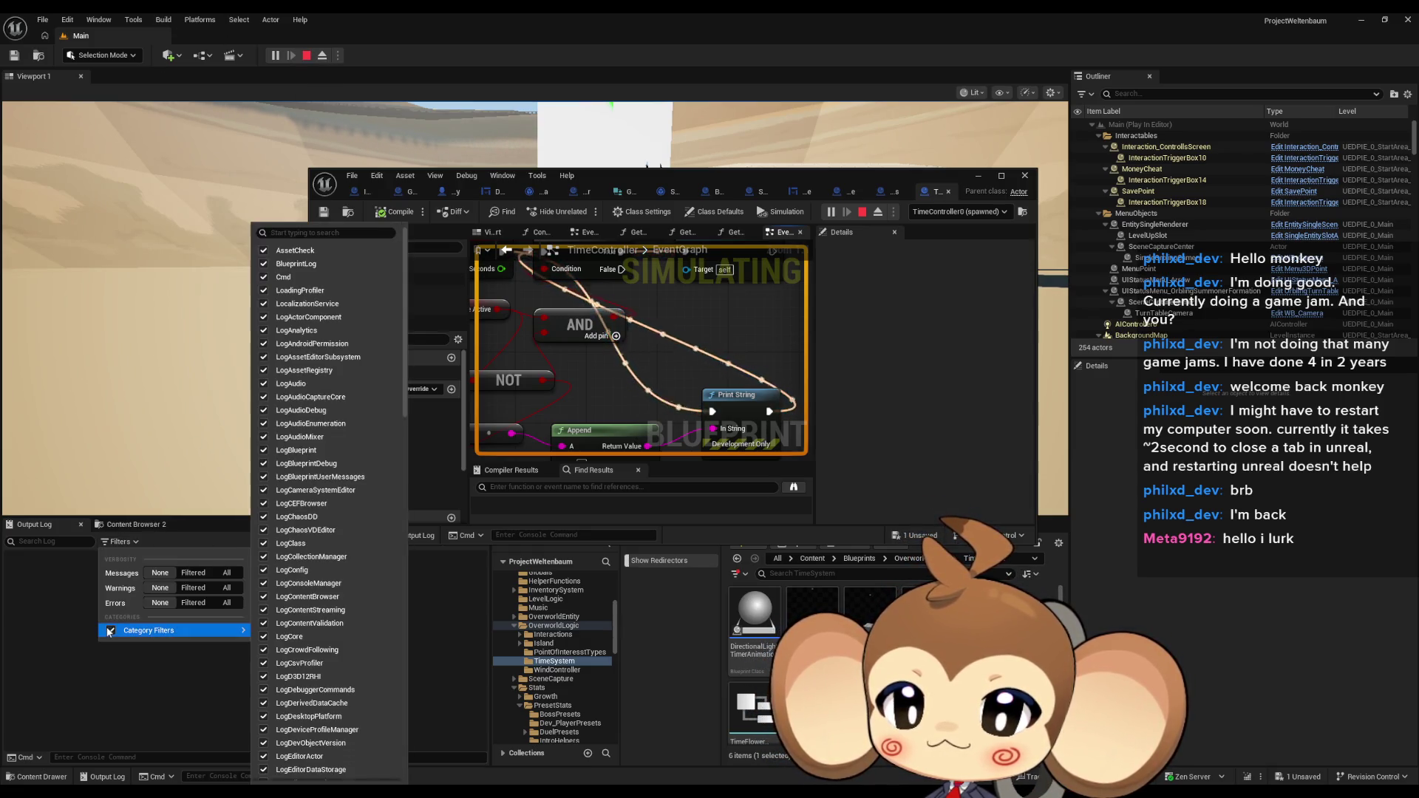
{"action": "left_click", "coordinate": [112, 630]}
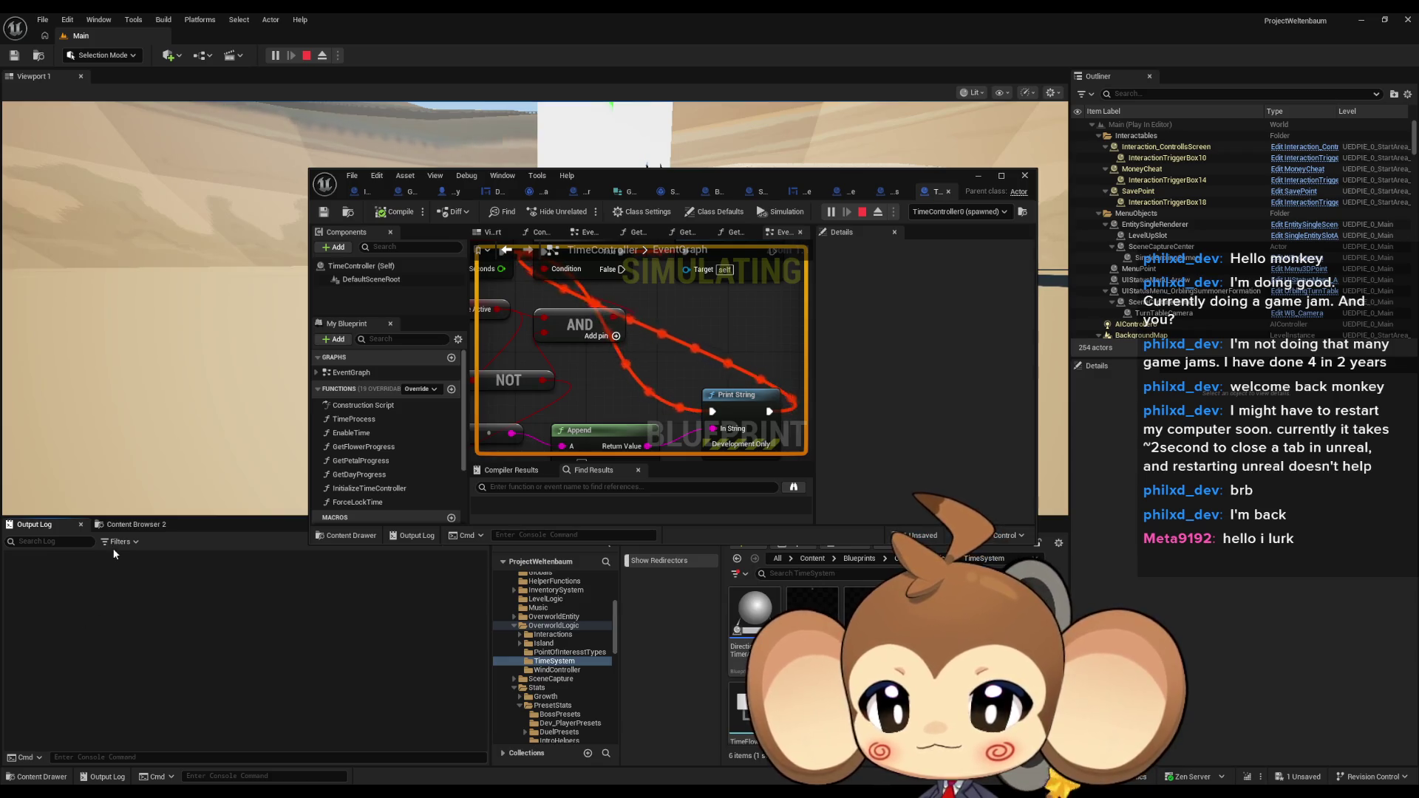
{"action": "left_click", "coordinate": [111, 630]}
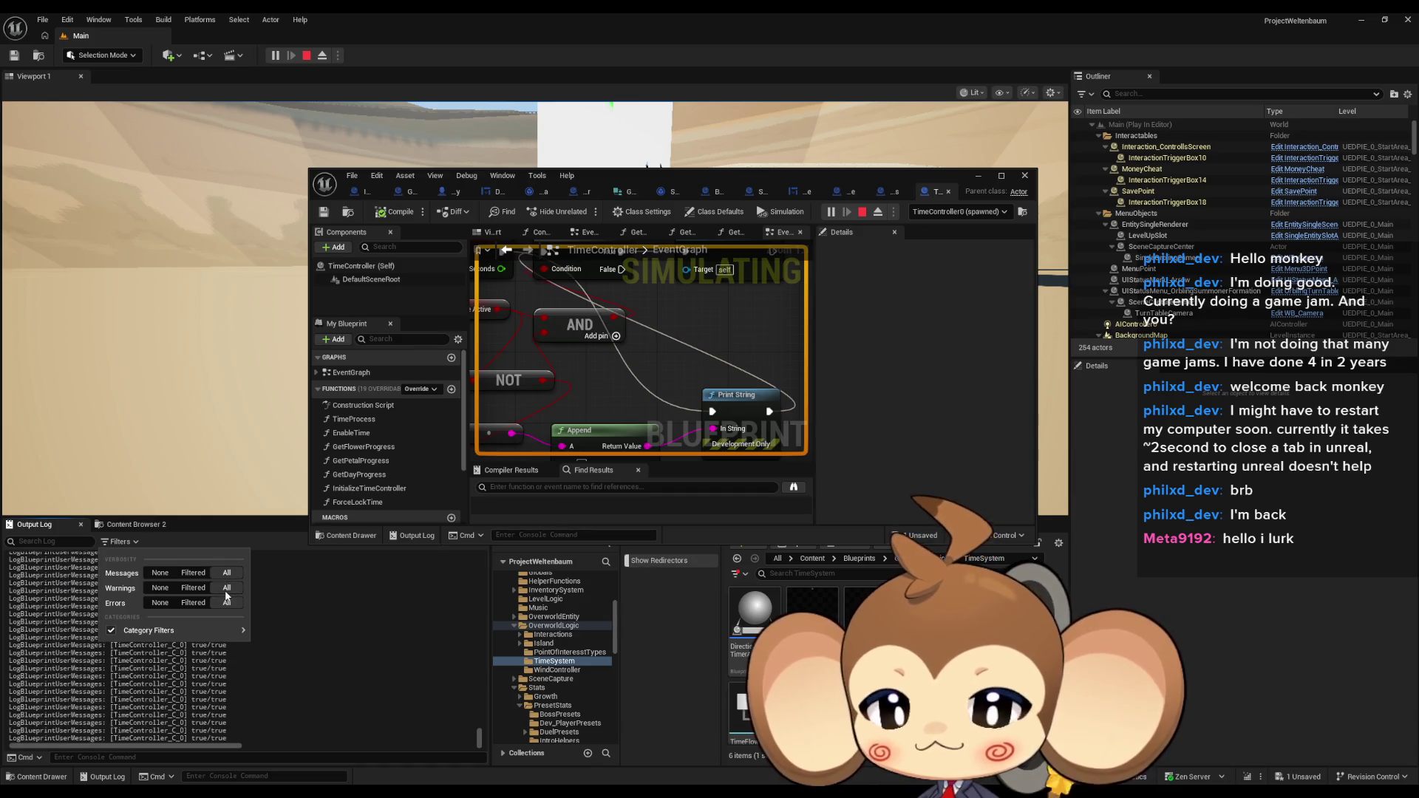
{"action": "left_click", "coordinate": [147, 695]}
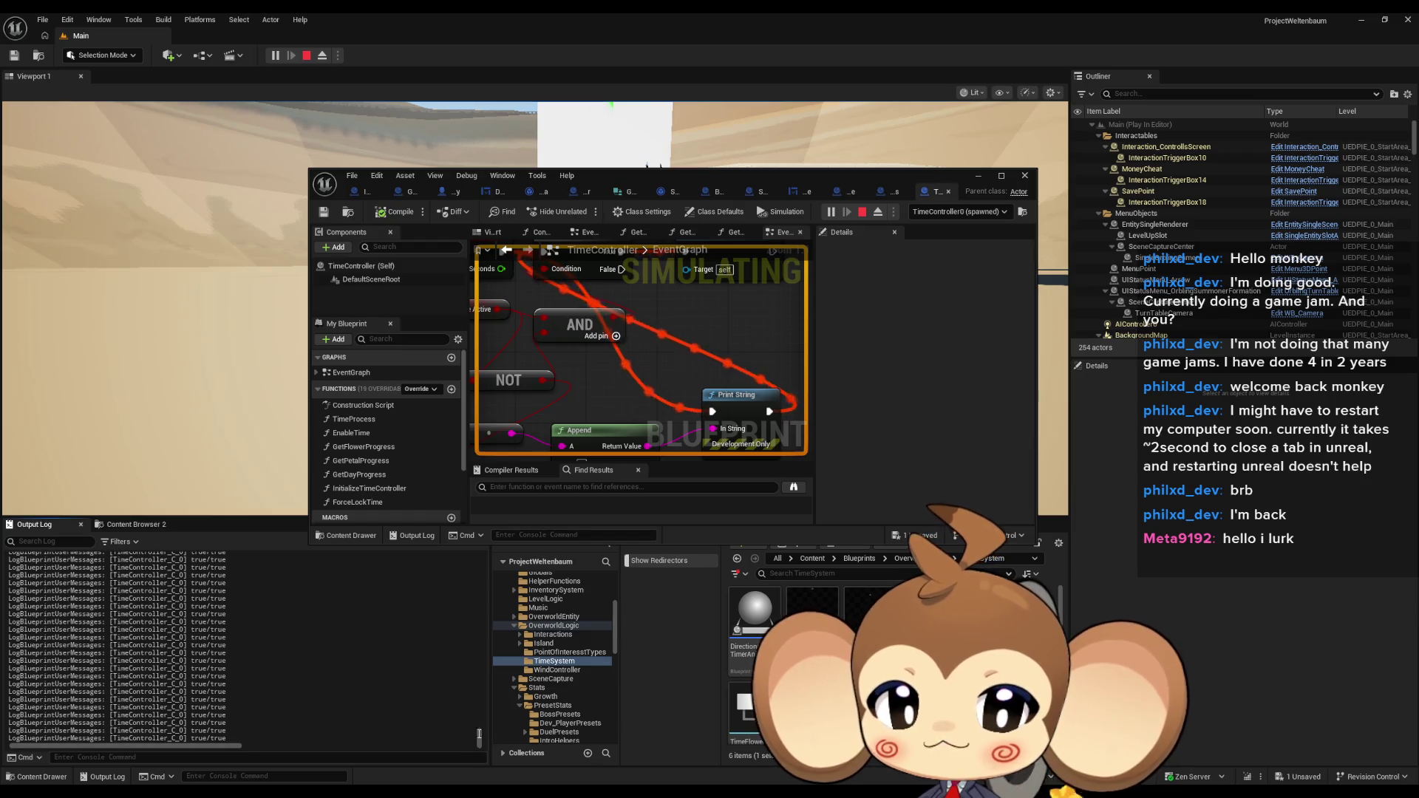
{"action": "left_click_drag", "start_coordinate": [480, 736], "coordinate": [480, 569]}
{"action": "scroll", "coordinate": [394, 649], "scroll_direction": "down", "scroll_amount": 5}
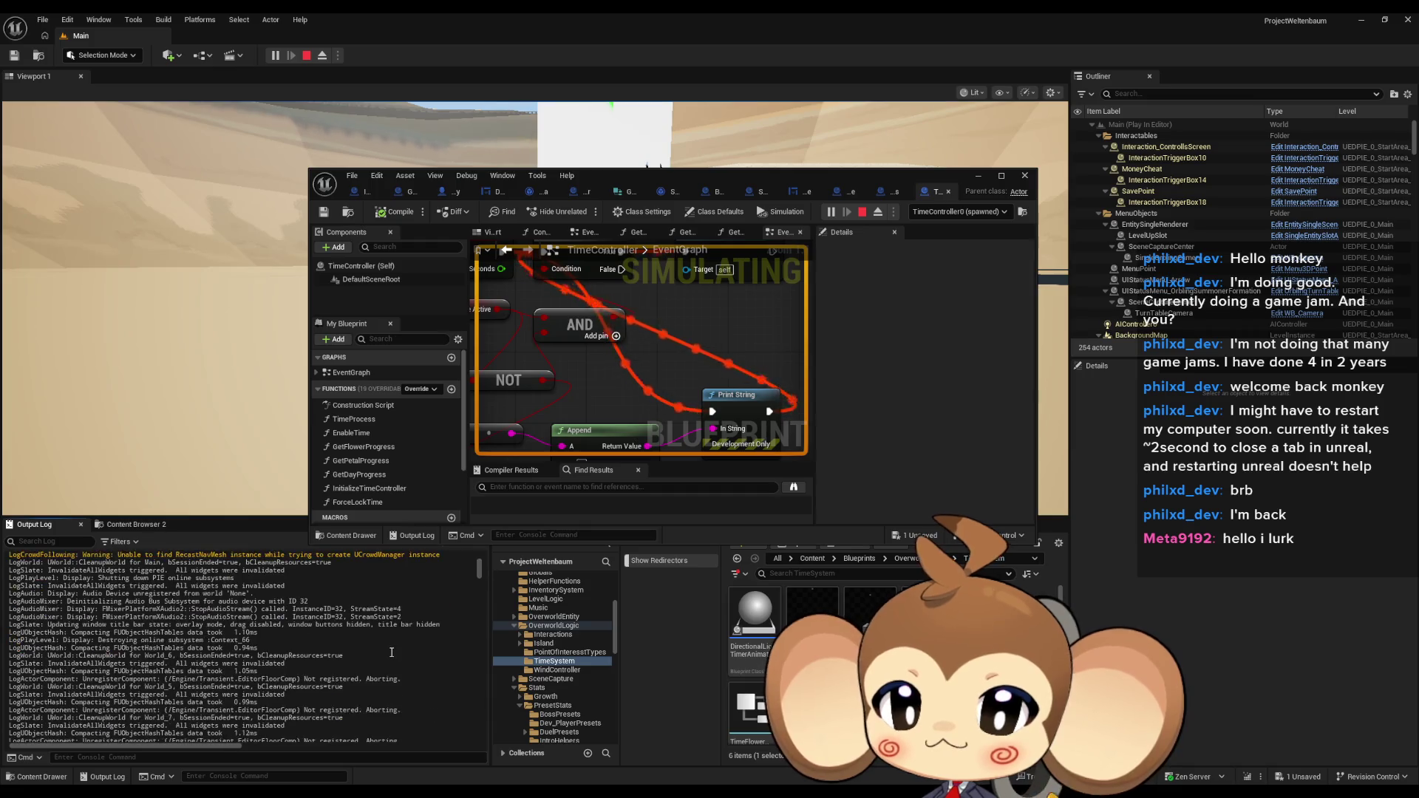
{"action": "scroll", "coordinate": [393, 649], "scroll_direction": "down", "scroll_amount": 10}
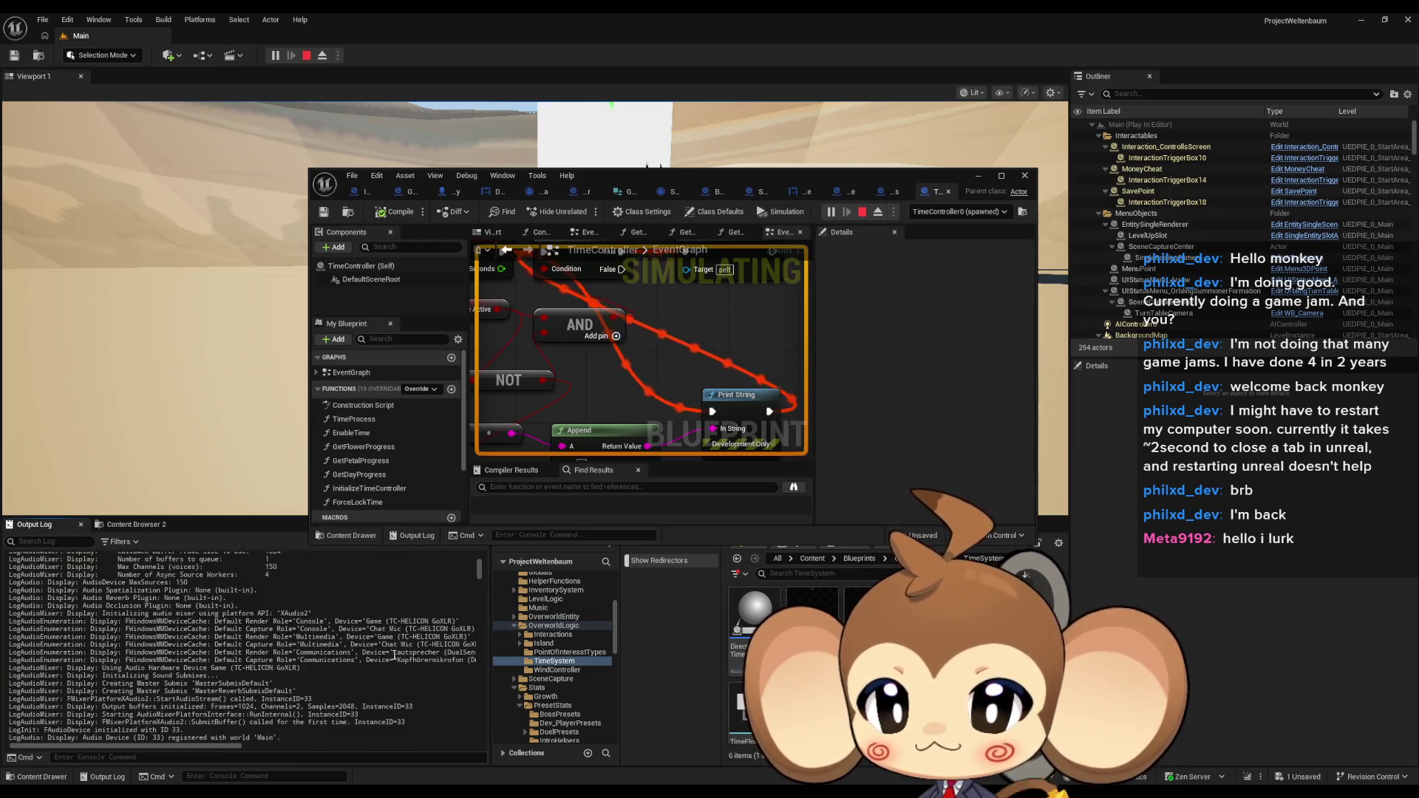
{"action": "scroll", "coordinate": [395, 654], "scroll_direction": "down", "scroll_amount": 5}
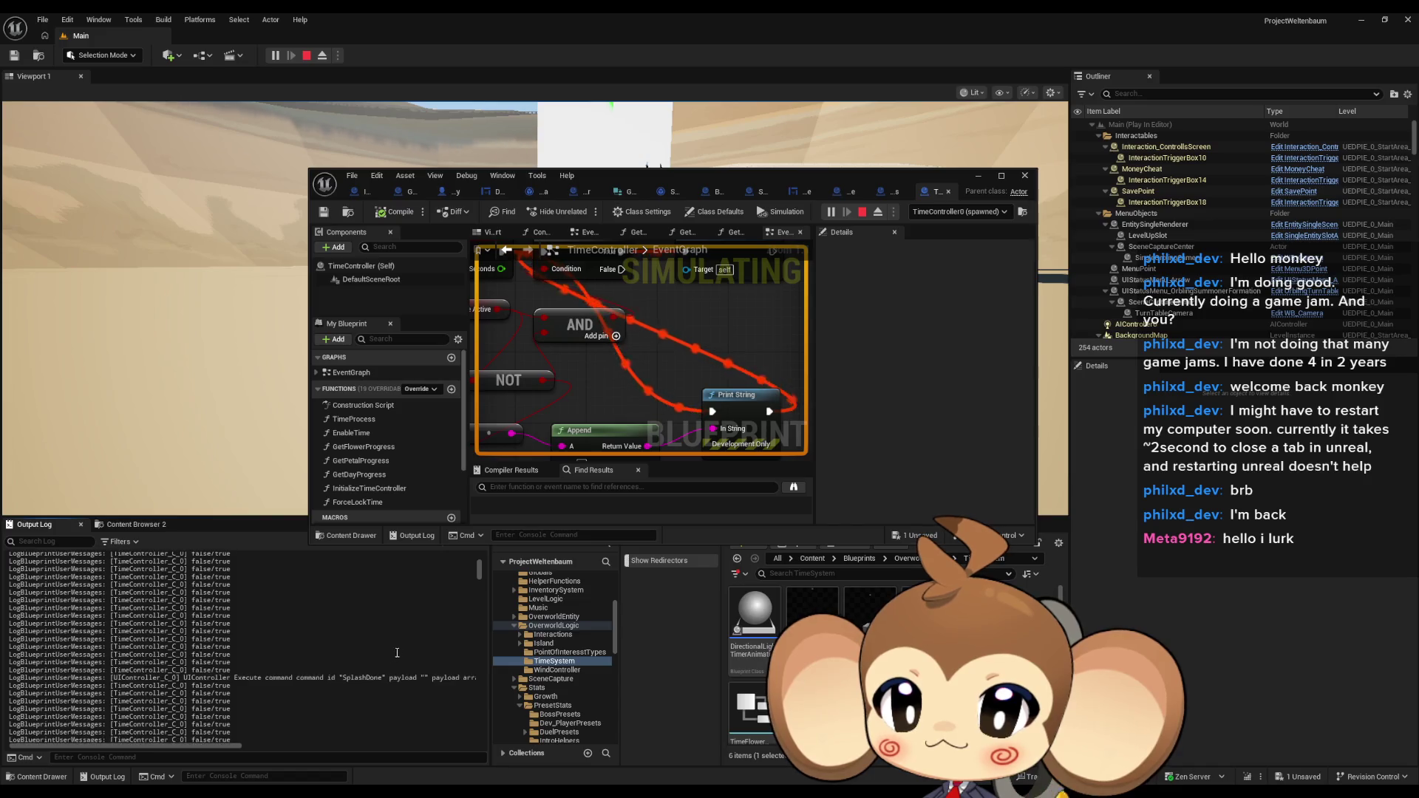
{"action": "scroll", "coordinate": [399, 651], "scroll_direction": "down", "scroll_amount": 2}
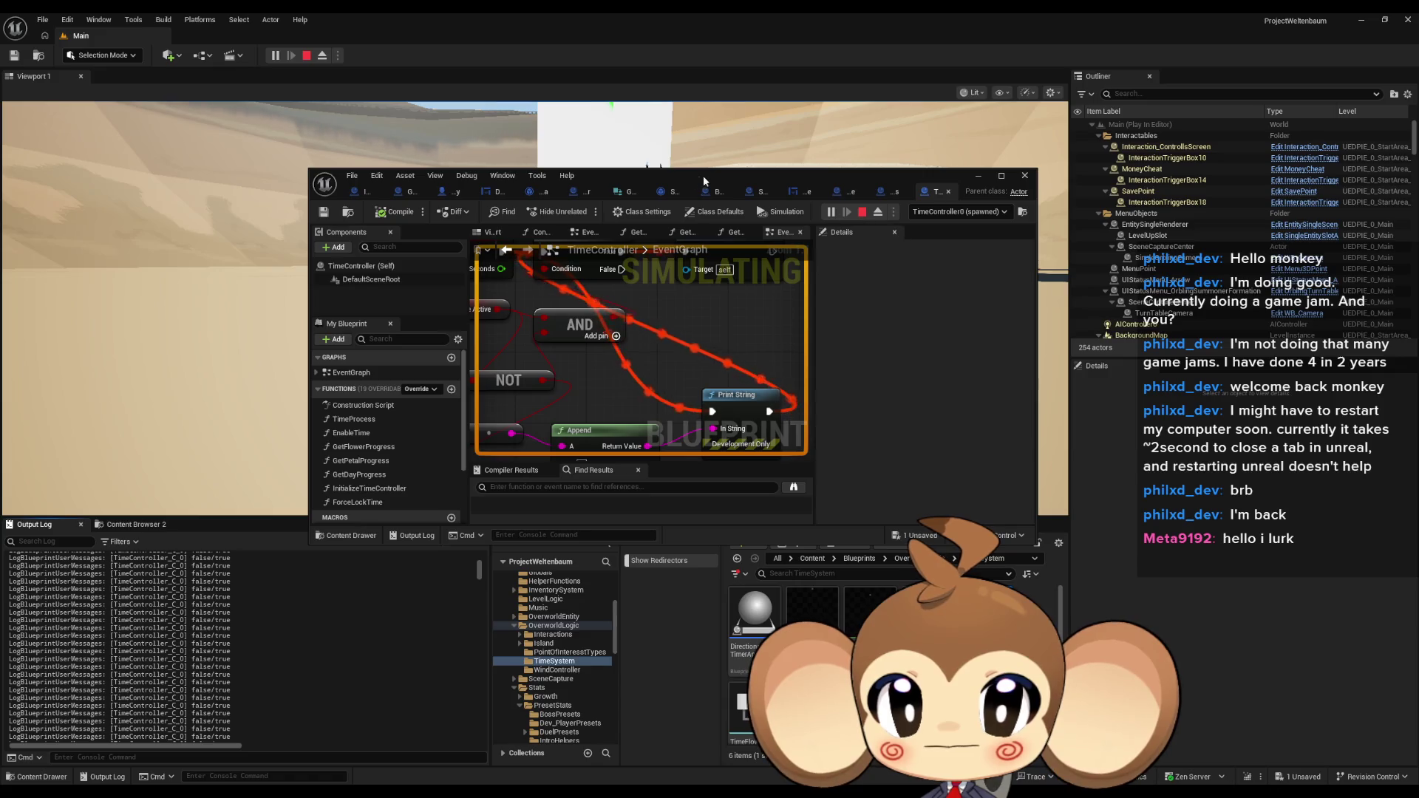
{"action": "left_click", "coordinate": [977, 177]}
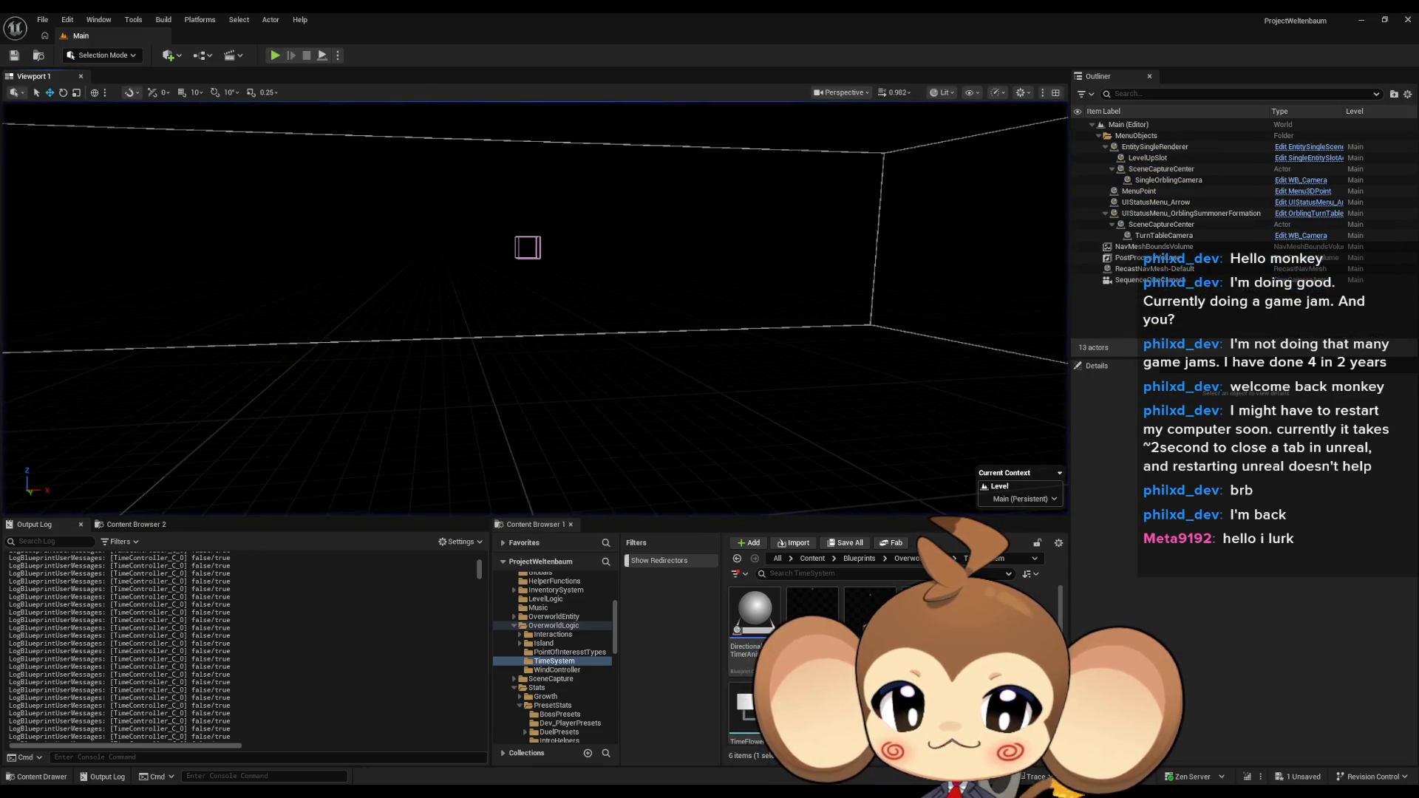
Restore the TimeController Blueprint full-screen and open its TimeProcess function graph
{"action": "mouse_move", "coordinate": [473, 791]}
{"action": "left_click", "coordinate": [501, 754]}
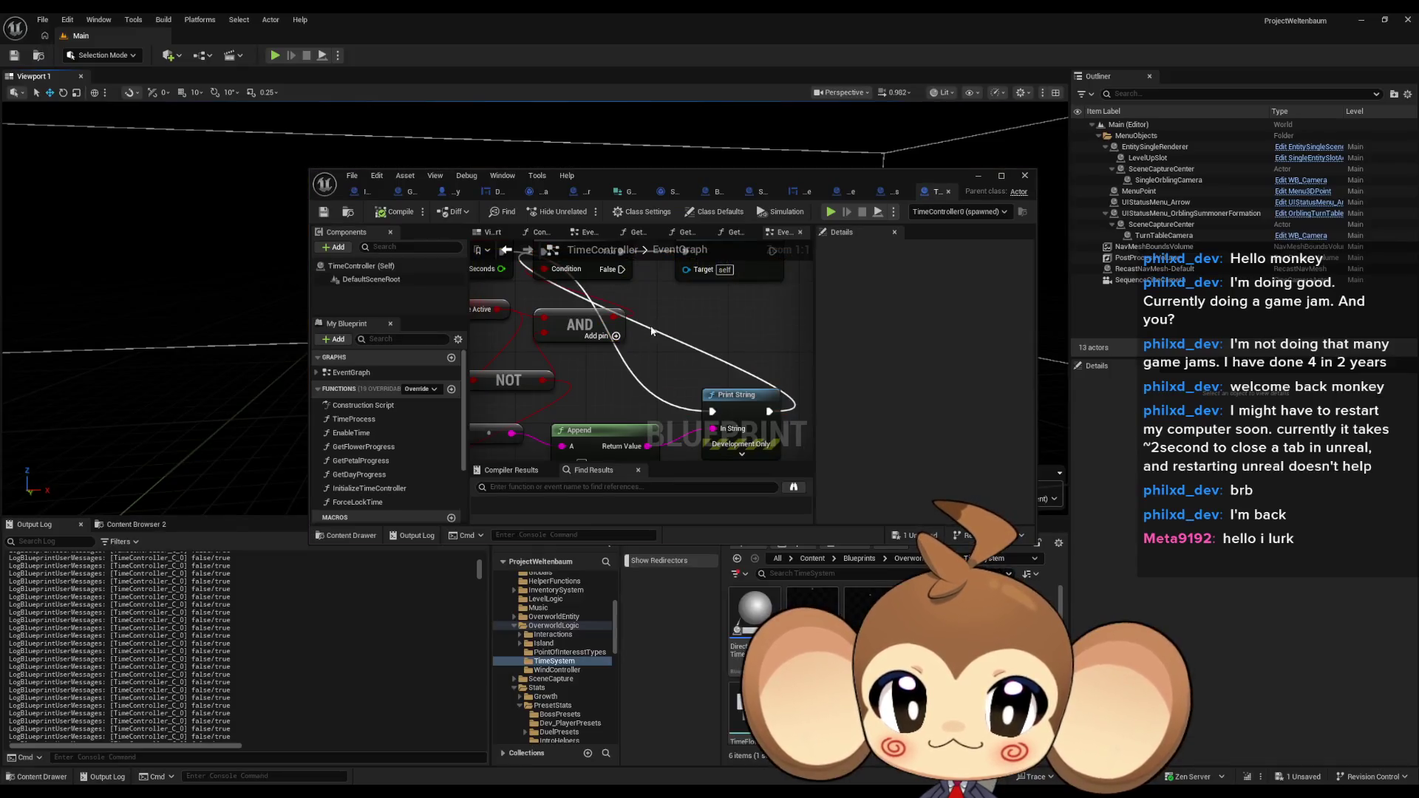
{"action": "double_click", "coordinate": [708, 178]}
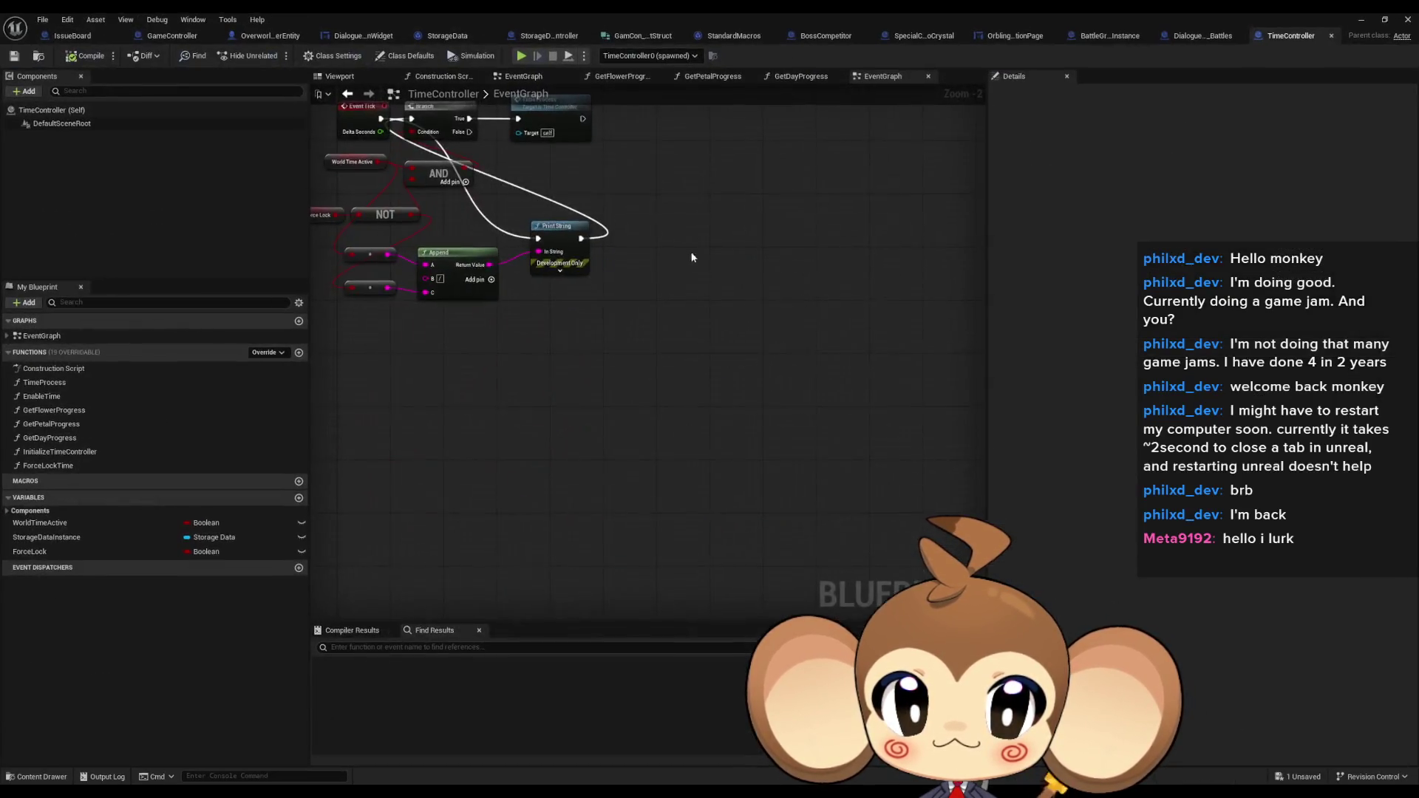
{"action": "scroll", "coordinate": [648, 342], "scroll_direction": "up", "scroll_amount": 2}
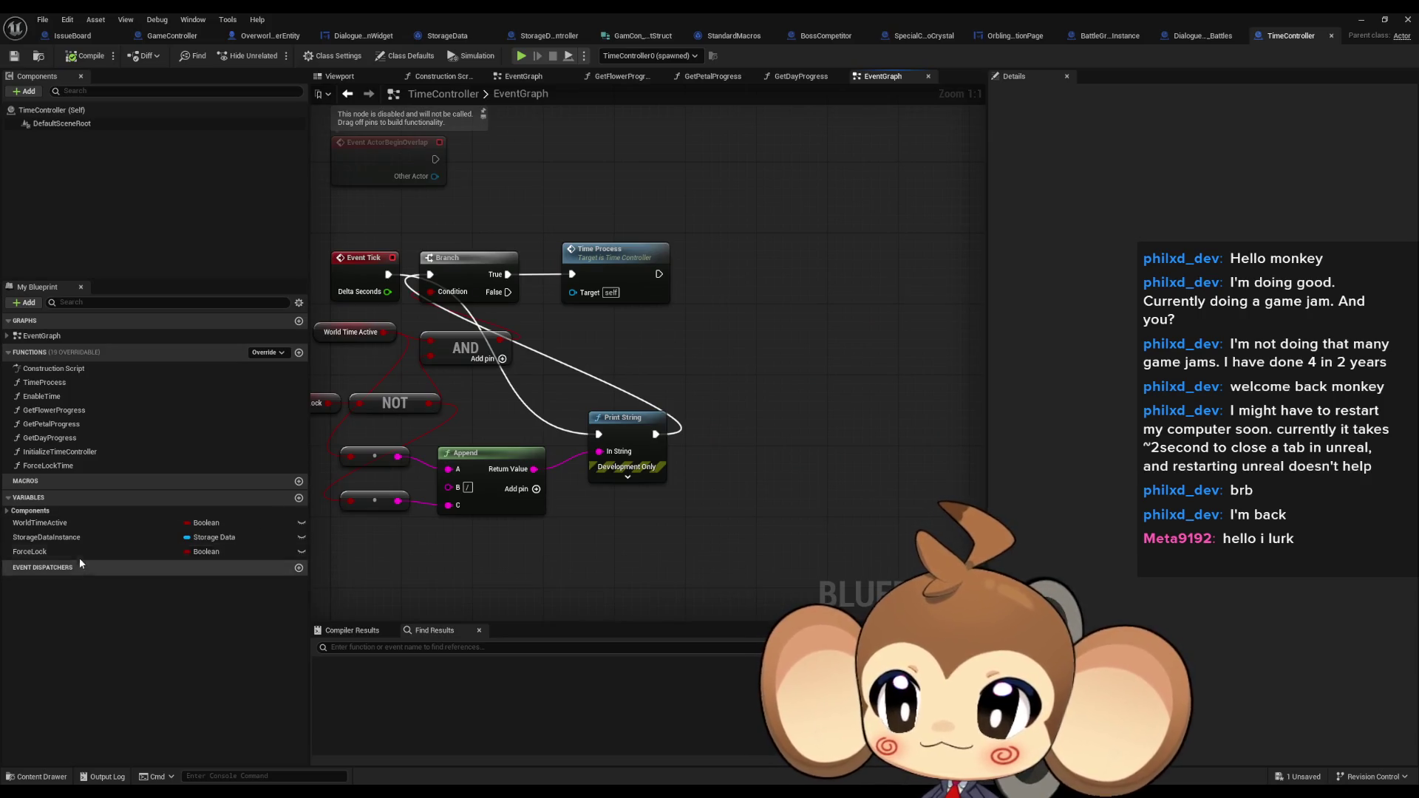
{"action": "left_click", "coordinate": [608, 266]}
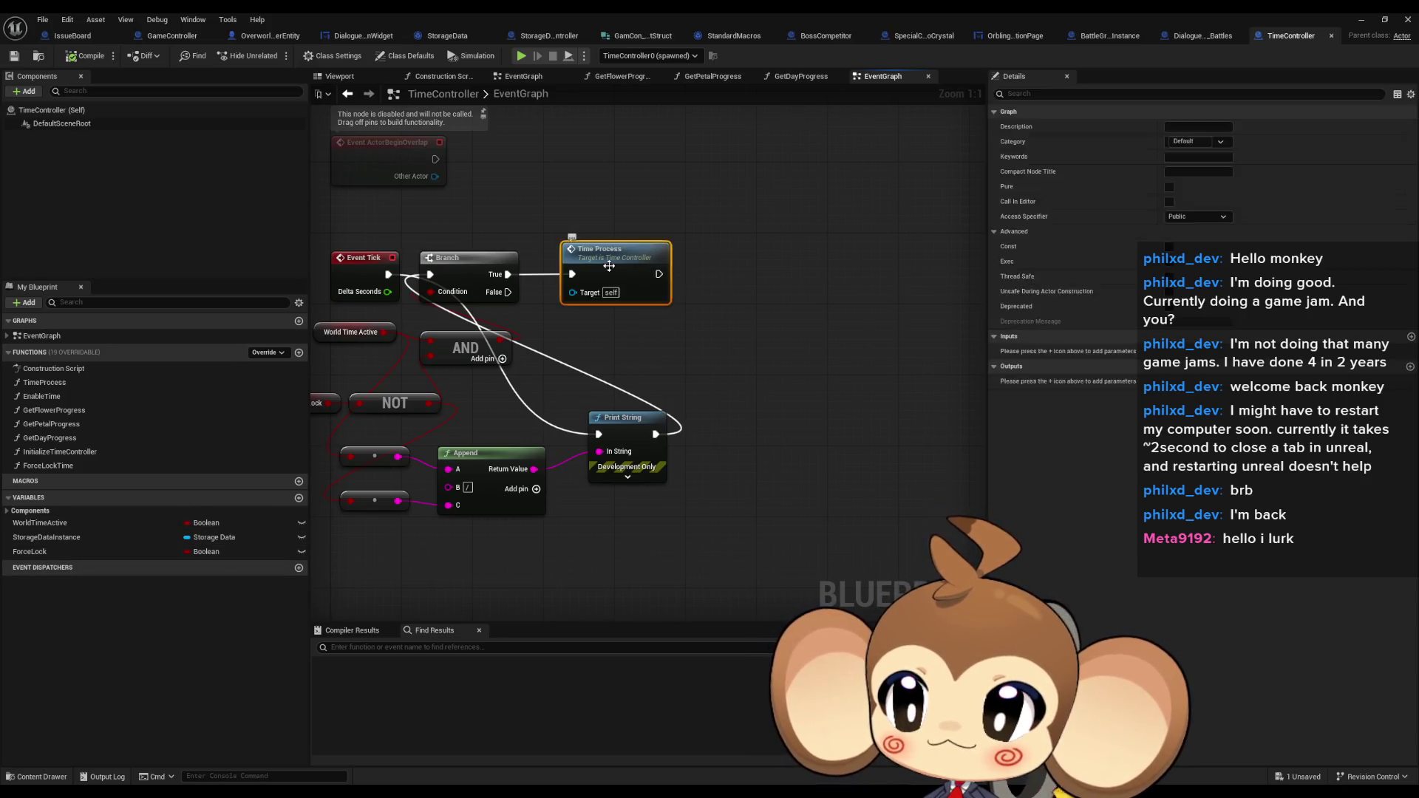
{"action": "double_click", "coordinate": [609, 264]}
Box-select the Storage Data Instance getter and its break node for copying into EventGraph
{"action": "scroll", "coordinate": [535, 338], "scroll_direction": "up", "scroll_amount": 5}
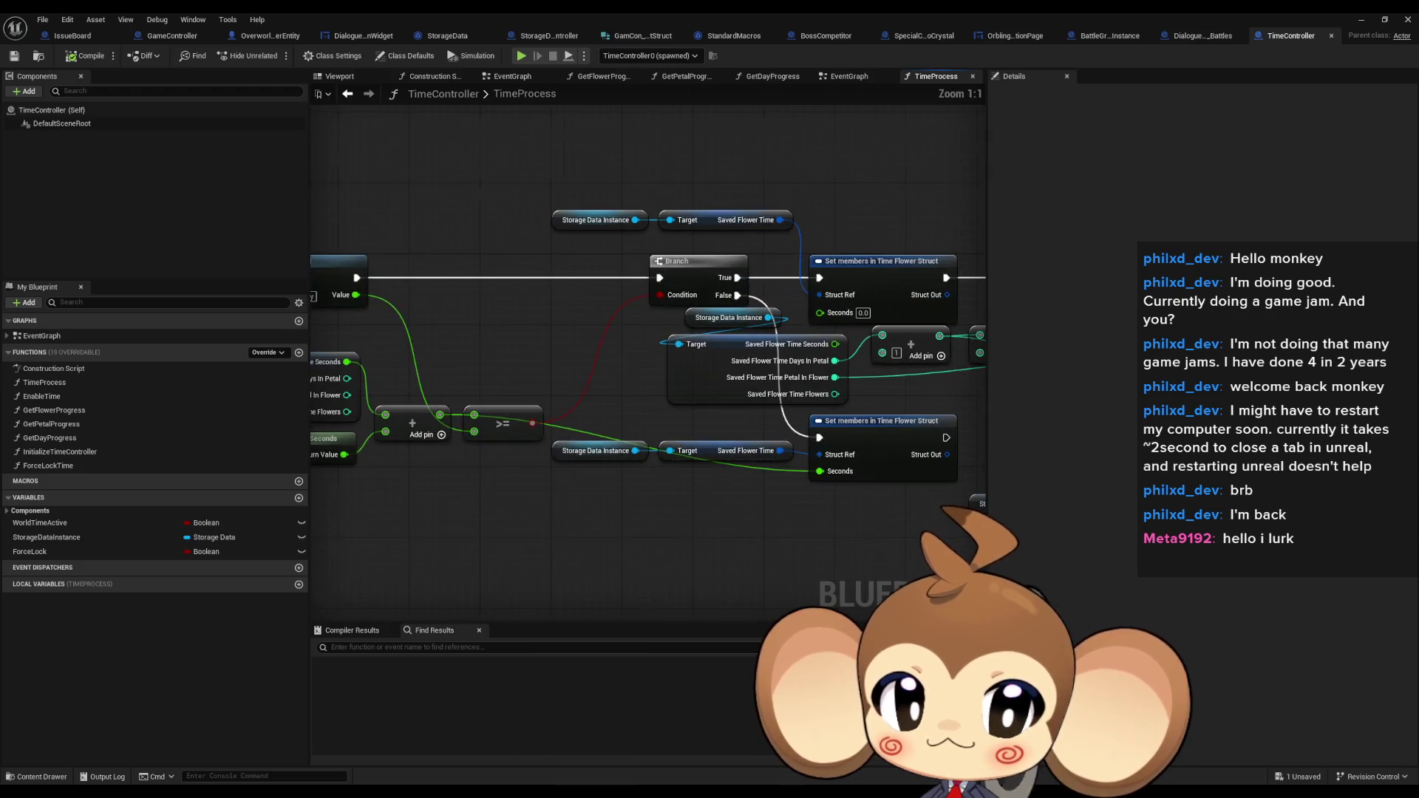
{"action": "left_click_drag", "start_coordinate": [628, 374], "coordinate": [954, 388]}
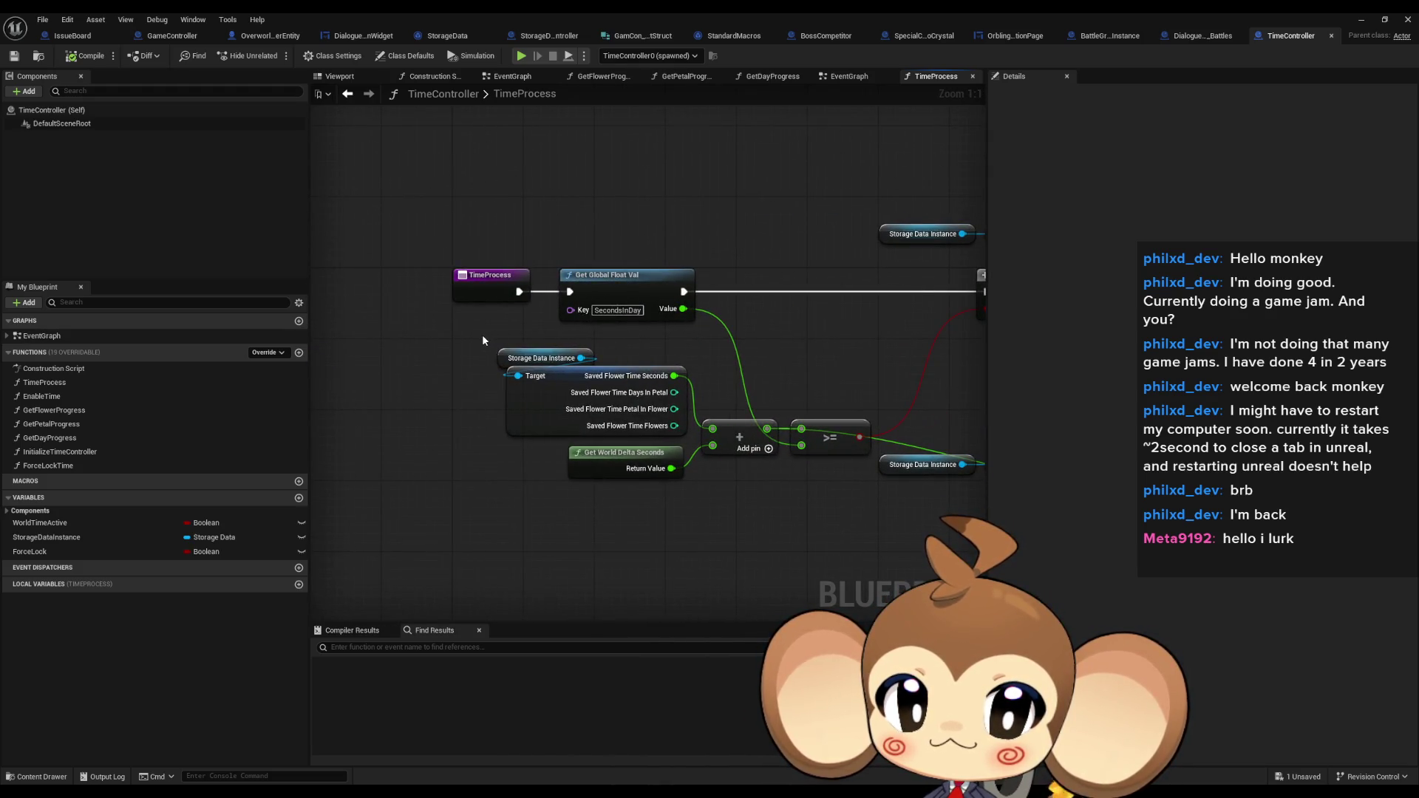
{"action": "left_click_drag", "start_coordinate": [482, 339], "coordinate": [333, 338]}
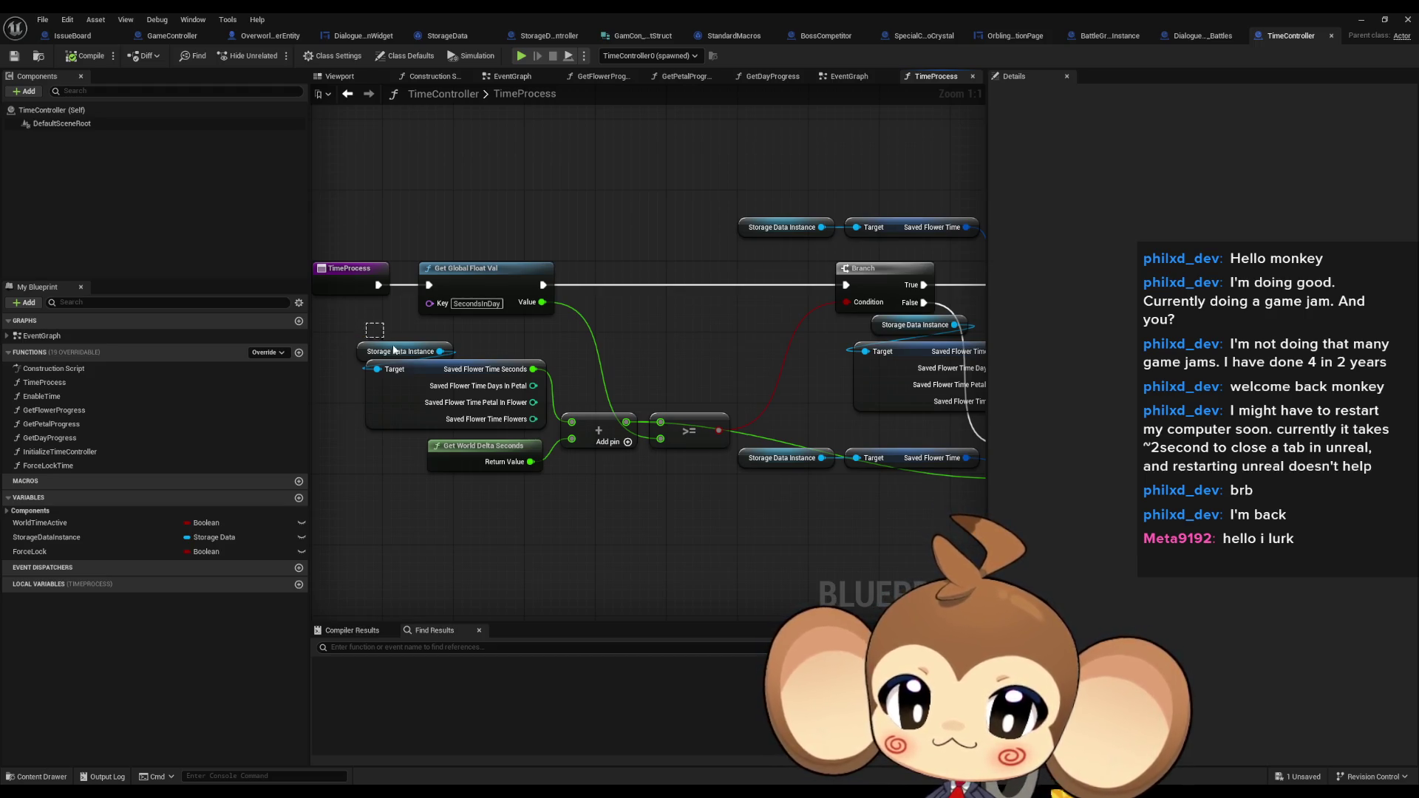
{"action": "left_click_drag", "start_coordinate": [363, 325], "coordinate": [548, 431]}
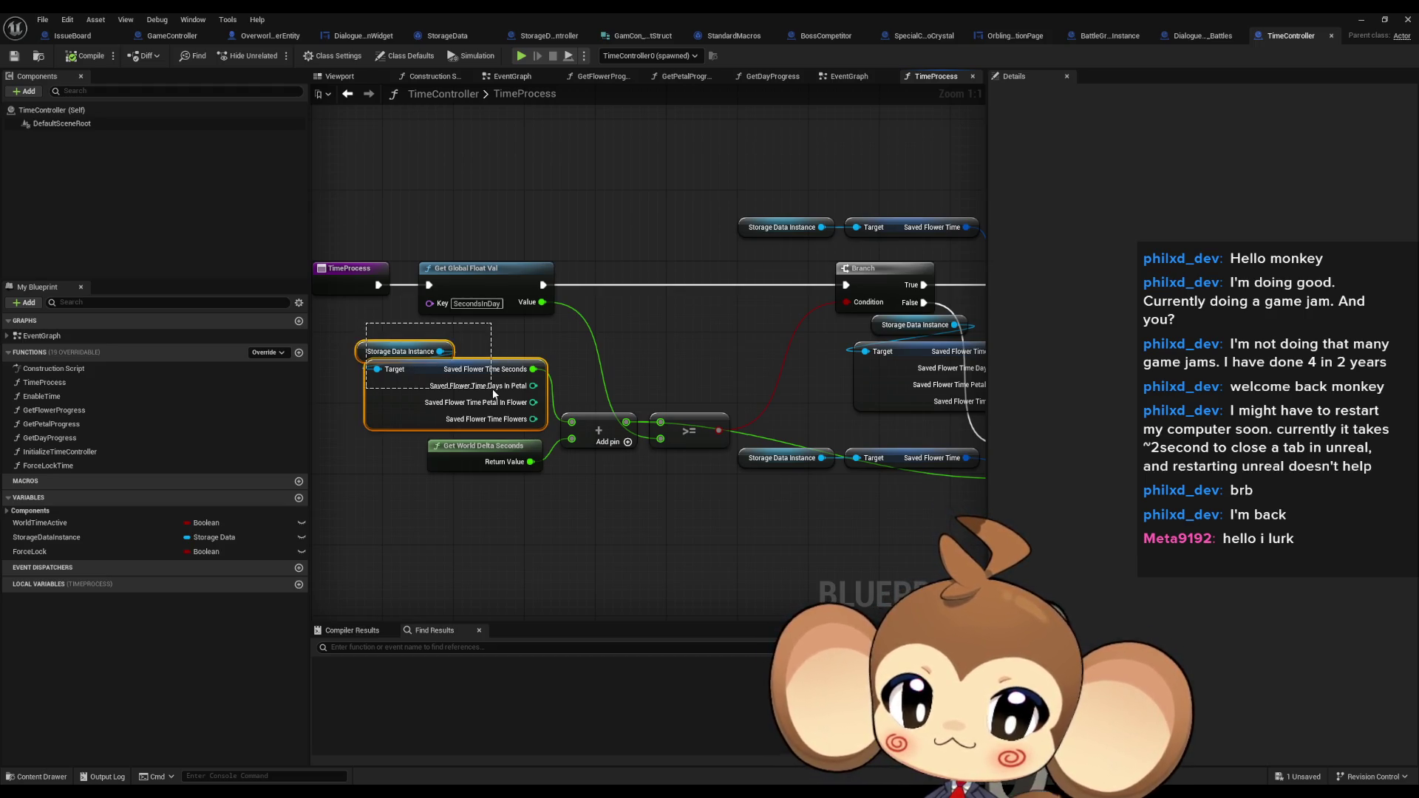
{"action": "double_click", "coordinate": [39, 336]}
Paste the Storage Data Instance nodes into EventGraph and wire Saved Flower Time Seconds into Append input E
{"action": "key", "text": "ctrl+v"}
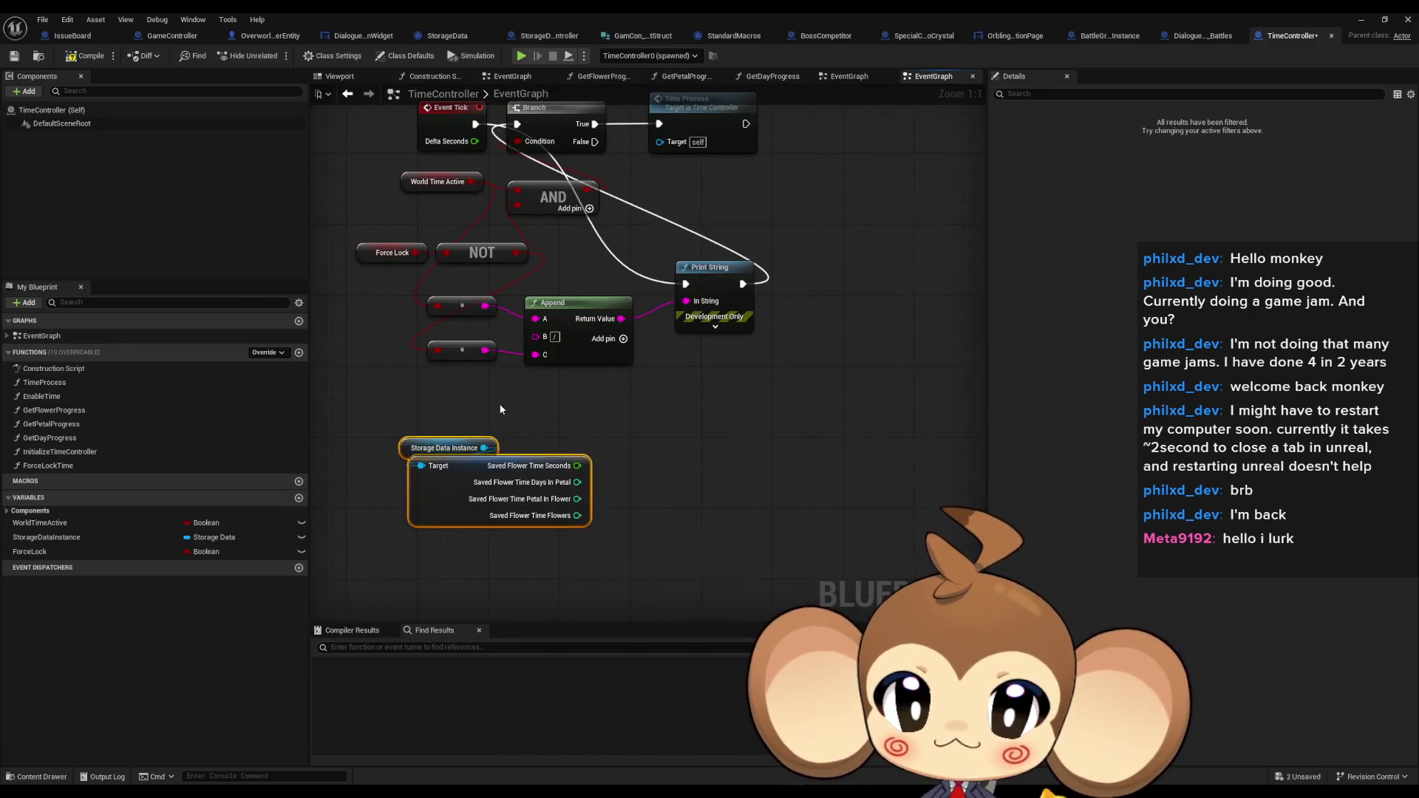
{"action": "left_click", "coordinate": [623, 338]}
{"action": "left_click", "coordinate": [623, 338]}
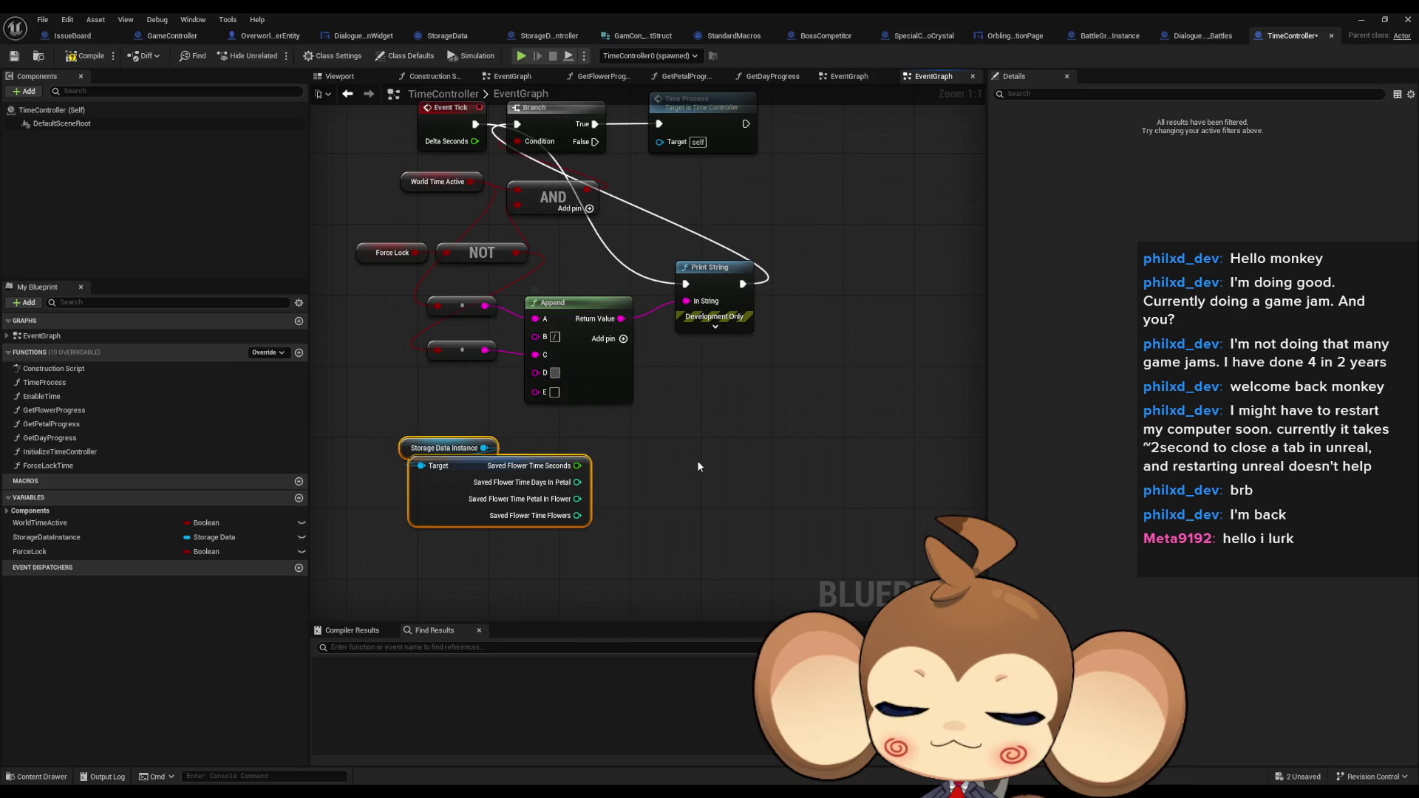
{"action": "left_click", "coordinate": [763, 502]}
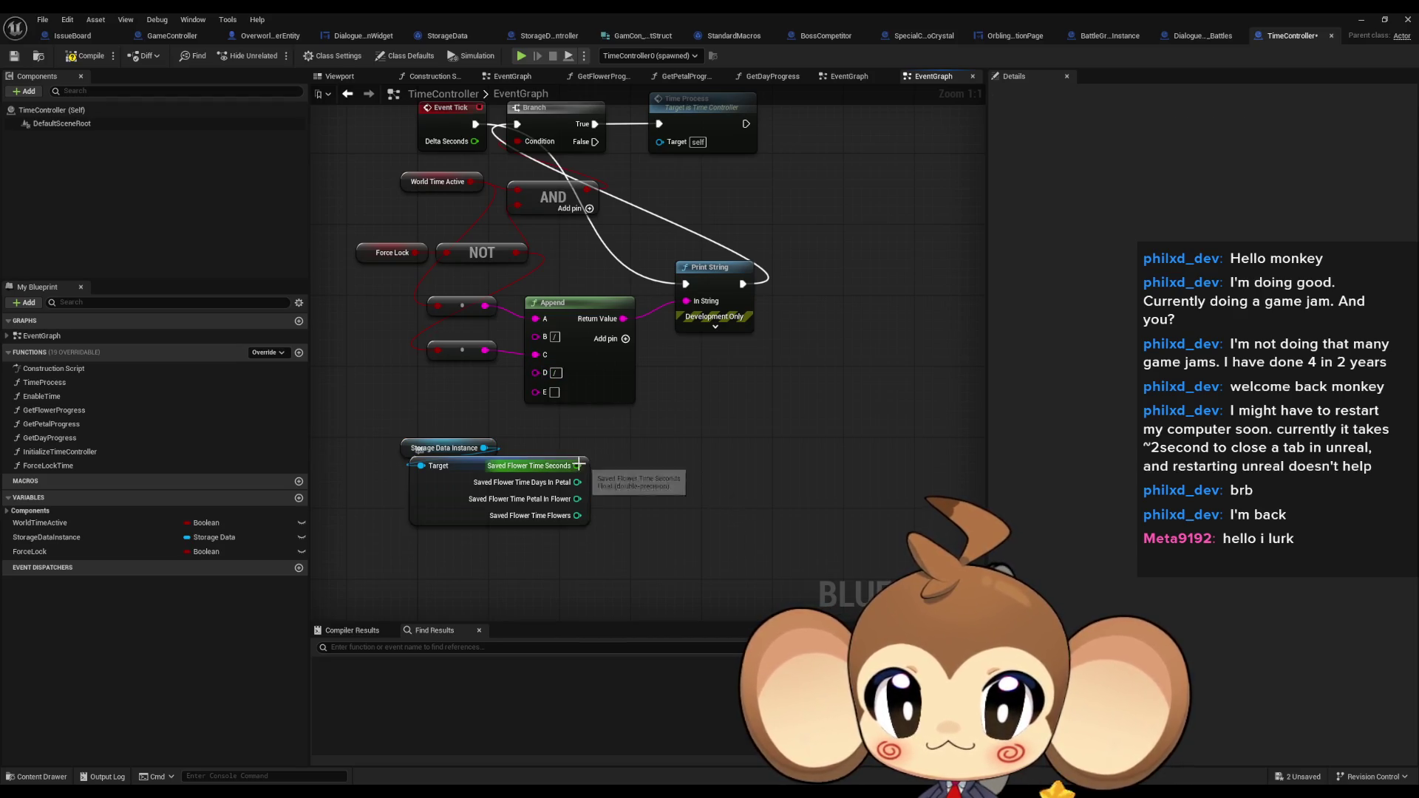
{"action": "mouse_move", "coordinate": [577, 466]}
{"action": "left_mouse_down"}
{"action": "mouse_move", "coordinate": [530, 397]}
{"action": "mouse_move", "coordinate": [643, 401]}
{"action": "mouse_move", "coordinate": [457, 411]}
{"action": "mouse_move", "coordinate": [597, 427]}
{"action": "left_mouse_up"}
{"action": "left_click", "coordinate": [473, 418]}
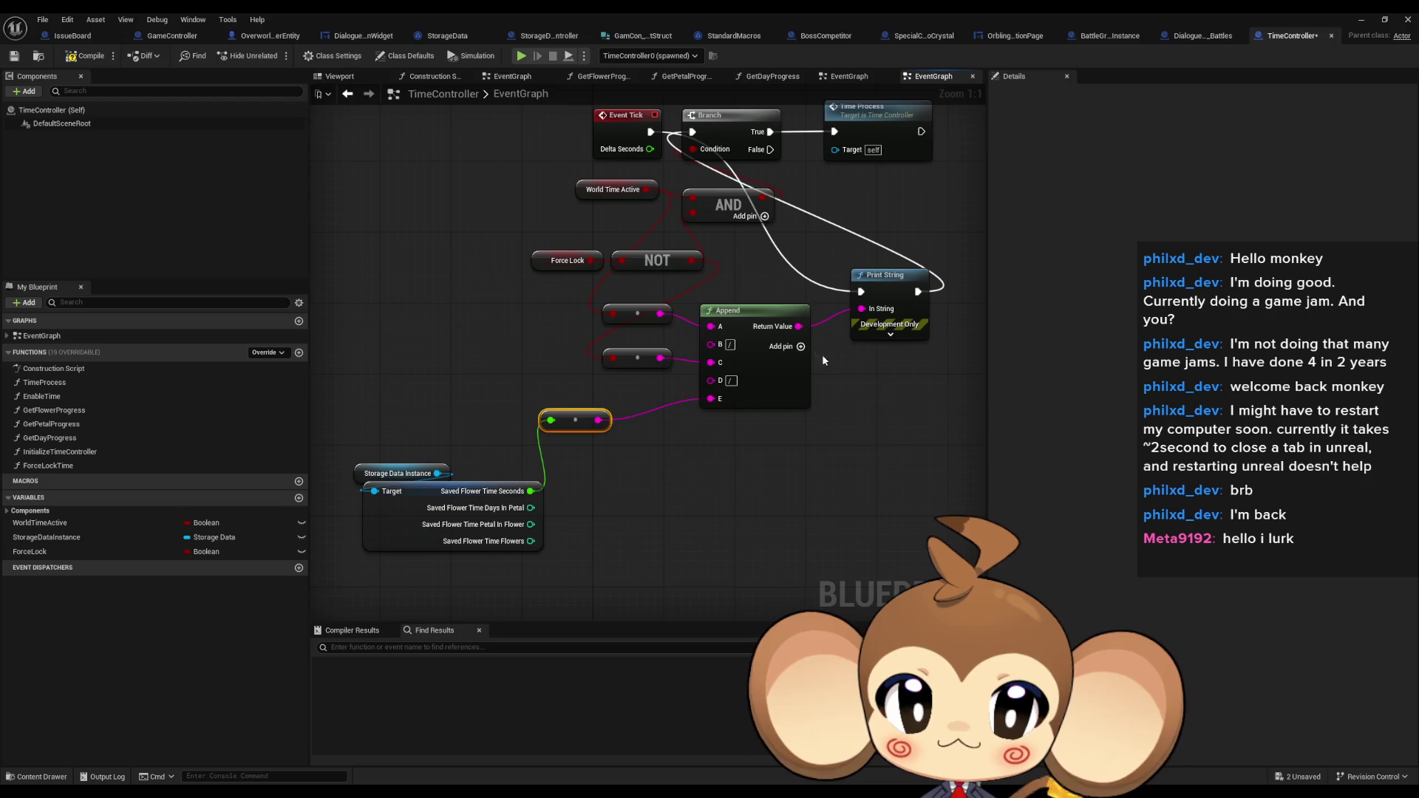
Extend the Append node through input K and wire Saved Flower Time Flowers in via a tidied string conversion
{"action": "left_click", "coordinate": [801, 347]}
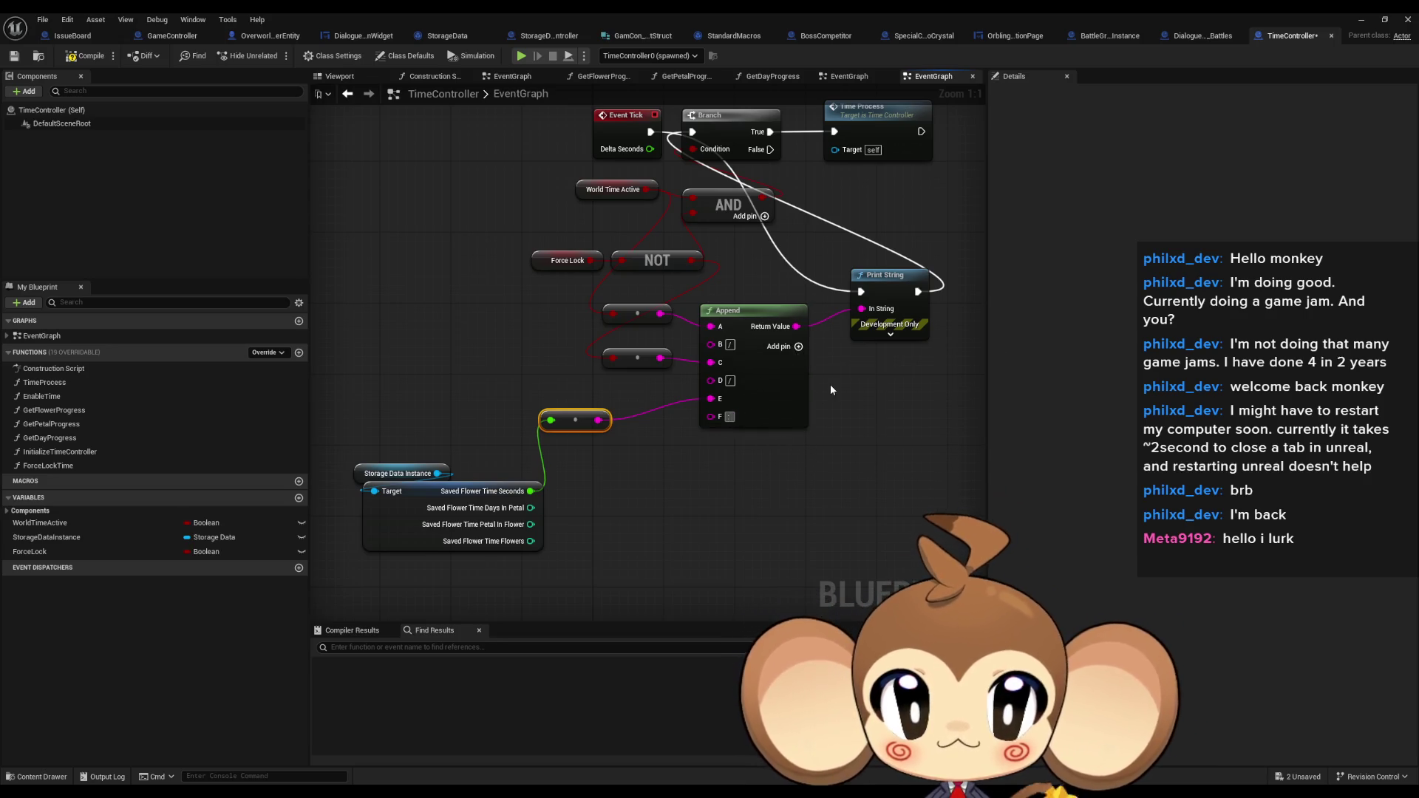
{"action": "left_click", "coordinate": [798, 346]}
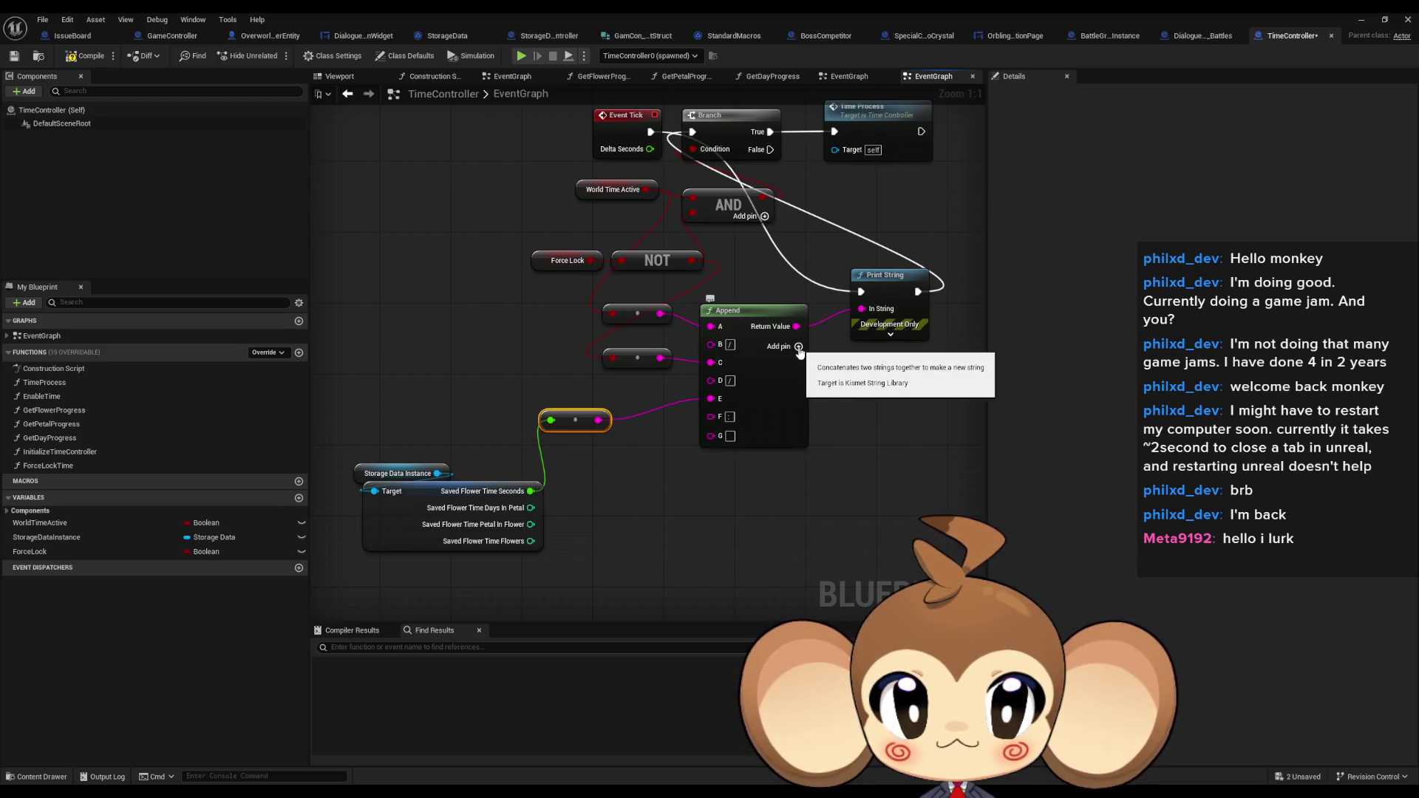
{"action": "left_click", "coordinate": [798, 346]}
{"action": "left_click", "coordinate": [798, 346]}
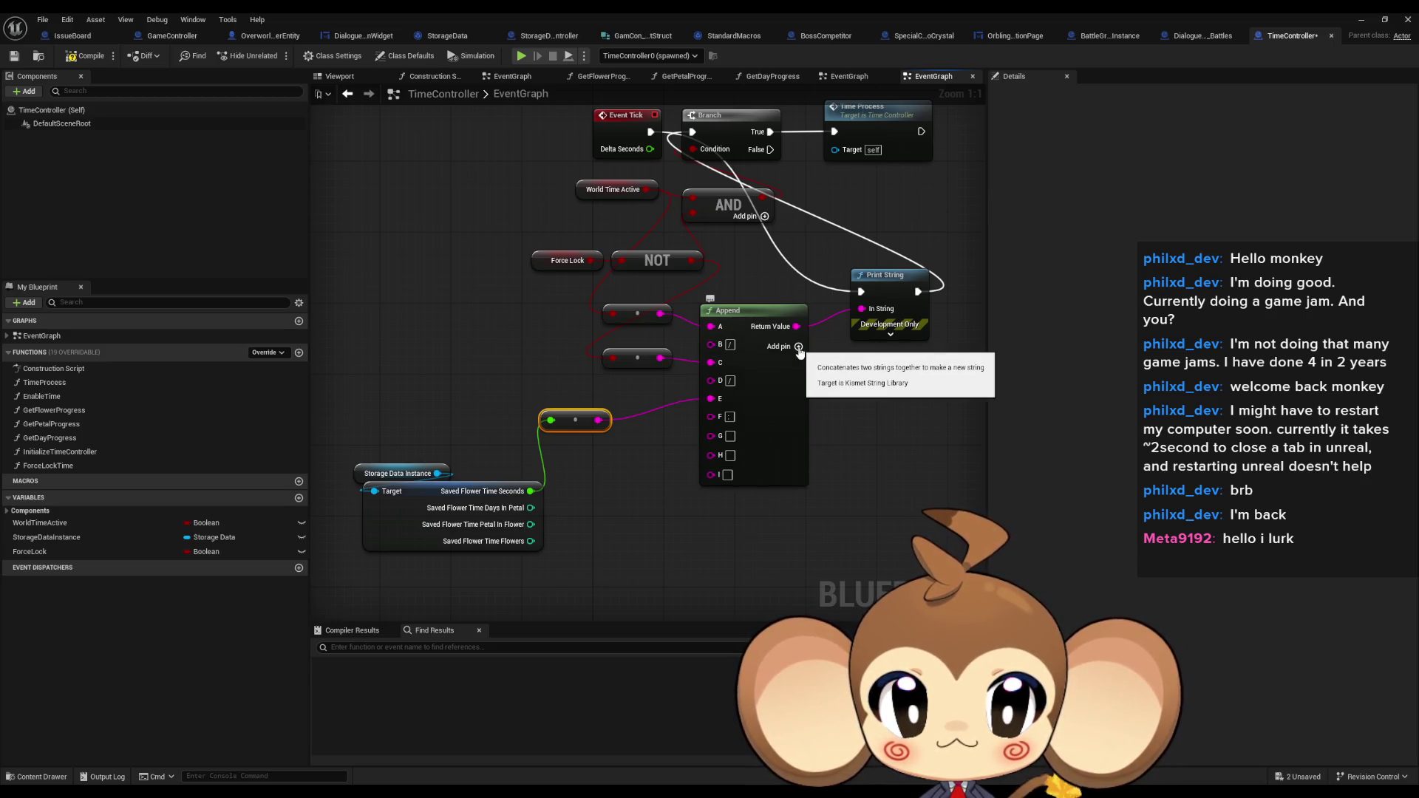
{"action": "left_click", "coordinate": [798, 346]}
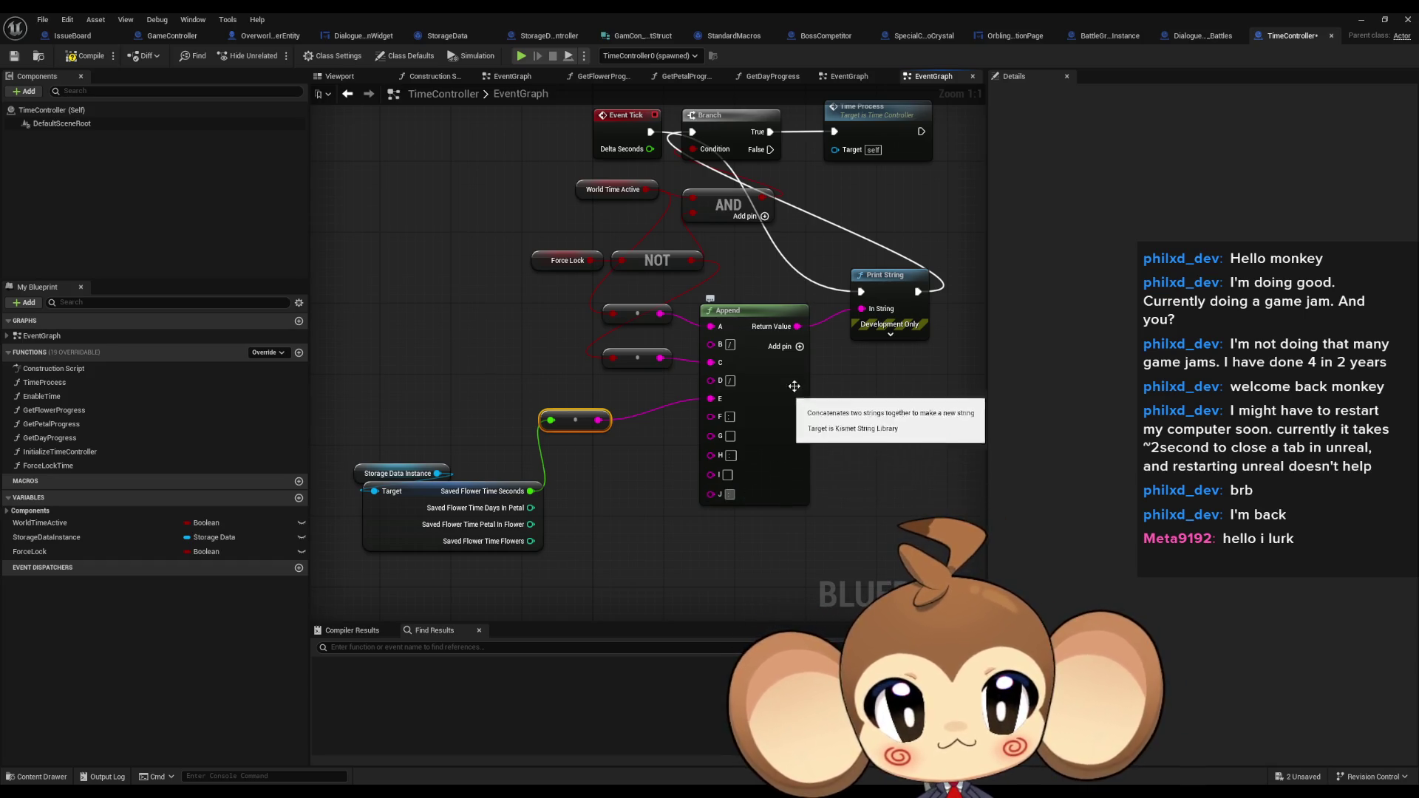
{"action": "left_click", "coordinate": [798, 346]}
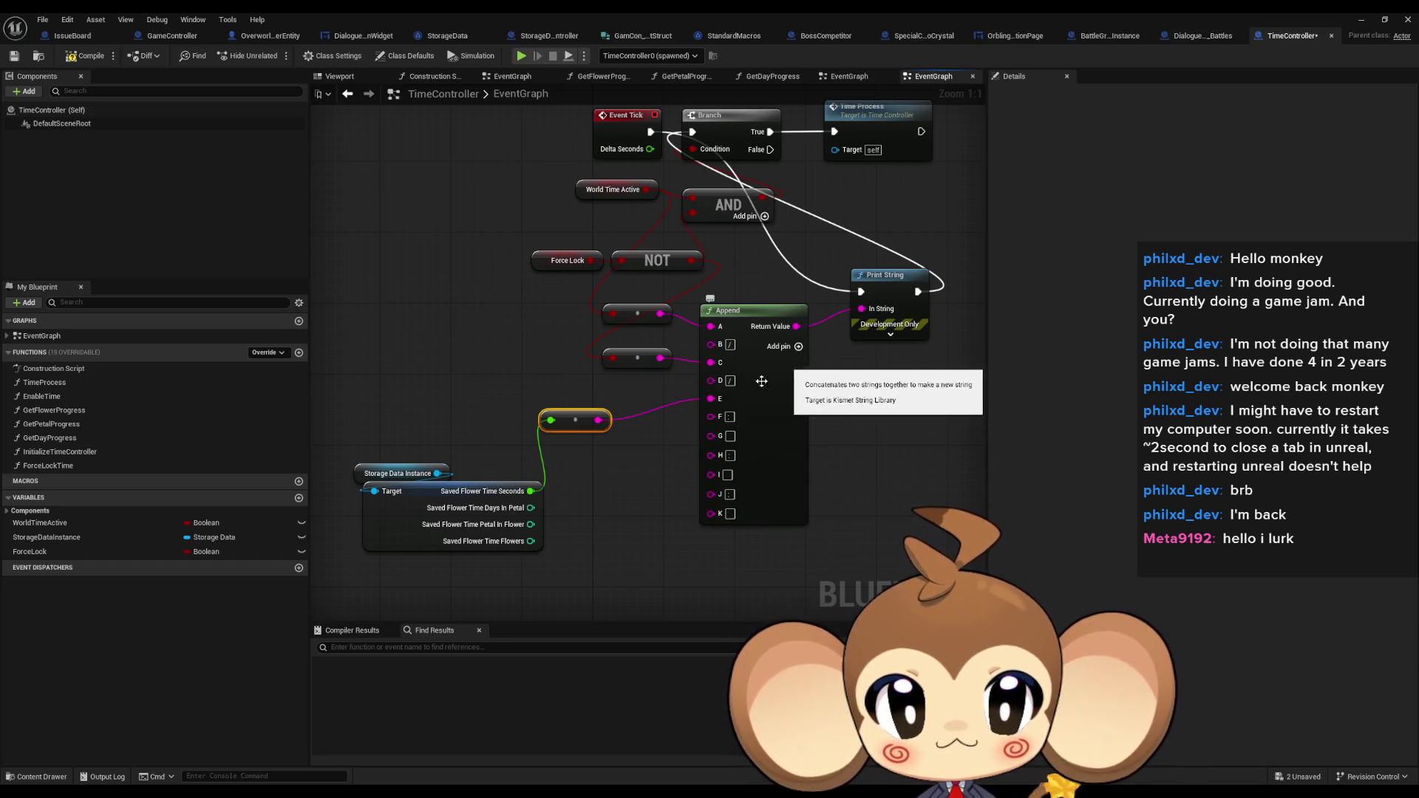
{"action": "left_click_drag", "start_coordinate": [531, 541], "coordinate": [713, 402]}
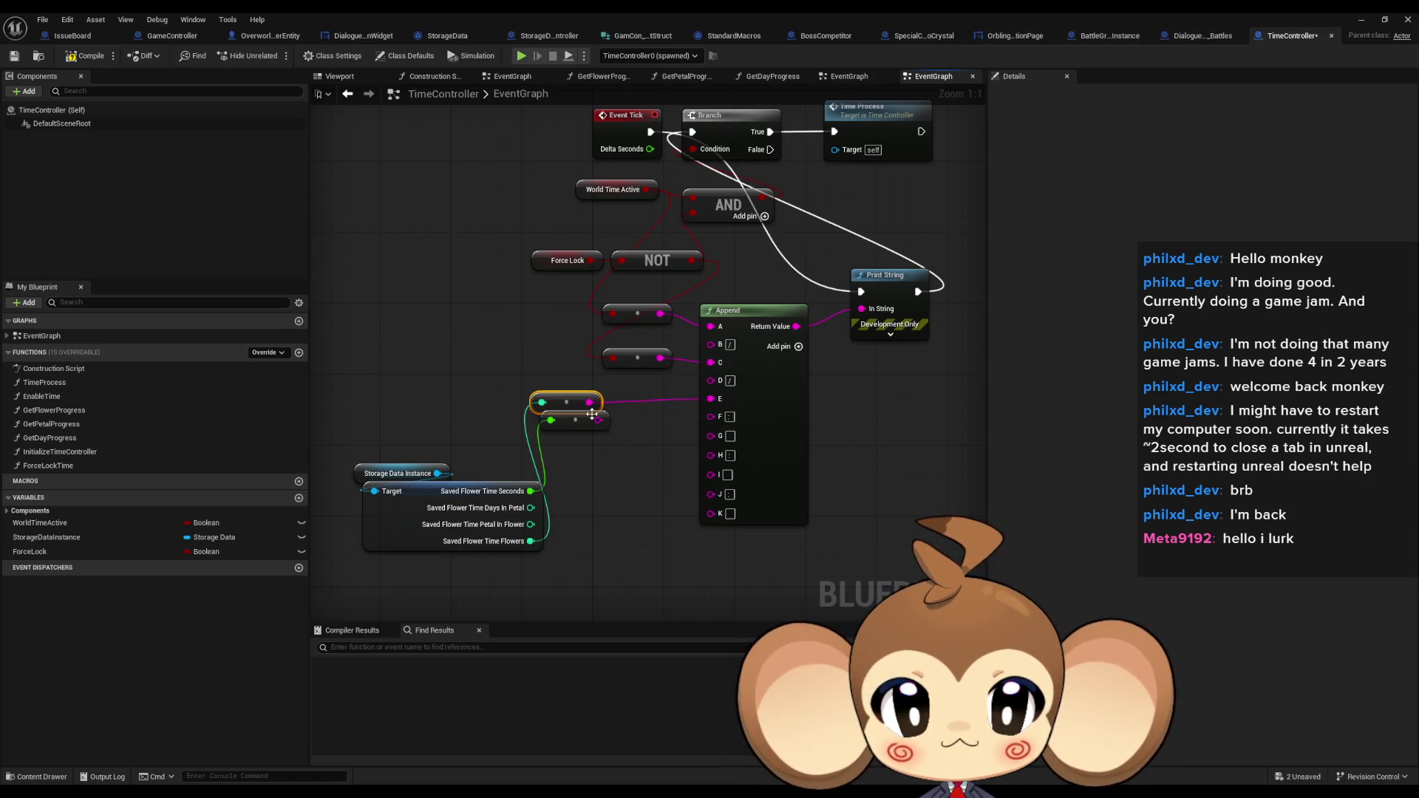
{"action": "mouse_move", "coordinate": [591, 423]}
{"action": "left_mouse_down"}
{"action": "mouse_move", "coordinate": [630, 498]}
{"action": "mouse_move", "coordinate": [711, 513]}
{"action": "mouse_move", "coordinate": [609, 495]}
{"action": "mouse_move", "coordinate": [532, 526]}
{"action": "left_mouse_up"}
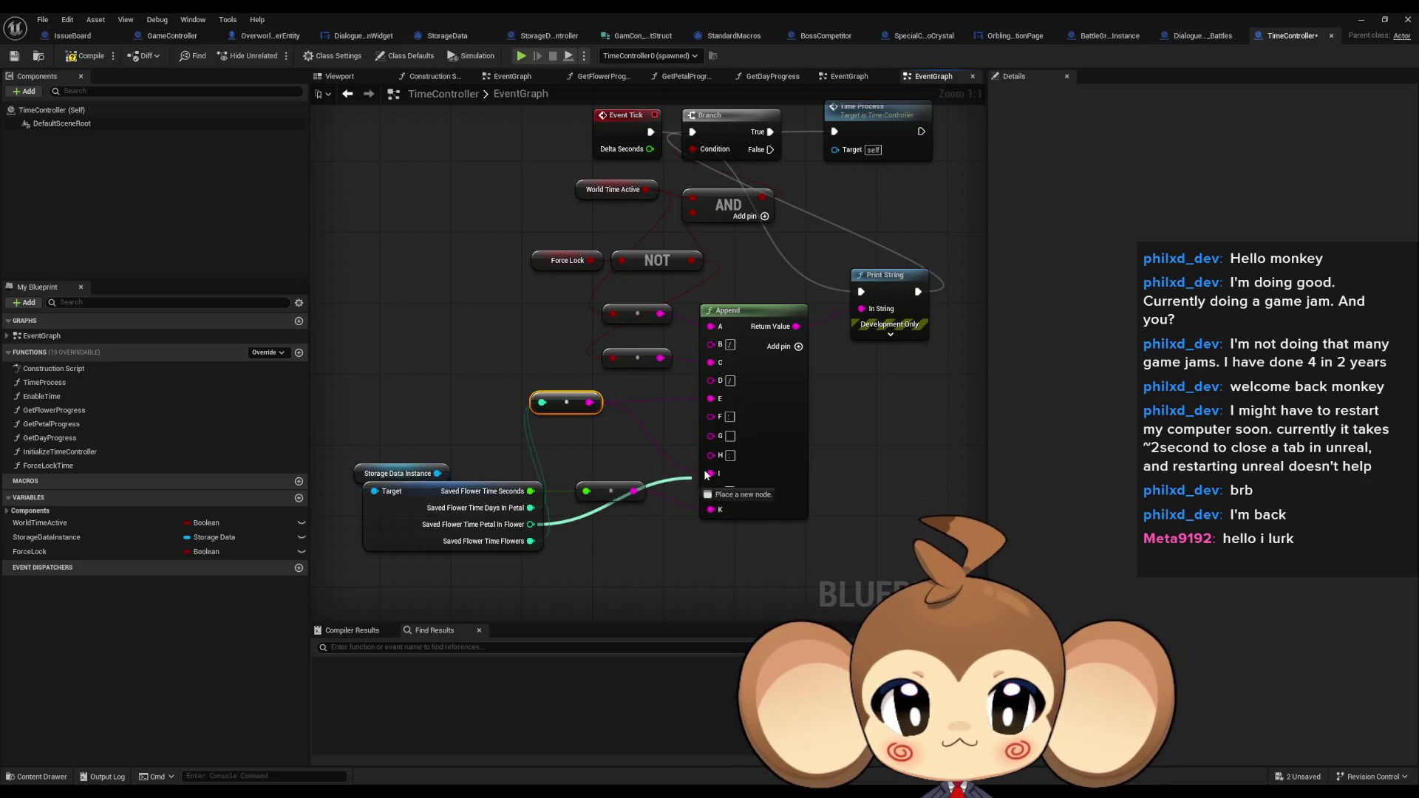
{"action": "mouse_move", "coordinate": [566, 405]}
{"action": "left_mouse_down"}
{"action": "mouse_move", "coordinate": [581, 443]}
{"action": "mouse_move", "coordinate": [610, 458]}
{"action": "left_mouse_up"}
{"action": "left_click", "coordinate": [564, 425]}
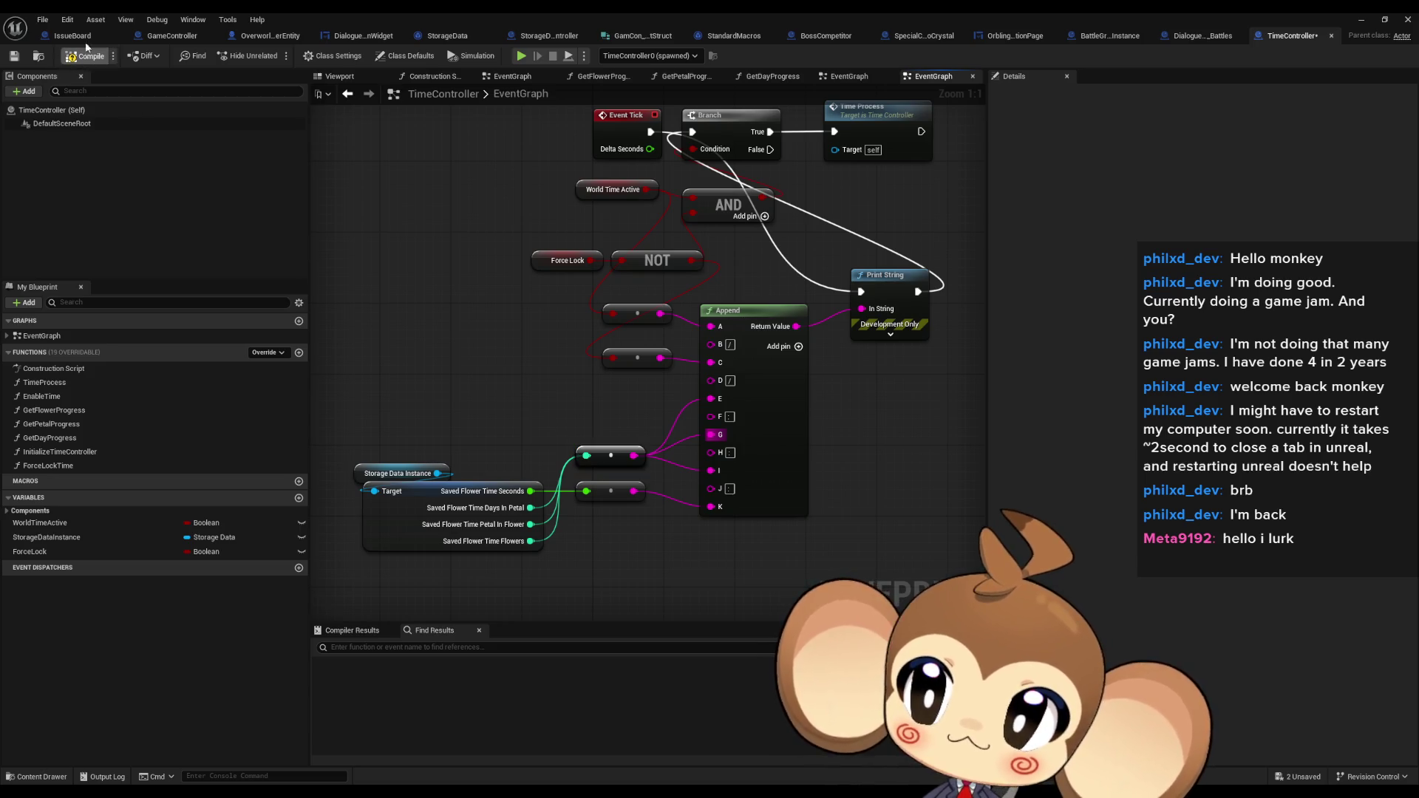
Connect Get Storage Data Instance's execution into CLEAR in GameController's SplashScreenOver graph
{"action": "left_click", "coordinate": [168, 35]}
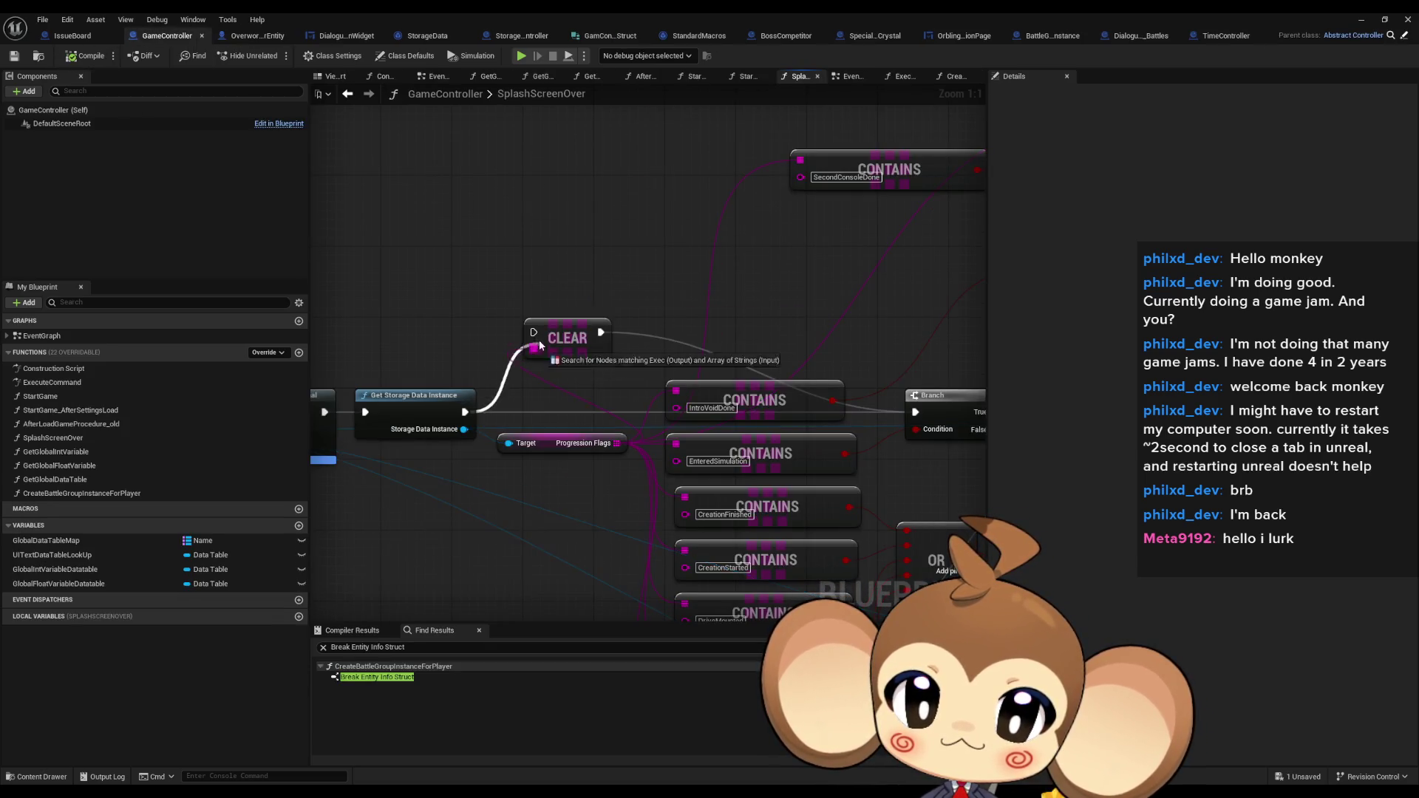
{"action": "left_click_drag", "start_coordinate": [540, 345], "coordinate": [533, 333]}
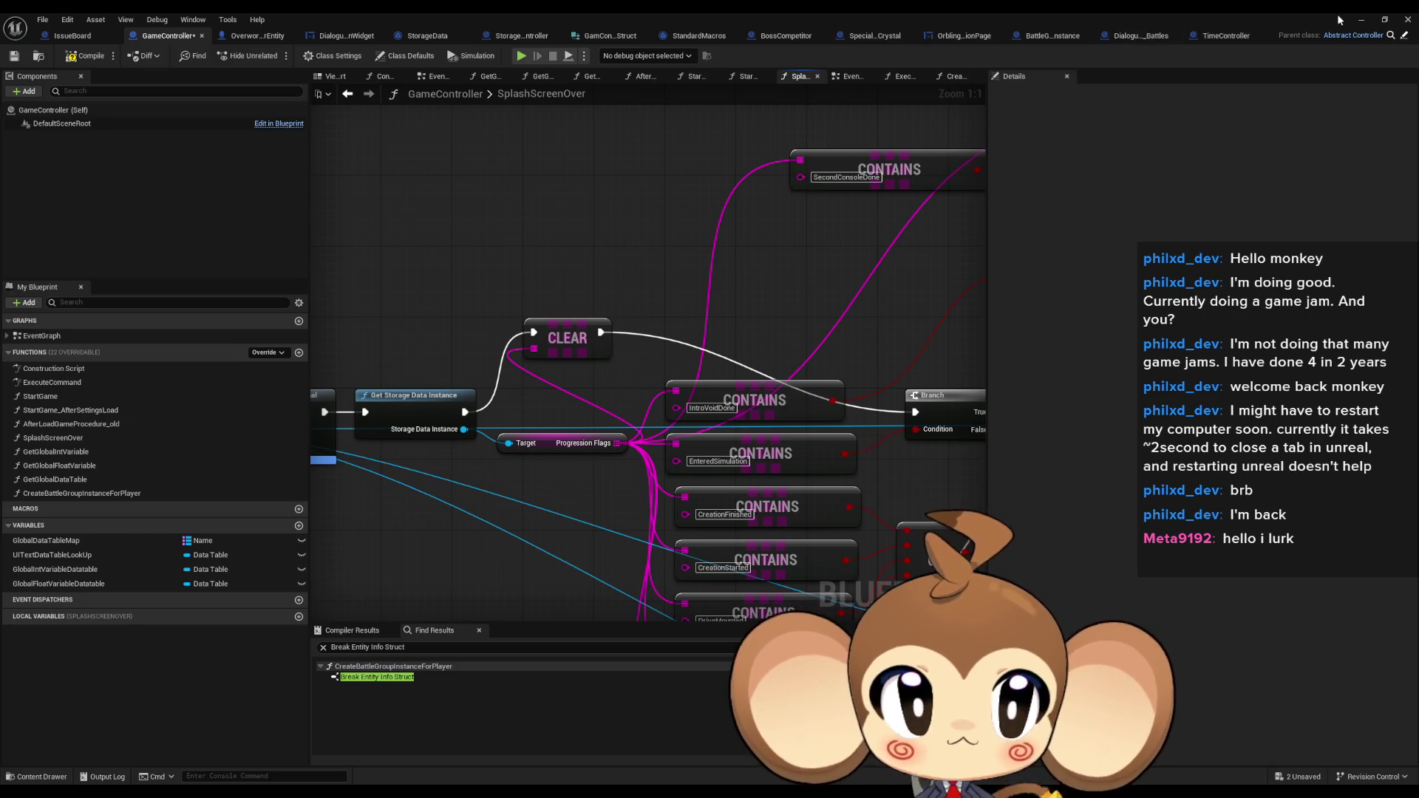
{"action": "left_click", "coordinate": [1361, 20]}
Clear the Output Log and start a new Play In Editor session
{"action": "right_click", "coordinate": [423, 597]}
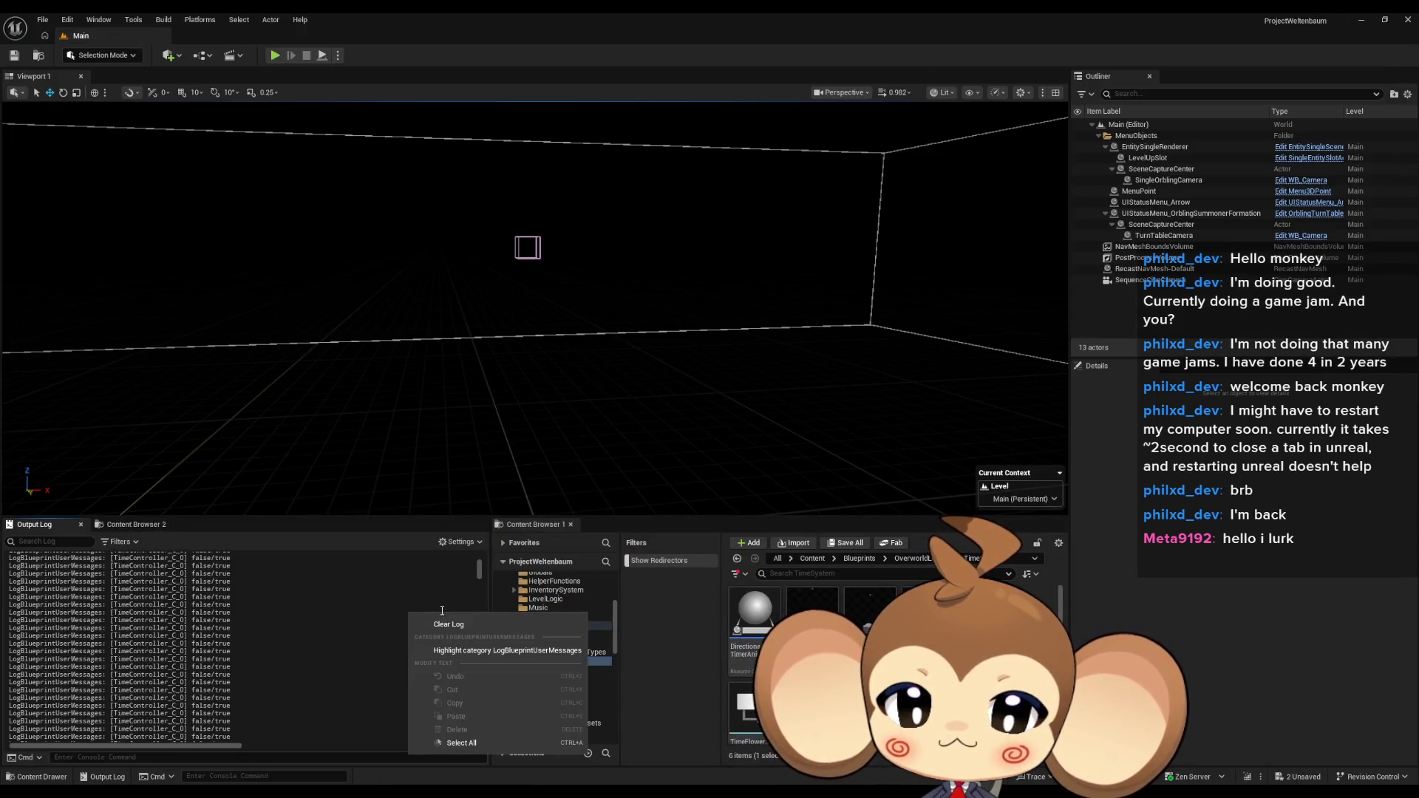
{"action": "left_click", "coordinate": [444, 735]}
{"action": "key", "text": "alt+p"}
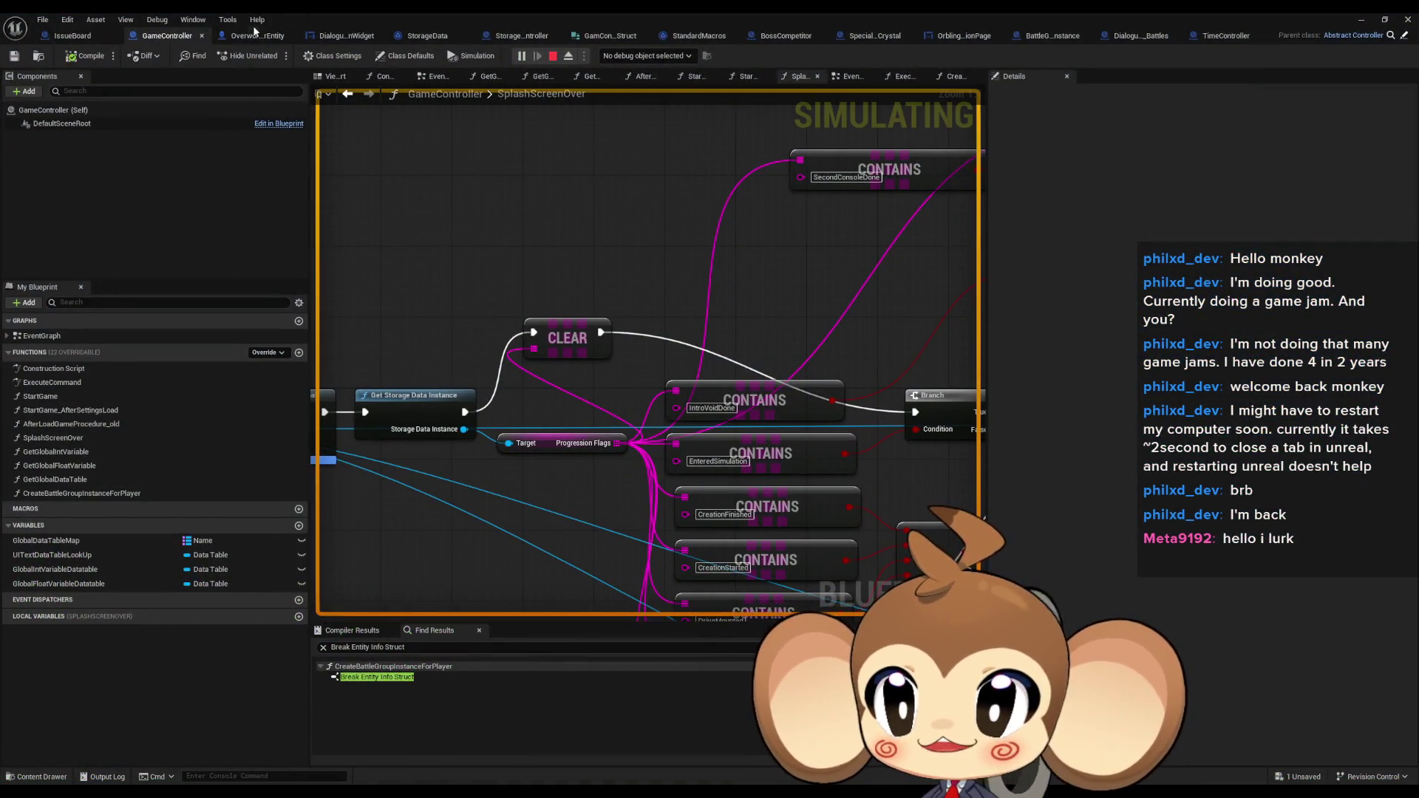
Bring TimeController's EventGraph debug nodes into view and stop the running simulation
{"action": "left_click", "coordinate": [1230, 36]}
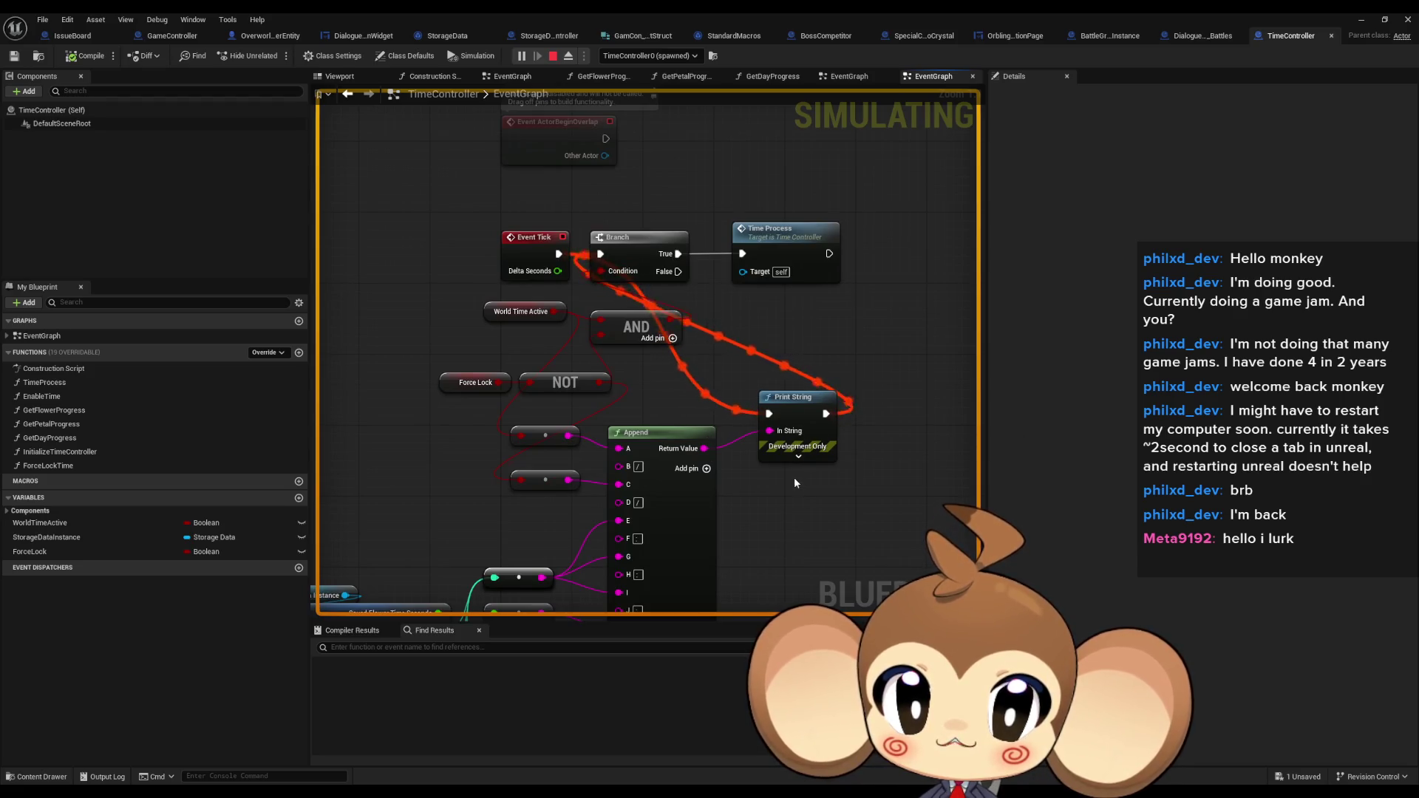
{"action": "scroll", "coordinate": [794, 481], "scroll_direction": "down", "scroll_amount": 1}
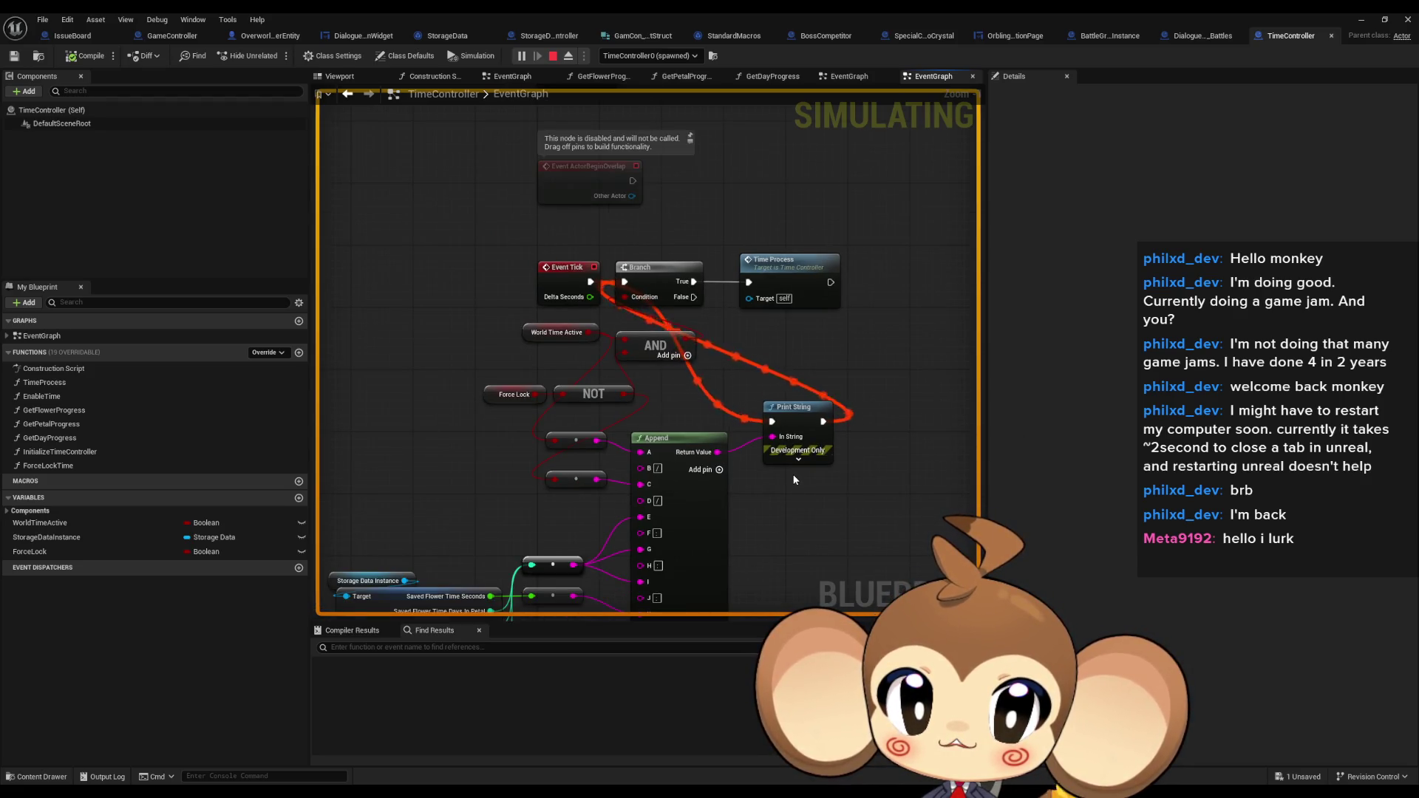
{"action": "left_click_drag", "start_coordinate": [794, 481], "coordinate": [774, 404]}
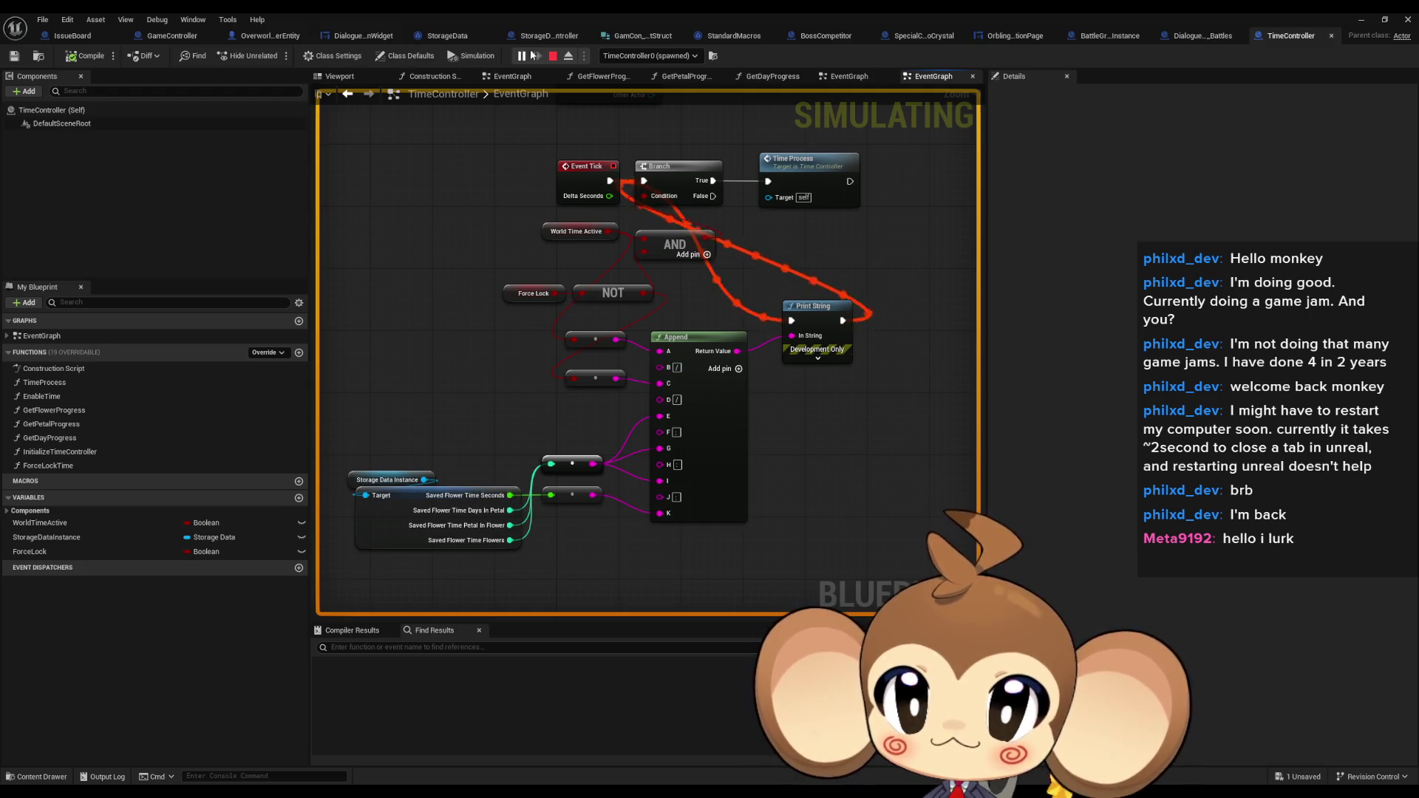
{"action": "key", "text": "Escape"}
Add an Is Valid check from Storage Data Instance and wire Is Valid into the Print String execution
{"action": "left_click_drag", "start_coordinate": [424, 479], "coordinate": [431, 373]}
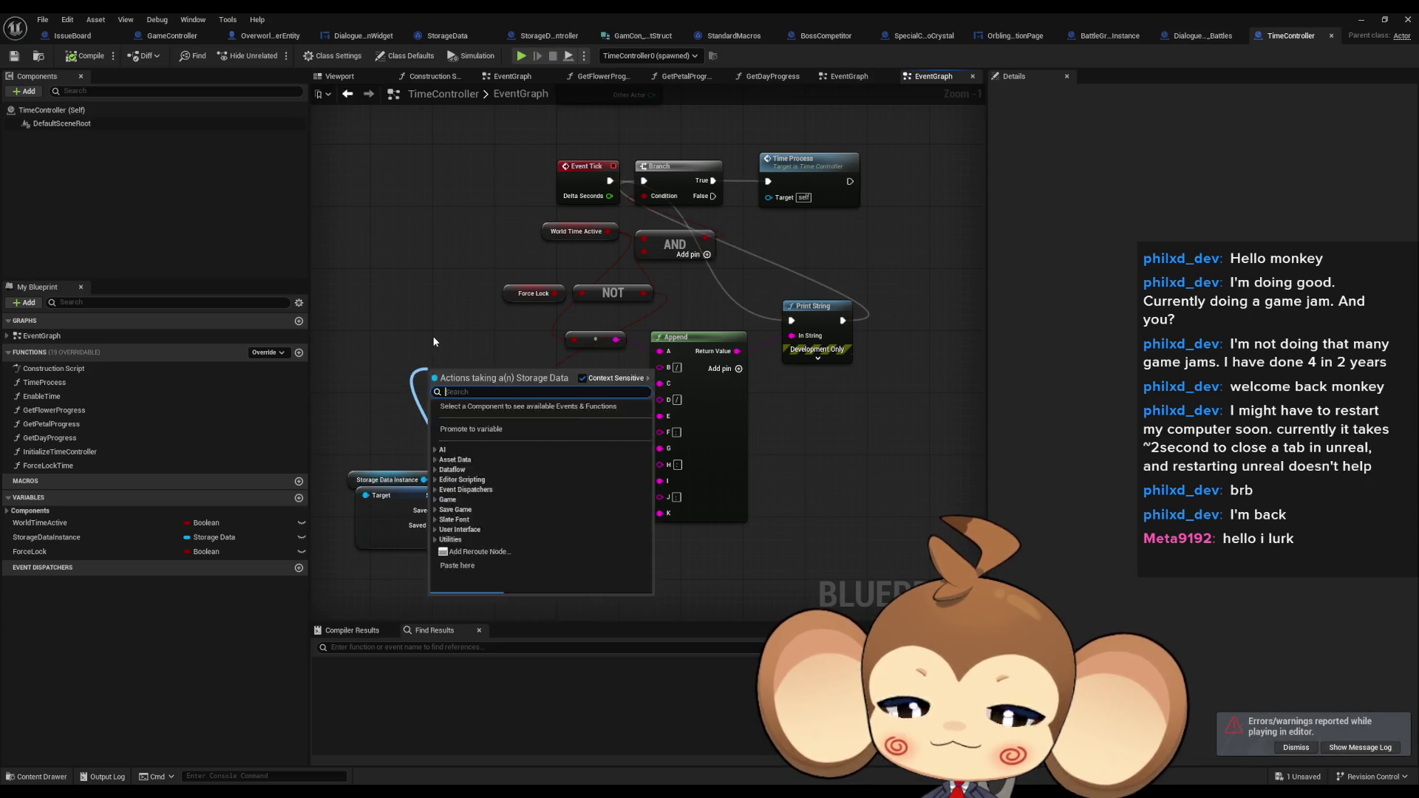
{"action": "type", "text": "valid"}
{"action": "key", "text": "Down"}
{"action": "key", "text": "Return"}
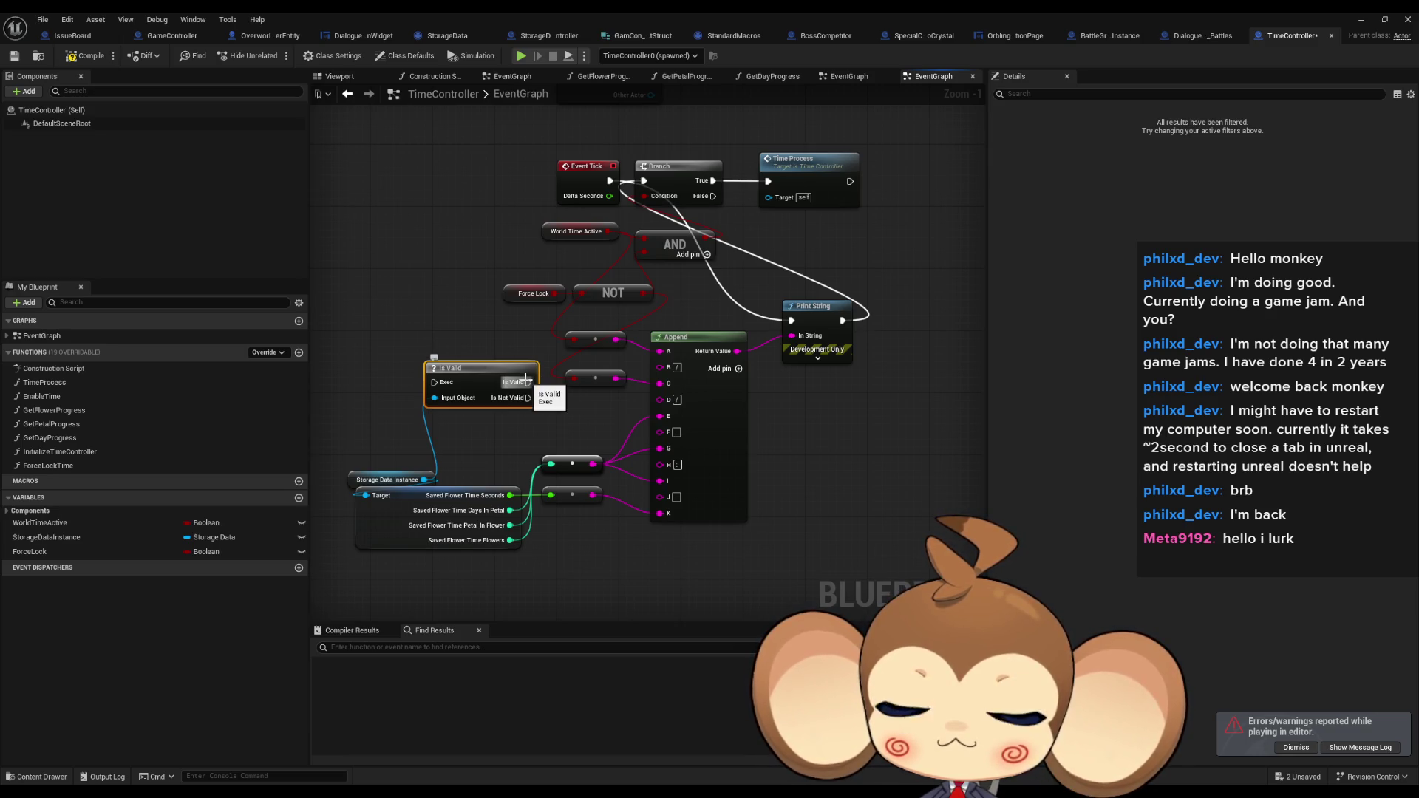
{"action": "left_click_drag", "start_coordinate": [526, 379], "coordinate": [546, 399]}
{"action": "mouse_move", "coordinate": [507, 393]}
{"action": "left_mouse_down"}
{"action": "mouse_move", "coordinate": [492, 400]}
{"action": "mouse_move", "coordinate": [834, 334]}
{"action": "left_mouse_up"}
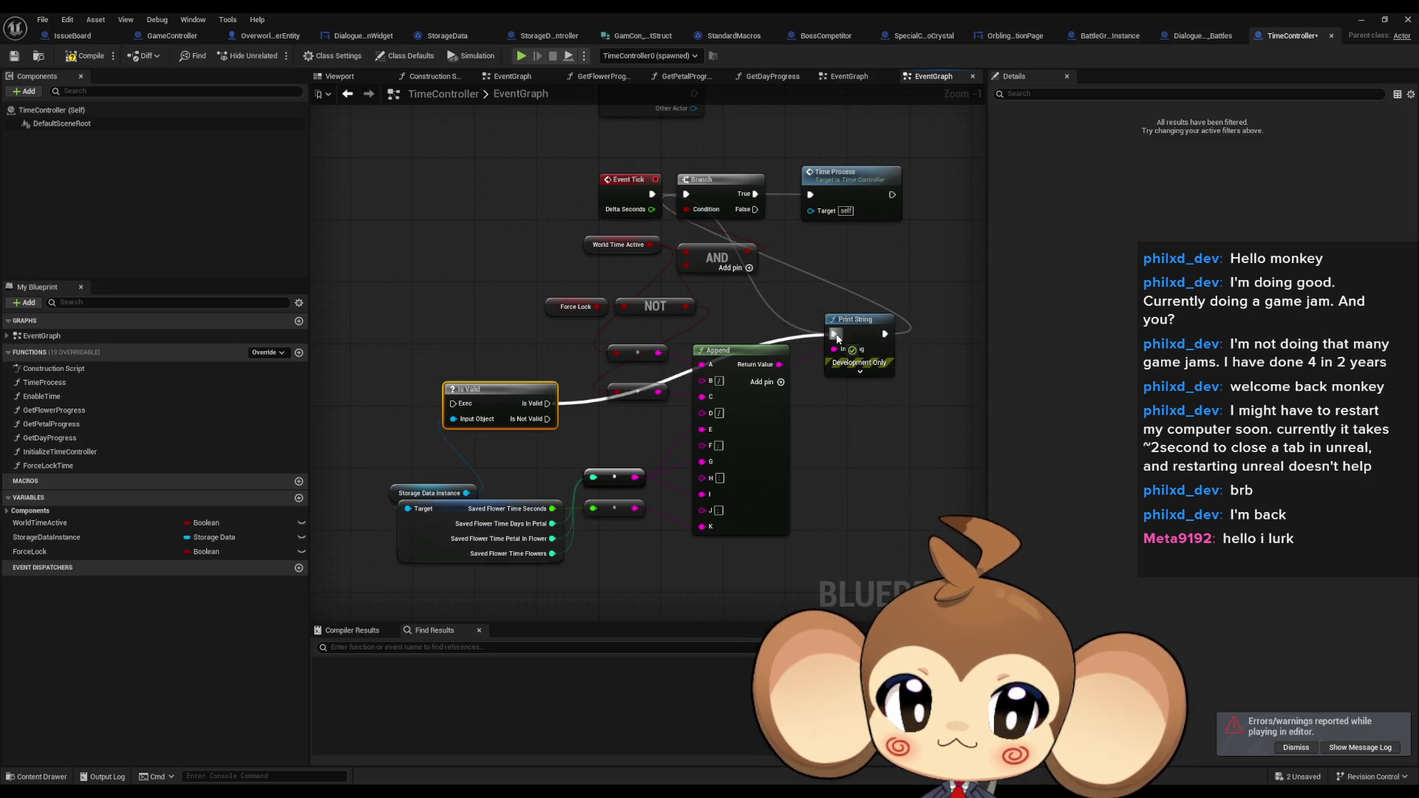
{"action": "mouse_move", "coordinate": [548, 419]}
{"action": "left_mouse_down"}
{"action": "mouse_move", "coordinate": [668, 259]}
{"action": "mouse_move", "coordinate": [686, 193]}
{"action": "mouse_move", "coordinate": [452, 403]}
{"action": "left_mouse_up"}
{"action": "left_click", "coordinate": [1362, 20]}
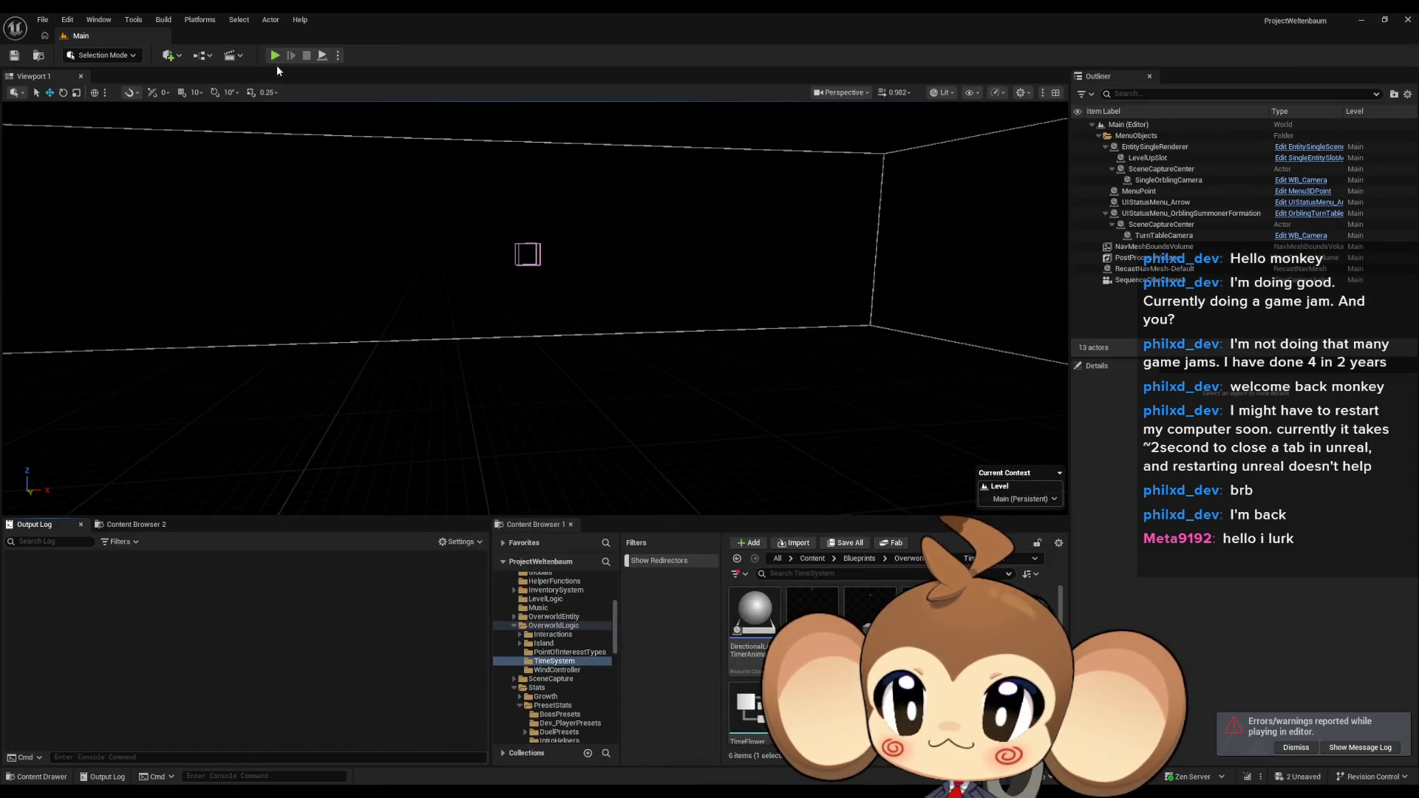
Start Play In Editor and advance the opening dialogue to the 'Create world? y/n' prompt
{"action": "left_click", "coordinate": [277, 56]}
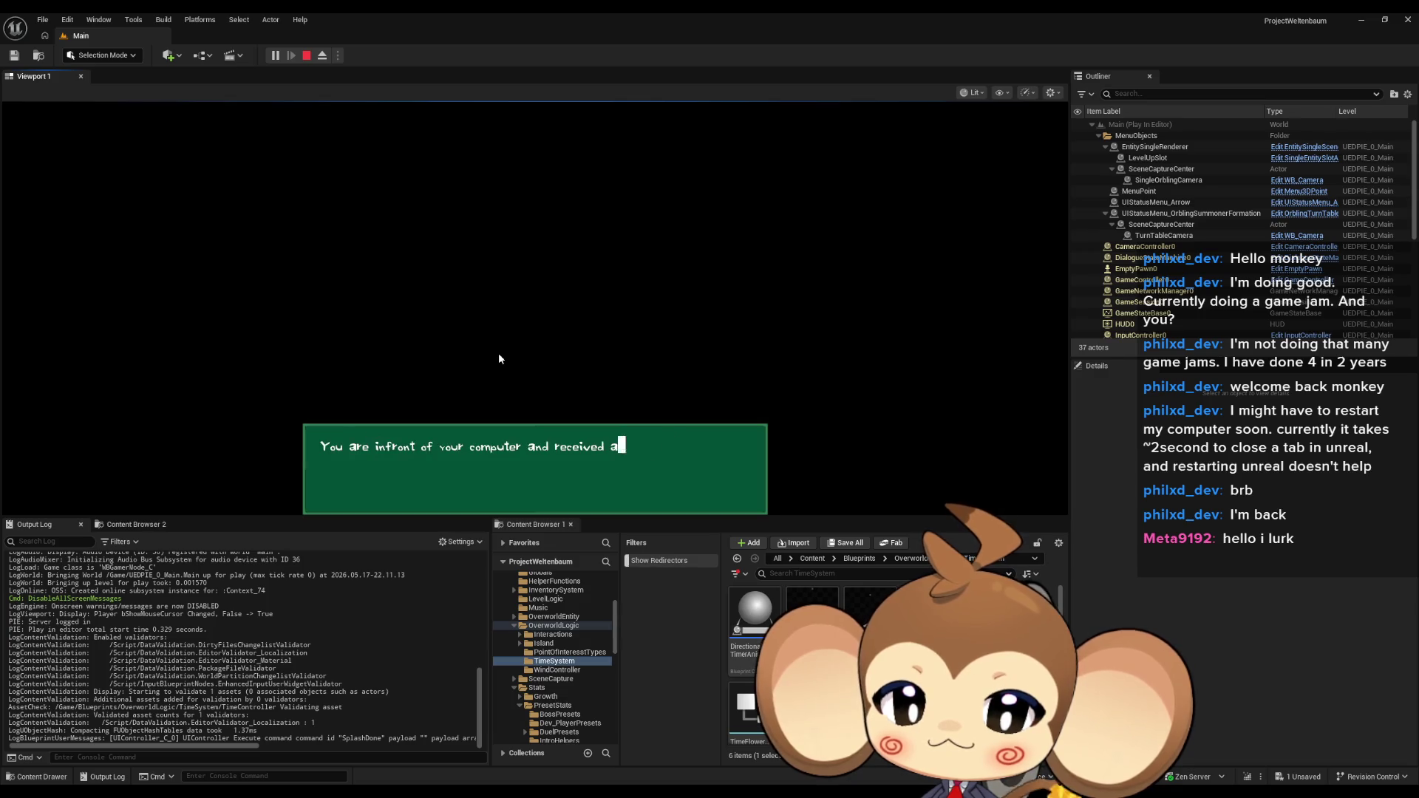
{"action": "left_click", "coordinate": [684, 388]}
{"action": "left_click", "coordinate": [684, 388]}
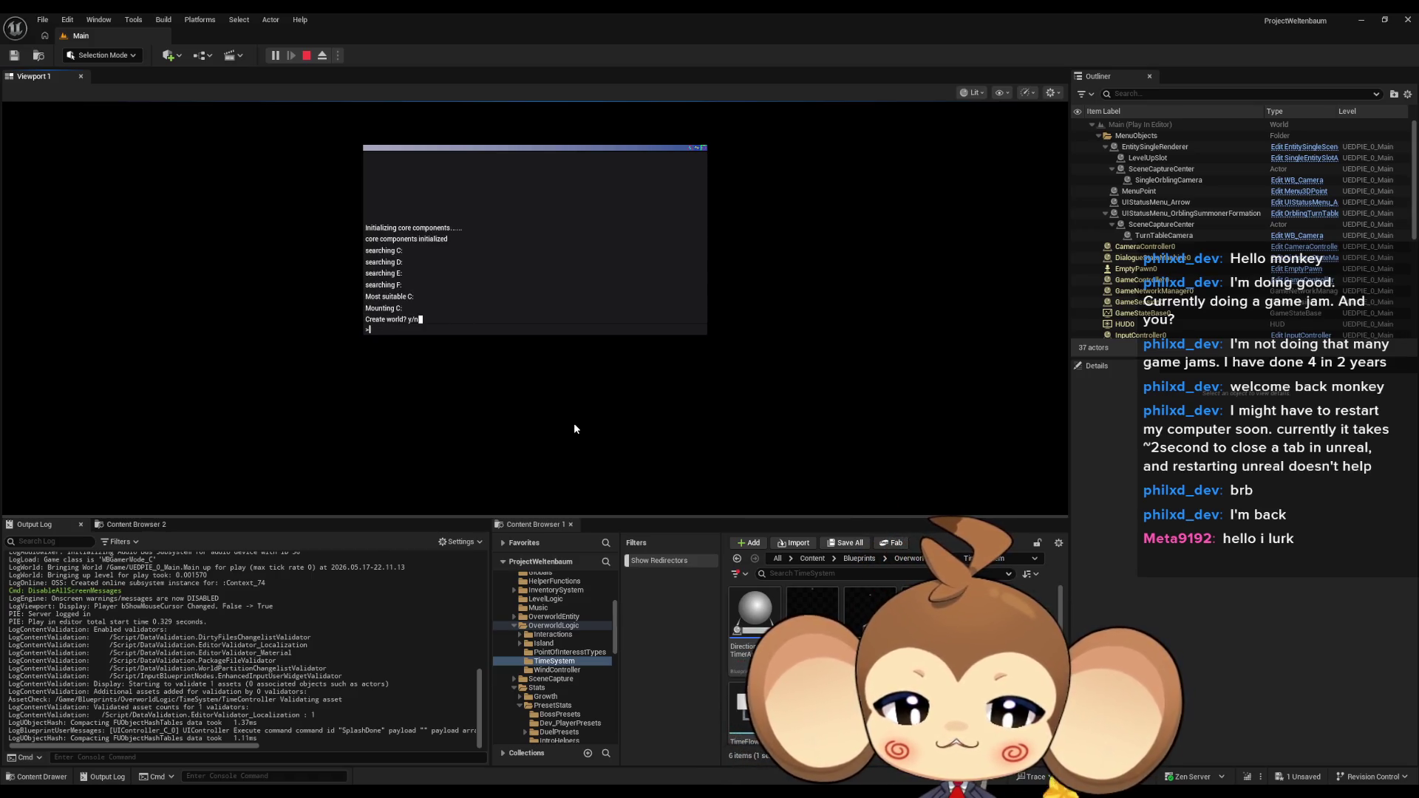
Answer 'y' to world creation and confirm the access-point prompt, playing through the intro battle
{"action": "type", "text": "y"}
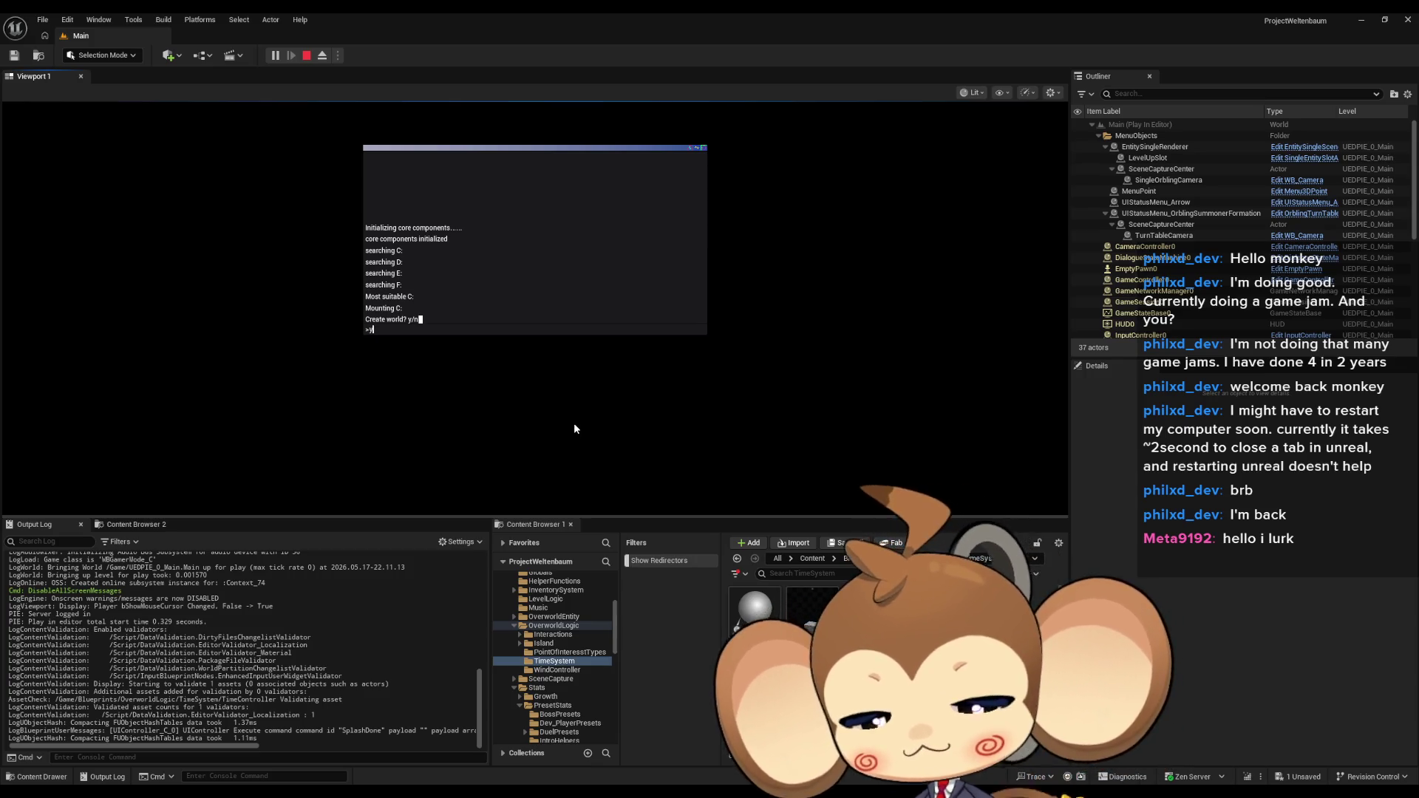
{"action": "key", "text": "Return"}
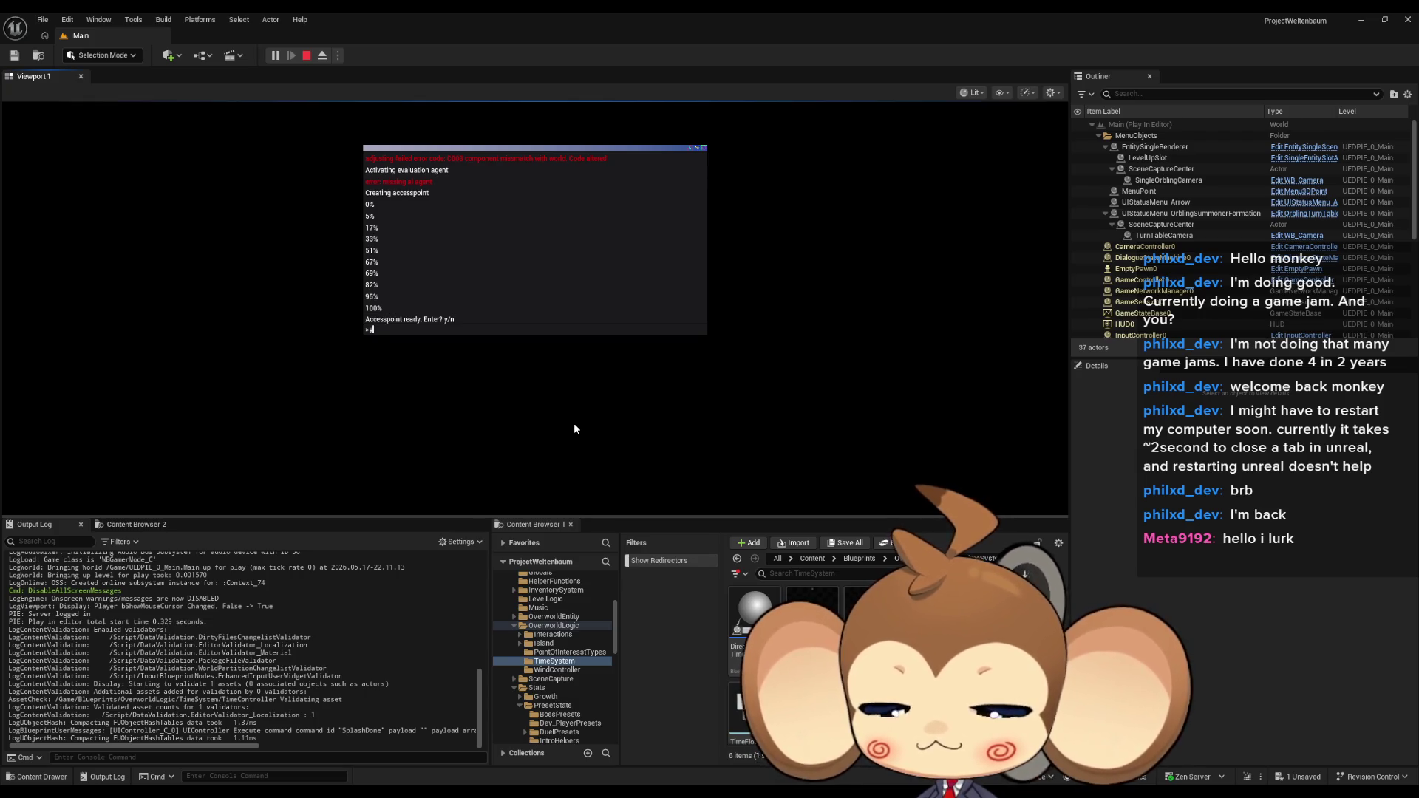
{"action": "key", "text": "Return"}
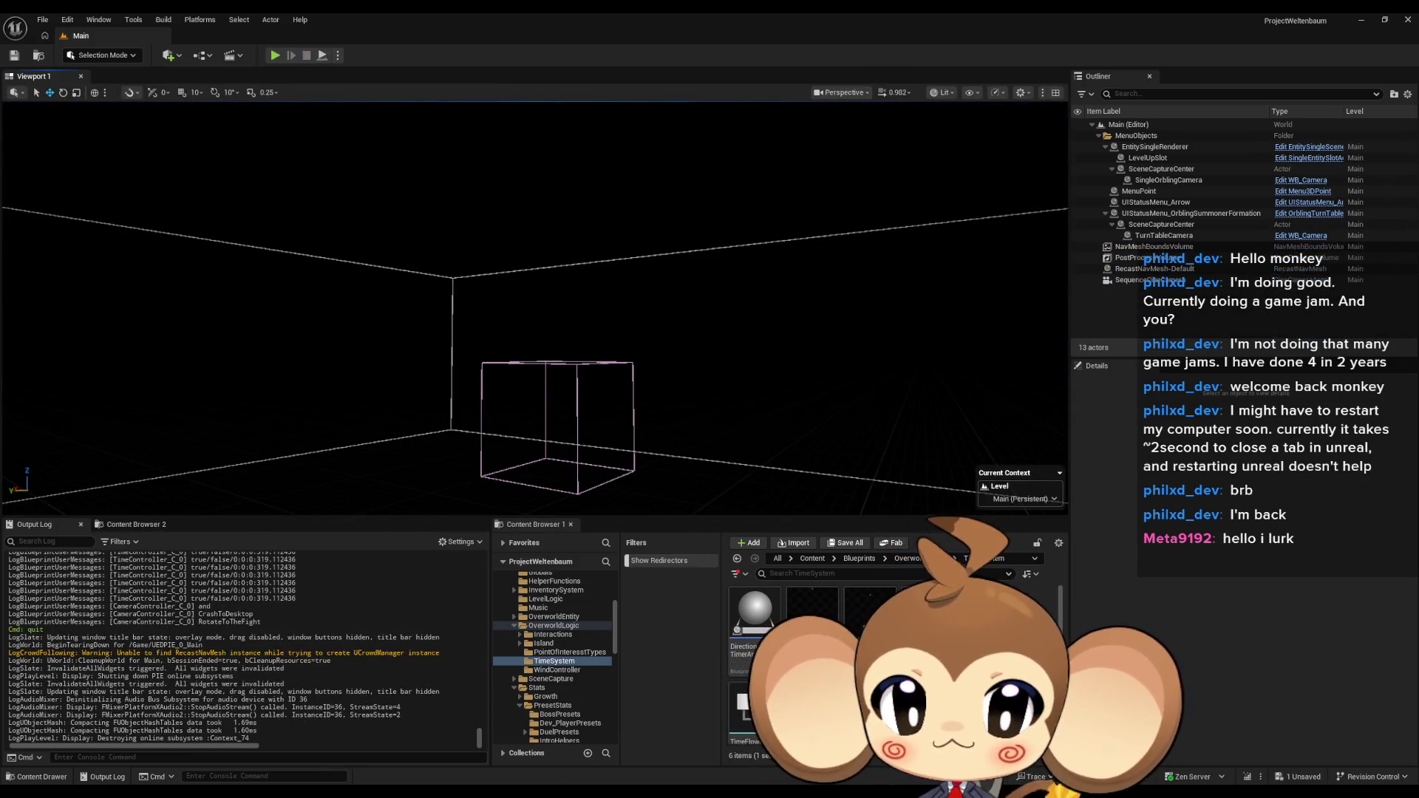
Check GameController's SplashScreenOver graph, return to TimeController, and minimize the blueprint window to see the game
{"action": "mouse_move", "coordinate": [548, 760]}
{"action": "left_click", "coordinate": [489, 736]}
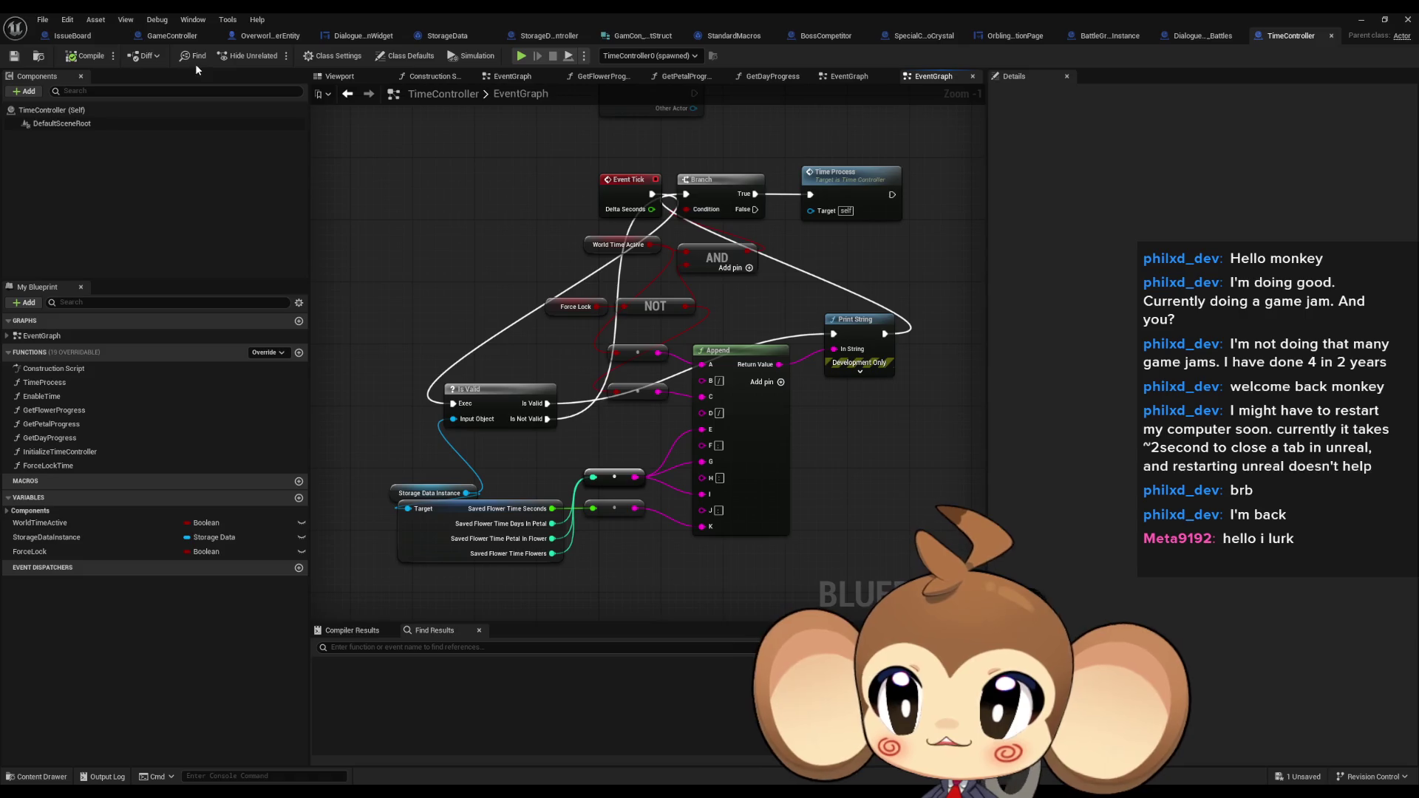
{"action": "left_click", "coordinate": [171, 42]}
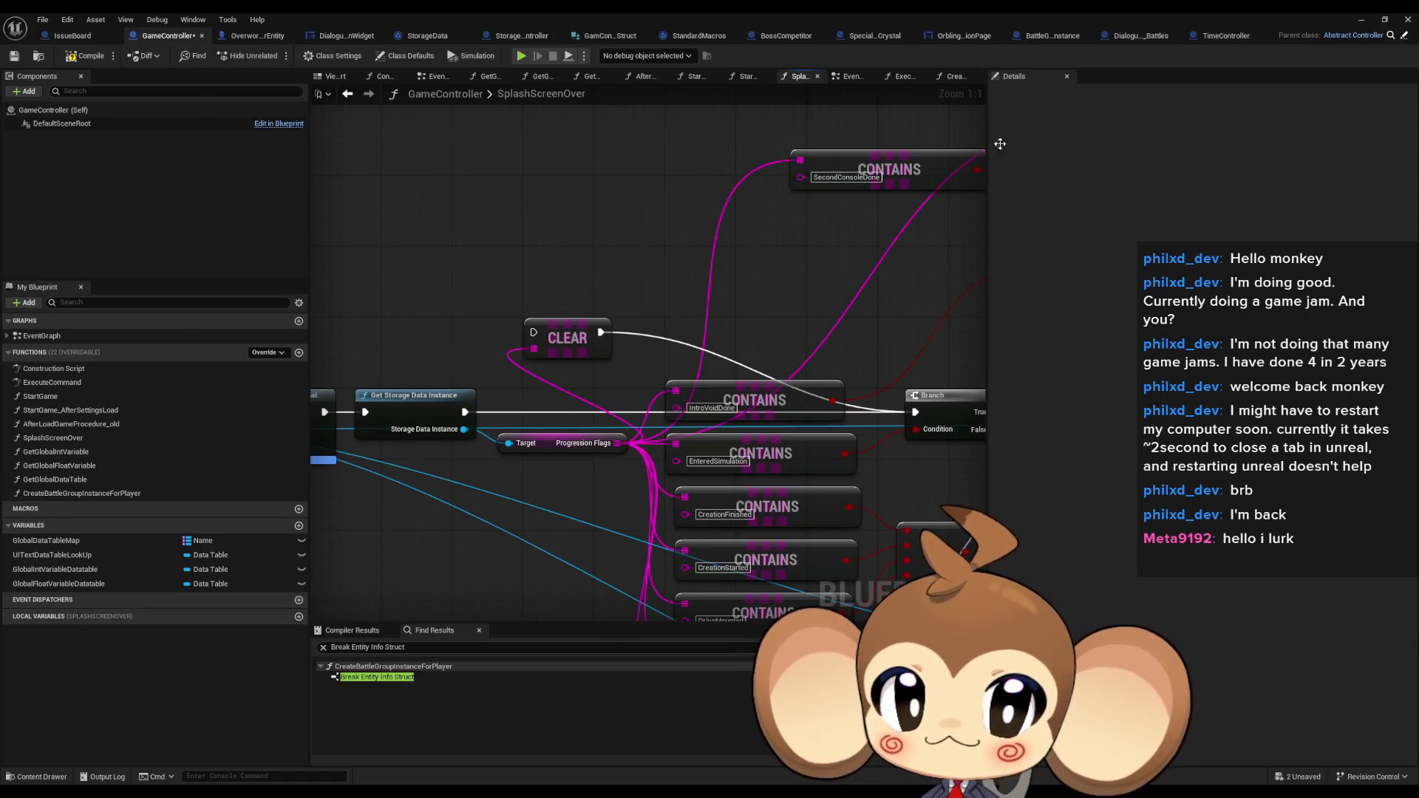
{"action": "left_click", "coordinate": [1226, 35]}
{"action": "left_click", "coordinate": [1364, 20]}
{"action": "type", "text": "y"}
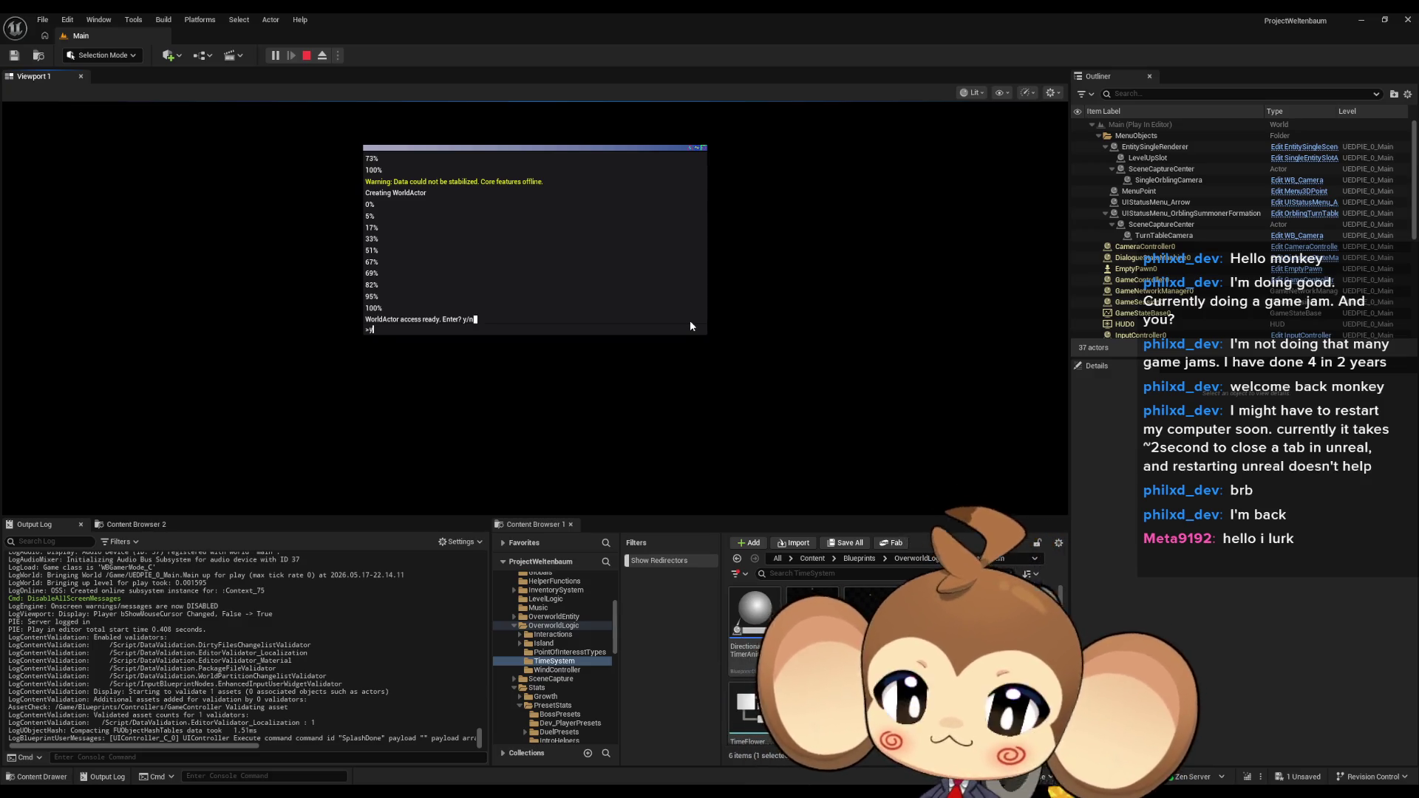
Confirm the WorldActor prompt, then quit the game from its menu after reaching the desert overworld
{"action": "key", "text": "Return"}
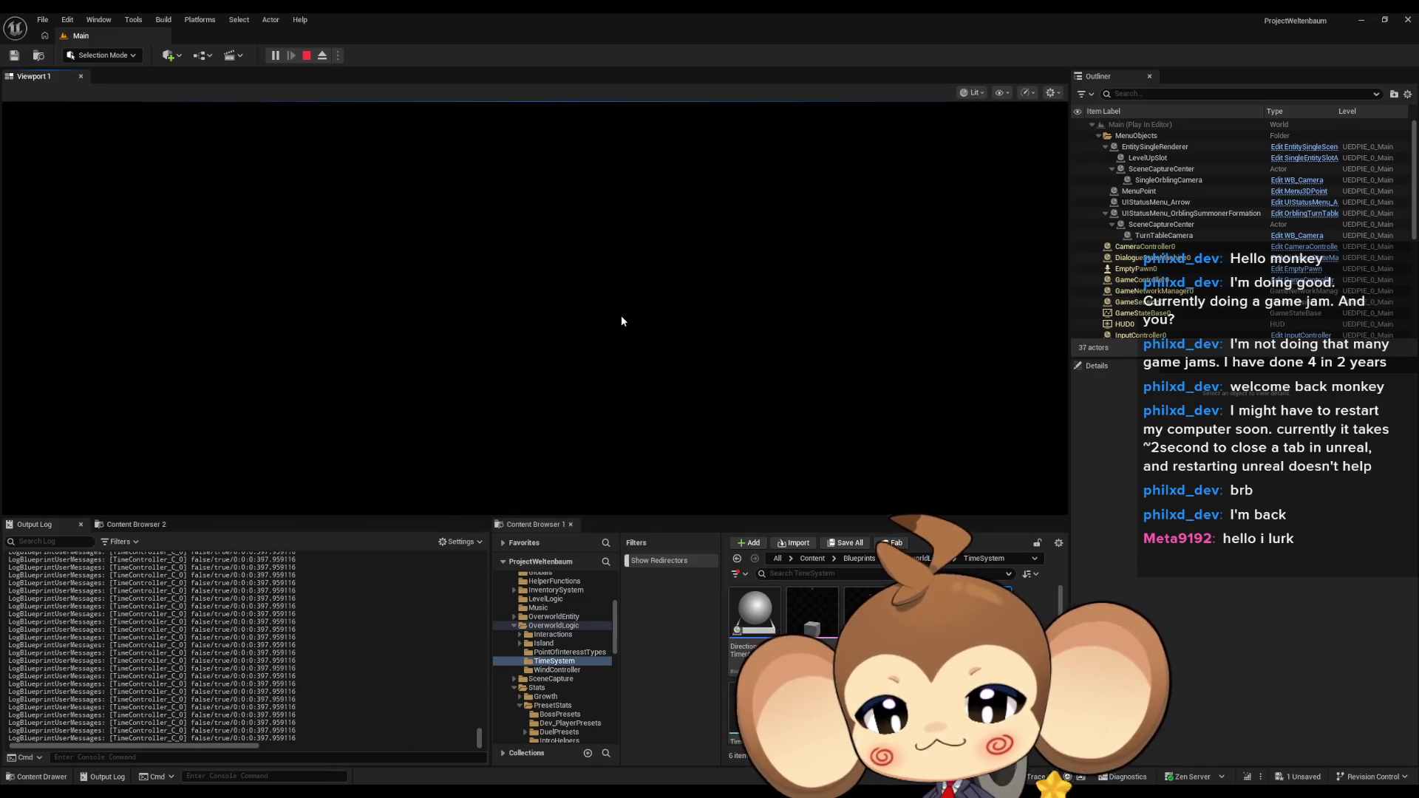
{"action": "left_click", "coordinate": [118, 382]}
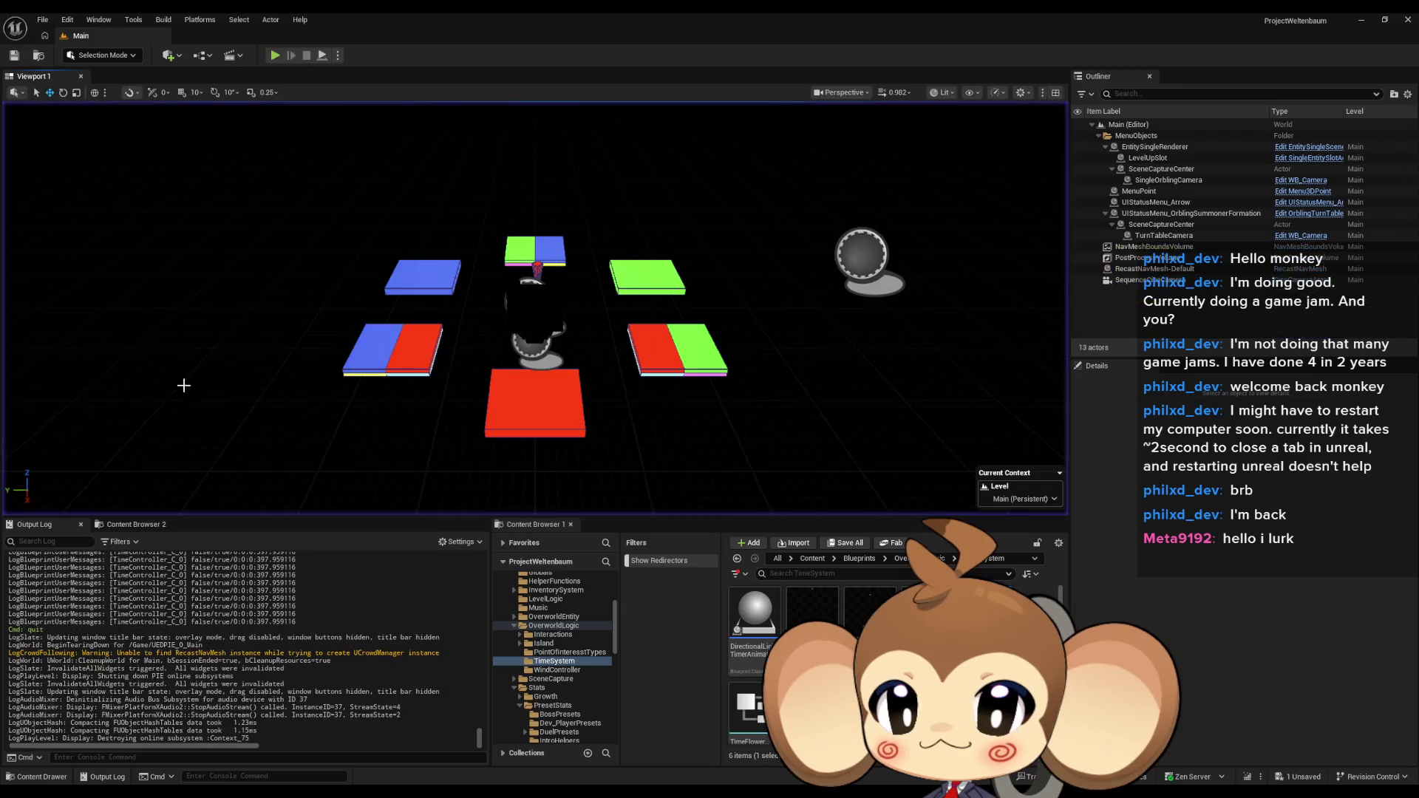
Start a new play-test and run the character across the sand to the shop building
{"action": "left_click", "coordinate": [278, 59]}
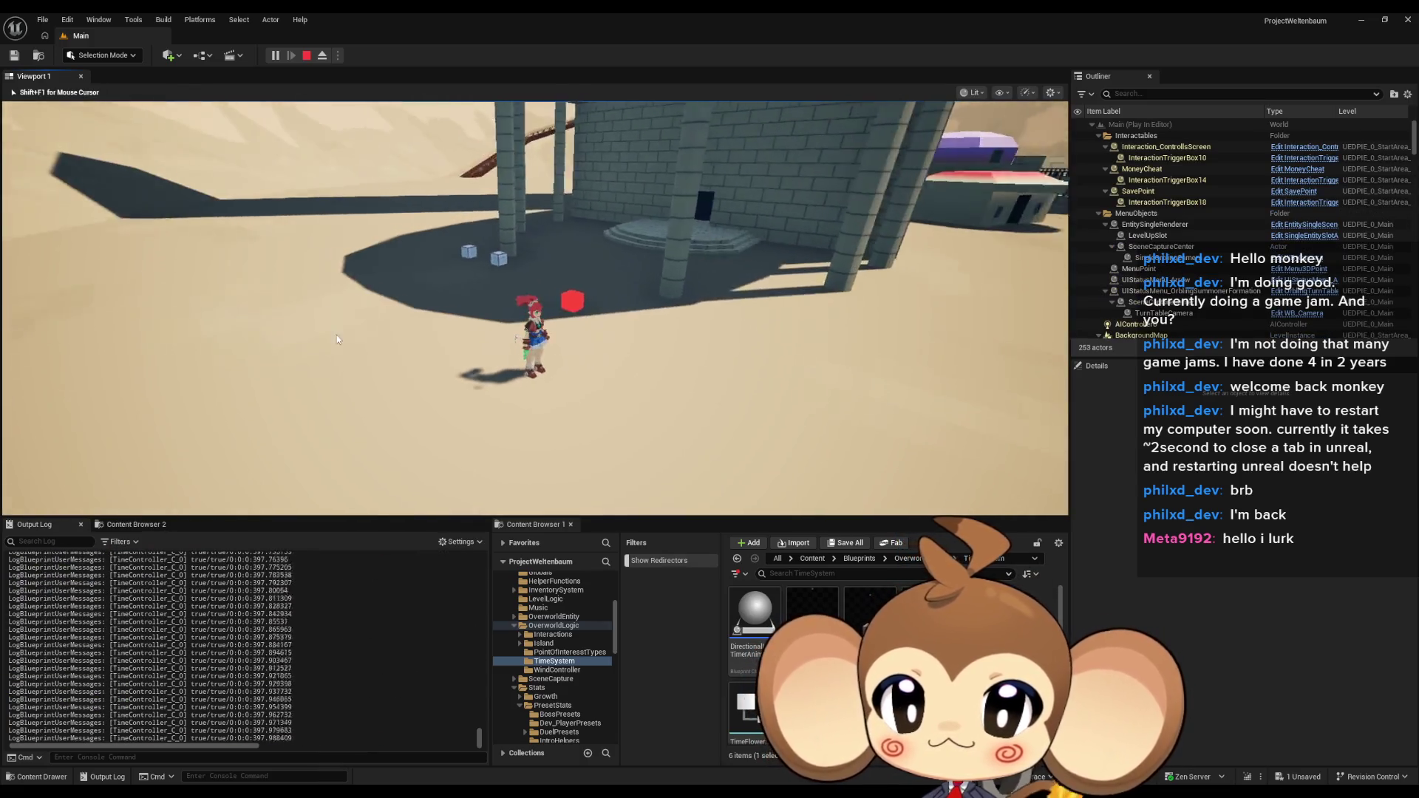
{"action": "key", "text": "Tab"}
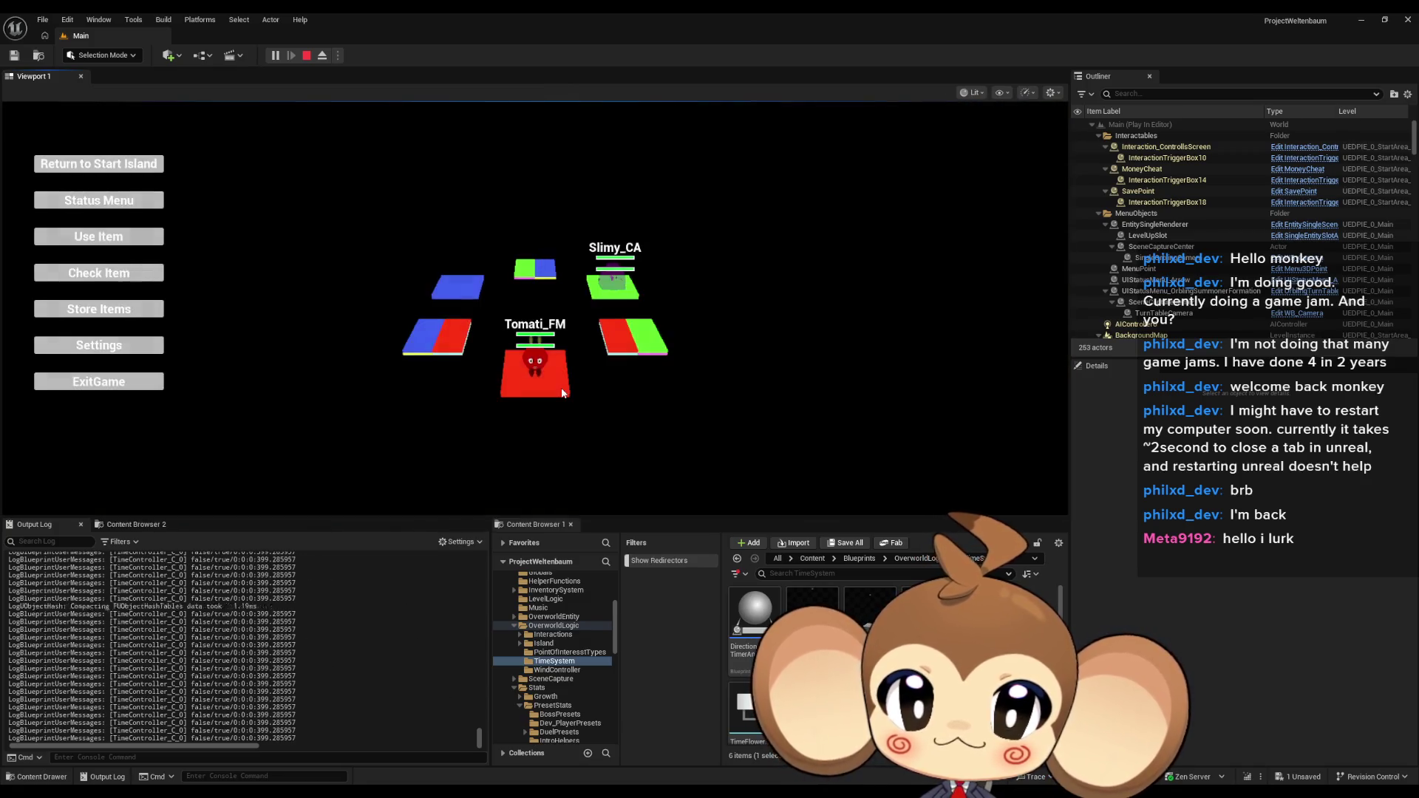
{"action": "key", "text": "Tab"}
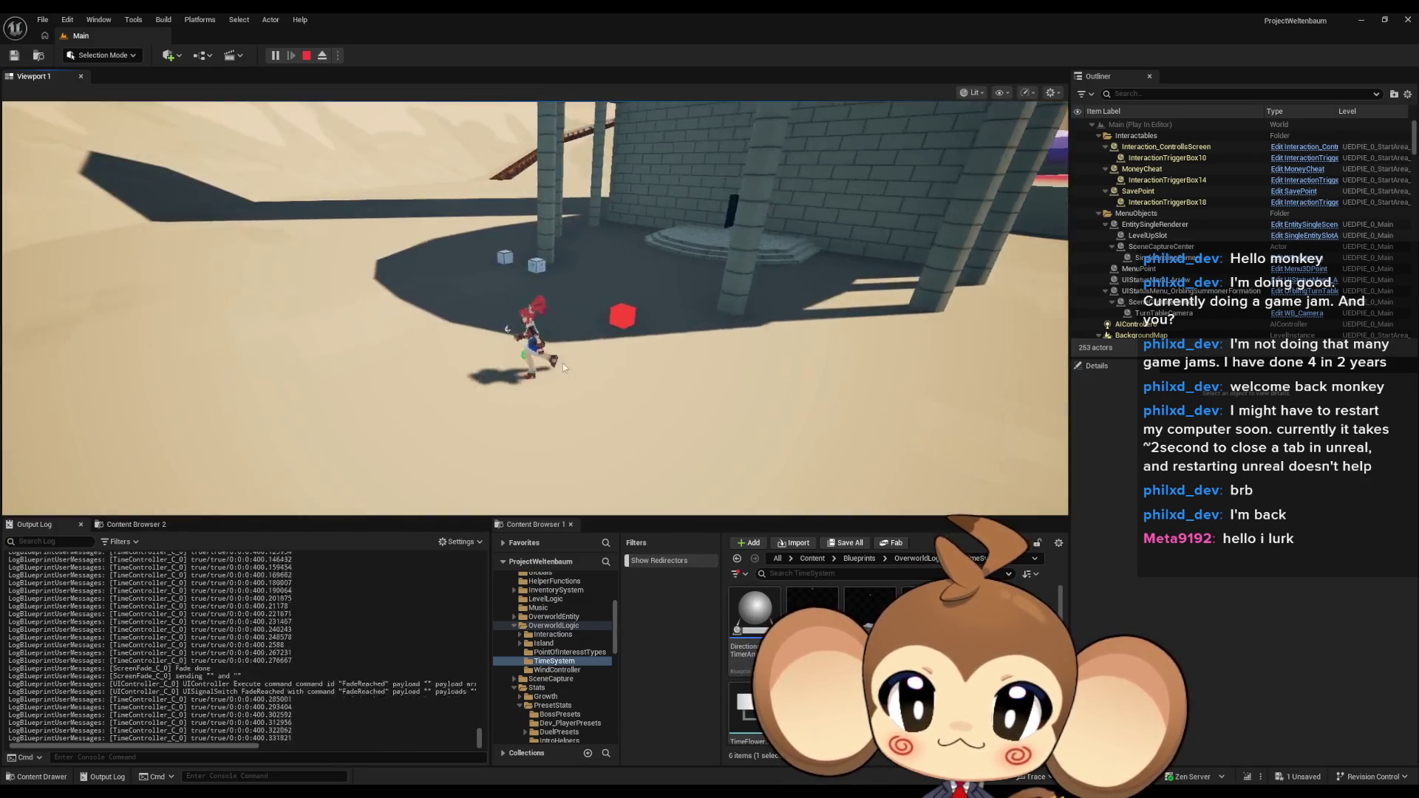
{"action": "key", "text": "w"}
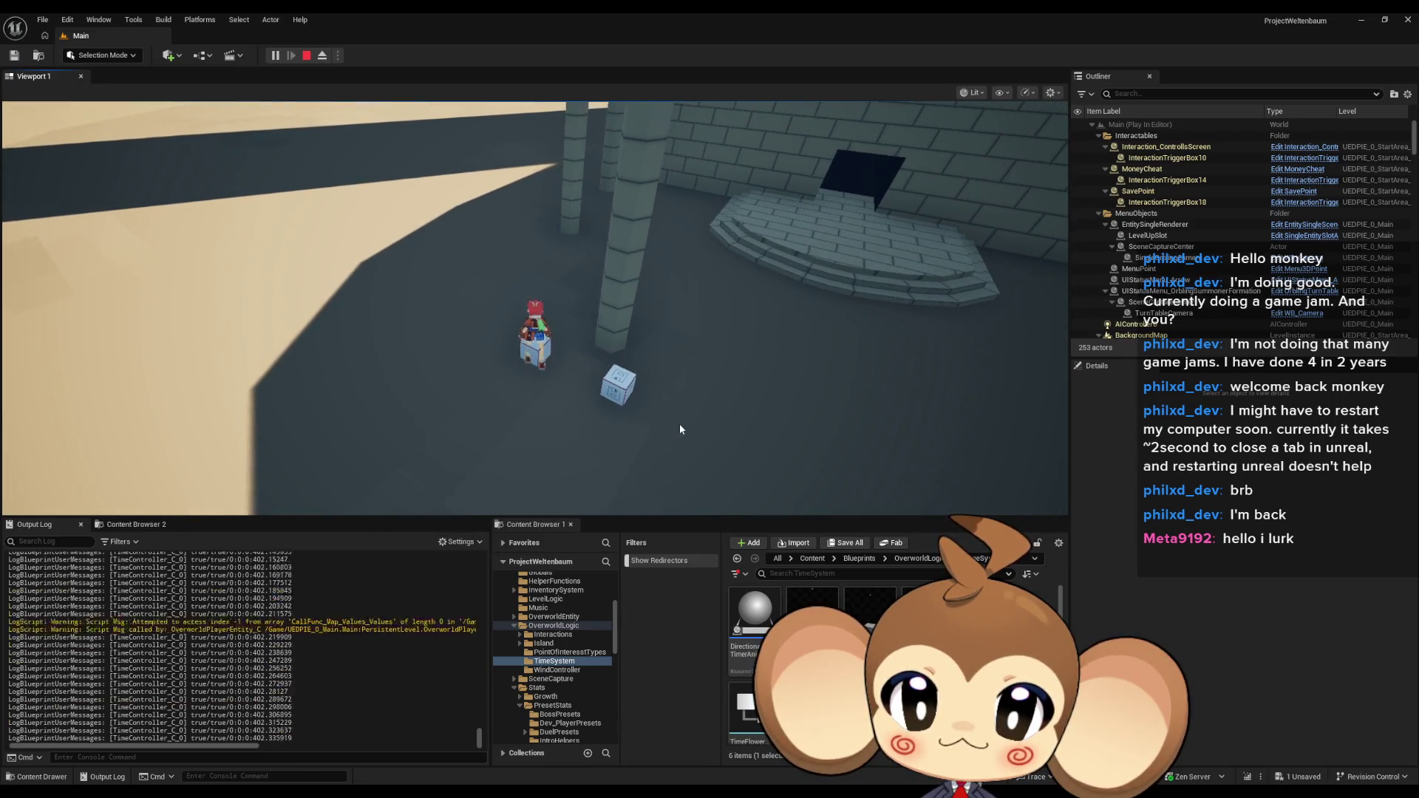
{"action": "key", "text": "w"}
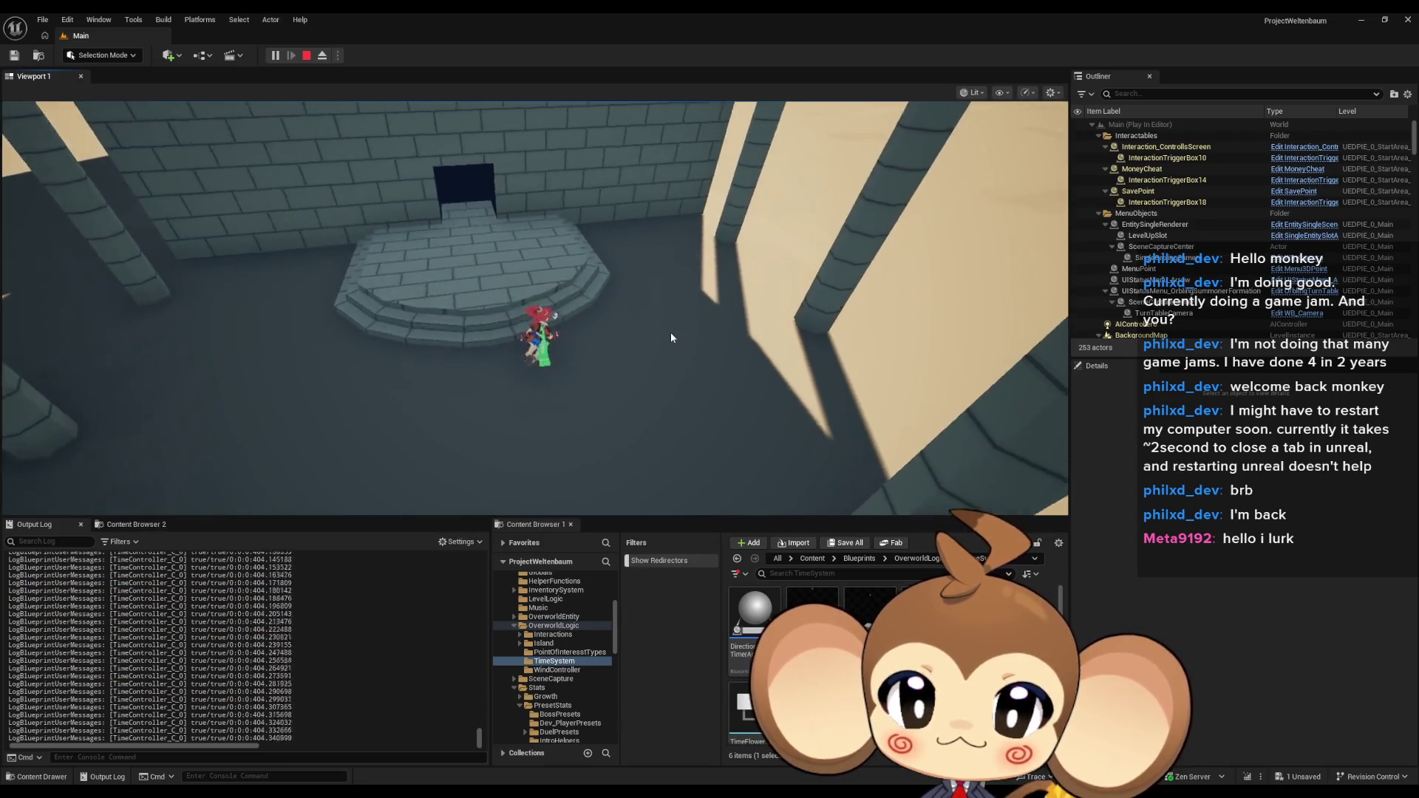
{"action": "left_click", "coordinate": [671, 331]}
{"action": "key", "text": "w"}
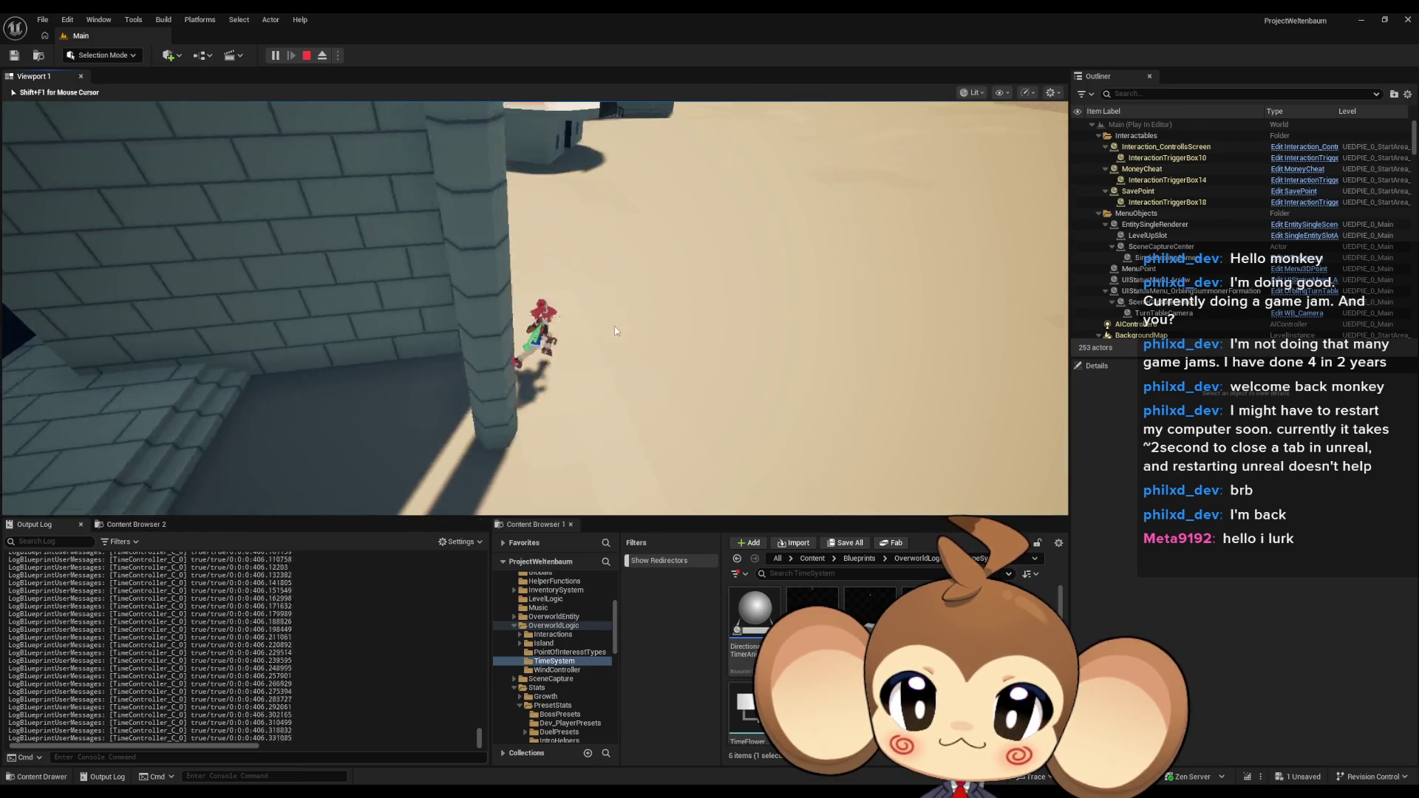
{"action": "key", "text": "w"}
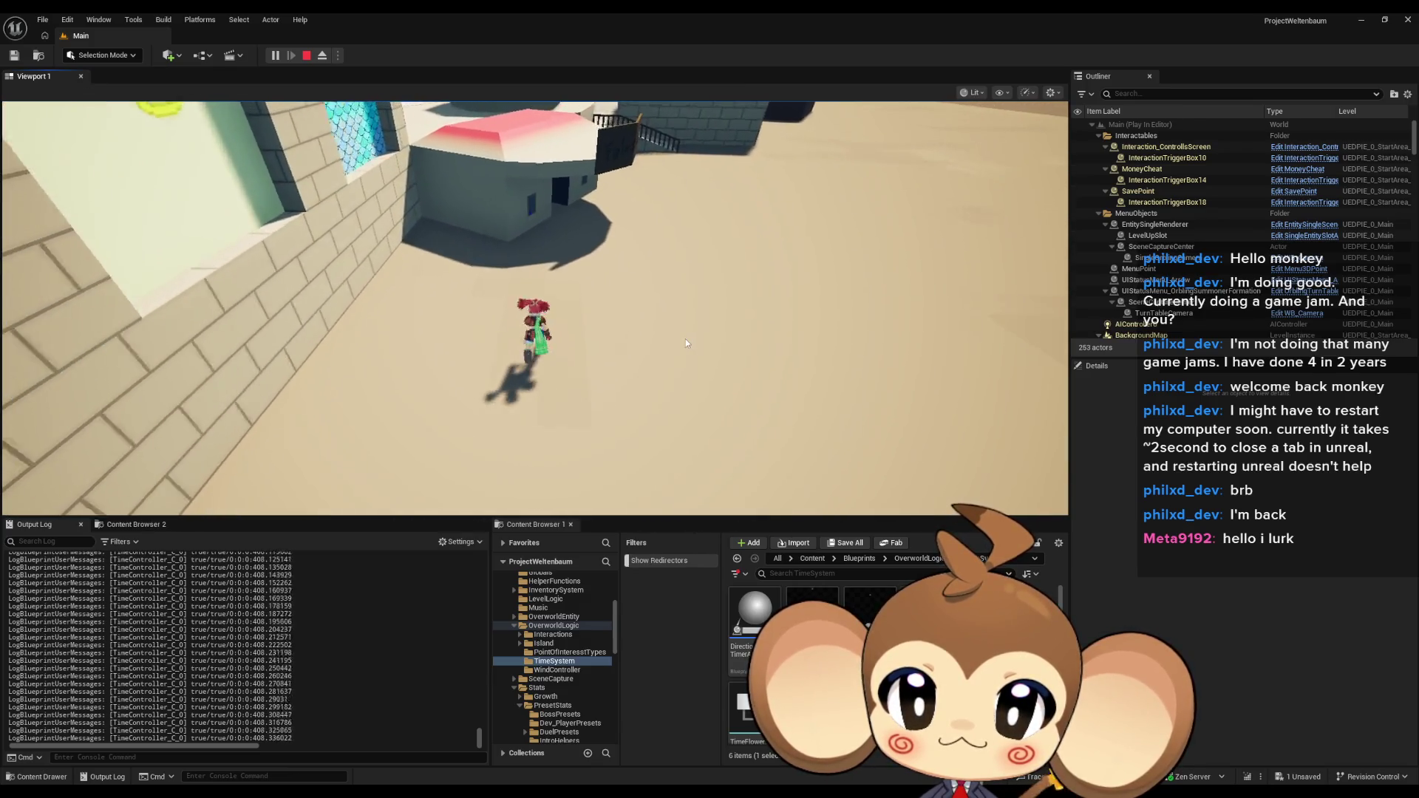
{"action": "key", "text": "w"}
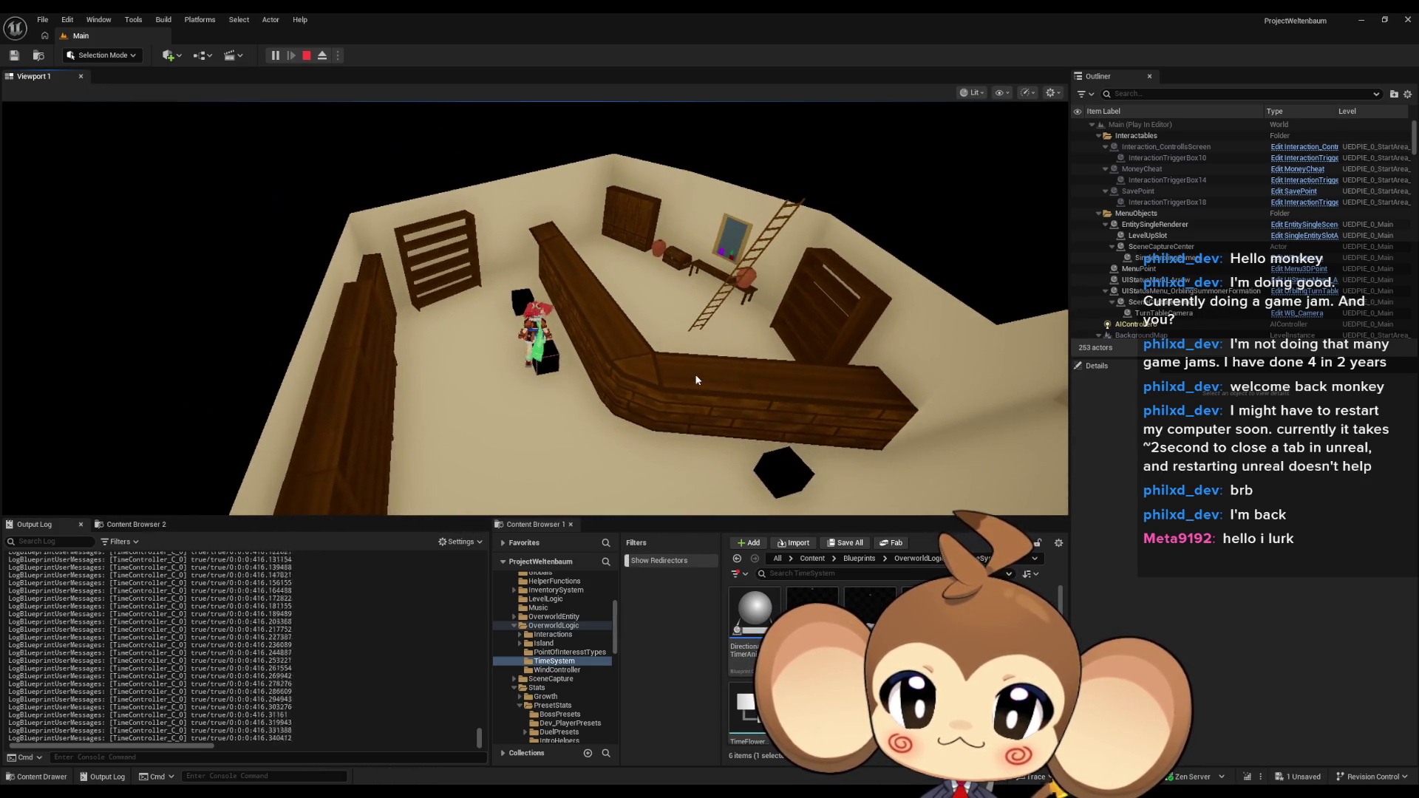
Advance and leave Tibi's dialogue, then advance and leave Ela's dialogue
{"action": "key", "text": "space"}
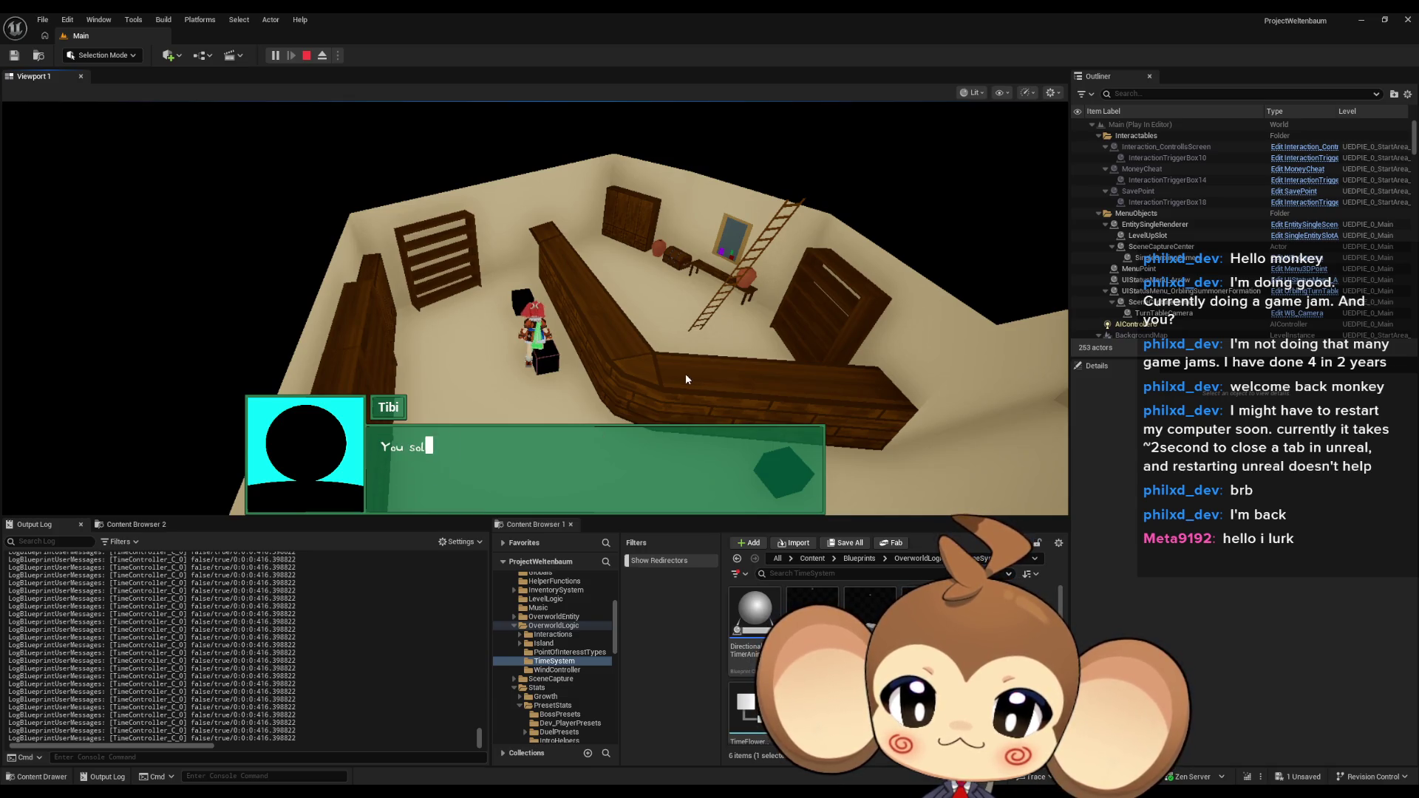
{"action": "left_click", "coordinate": [715, 485]}
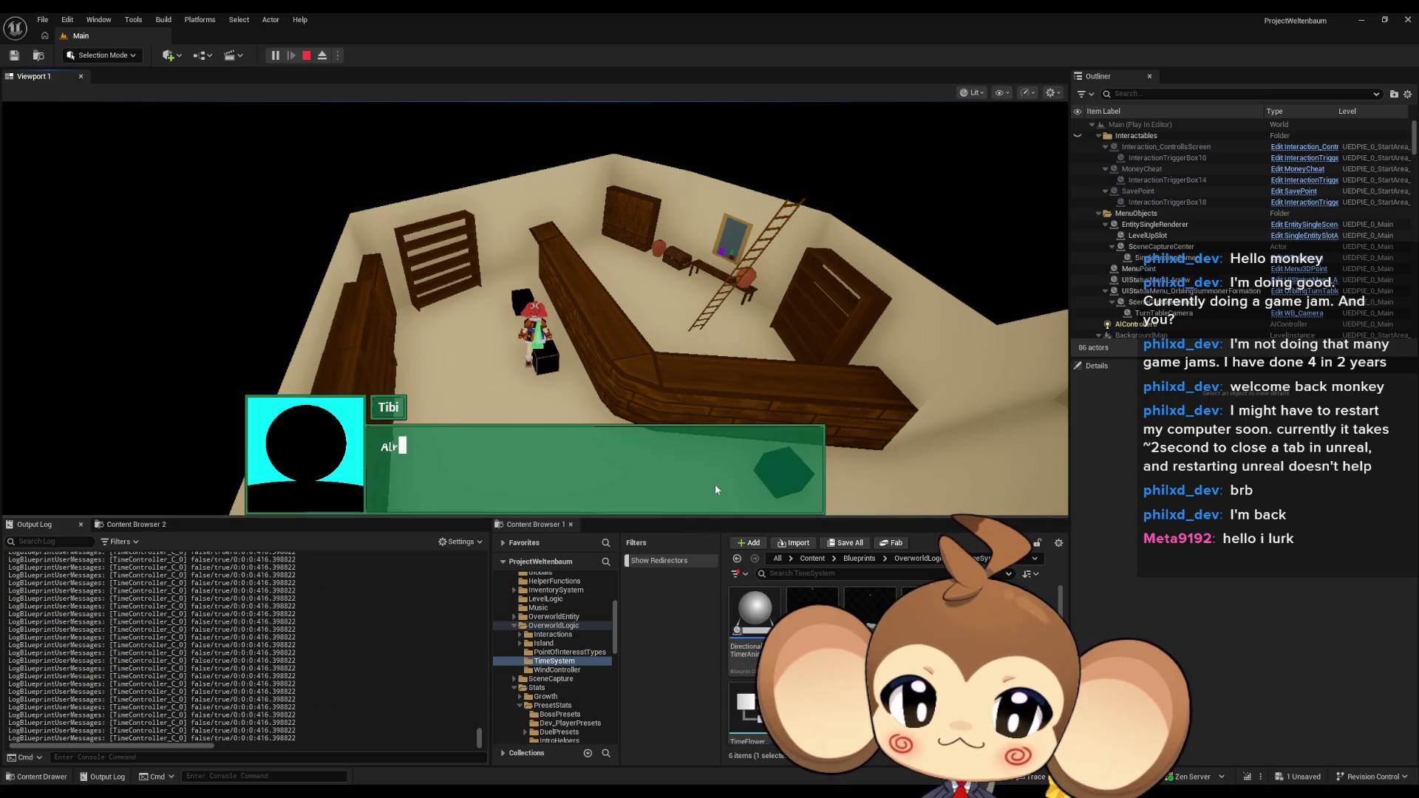
{"action": "key", "text": "space"}
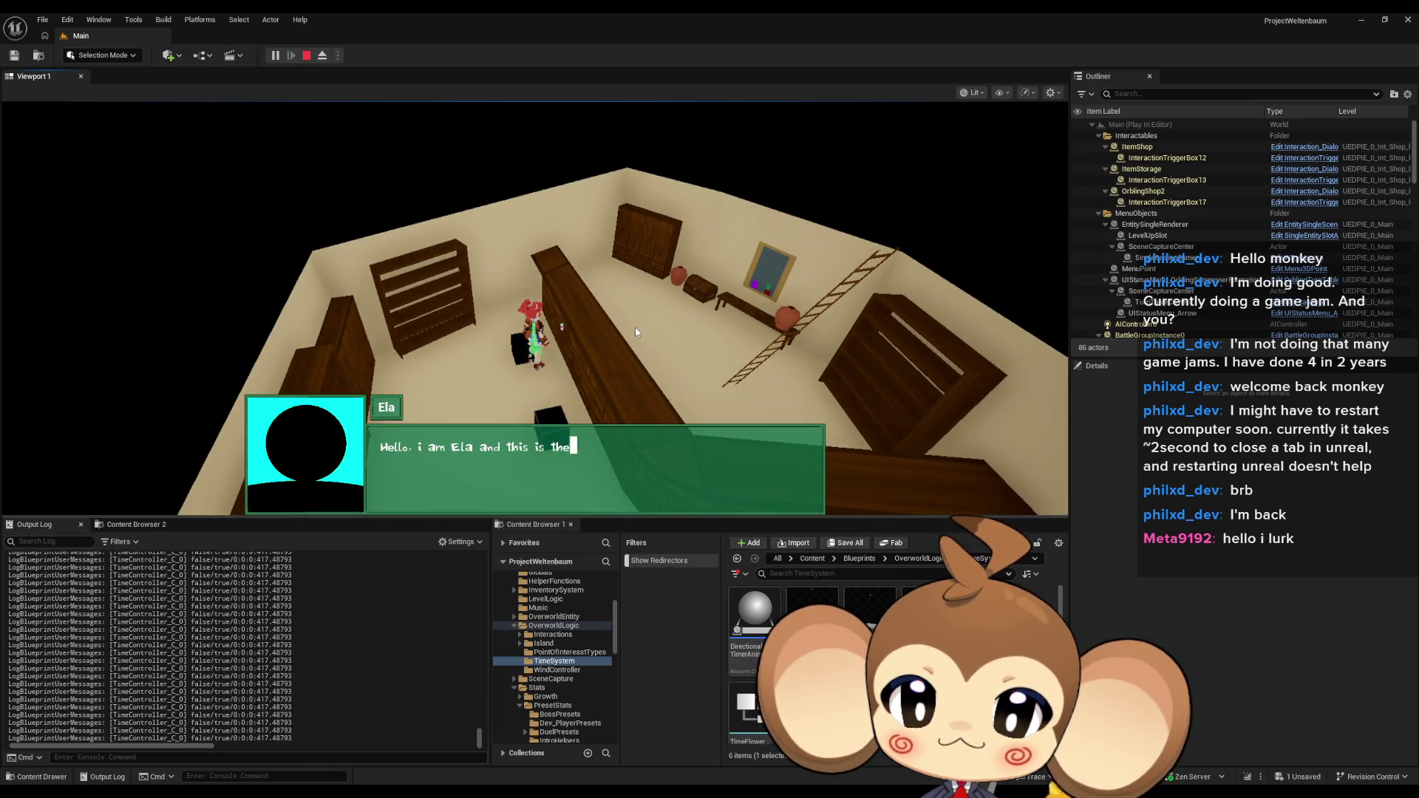
{"action": "key", "text": "space"}
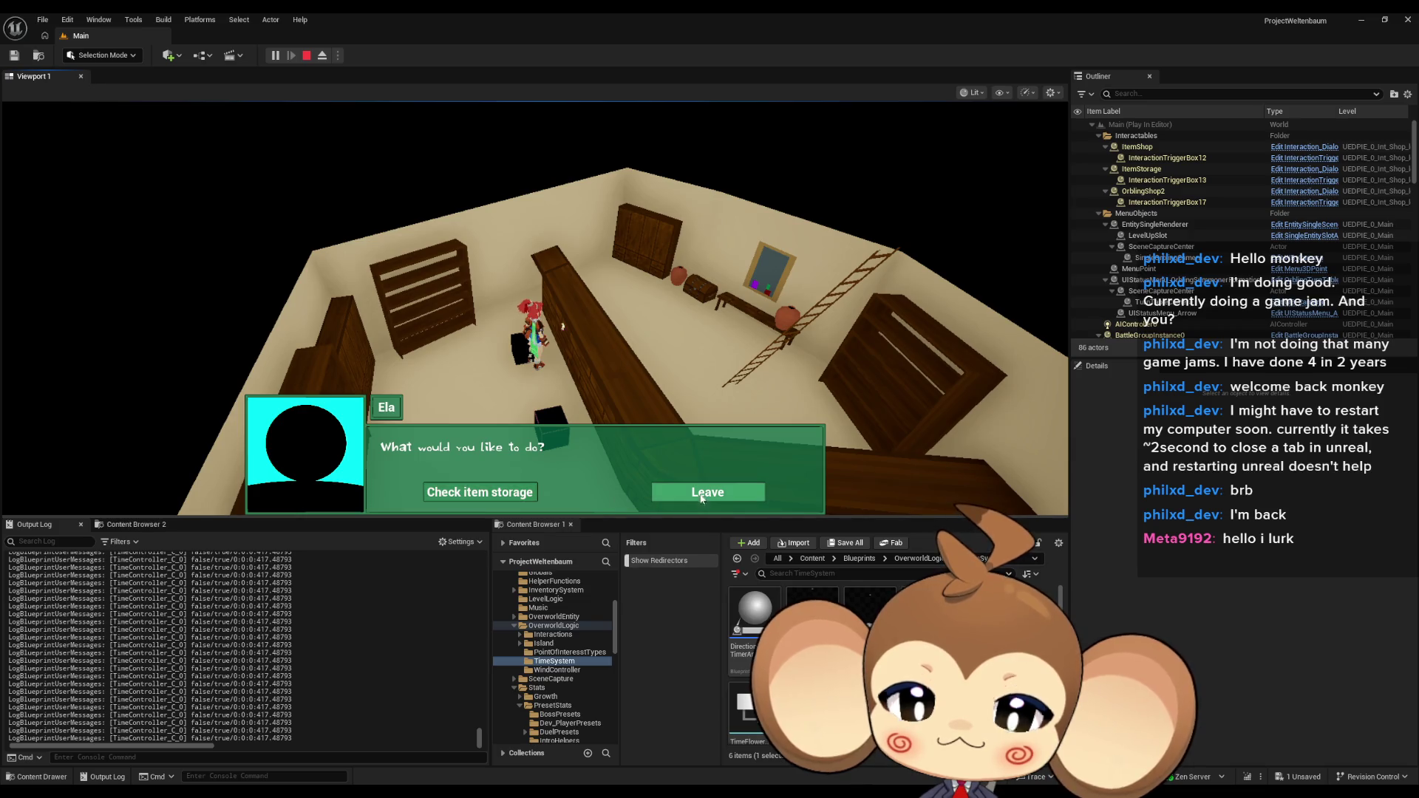
{"action": "left_click", "coordinate": [724, 494]}
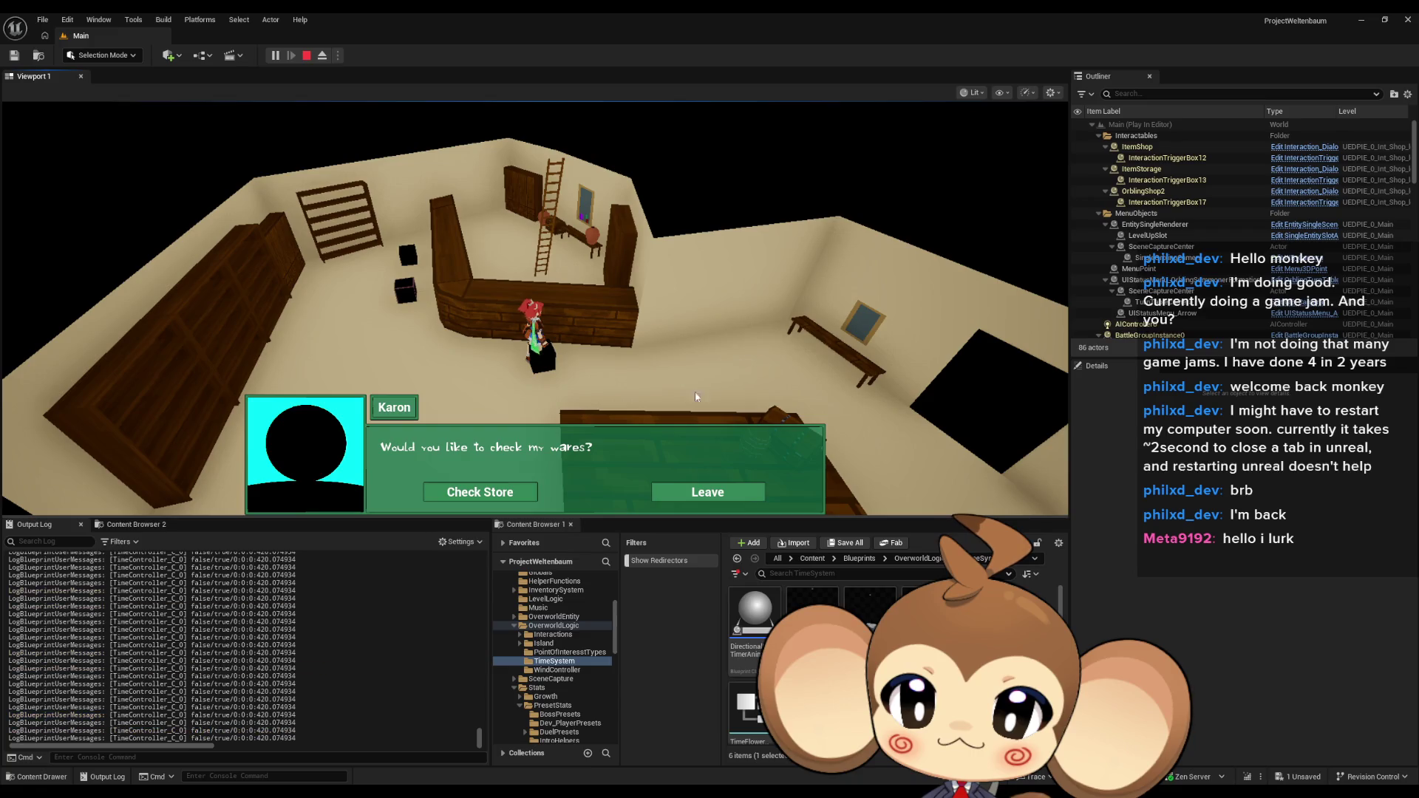
Browse Karon's store items, exit the shop, and dismiss his farewell to walk onward
{"action": "left_click", "coordinate": [500, 492]}
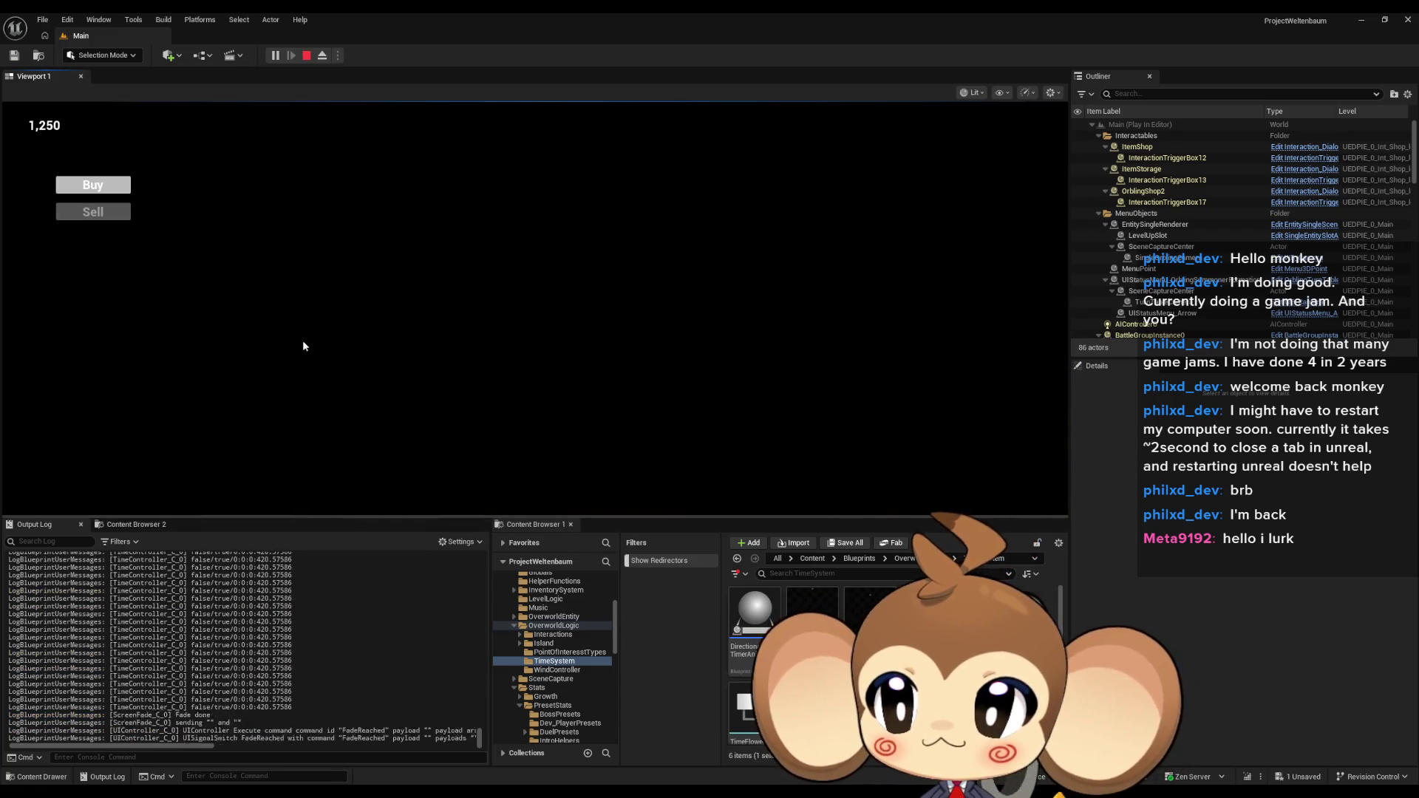
{"action": "left_click", "coordinate": [90, 188]}
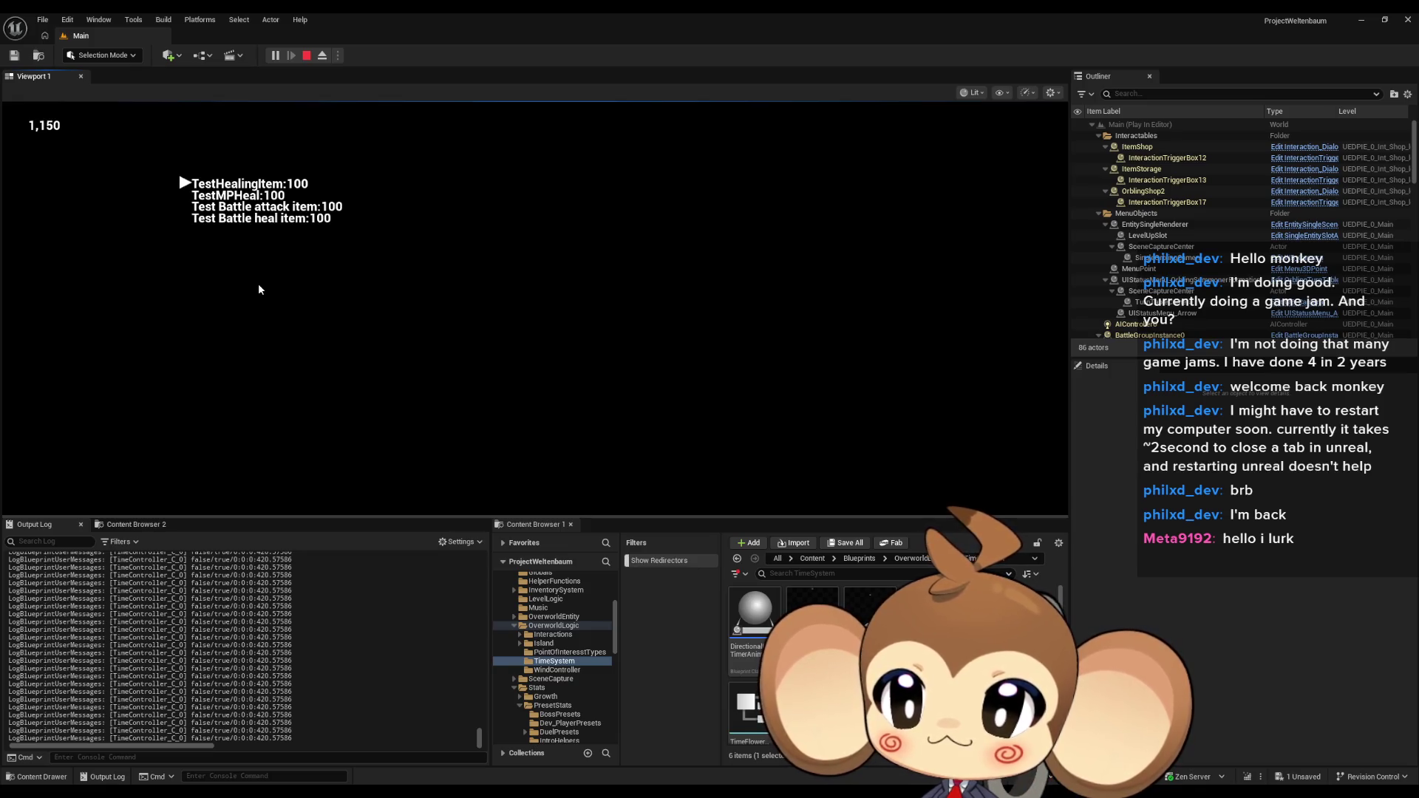
{"action": "key", "text": "Escape"}
{"action": "key", "text": "Escape"}
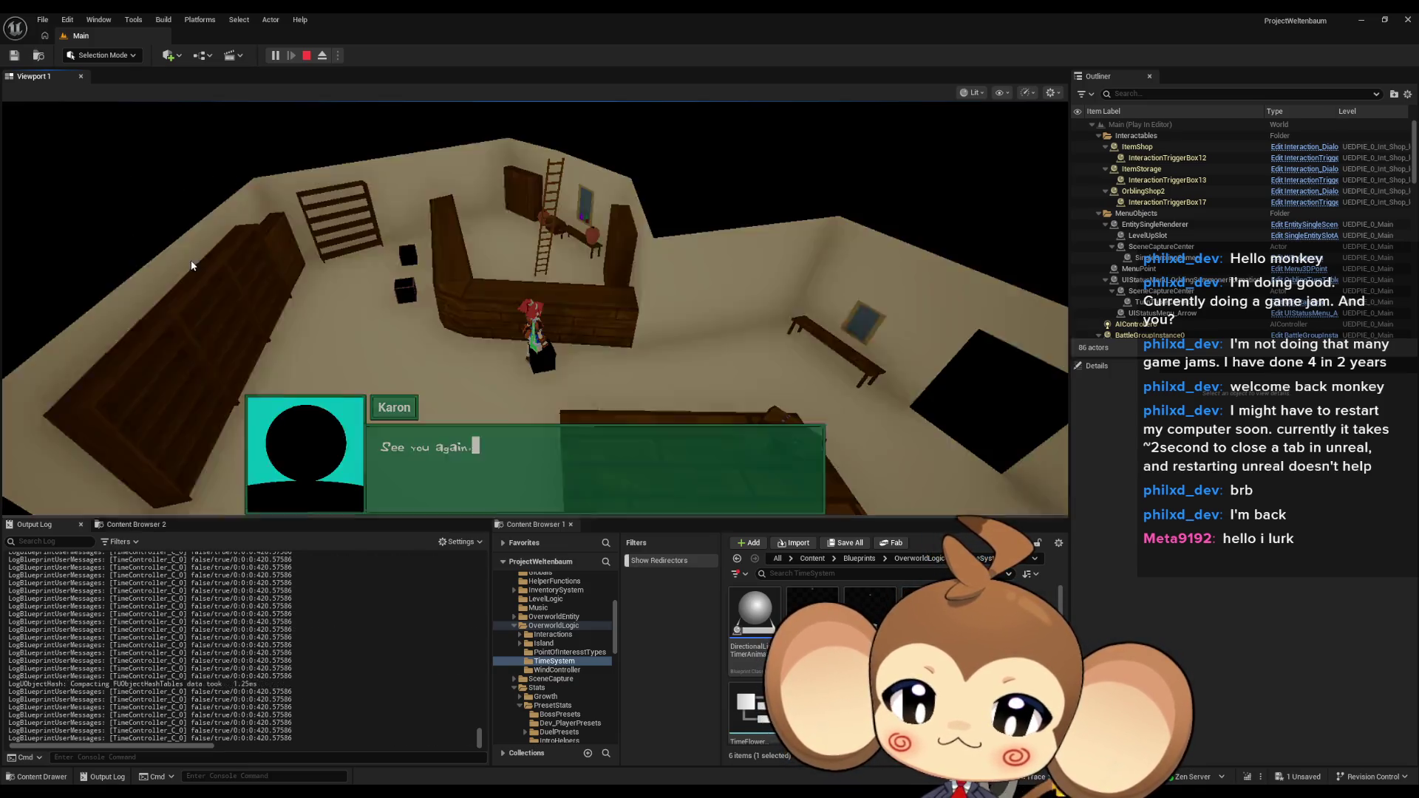
{"action": "left_click", "coordinate": [223, 267]}
{"action": "key", "text": "d"}
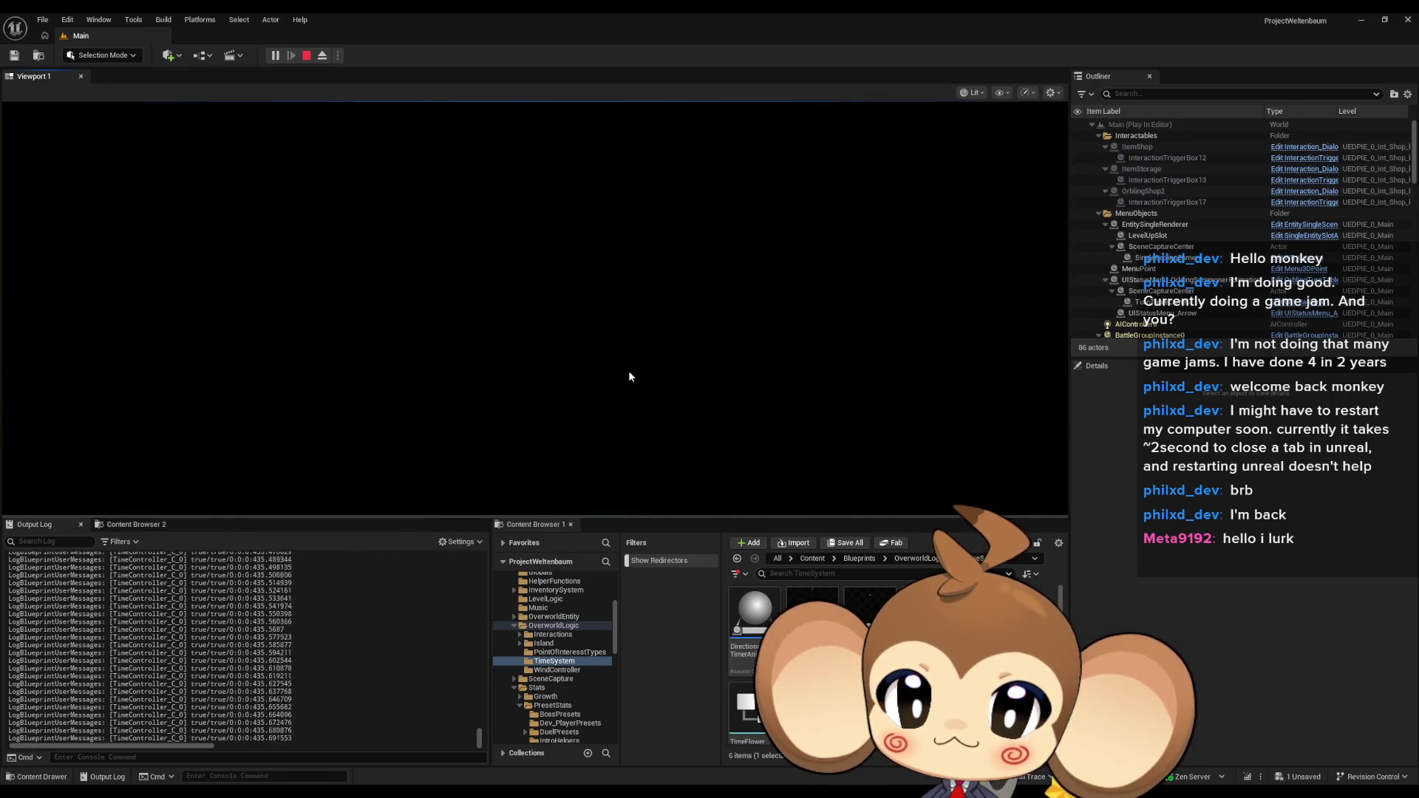
Replay briefly to check the Use Item list shows TestHealingItem, then stop and return to TimeController
{"action": "left_click", "coordinate": [147, 380]}
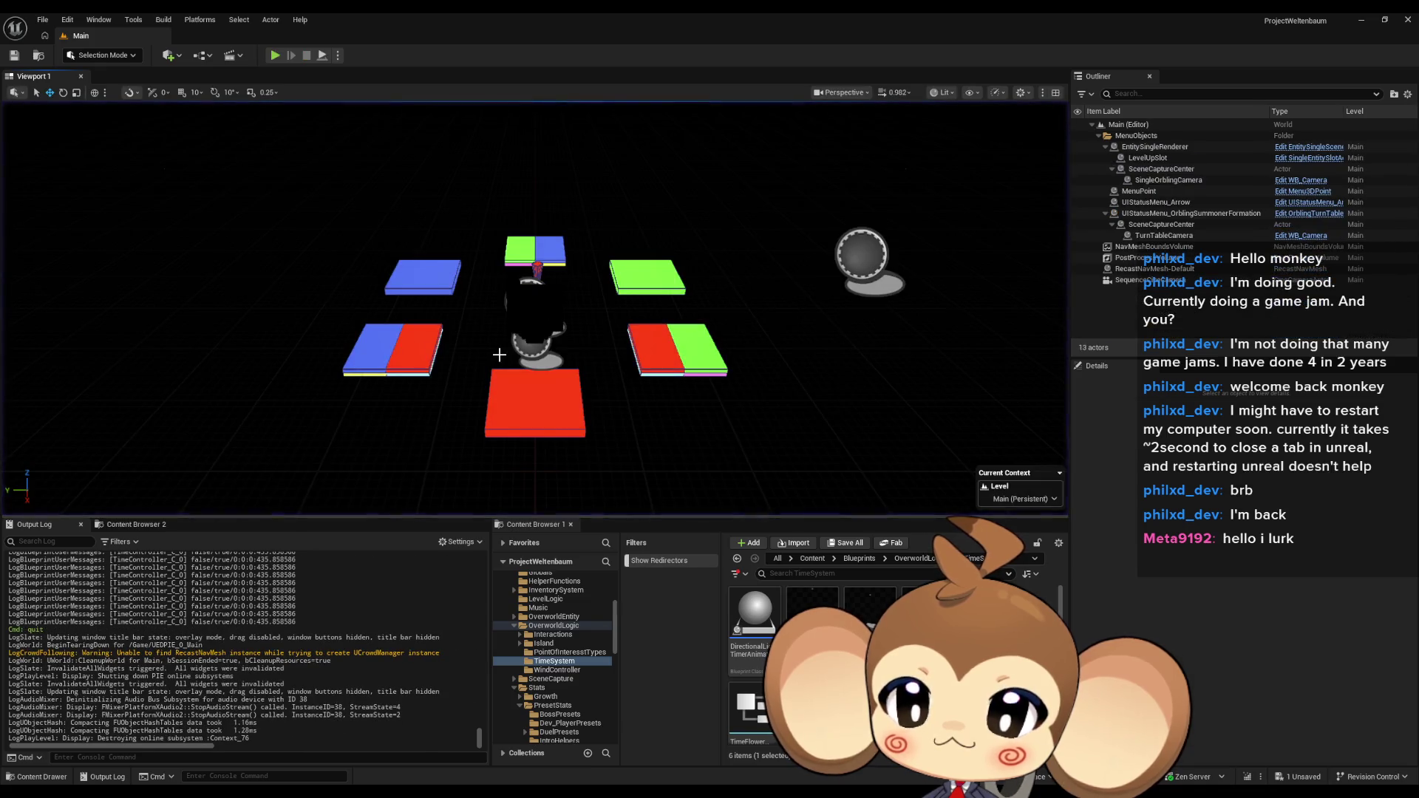
{"action": "left_click", "coordinate": [274, 54]}
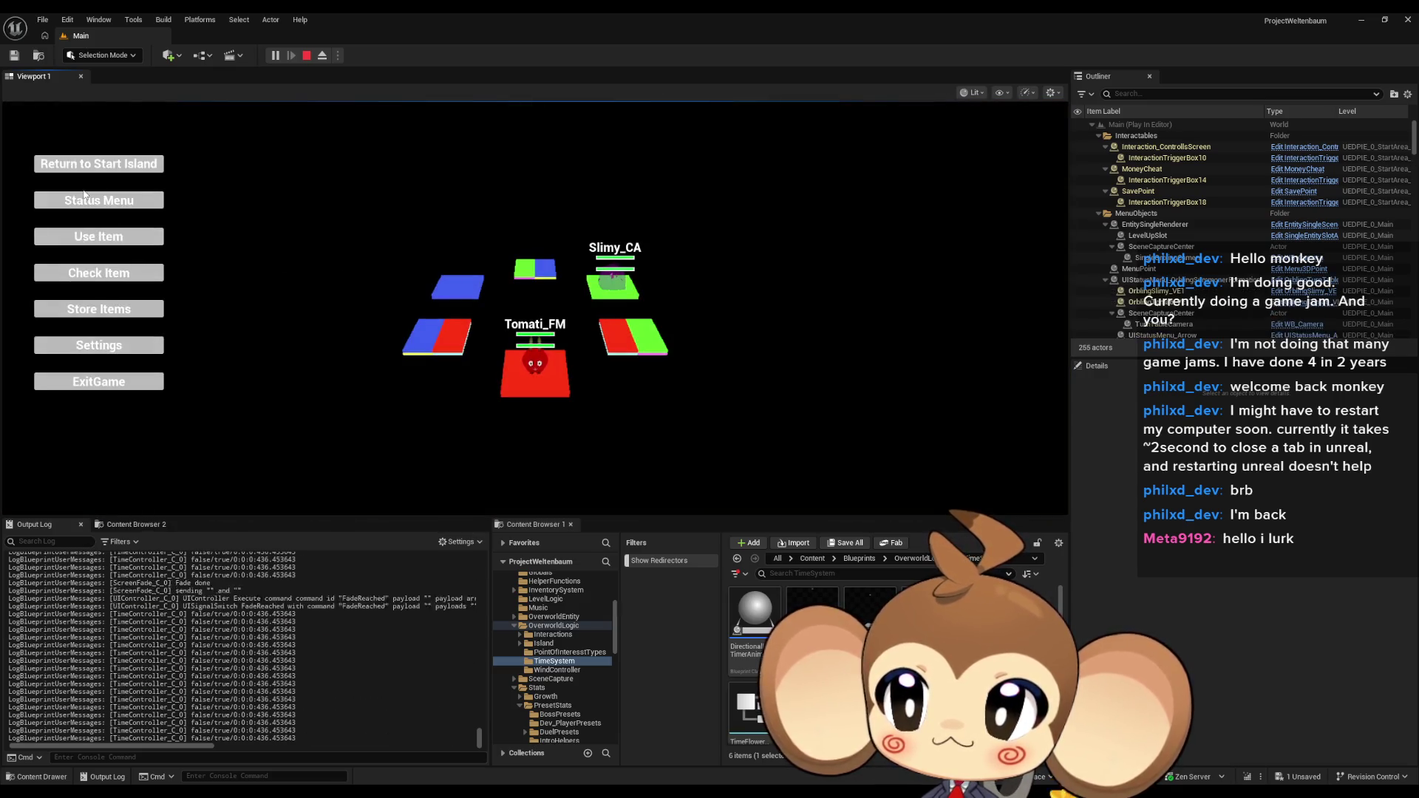
{"action": "left_click", "coordinate": [102, 238]}
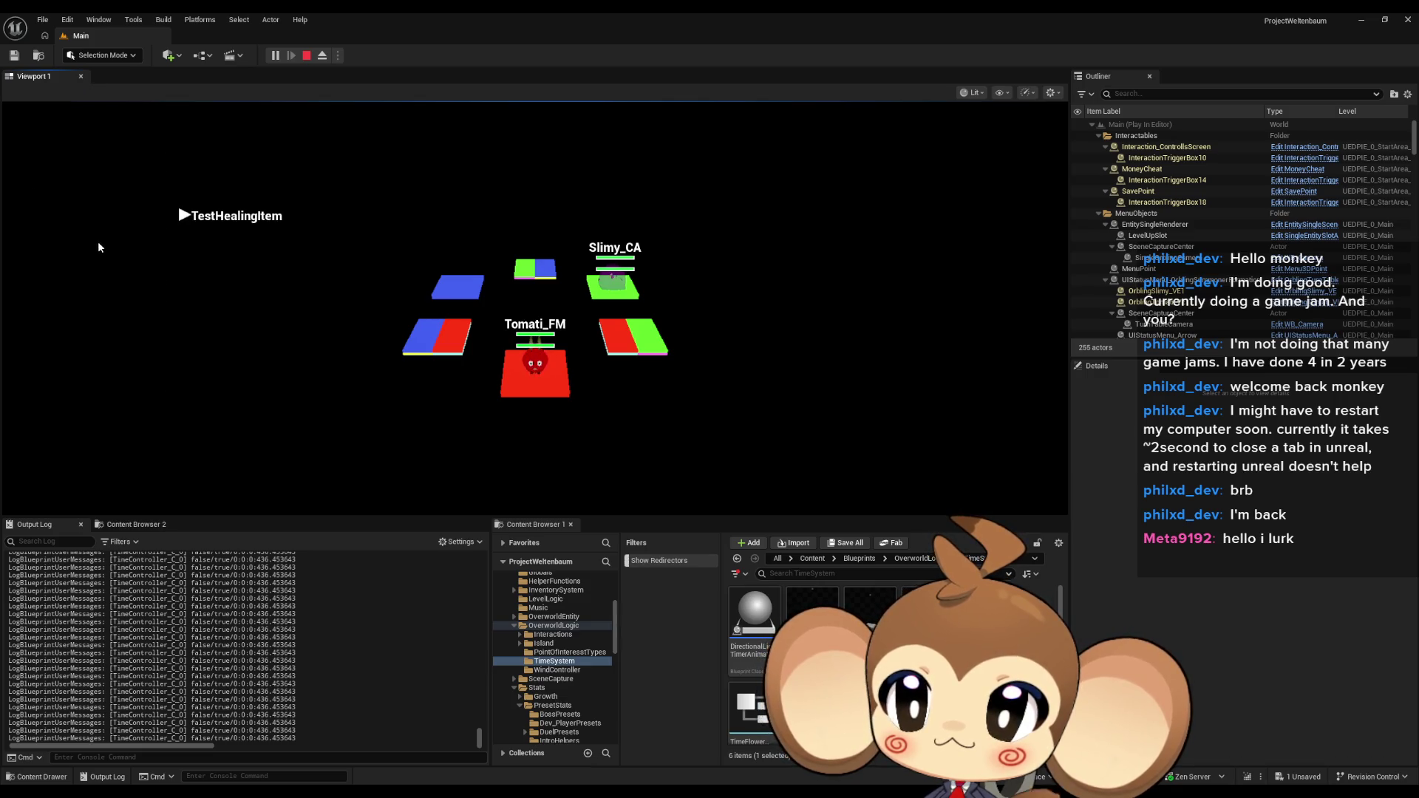
{"action": "left_click", "coordinate": [98, 244]}
{"action": "left_click", "coordinate": [307, 57]}
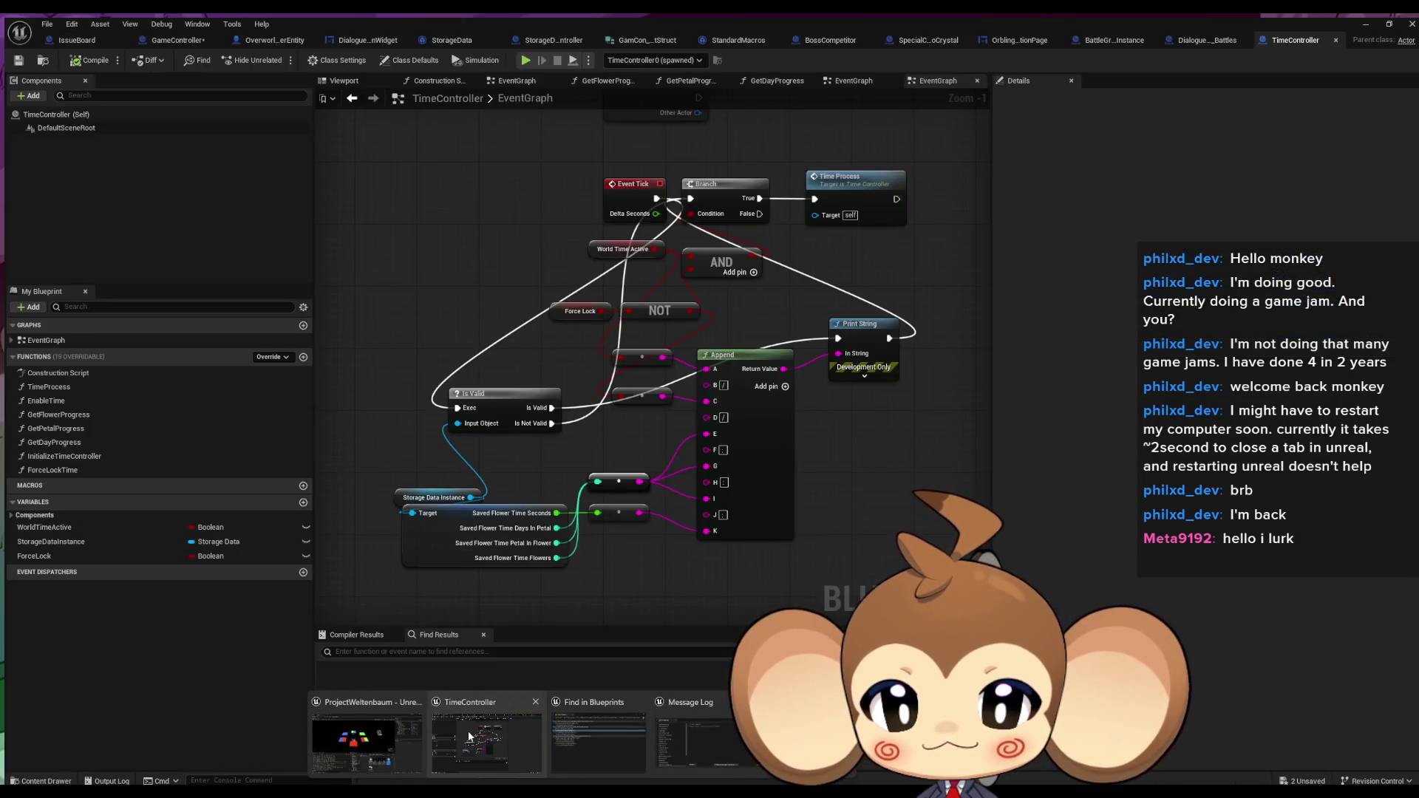
{"action": "left_click", "coordinate": [468, 730]}
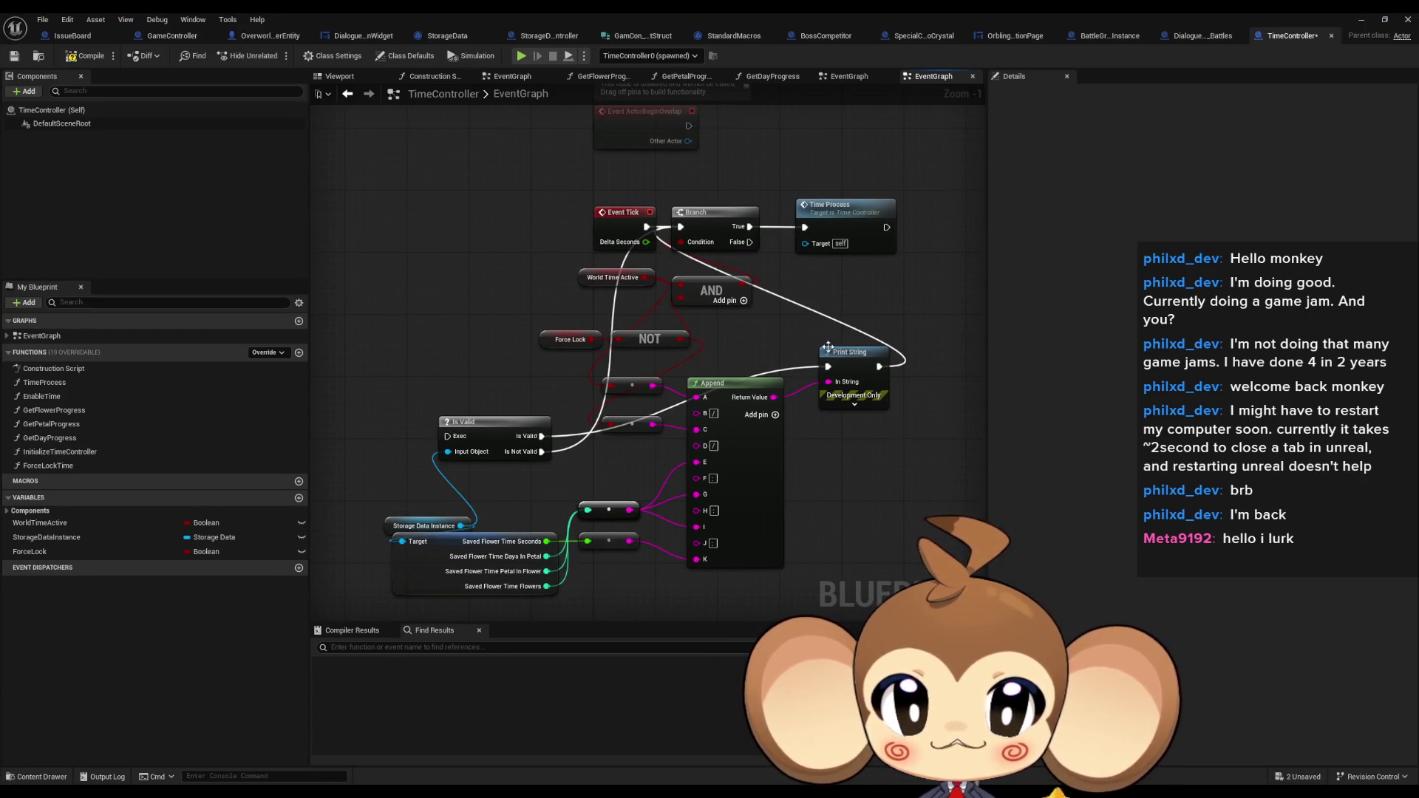
Delete the debug Print String node along with its Append and Is Valid nodes
{"action": "left_click_drag", "start_coordinate": [850, 367], "coordinate": [887, 475]}
{"action": "key", "text": "Delete"}
{"action": "left_click", "coordinate": [780, 410]}
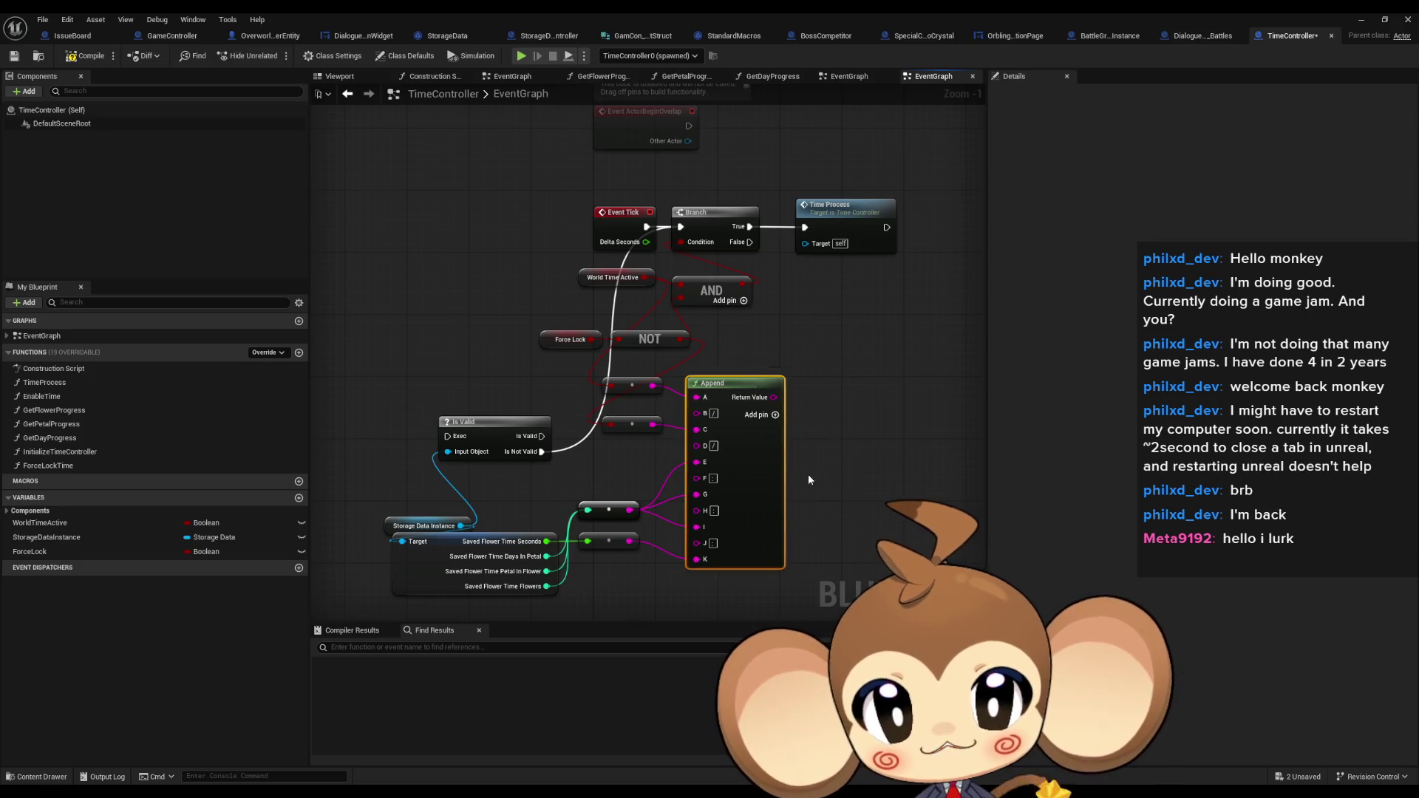
{"action": "key", "text": "Delete"}
{"action": "left_click", "coordinate": [495, 443]}
{"action": "key", "text": "Delete"}
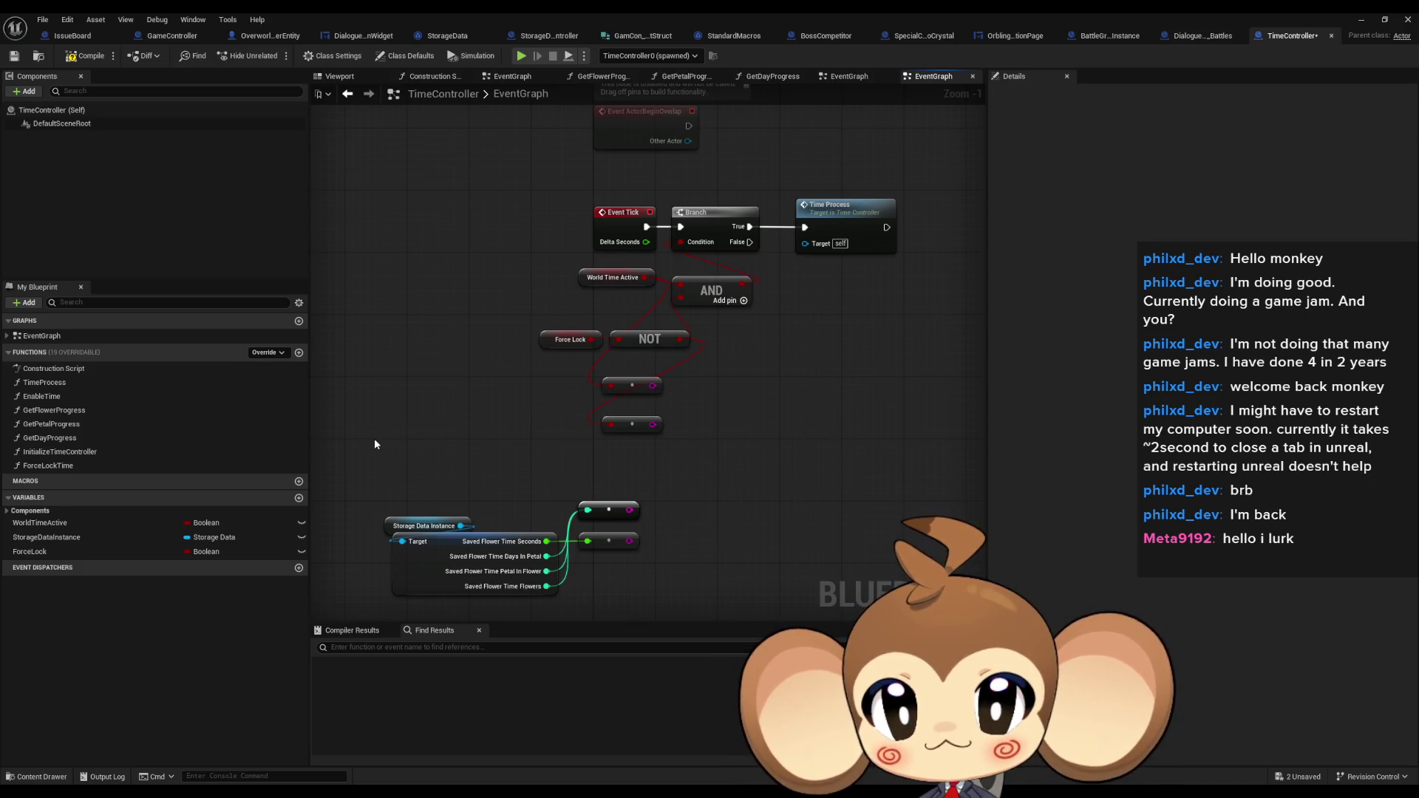
Delete the leftover small nodes and Storage Data nodes, then compile and save TimeController
{"action": "left_click_drag", "start_coordinate": [561, 371], "coordinate": [669, 439]}
{"action": "key", "text": "Delete"}
{"action": "left_click_drag", "start_coordinate": [399, 447], "coordinate": [734, 572]}
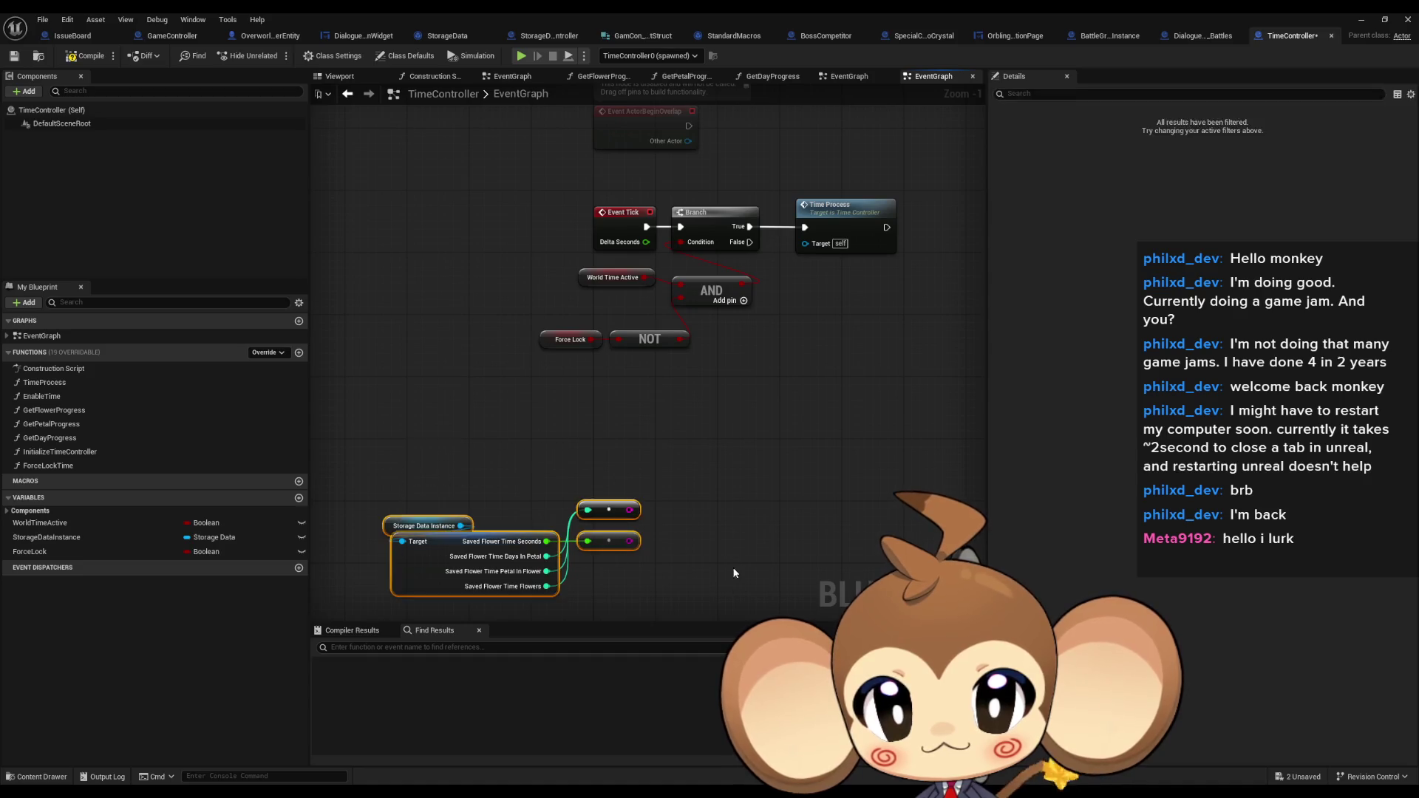
{"action": "key", "text": "Delete"}
{"action": "key", "text": "ctrl+s"}
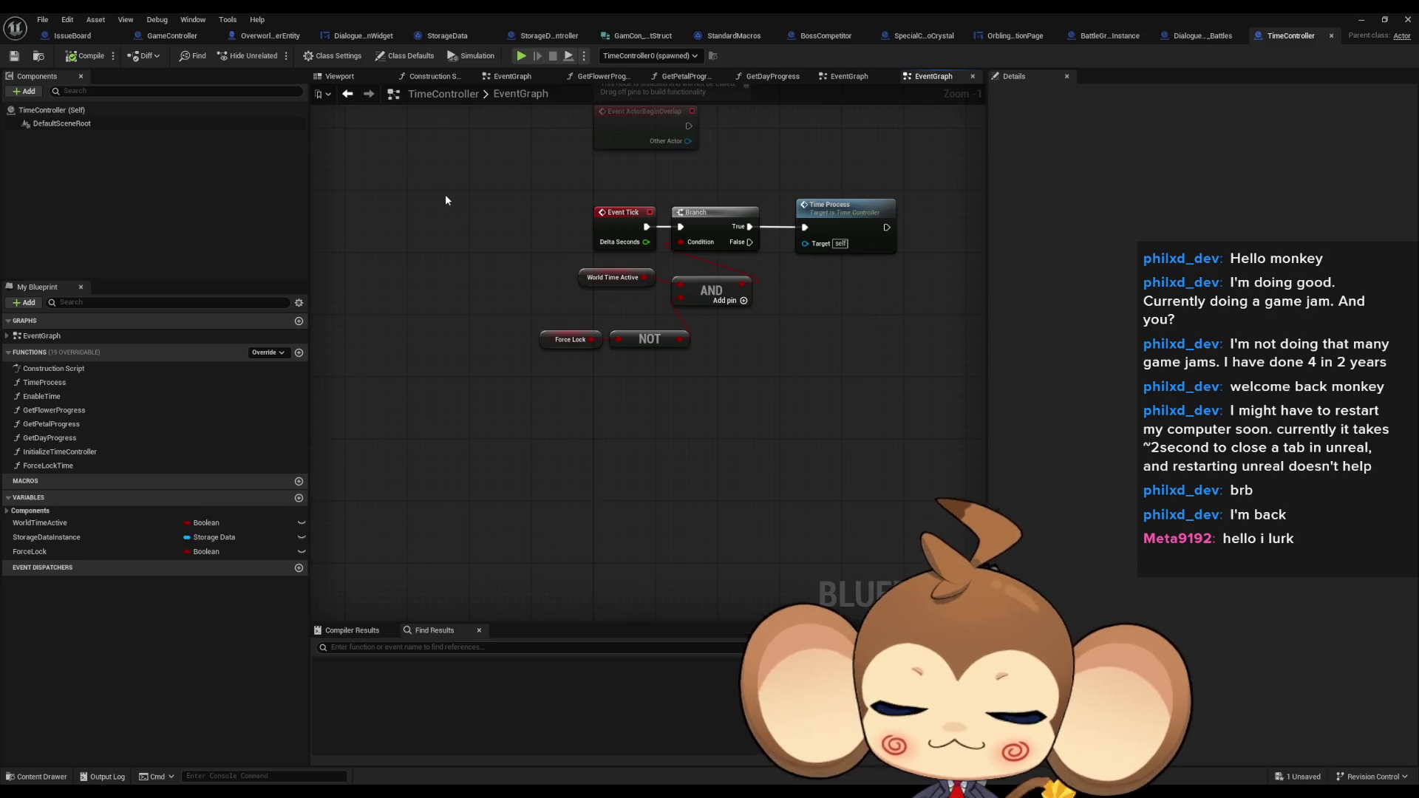
{"action": "left_click", "coordinate": [51, 38]}
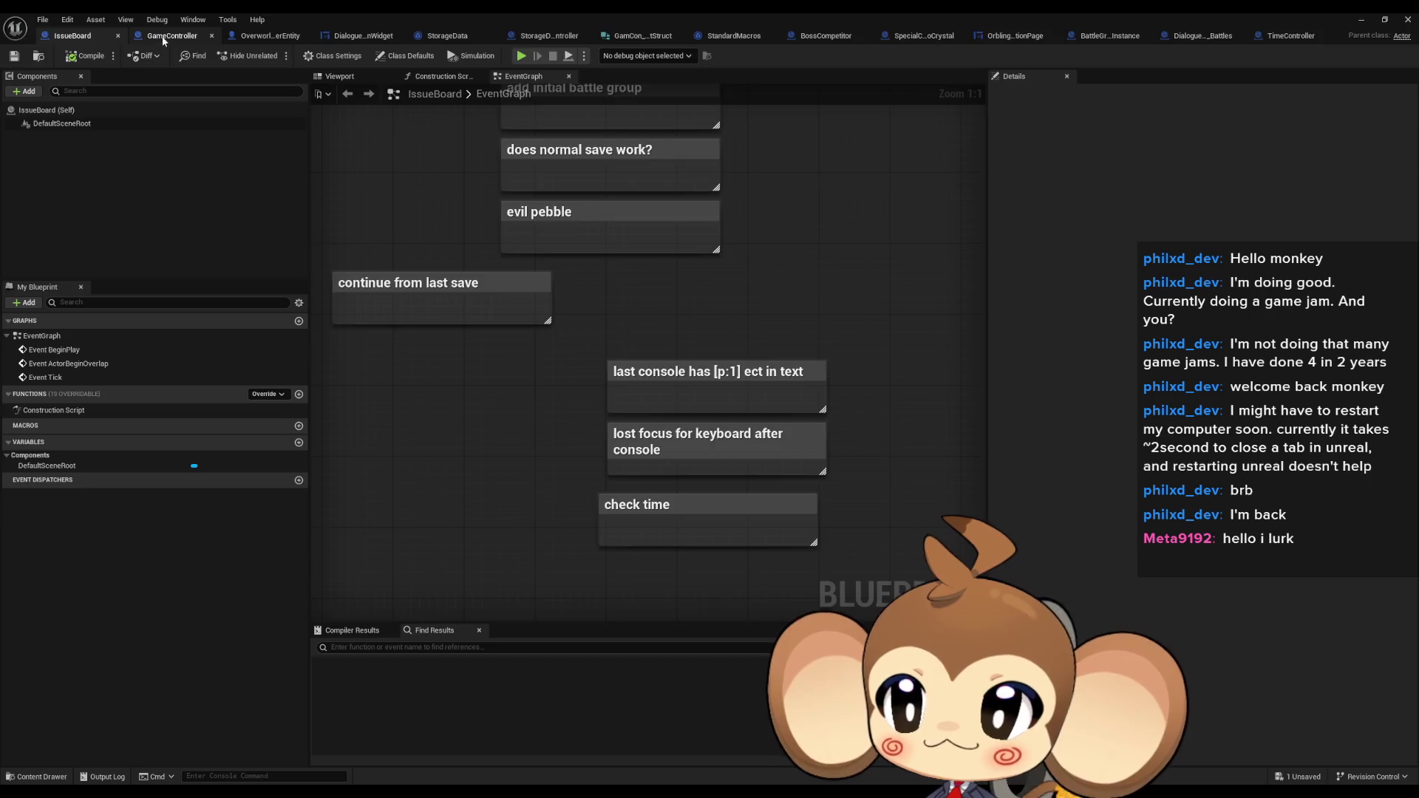
Delete the 'last console has [p:1]' comment and the keyboard-focus-after-console comment
{"action": "left_click", "coordinate": [167, 36]}
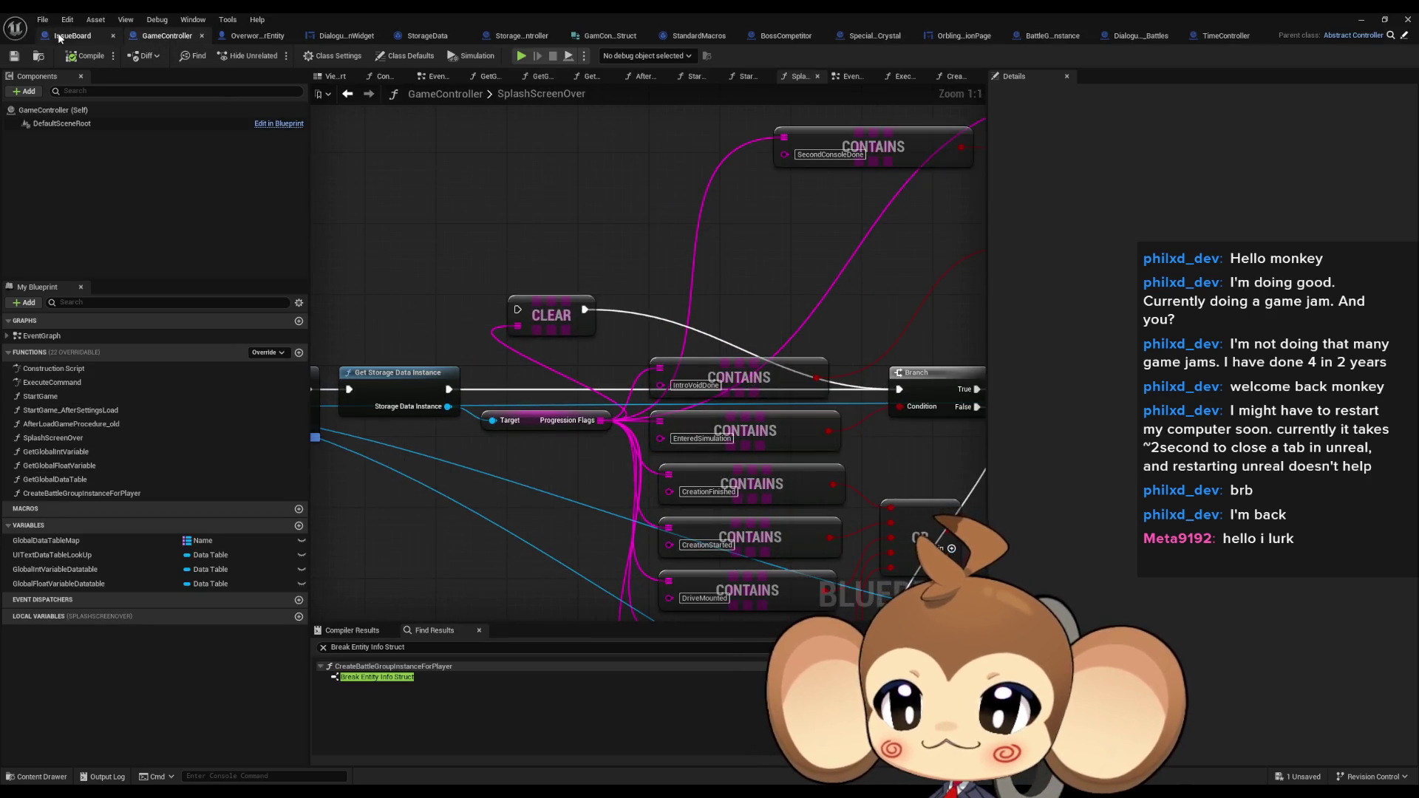
{"action": "left_click", "coordinate": [72, 36]}
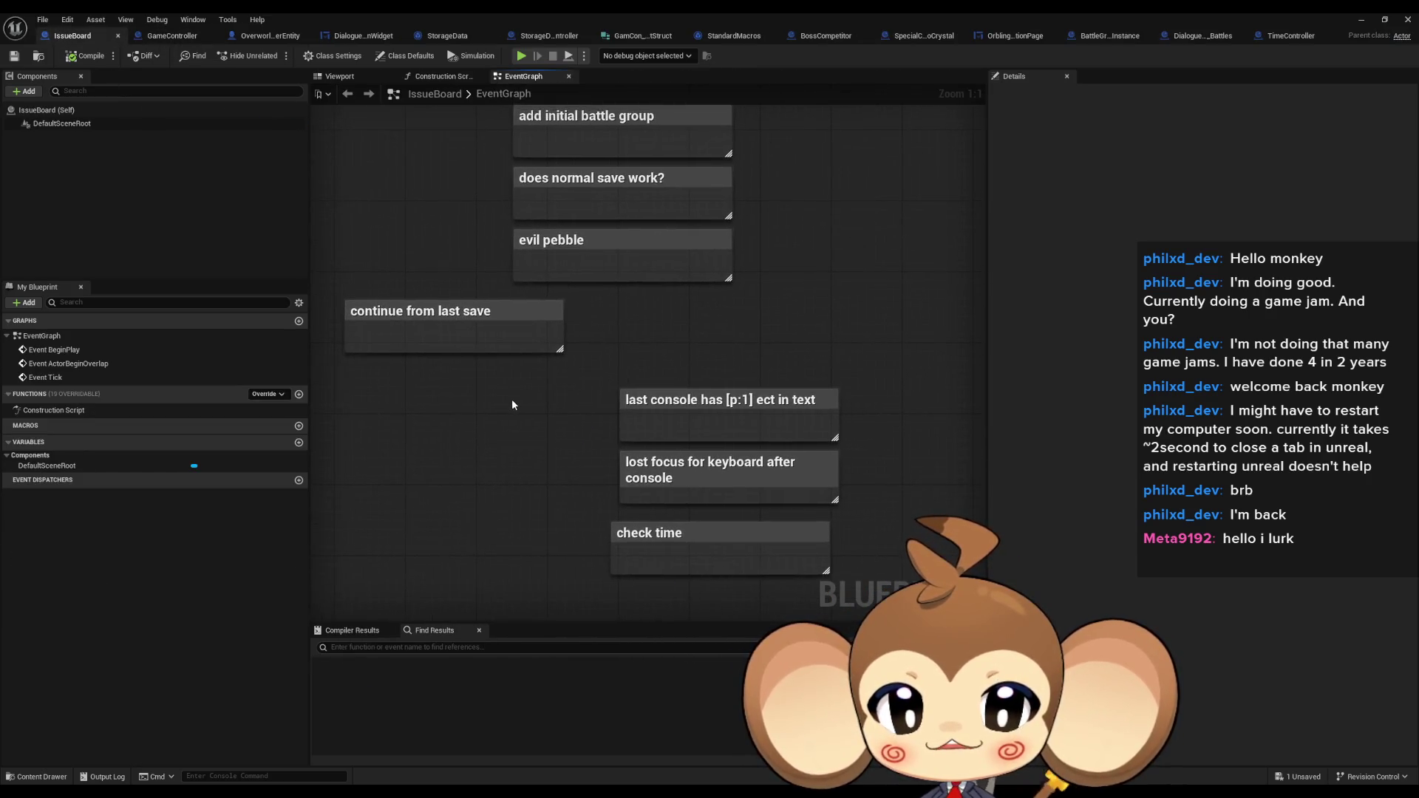
{"action": "left_click", "coordinate": [751, 417]}
{"action": "key", "text": "Delete"}
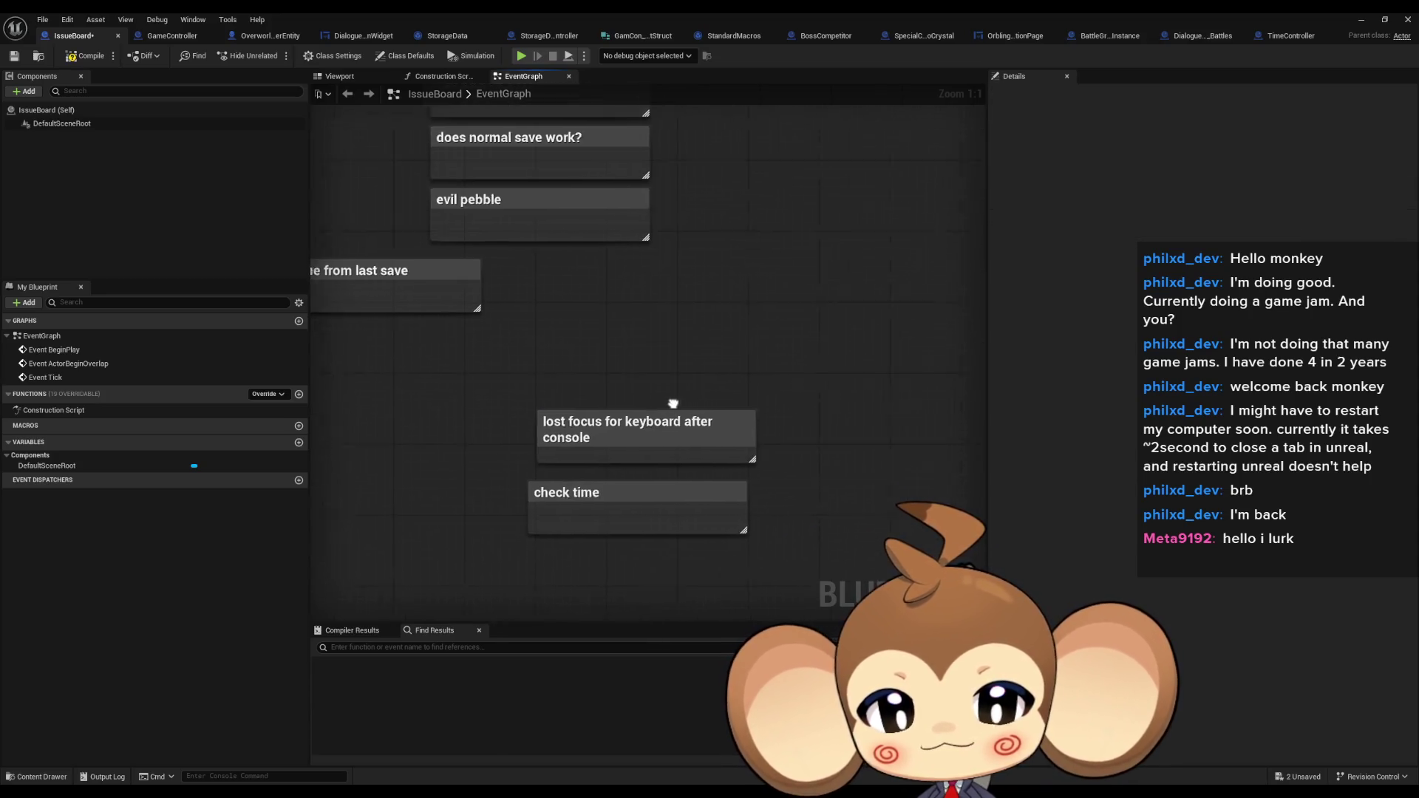
{"action": "left_click", "coordinate": [639, 429]}
{"action": "left_click_drag", "start_coordinate": [638, 428], "coordinate": [587, 408]}
{"action": "key", "text": "Delete"}
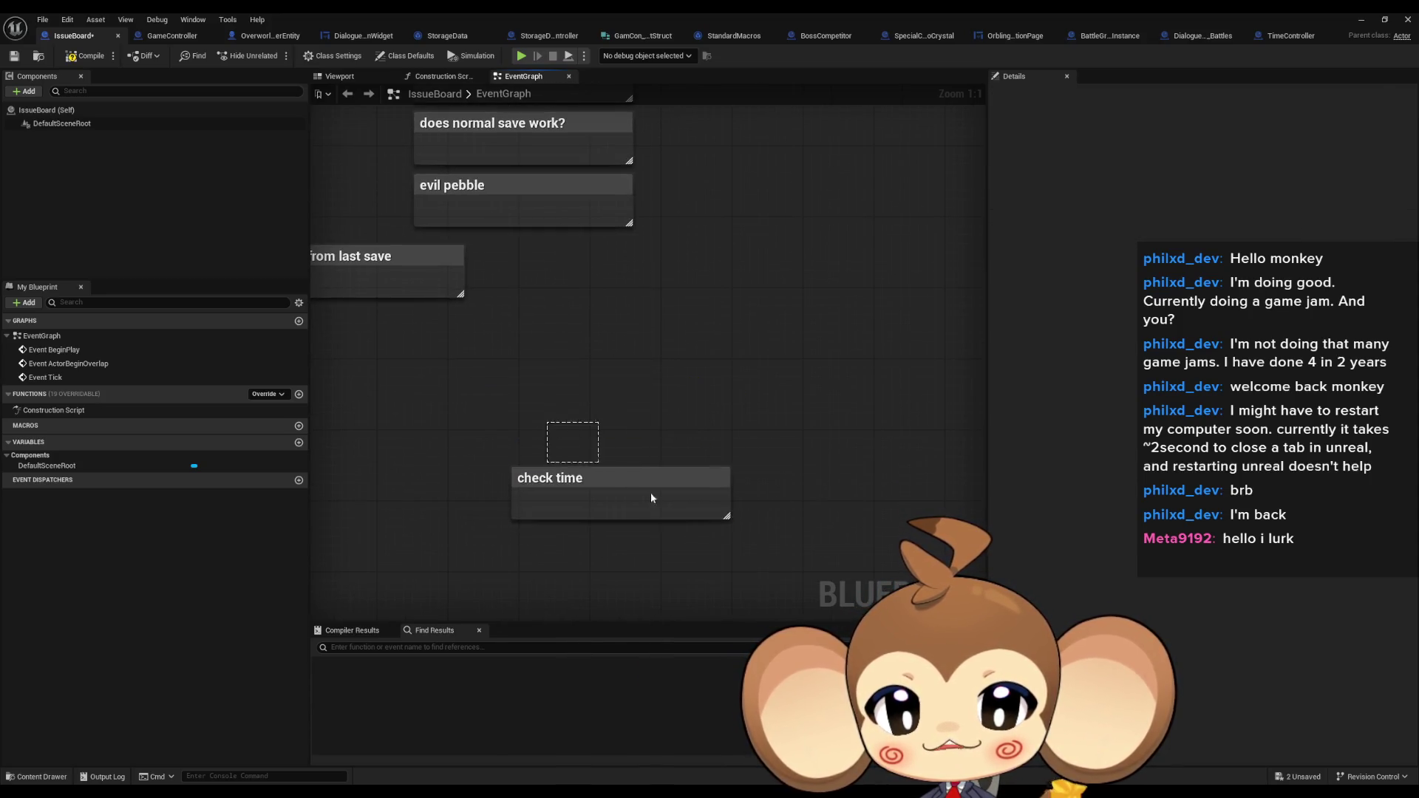
Delete the 'check time' and 'continue from last save' comment notes
{"action": "left_click", "coordinate": [604, 468]}
{"action": "left_click_drag", "start_coordinate": [604, 468], "coordinate": [502, 331]}
{"action": "left_click_drag", "start_coordinate": [618, 416], "coordinate": [650, 440]}
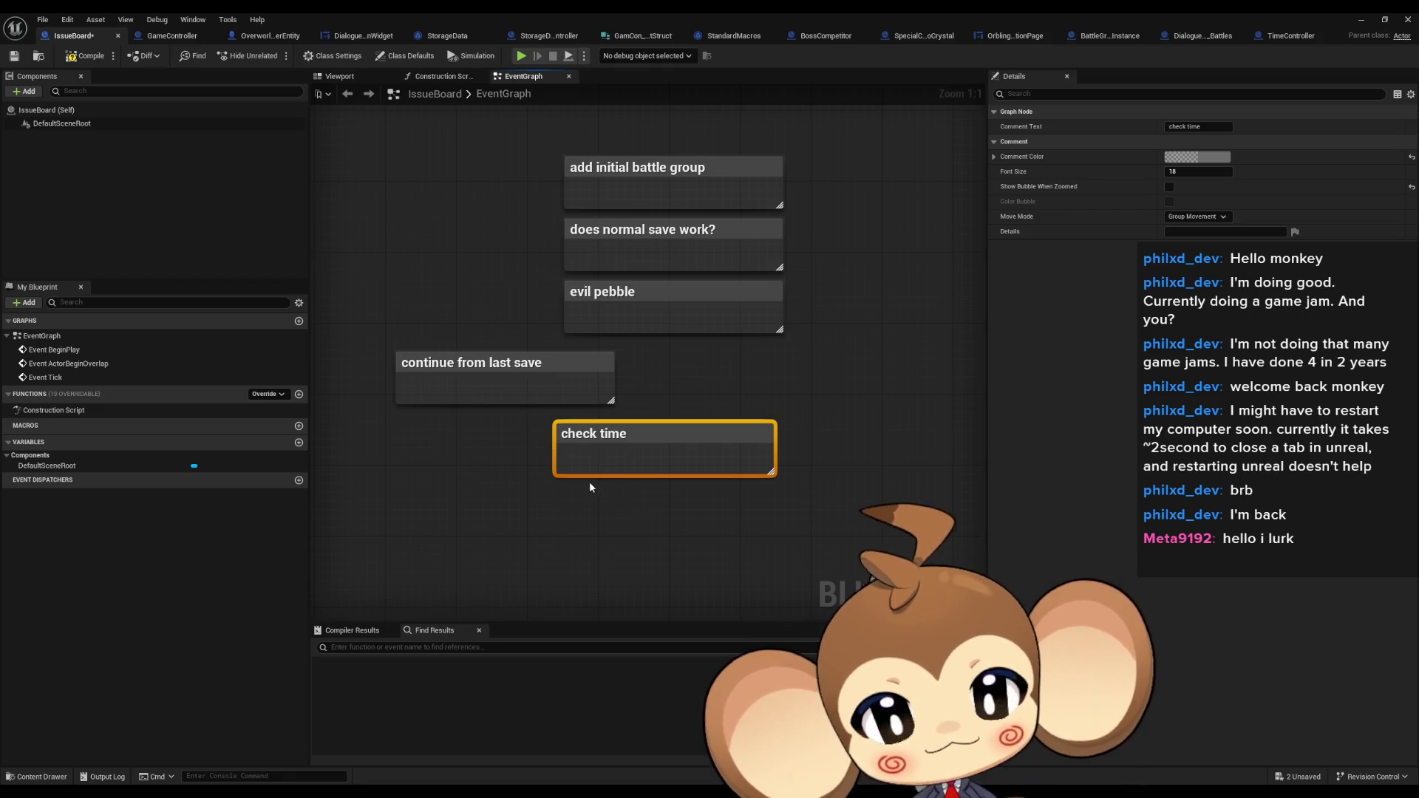
{"action": "key", "text": "Delete"}
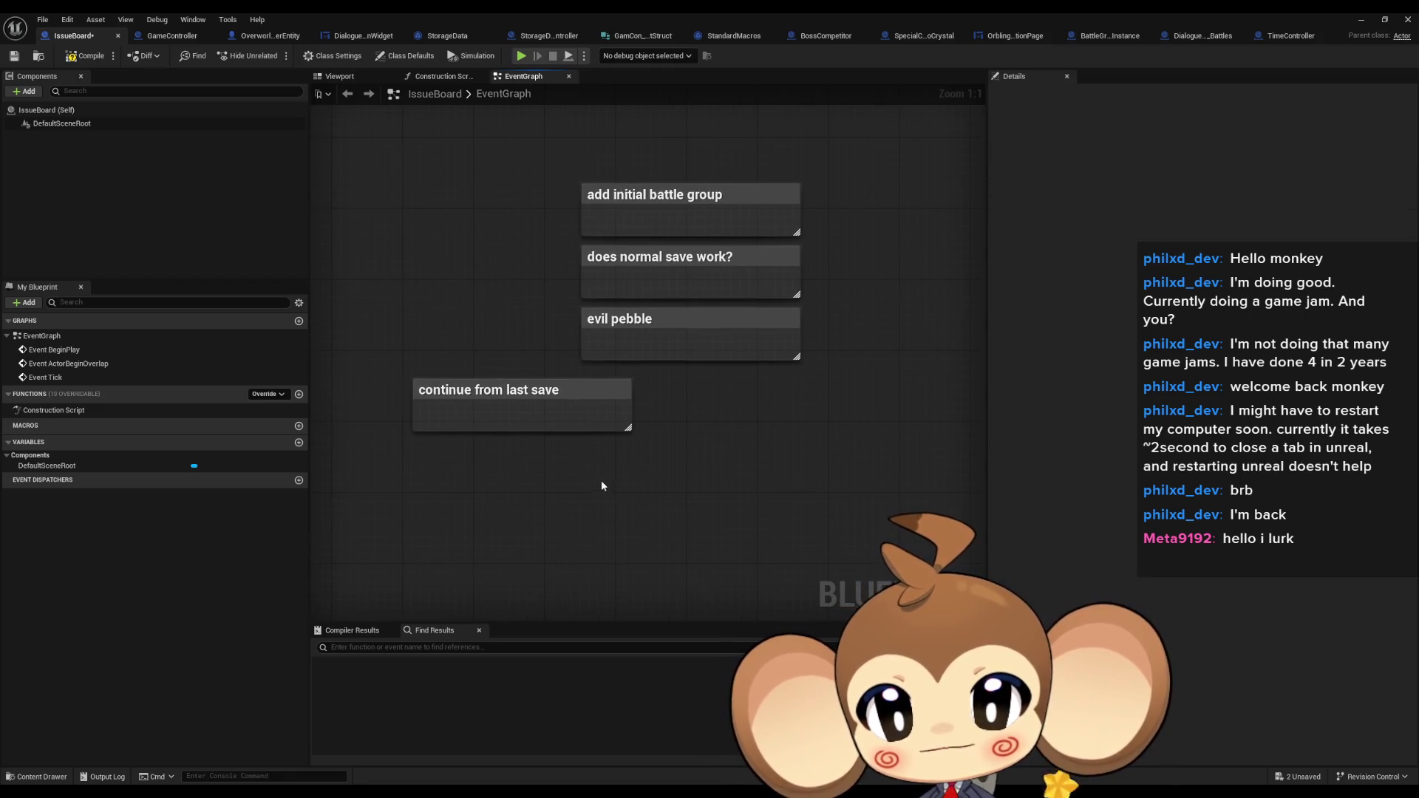
{"action": "left_click_drag", "start_coordinate": [604, 498], "coordinate": [460, 391]}
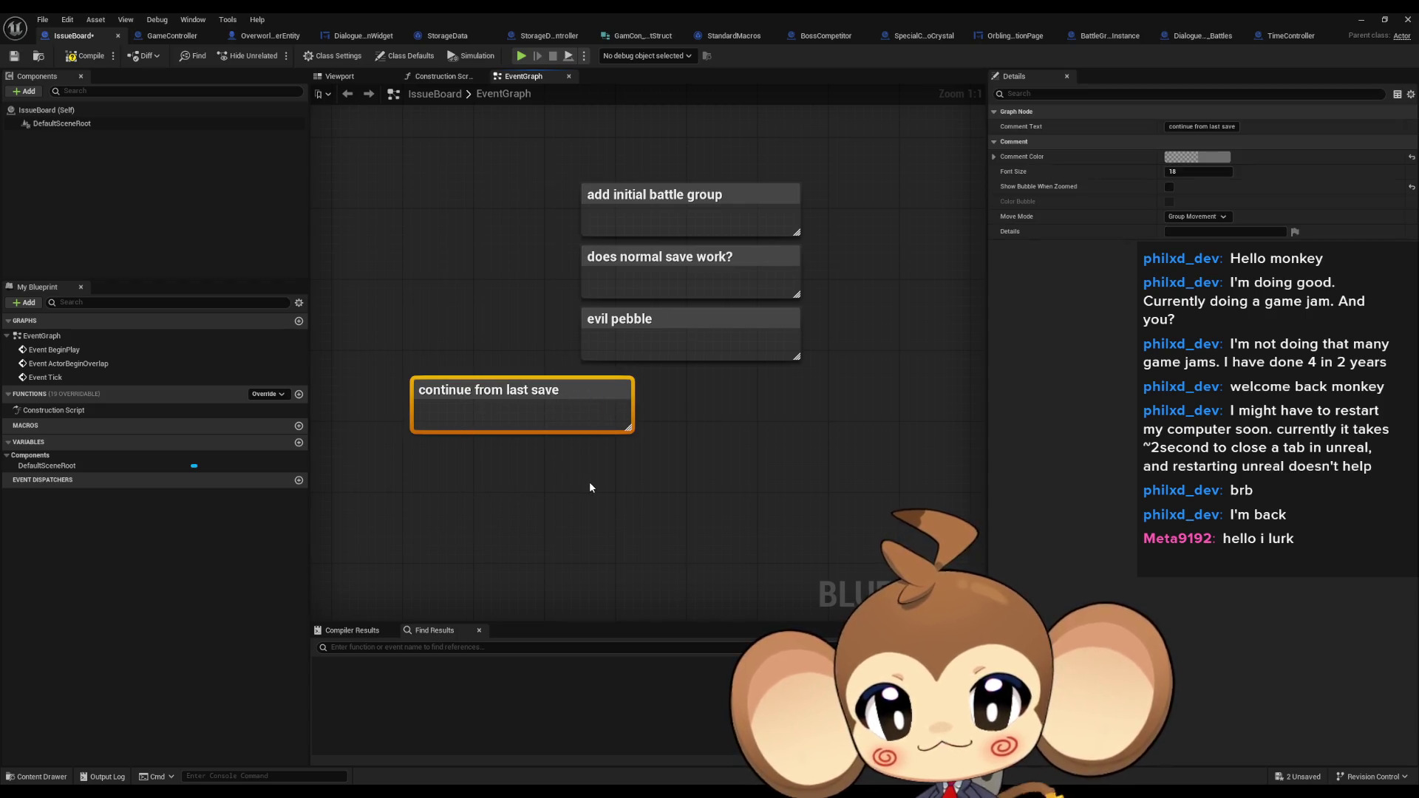
{"action": "key", "text": "Delete"}
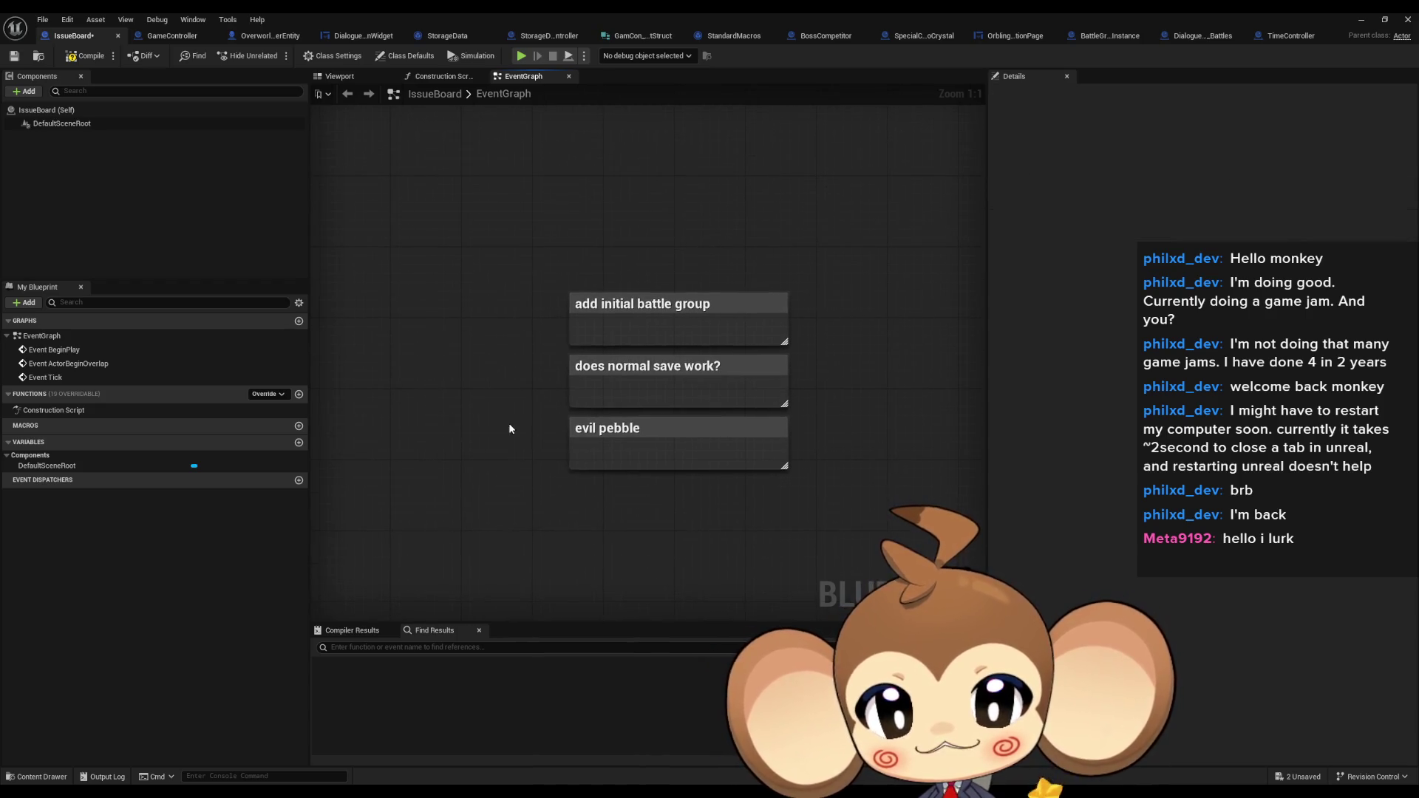
Delete 'add initial battle group' and 'does normal save work?' comments, keeping 'evil pebble'
{"action": "left_click", "coordinate": [576, 450]}
{"action": "left_click", "coordinate": [510, 395]}
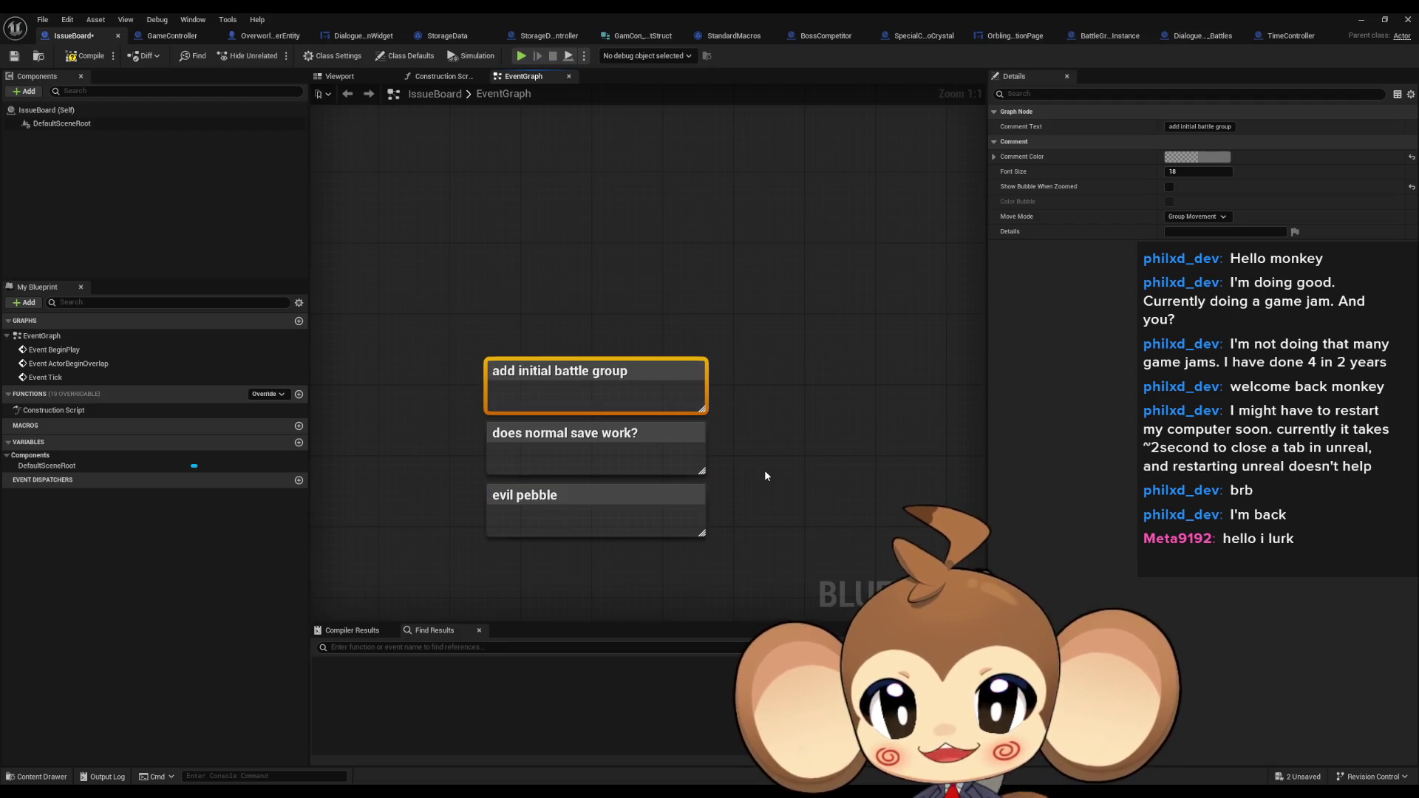
{"action": "key", "text": "Delete"}
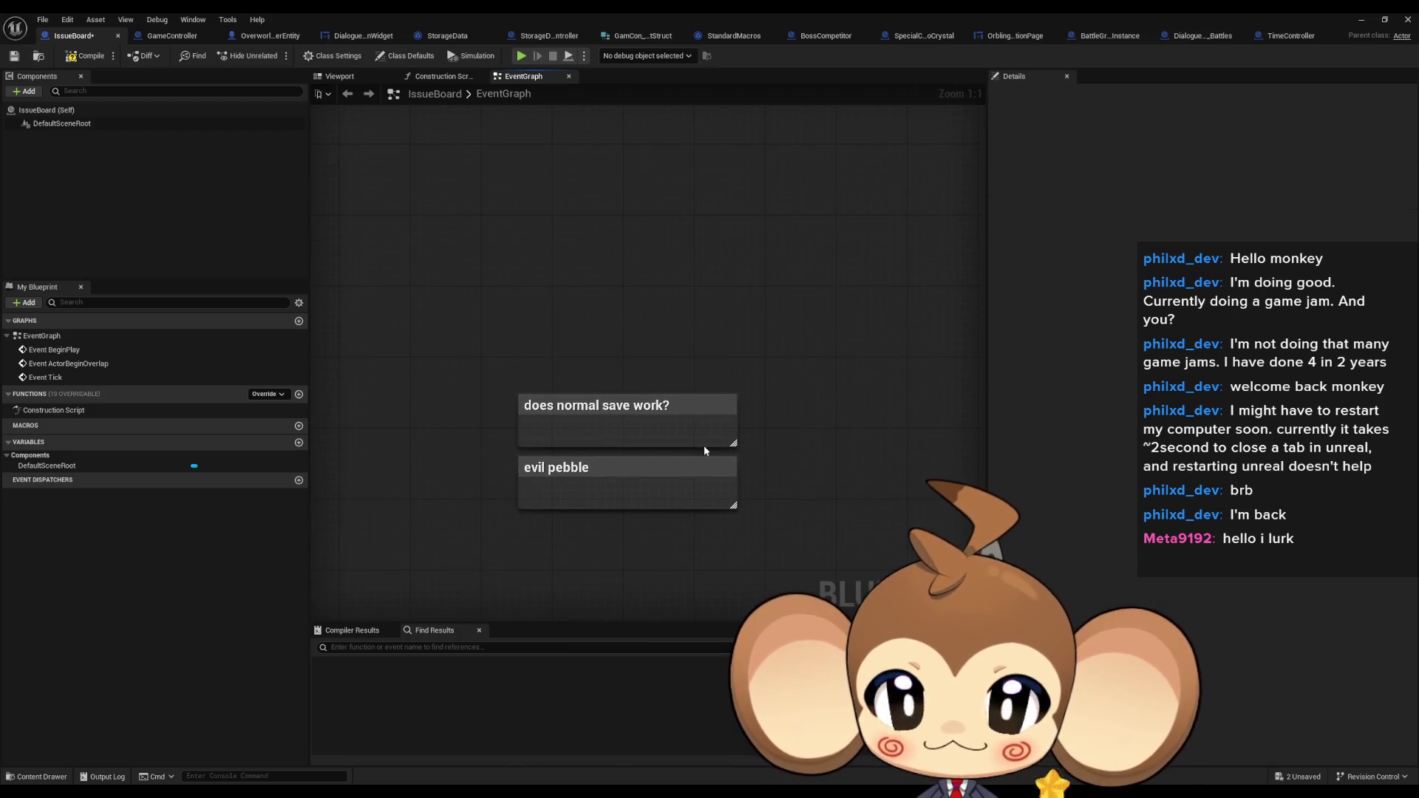
{"action": "left_click_drag", "start_coordinate": [450, 328], "coordinate": [794, 425]}
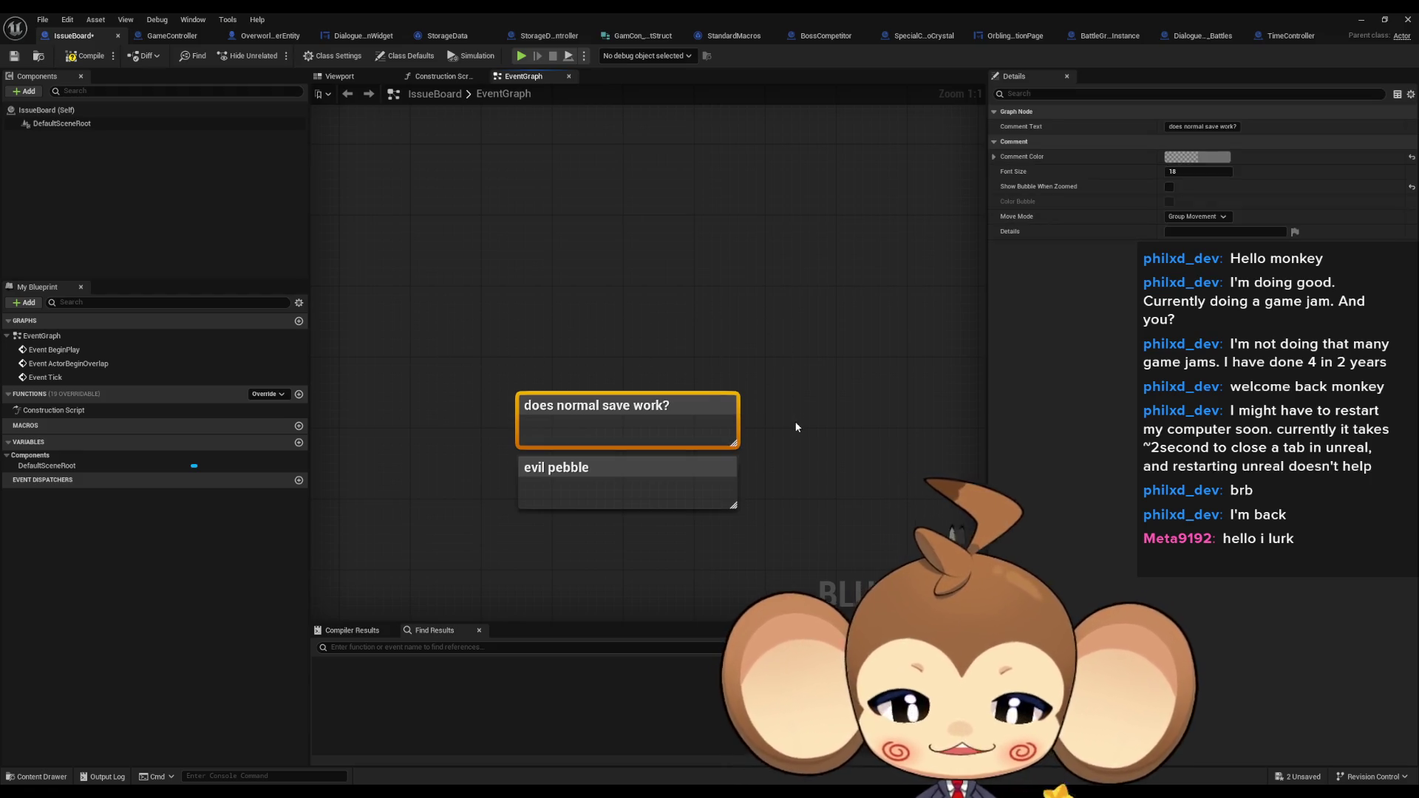
{"action": "key", "text": "Delete"}
{"action": "scroll", "coordinate": [730, 340], "scroll_direction": "down", "scroll_amount": 3}
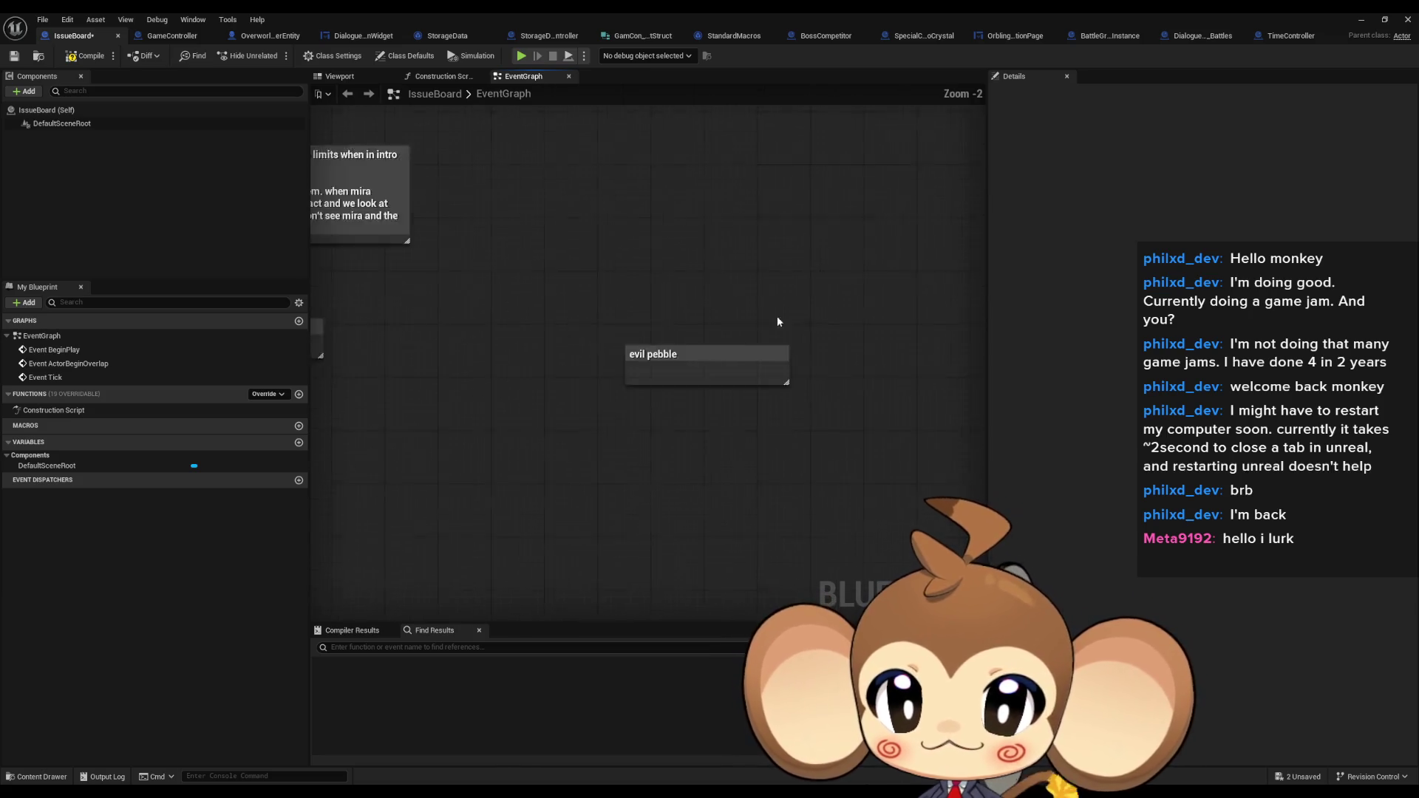
{"action": "scroll", "coordinate": [693, 433], "scroll_direction": "down", "scroll_amount": 2}
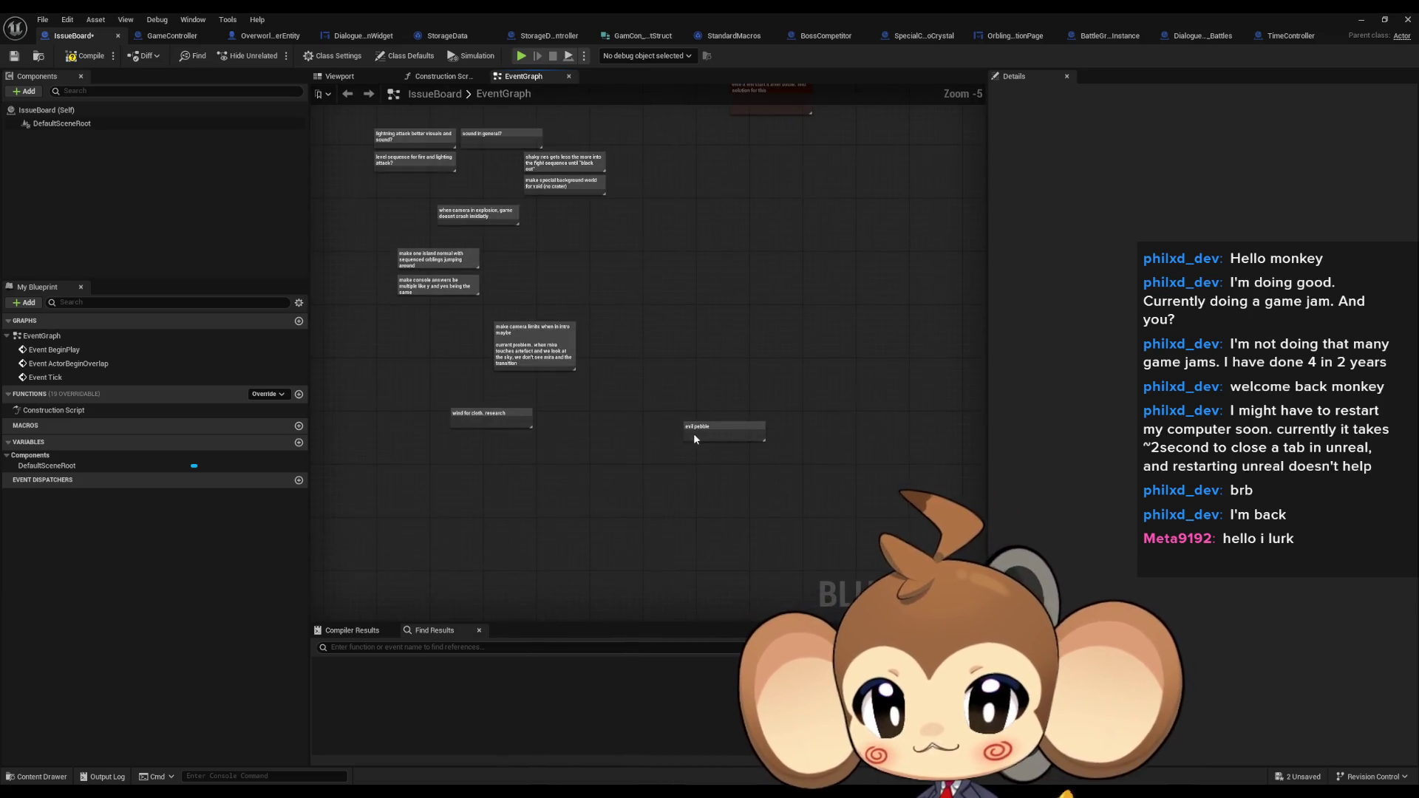
{"action": "scroll", "coordinate": [693, 433], "scroll_direction": "up", "scroll_amount": 2}
{"action": "left_click_drag", "start_coordinate": [626, 373], "coordinate": [866, 486]}
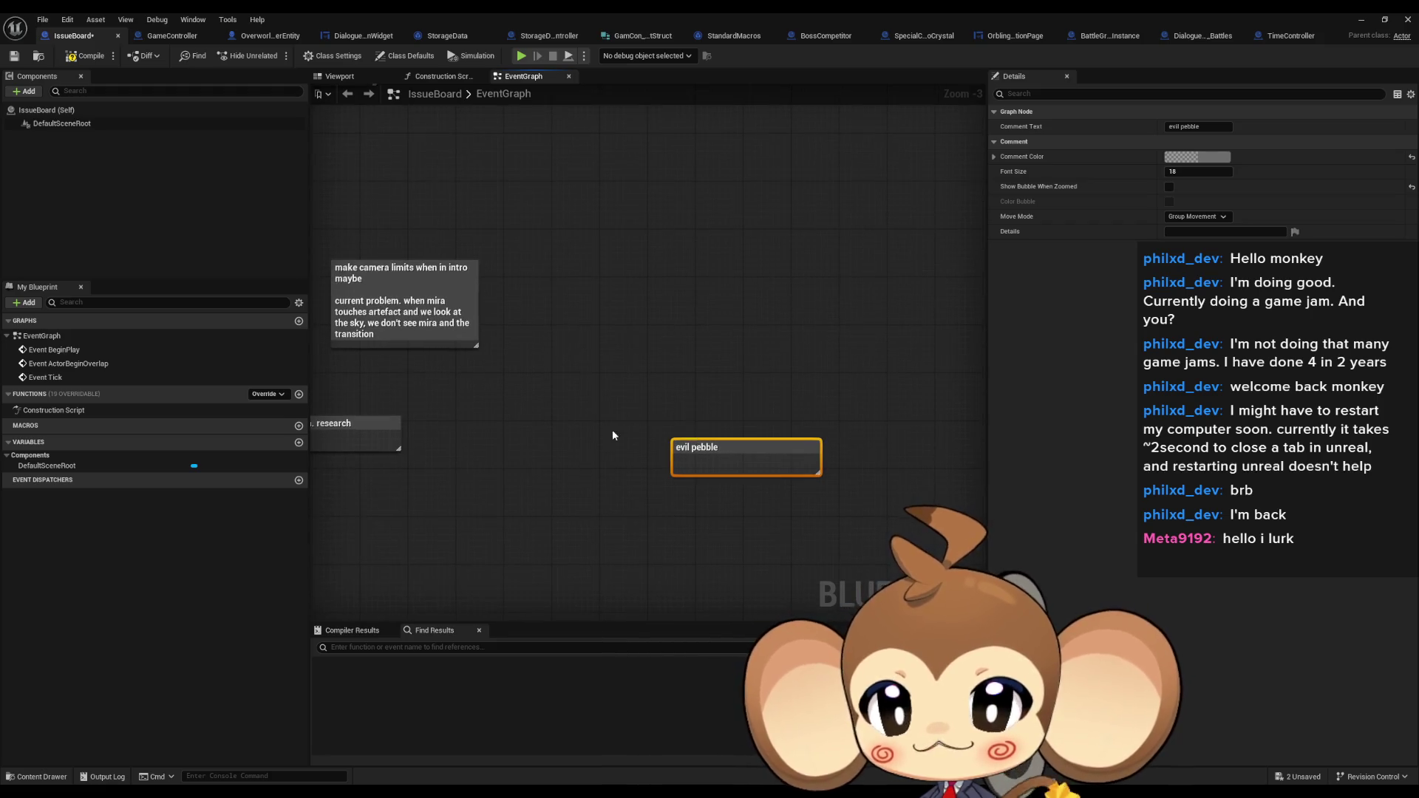
{"action": "scroll", "coordinate": [611, 429], "scroll_direction": "down", "scroll_amount": 3}
{"action": "scroll", "coordinate": [654, 477], "scroll_direction": "up", "scroll_amount": 4}
{"action": "left_click", "coordinate": [695, 485]}
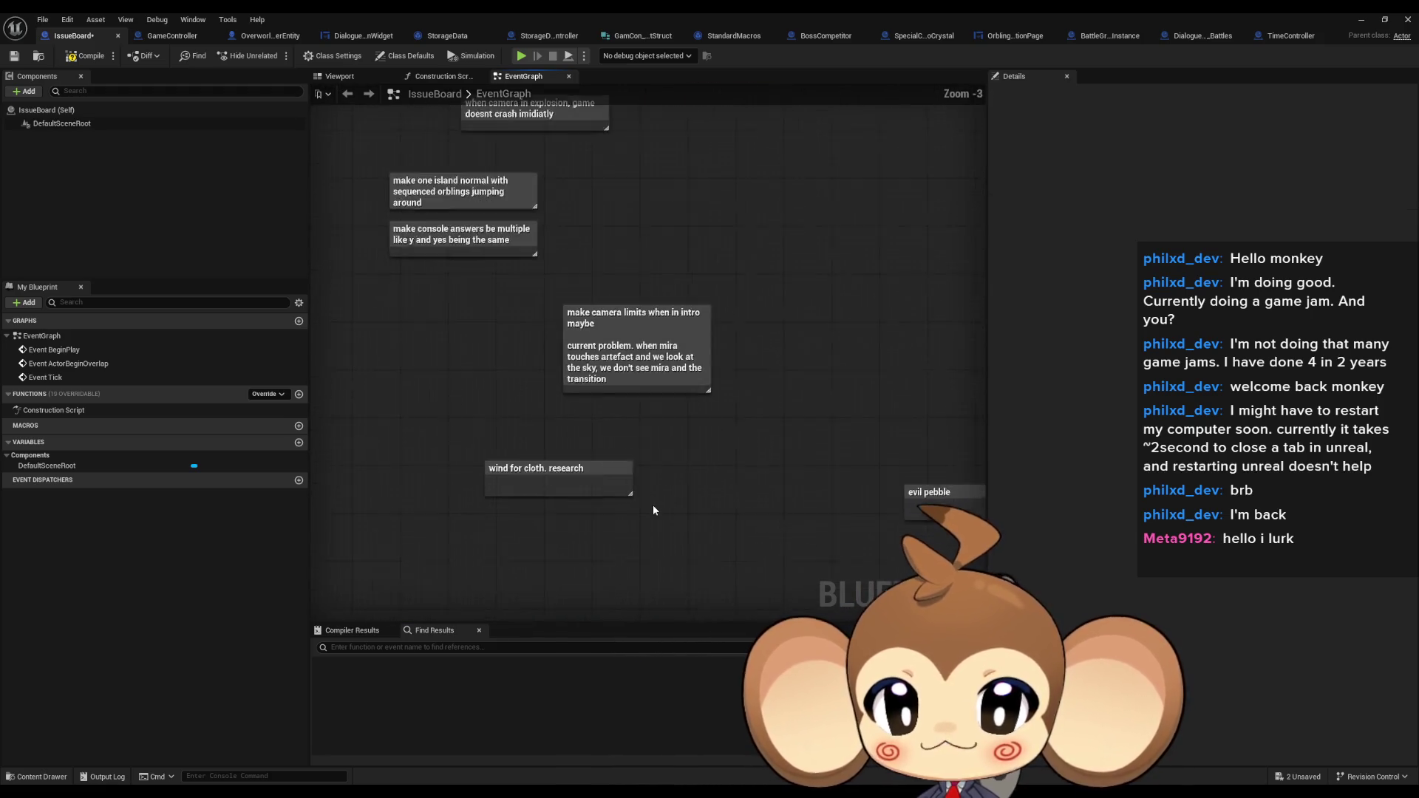
{"action": "mouse_move", "coordinate": [596, 418]}
{"action": "left_mouse_down"}
{"action": "mouse_move", "coordinate": [636, 497]}
{"action": "mouse_move", "coordinate": [643, 608]}
{"action": "mouse_move", "coordinate": [734, 595]}
{"action": "left_mouse_up"}
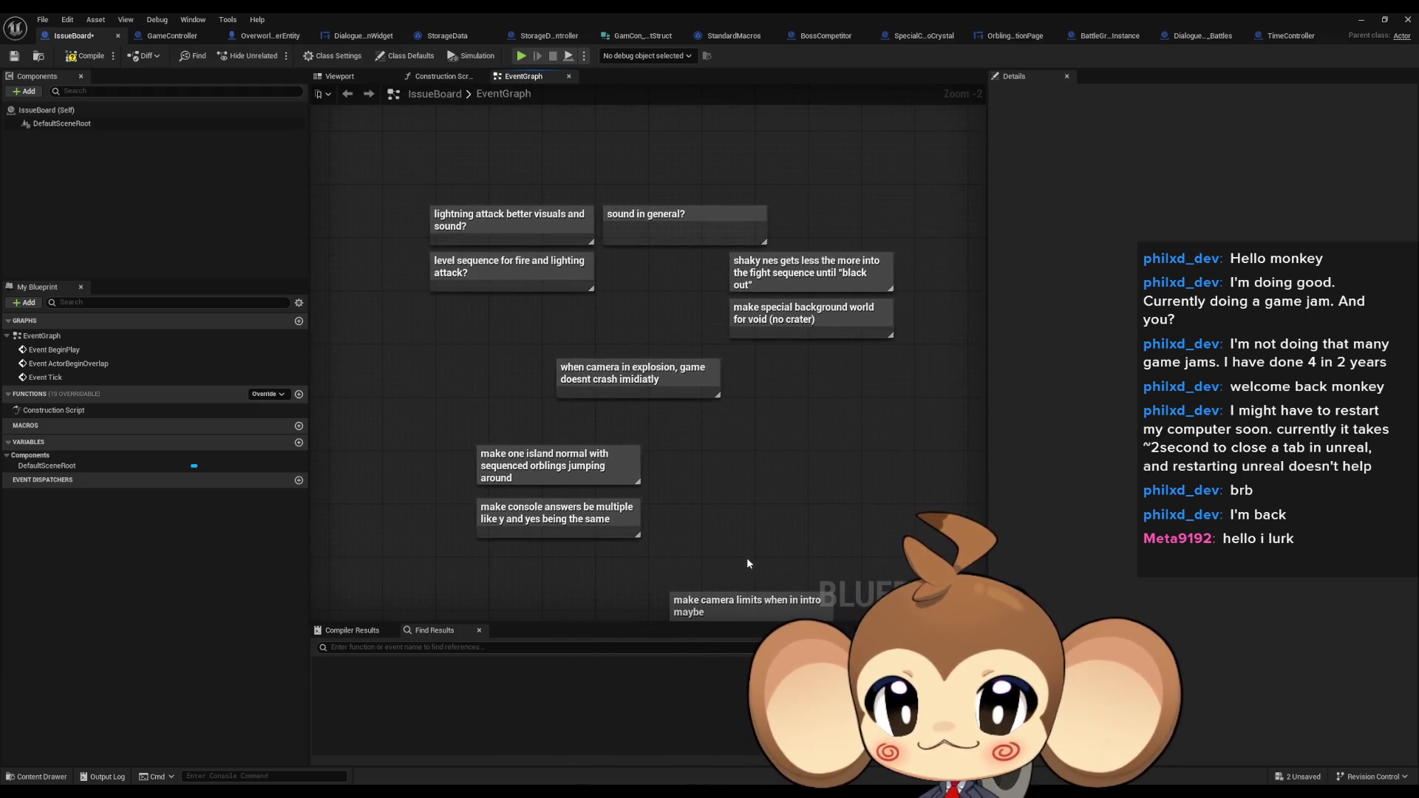
{"action": "scroll", "coordinate": [811, 462], "scroll_direction": "down", "scroll_amount": 8}
{"action": "left_click_drag", "start_coordinate": [626, 435], "coordinate": [529, 386]}
{"action": "scroll", "coordinate": [668, 379], "scroll_direction": "up", "scroll_amount": 7}
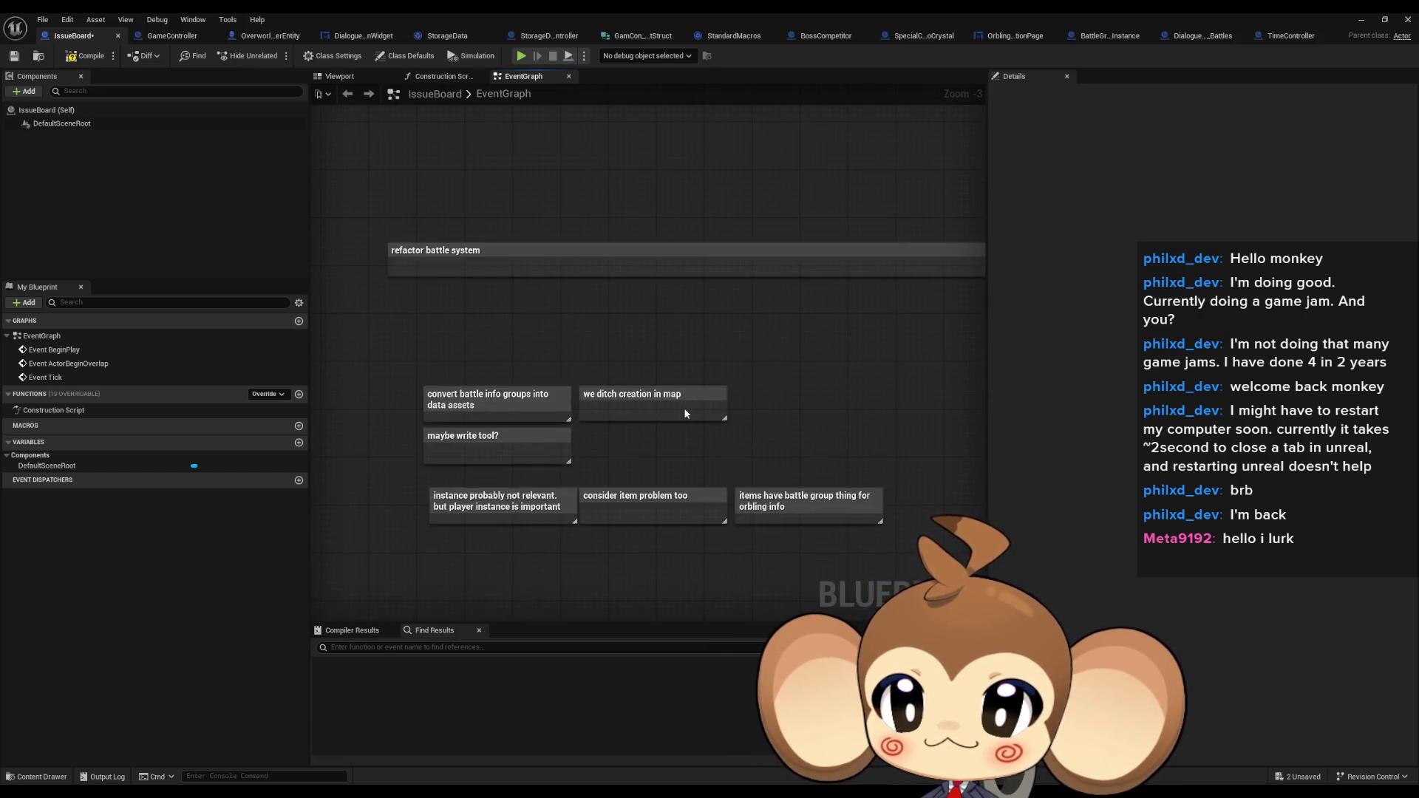
{"action": "left_click_drag", "start_coordinate": [685, 412], "coordinate": [676, 374]}
{"action": "scroll", "coordinate": [675, 374], "scroll_direction": "down", "scroll_amount": 4}
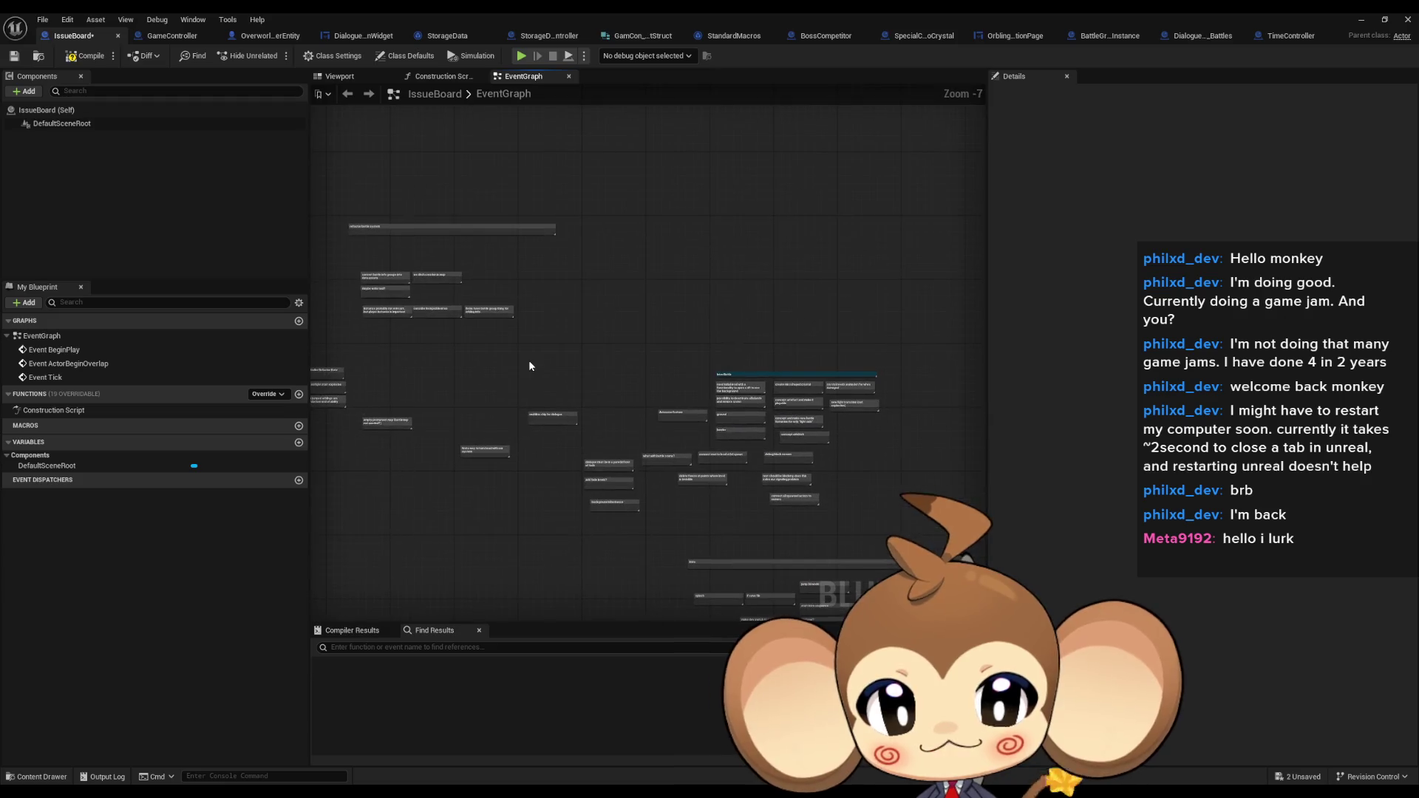